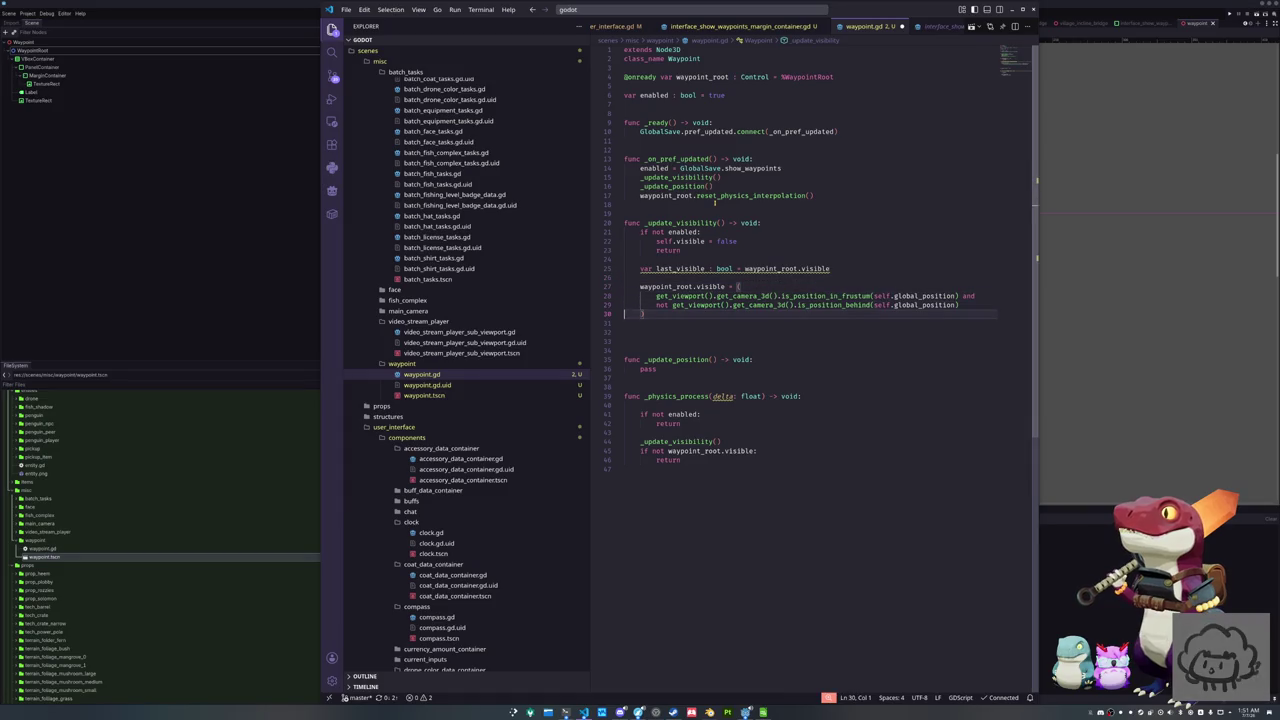
Remove the unfinished 'waypoint_root.visible =' line and the leftover lines after the visibility assignment
key("Return")
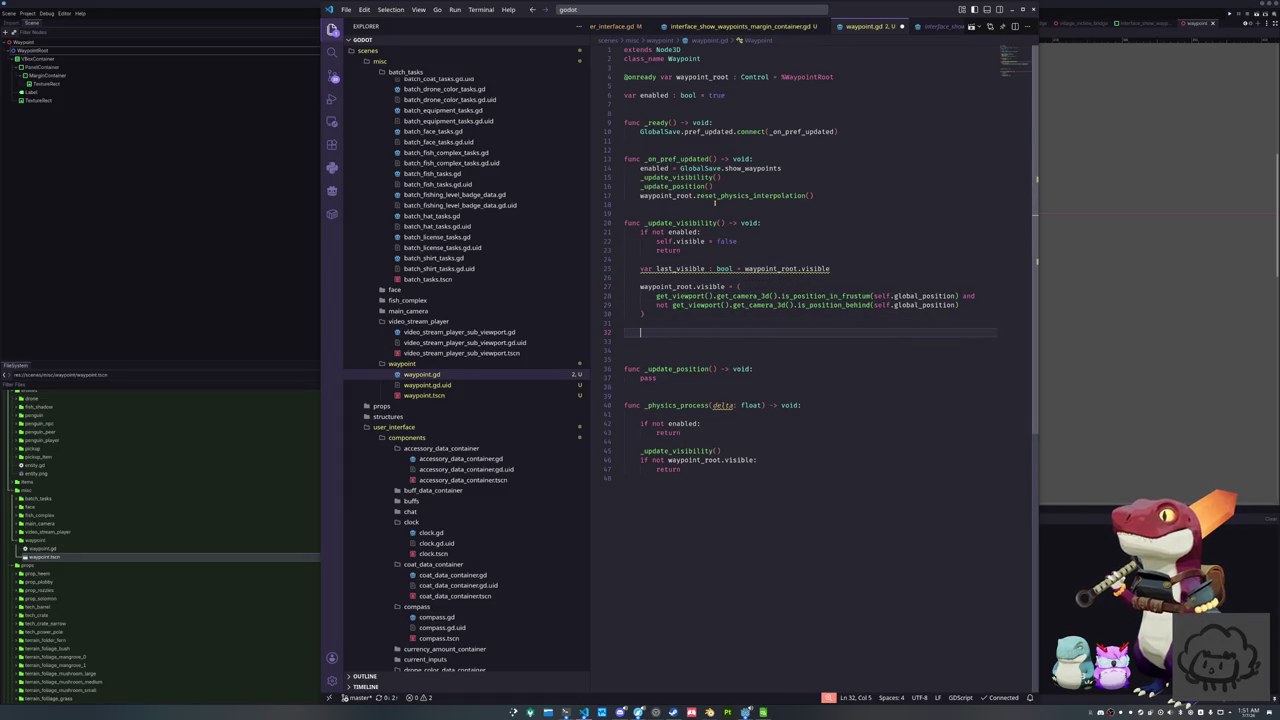
type("waypoint_root")
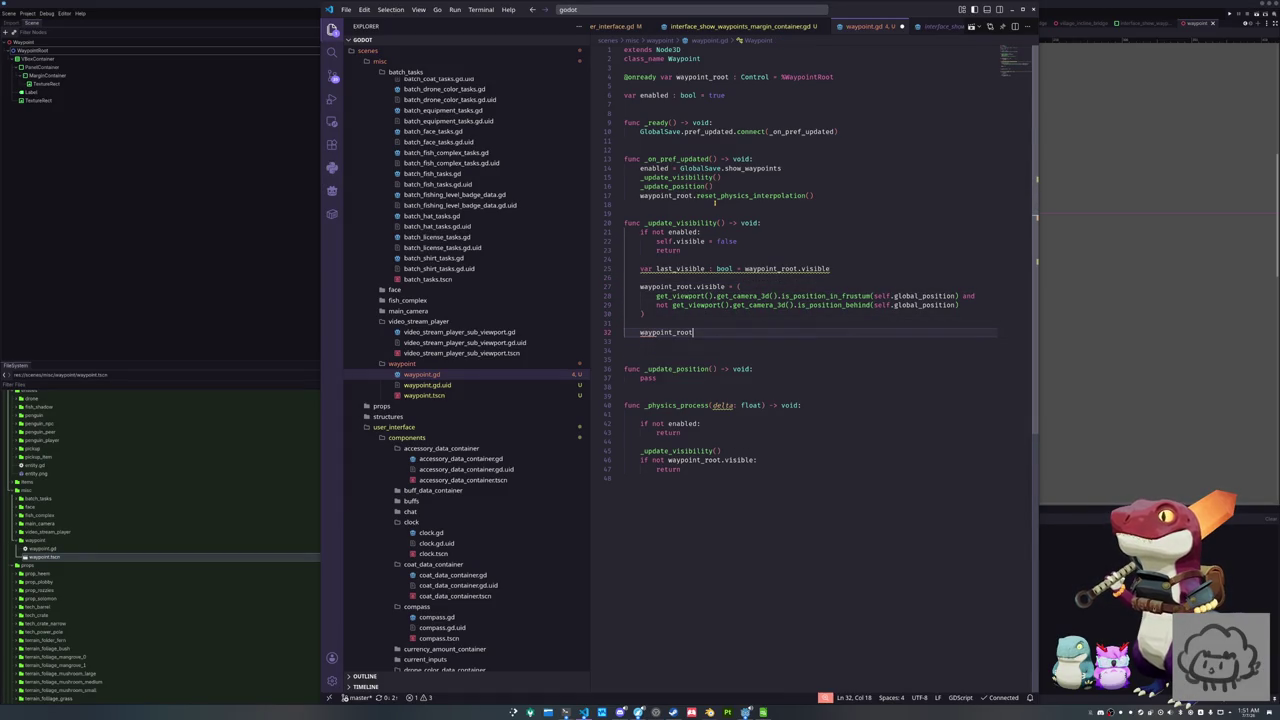
type(".visible =")
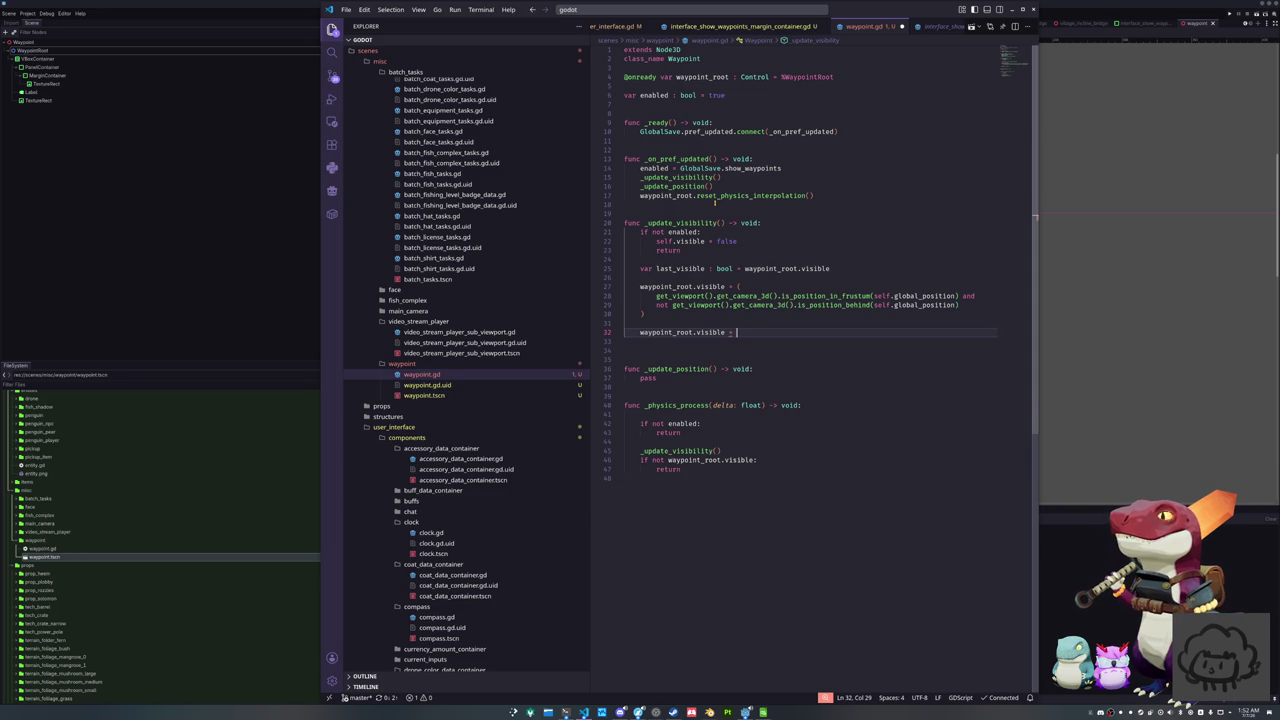
key("Up")
key("ctrl+shift+k")
key("Down")
key("ctrl+shift+k")
key("shift+Up")
key("shift+Up")
key("shift+Right")
key("shift+Right")
key("shift+Right")
type(")")
Add 'if last_visible != waypoint_root.visible:' calling _update_position() and waypoint_root.reset_physics_interpolation()
key("Return")
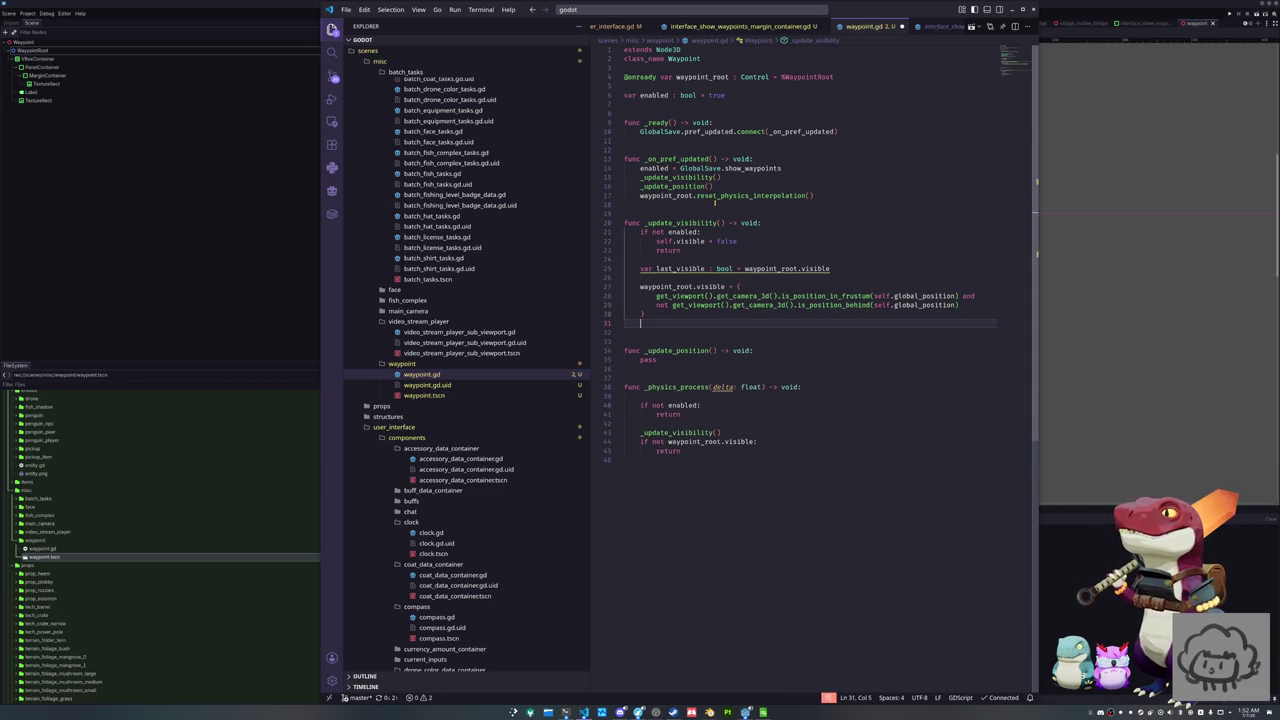
type("if last_visible")
type(" = ")
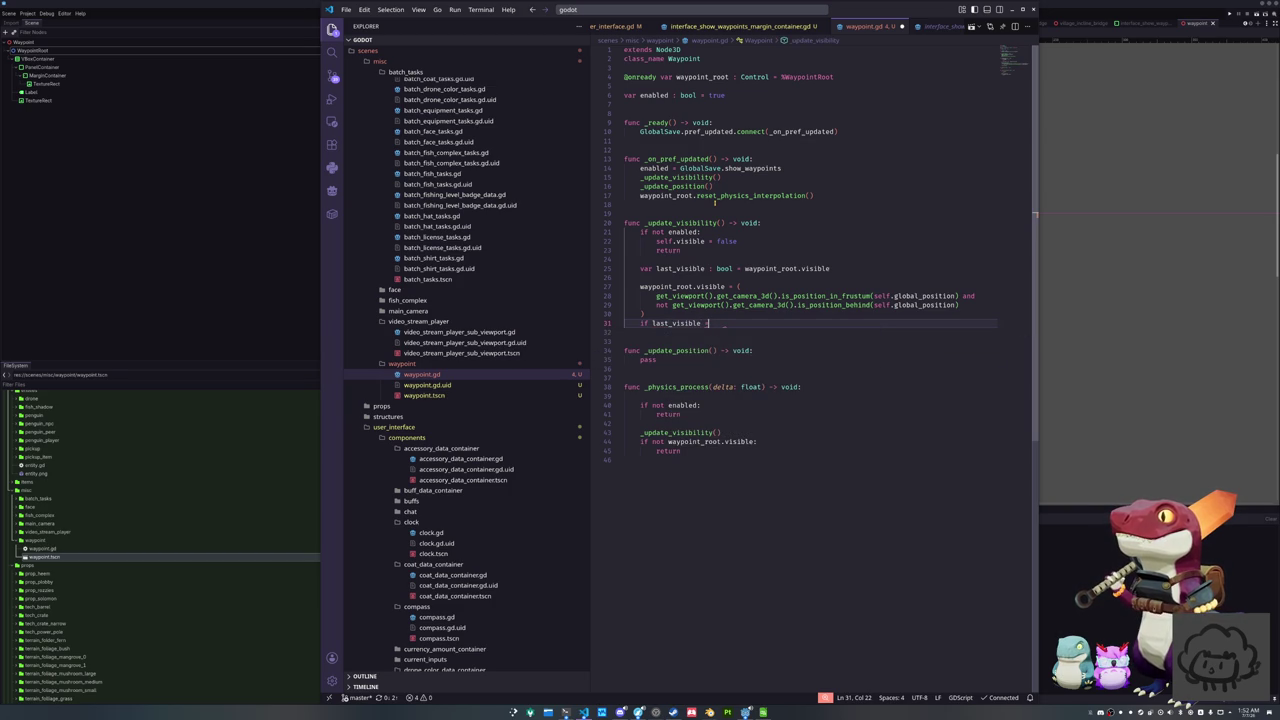
type("= waypoint_root.visible")
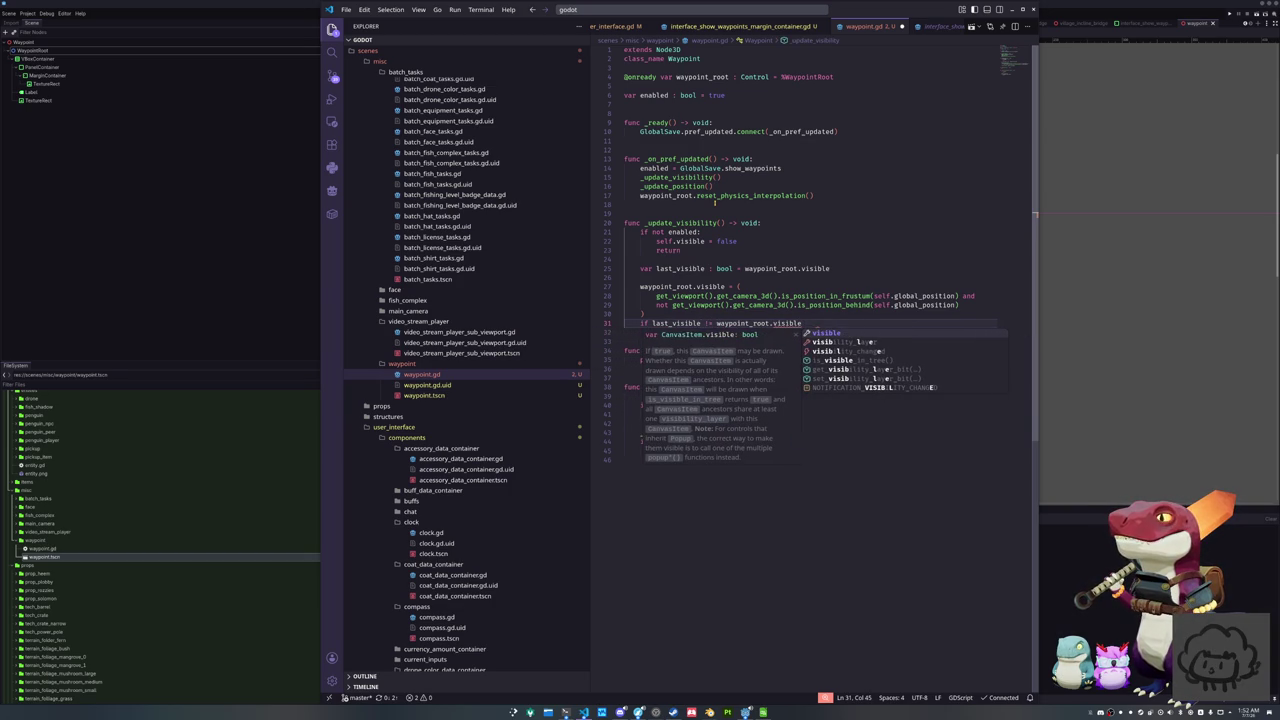
type(":")
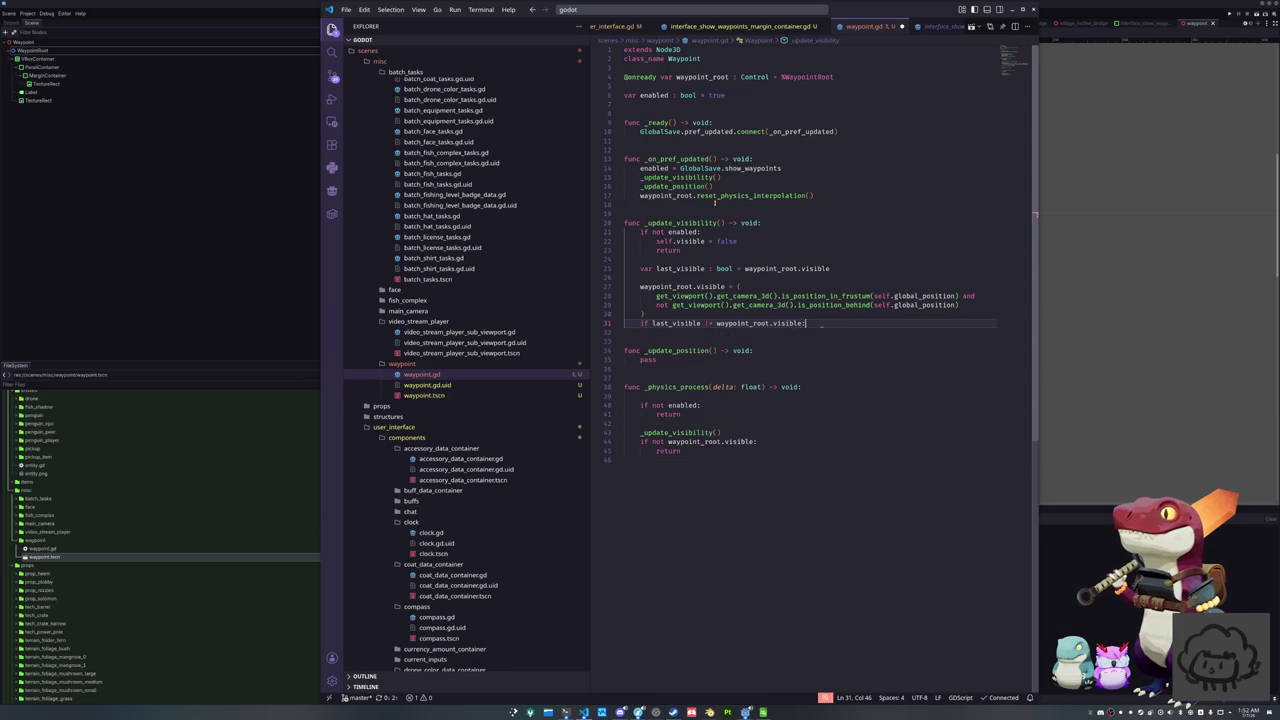
key("Return")
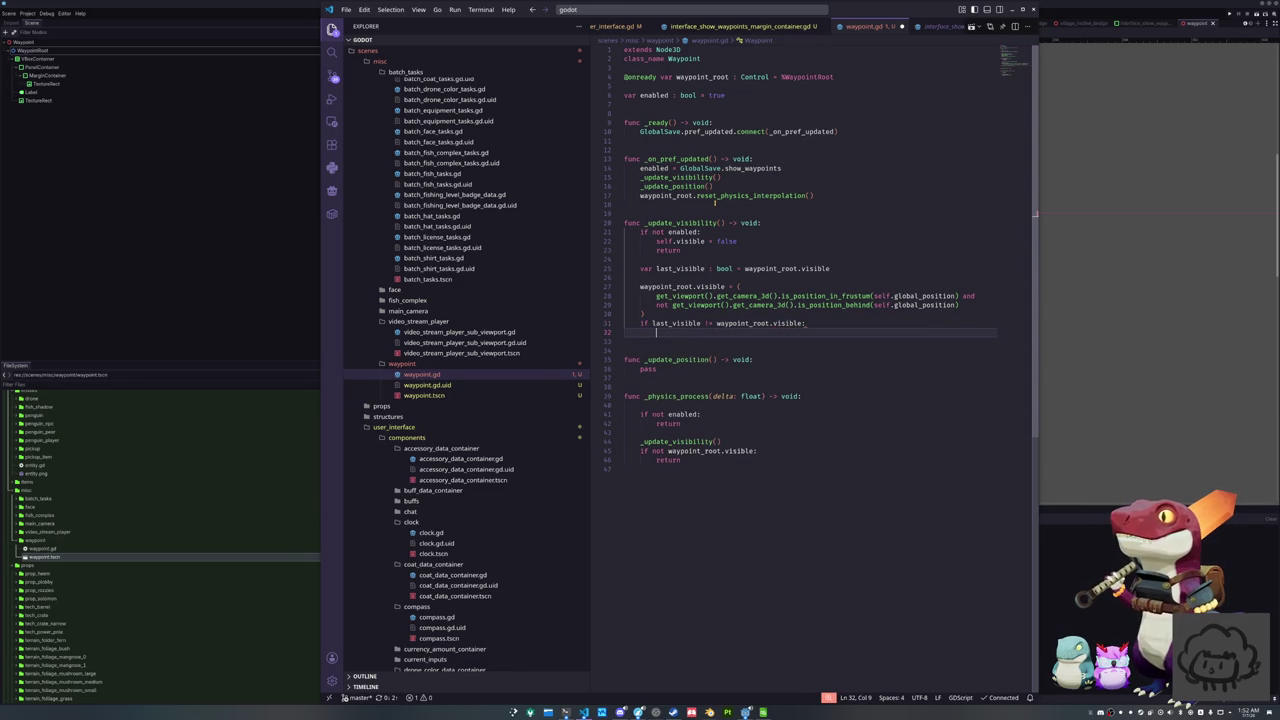
type("_update_position()")
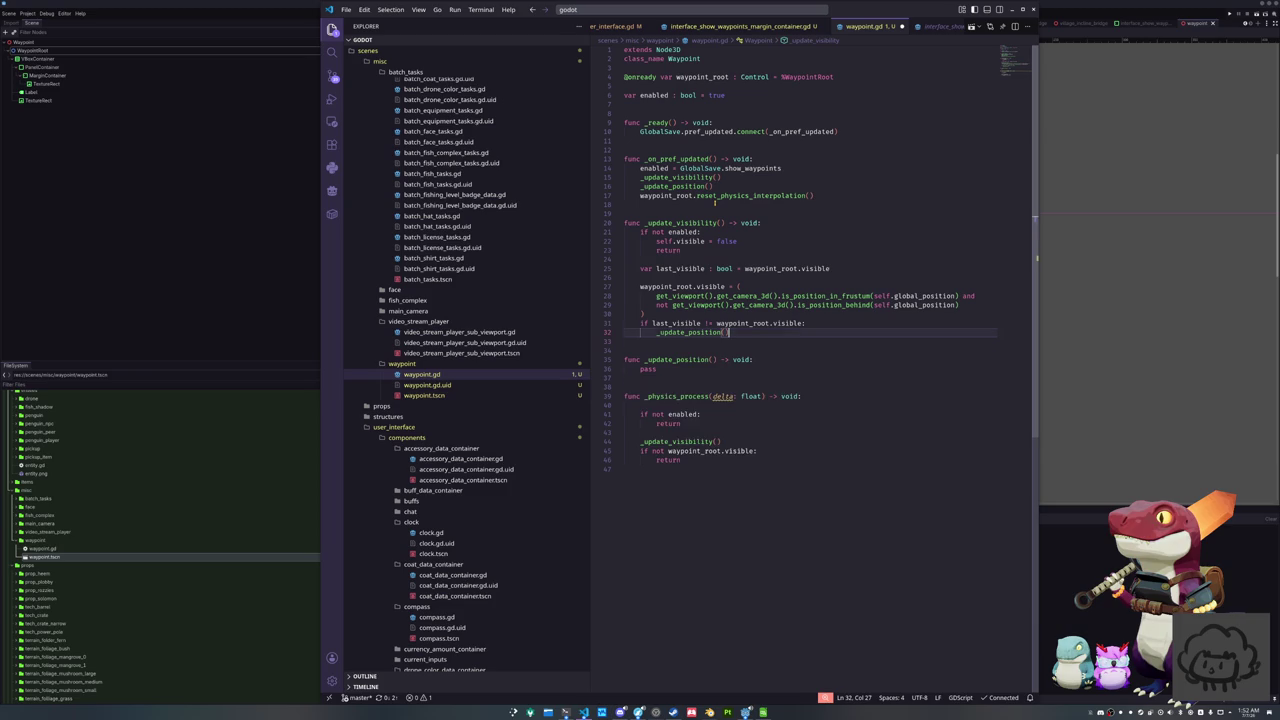
key("Return")
type("waypoint_root.reset")
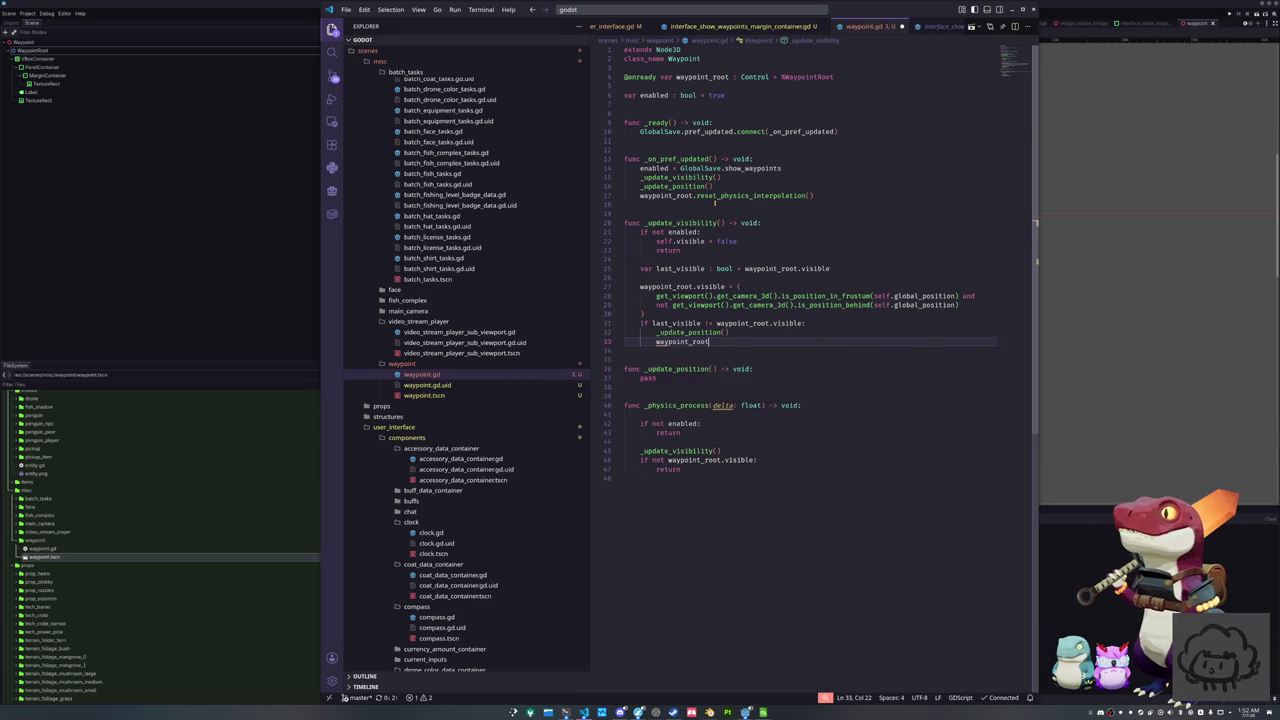
key("Return")
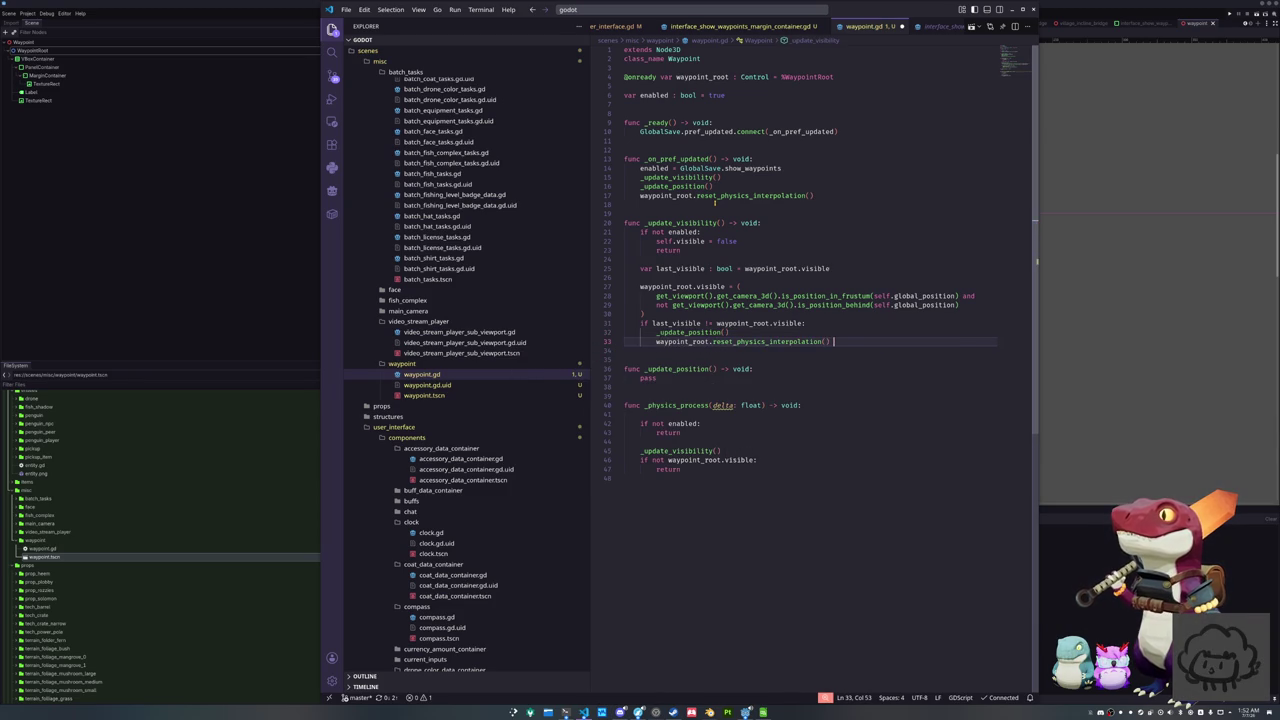
key("Left")
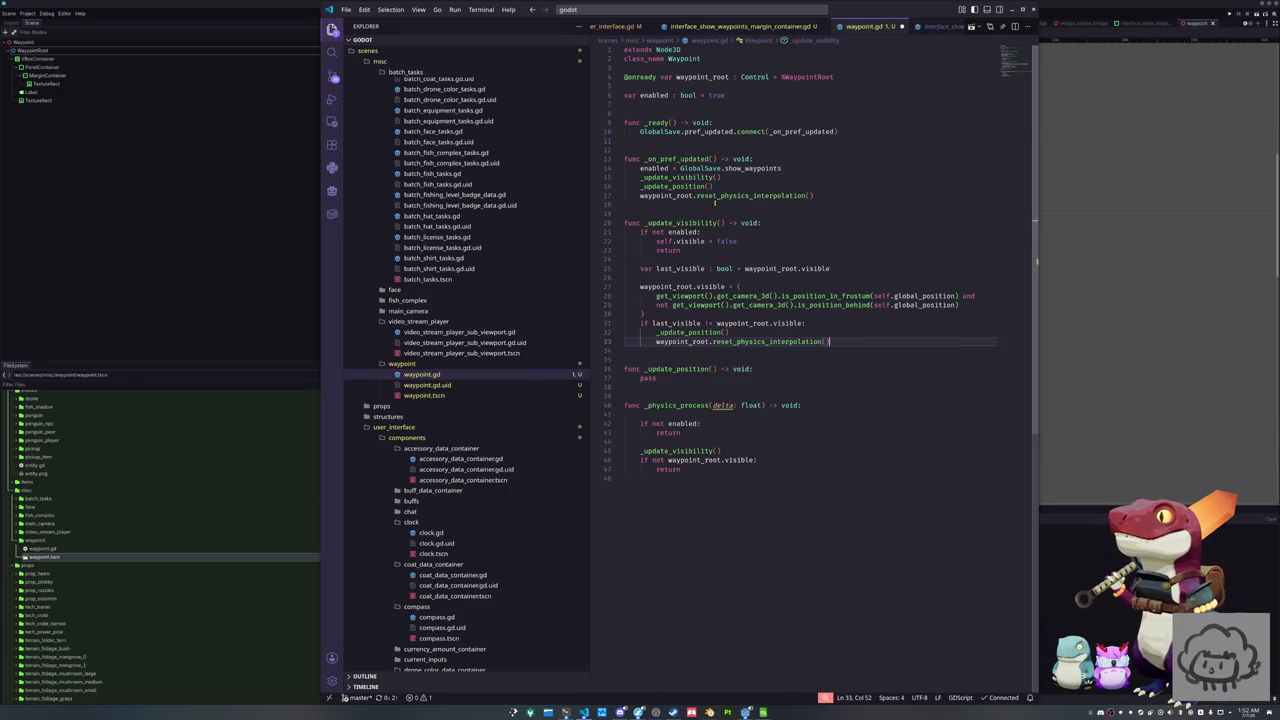
Delete the _update_position() and reset_physics_interpolation() calls from _on_pref_updated
left_click(714, 203)
key("shift+Up")
key("shift+Up")
key("BackSpace")
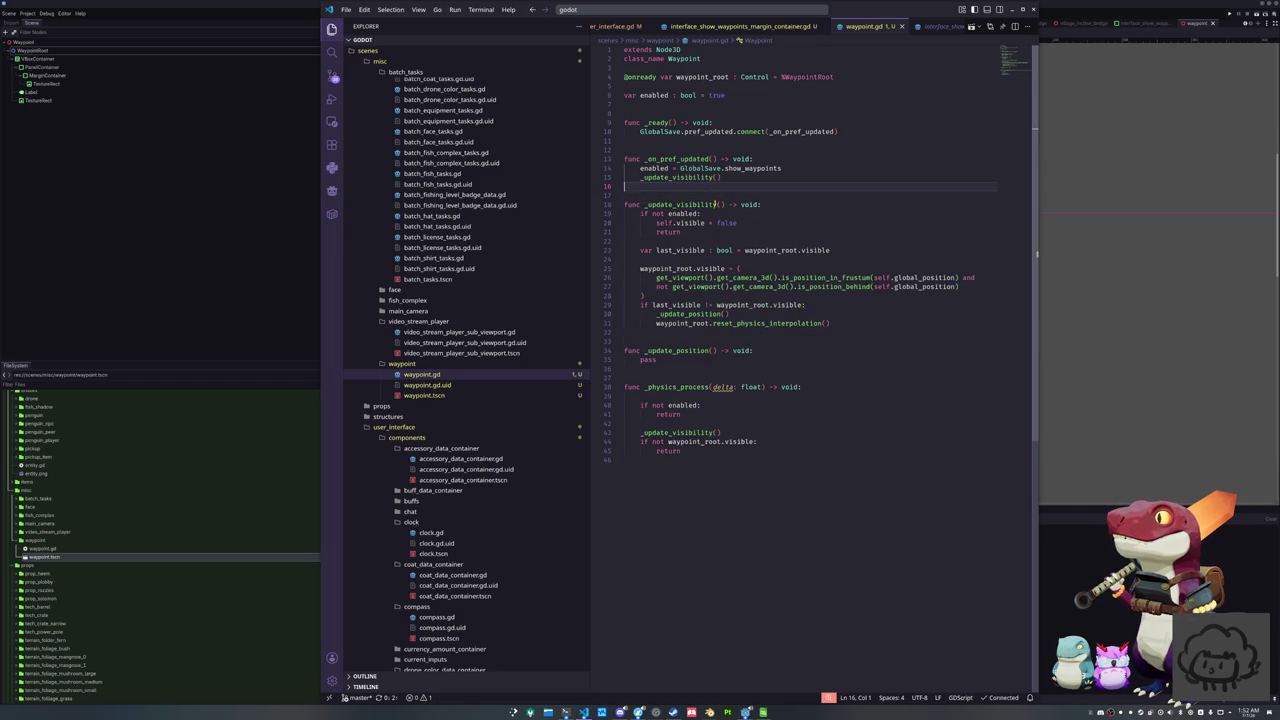
Append an _update_position() call at the end of _physics_process
key("Down")
key("Down")
key("Down")
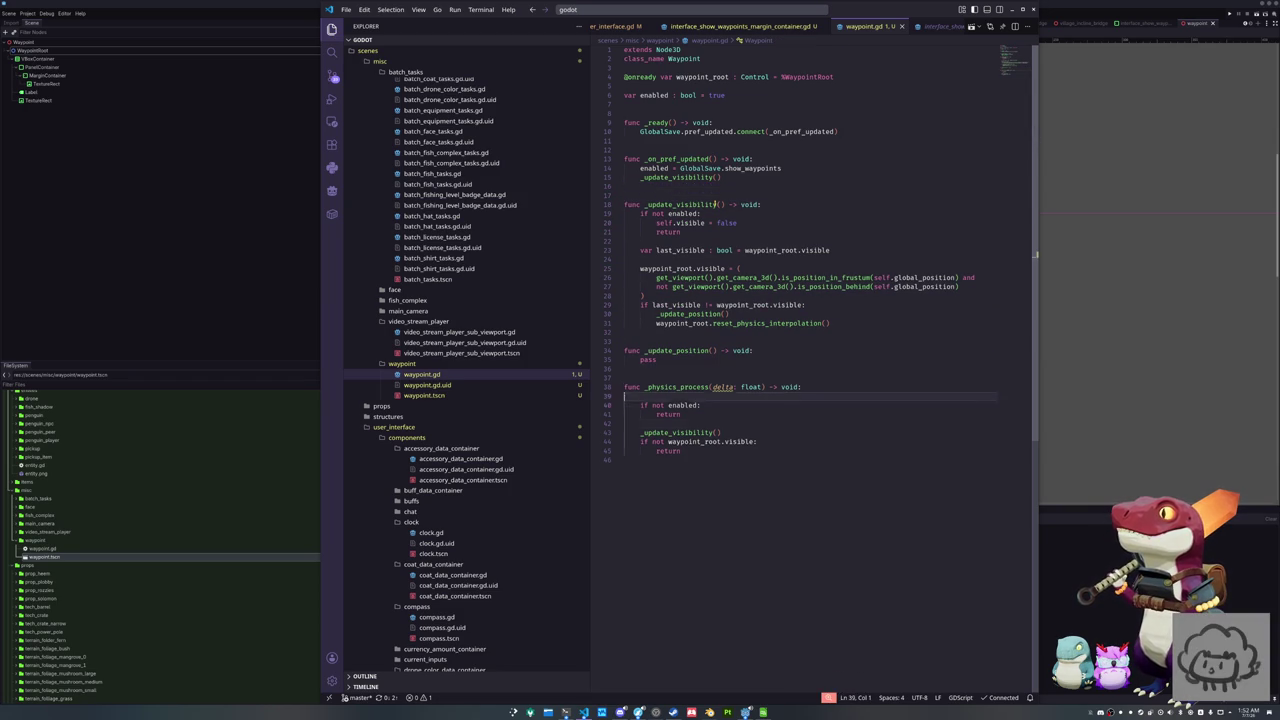
key("Tab")
type("_update_po")
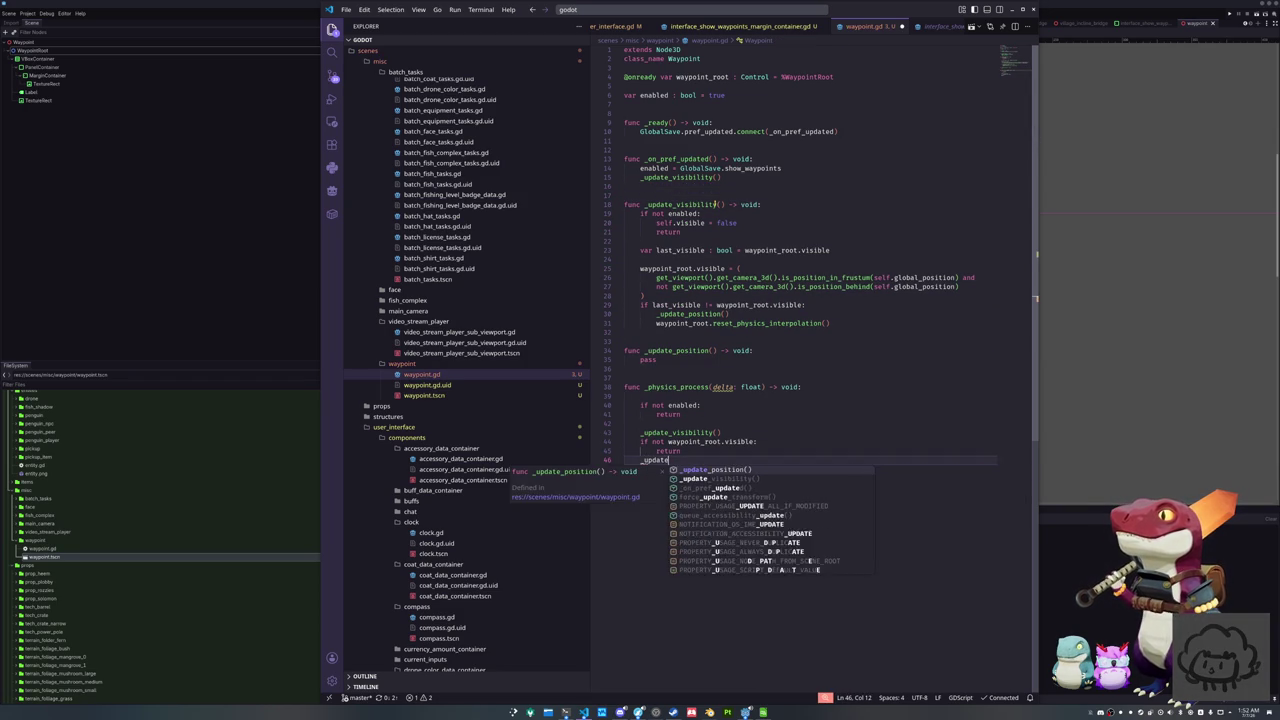
key("Return")
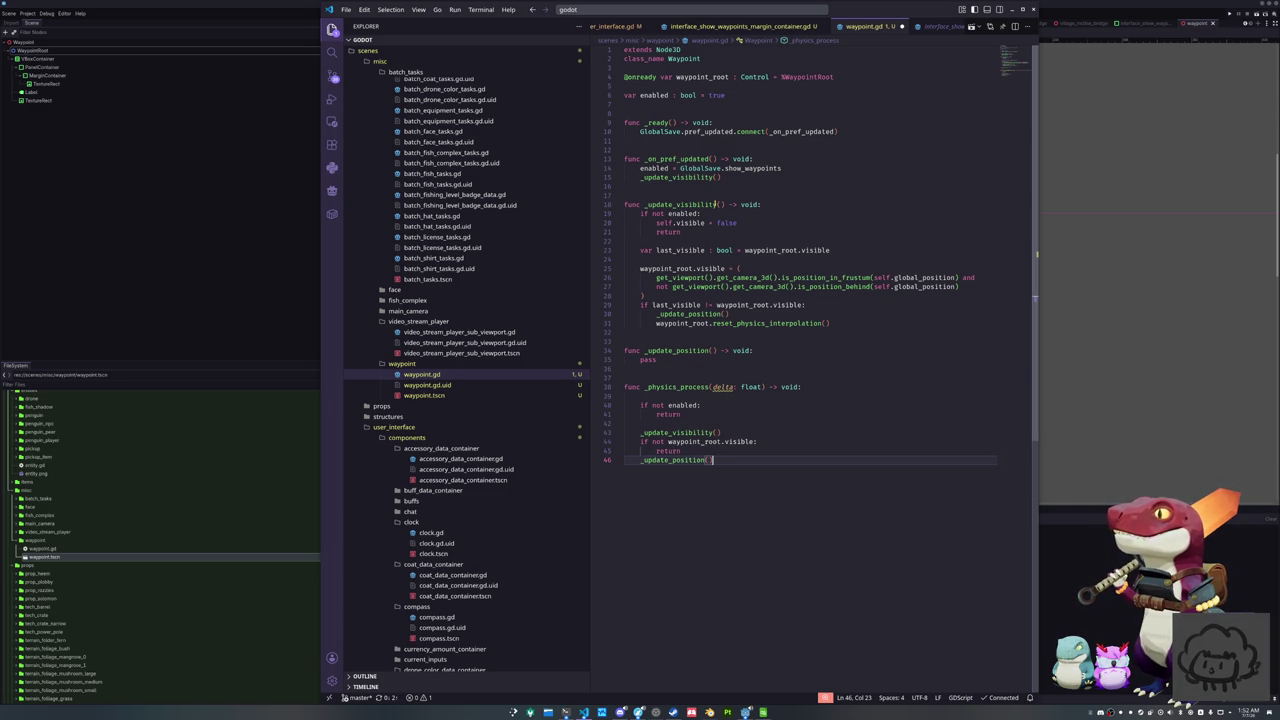
key("Up")
Add a blank line after the return and rename _physics_process's parameter to _delta
key("Return")
key("Up")
key("Up")
key("Up")
key("Up")
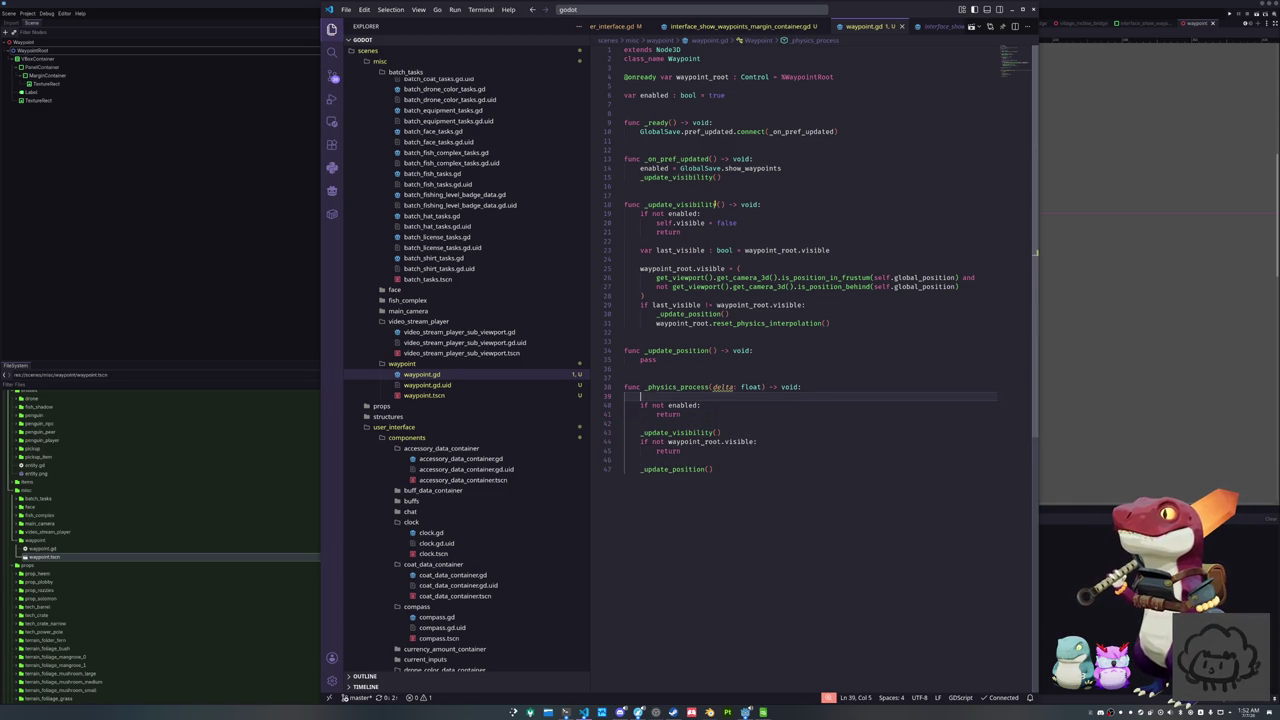
key("Up")
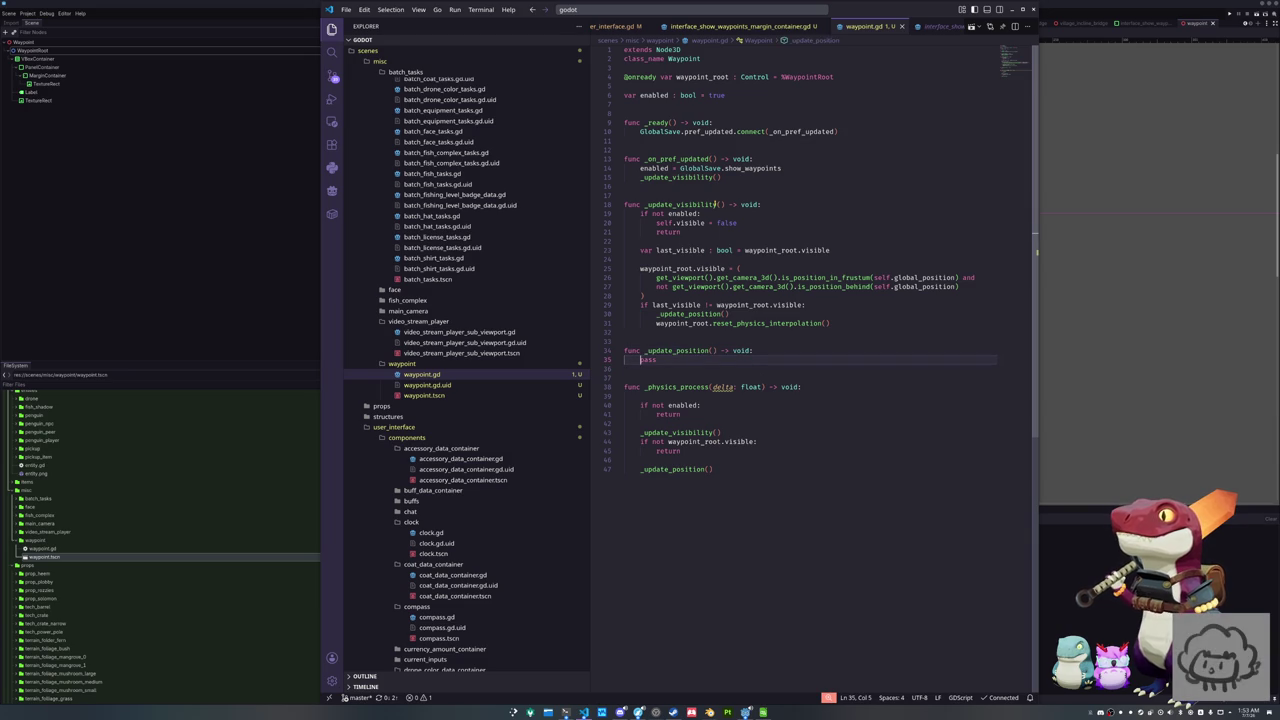
key("Down")
key("Down")
key("Down")
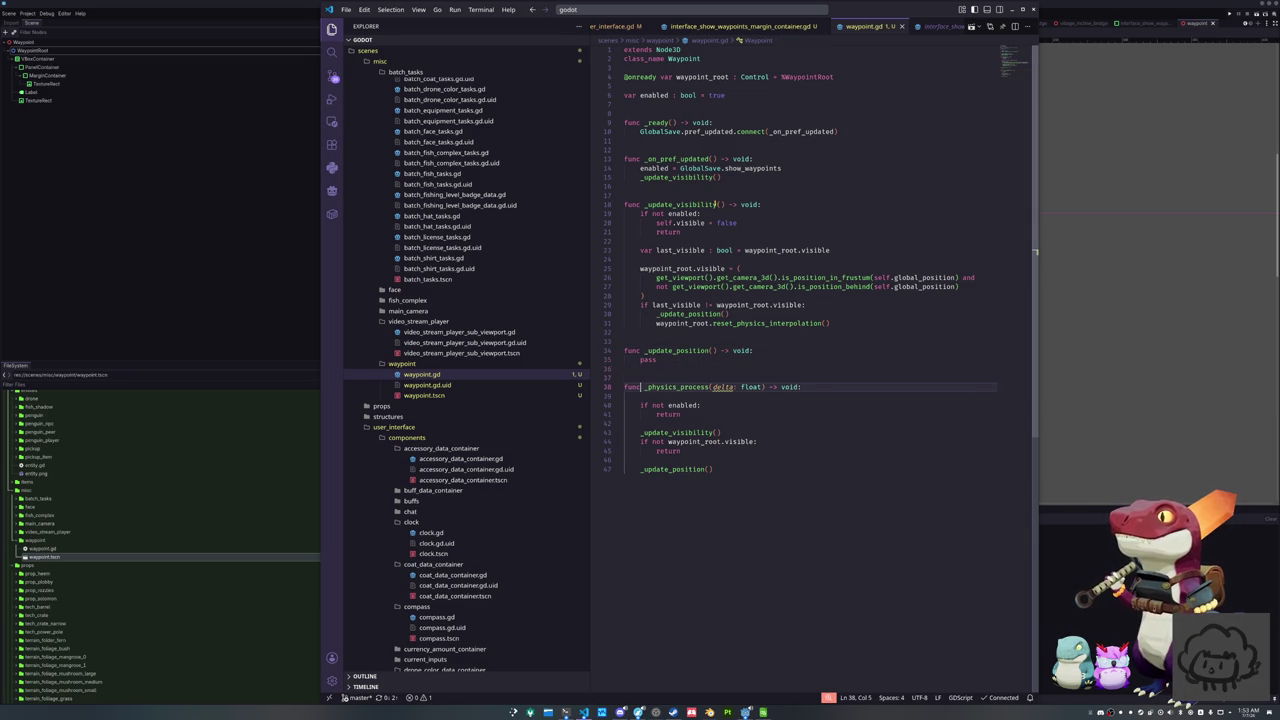
key("ctrl+Right")
key("Right")
type("_")
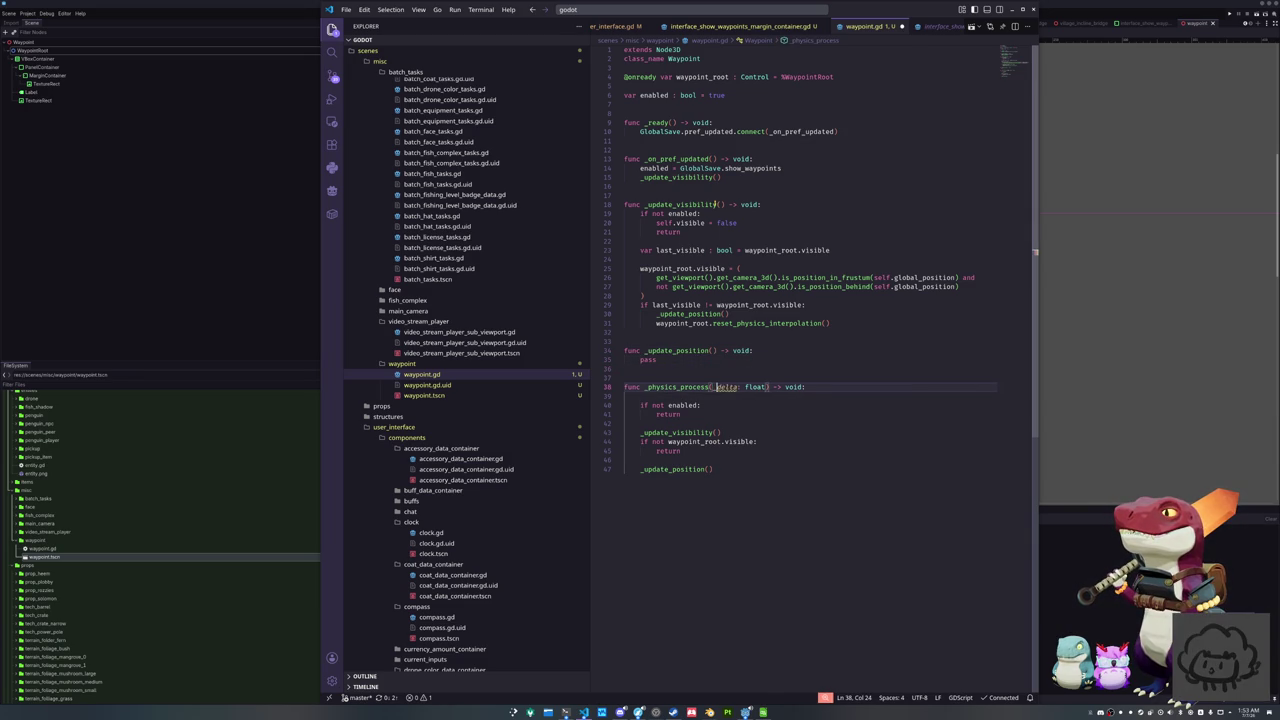
Replace _update_position's pass with waypoint_root.global_position = camera's unproject_position(self.global_position)
key("Up")
key("Up")
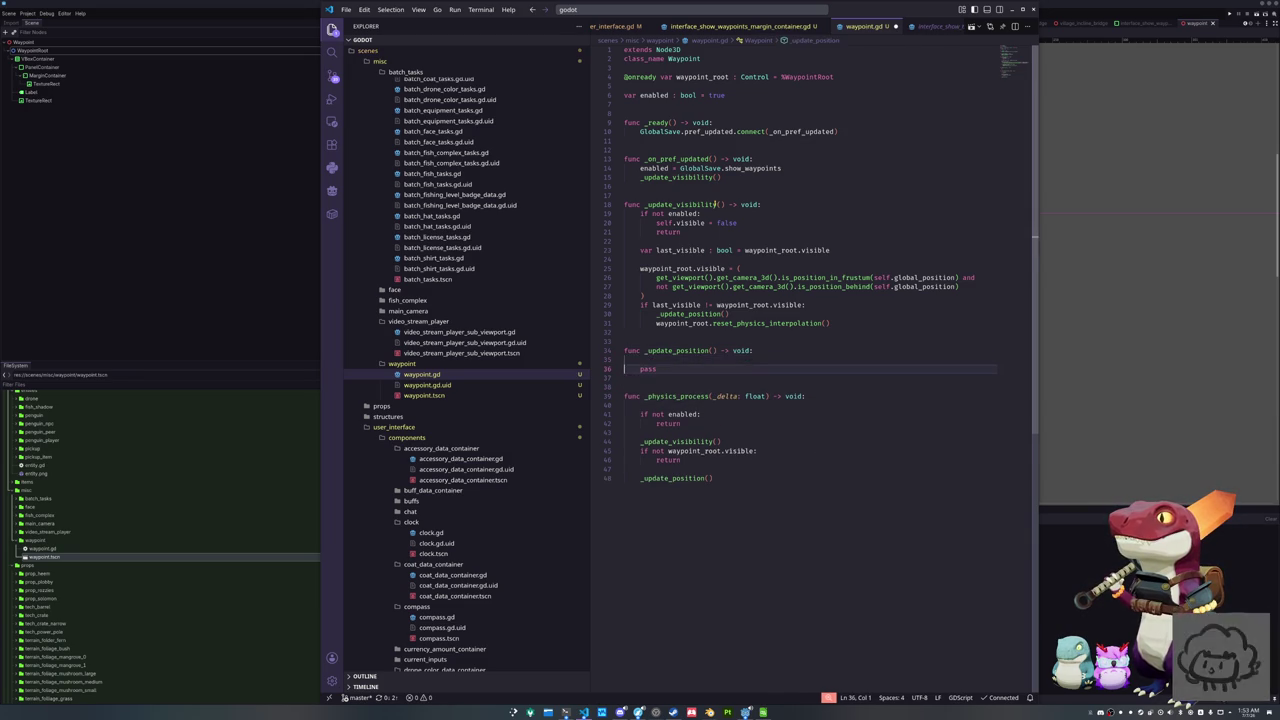
key("Up")
key("shift+End")
key("BackSpace")
key("Return")
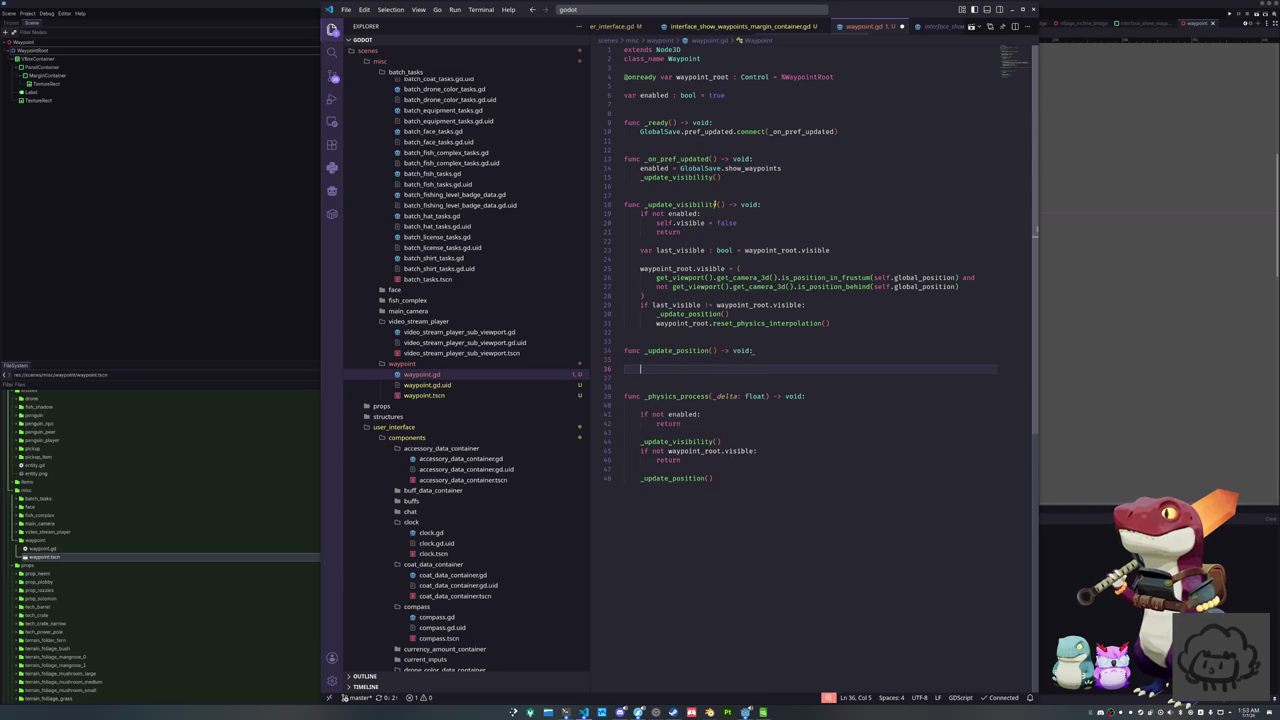
type("waypoint_root.visib")
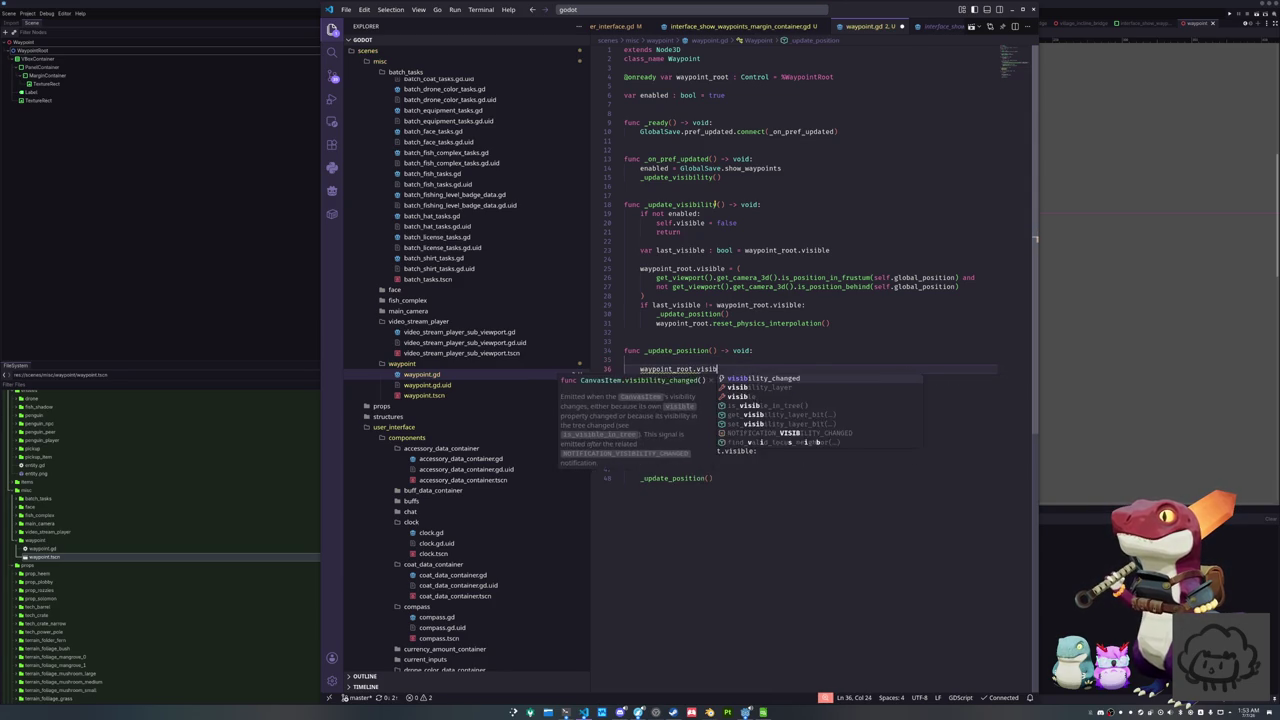
type("le ")
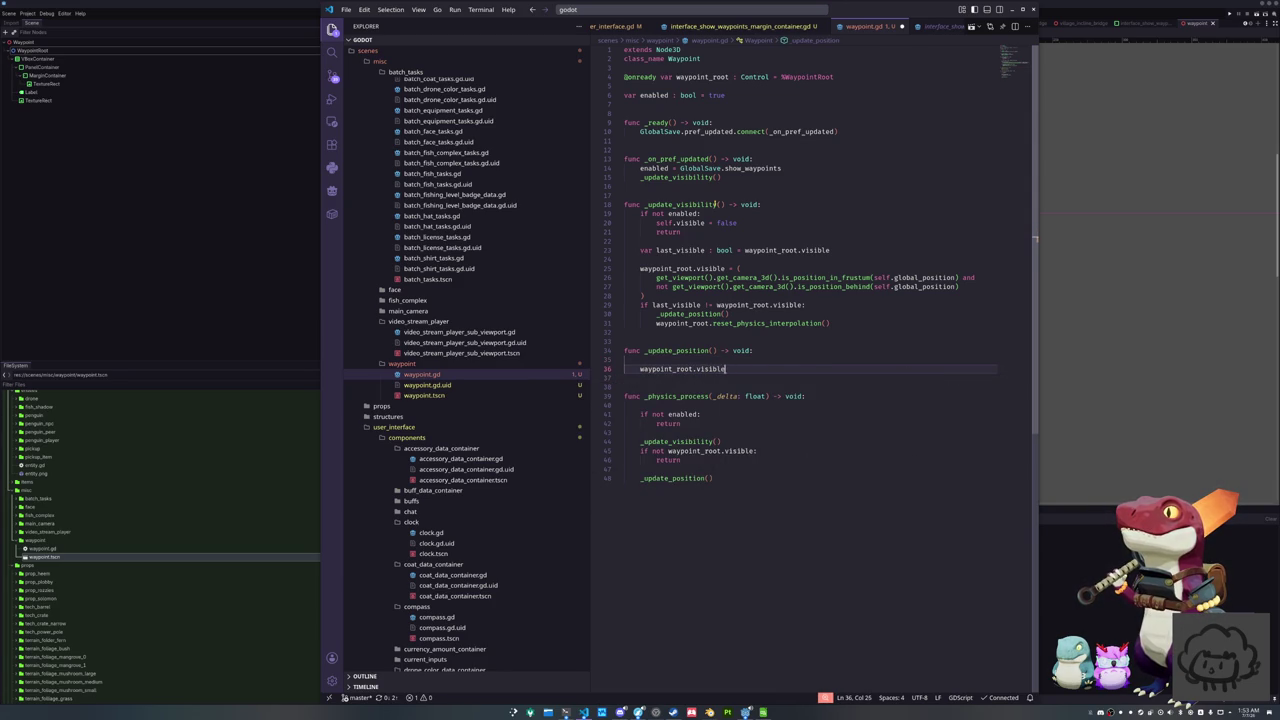
type("global_")
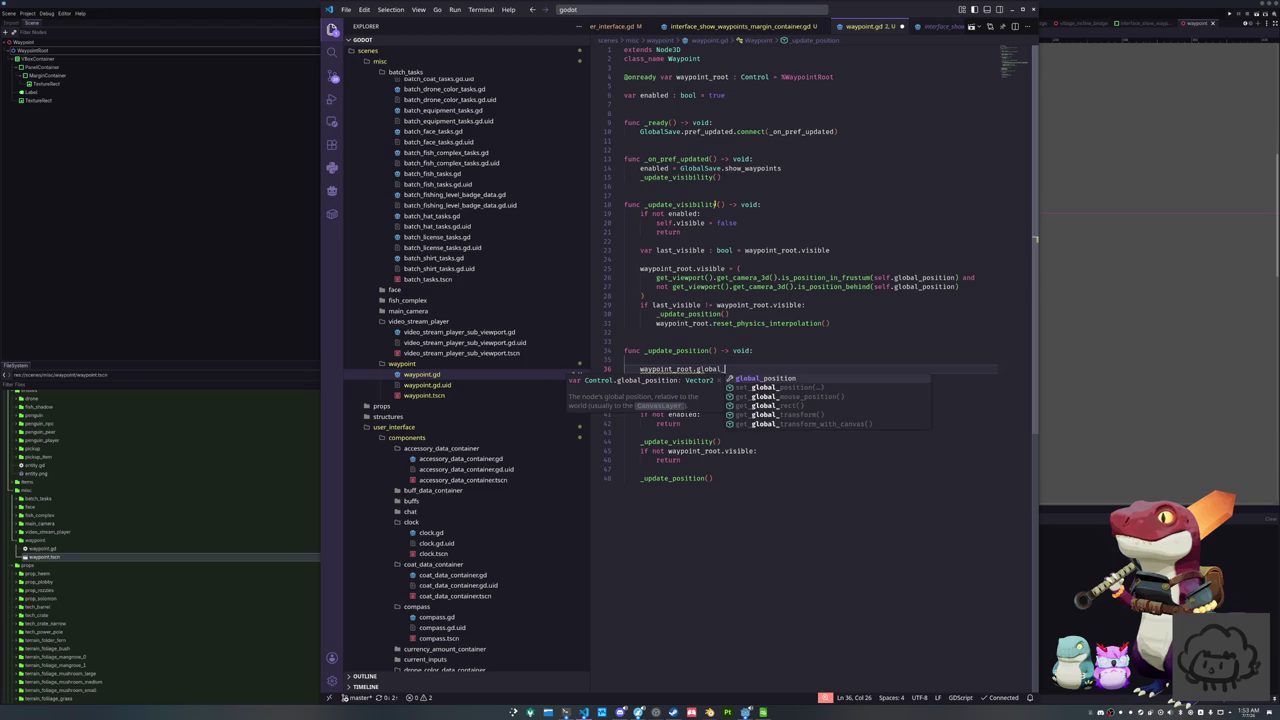
type("position = get_v")
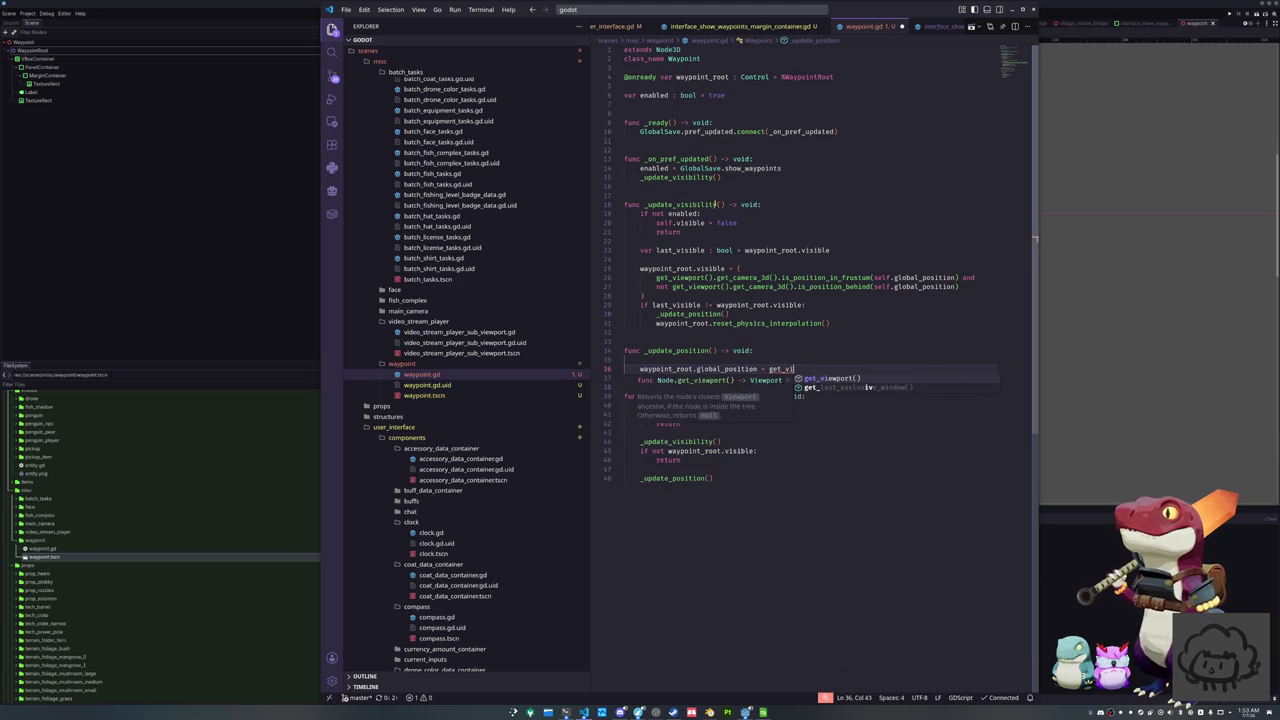
type("iewport().get_camera_")
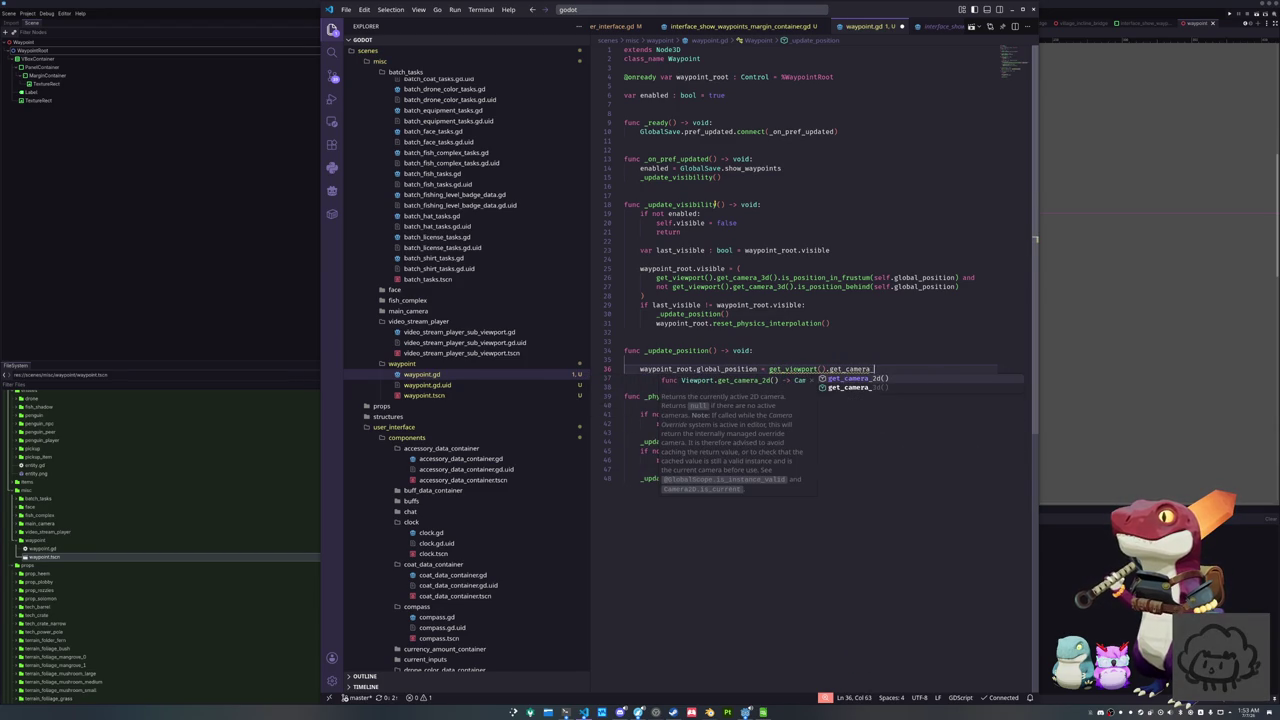
key("Down")
key("Return")
type(".")
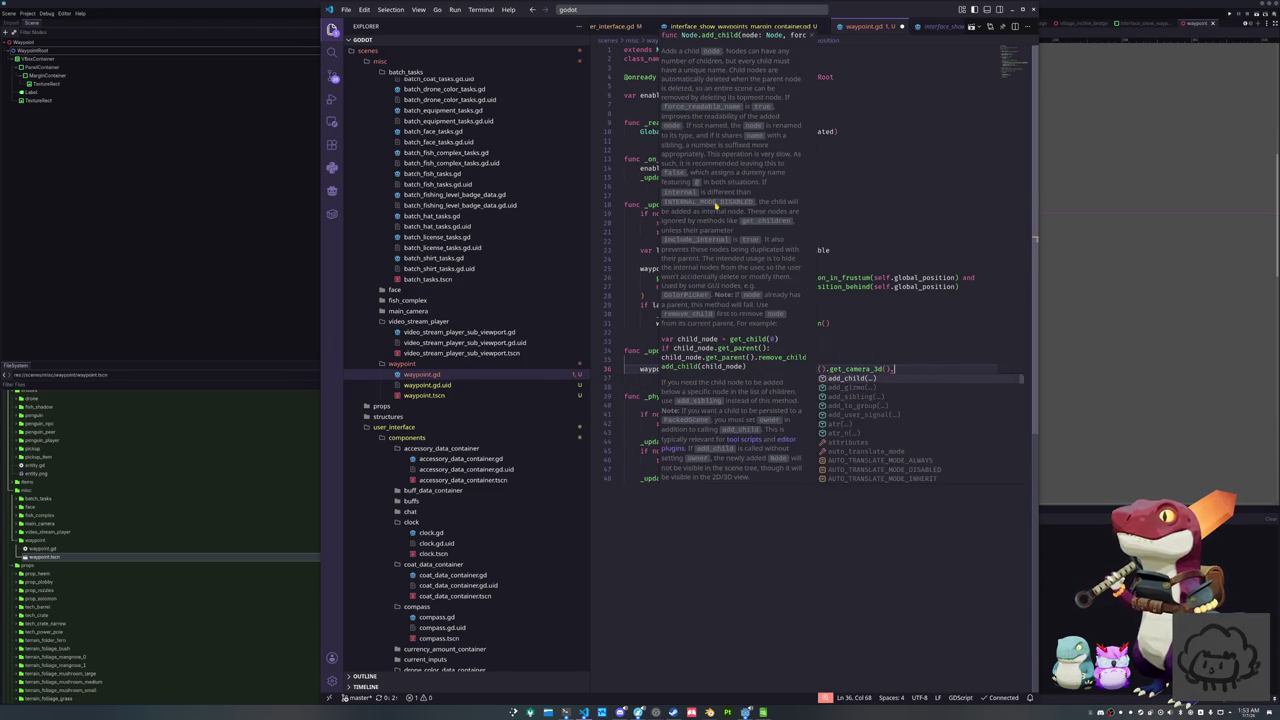
type("unpro")
key("Return")
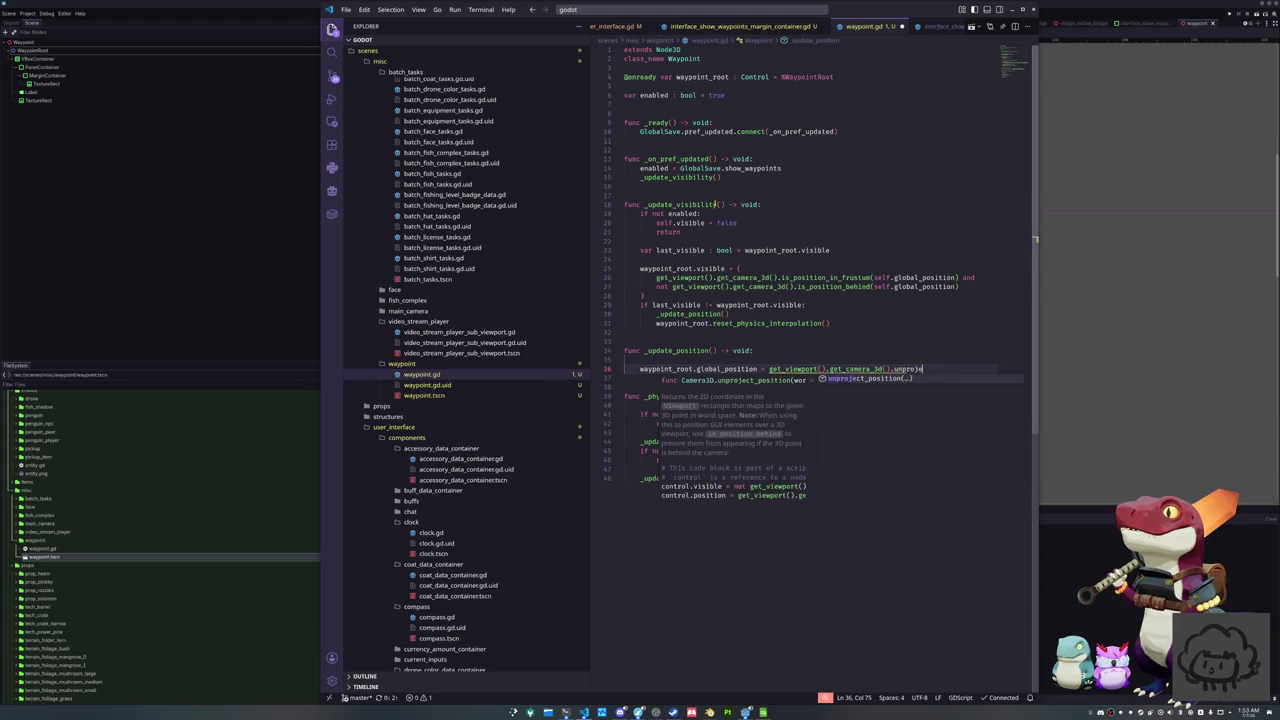
type("self.global_pos")
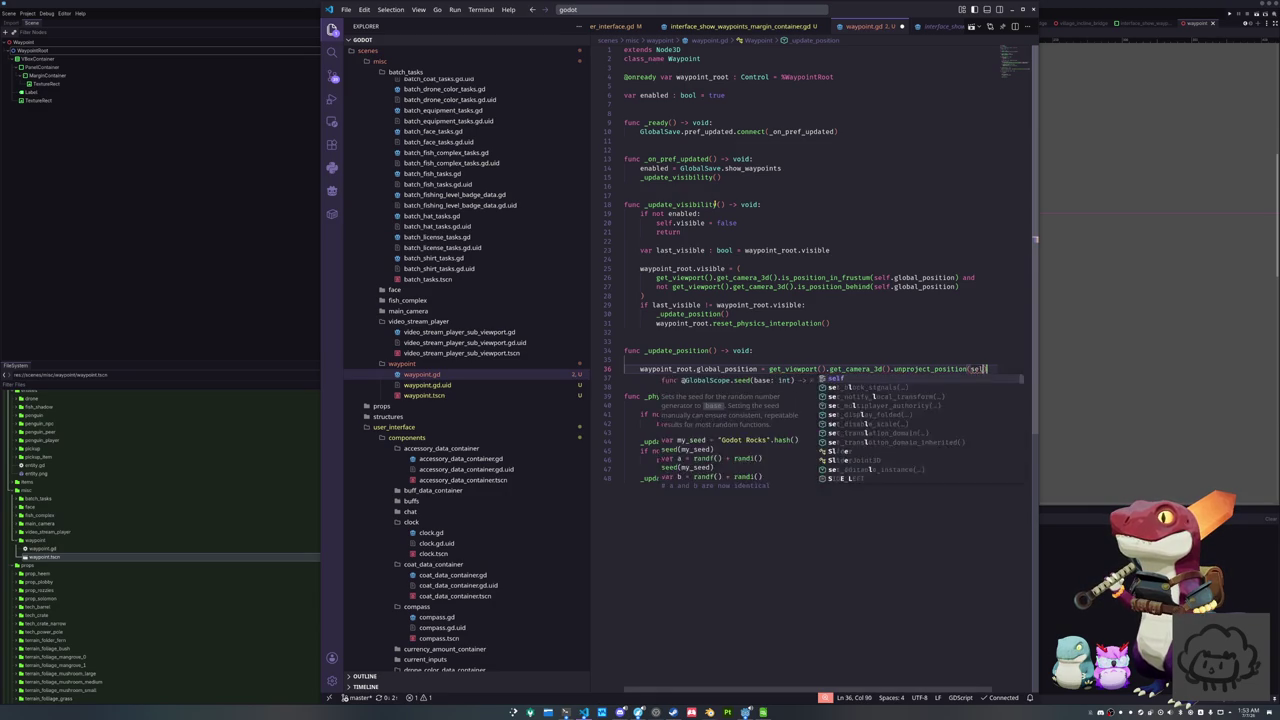
key("Return")
Delete the stray blank lines above the assignment and inside _physics_process
key("Down")
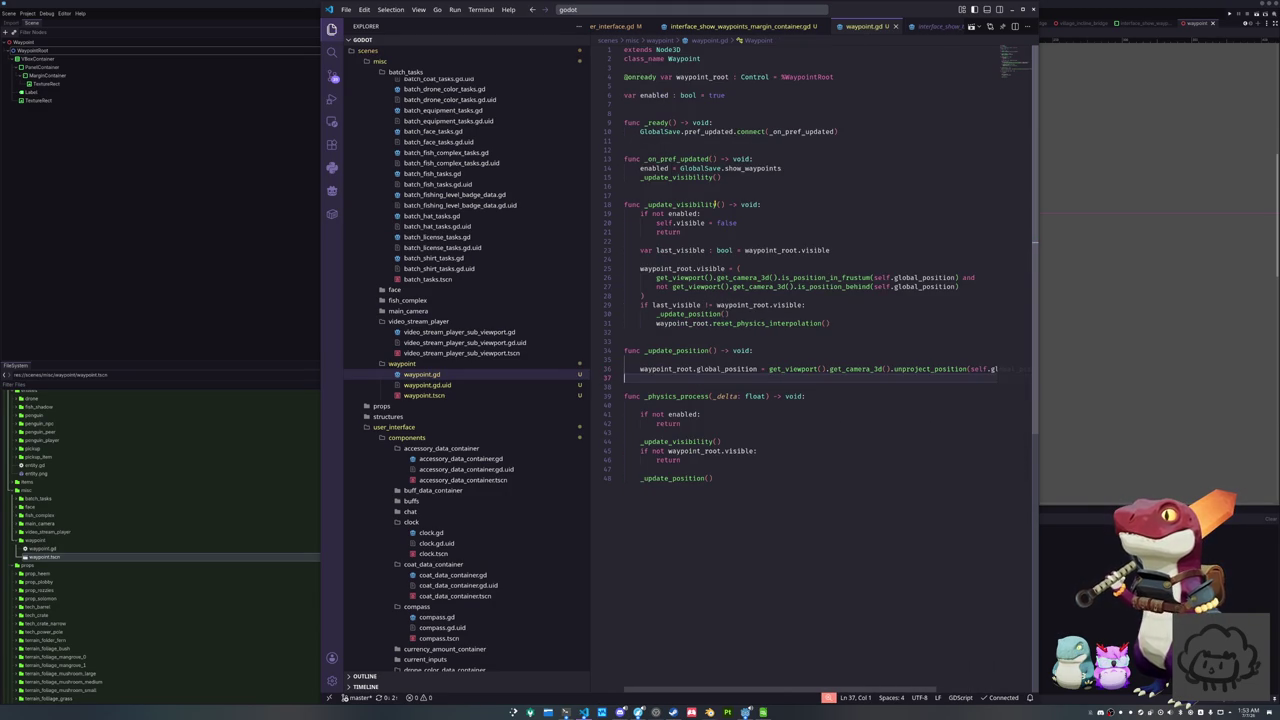
key("Up")
key("BackSpace")
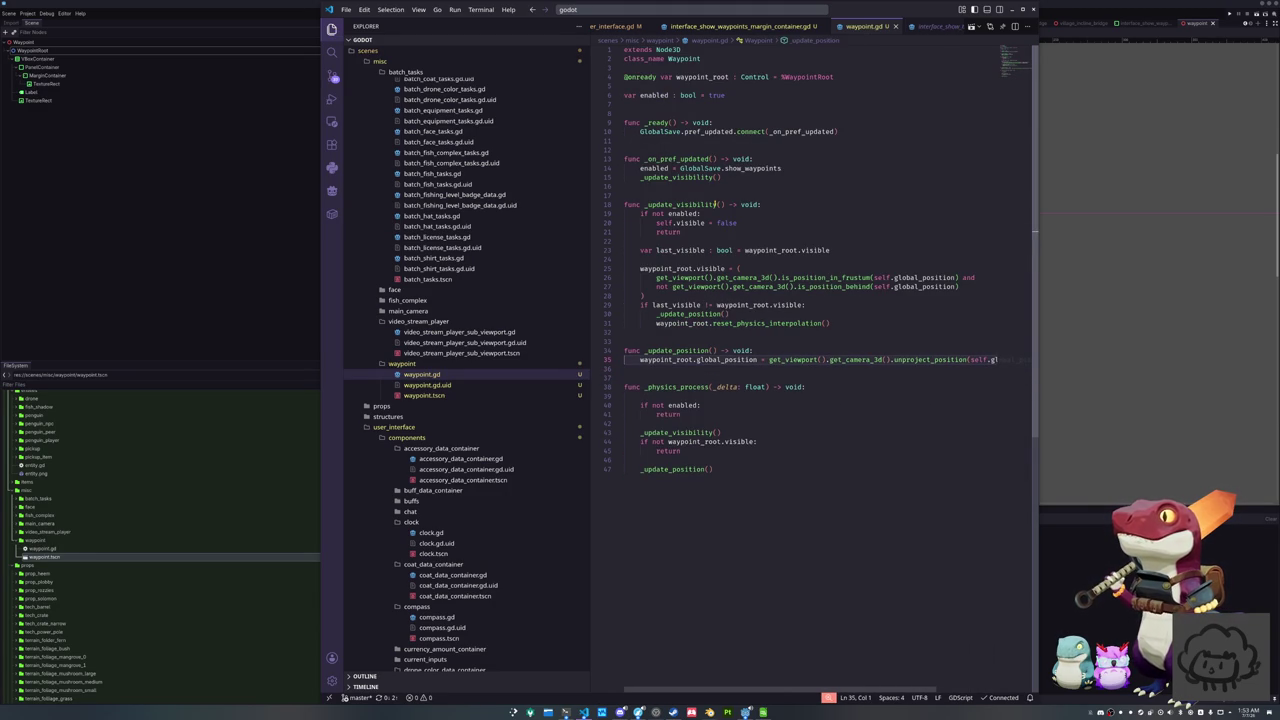
key("Down")
key("Down")
key("Down")
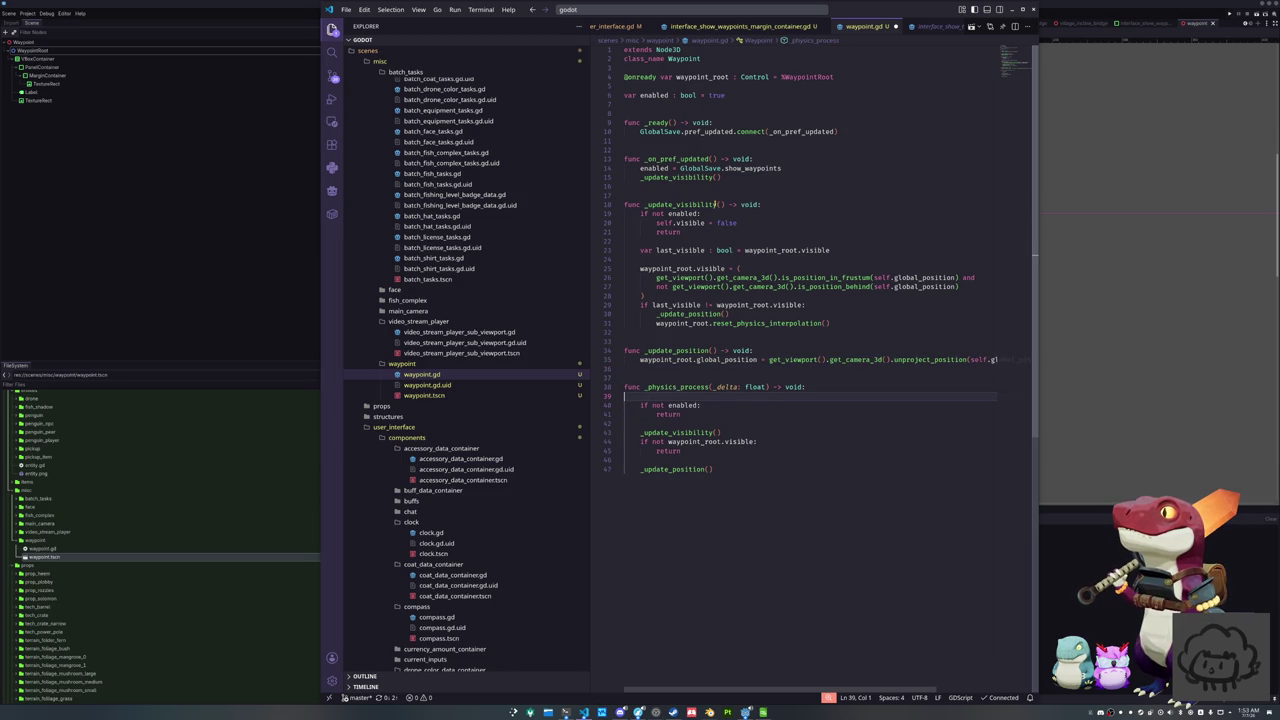
key("Delete")
key("Down")
key("Down")
key("Down")
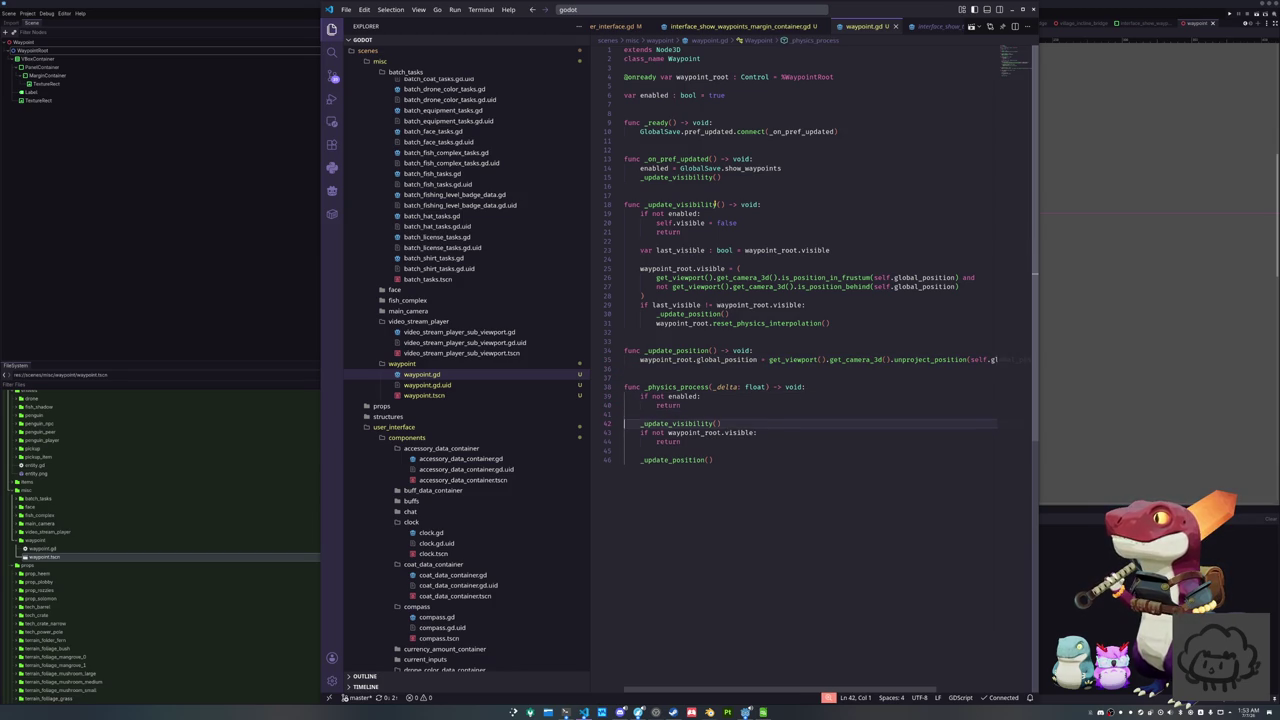
left_click(713, 460)
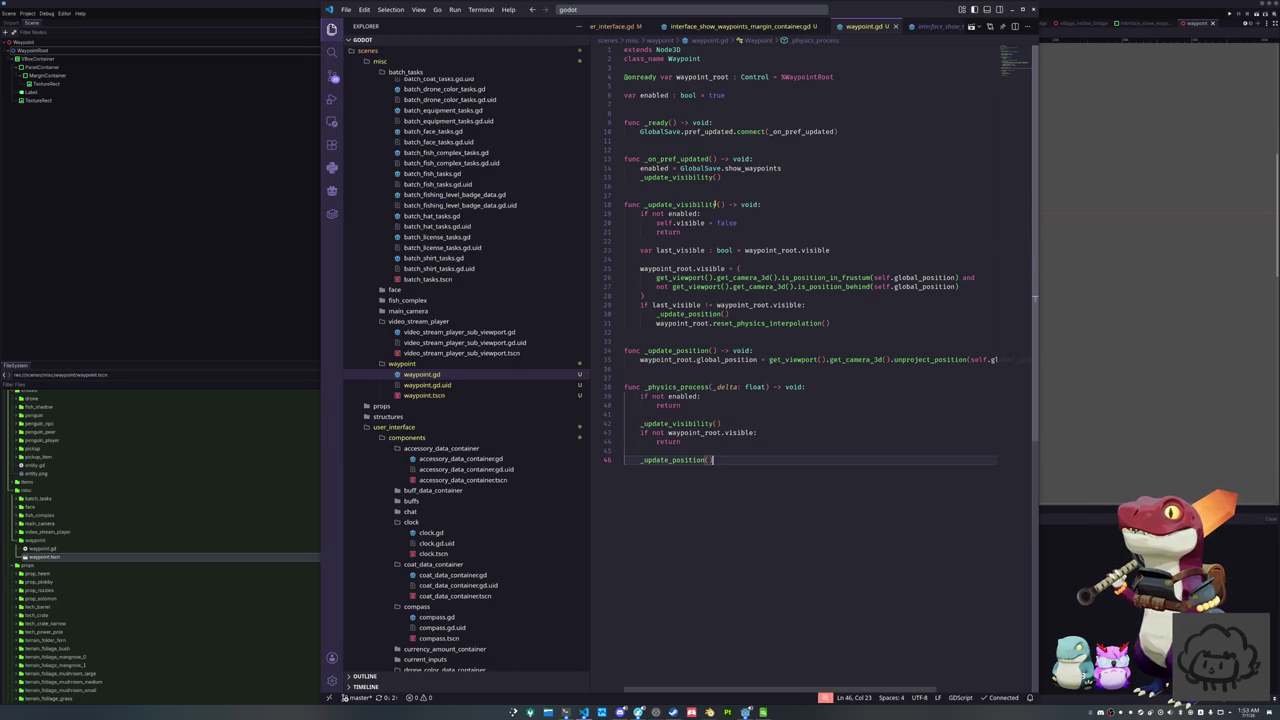
key("alt+Tab")
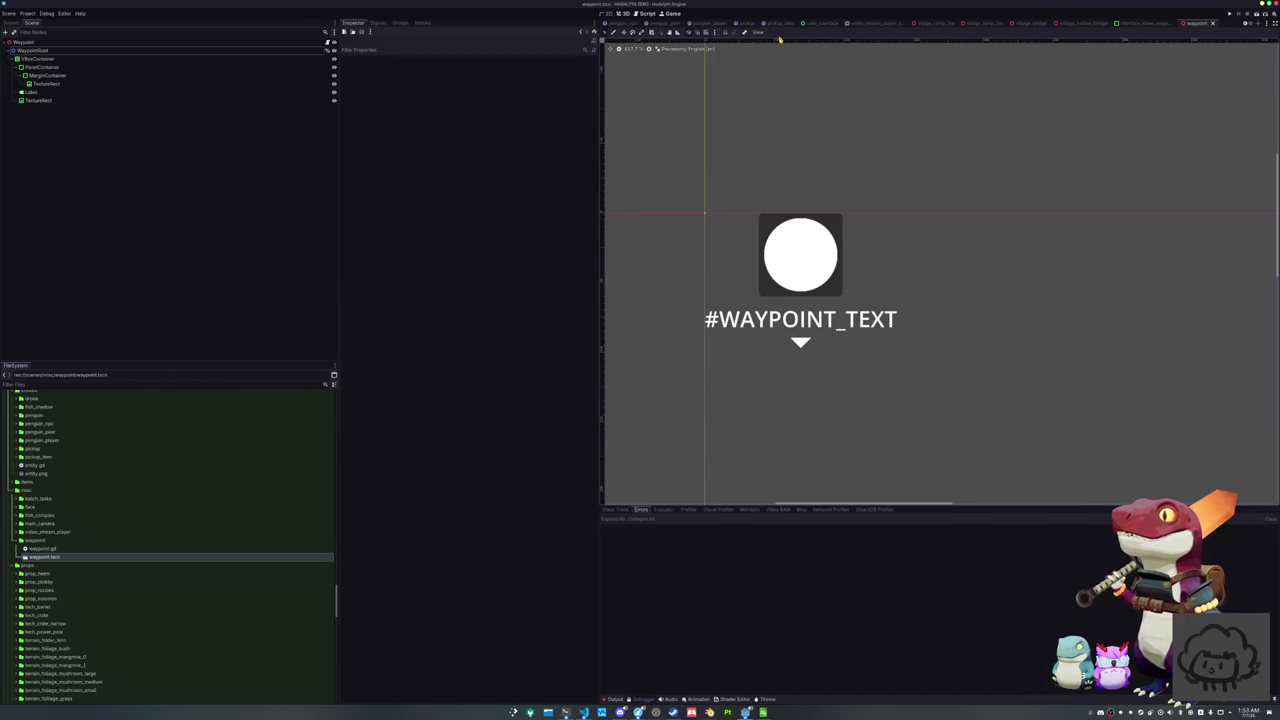
Apply the Center anchor preset to the waypoint scene's VBoxContainer
left_click(40, 58)
left_click(34, 50)
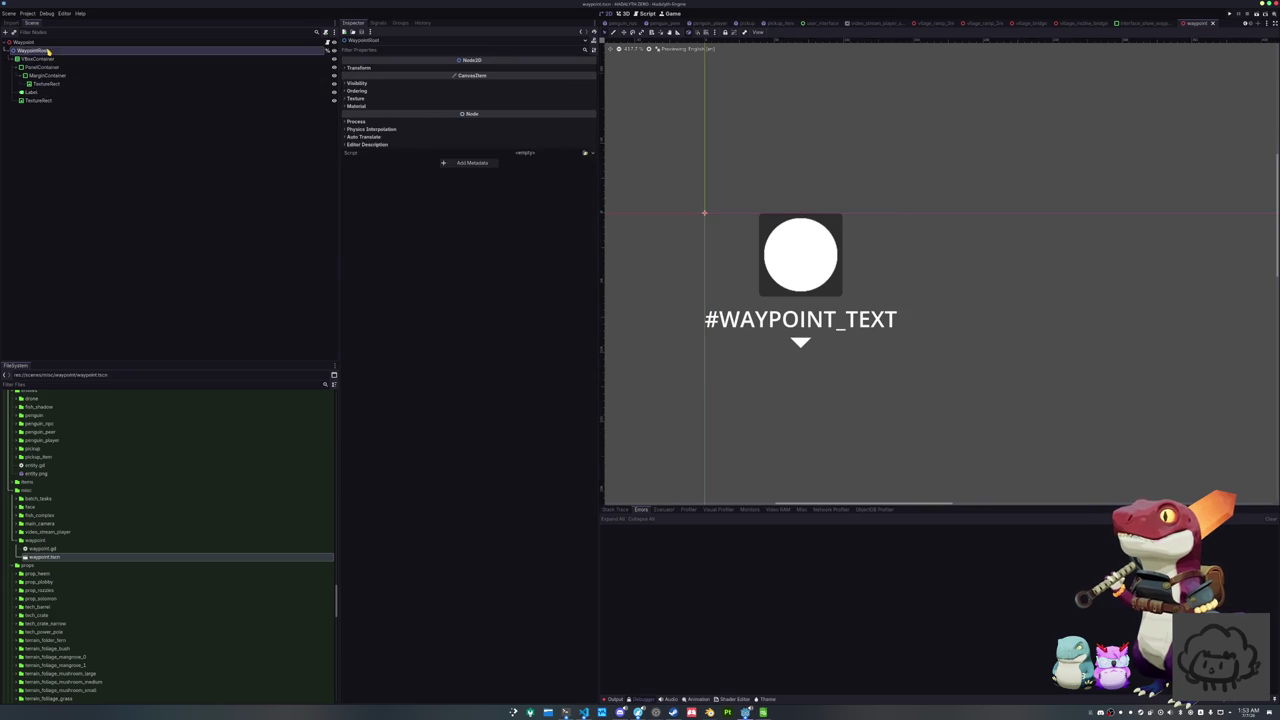
left_click(40, 59)
left_click(784, 32)
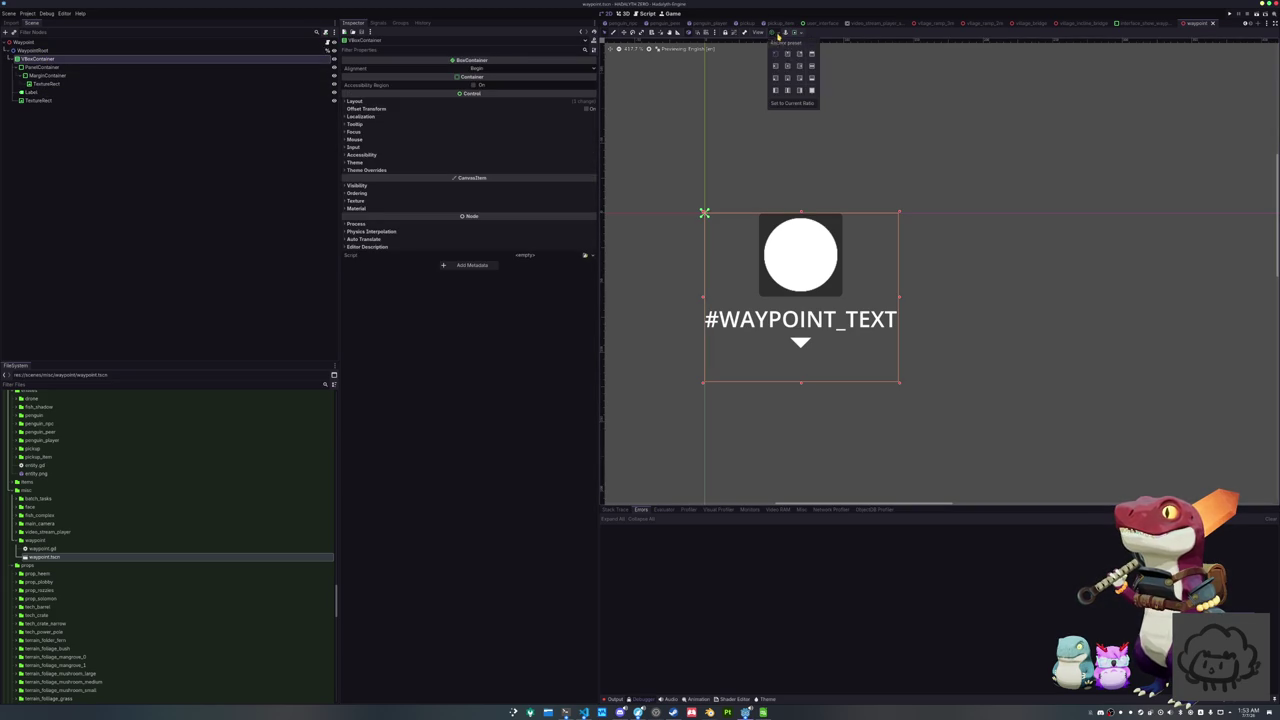
left_click(790, 68)
left_click(648, 363)
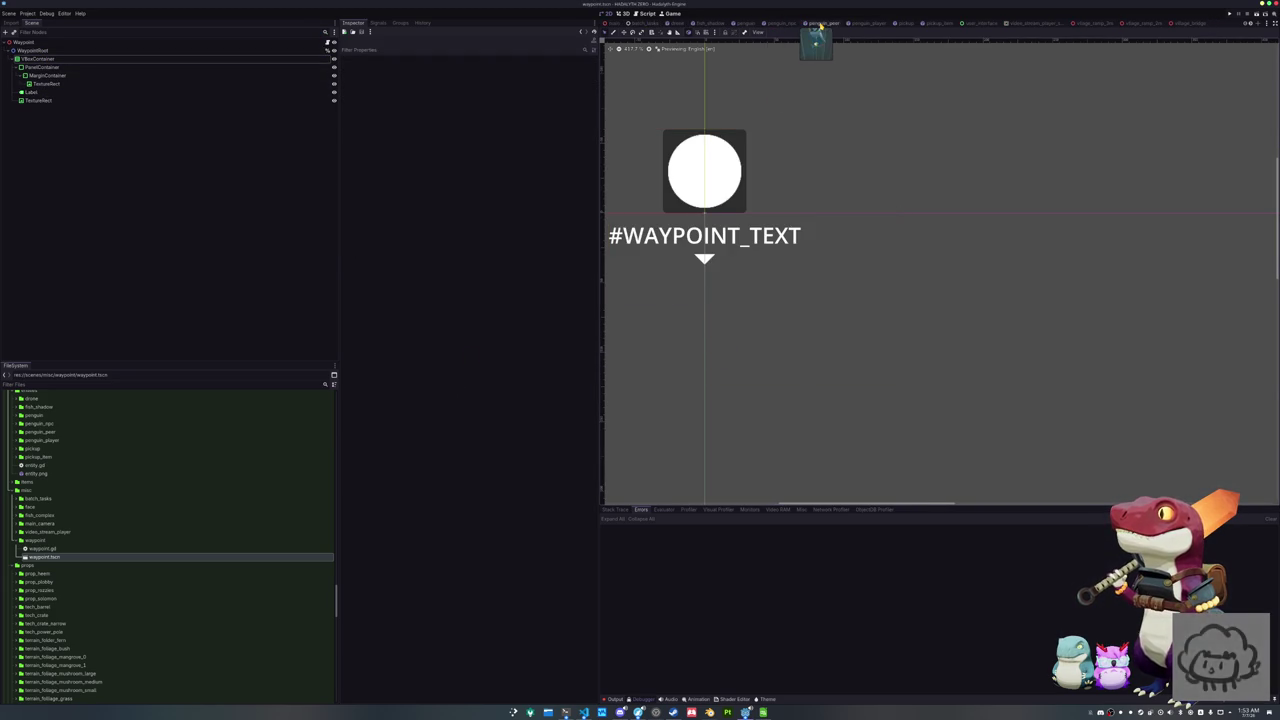
scroll(616, 24, "up", 3)
left_click(615, 25)
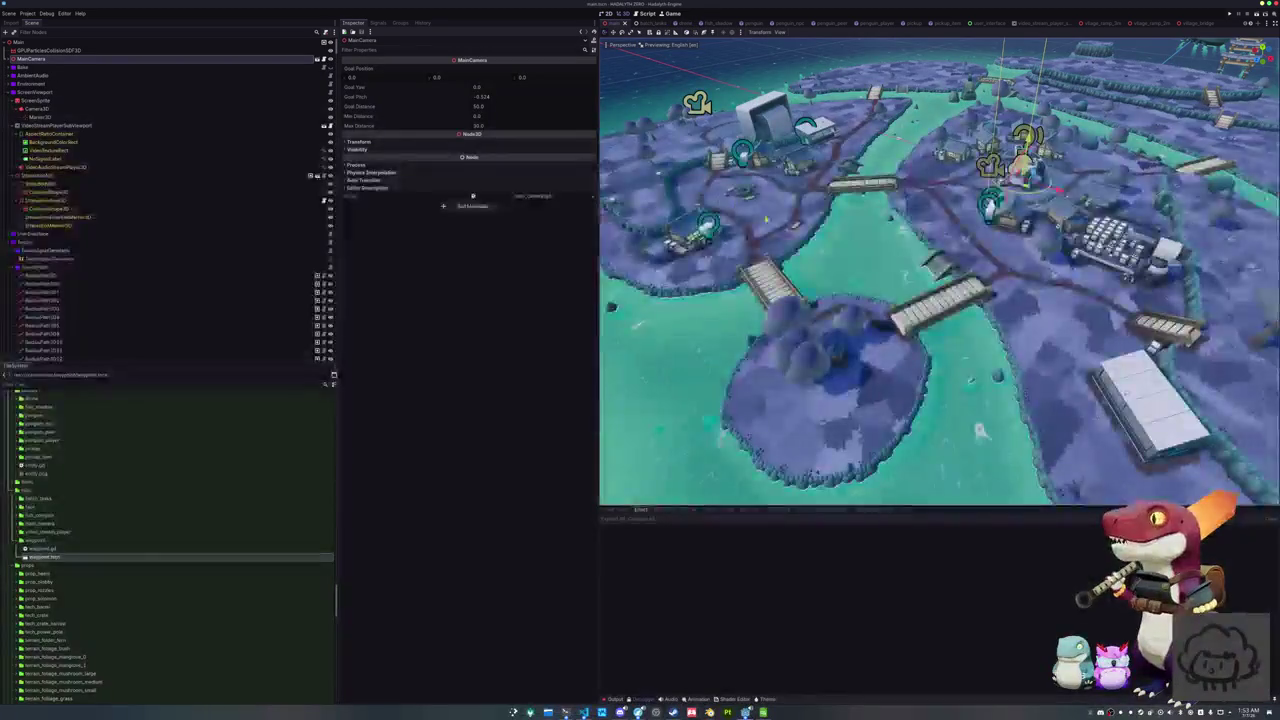
Select TechSquad in the main scene's village and open its tech_squad scene for editing
left_click_drag(981, 431, 873, 385)
left_click(953, 201)
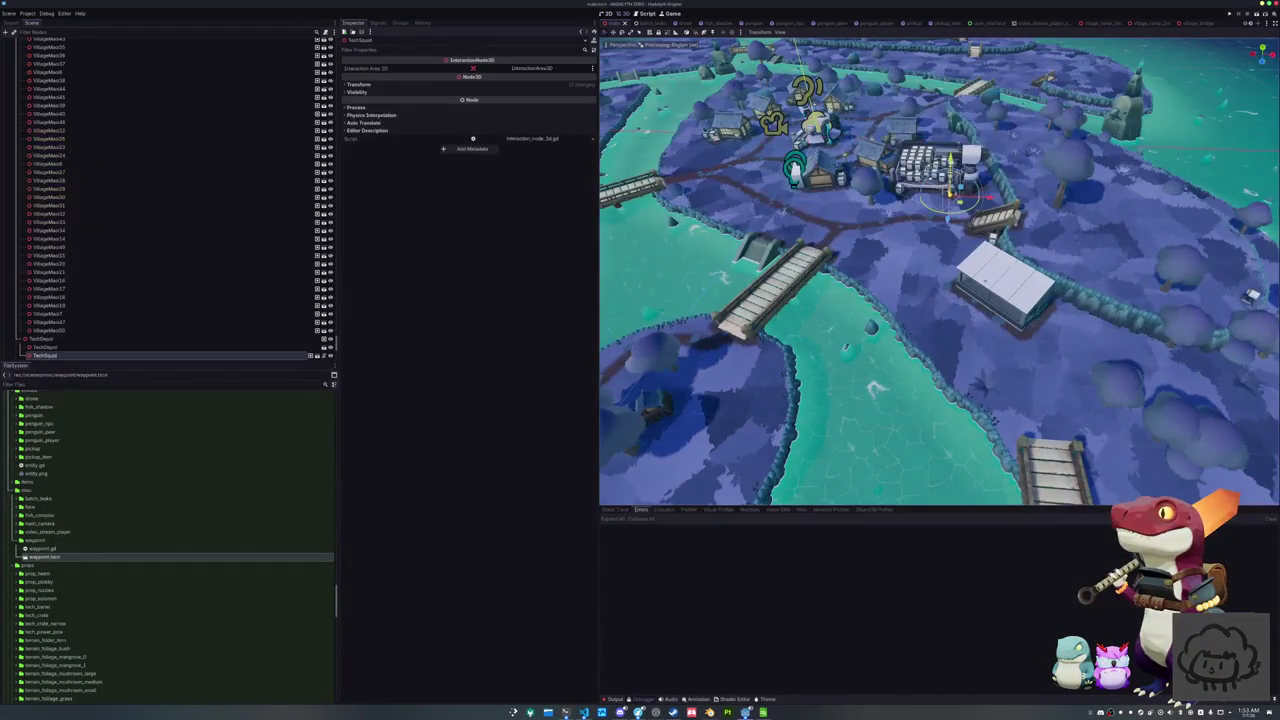
scroll(246, 354, "down", 3)
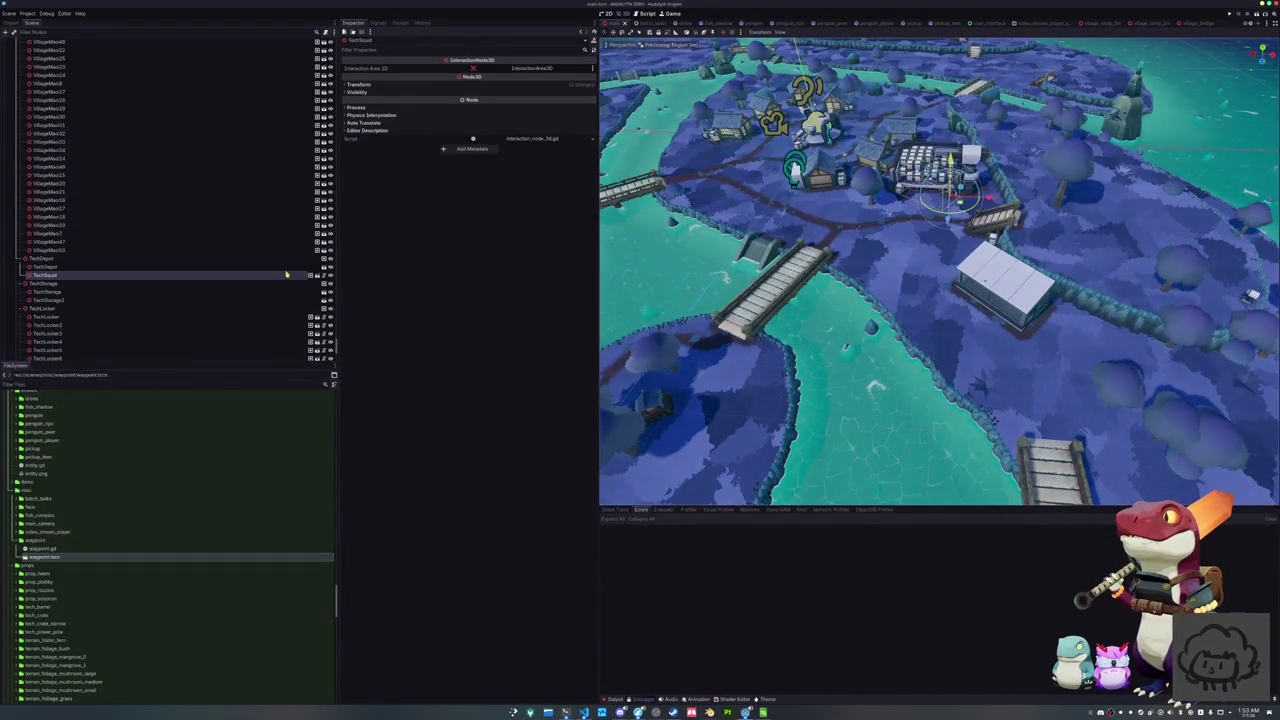
left_click(318, 276)
scroll(748, 166, "down", 3)
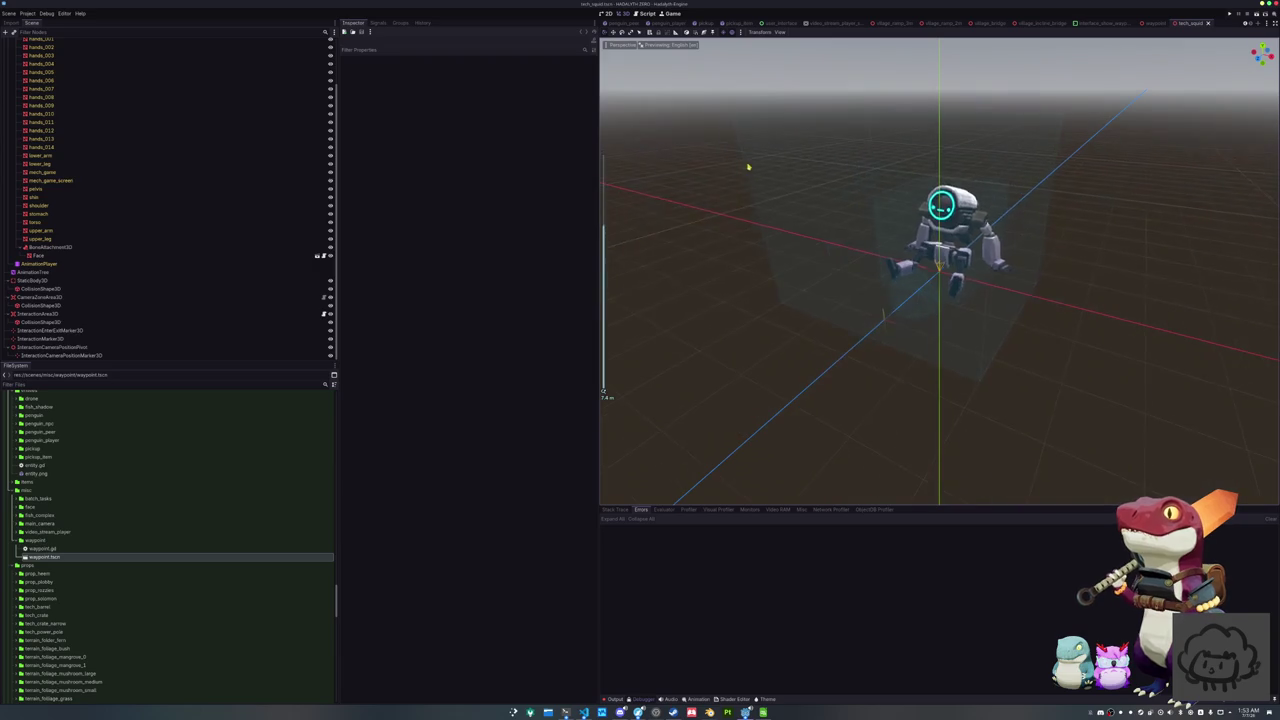
Instance waypoint.tscn under TechSquad and raise it 2.4 units on Y above the robot
scroll(86, 87, "up", 3)
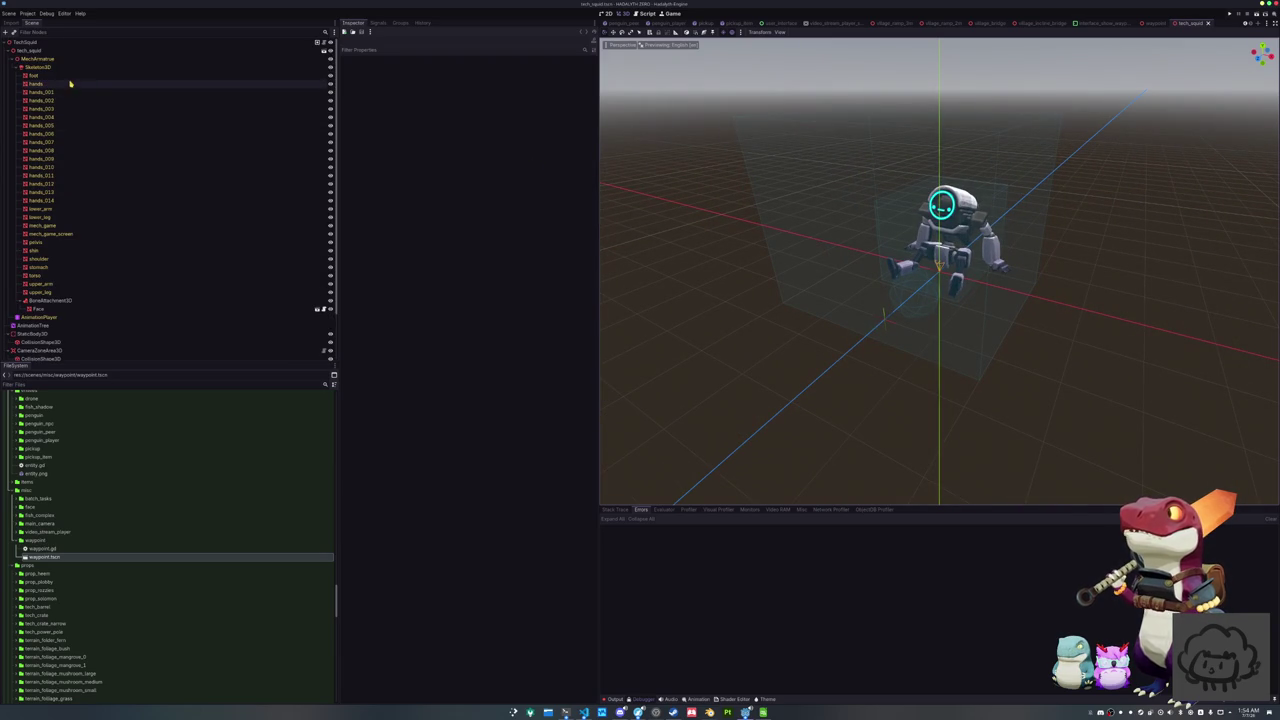
left_click(26, 42)
mouse_move(44, 557)
left_mouse_down()
mouse_move(94, 134)
mouse_move(36, 44)
left_mouse_up()
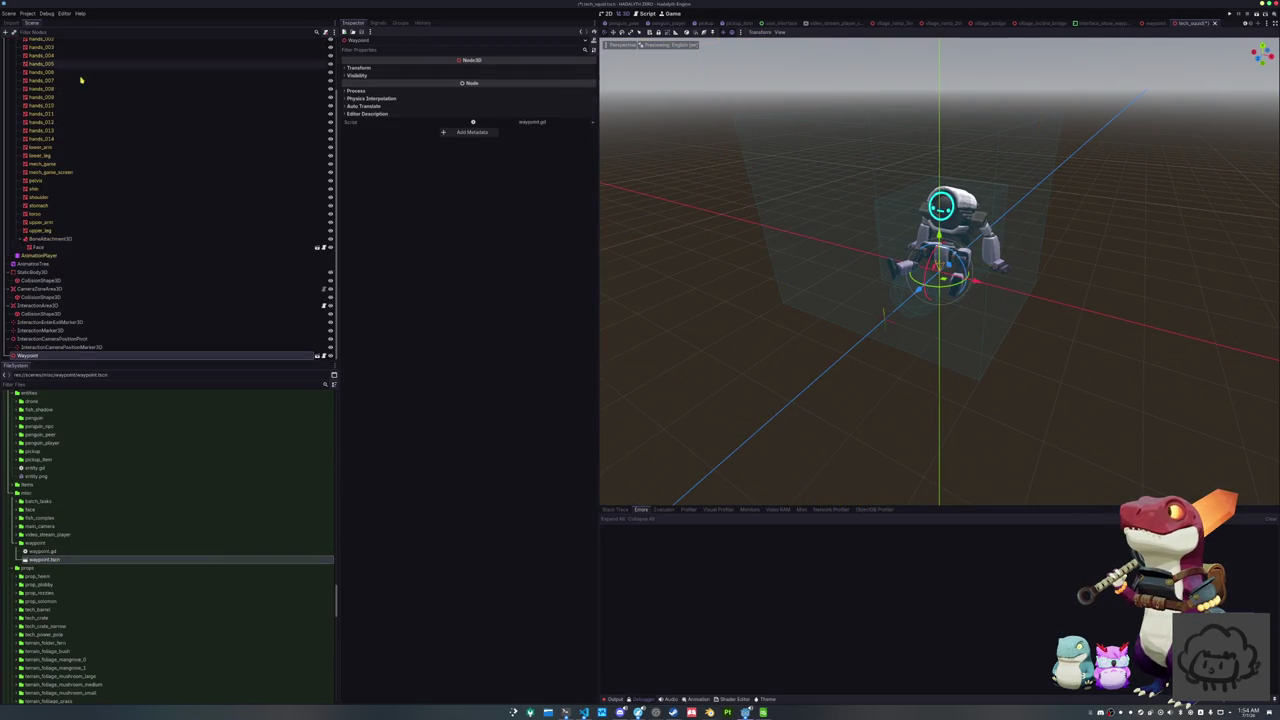
left_click_drag(938, 228, 931, 104)
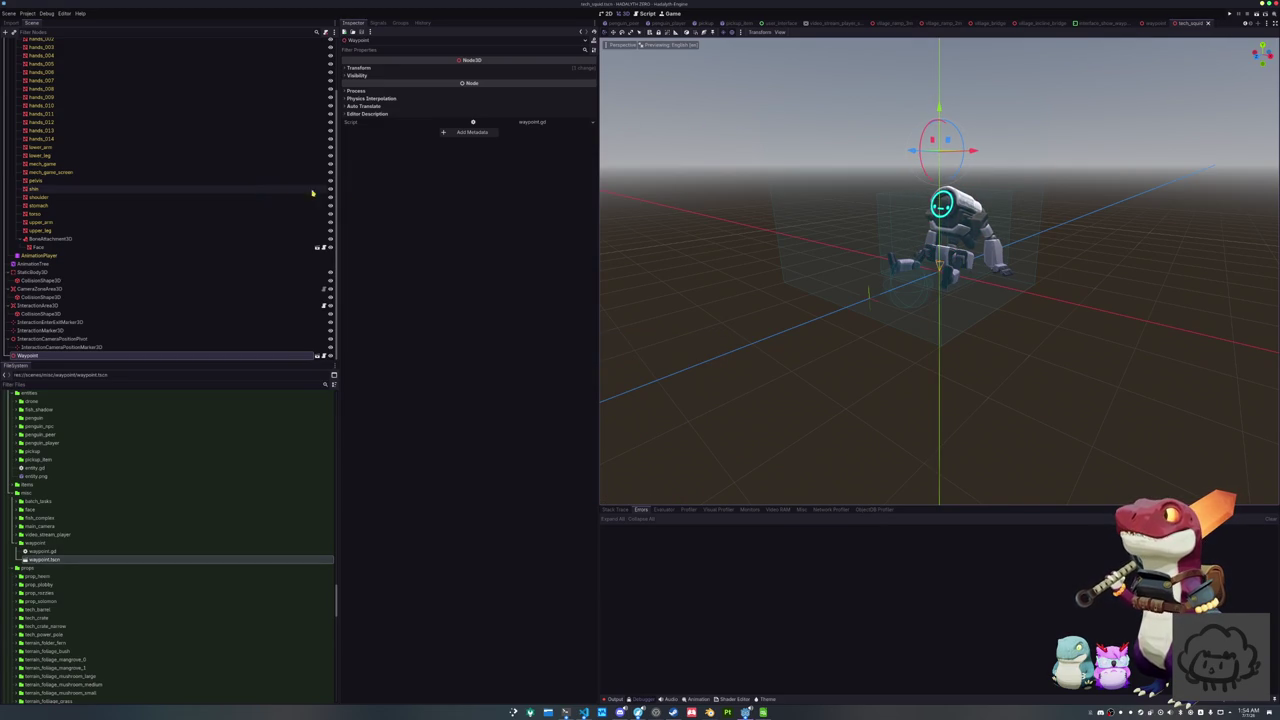
Run the project, which halts on waypoint.gd line 4's Node2D-to-Control assignment error
scroll(694, 165, "down", 3)
key("F5")
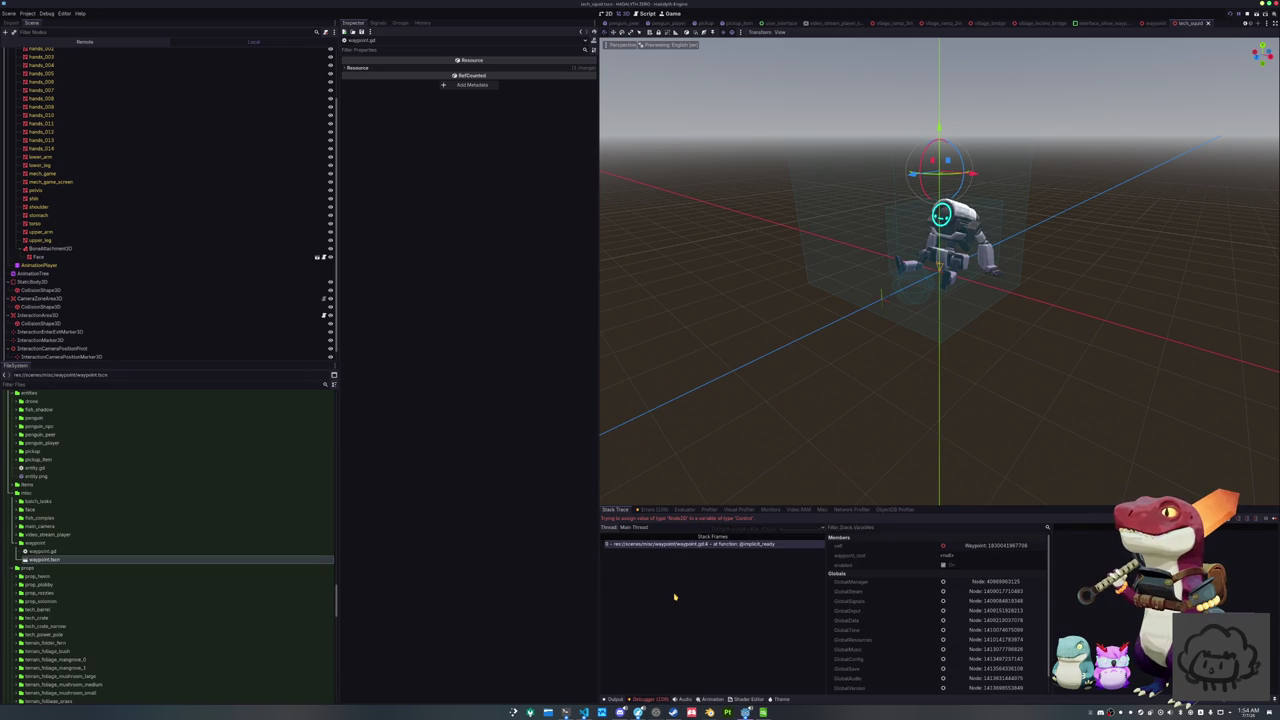
left_click(584, 712)
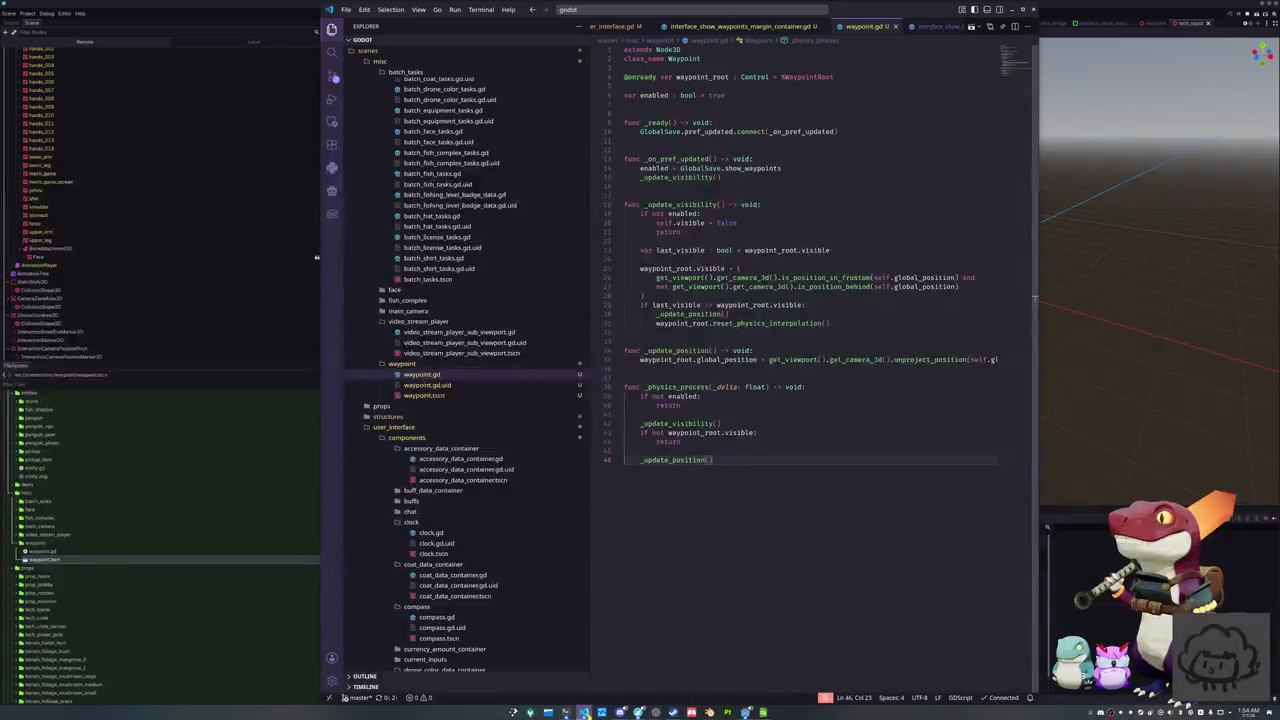
Change waypoint_root's type from Control to Node2D and relaunch the game from Godot
double_click(750, 77)
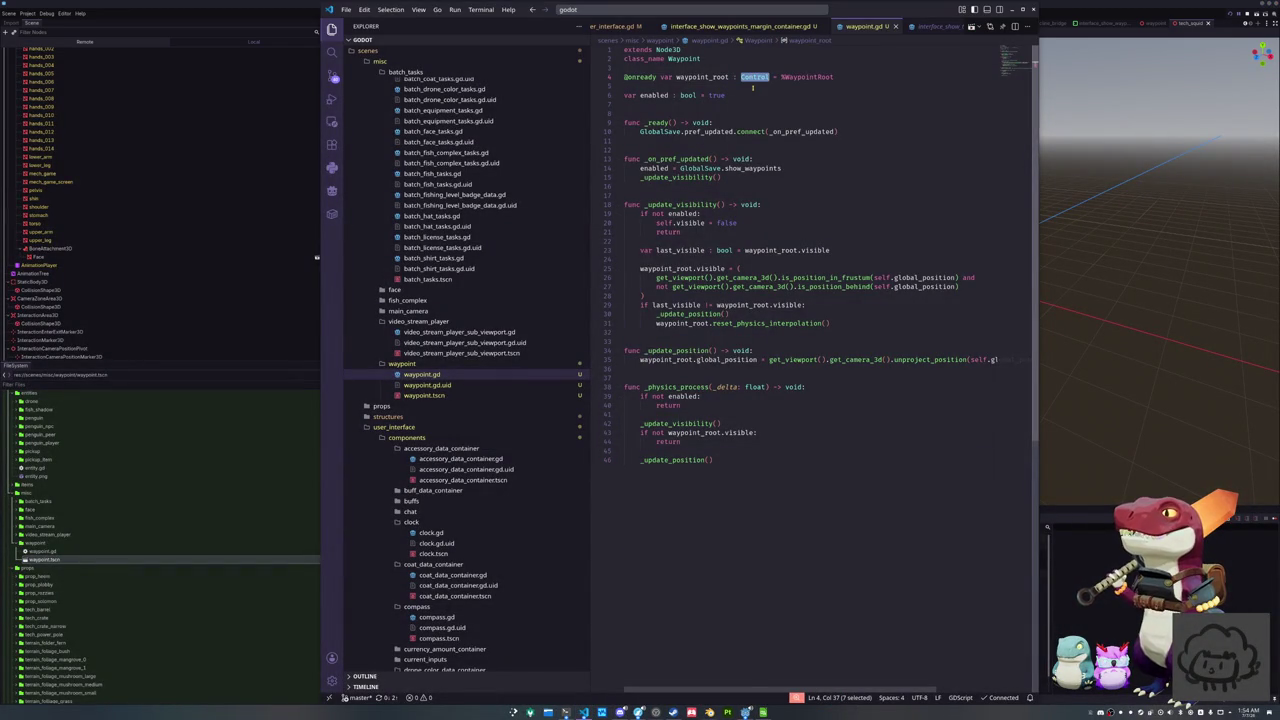
type("Node2D")
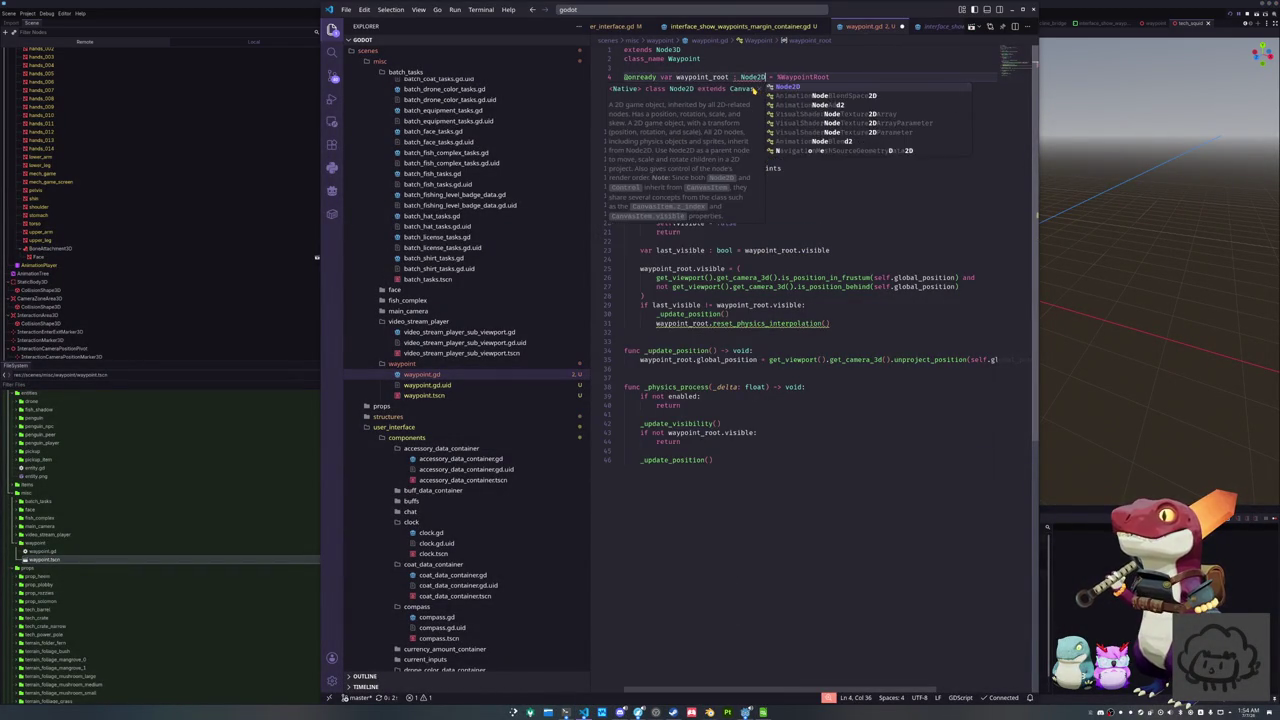
left_click(752, 86)
key("alt+Tab")
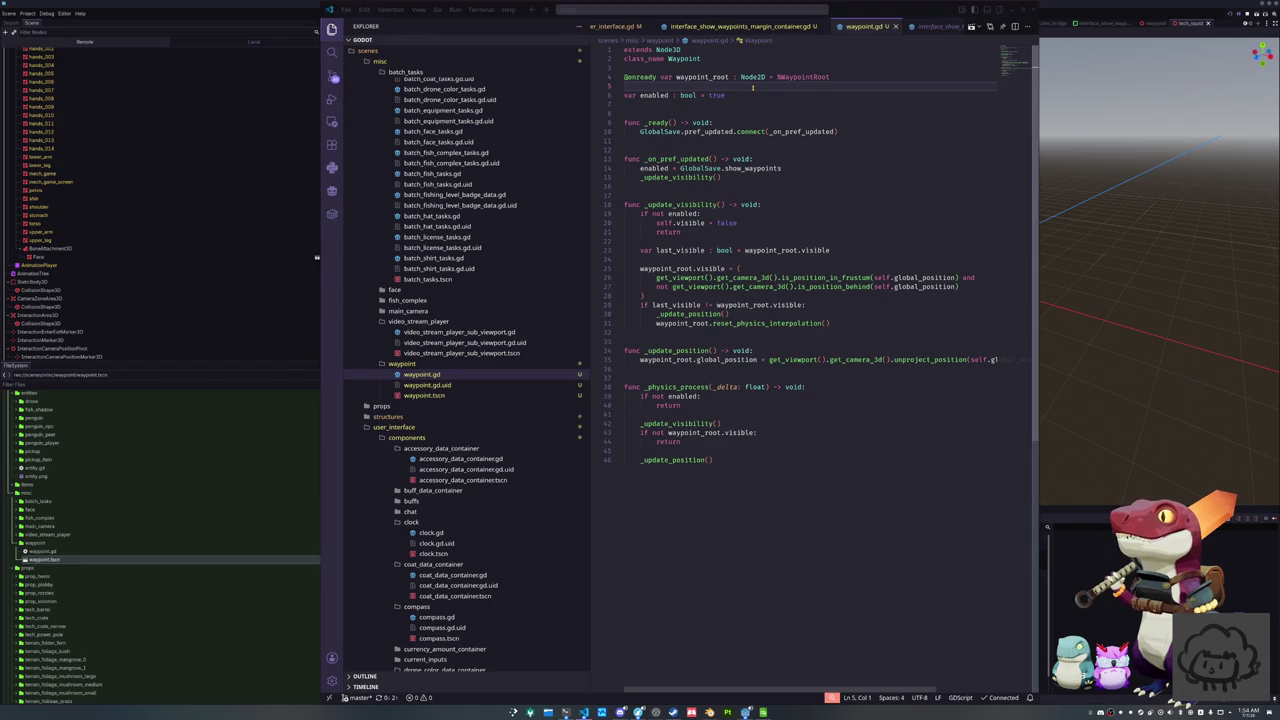
key("F5")
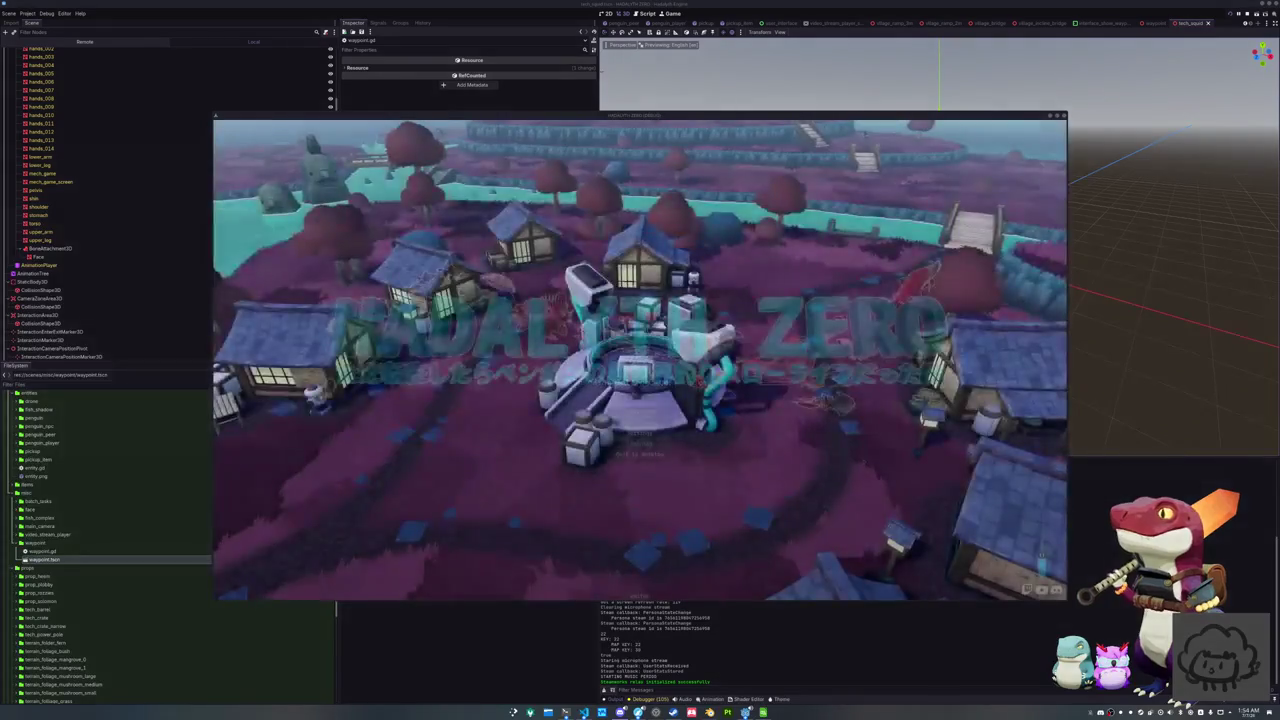
Start the game, then relaunch it with the debugger's profiler and performance monitors showing
left_click(639, 412)
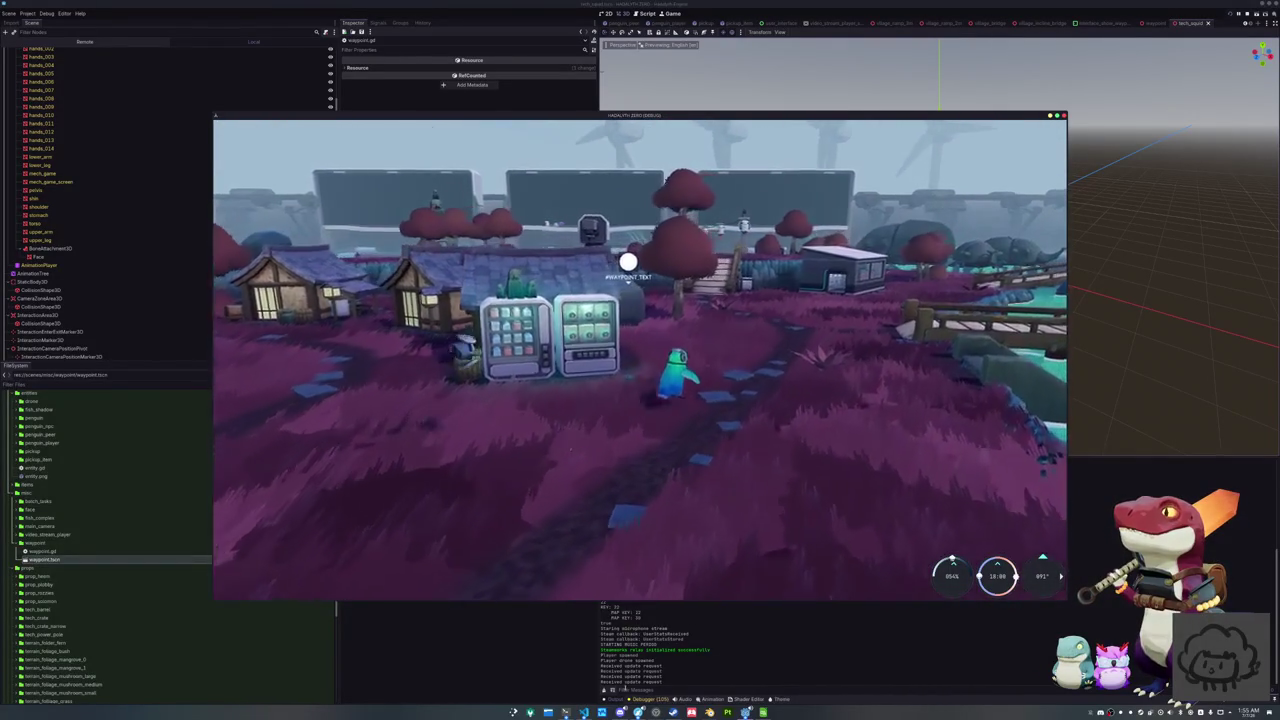
key("F8")
left_click(650, 698)
left_click(709, 510)
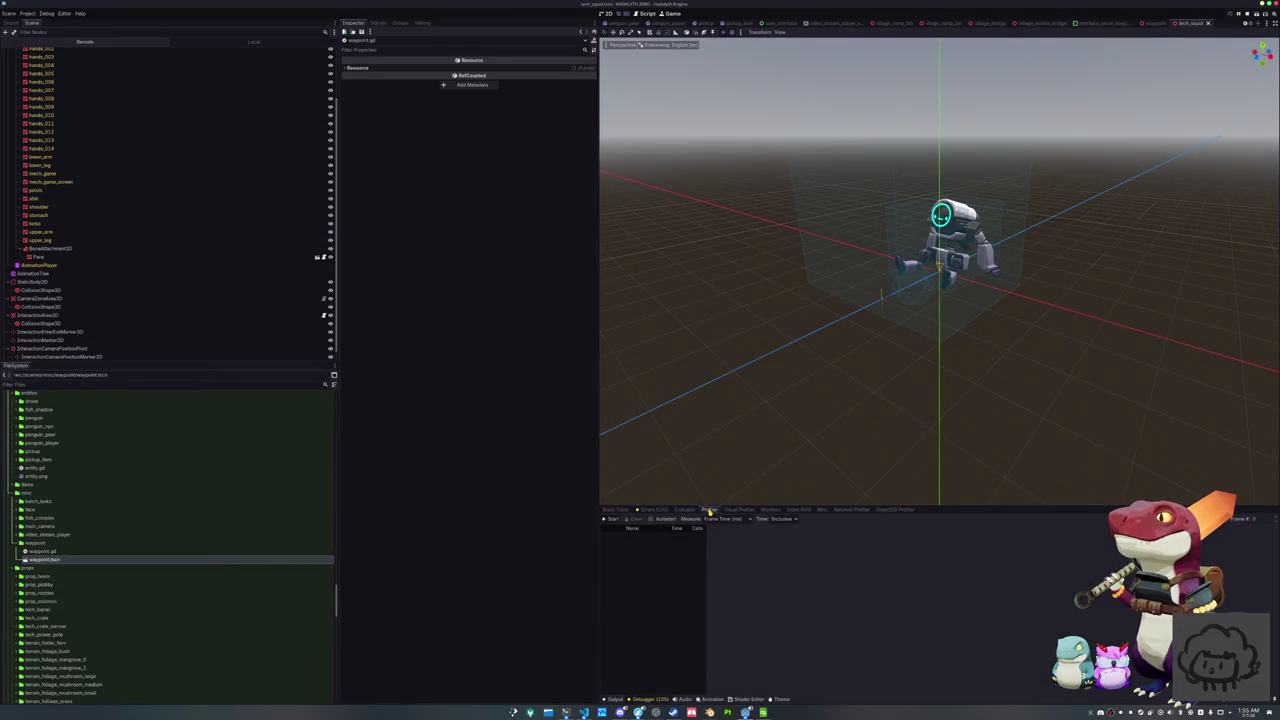
key("F5")
left_click(770, 510)
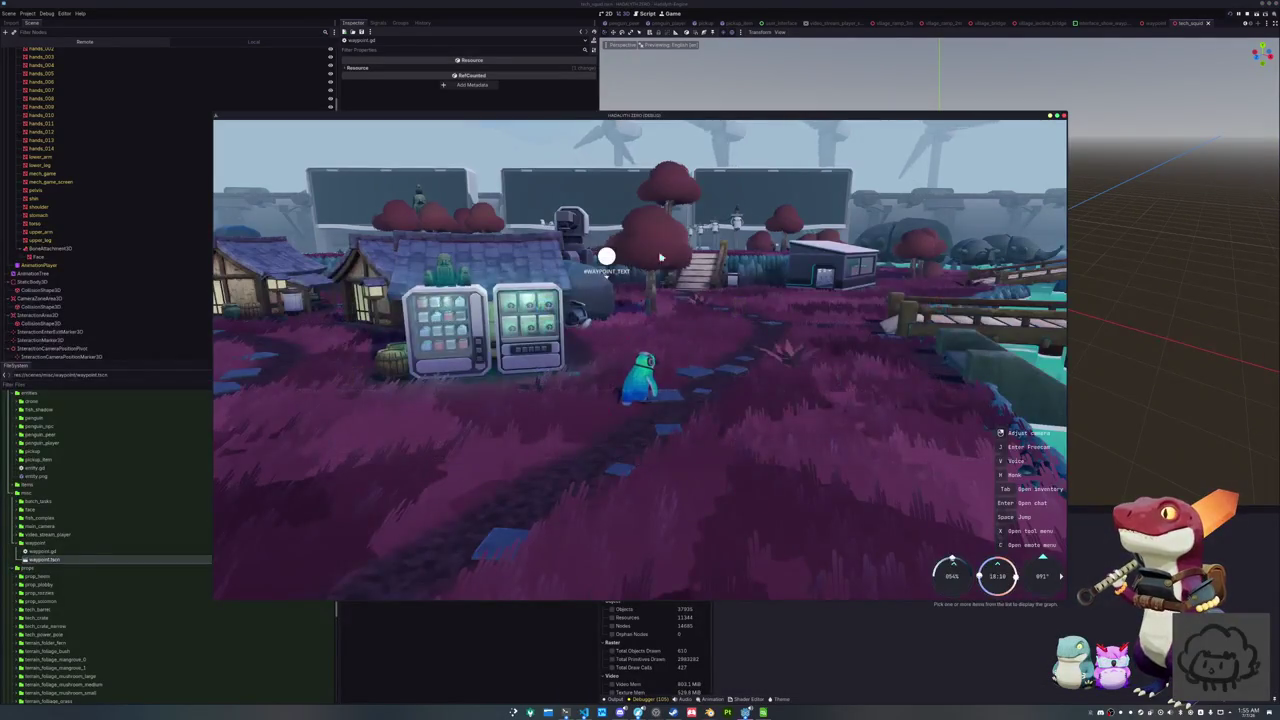
left_click_drag(735, 121, 647, 34)
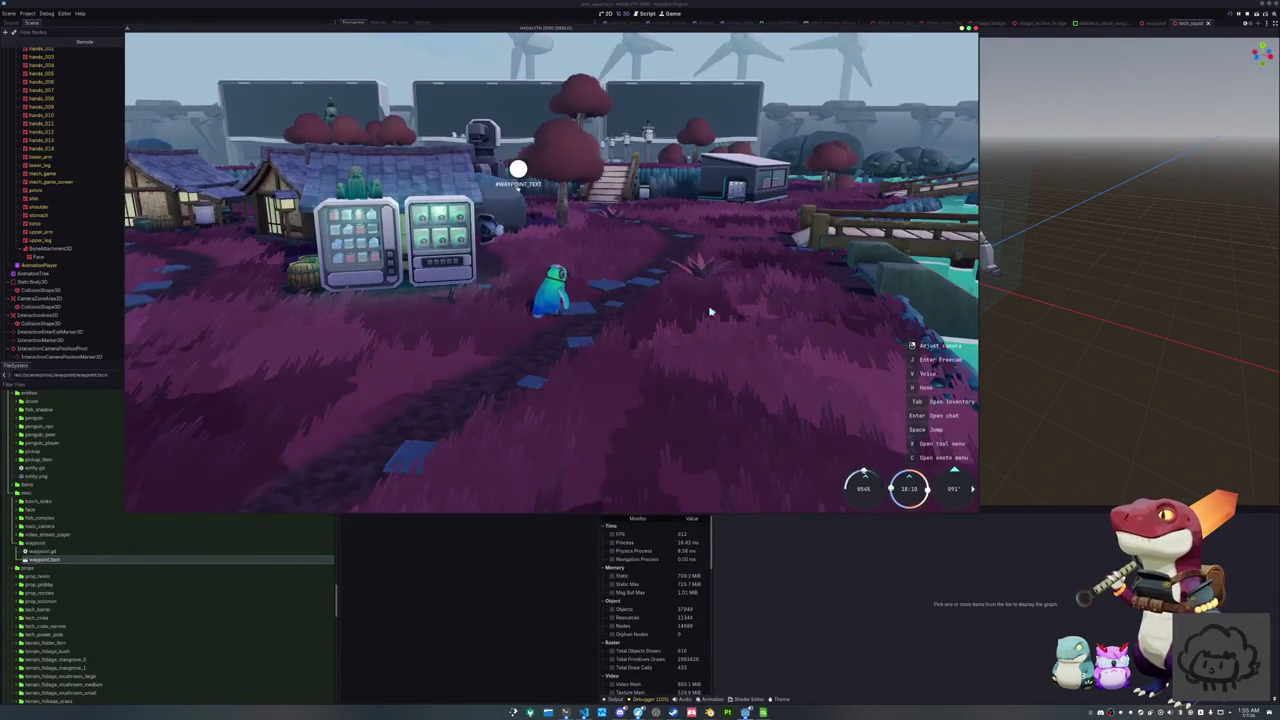
Walk the character forward with W toward the waypoint marker above the robot
key("w")
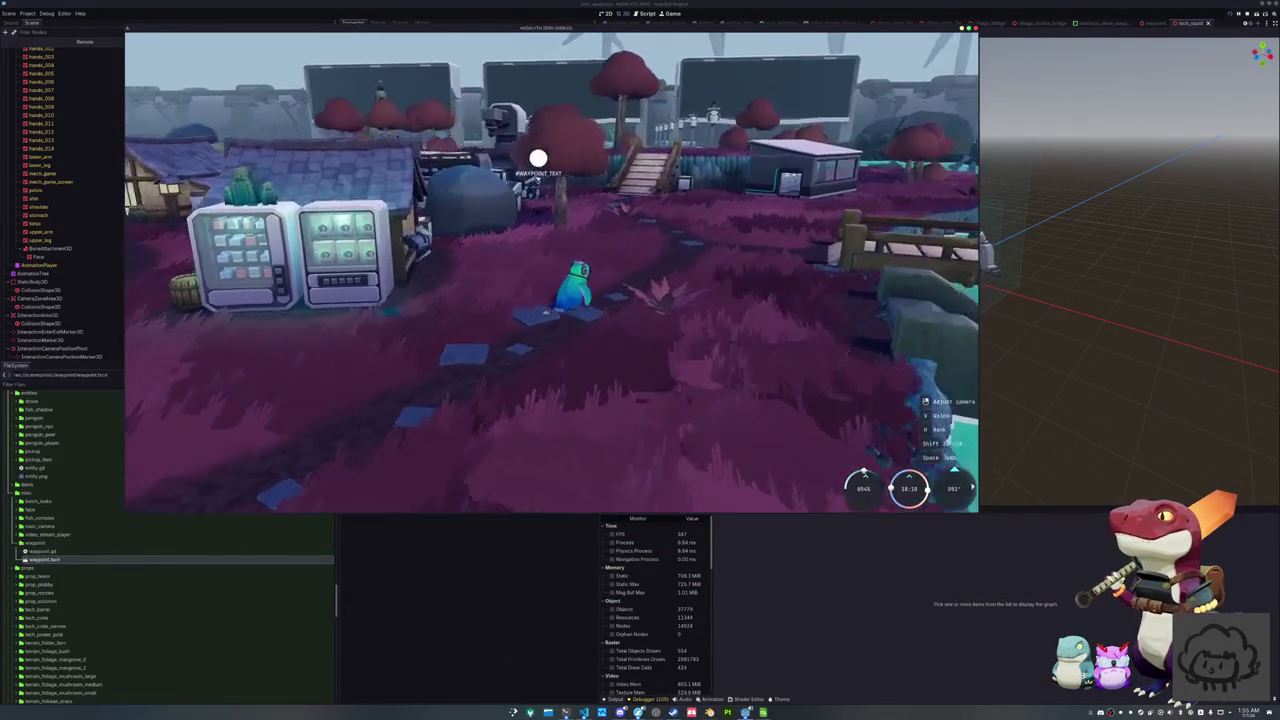
key("w")
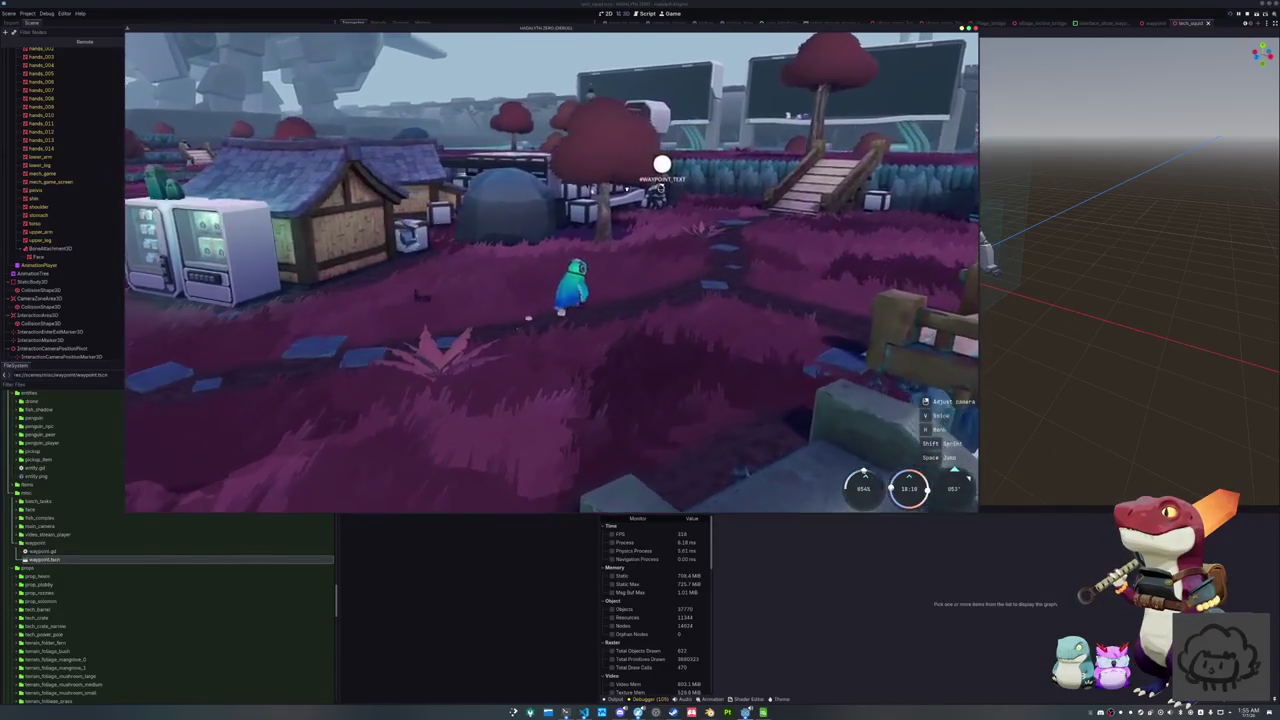
key("w")
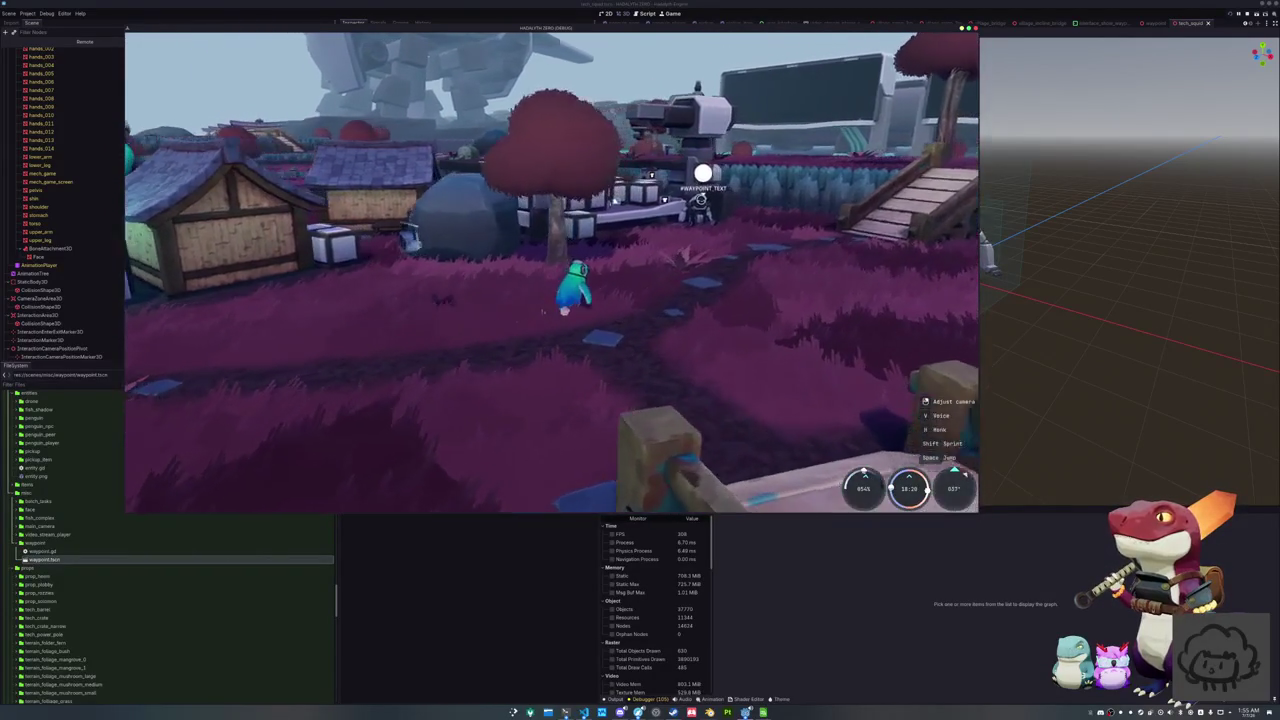
key("w")
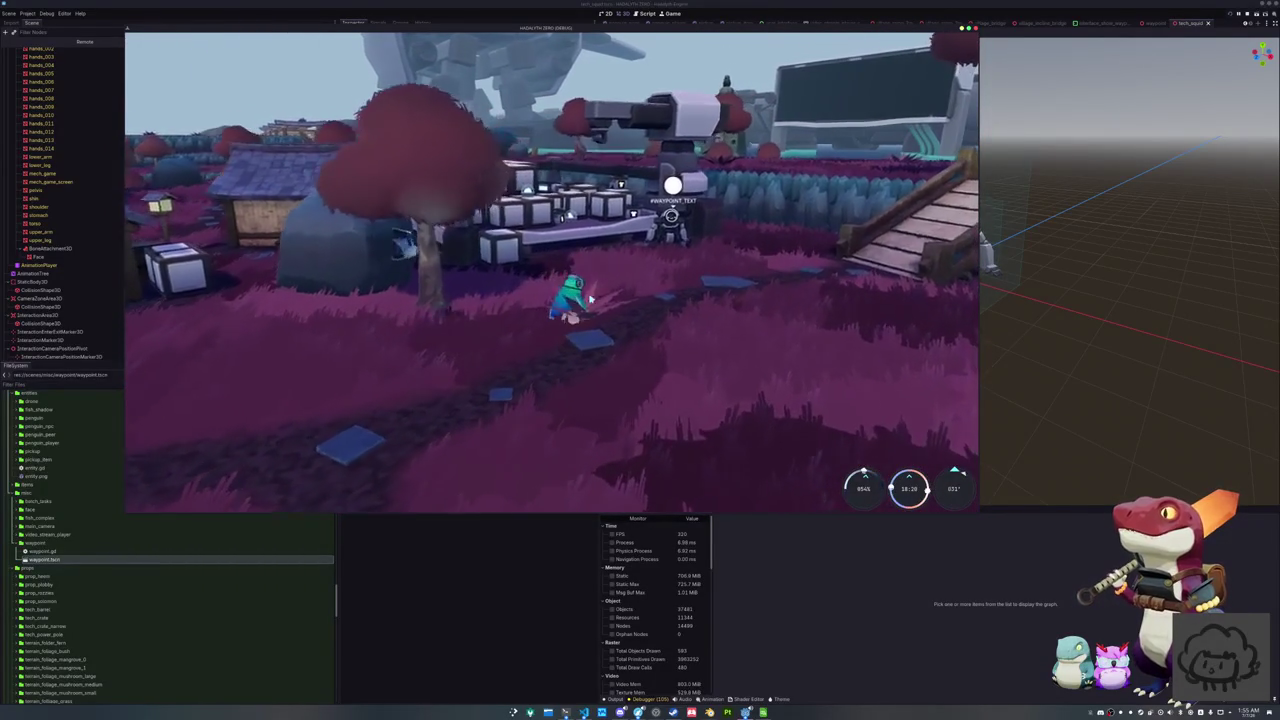
key("w")
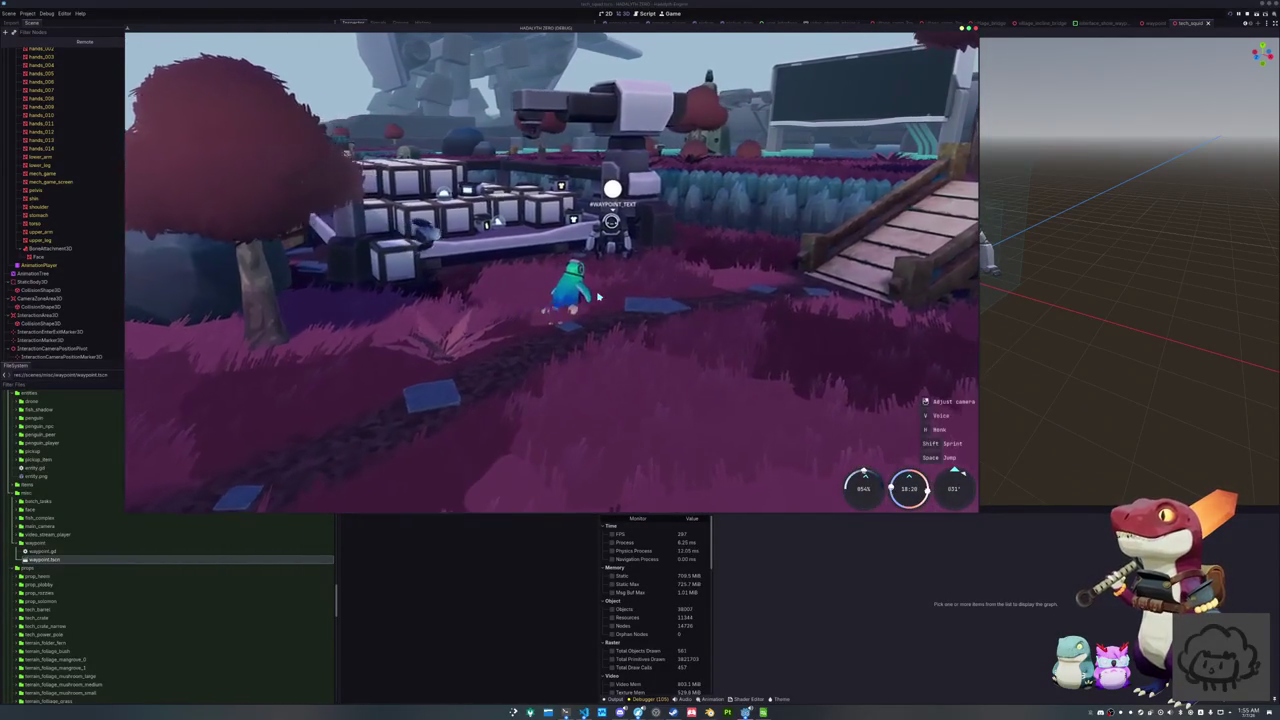
key("w")
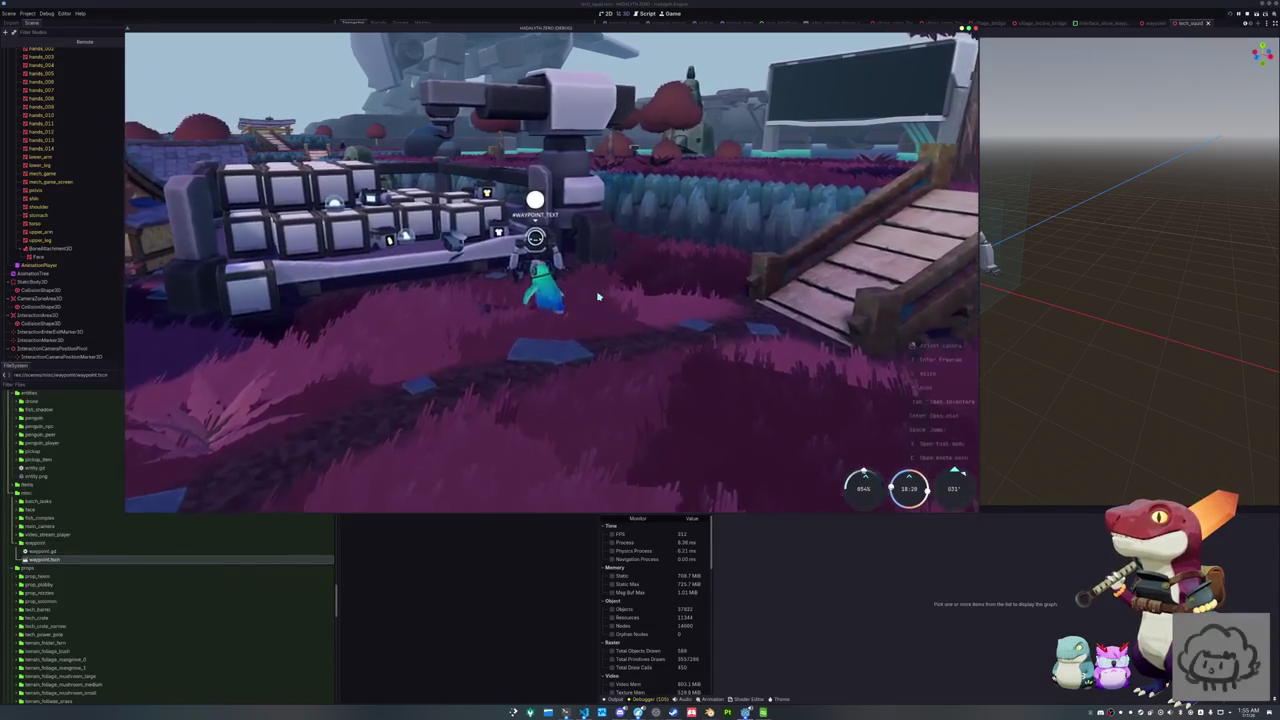
Check Show Waypoints in the pause menu's Settings gameplay tab, then close Settings
key("Escape")
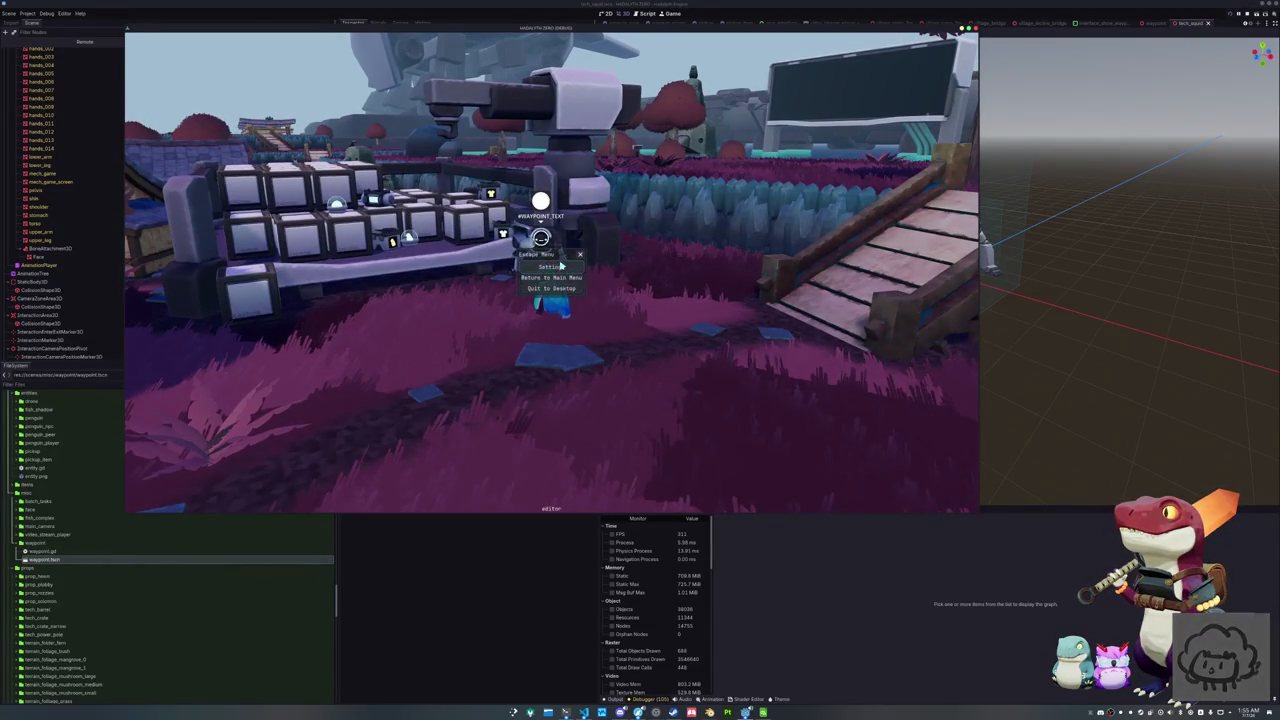
left_click(559, 268)
left_click(490, 158)
left_click(372, 157)
scroll(583, 323, "down", 5)
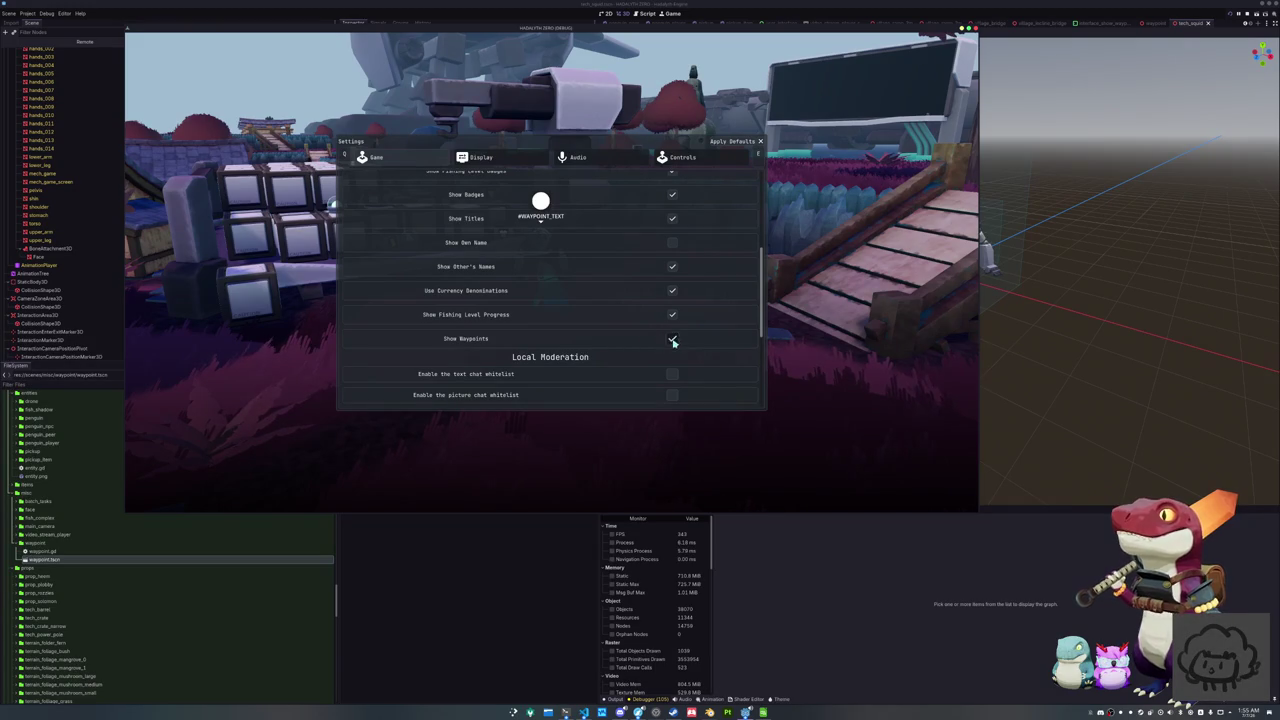
key("Escape")
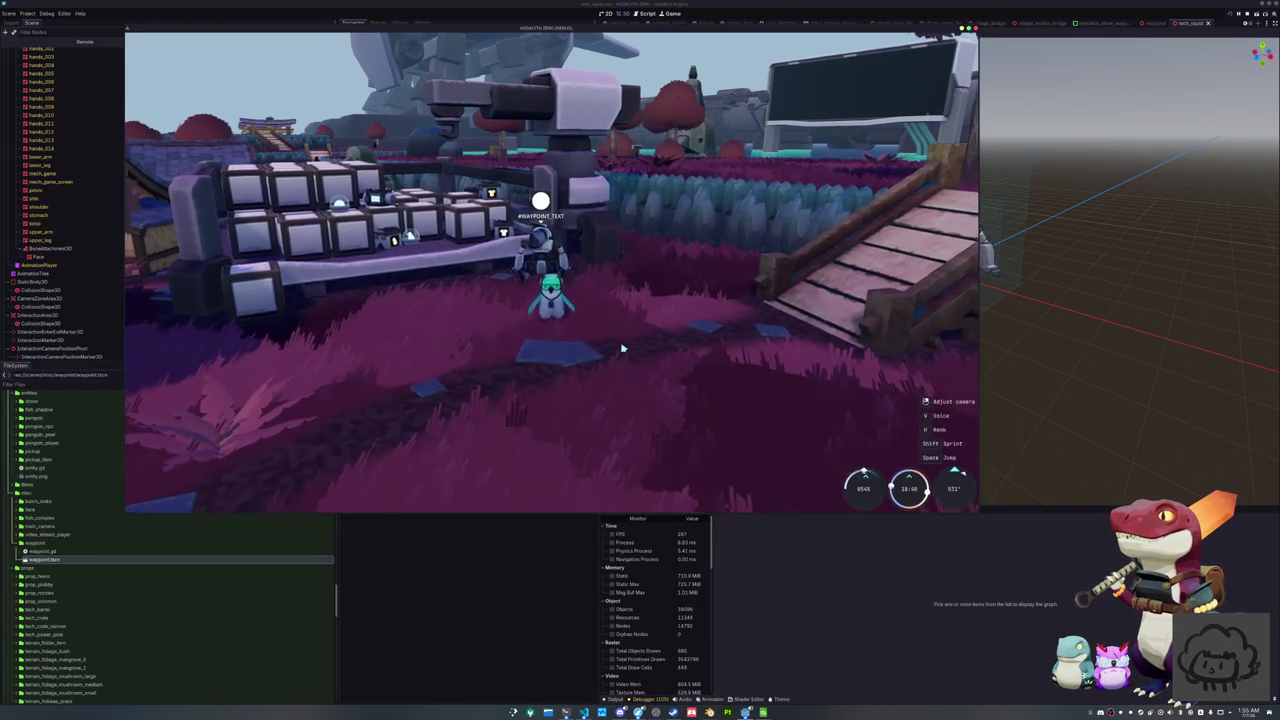
left_click(584, 712)
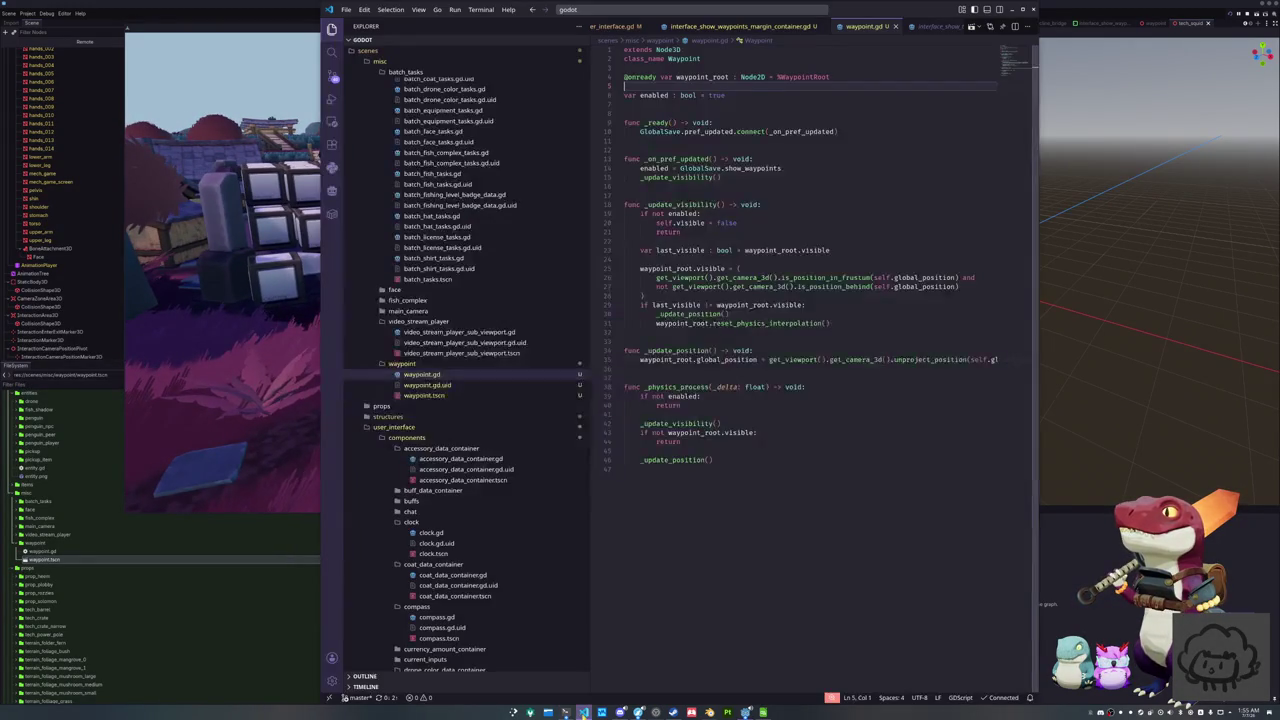
Inspect _update_visibility and show_waypoints in waypoint.gd, then open interface_show_waypoints_margin_container.gd
left_click(714, 493)
left_click(675, 258)
left_click(705, 142)
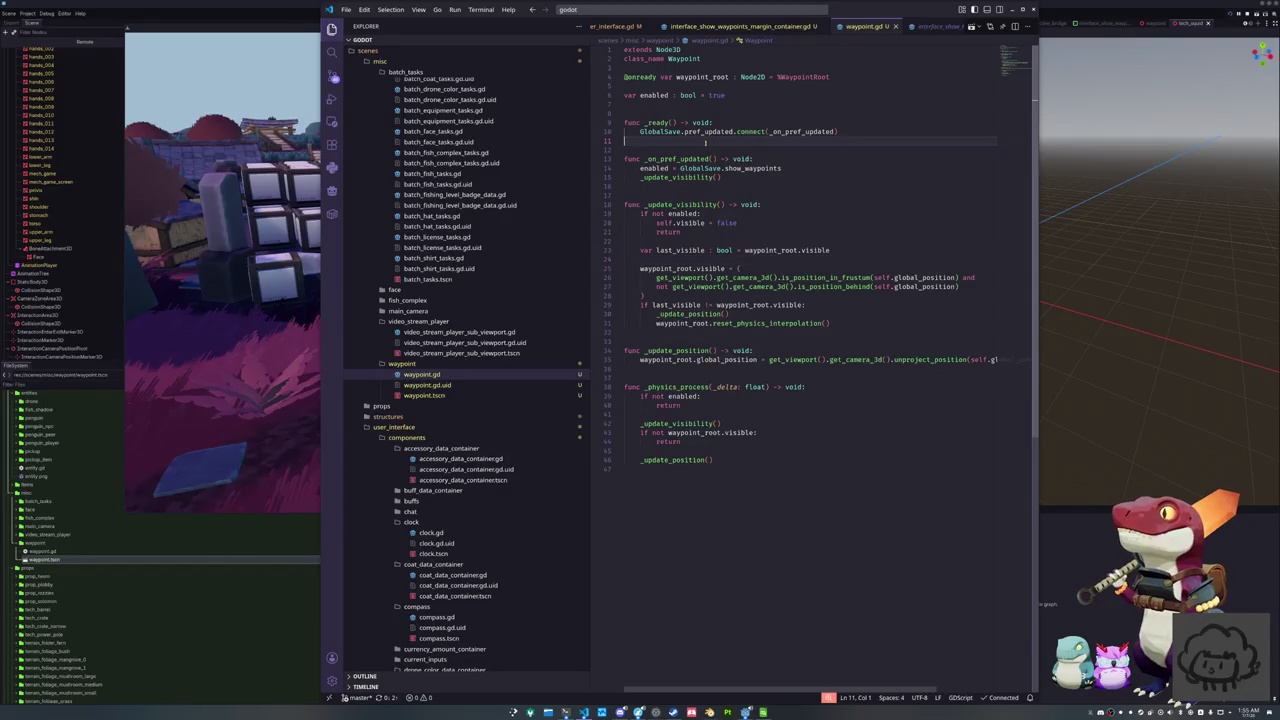
double_click(700, 177)
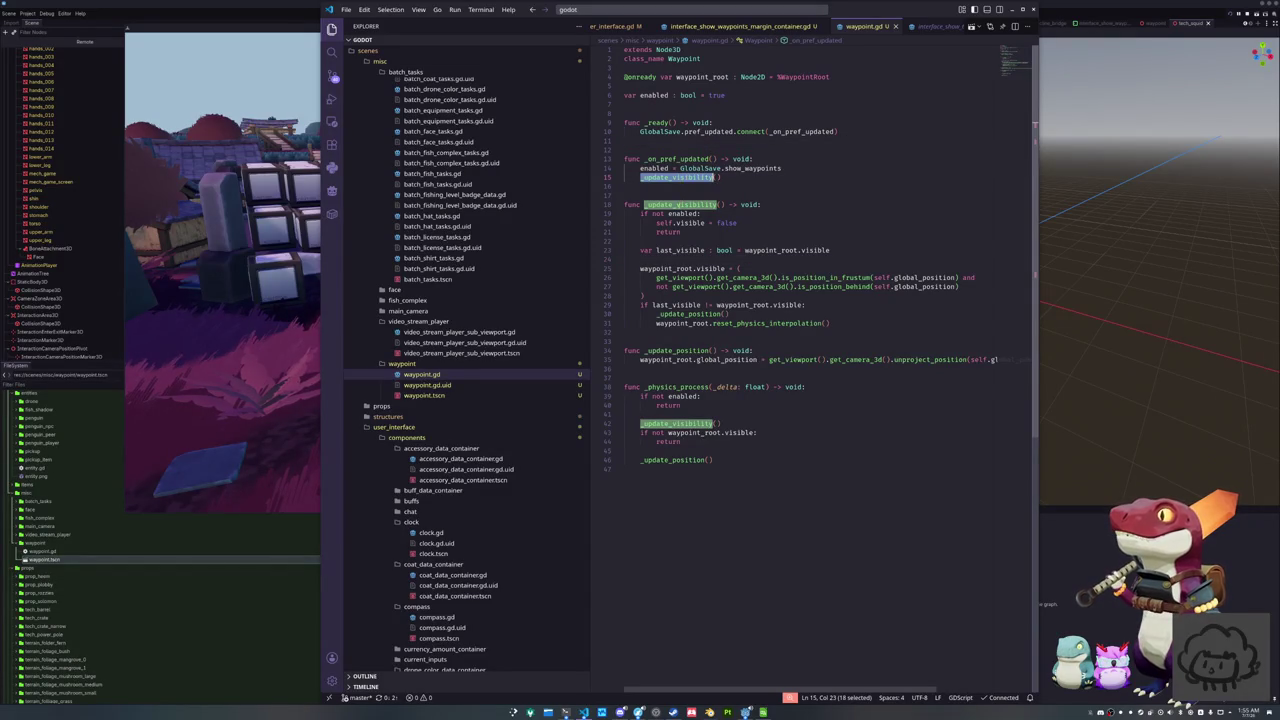
left_click(789, 169)
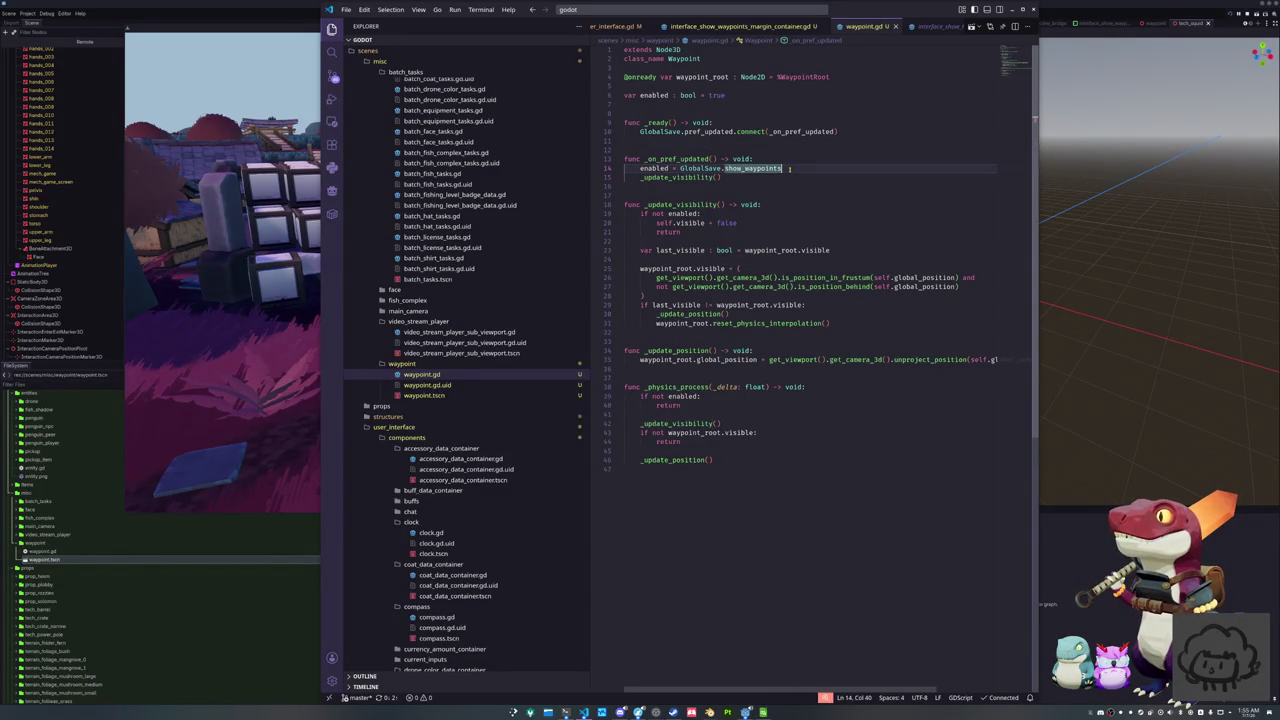
mouse_move(789, 169)
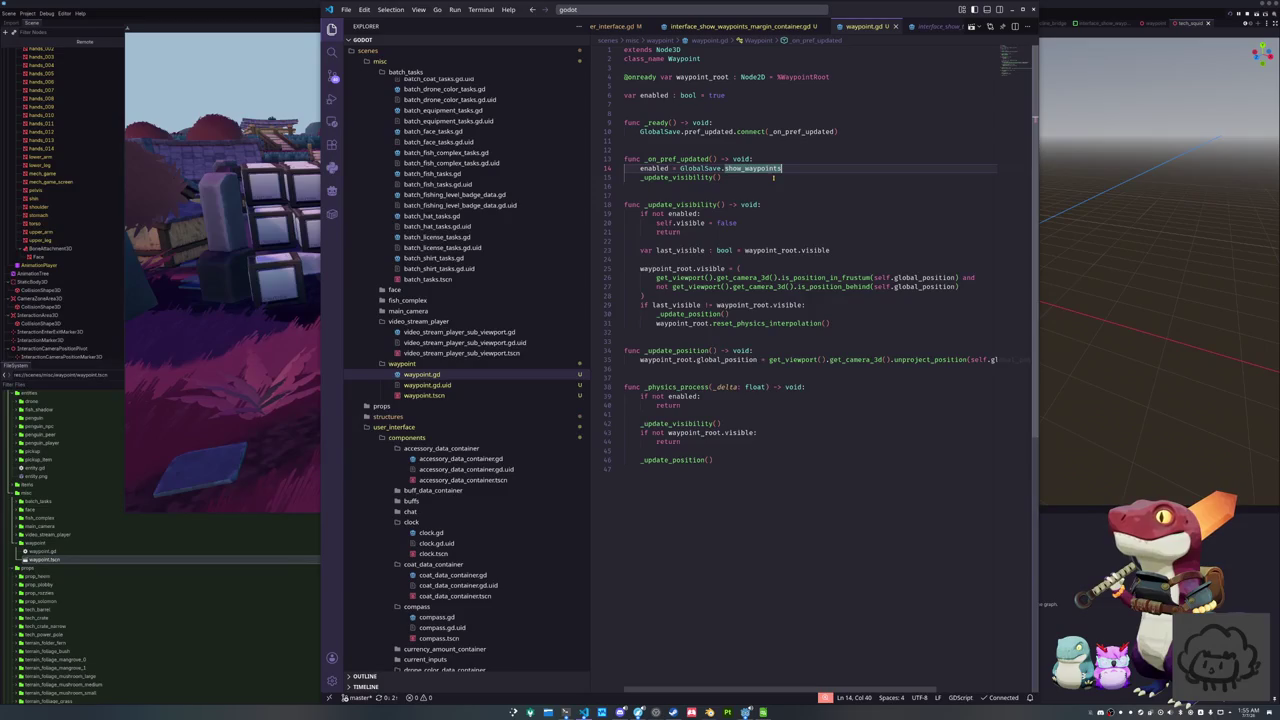
left_click(723, 184)
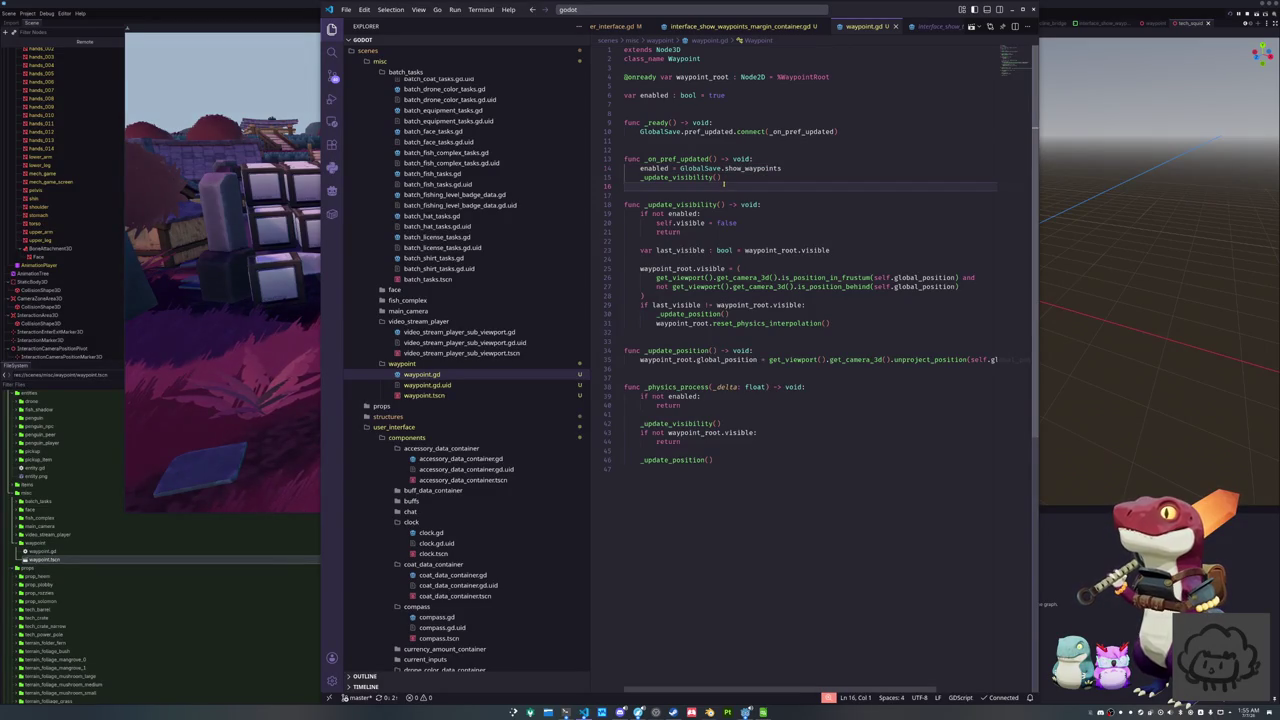
left_click(742, 26)
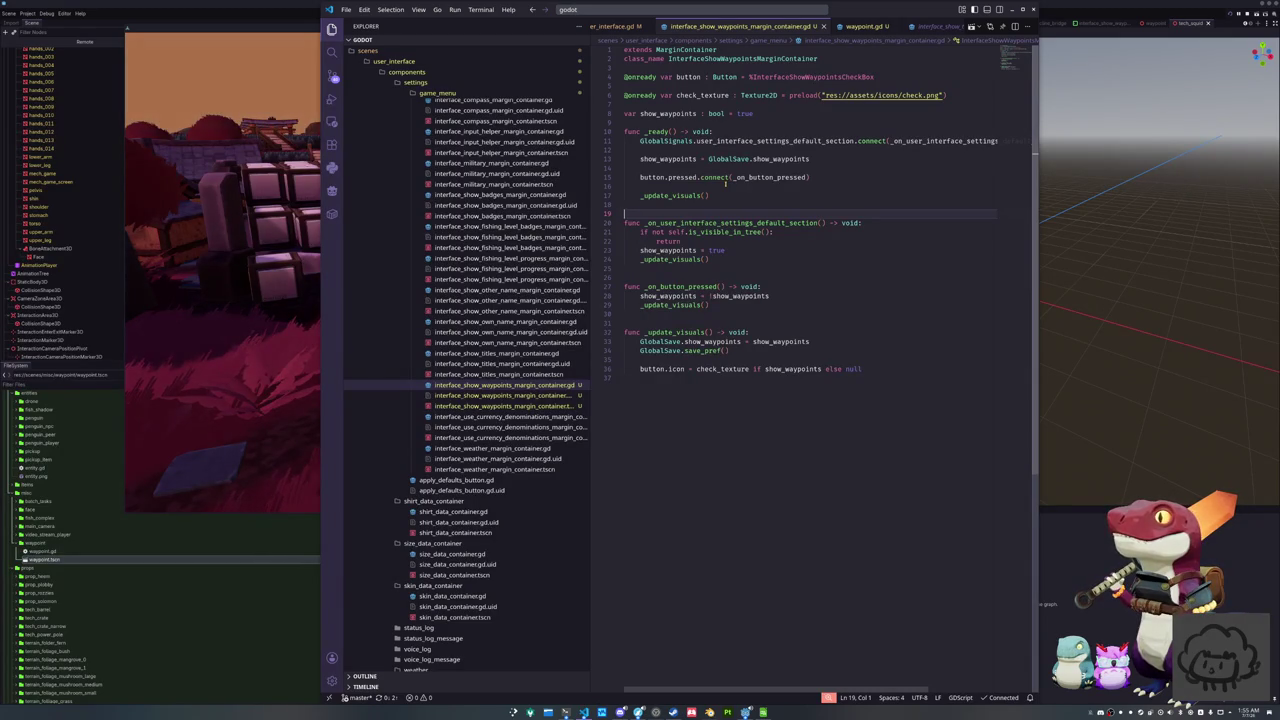
Open save_pref in global_save.gd and delete two blank lines after the show_waypoints setter
left_click(706, 352, "ctrl")
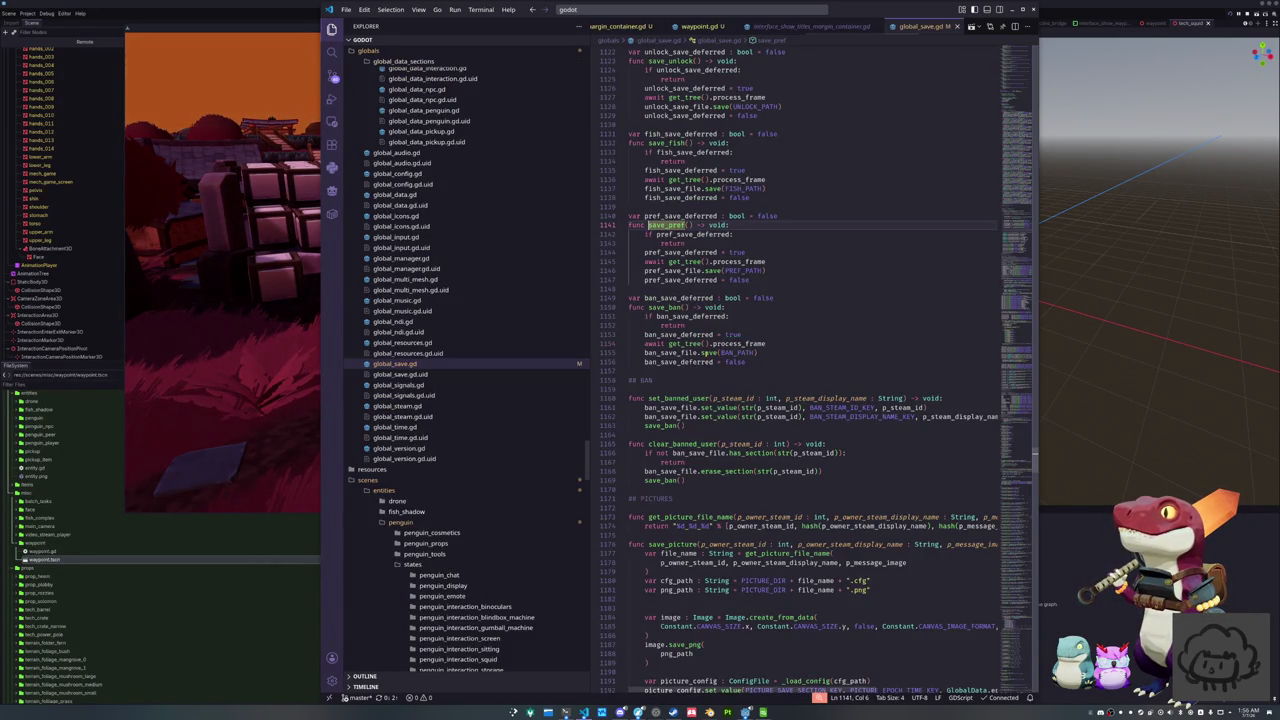
left_click(773, 281)
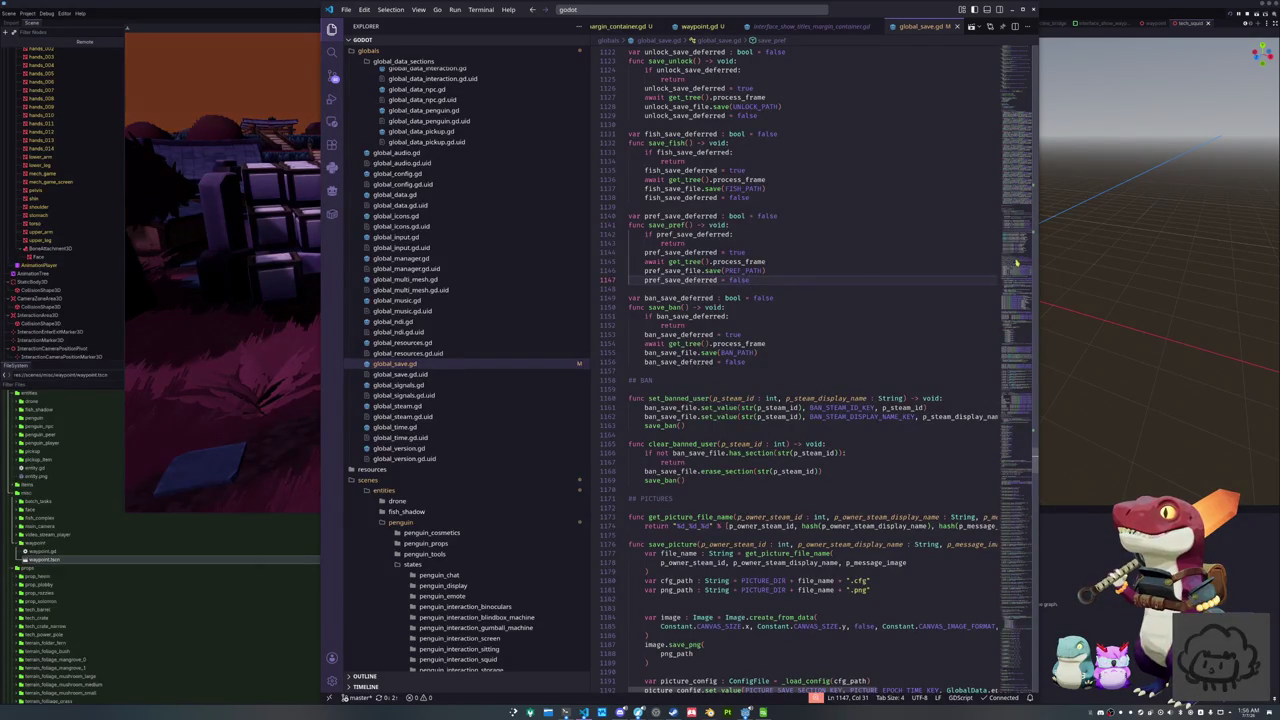
scroll(1026, 225, "up", 20)
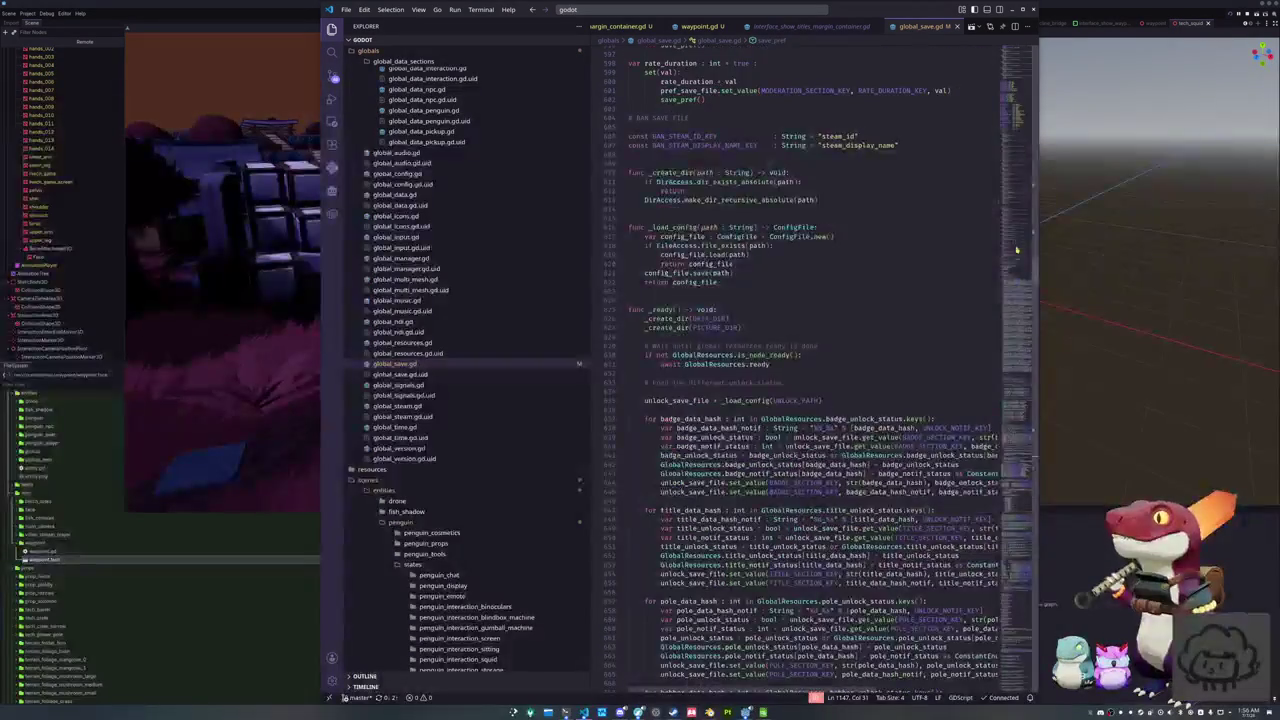
scroll(1014, 250, "down", 10)
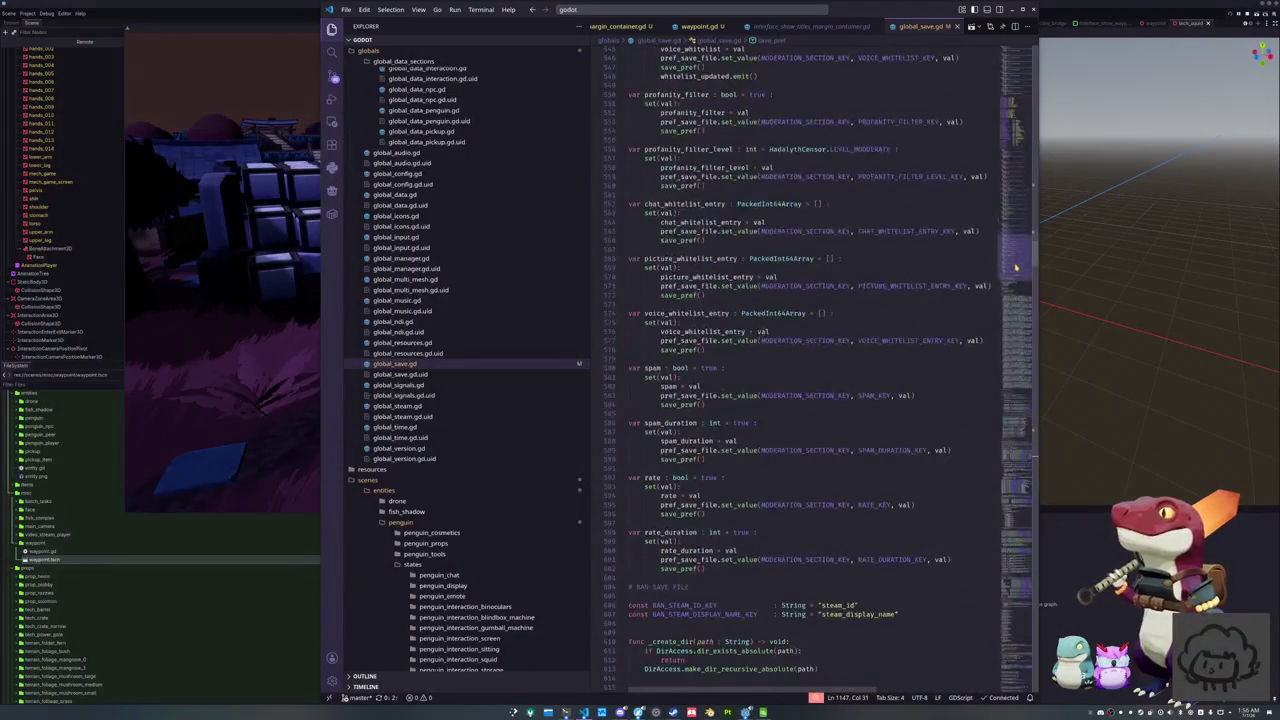
scroll(1015, 267, "up", 12)
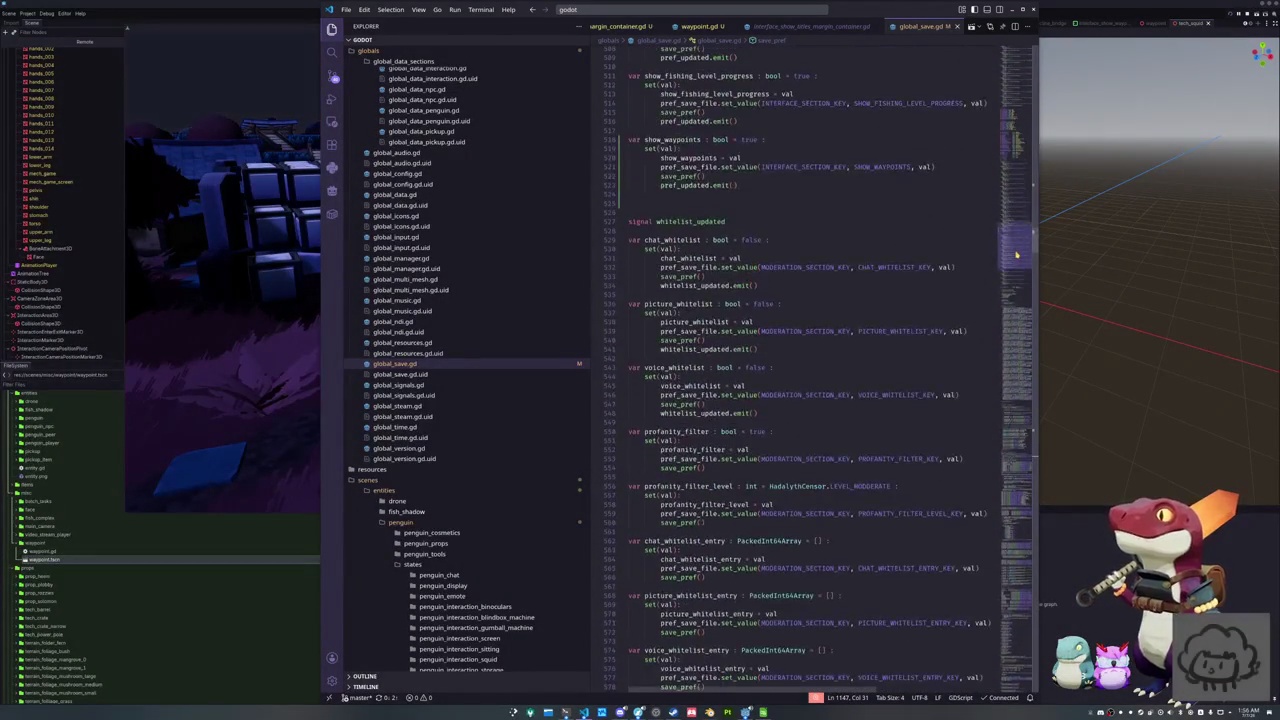
left_click(836, 306)
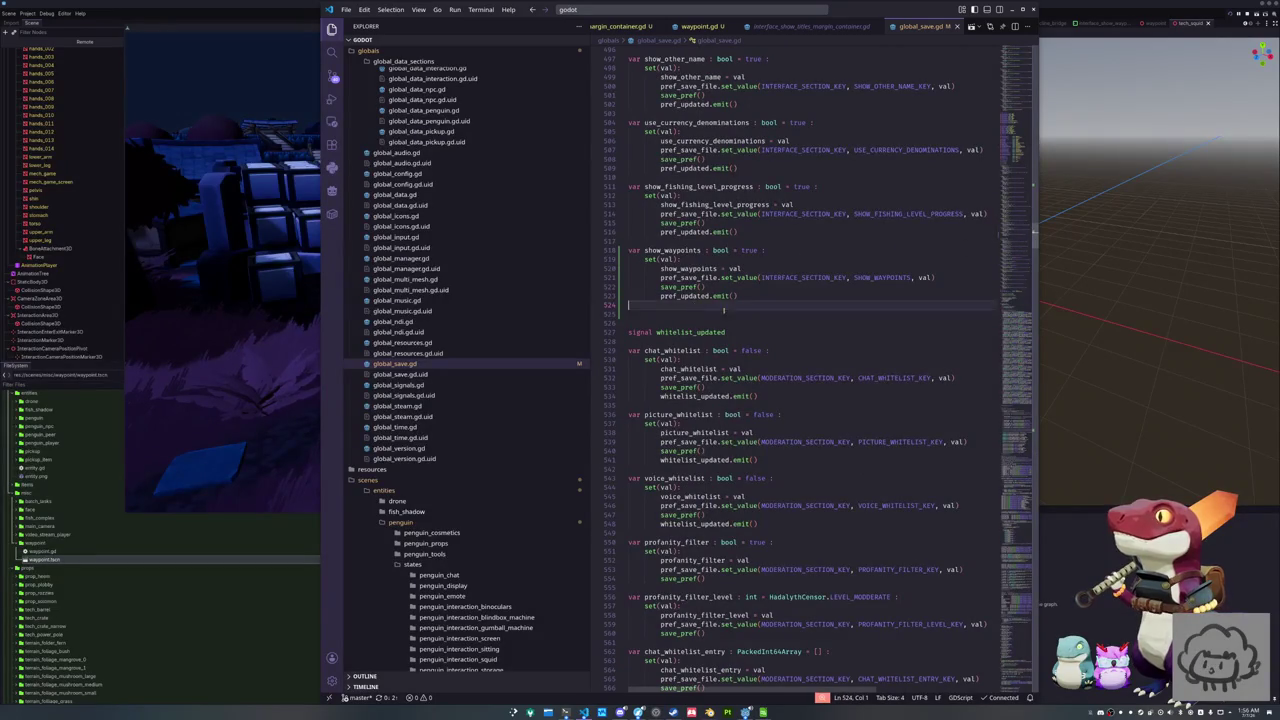
key("Delete")
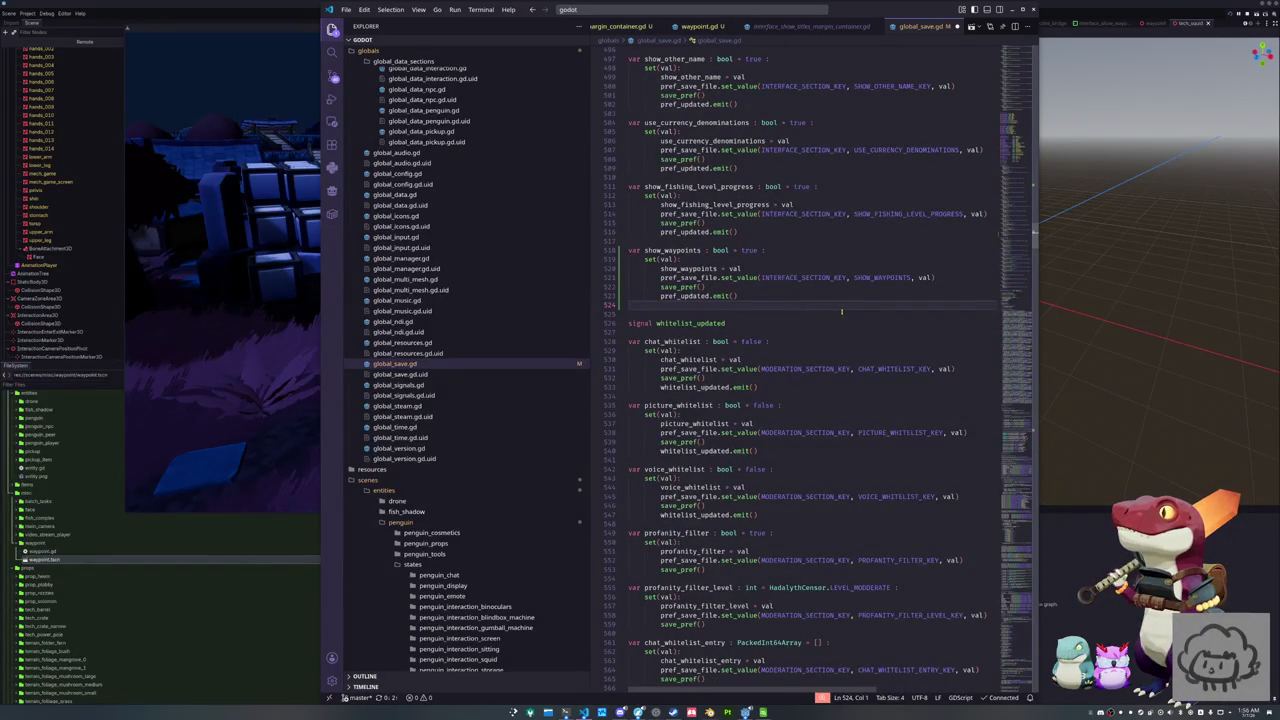
key("Delete")
Review pref_updated uses, then begin a print("Prefs updated line in waypoint.gd's _on_pref_updated
scroll(841, 312, "up", 2)
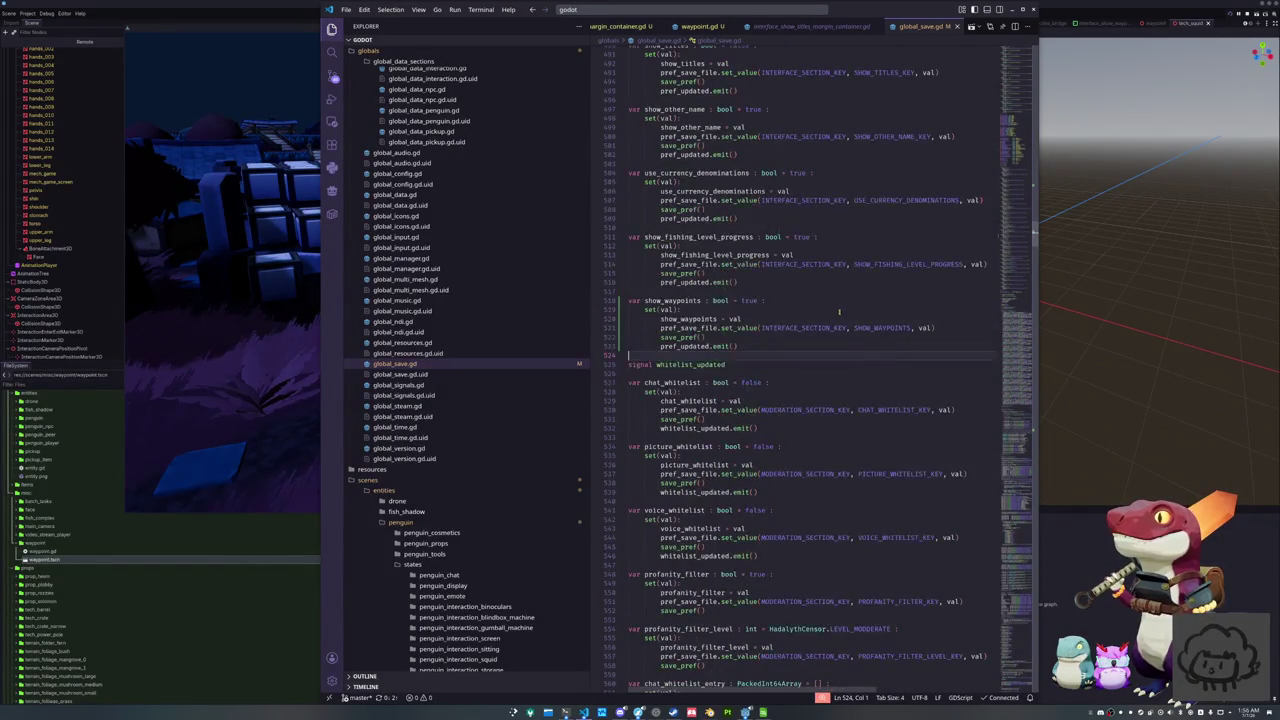
left_click(672, 346)
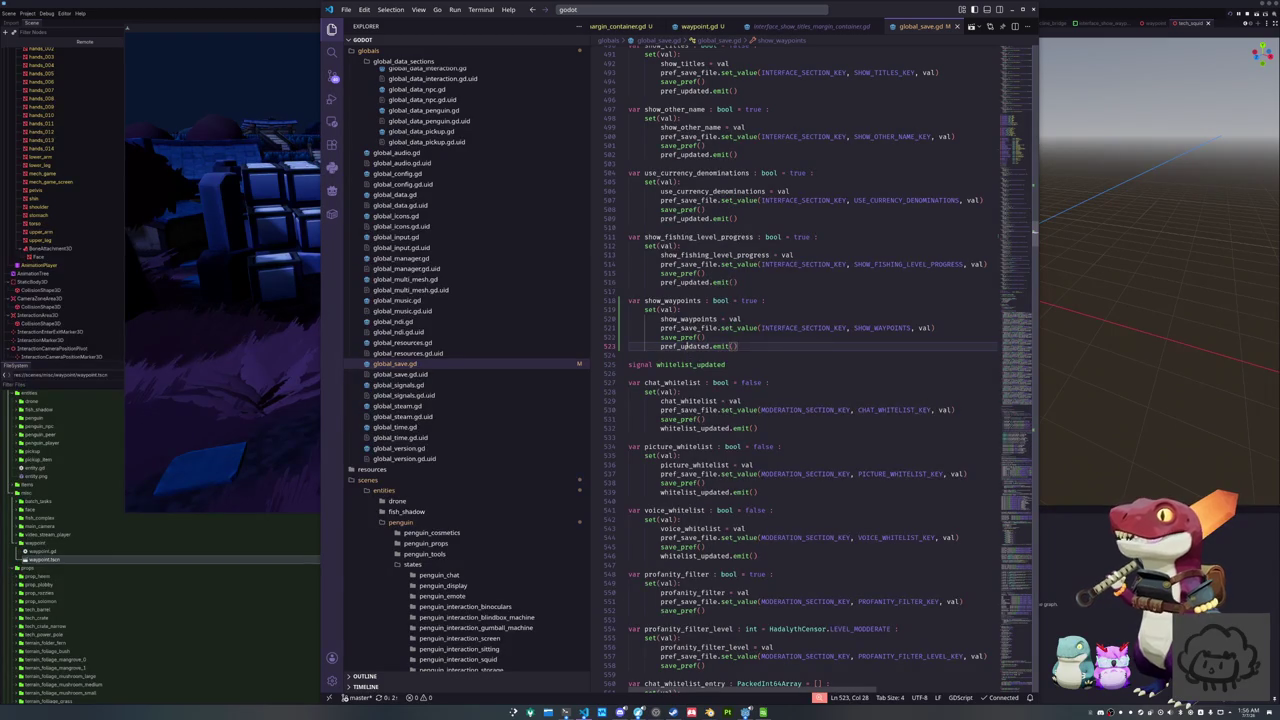
left_click(810, 26)
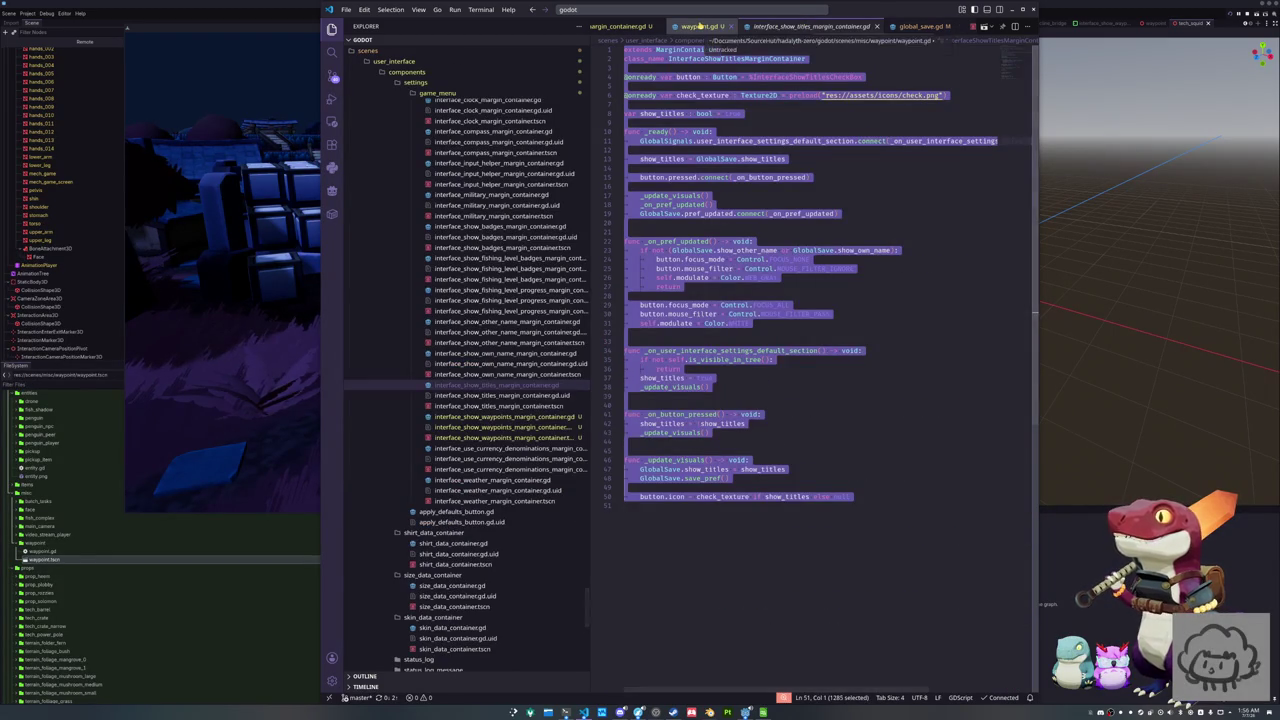
left_click(700, 26)
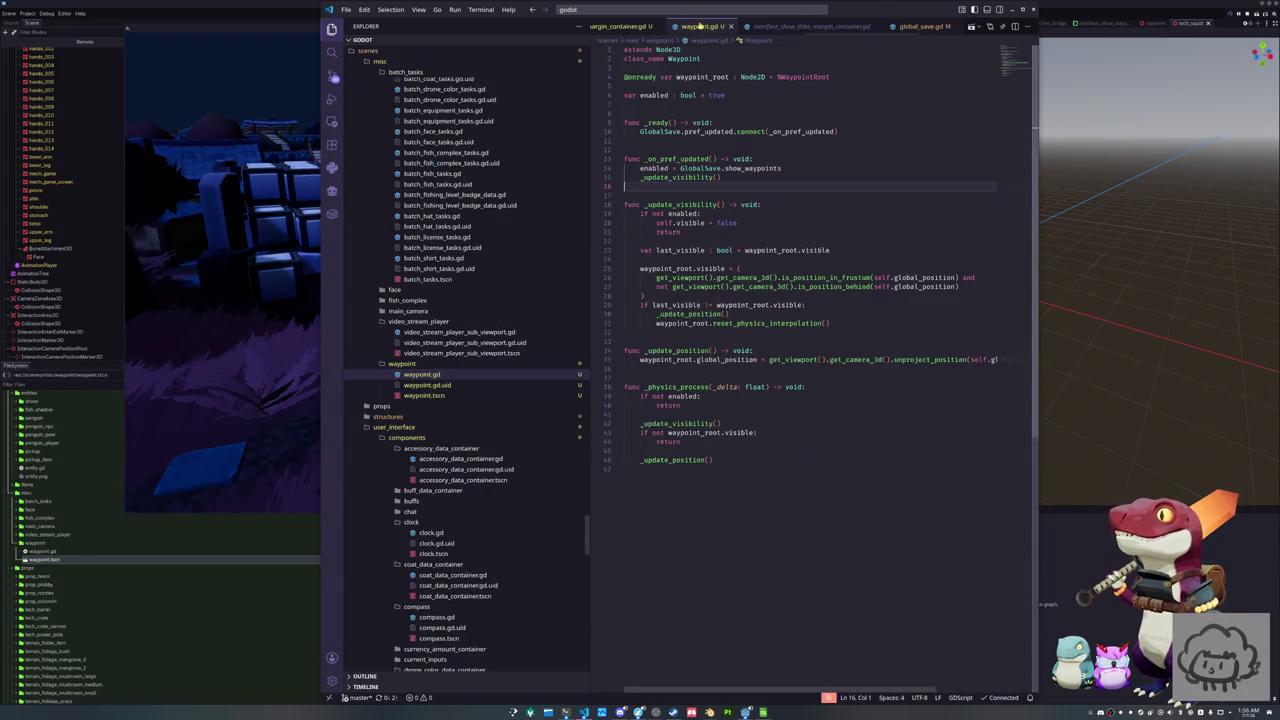
left_click(683, 338)
left_click(681, 332)
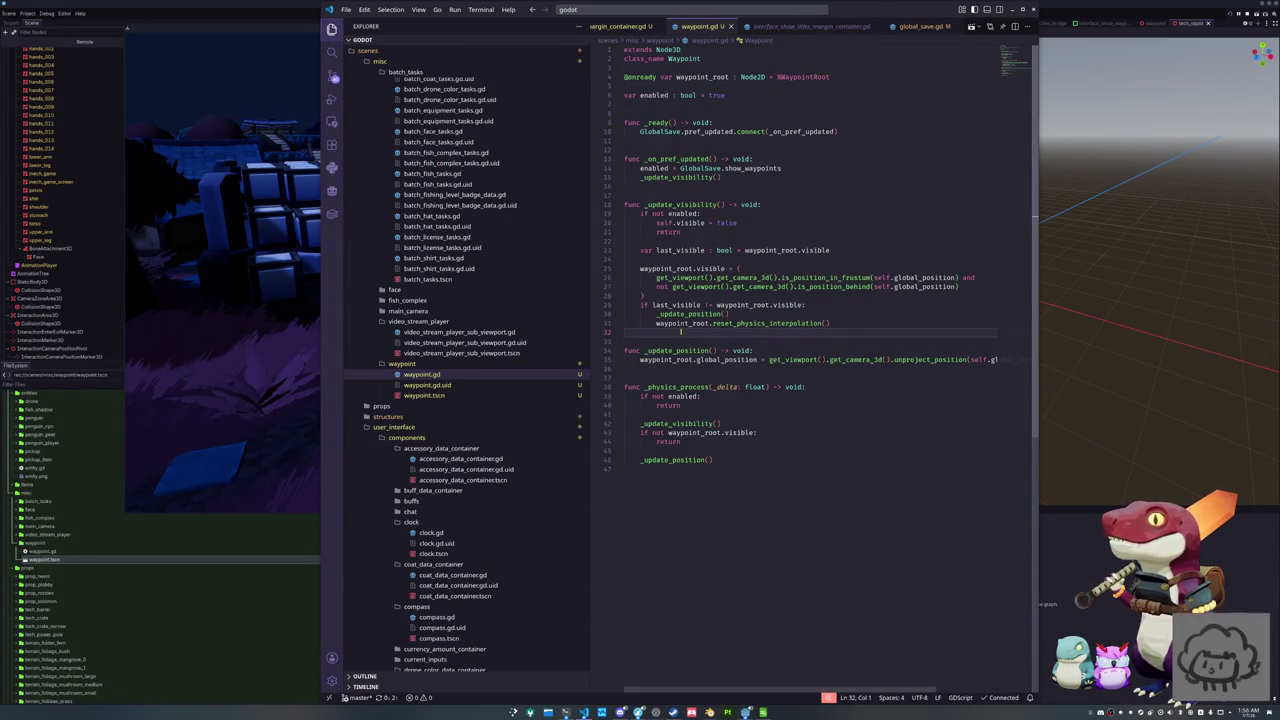
left_click(700, 186)
left_click(765, 157)
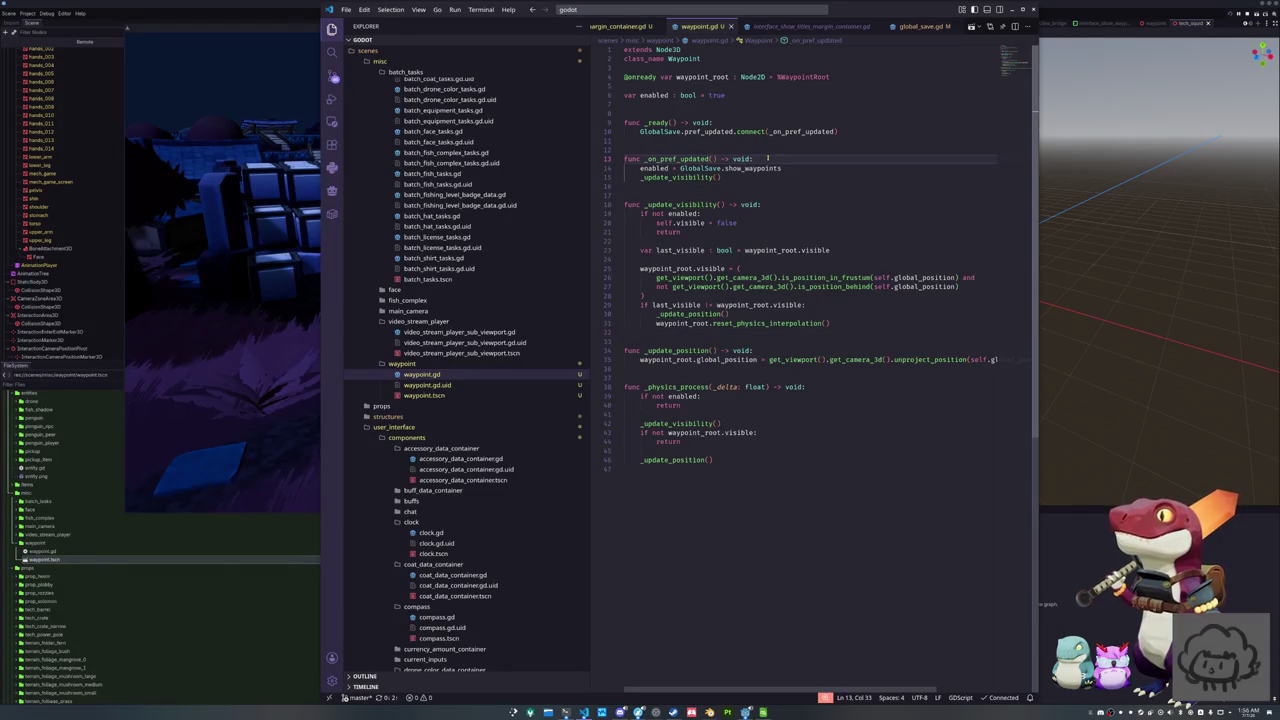
key("Return")
type("print(\"P")
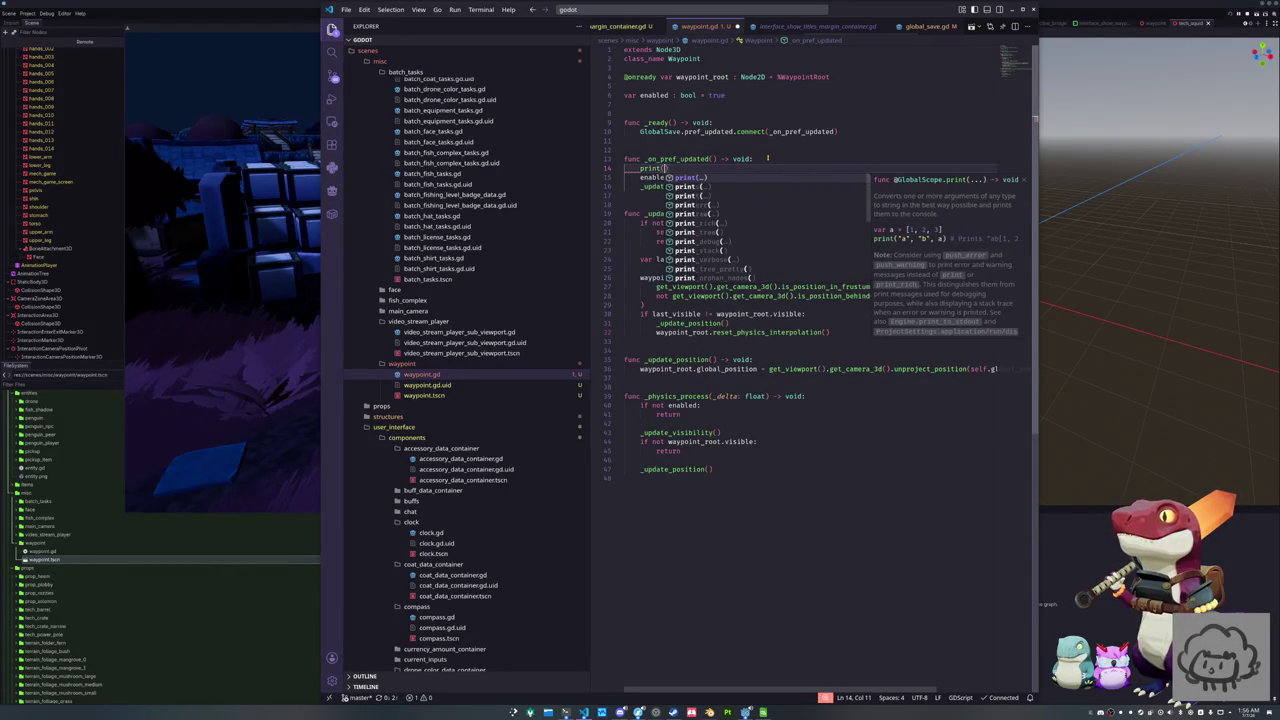
type("refs updated")
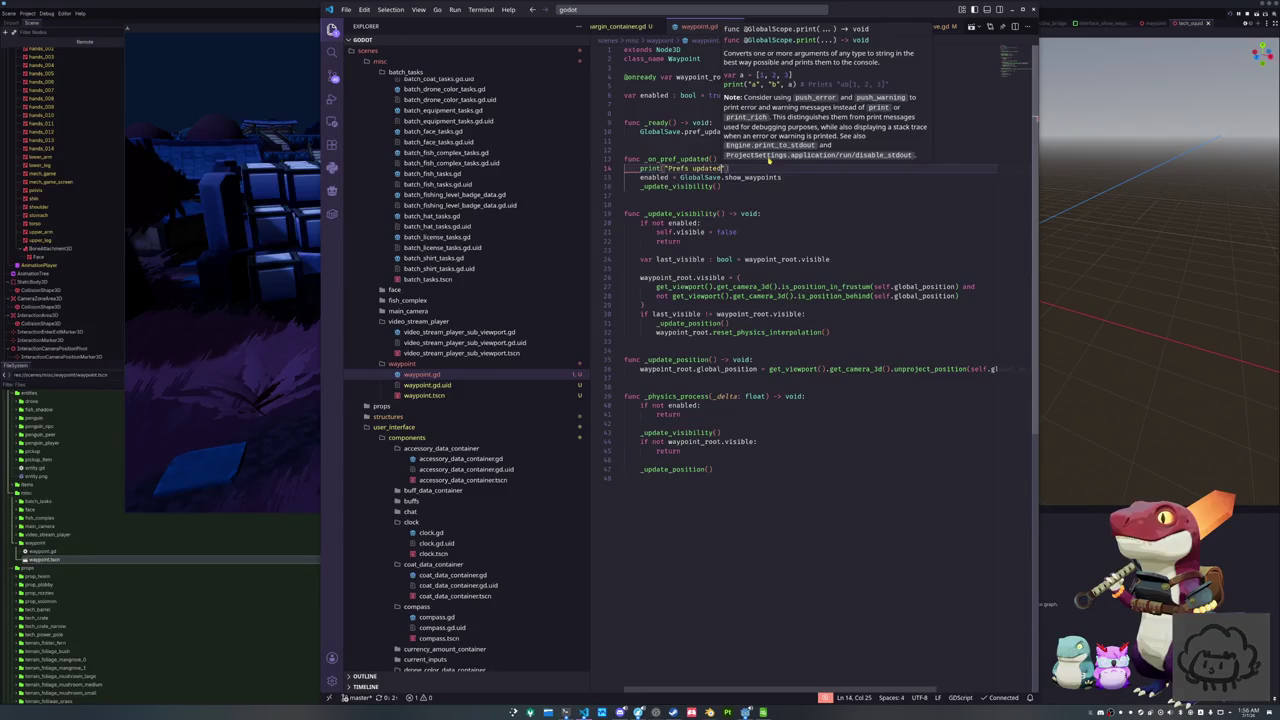
Search VS Code's command palette for 'reload' and 'con' without running either, then return to Godot
key("ctrl+shift+p")
type("reload")
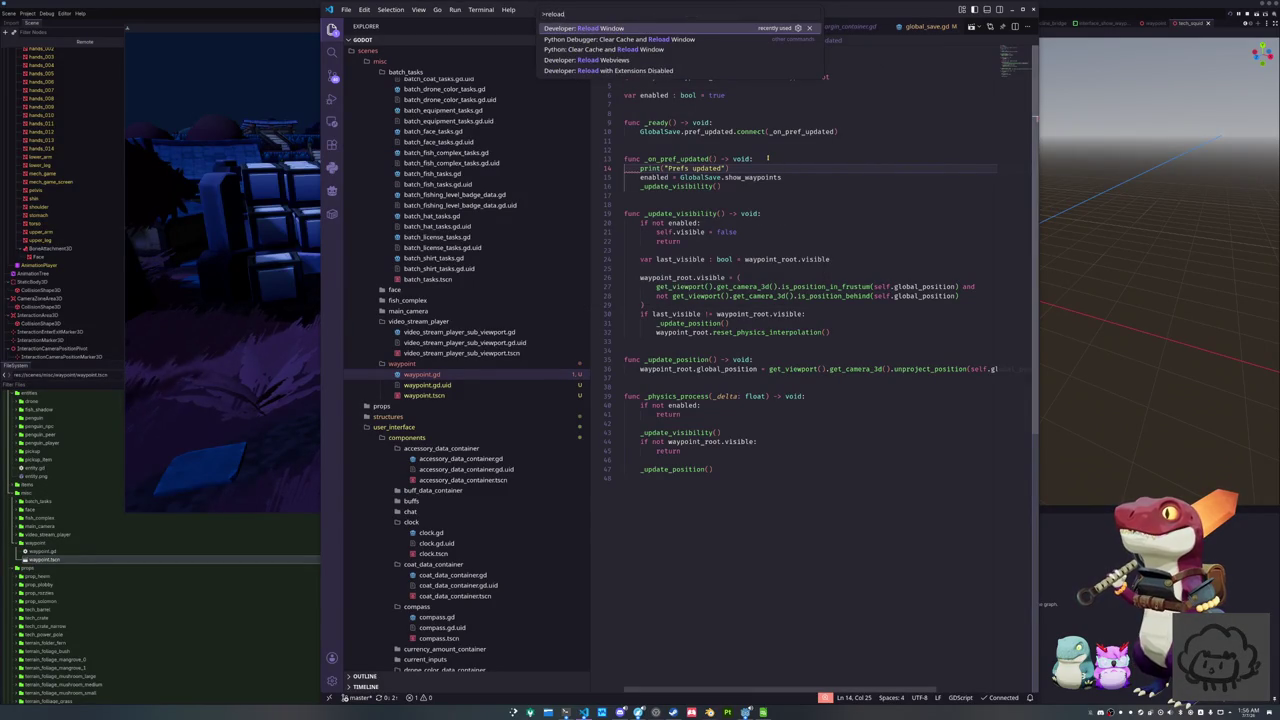
key("Escape")
key("ctrl+shift+p")
type("con")
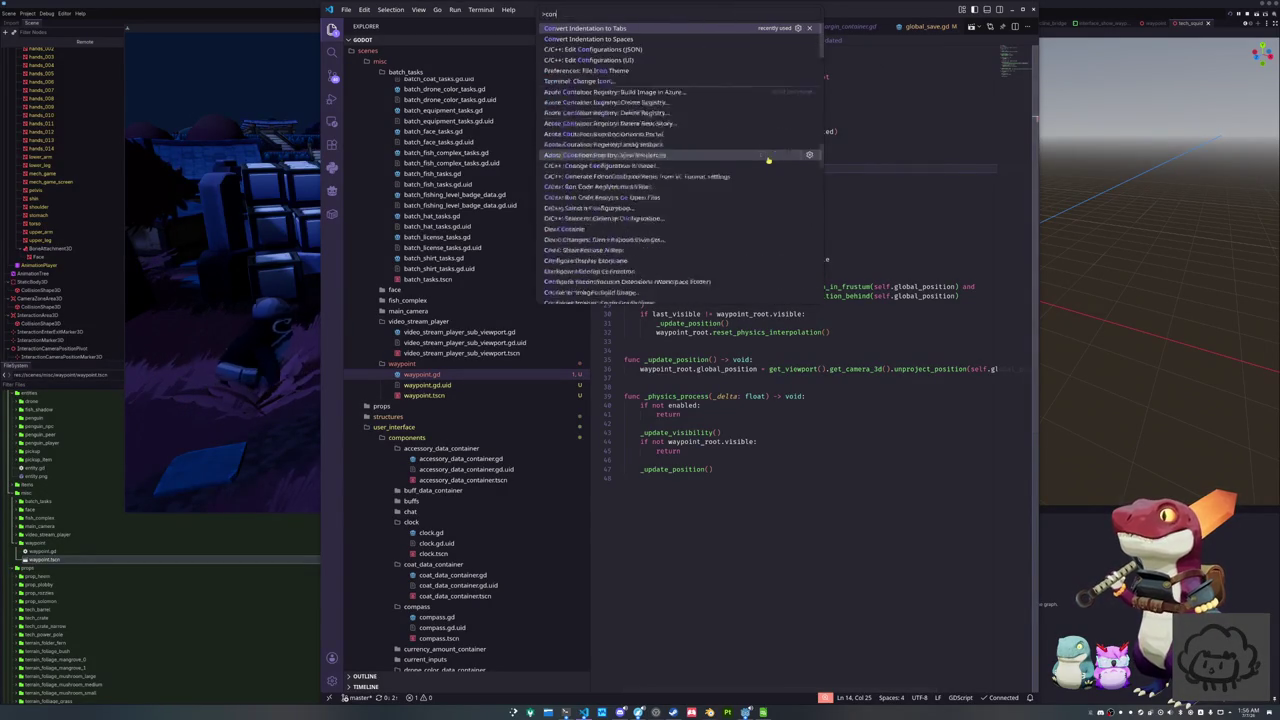
key("Escape")
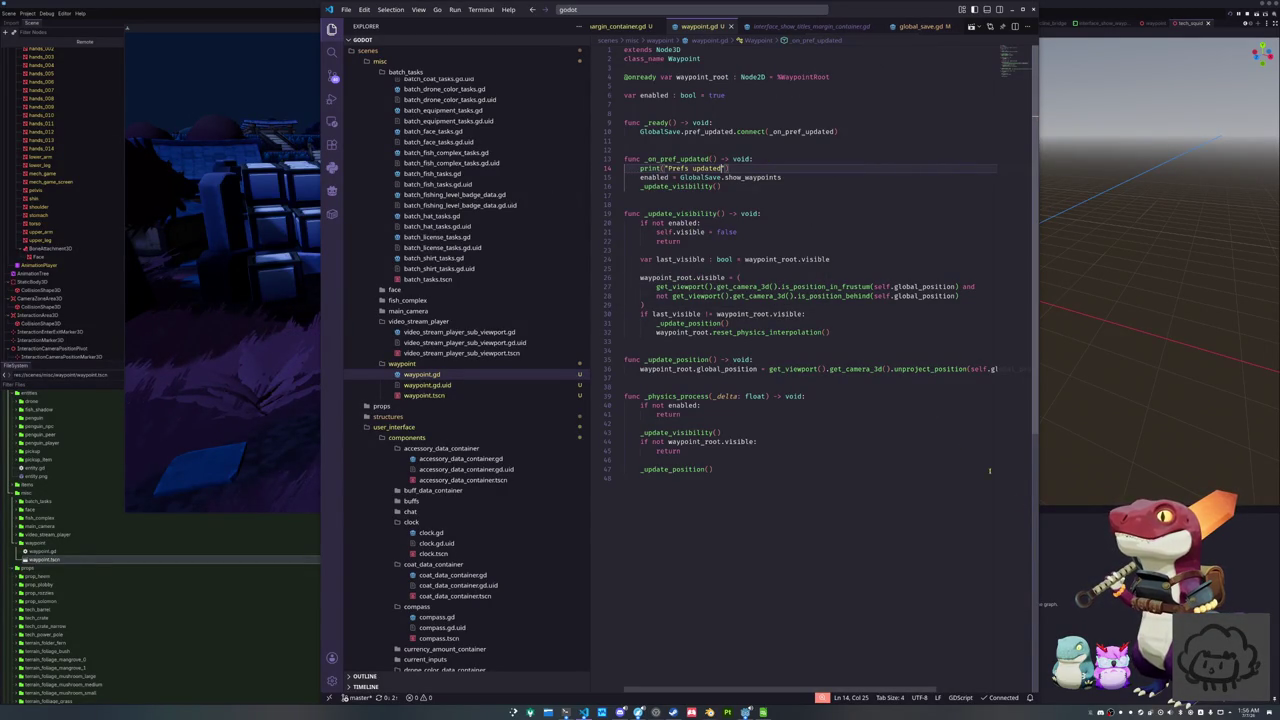
key("alt+Tab")
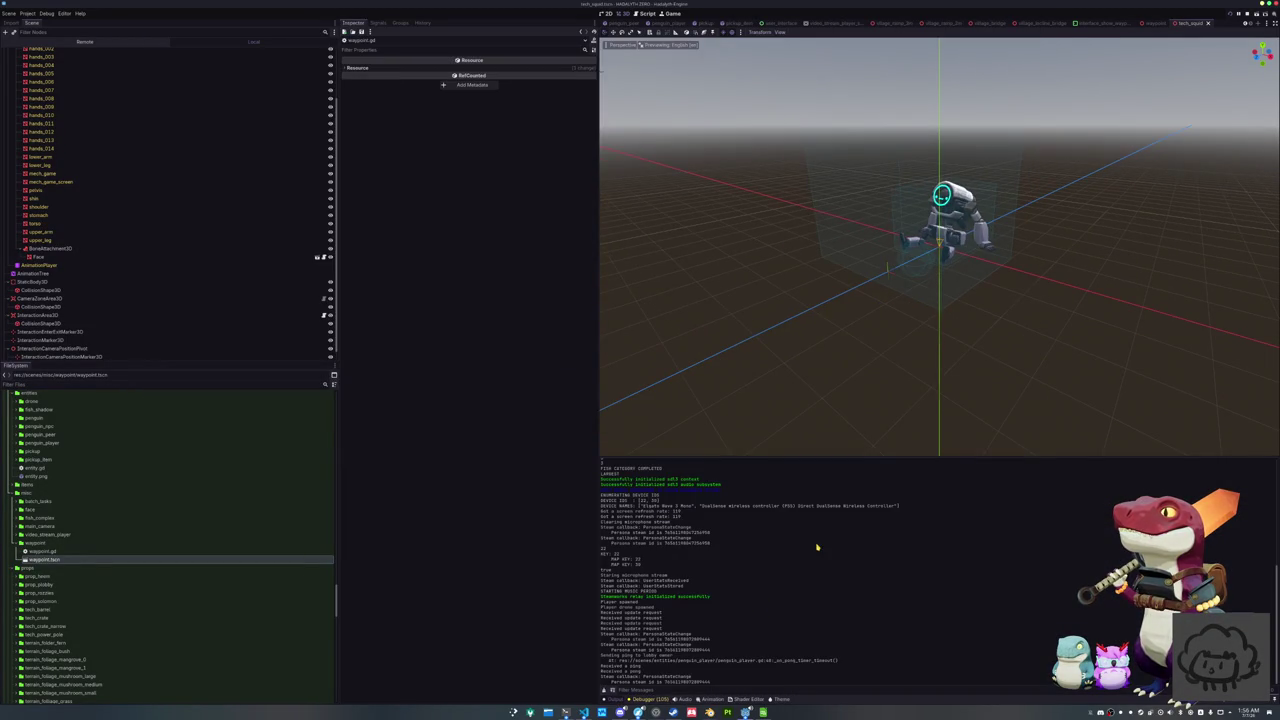
Run the game and open its Settings from the Esc pause menu
key("alt+Tab")
key("alt+Tab")
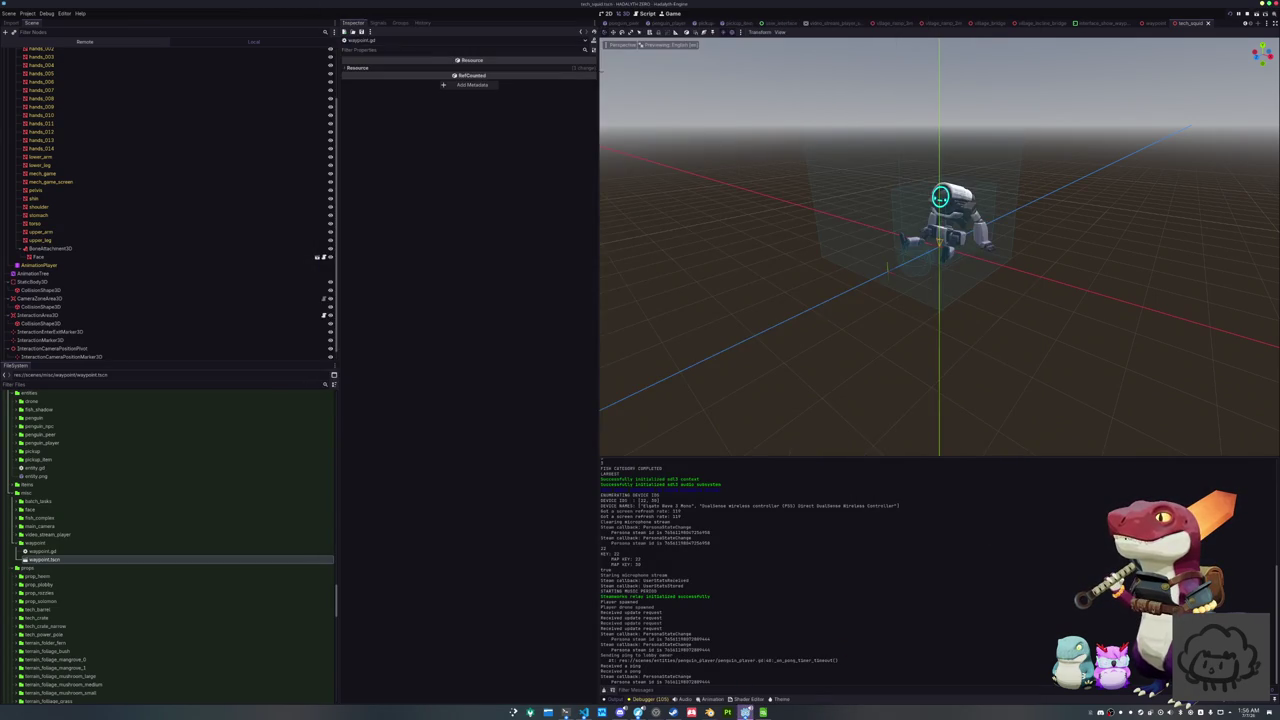
key("alt+Tab")
key("Escape")
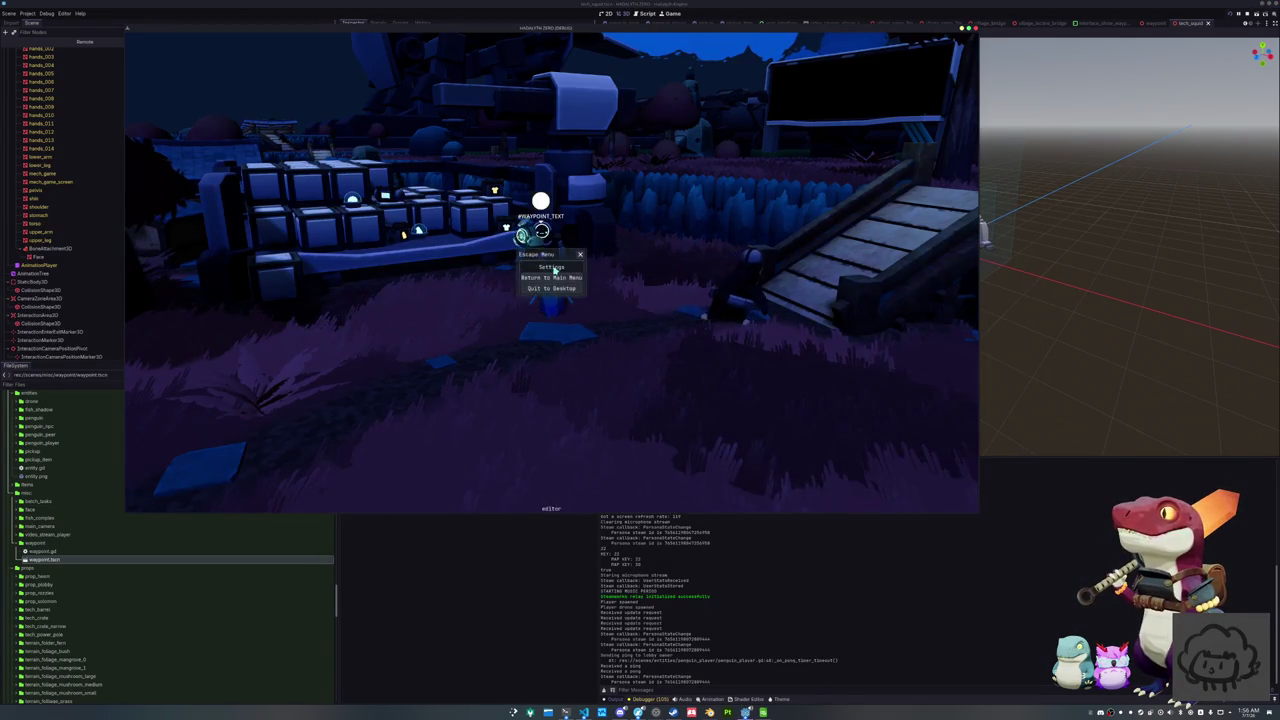
left_click(553, 268)
scroll(600, 300, "down", 5)
Toggle Show Waypoints repeatedly to log 'Prefs updated', then go to _update_visibility in waypoint.gd
left_click(673, 369)
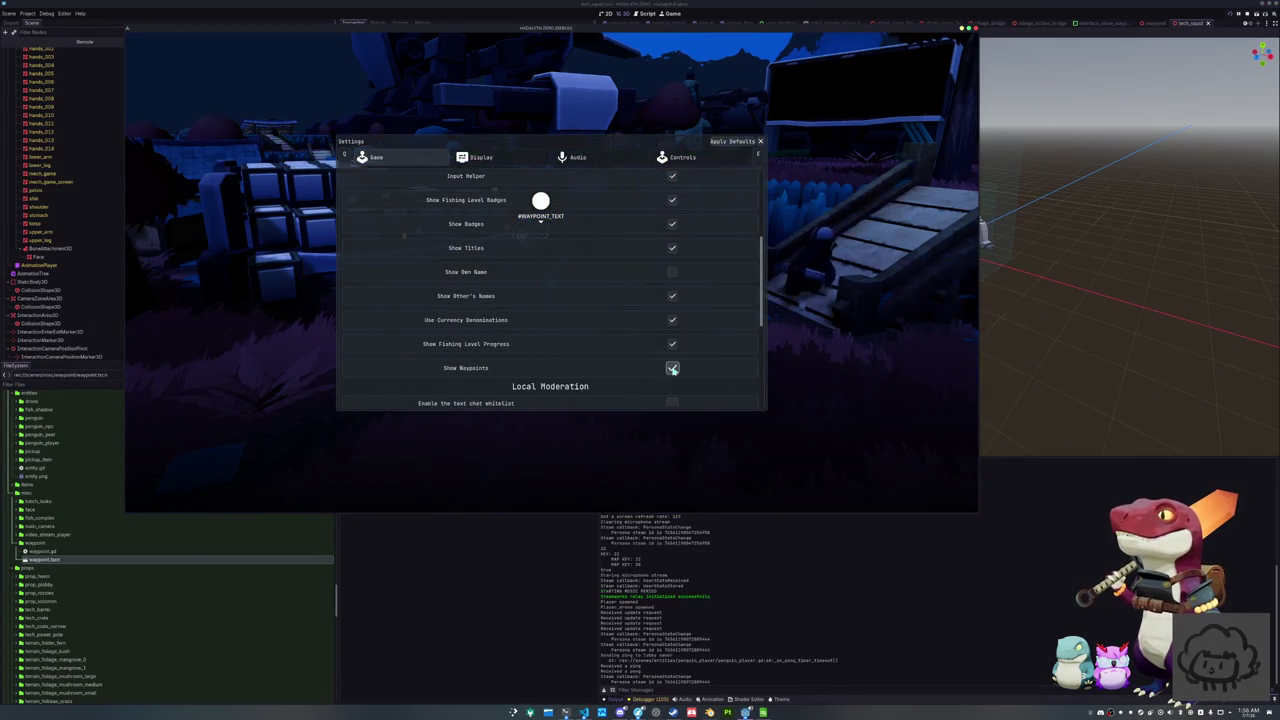
left_click(673, 369)
double_click(673, 369)
double_click(673, 369)
double_click(673, 369)
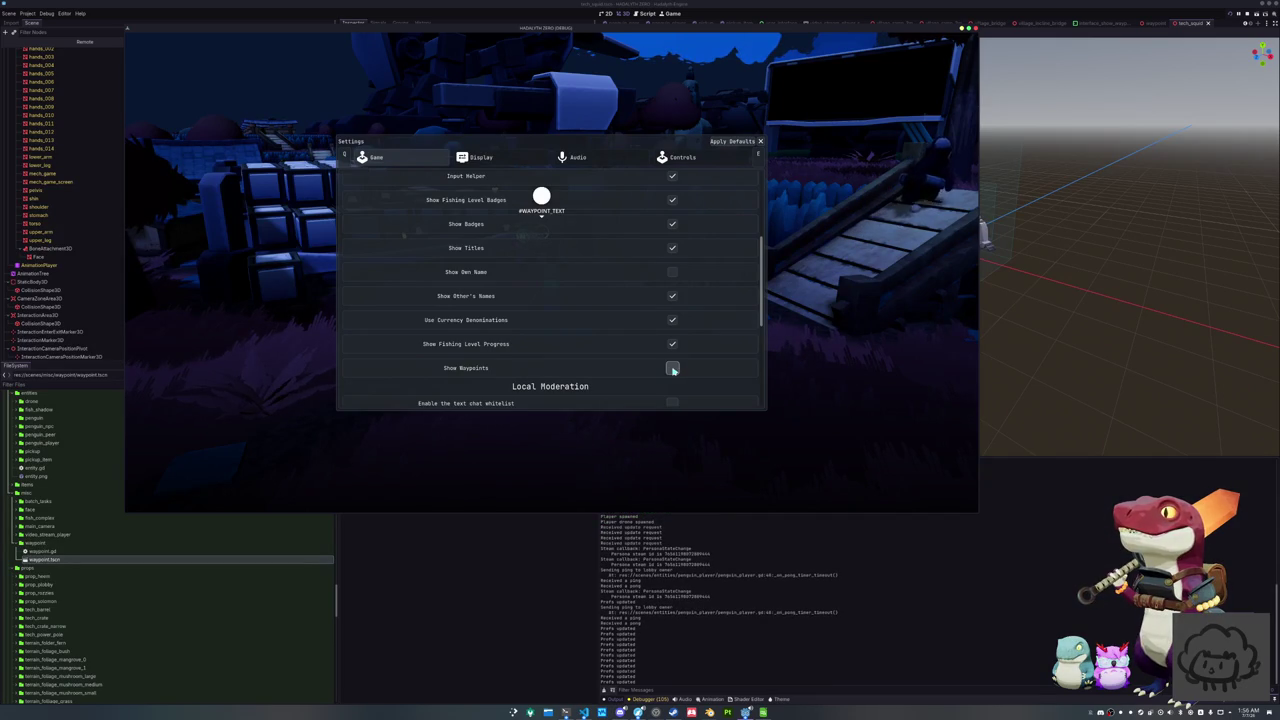
key("alt+Tab")
left_click(705, 268)
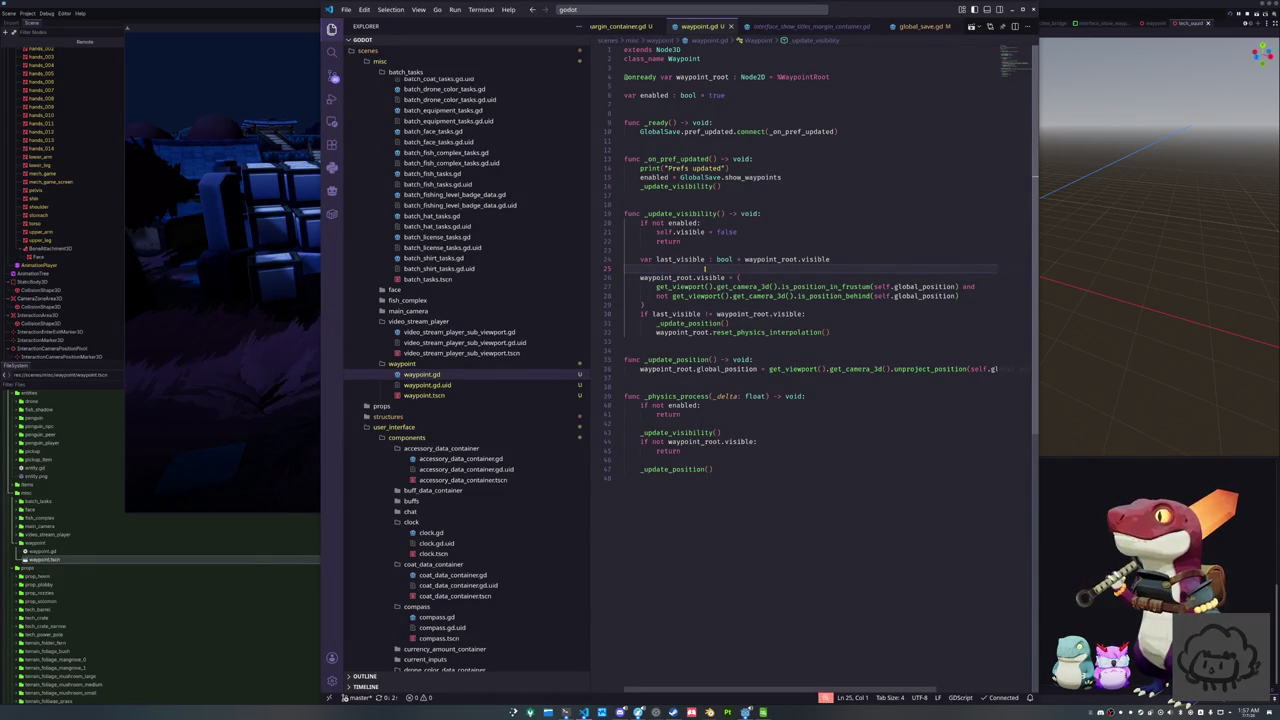
Change line 21's disabled branch from self.visible to waypoint_root.visible = false, then return to the game
left_click(685, 250)
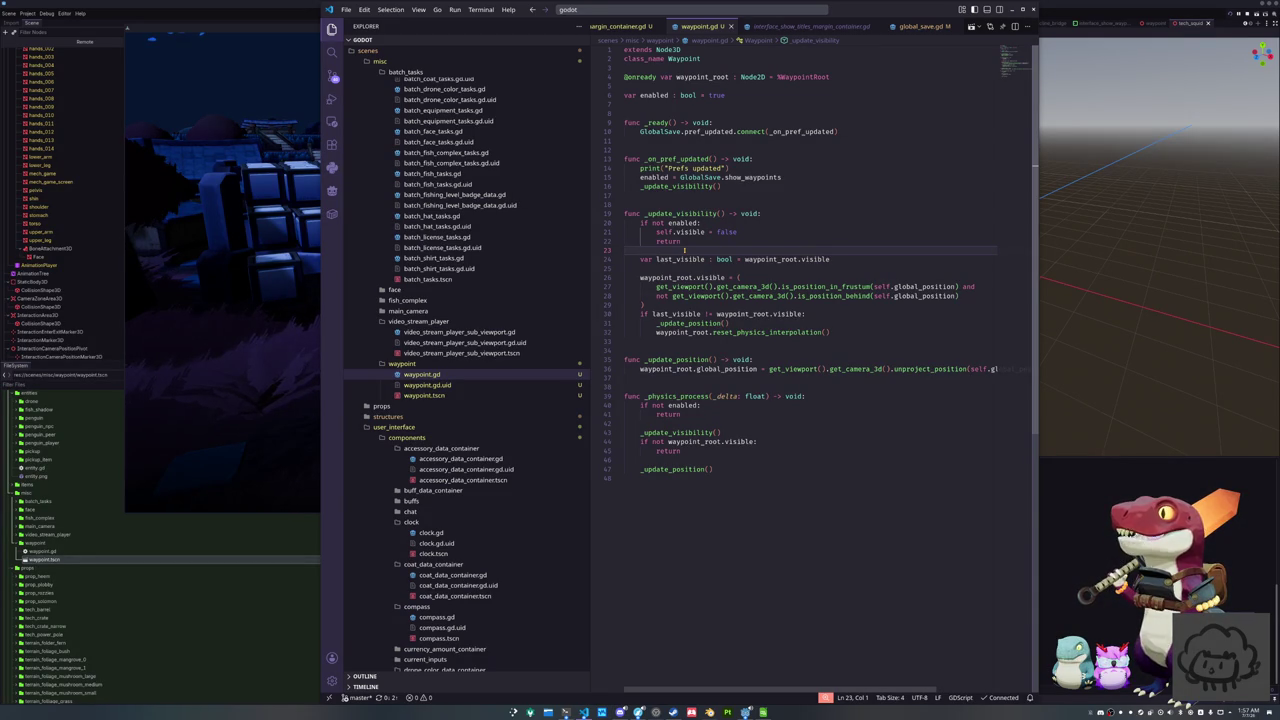
double_click(668, 232)
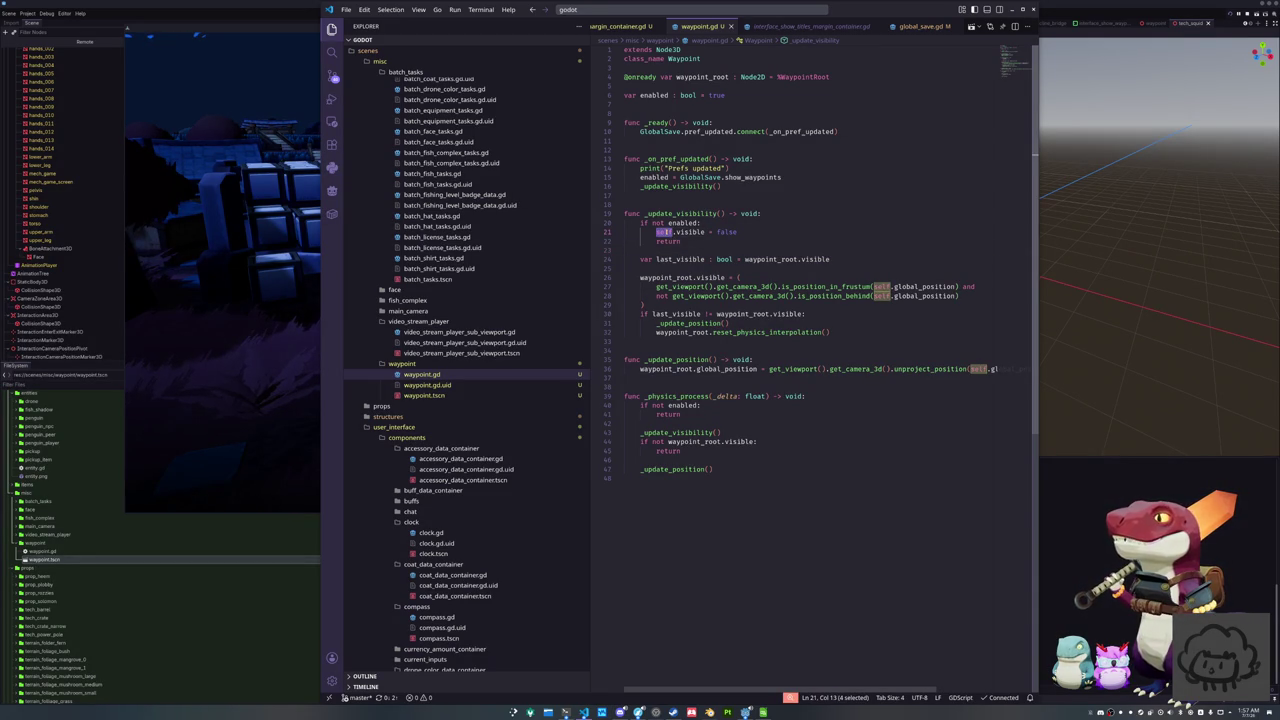
type("way")
key("Return")
key("Down")
key("Down")
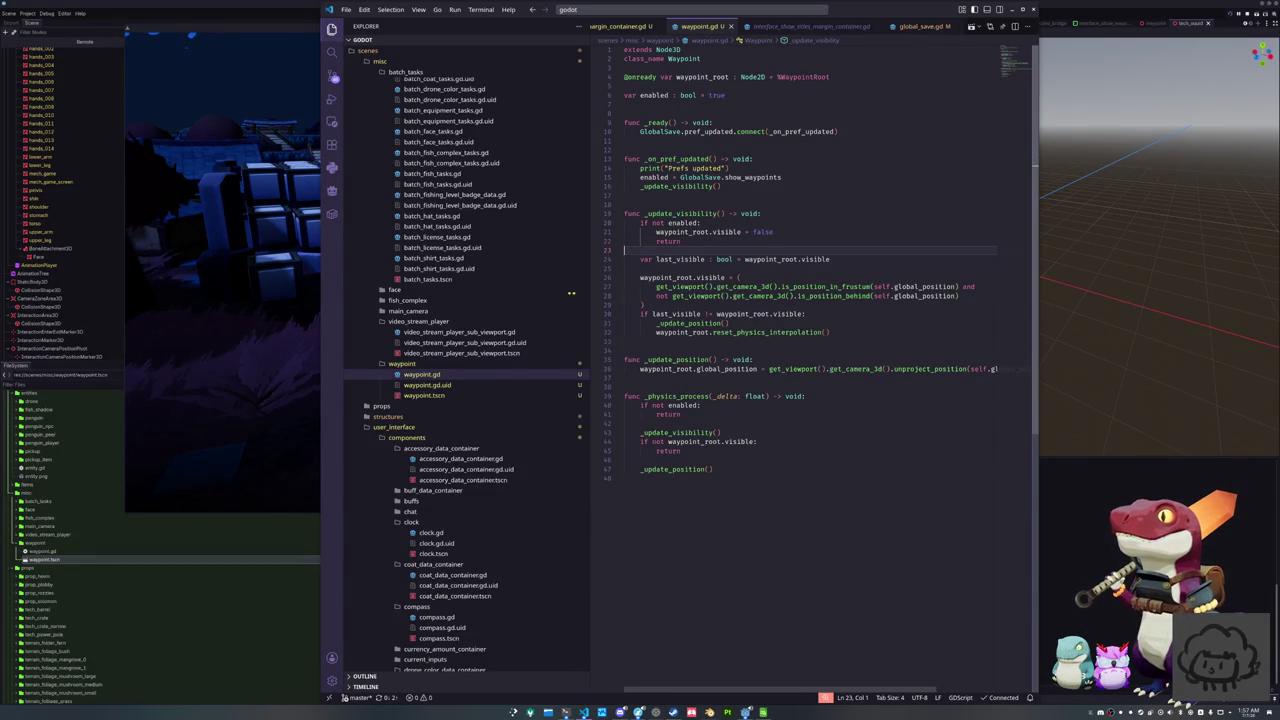
key("alt+Tab")
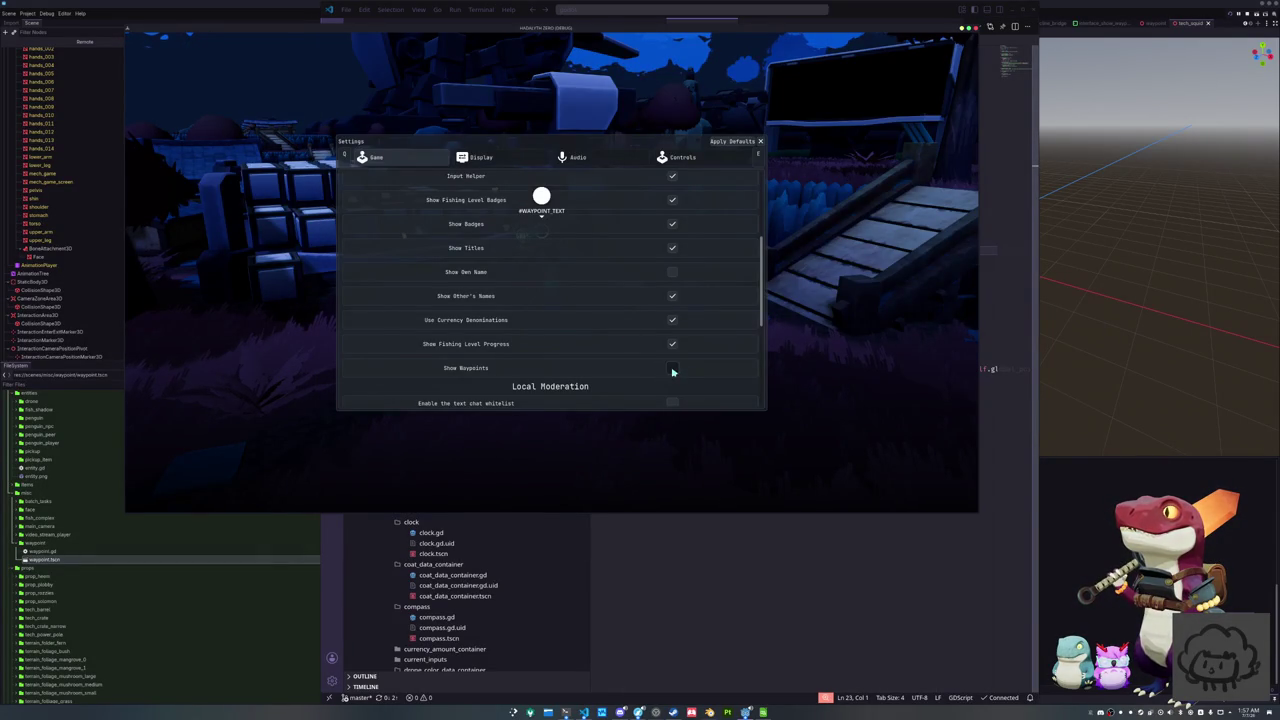
Confirm that unchecking Show Waypoints hides the #WAYPOINT_TEXT marker and rechecking restores it, then stop the game
left_click(672, 369)
left_click(672, 369)
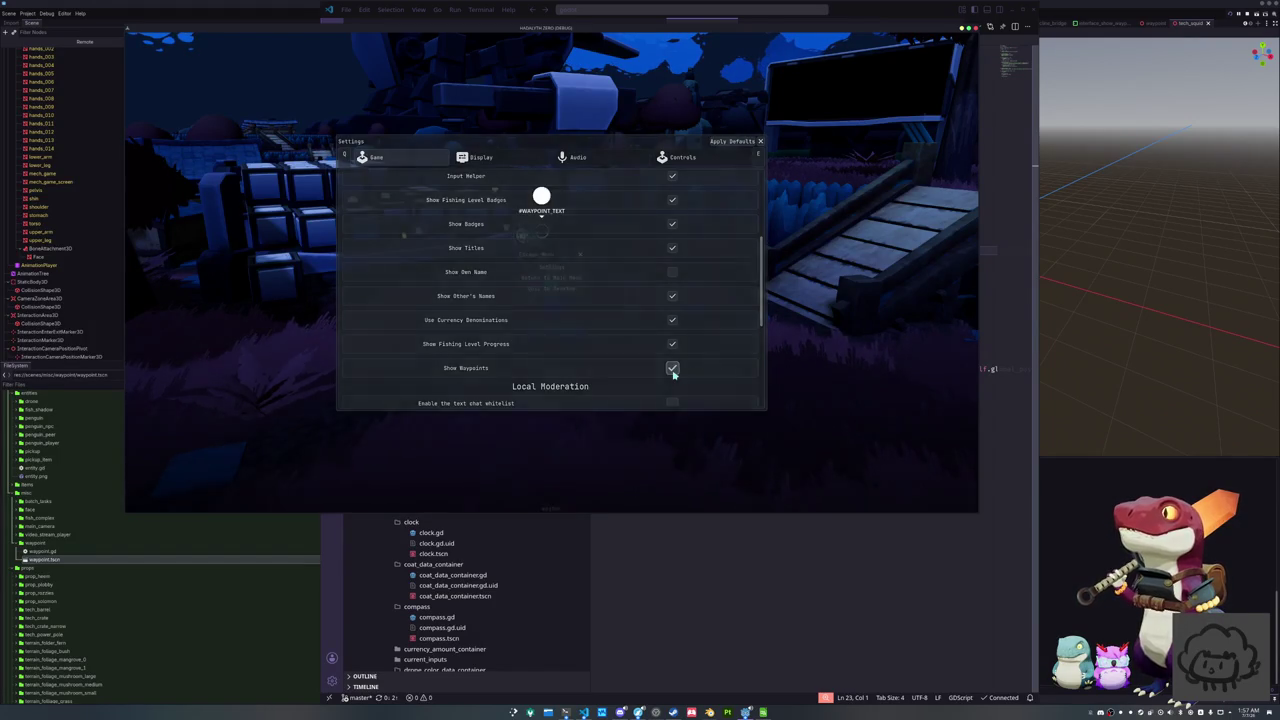
key("Escape")
key("Escape")
scroll(654, 375, "down", 2)
left_click(670, 311)
key("Escape")
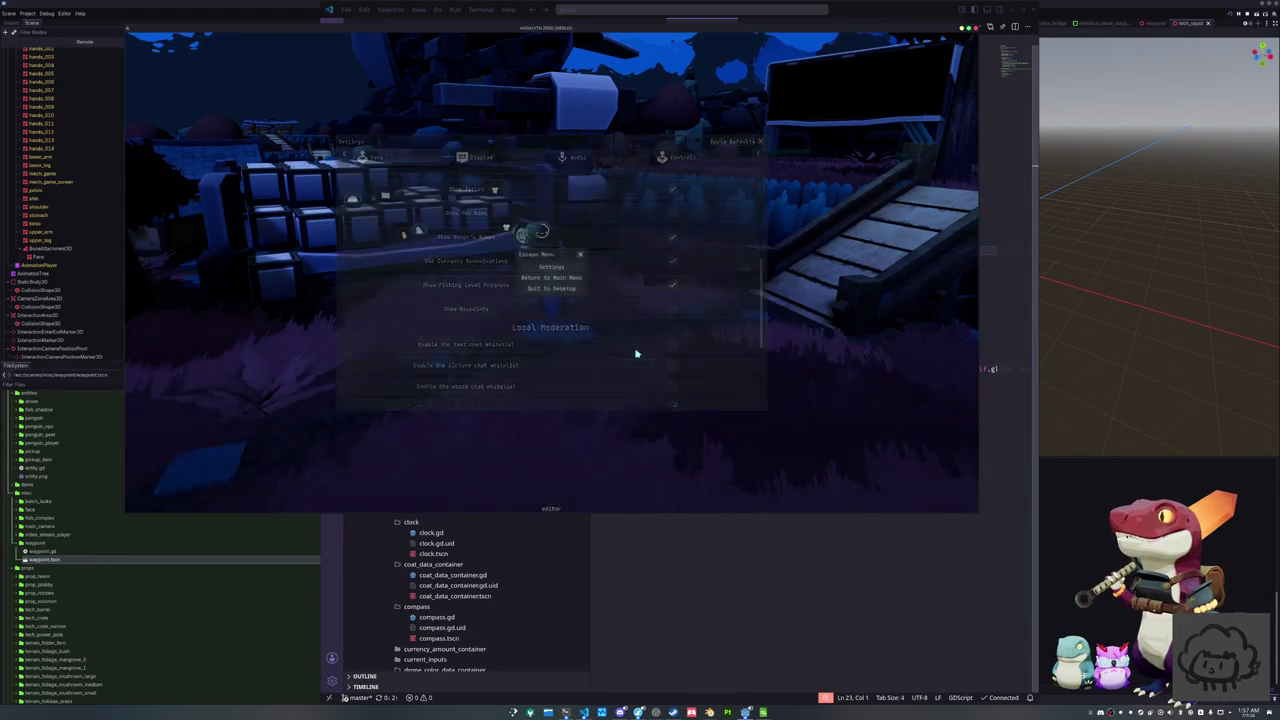
key("F8")
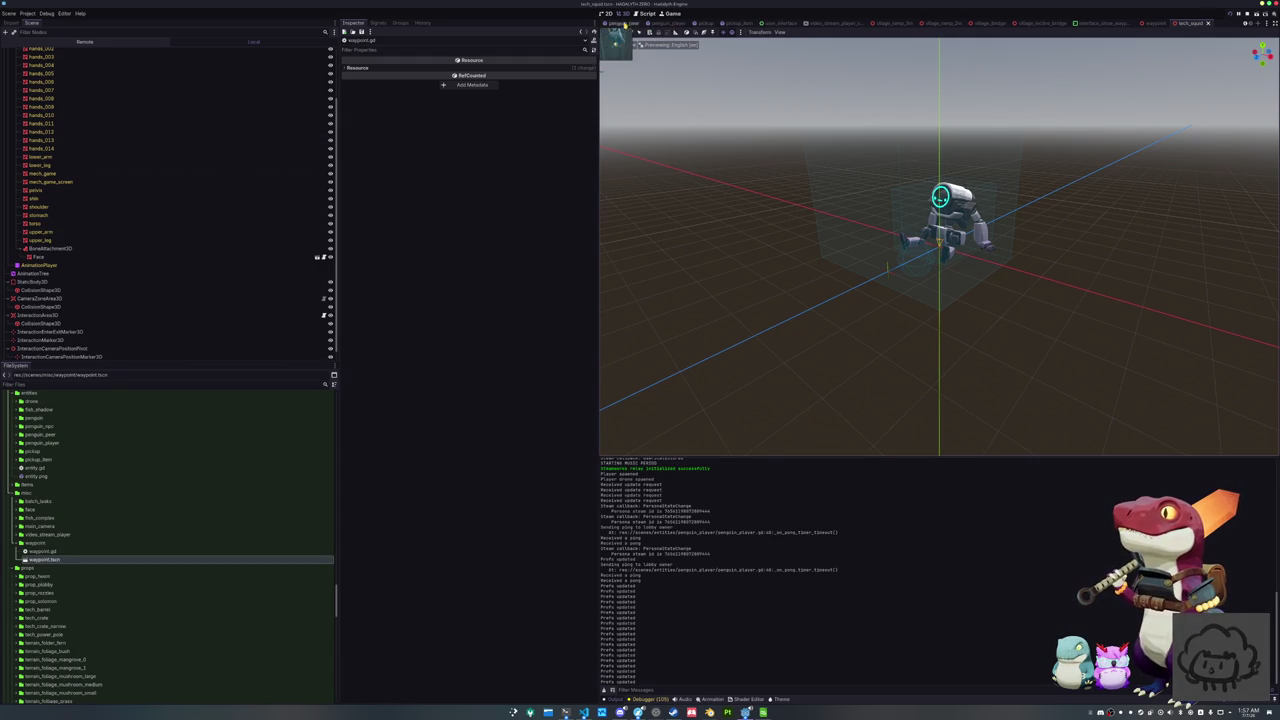
In the penguin scene, inspect the PanelContainer's visibility properties
scroll(645, 25, "up", 3)
left_click(655, 25)
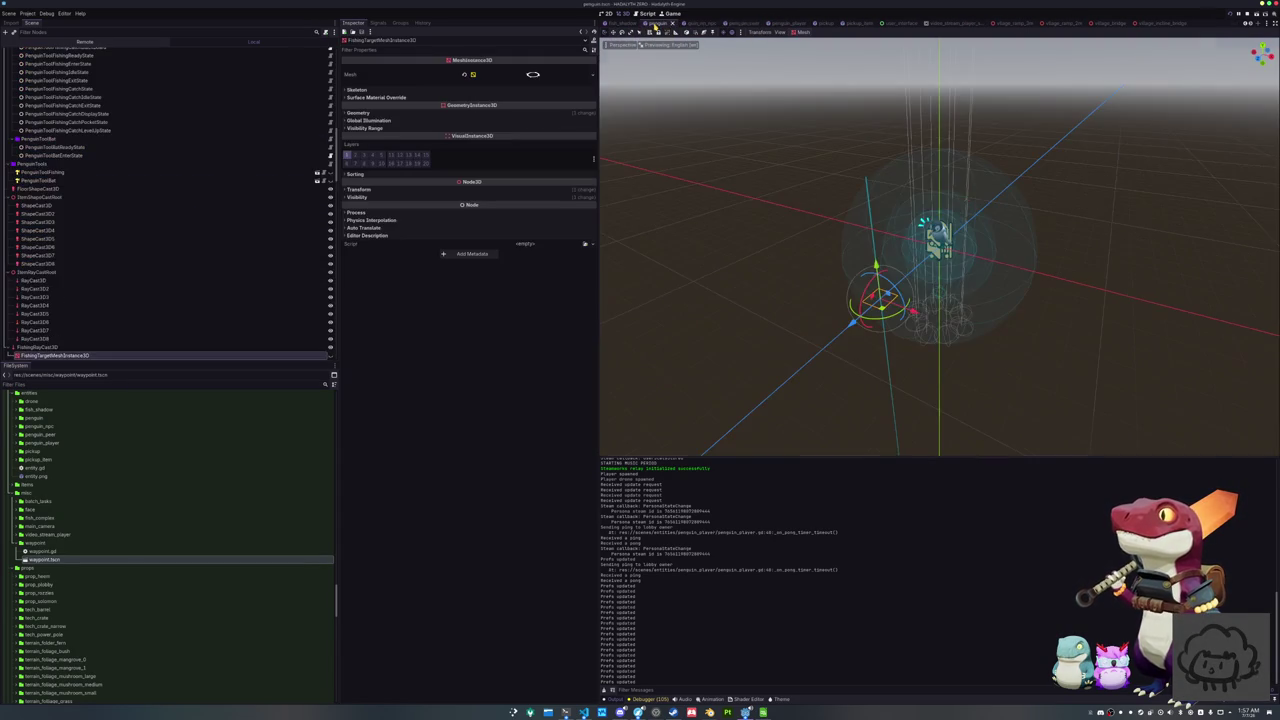
scroll(129, 280, "down", 10)
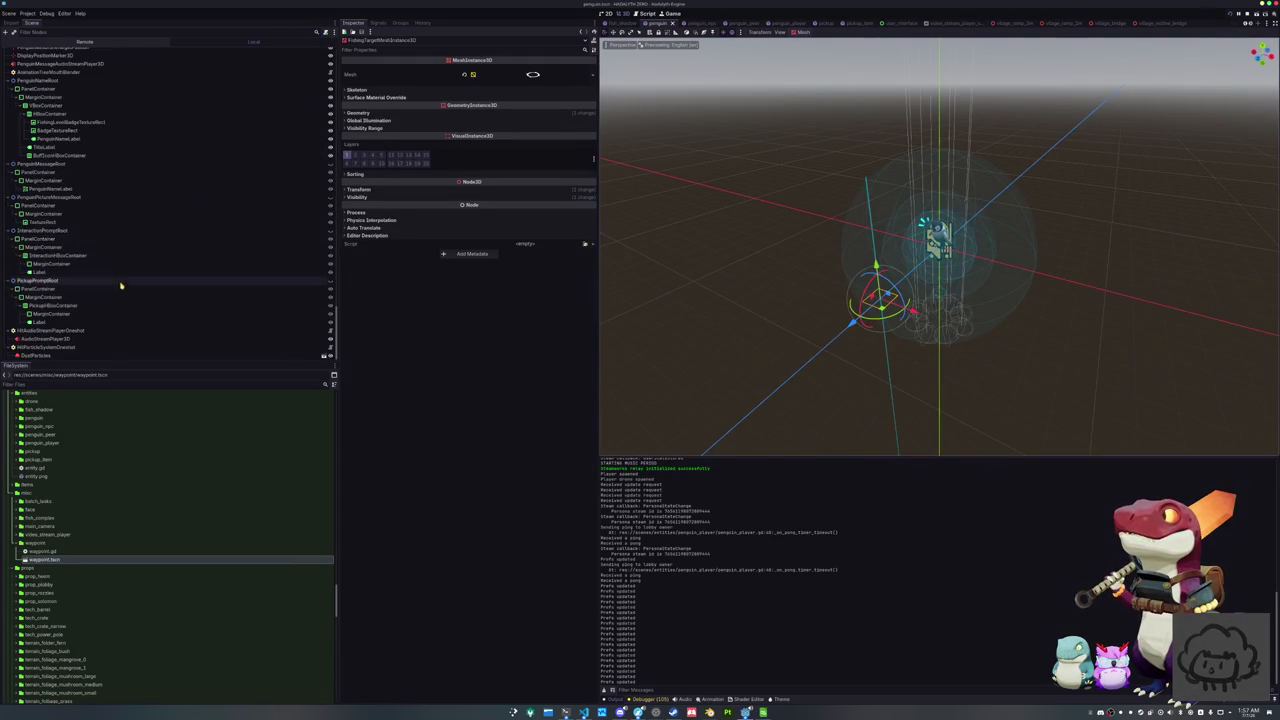
left_click(40, 172)
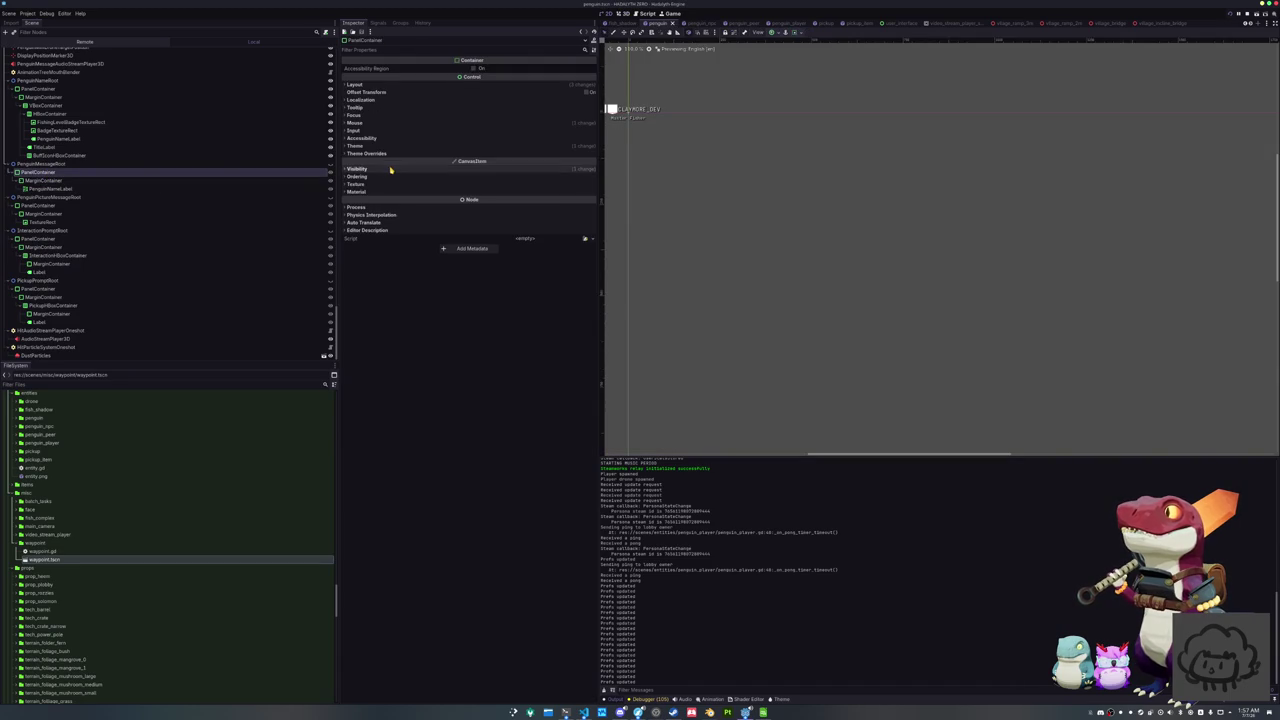
left_click(357, 168)
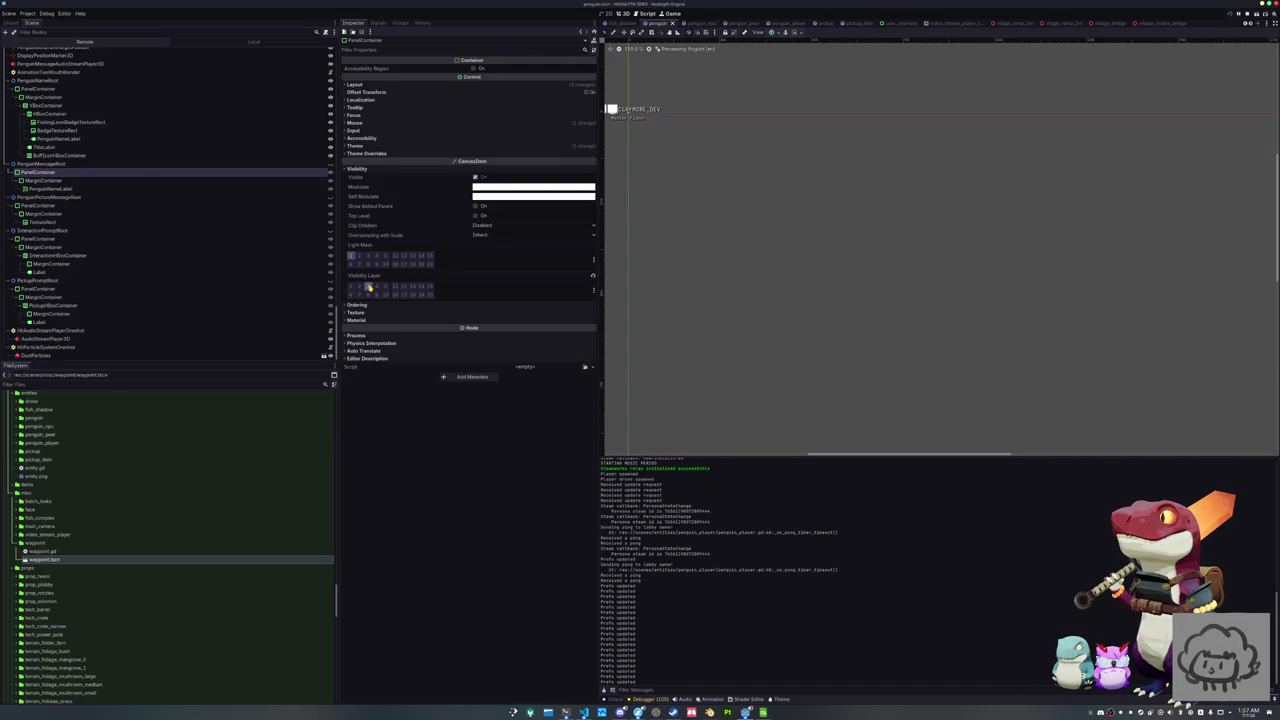
Inspect the visibility layers of PenguinMessageRoot and PenguinPictureMessageRoot with their children
left_click(38, 164)
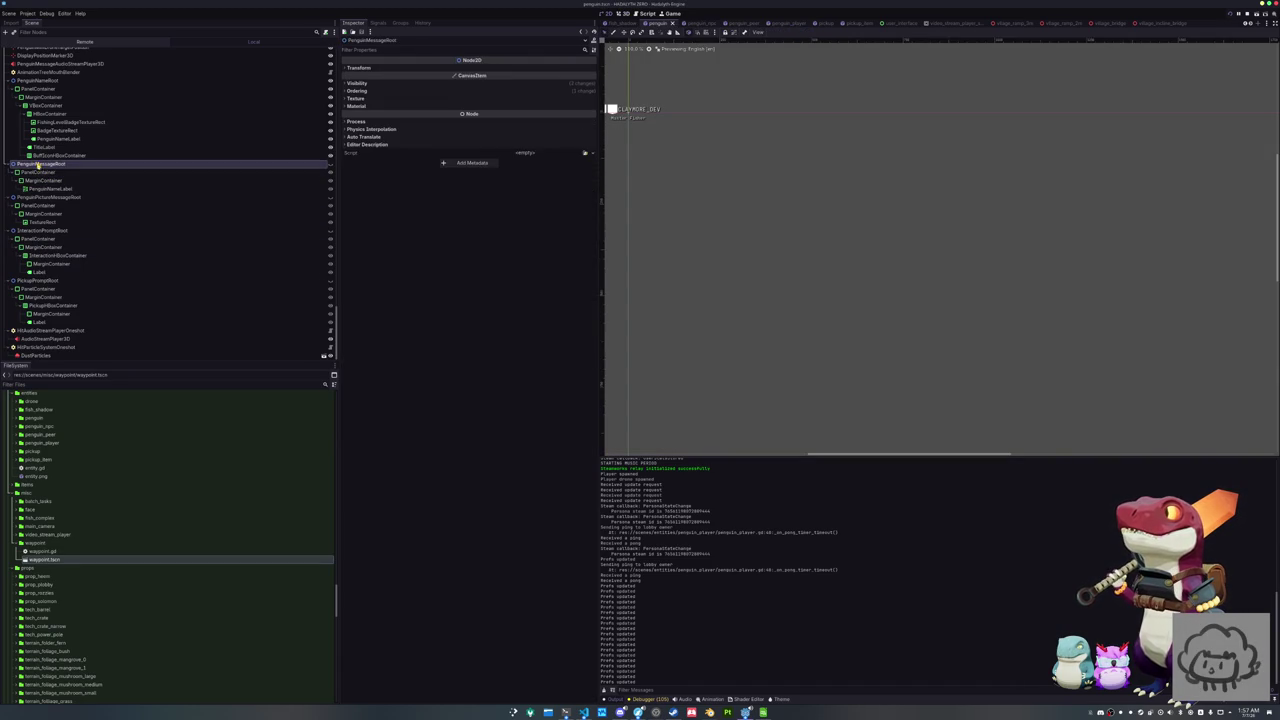
left_click(50, 188, "shift")
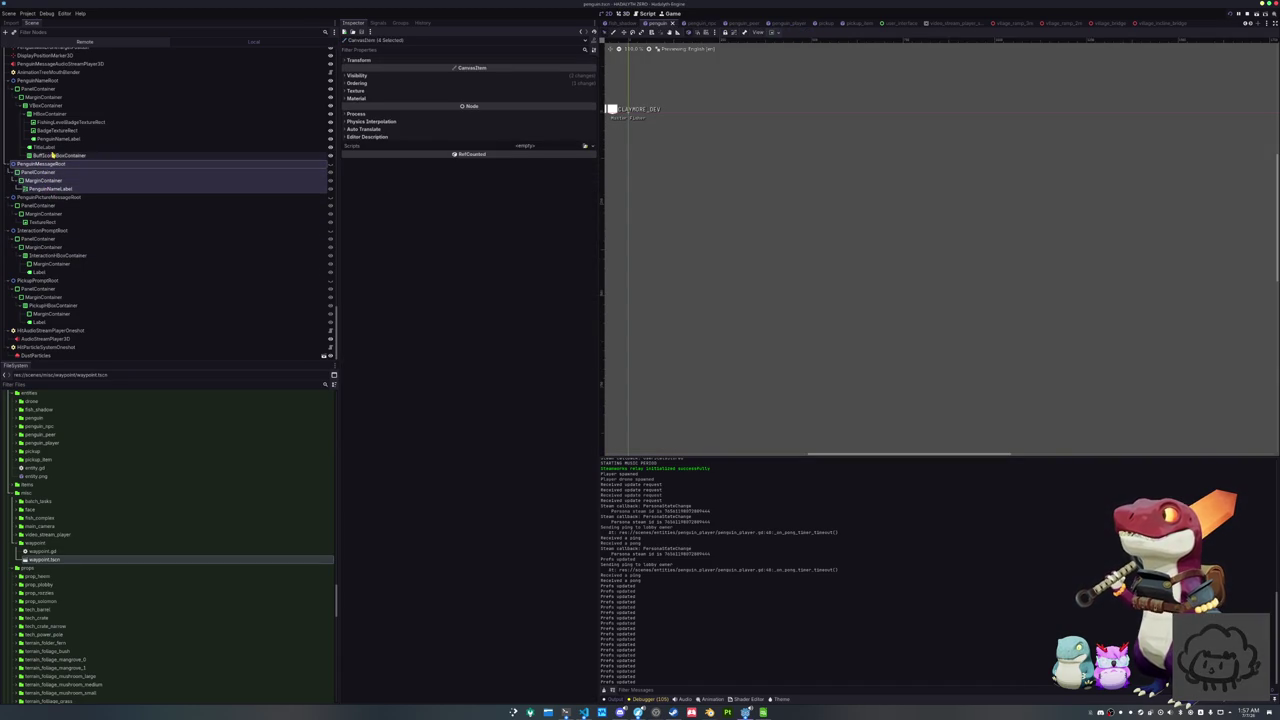
left_click(45, 197)
left_click(46, 222, "shift")
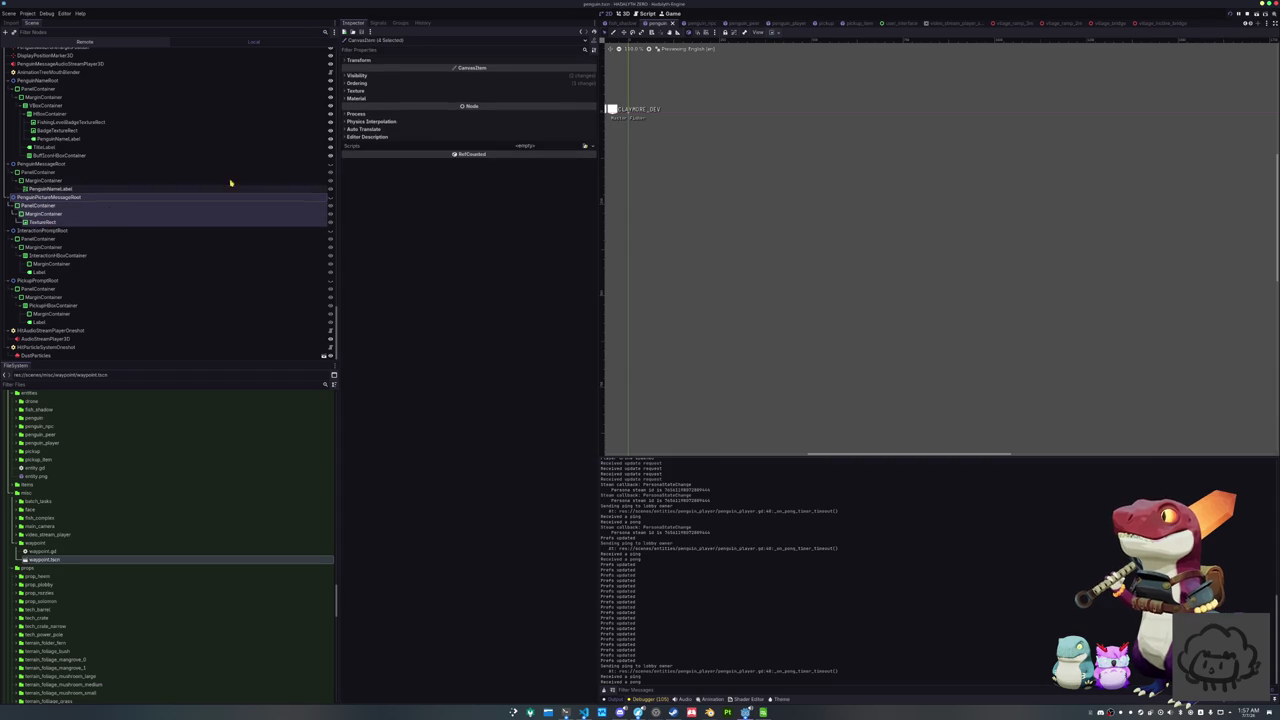
left_click(370, 76)
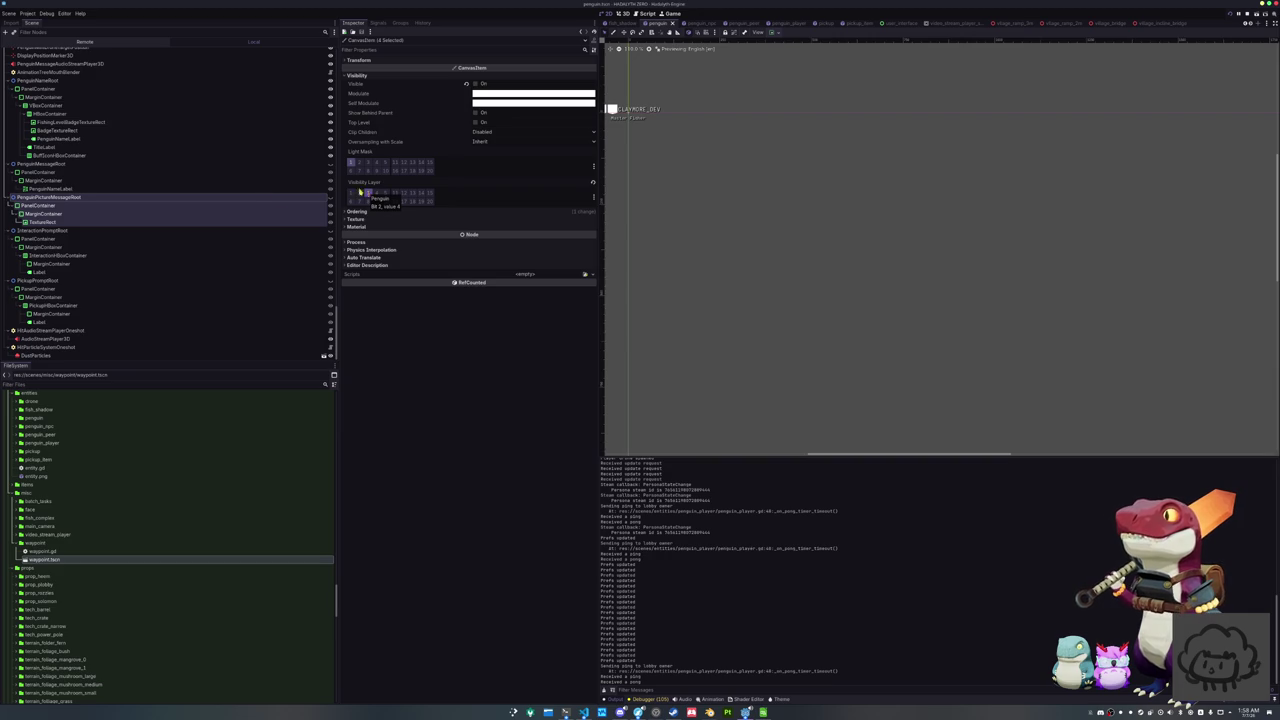
Check the Visibility Layer of the PanelContainers under PenguinMessageRoot and PickupPromptRoot, then reopen waypoint.tscn
left_click(42, 164)
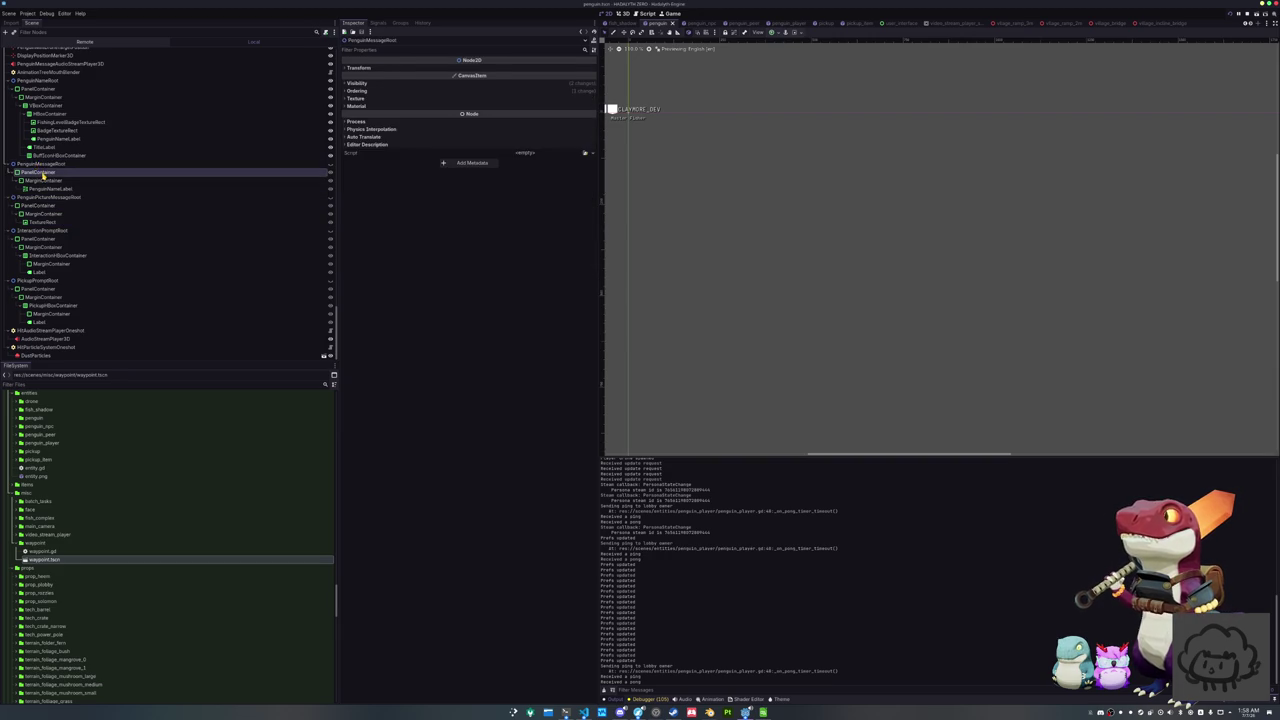
left_click(30, 176)
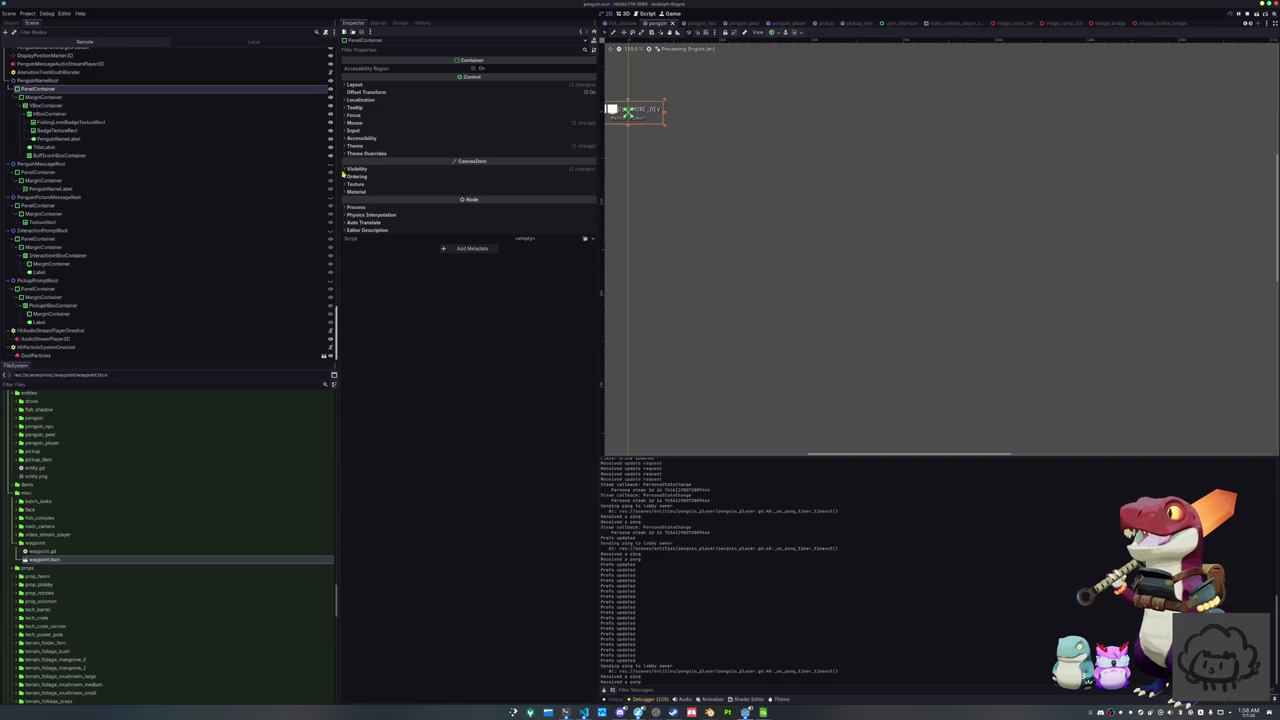
left_click(368, 170)
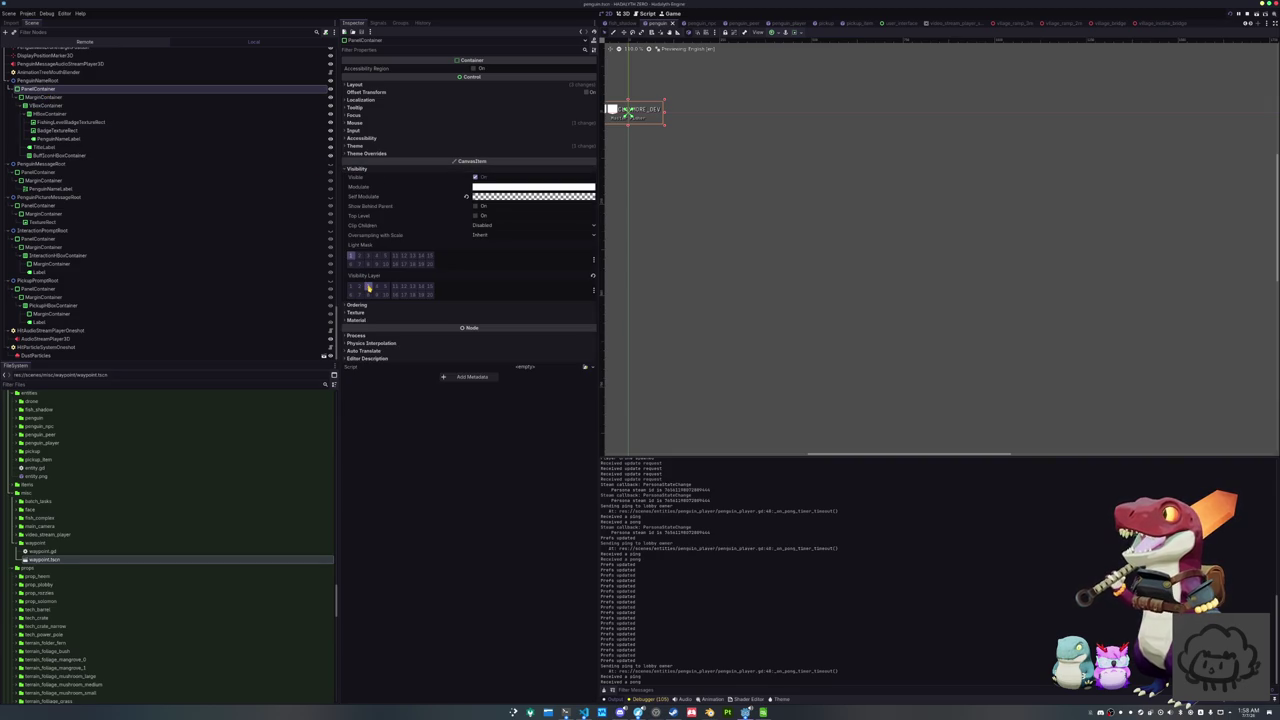
left_click(46, 289)
left_click(399, 170)
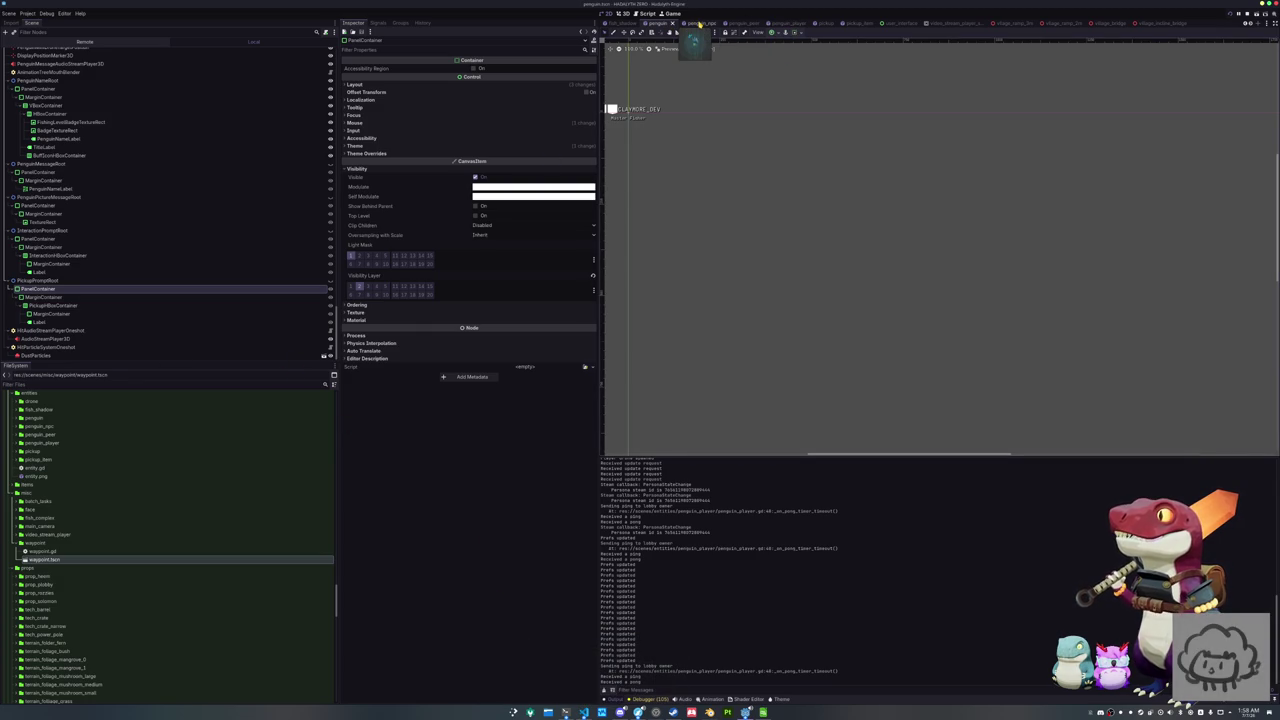
scroll(855, 22, "down", 2)
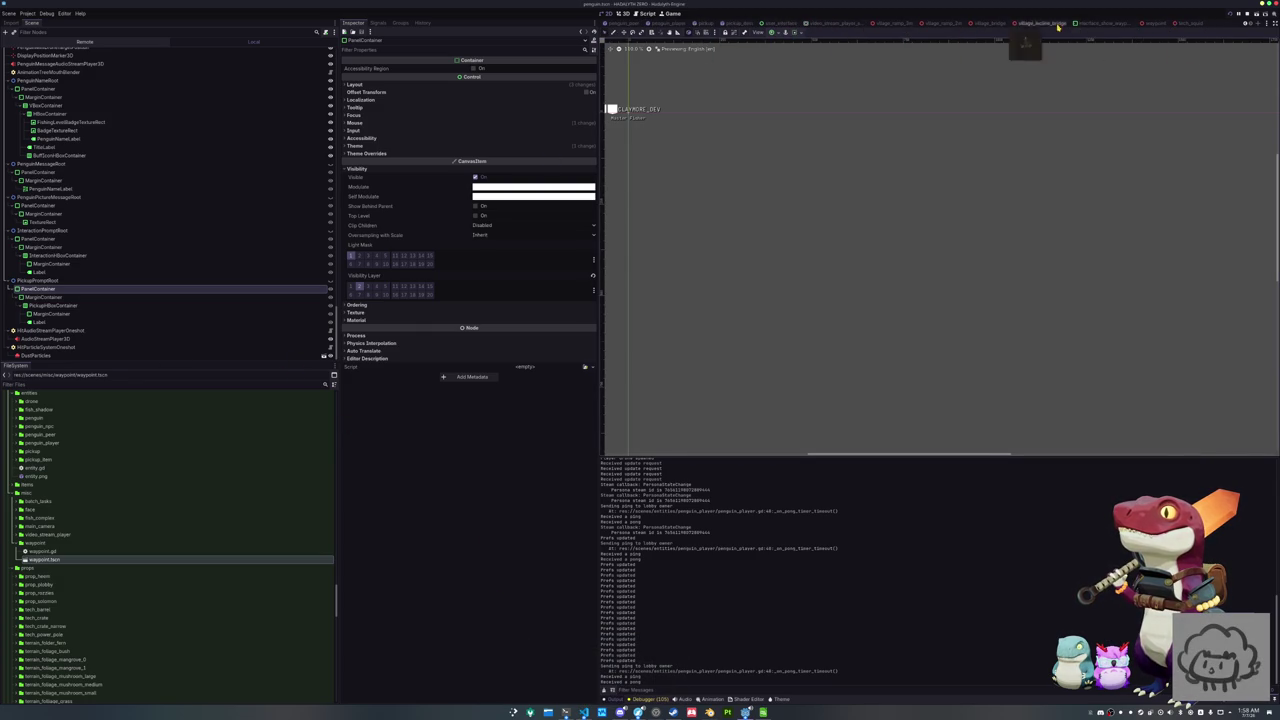
left_click(1155, 23)
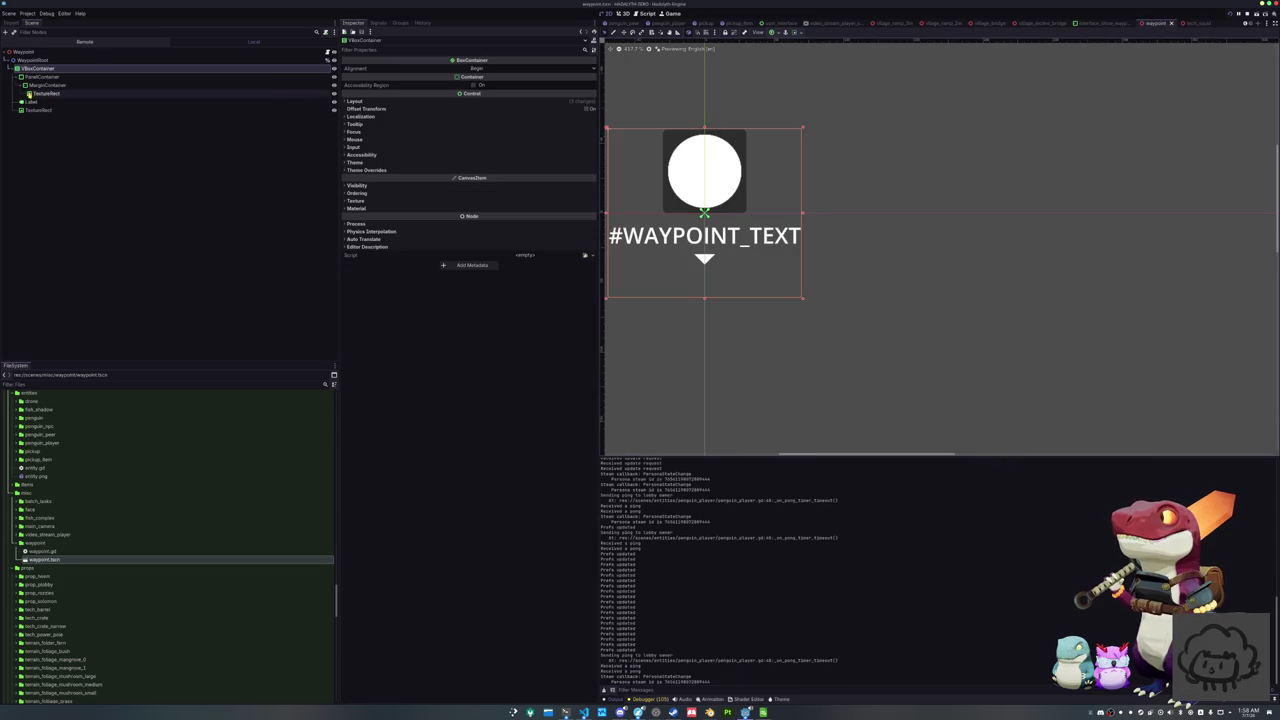
Move all waypoint scene nodes from visibility layer 1 to layer 2 and run the project
left_click(42, 110, "shift")
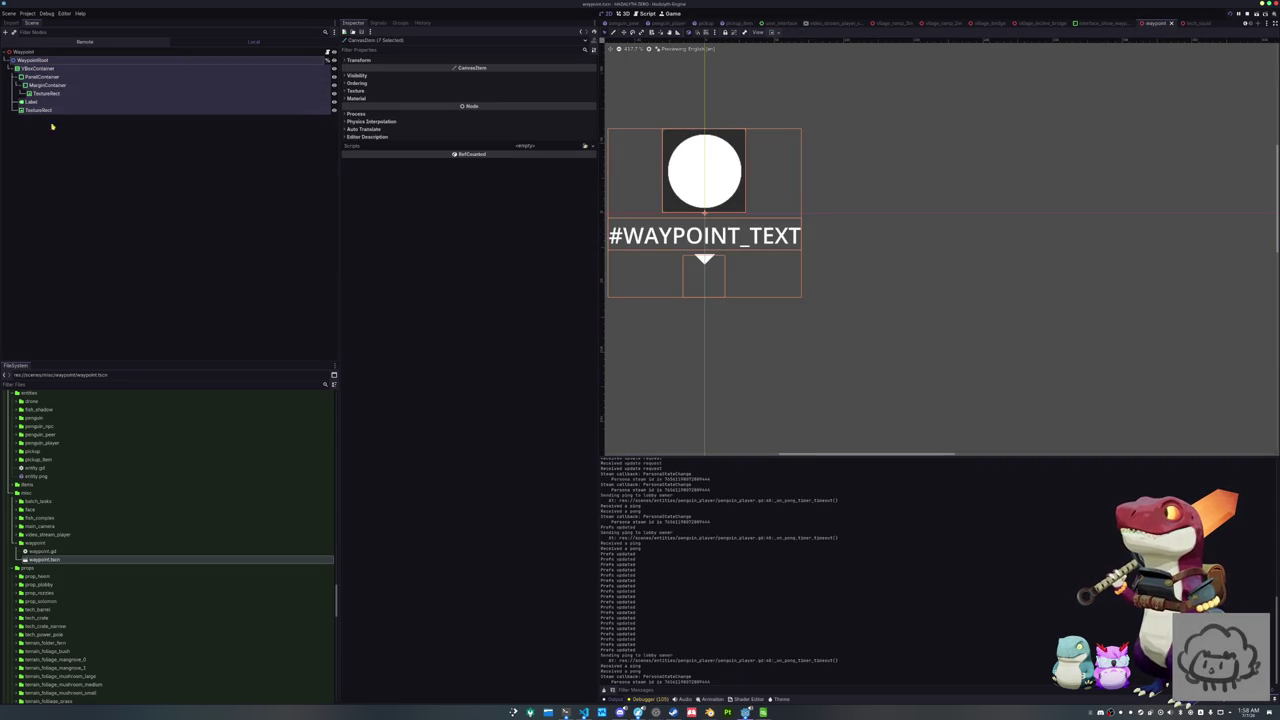
left_click(356, 75)
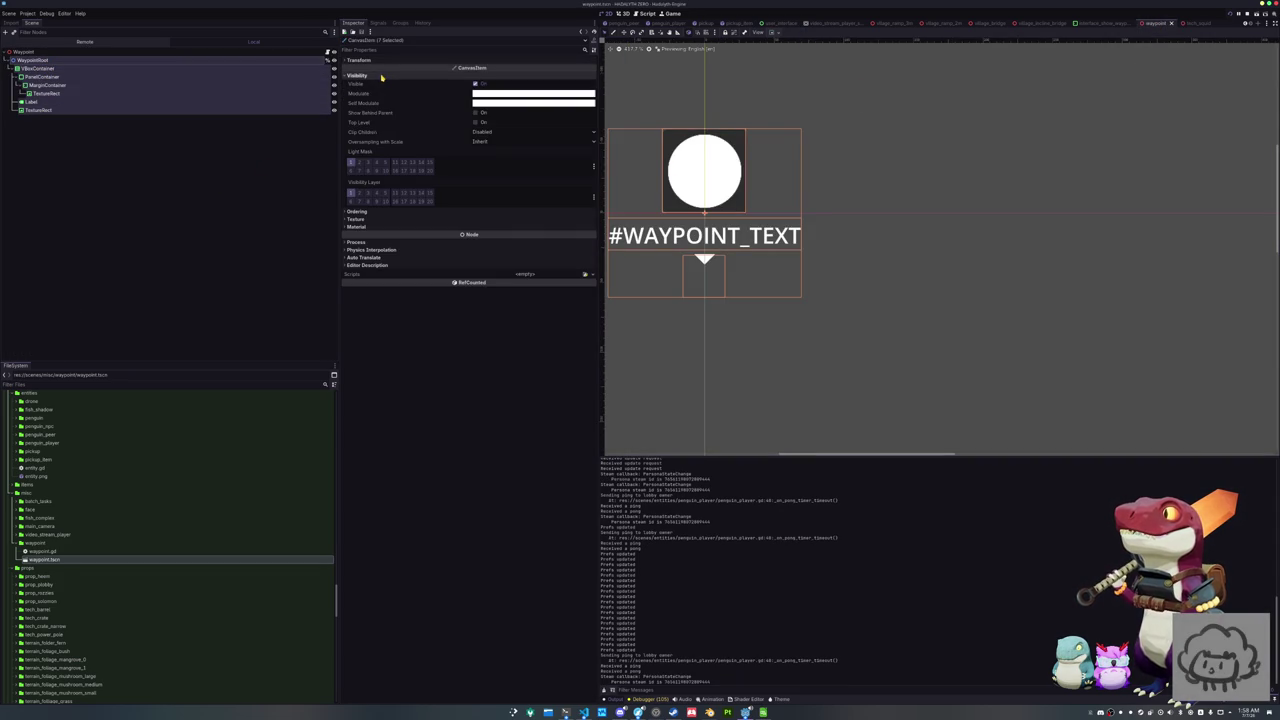
left_click(351, 193)
left_click(359, 193)
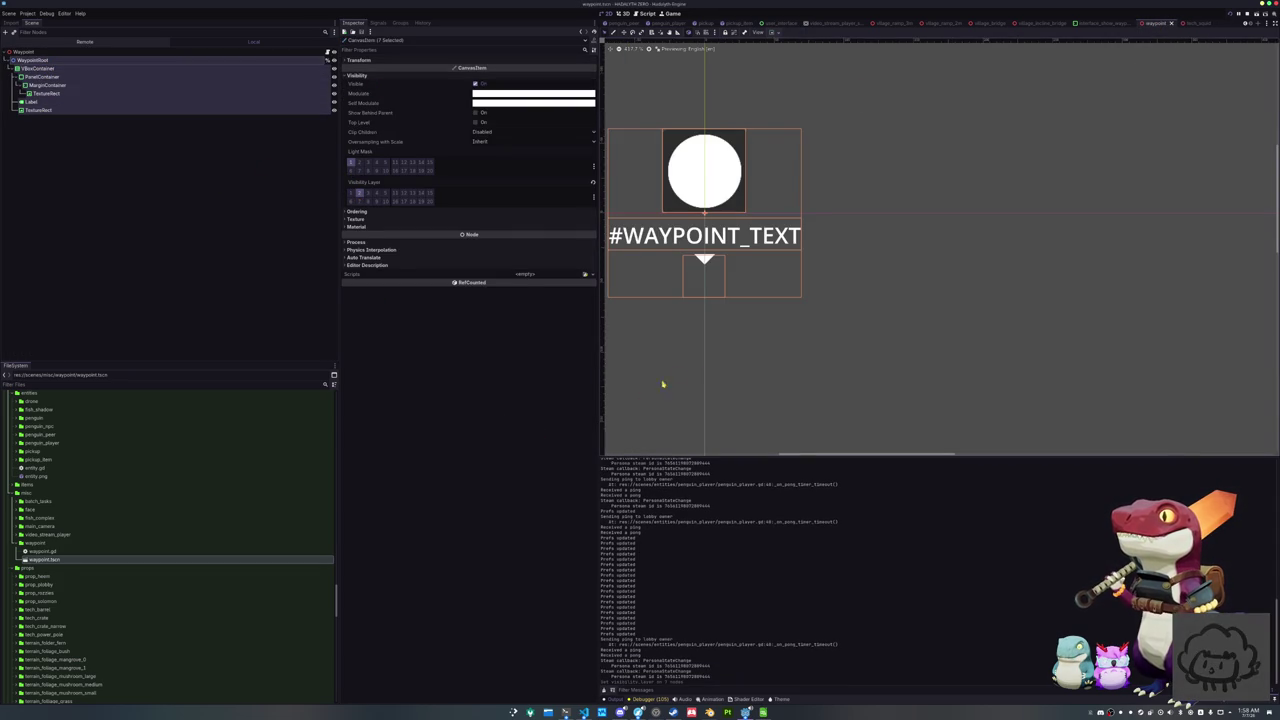
scroll(697, 363, "down", 2)
key("F5")
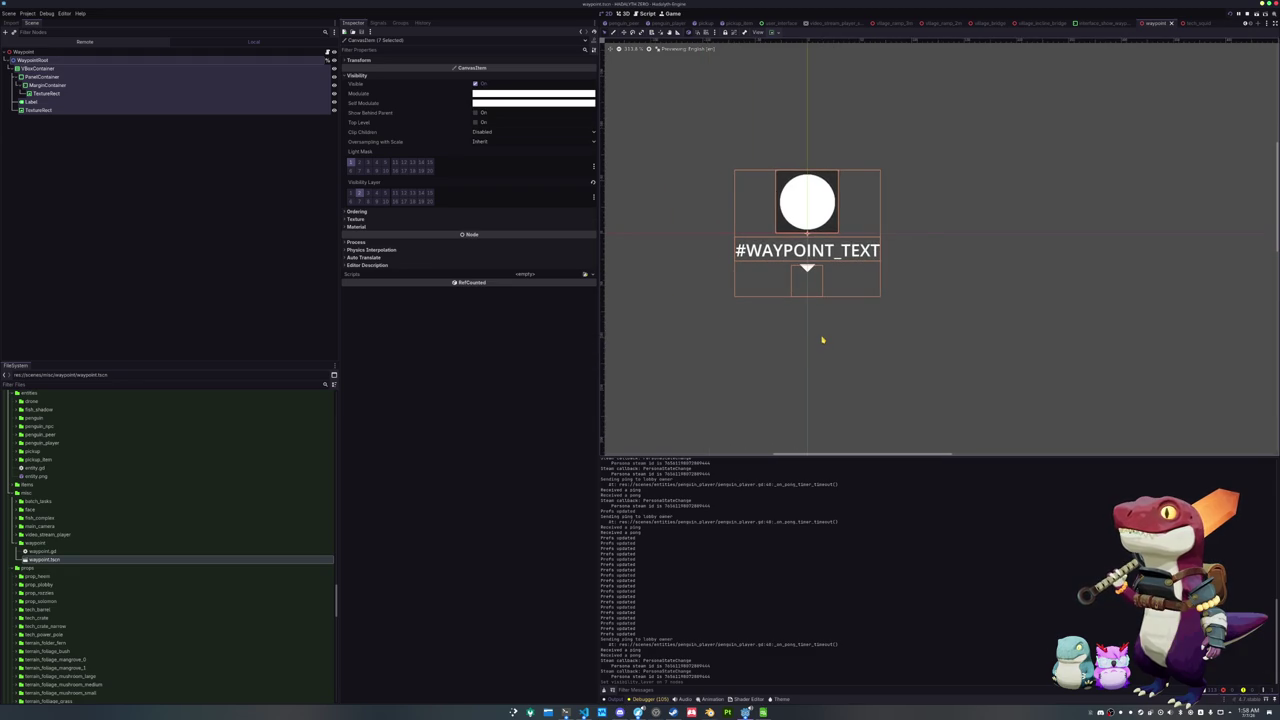
In the running game, dismiss the tool overlay and open then close the Settings panel
key("w")
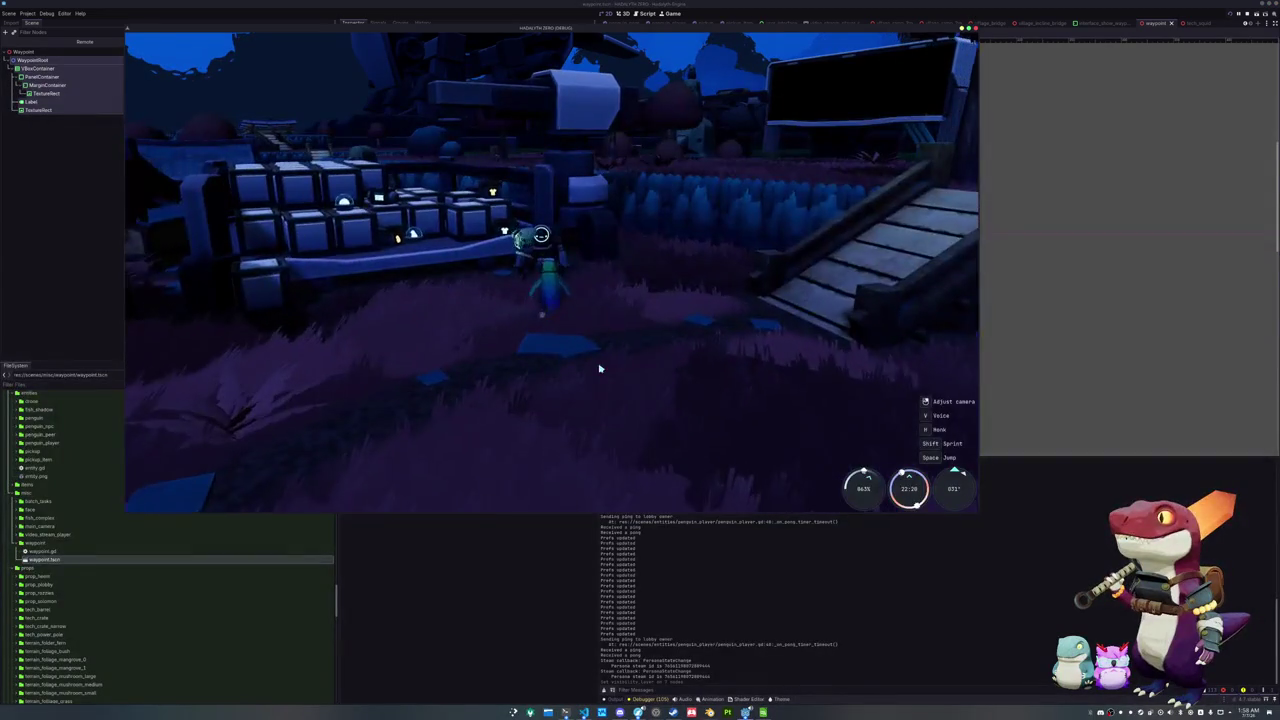
key("Escape")
scroll(609, 327, "down", 3)
left_click(671, 311)
key("Escape")
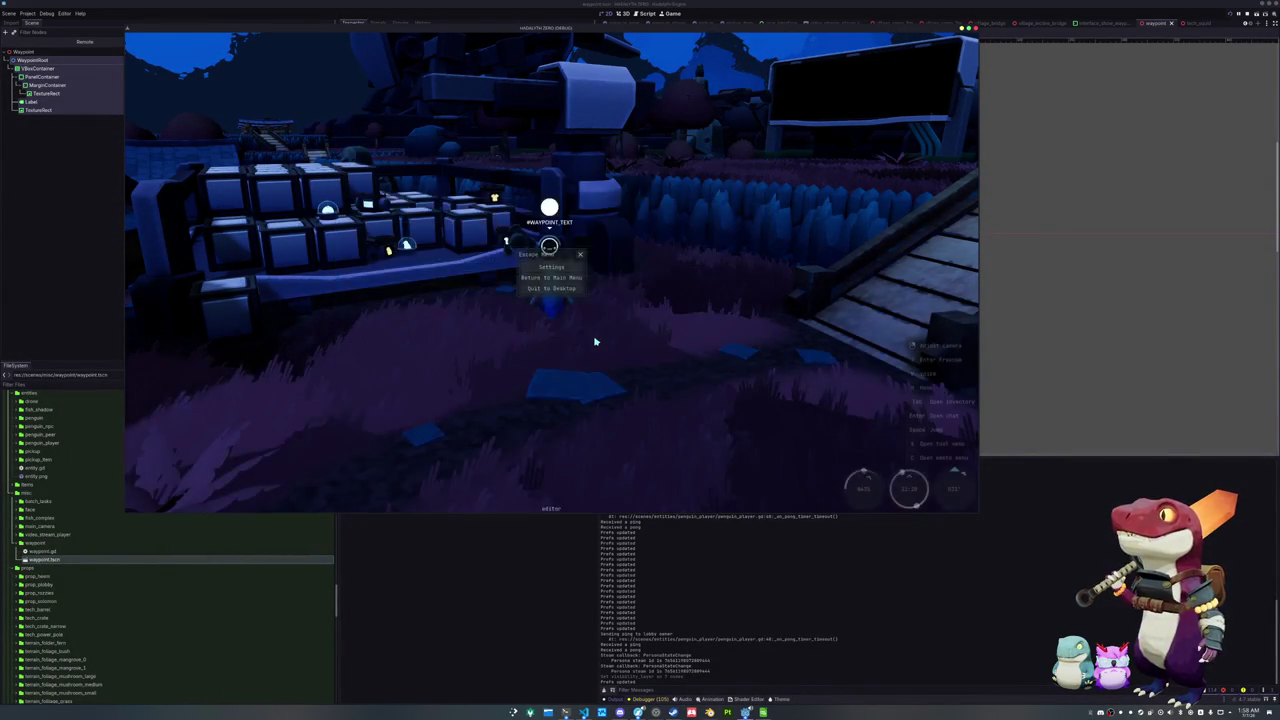
Toggle the inventory several times to watch the waypoint marker, then stop the game
key("Tab")
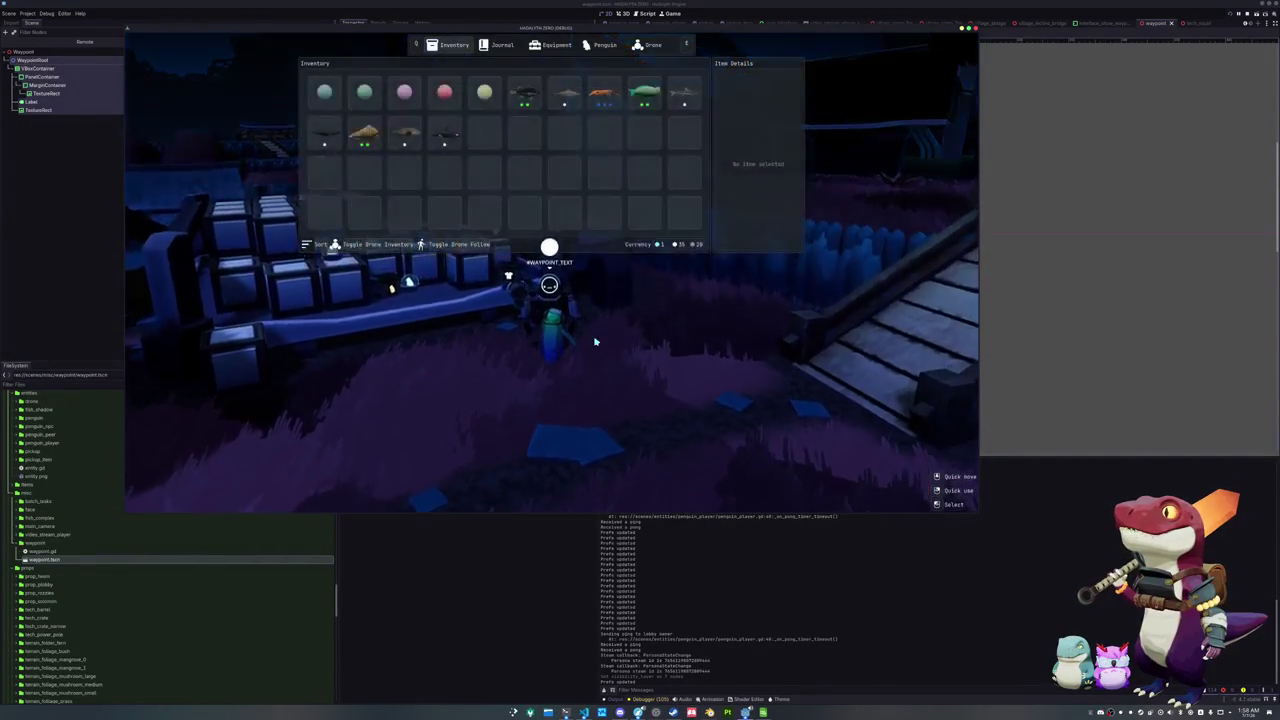
key("Tab")
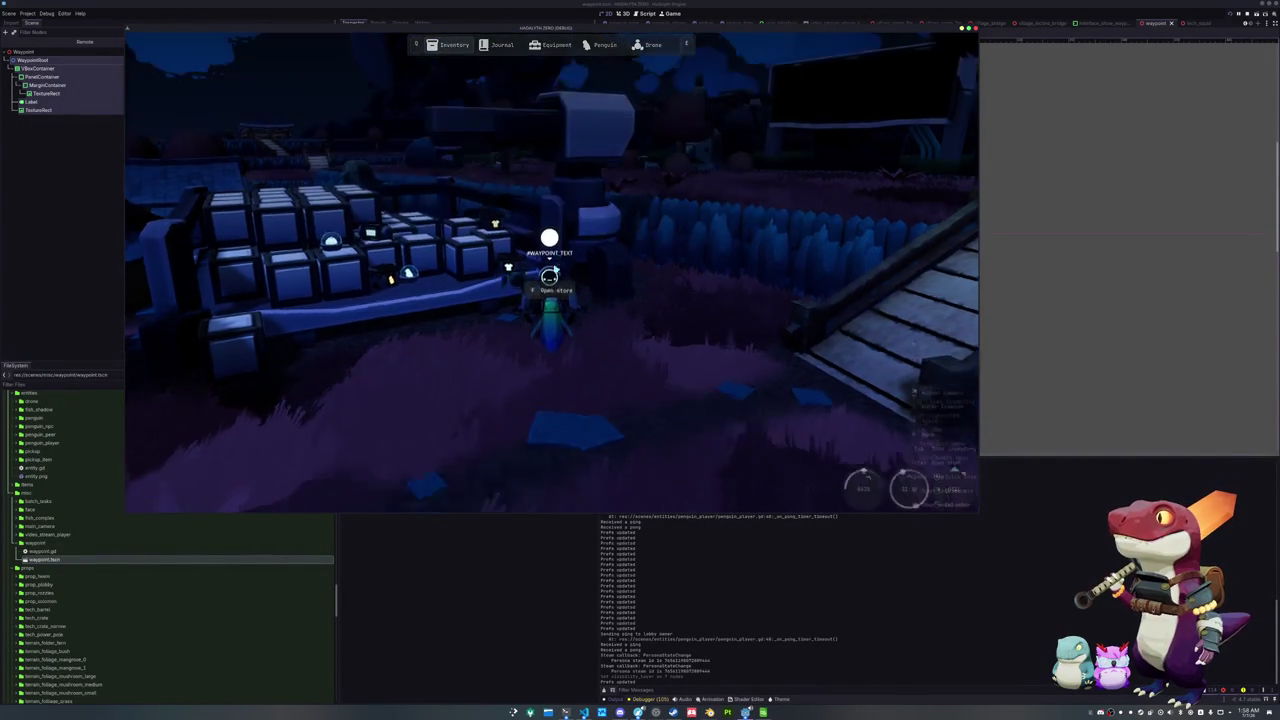
key("Tab")
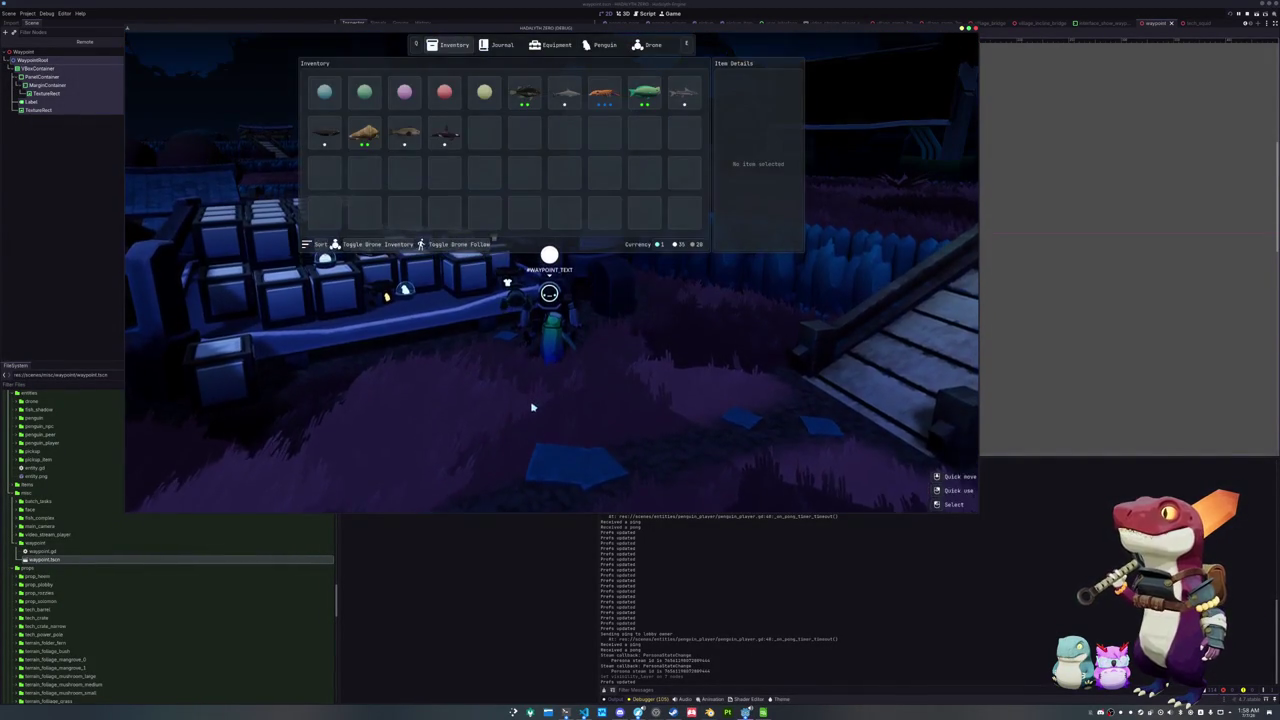
key("Tab")
key("Tab")
key("Tab")
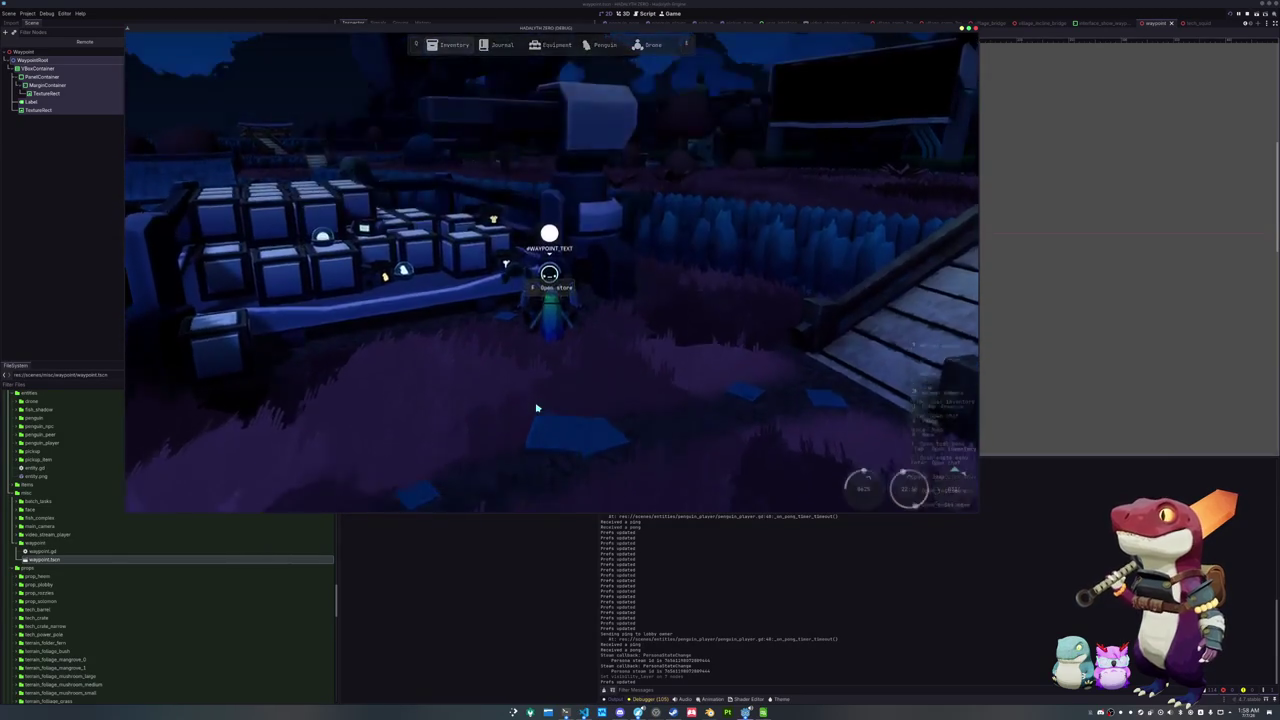
key("Tab")
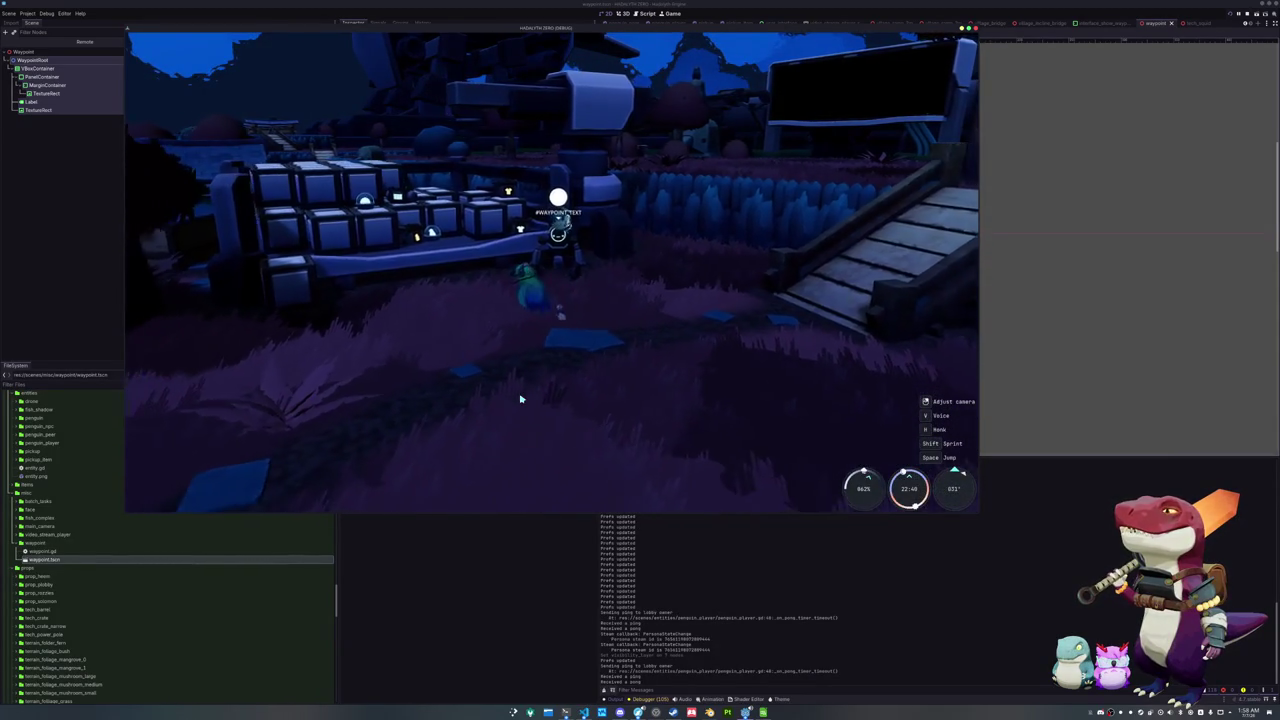
key("Tab")
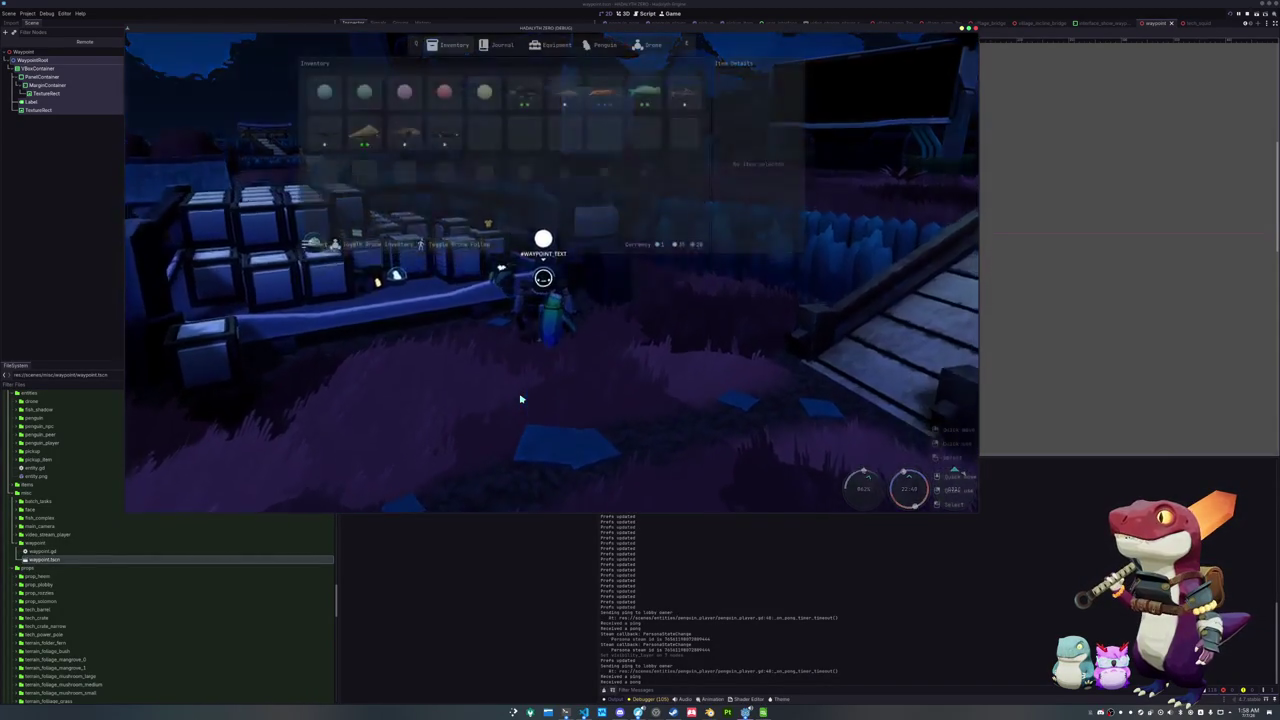
key("F8")
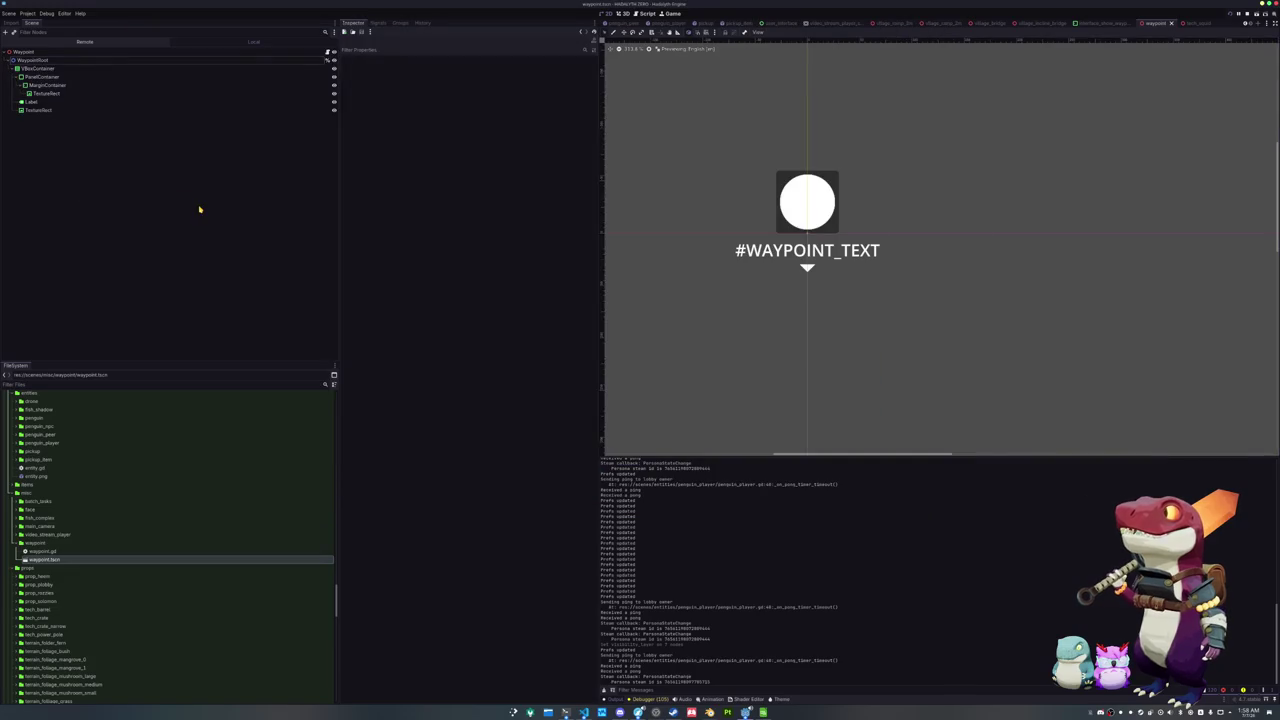
Put WaypointRoot on visibility layer 2, then go to line 37 of waypoint.gd in VS Code
left_click(300, 52)
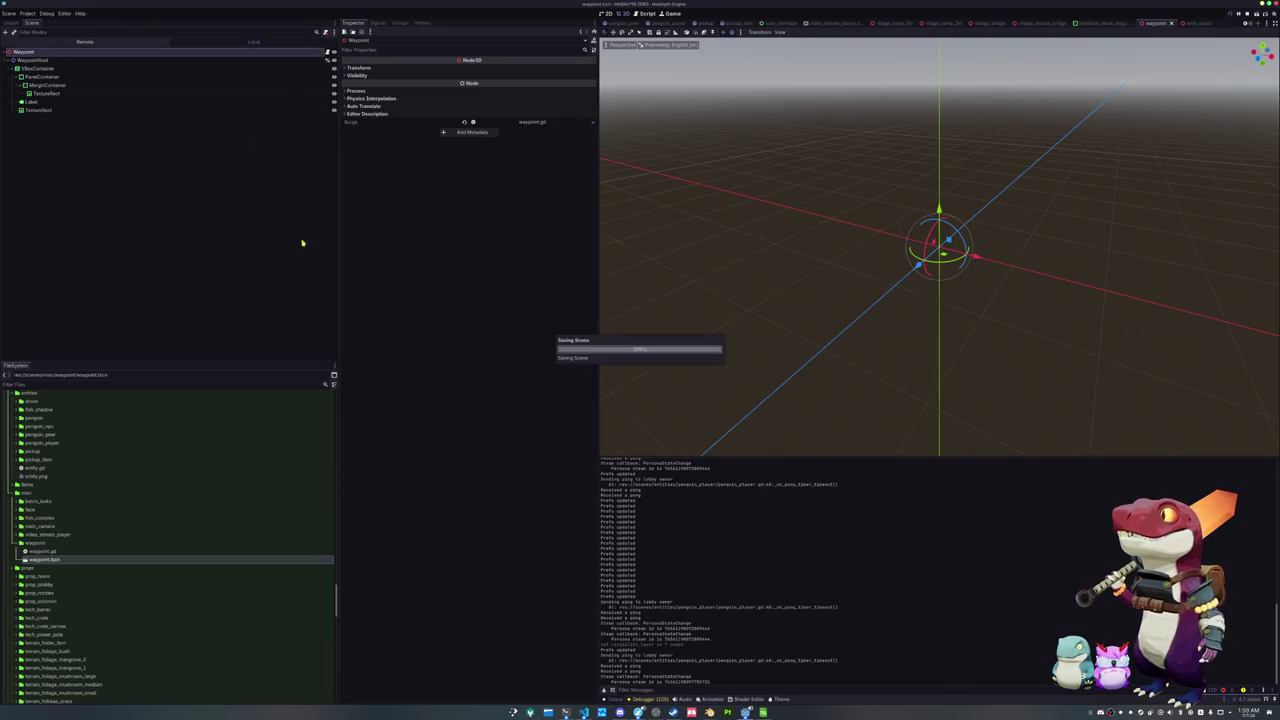
left_click(157, 60)
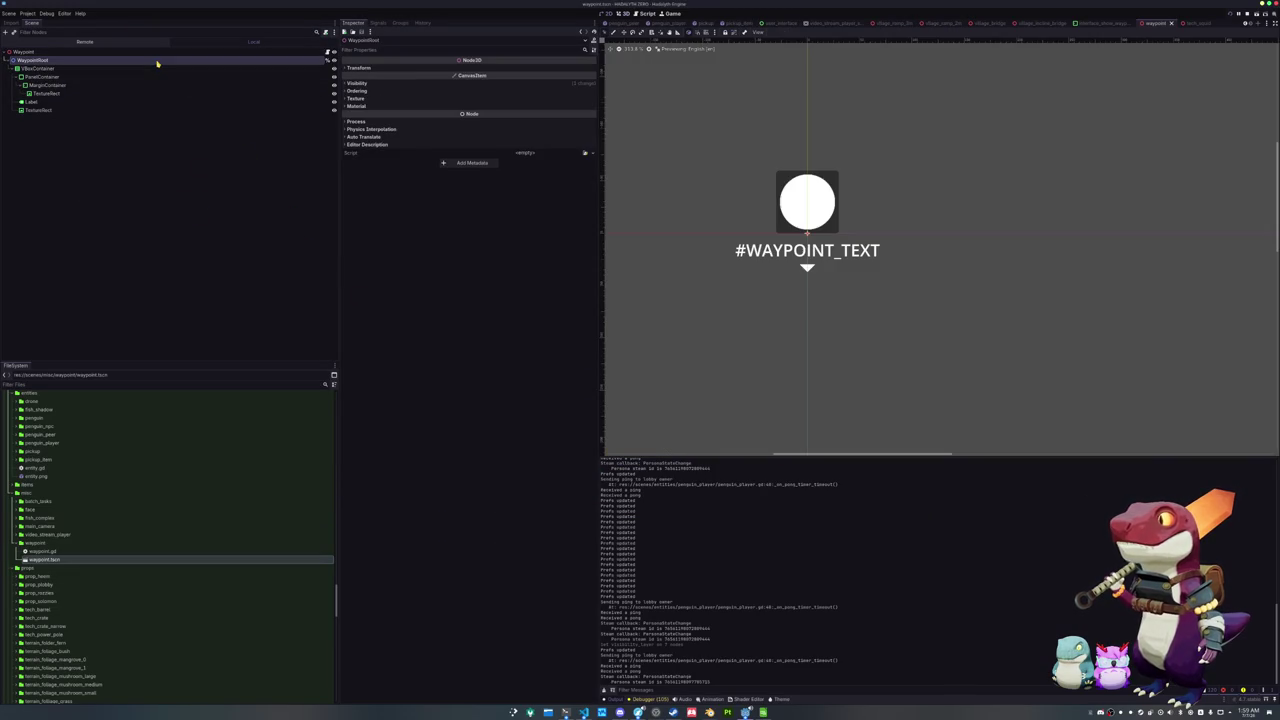
left_click(362, 84)
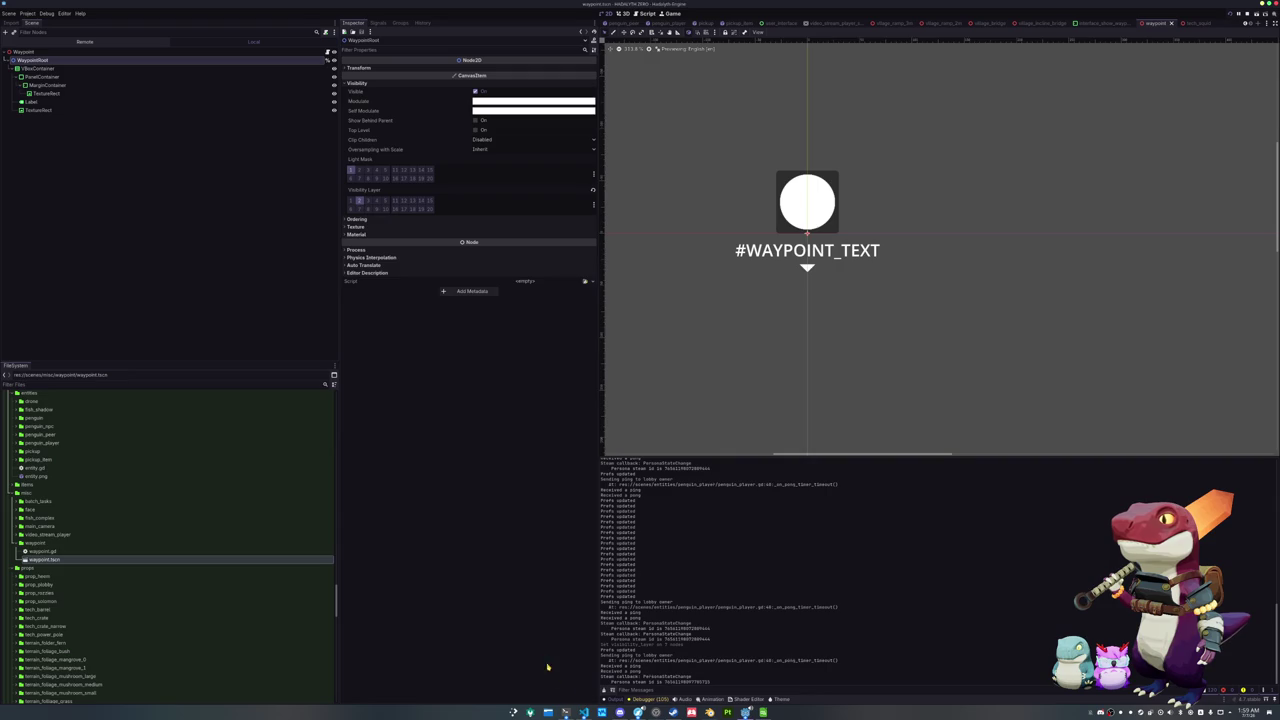
key("alt+Tab")
left_click(667, 380)
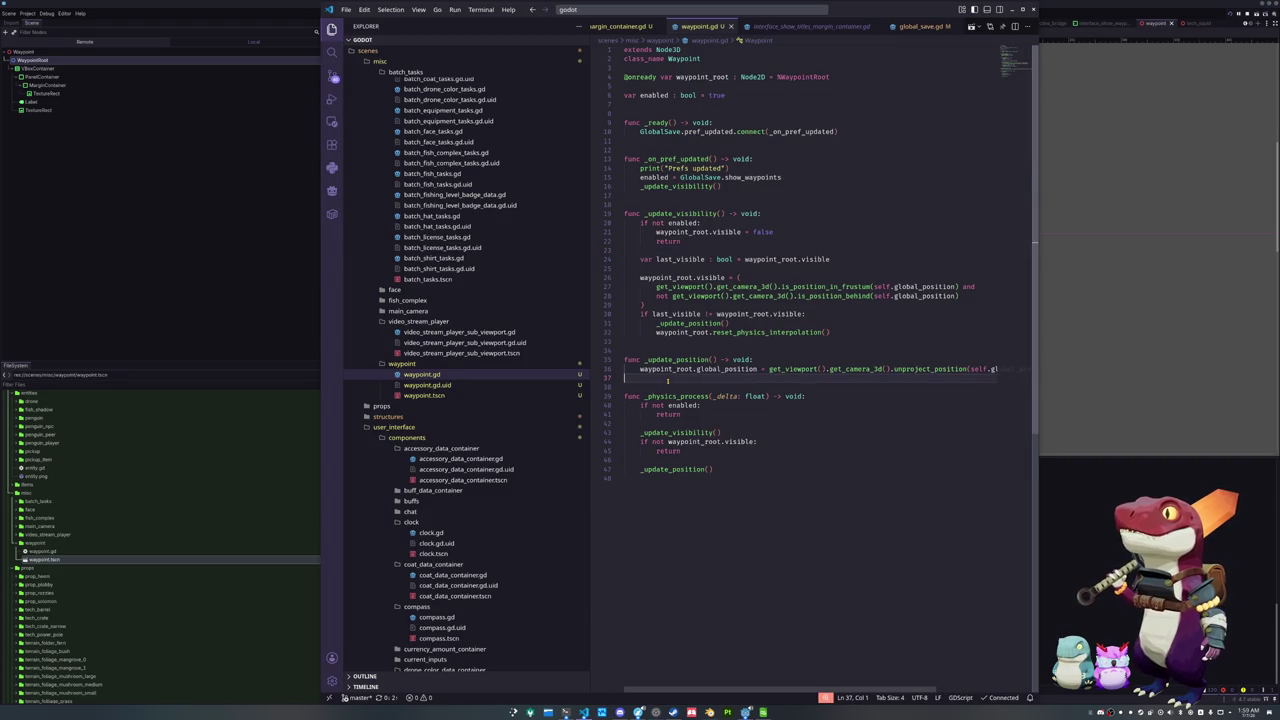
Open user_interface_hud_state.gd via Ctrl+P and insert a blank line after line 46
key("ctrl+p")
type("player")
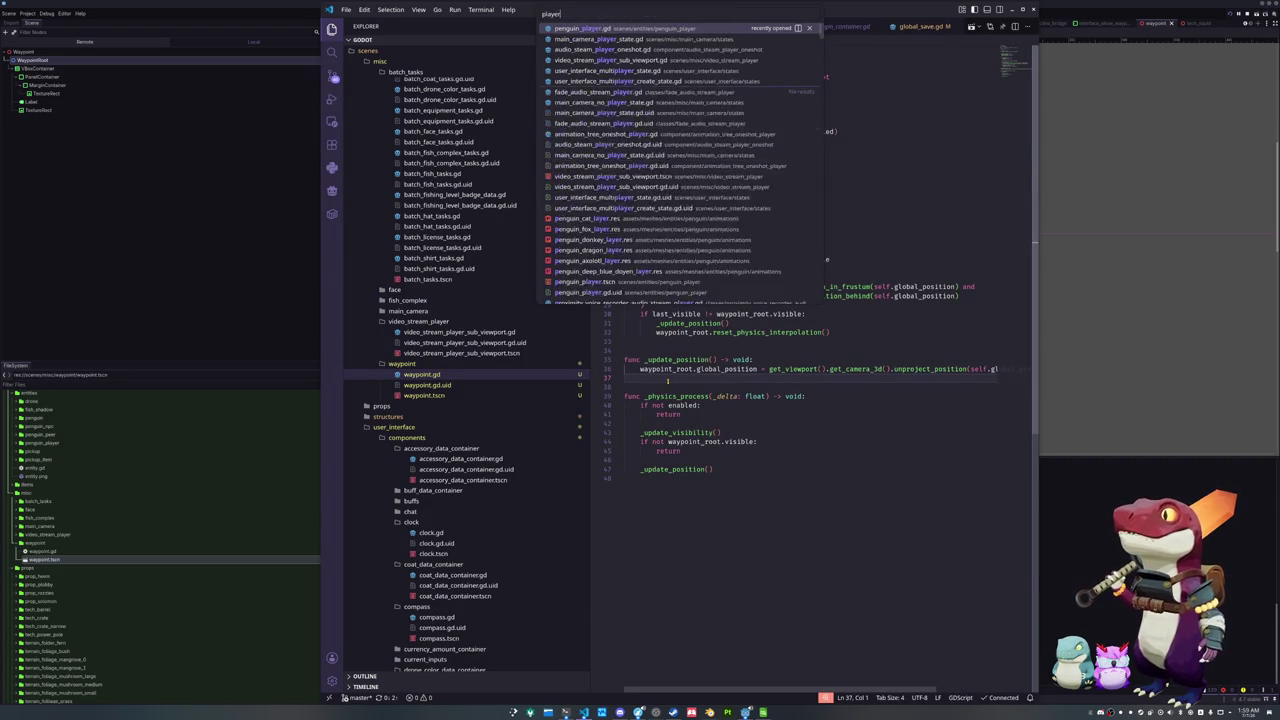
type("_hu")
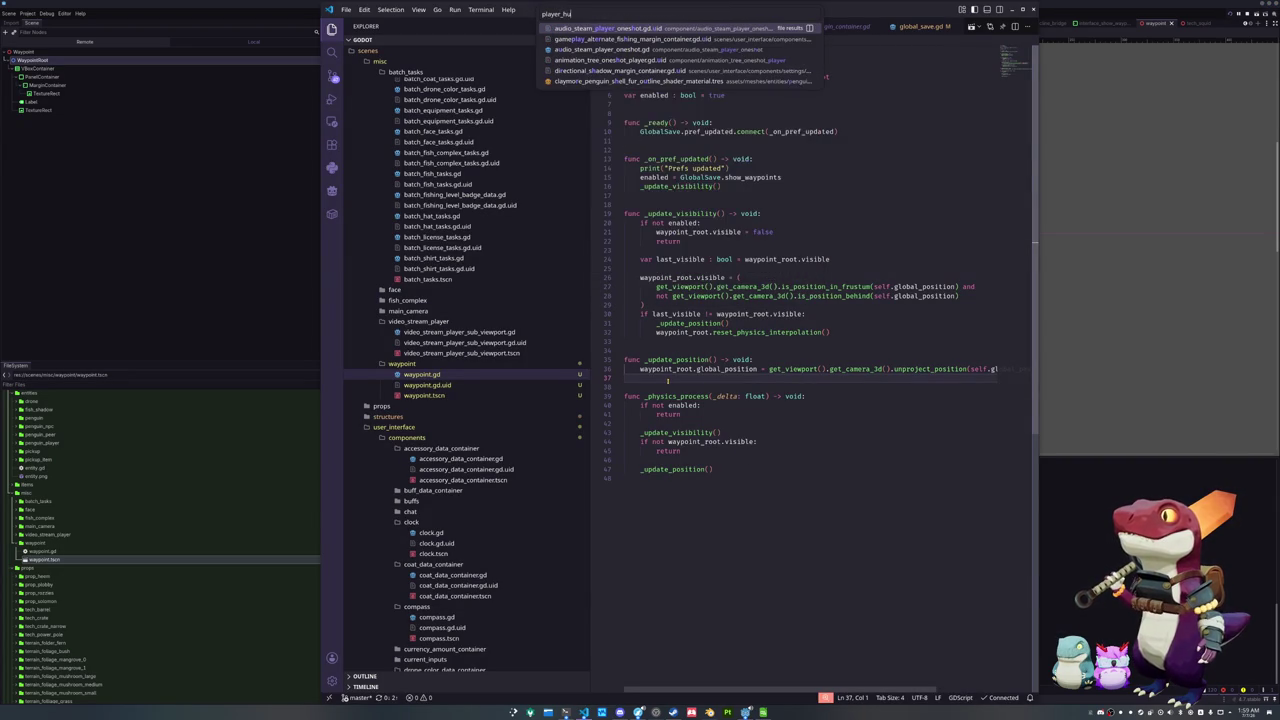
type("hude")
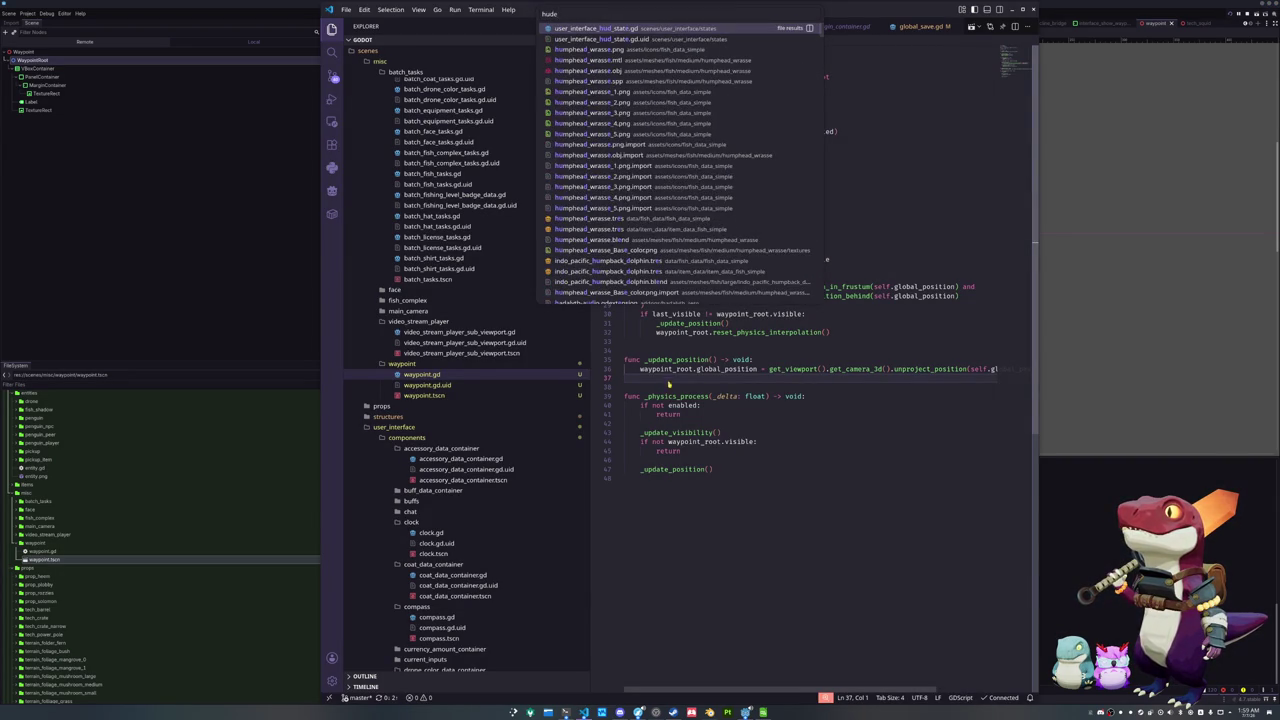
key("Return")
left_click(668, 379)
left_click(663, 329)
scroll(661, 395, "down", 2)
left_click(679, 383)
left_click(868, 403)
left_click(812, 406)
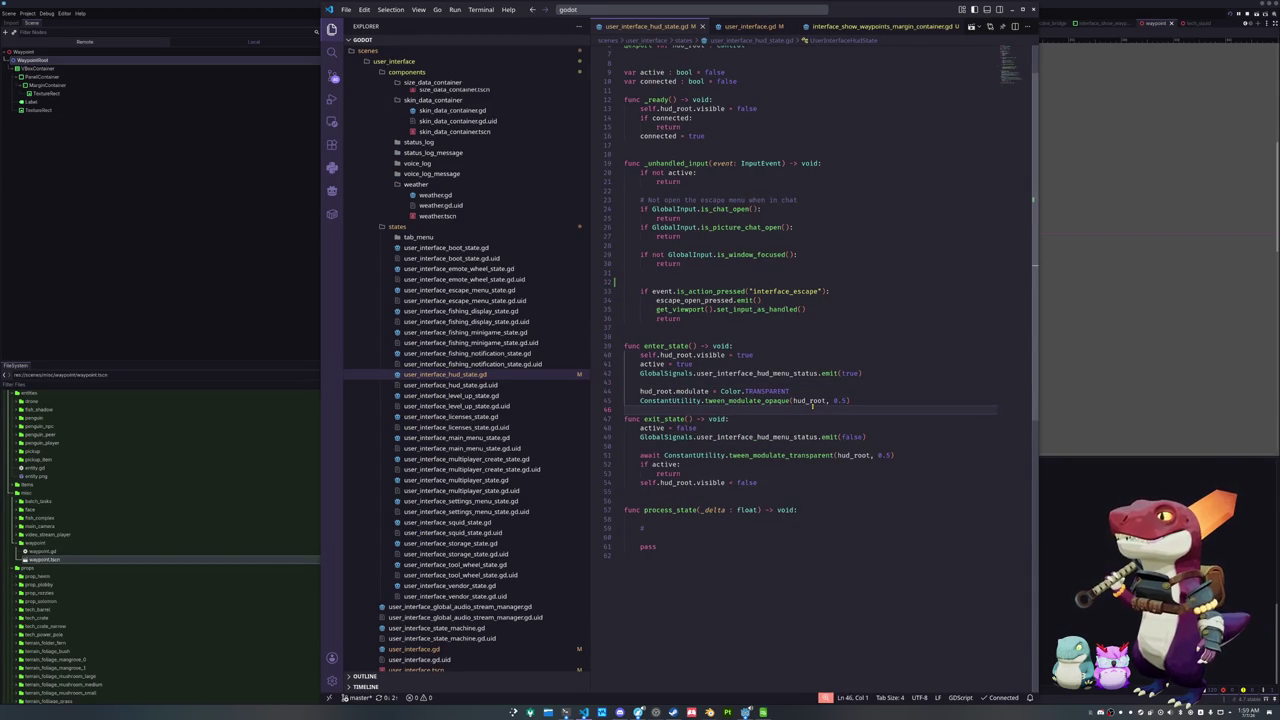
key("Return")
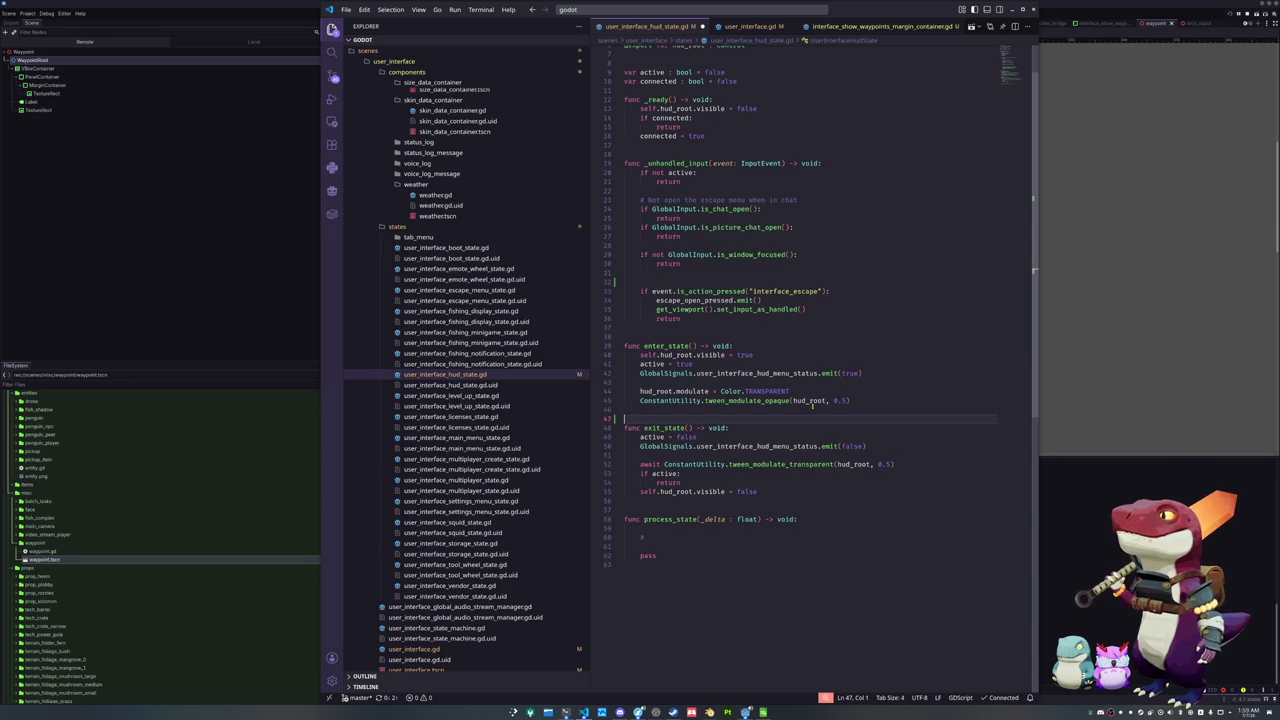
Back in Godot, toggle a Visibility Layer bit on all seven waypoint nodes and relaunch the game
left_click(745, 712)
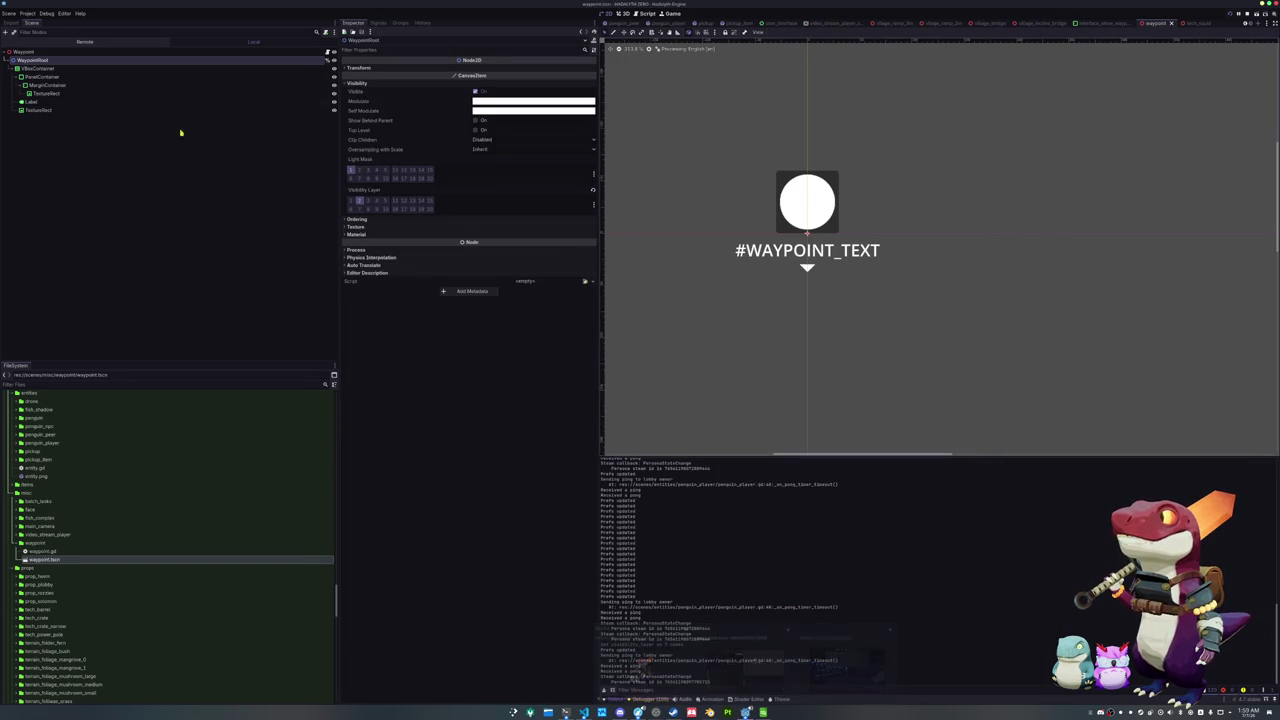
left_click(46, 109, "shift")
left_click(357, 76)
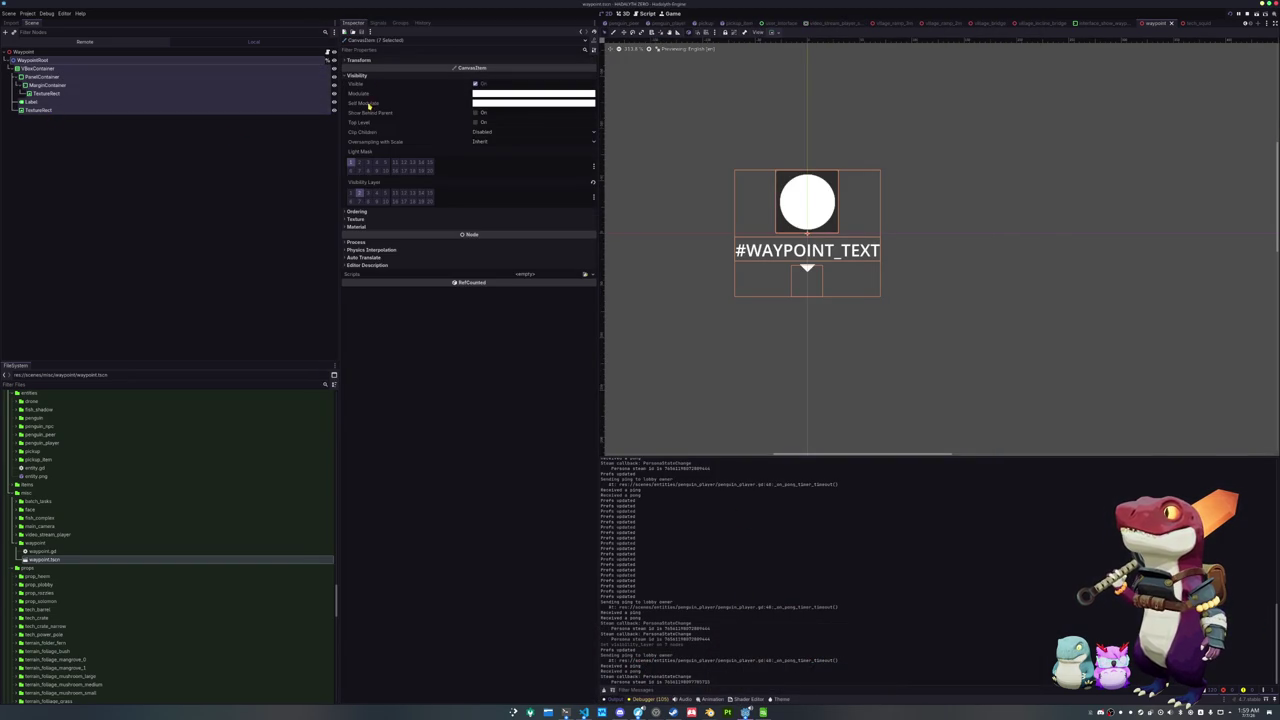
left_click(361, 194)
left_click(361, 194)
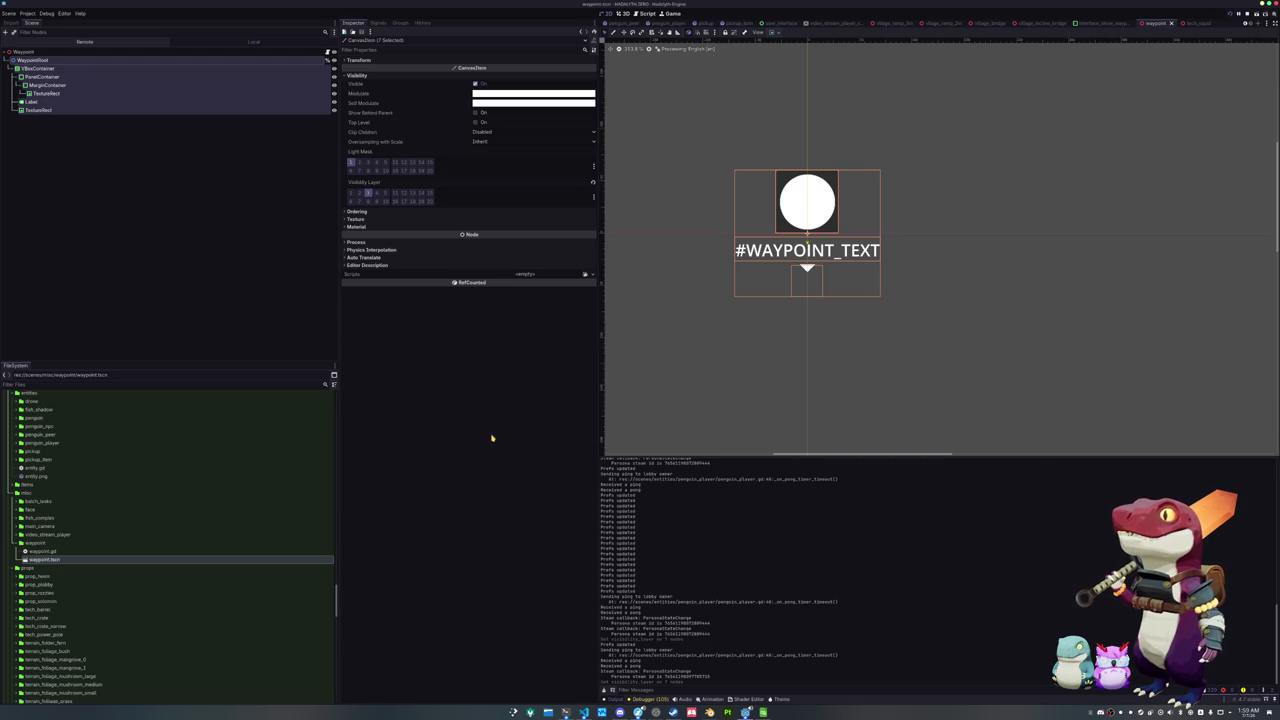
key("alt+Tab")
key("alt+Tab")
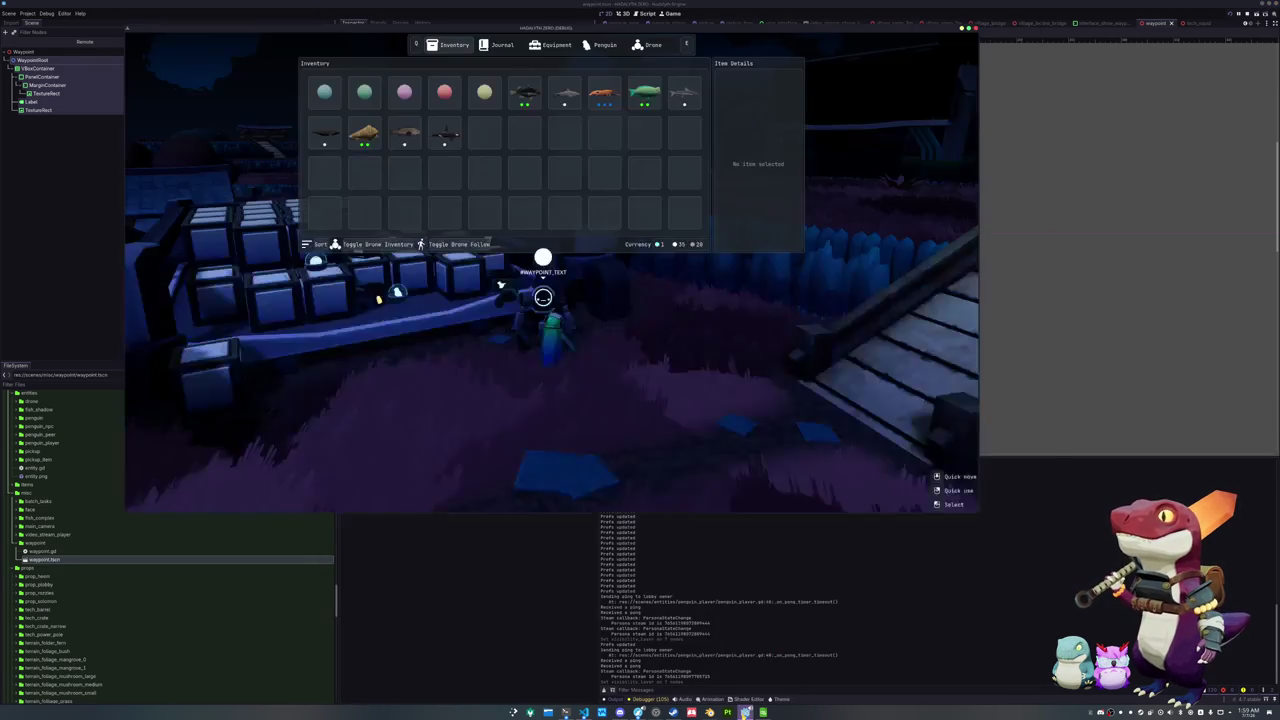
Toggle the inventory in-game to check how it overlaps the waypoint marker
key("Tab")
key("Tab")
key("Tab")
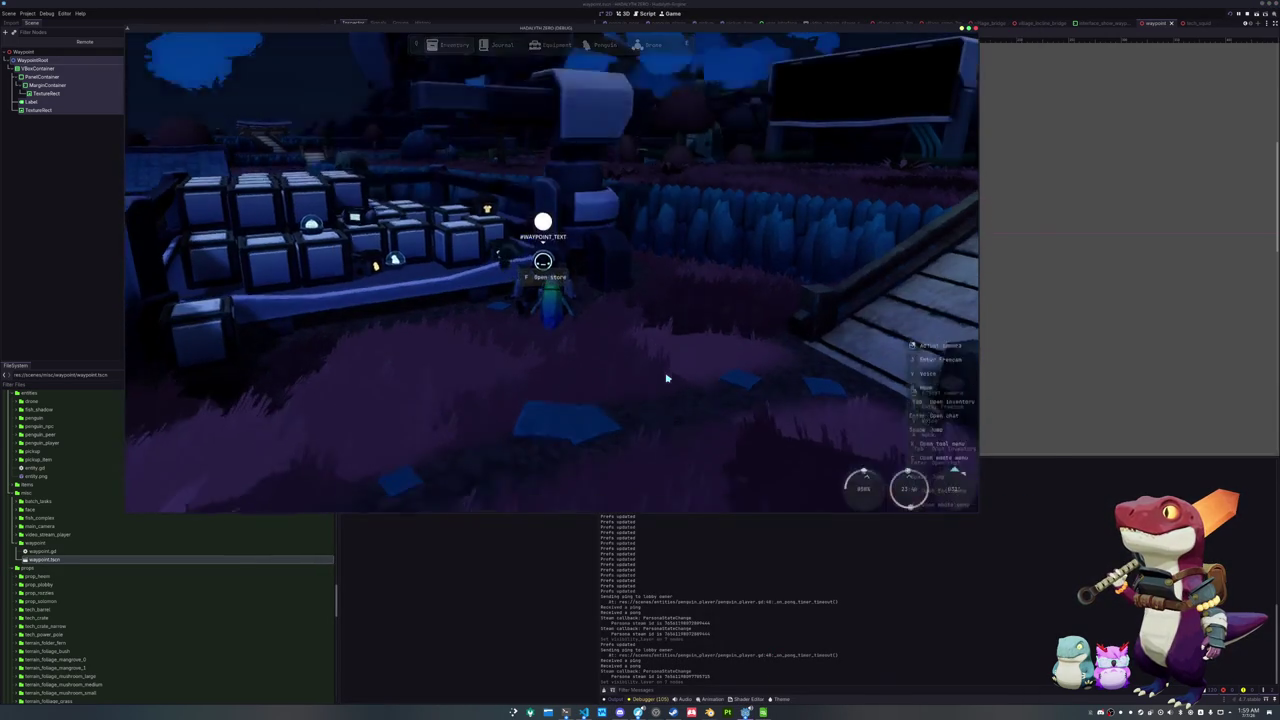
key("Tab")
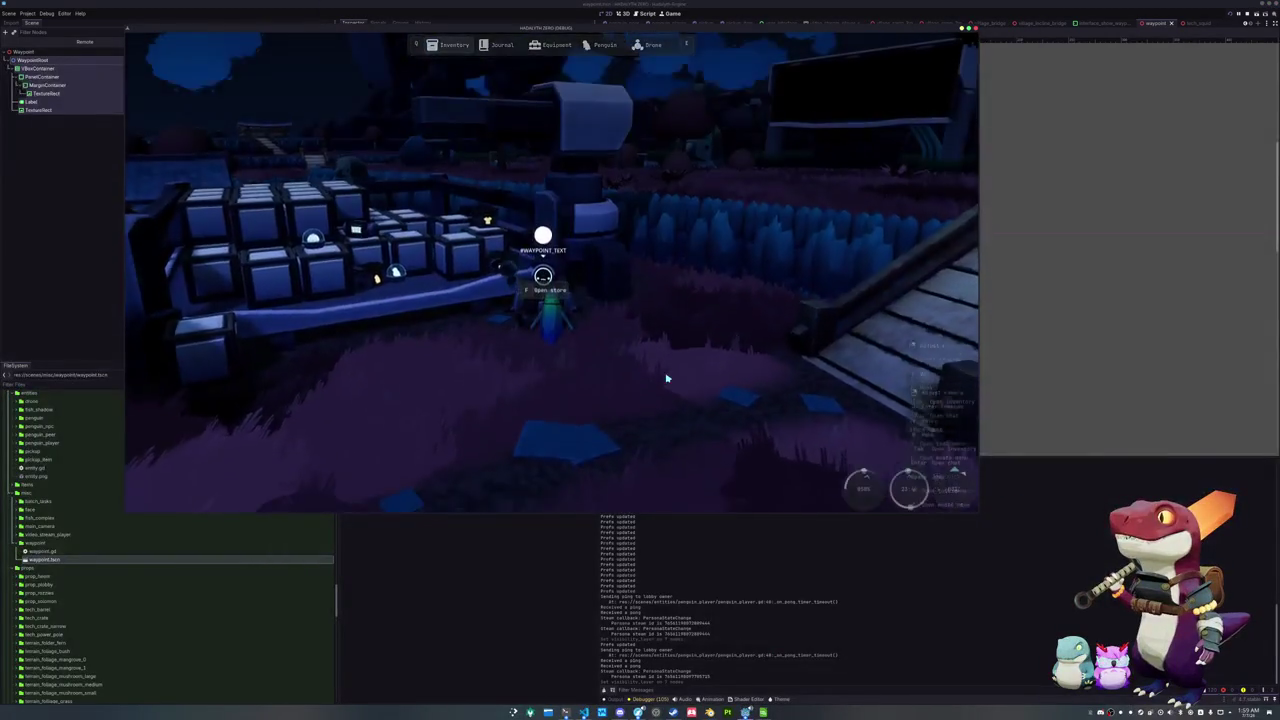
key("Tab")
key("Tab")
key("Tab")
key("Tab")
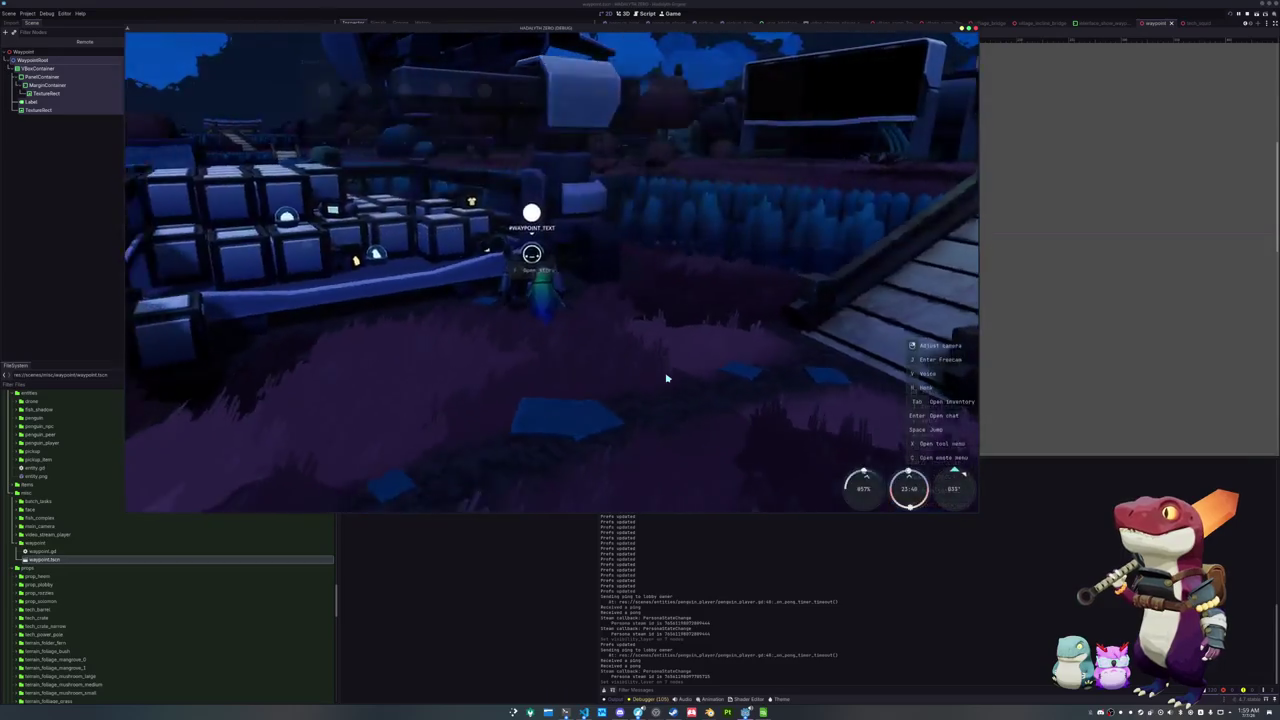
Set the waypoint nodes back to visibility layer 2, rerun the game and open the inventory
key("alt+Tab")
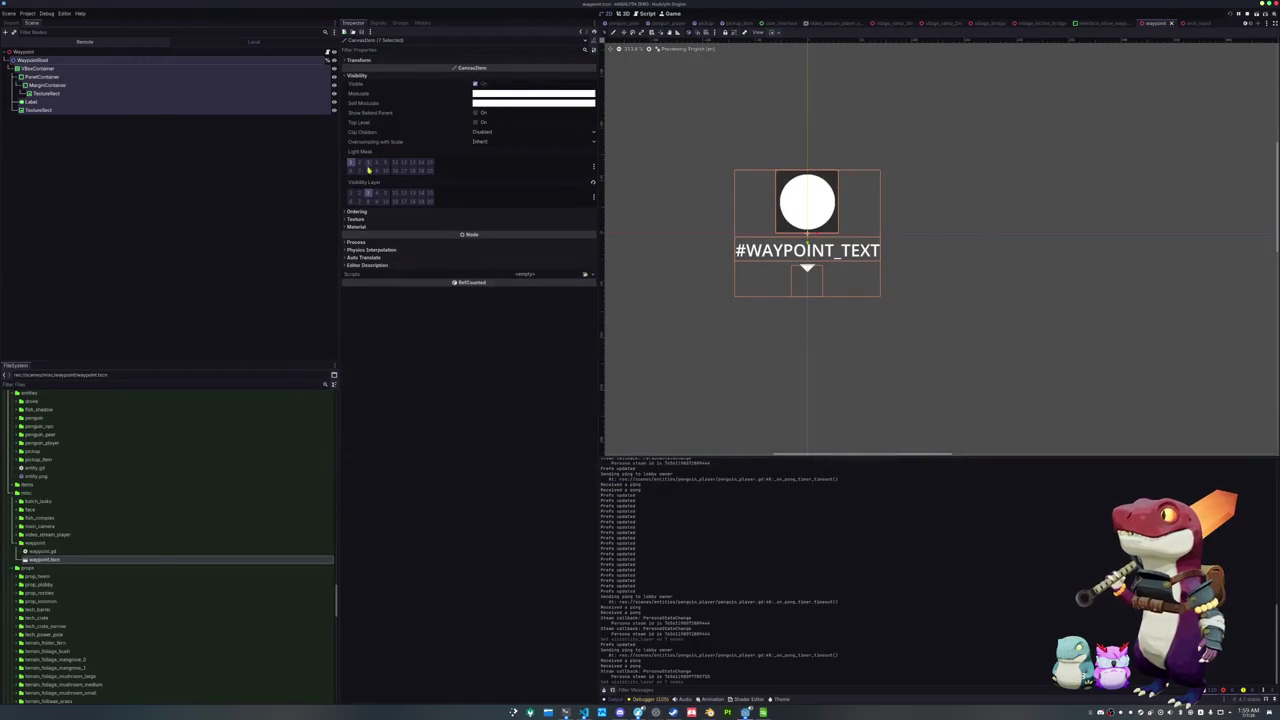
left_click(363, 195)
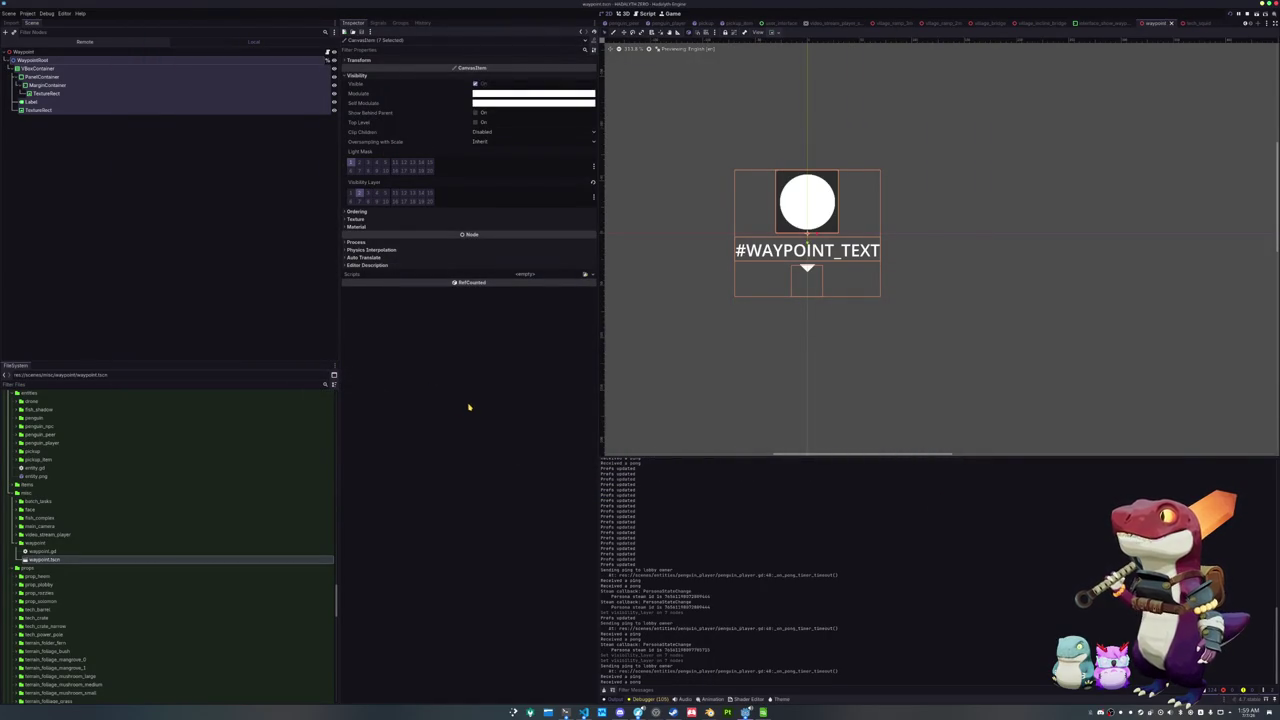
key("alt+Tab")
key("Tab")
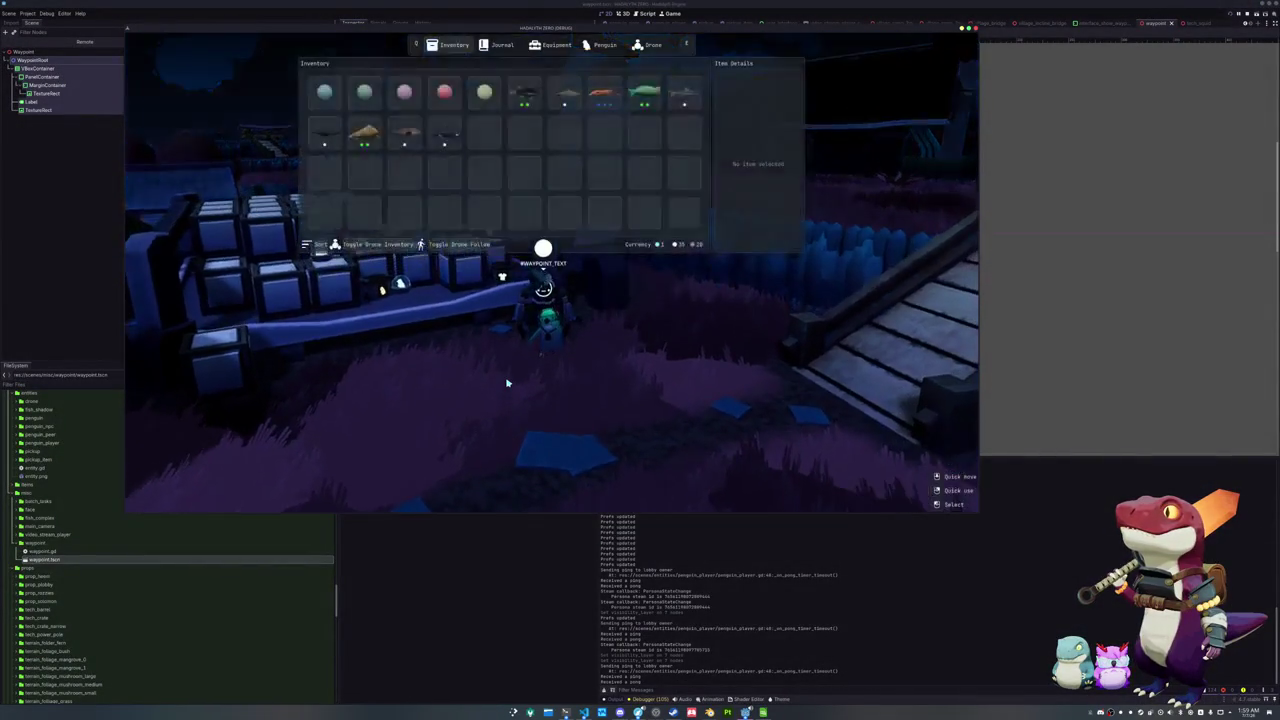
Open the game's Settings from the pause menu, then close it and resume play
key("Tab")
key("Escape")
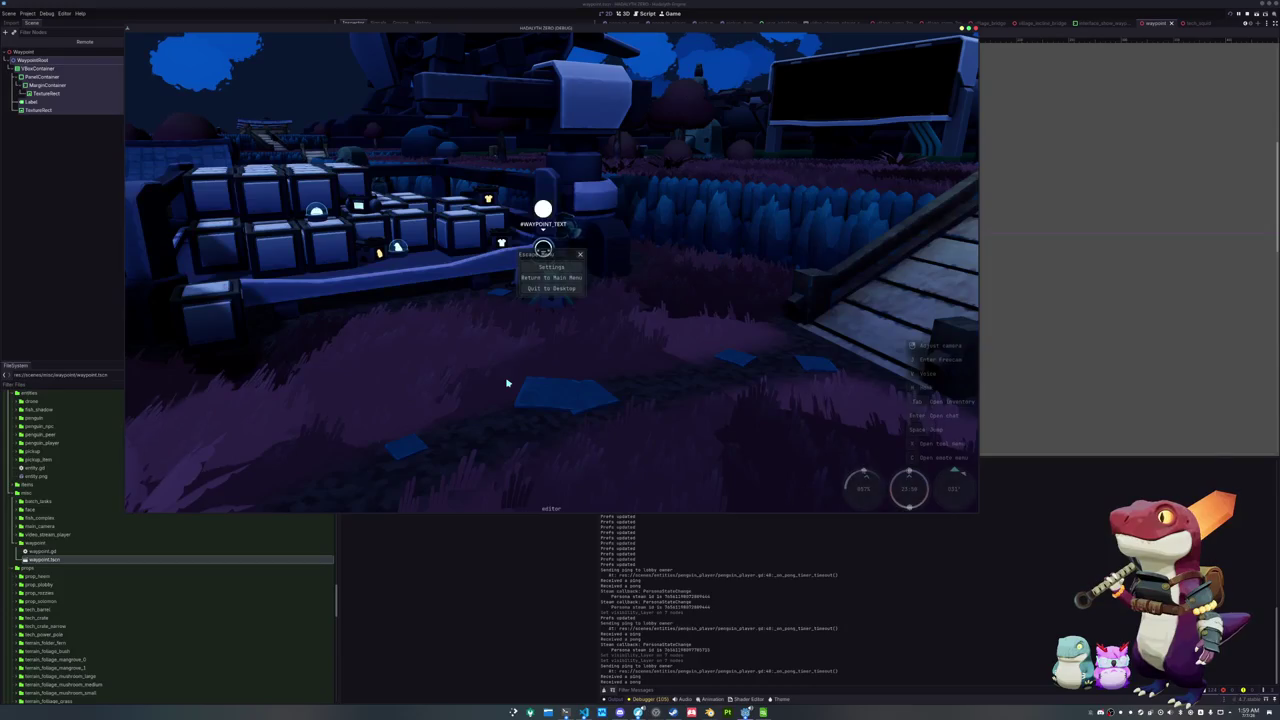
left_click(552, 267)
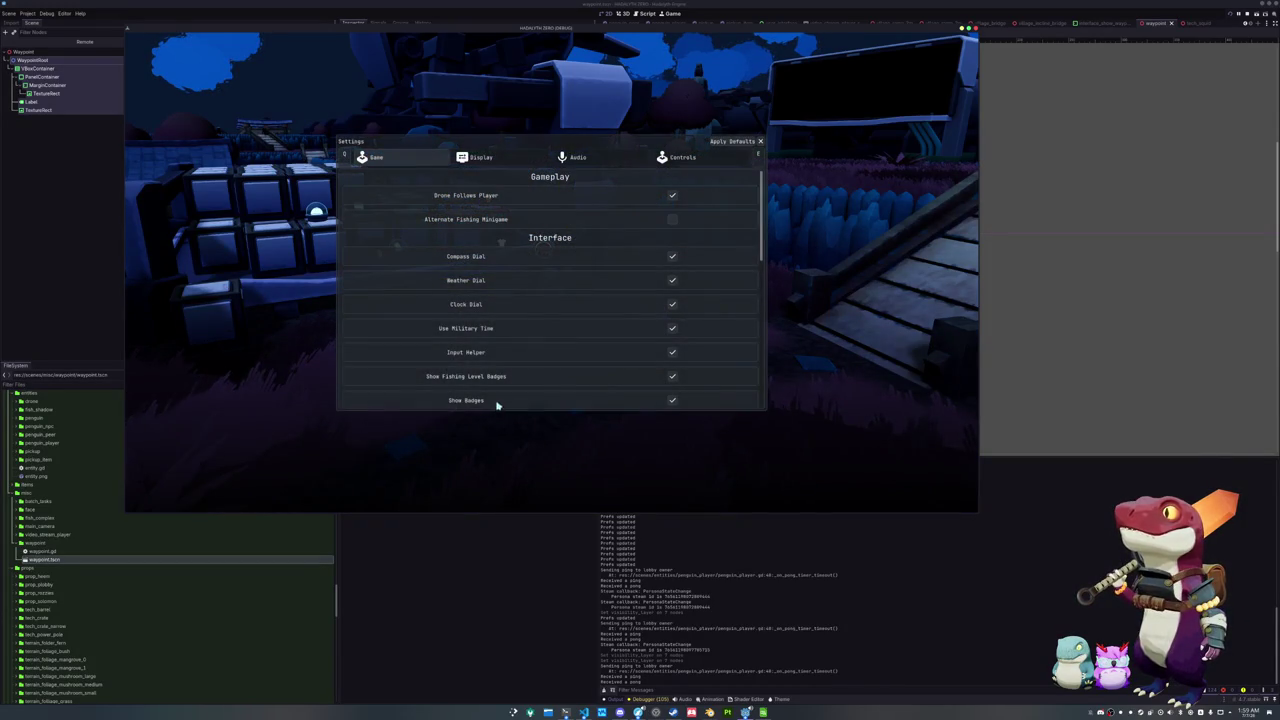
key("Escape")
key("Escape")
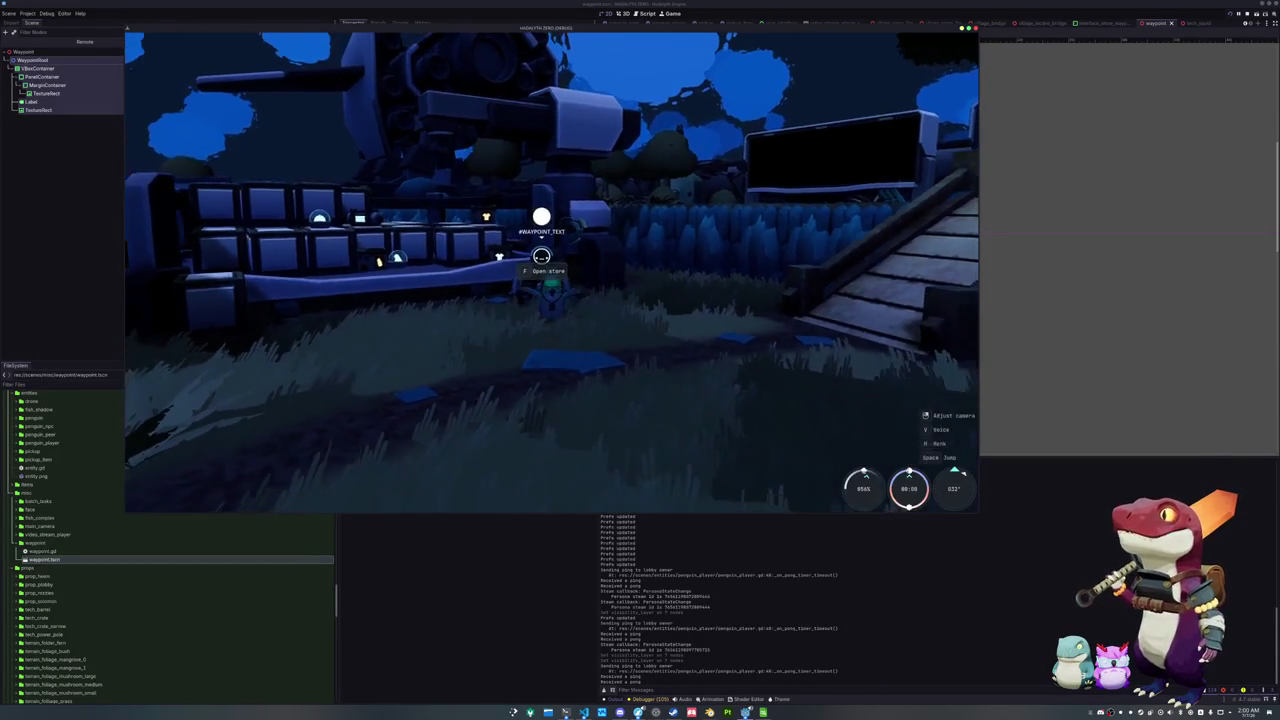
key("Escape")
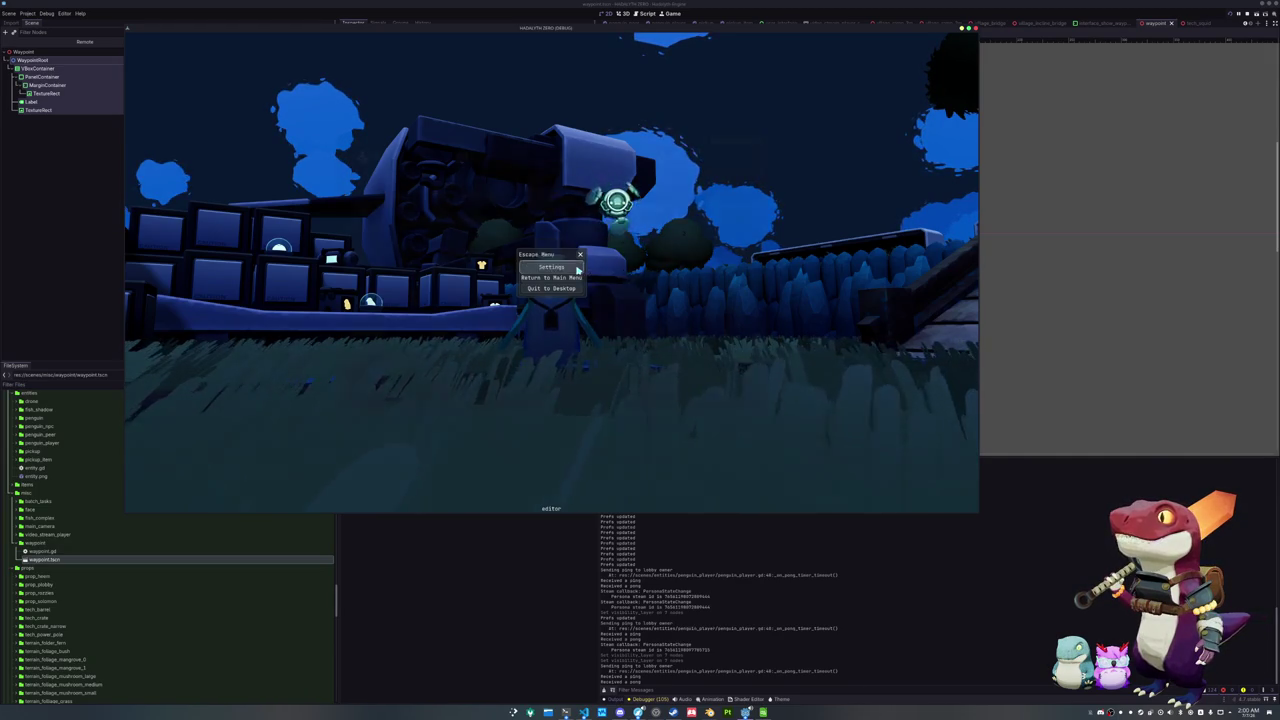
Reopen Settings and scroll to Show Waypoints to confirm it is enabled
left_click(576, 268)
scroll(628, 293, "down", 4)
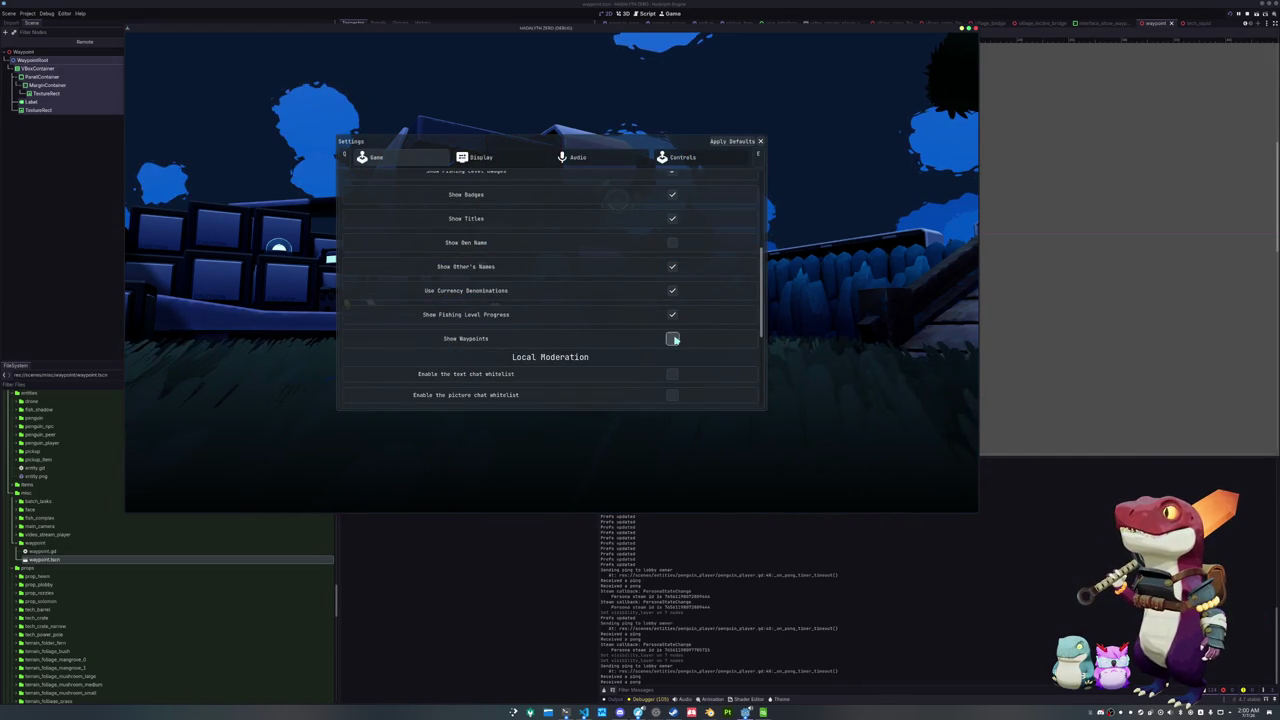
key("Escape")
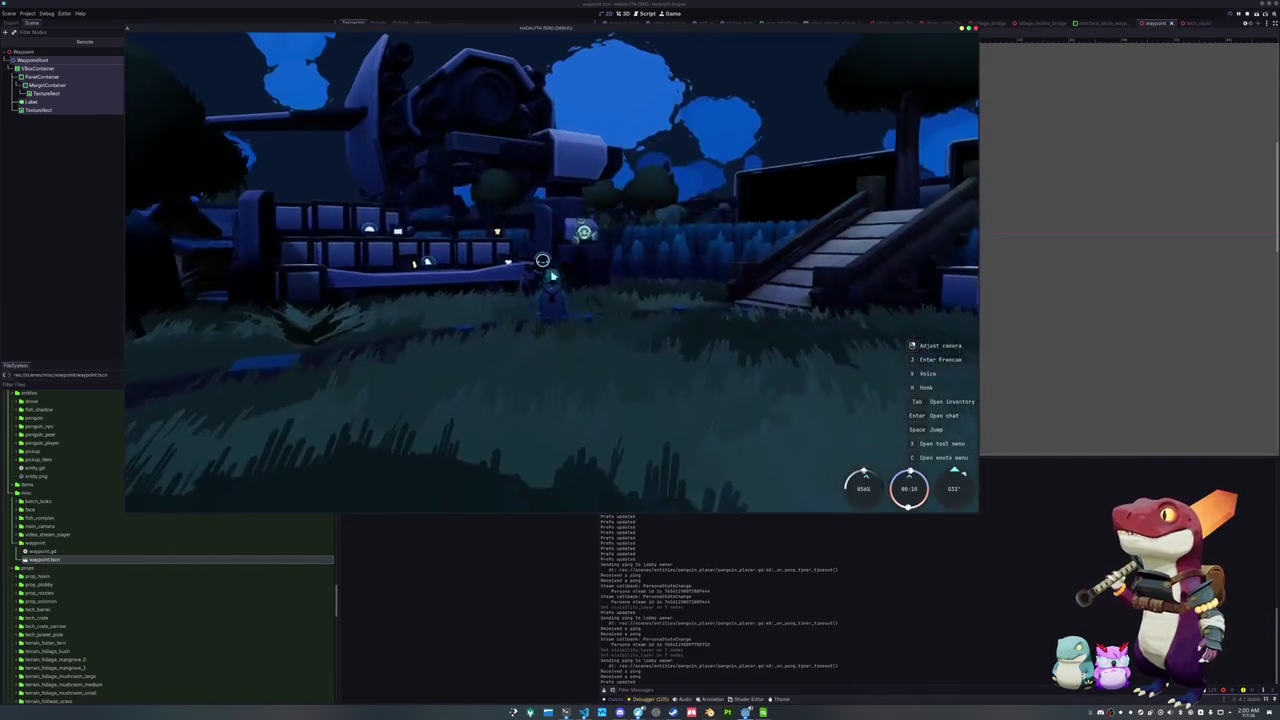
key("Tab")
key("Escape")
key("Escape")
left_click(549, 268)
scroll(630, 290, "down", 5)
key("Escape")
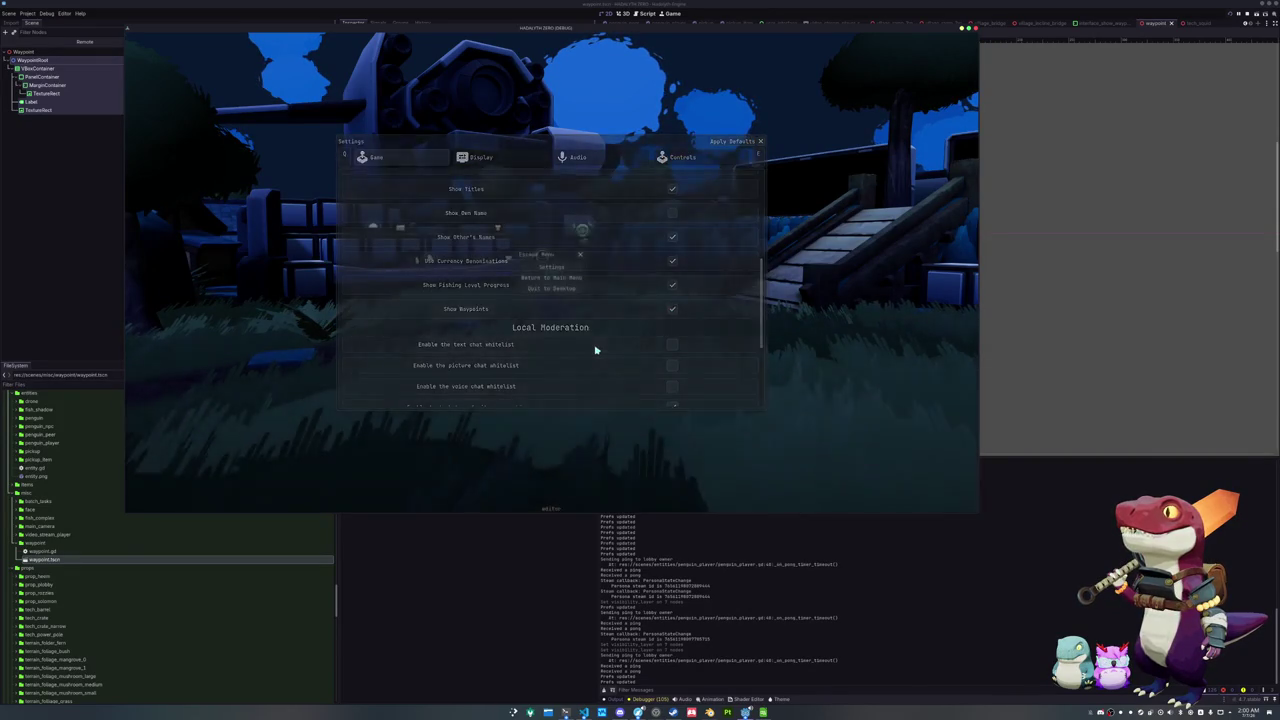
Send the test chat message 'asdfasdfasdfafds' in the game
key("Return")
type("asdfasdfasdfafds")
key("Return")
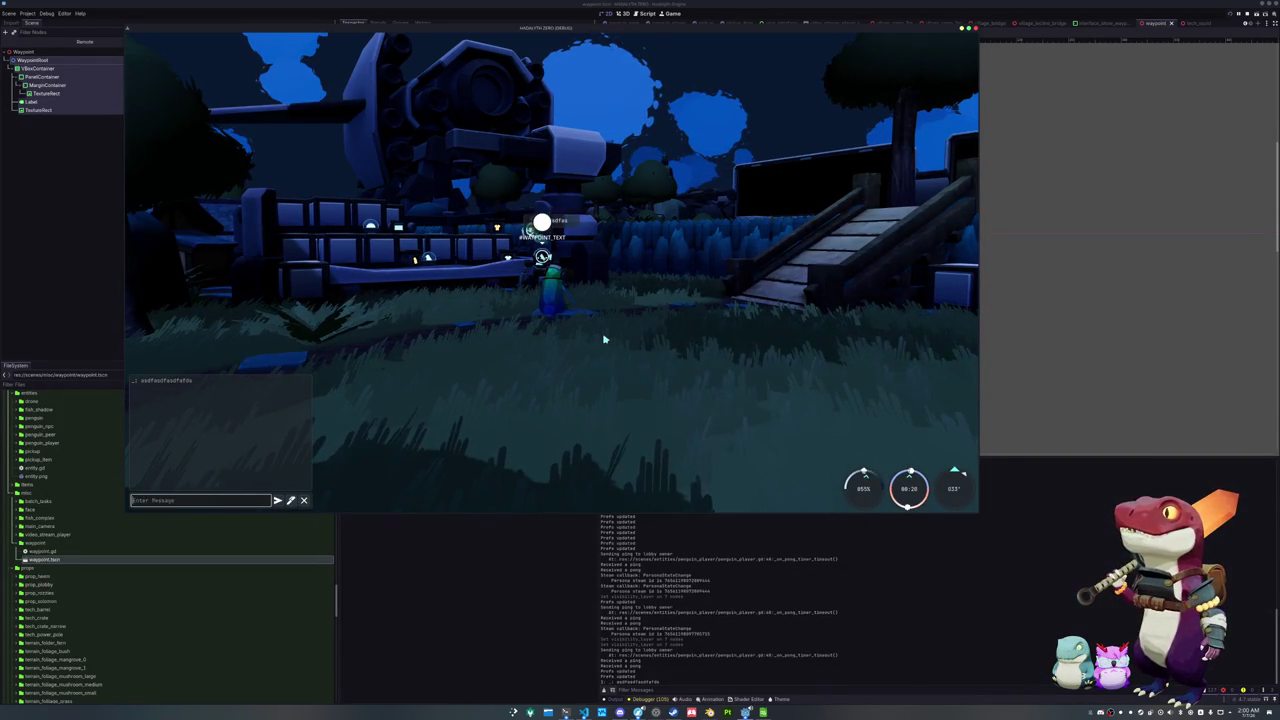
Turn on Show Own Name in the game's Settings and close the panel
key("Escape")
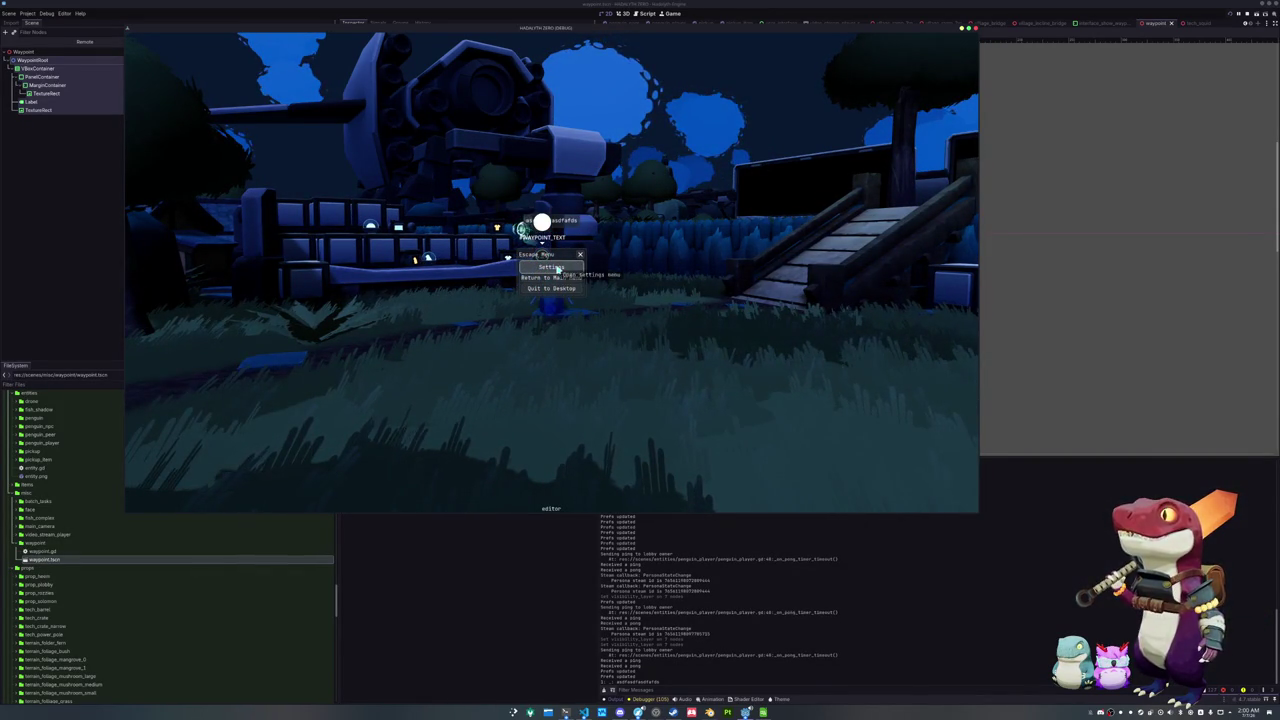
left_click(557, 270)
scroll(511, 289, "down", 5)
scroll(509, 291, "down", 5)
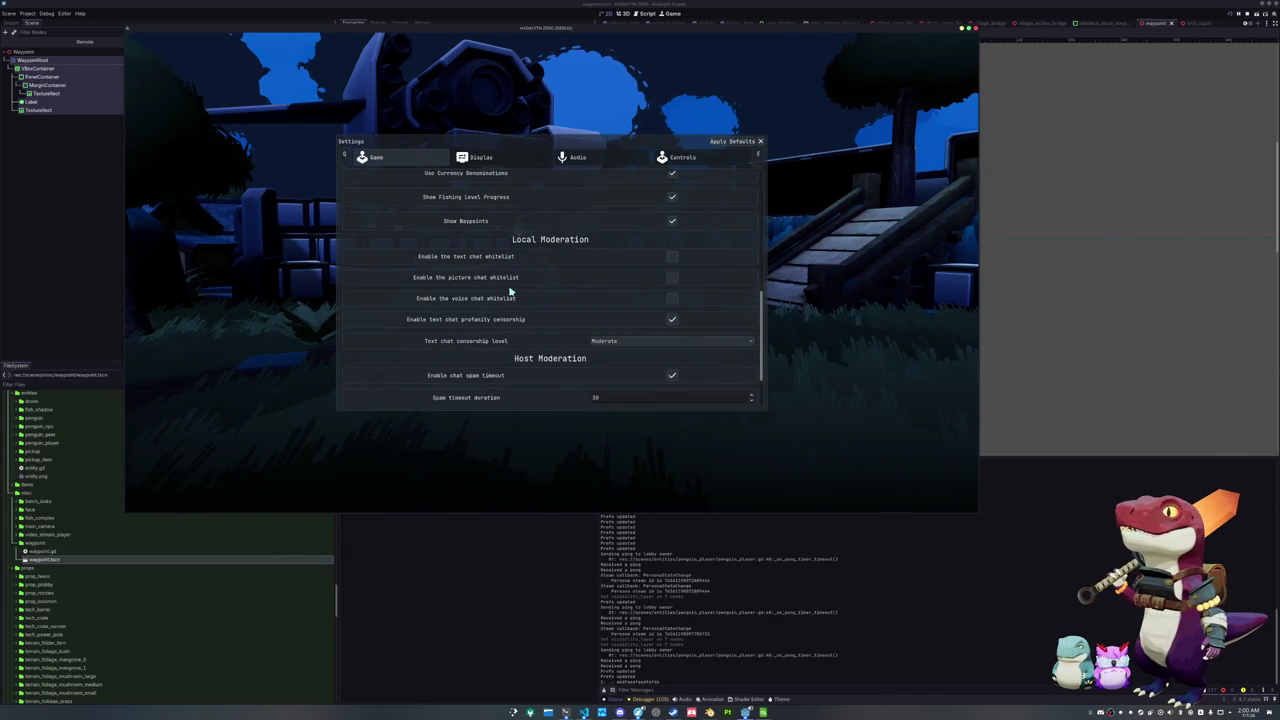
scroll(510, 291, "down", 1)
scroll(510, 290, "up", 4)
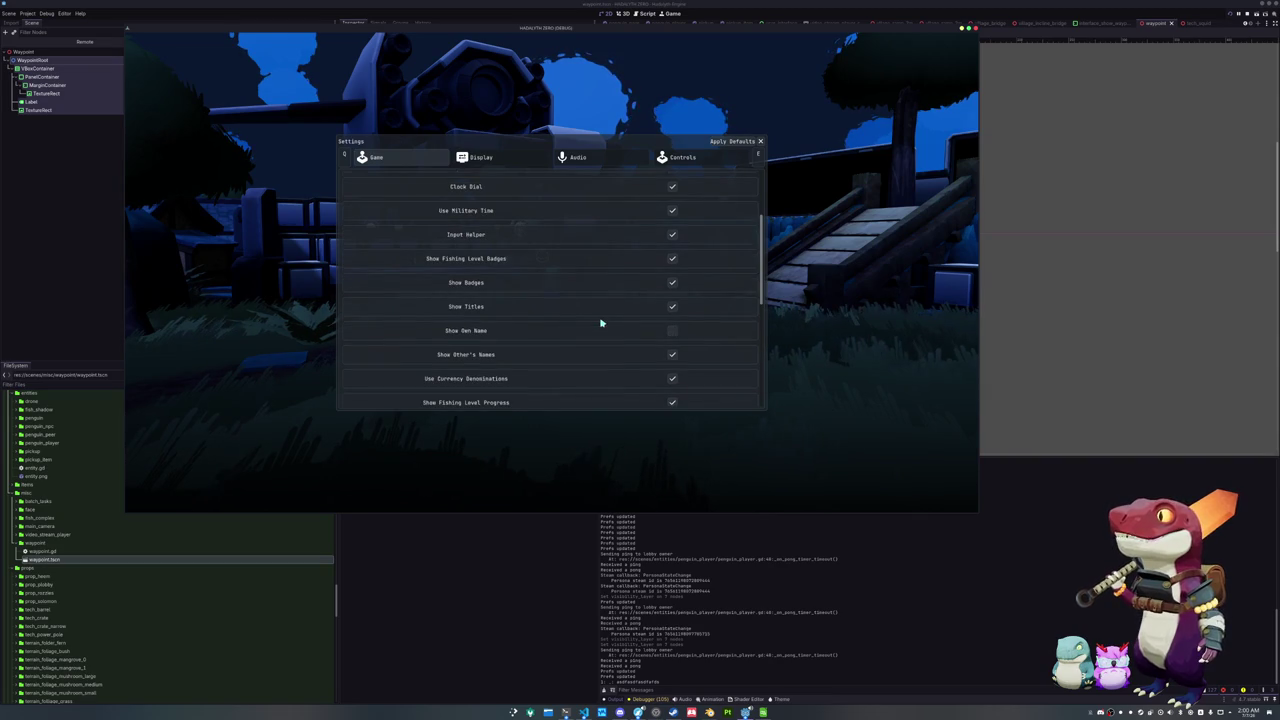
left_click(673, 332)
key("Escape")
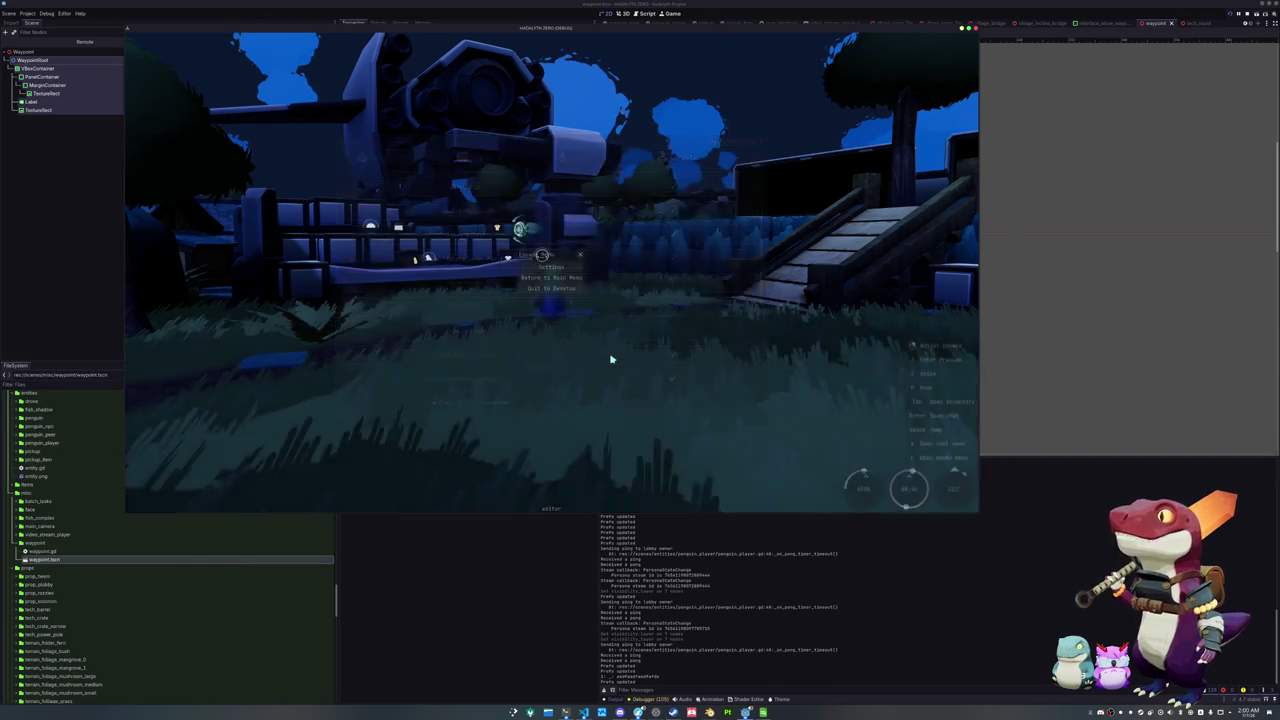
Toggle the inventory and Settings panels to check the marker, then resume play
key("Tab")
key("Tab")
key("Tab")
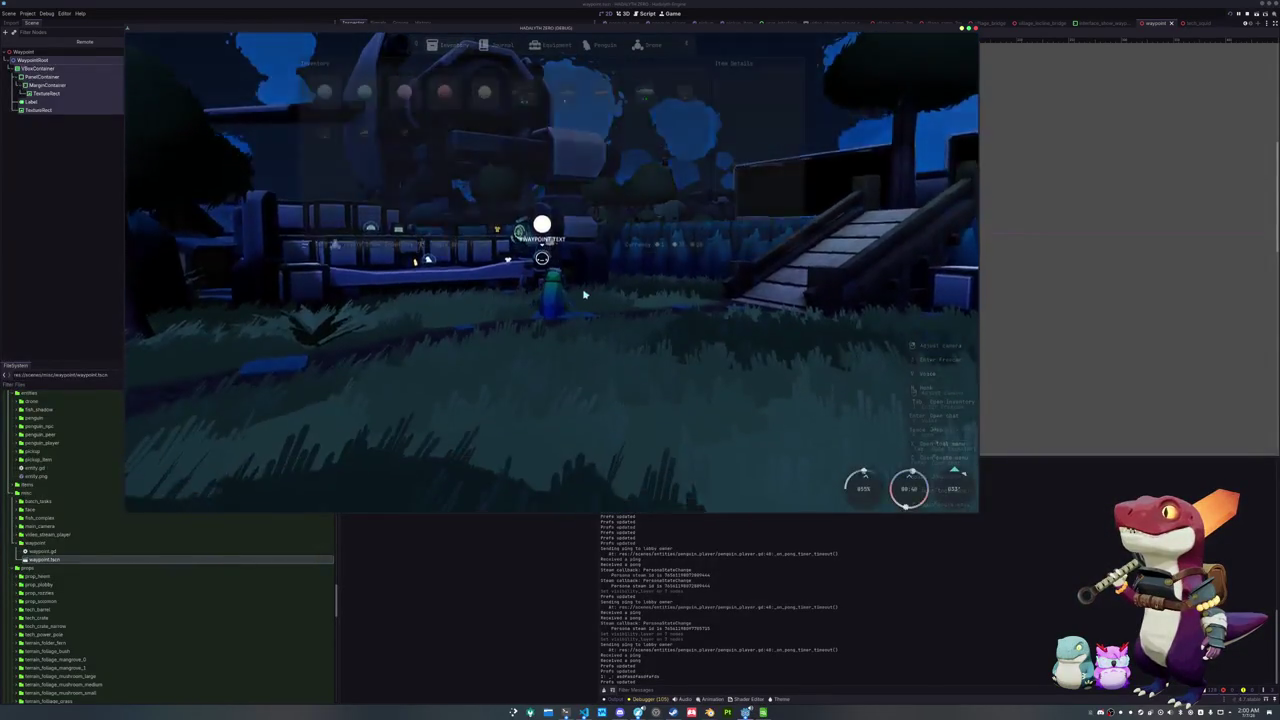
key("Tab")
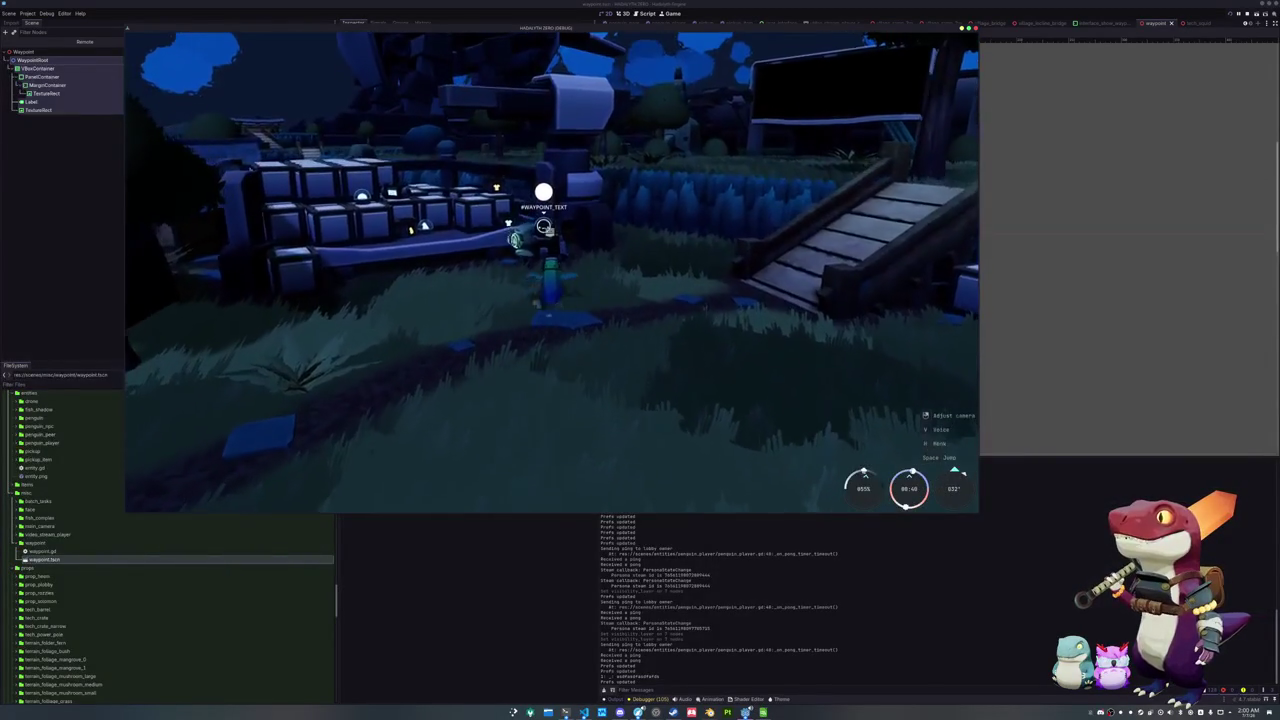
key("Tab")
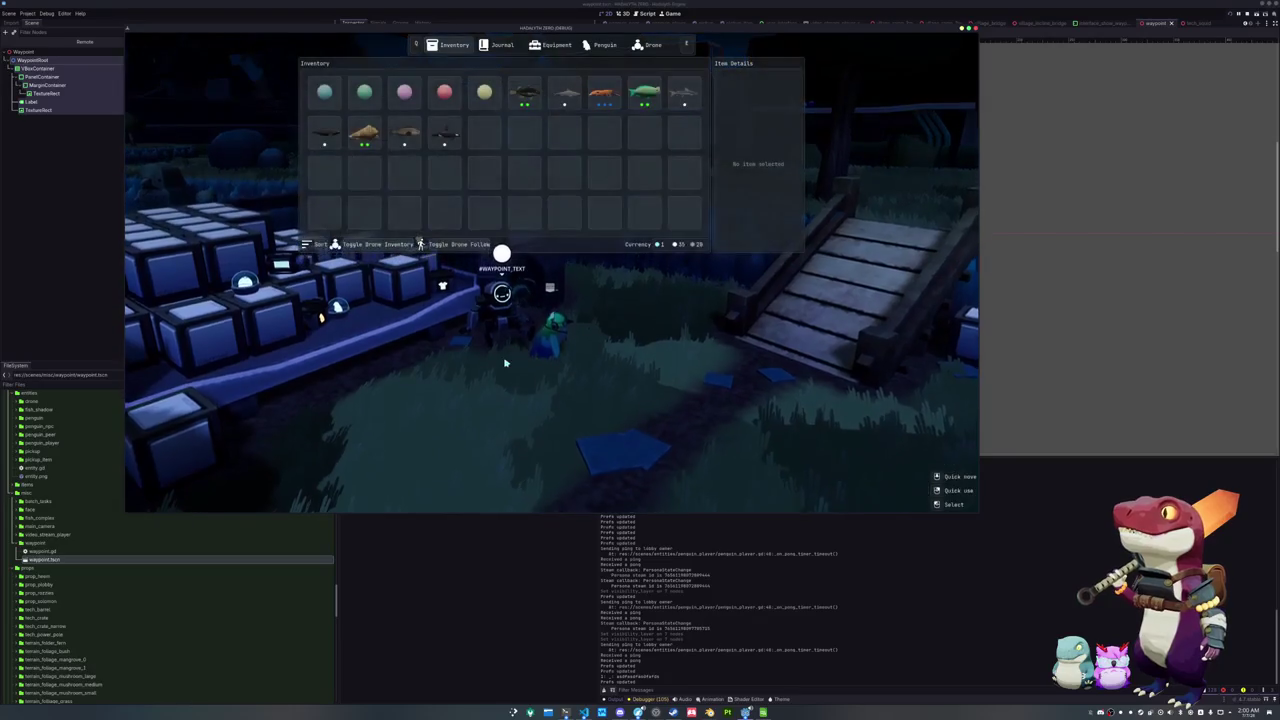
key("Tab")
key("Tab")
key("Tab")
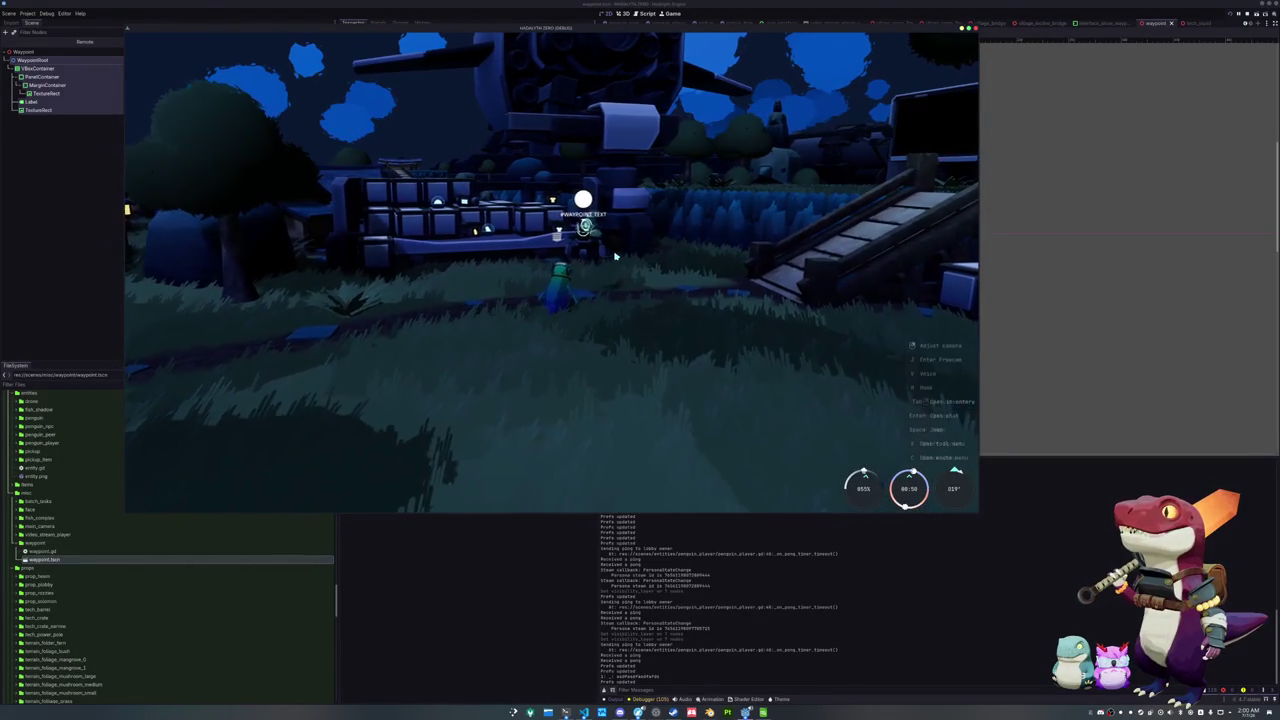
left_click(575, 268)
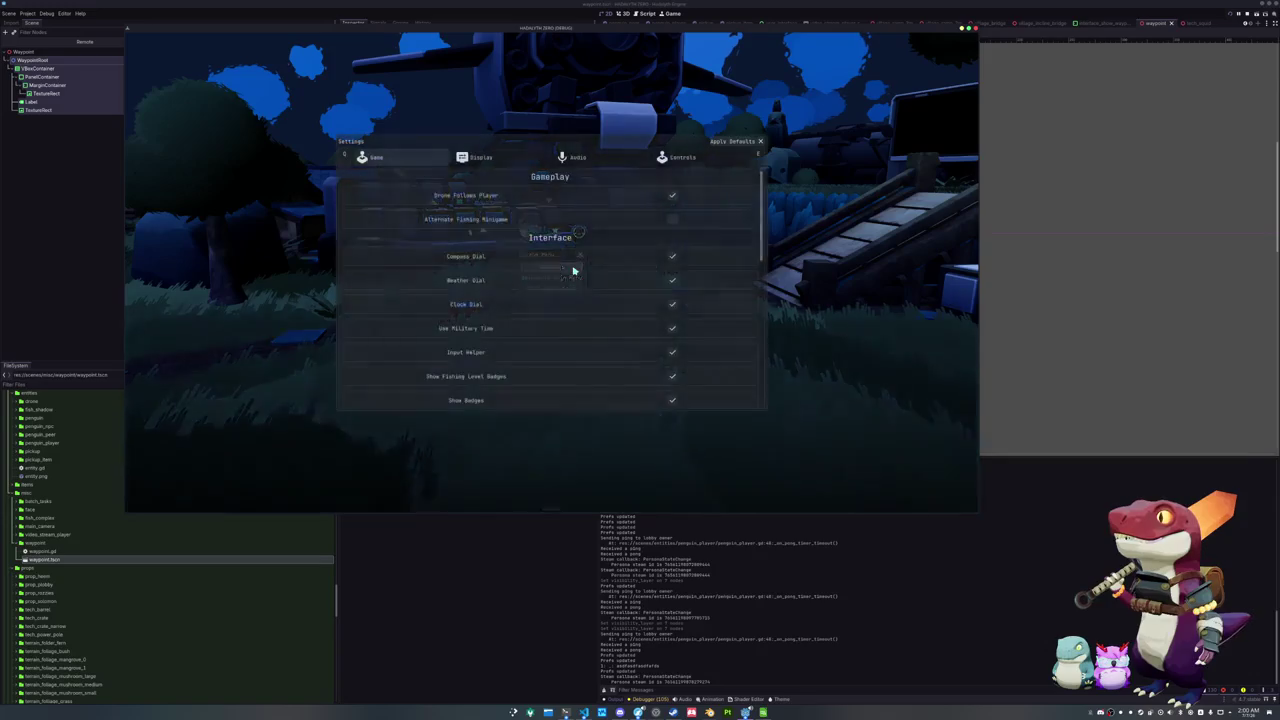
key("Escape")
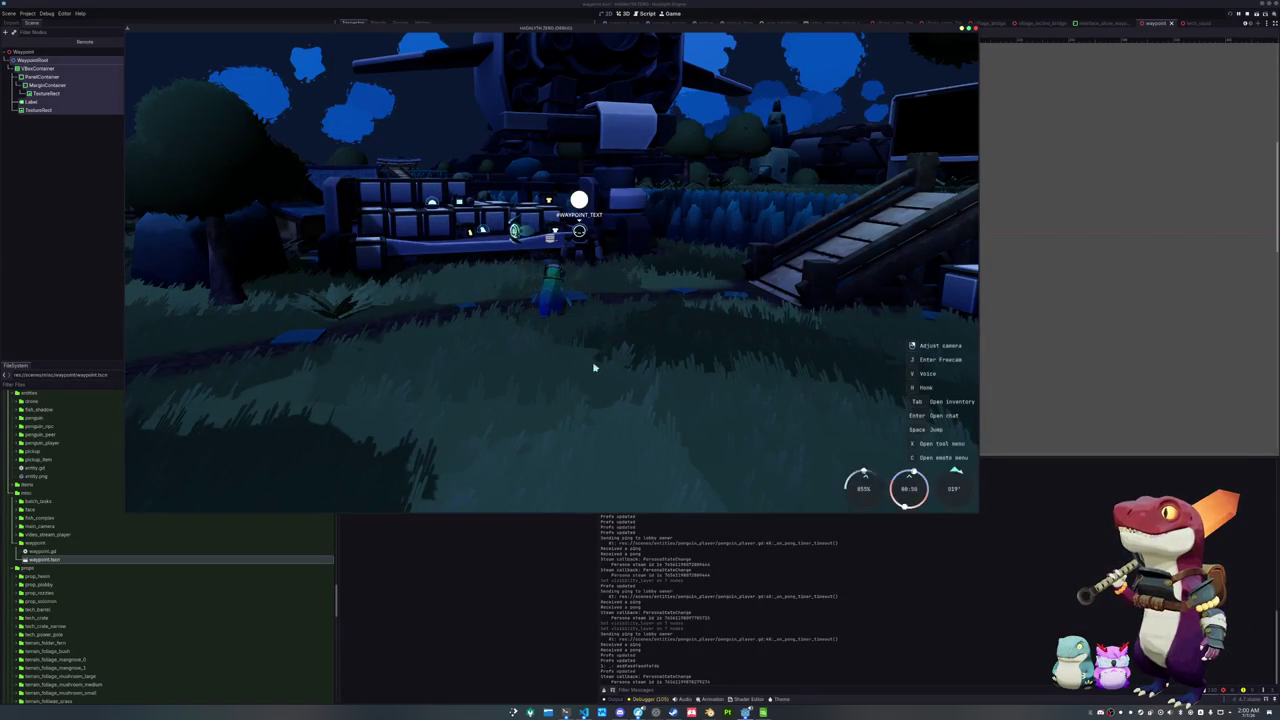
left_click(543, 268)
key("Escape")
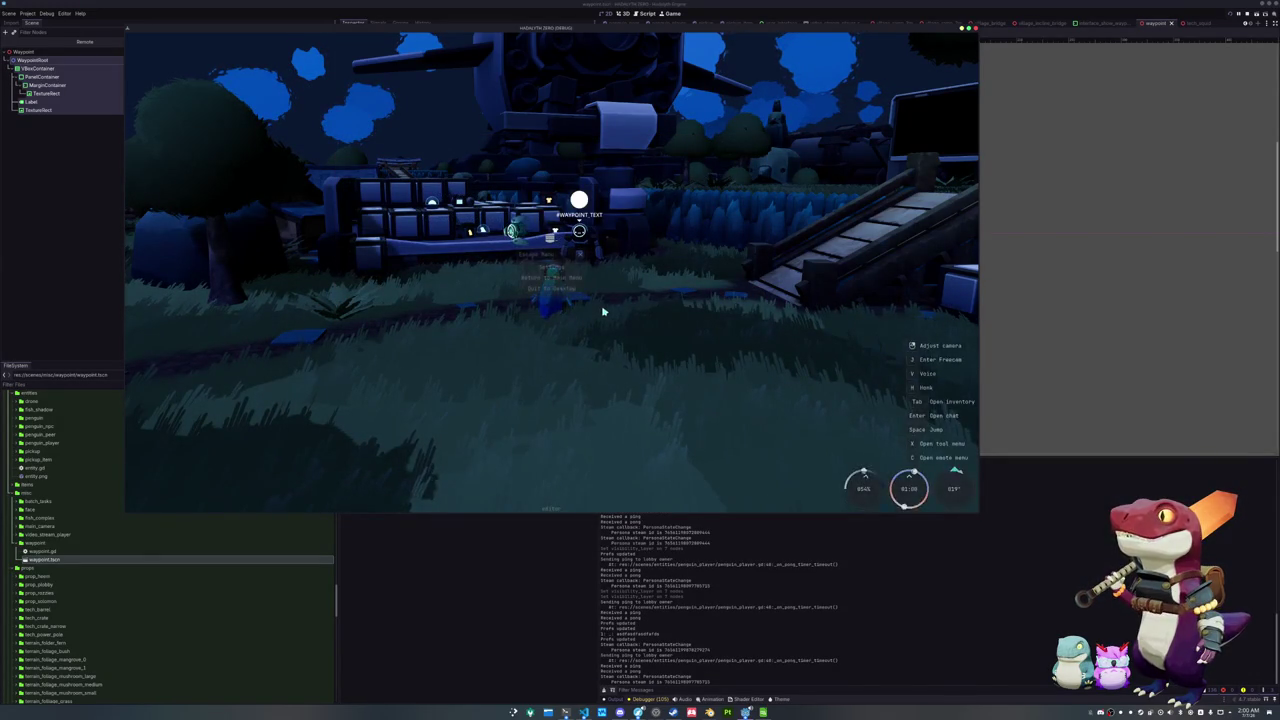
key("Escape")
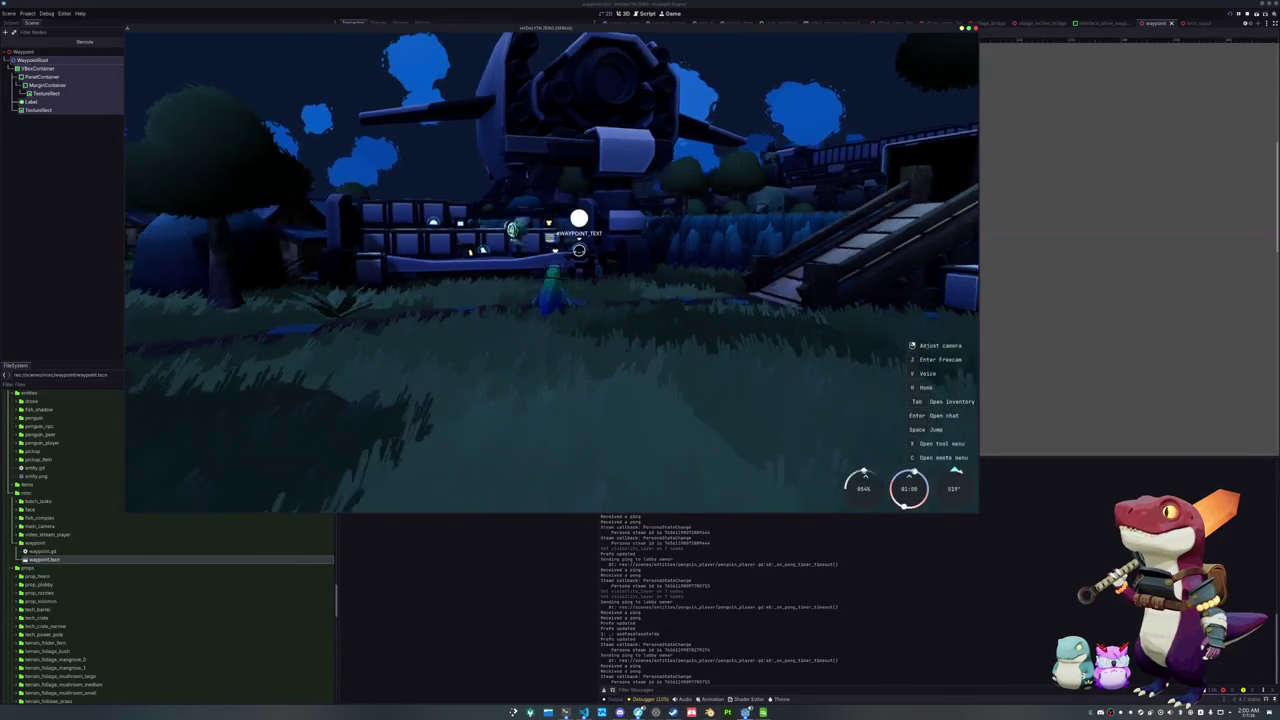
Walk the character onto the path, stop the game with F8, and return to the penguin scene
key("w")
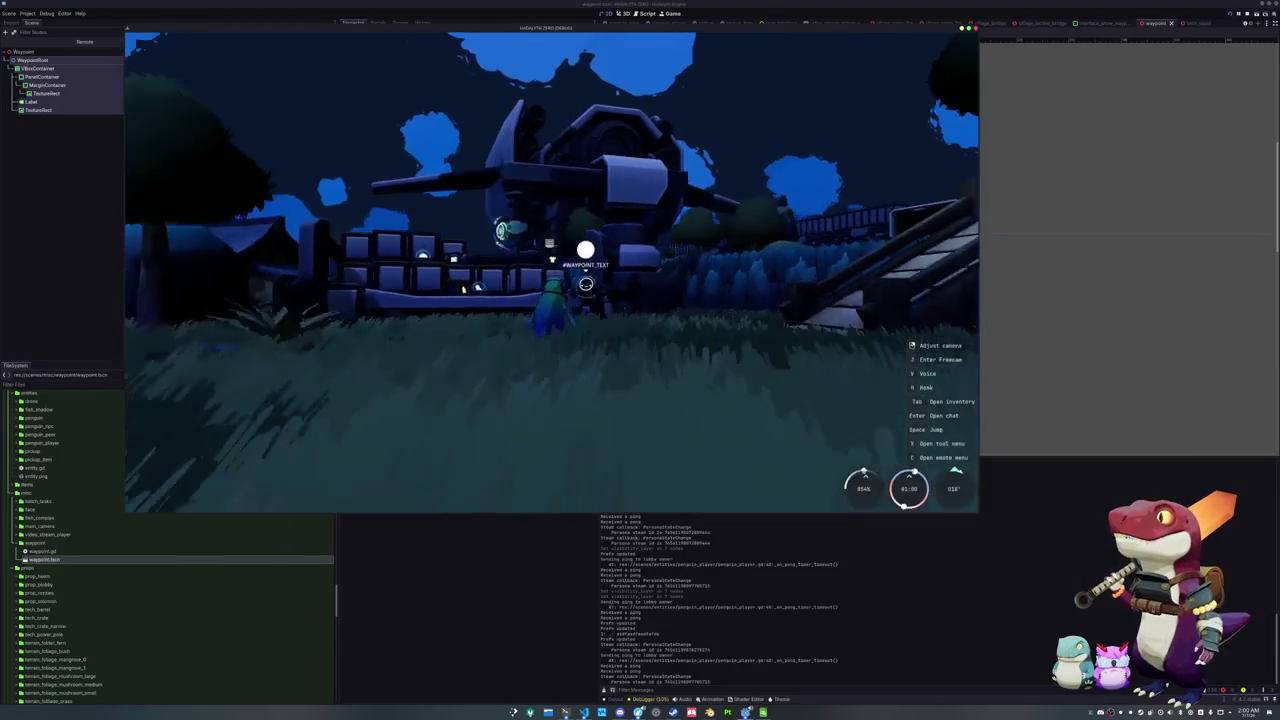
key("Escape")
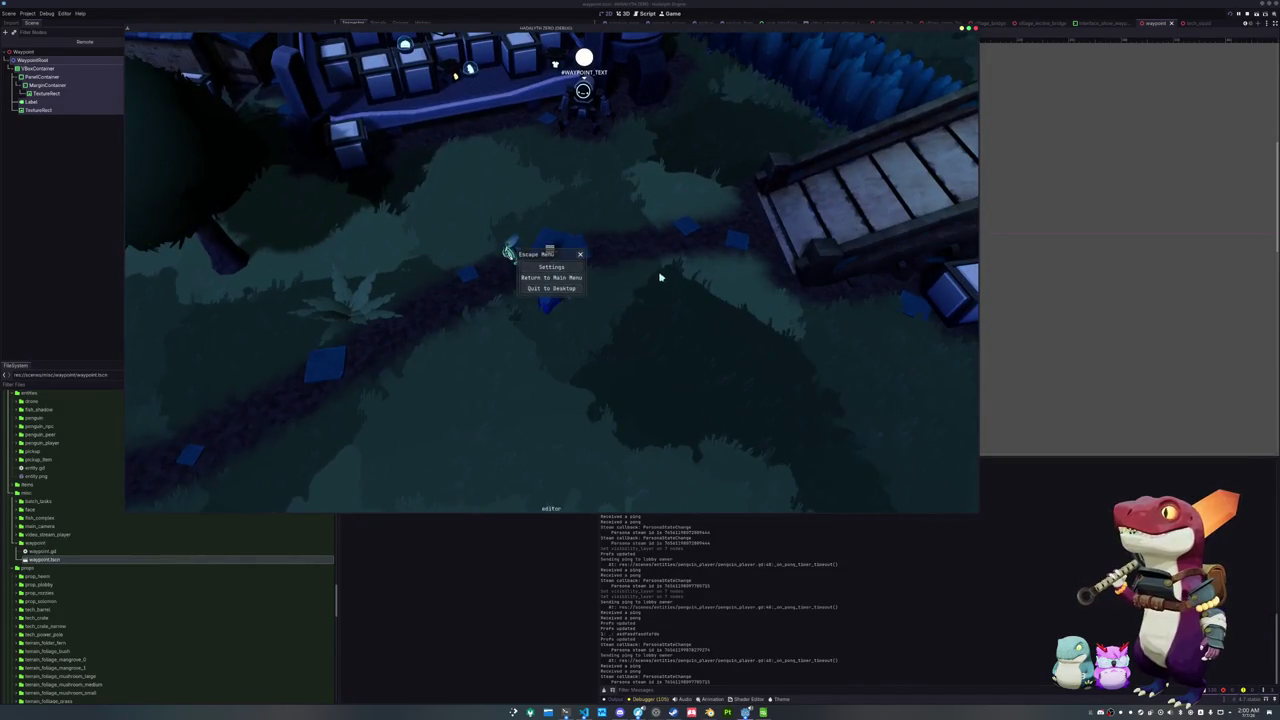
key("Escape")
key("Escape")
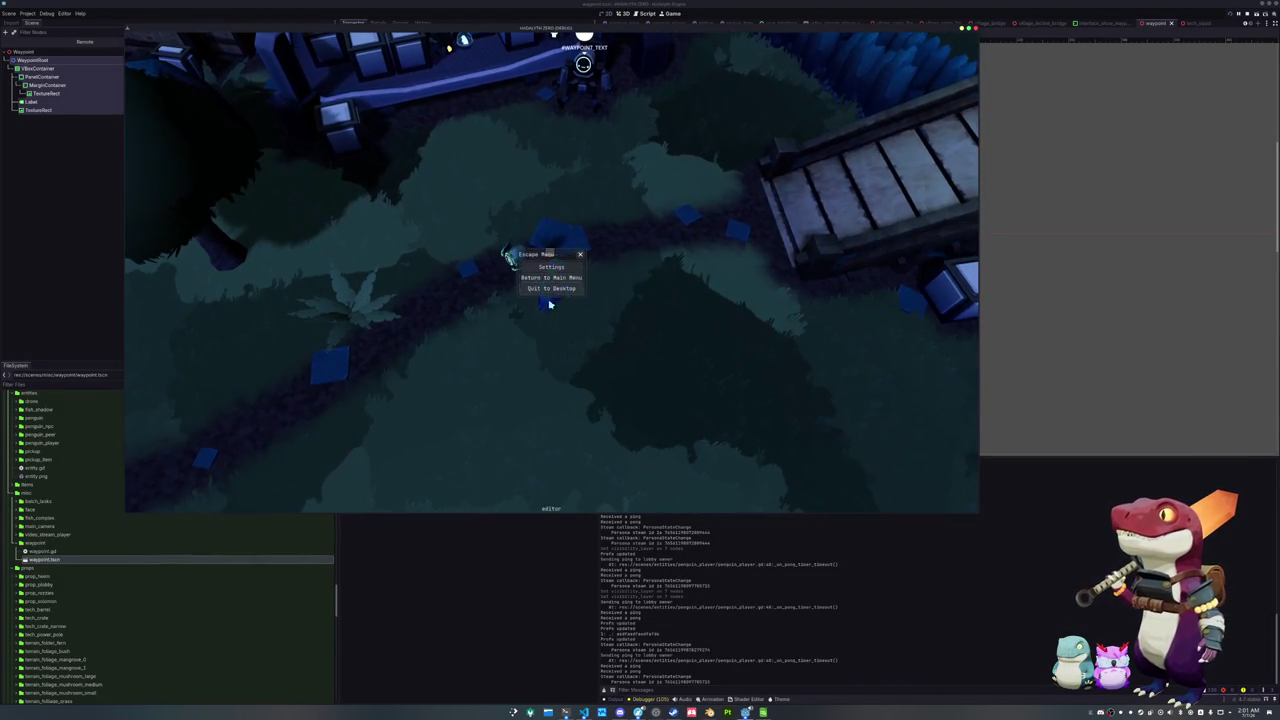
key("Escape")
key("F8")
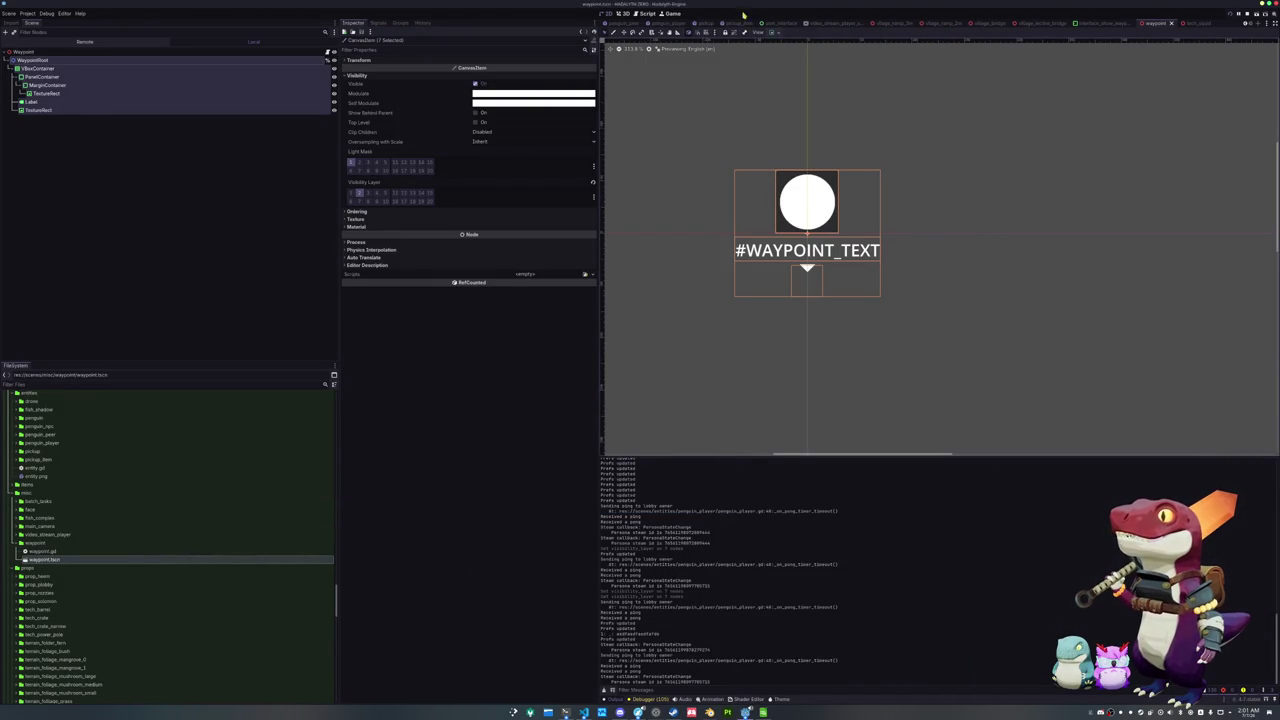
left_click(680, 24)
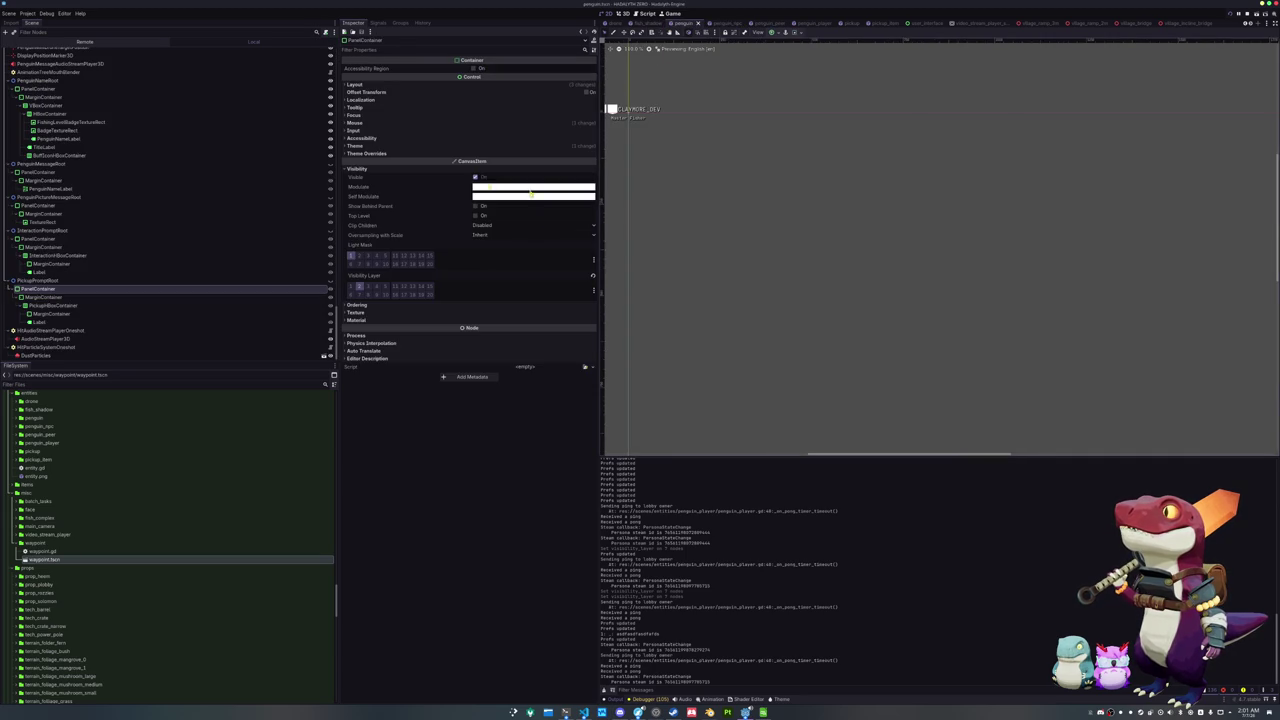
Raise PenguinNameRoot's Z Index from -4096 to -4095
left_click(52, 172)
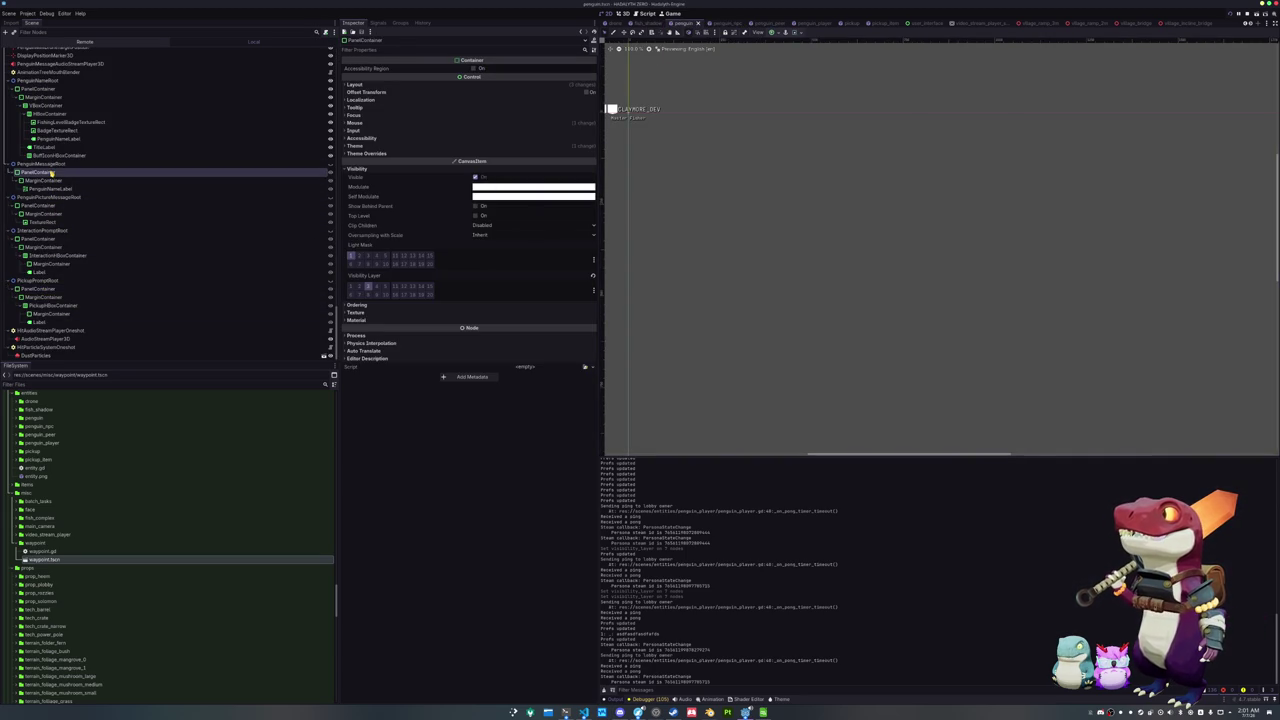
left_click(59, 89)
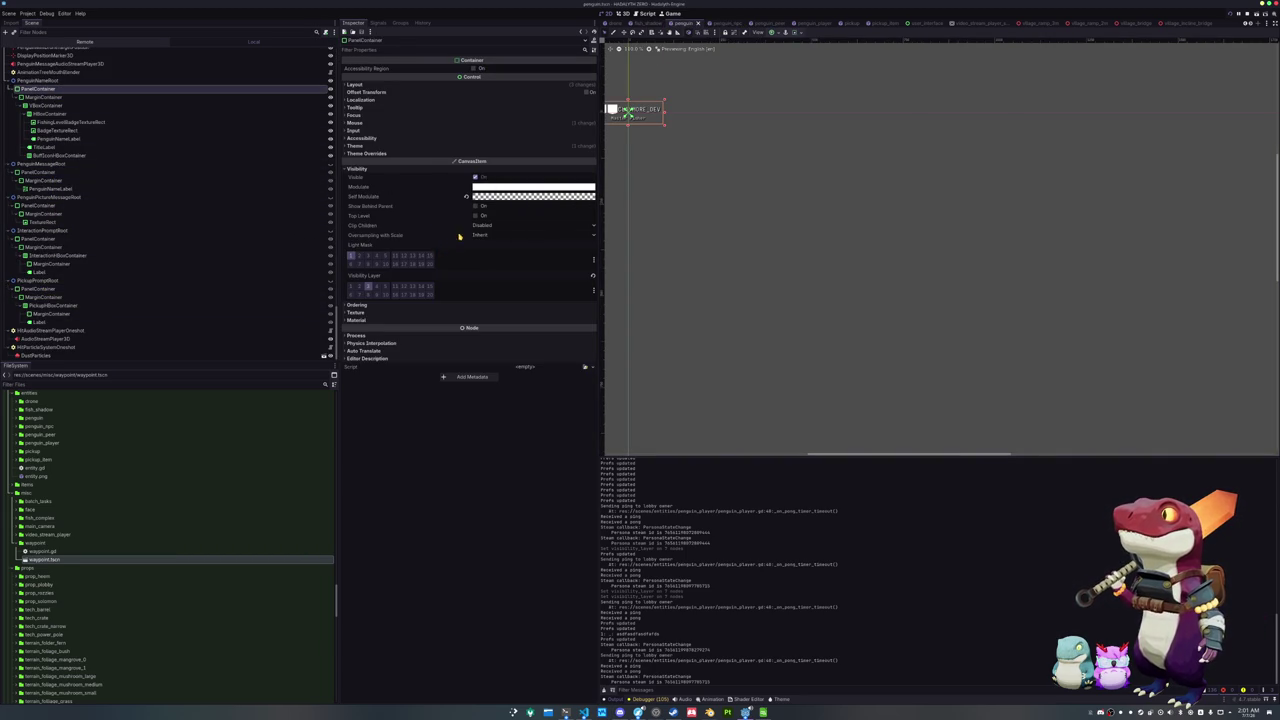
left_click(410, 304)
left_click(75, 80)
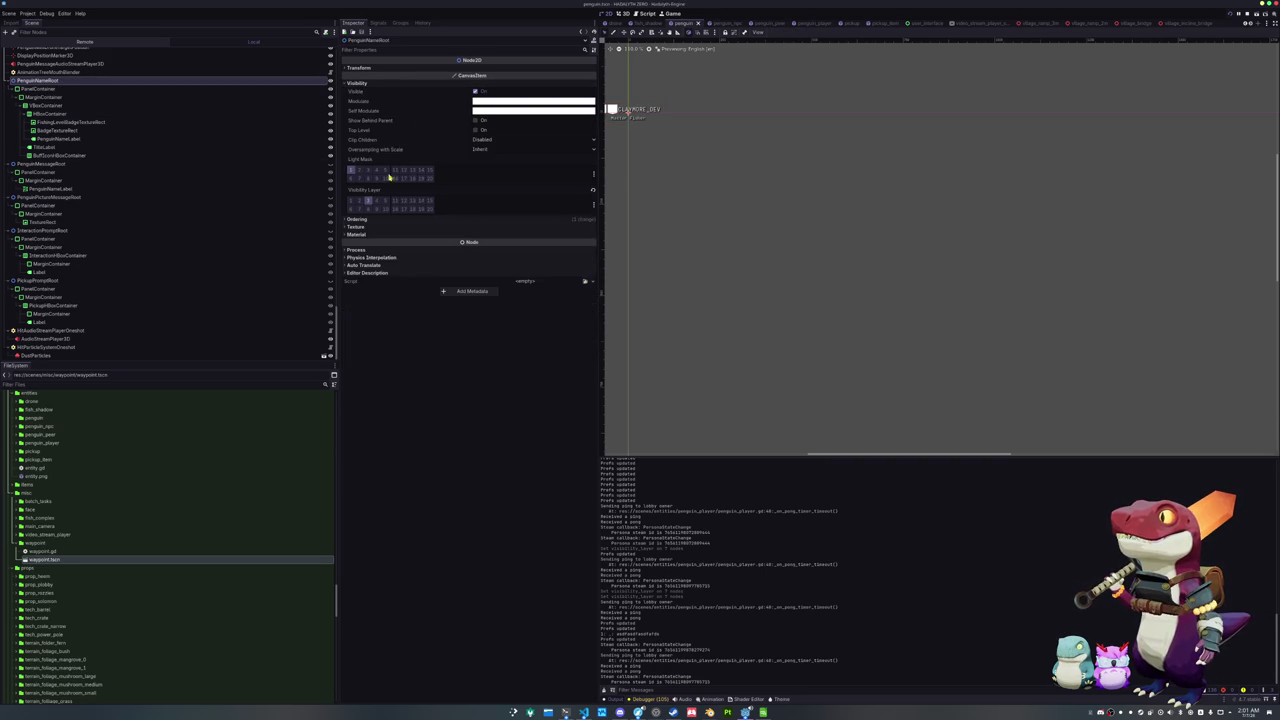
left_click(397, 219)
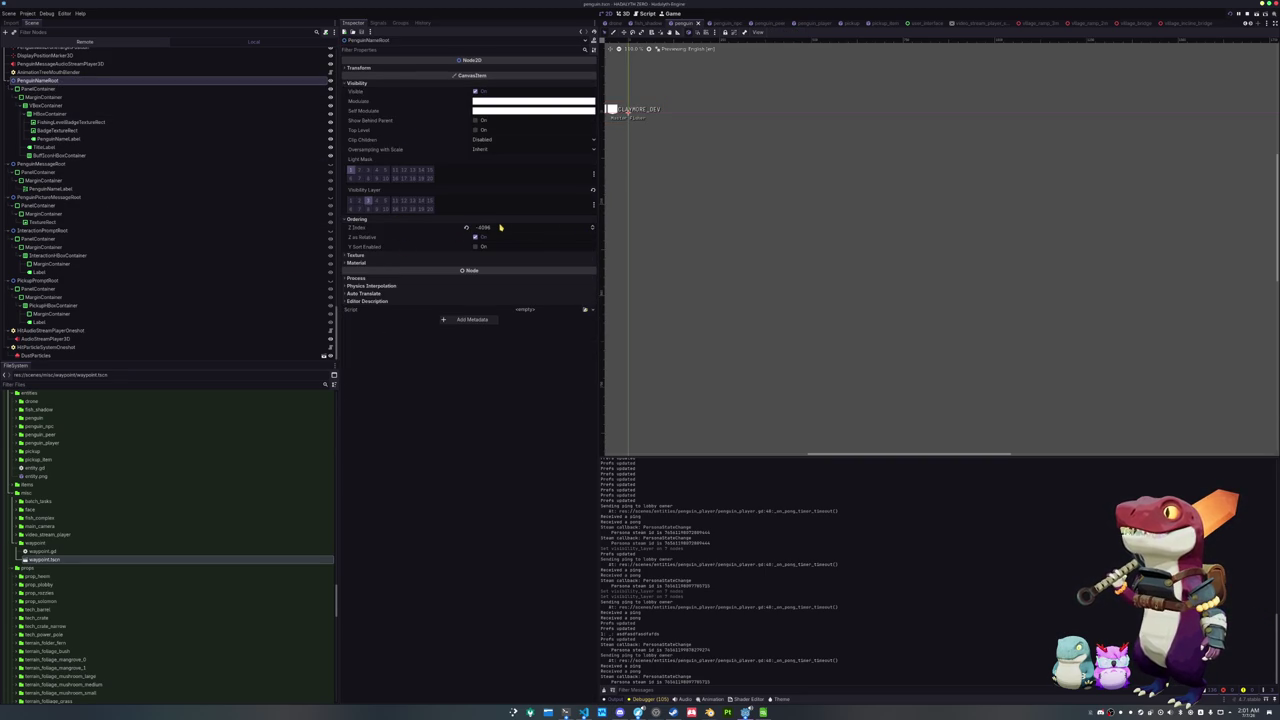
mouse_move(436, 229)
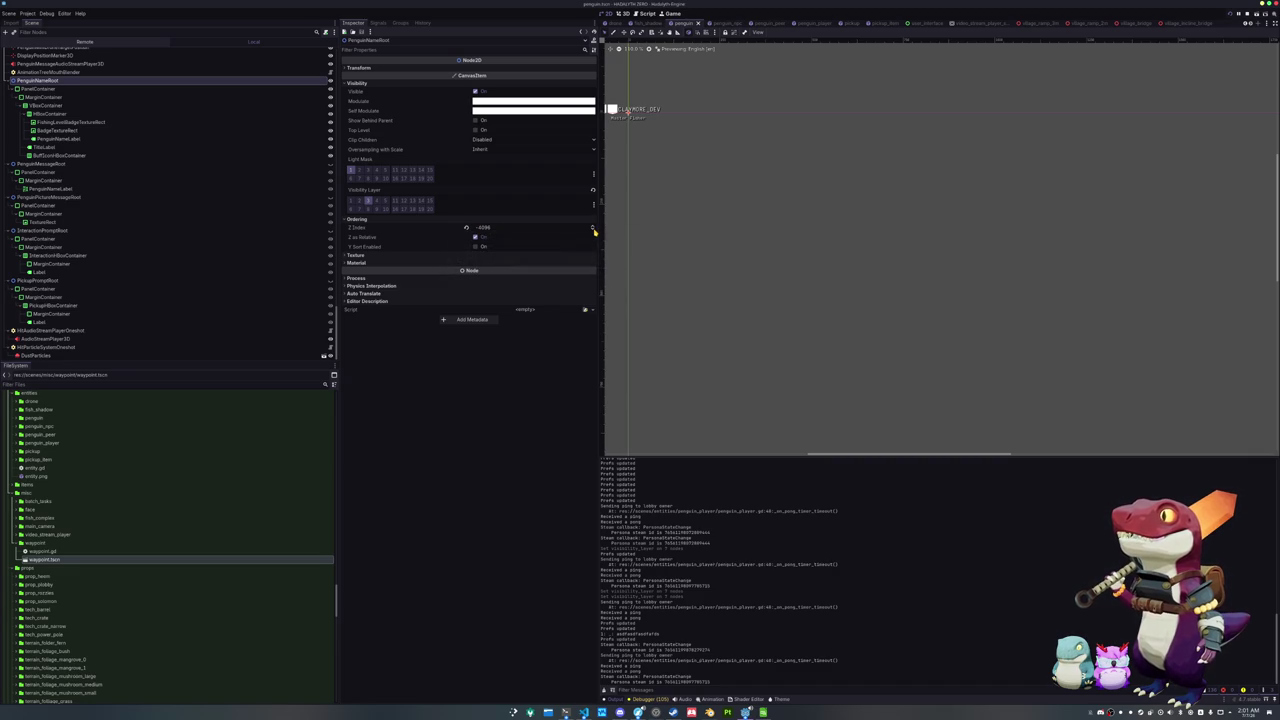
left_click(593, 228)
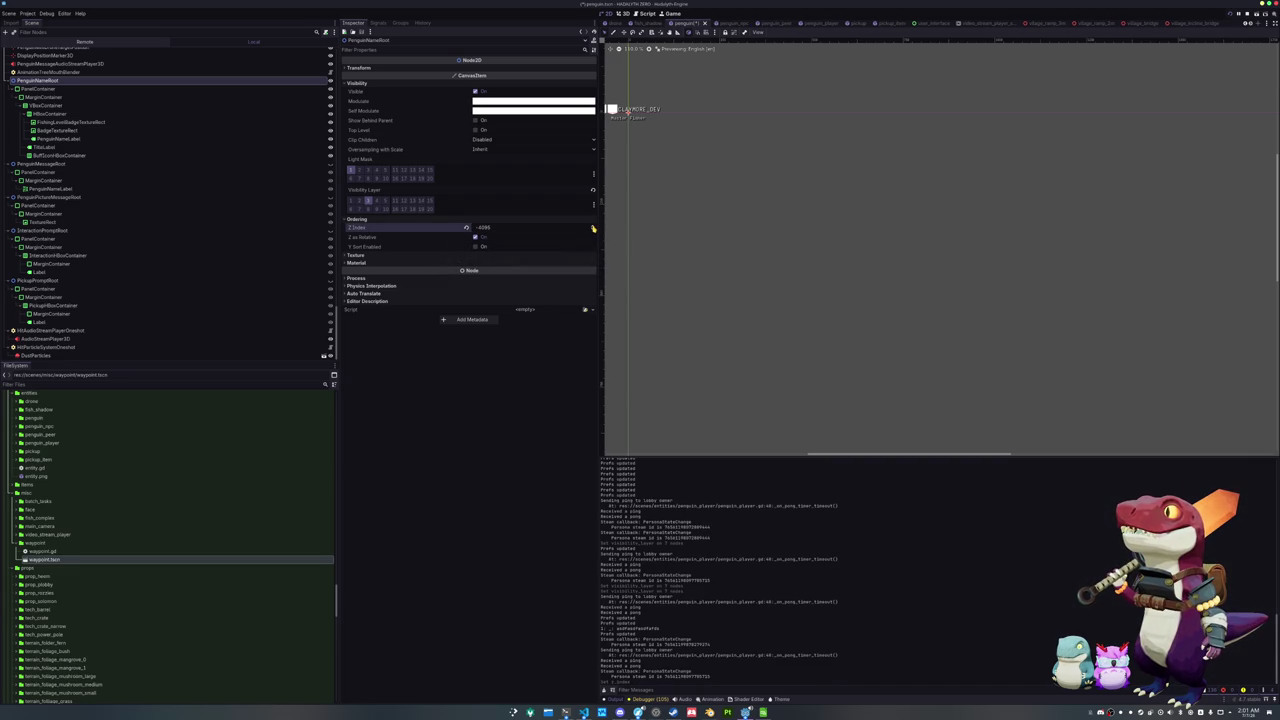
Check and adjust the Z Index of PenguinMessageRoot and PenguinPictureMessageRoot
left_click(70, 163)
left_click(458, 82)
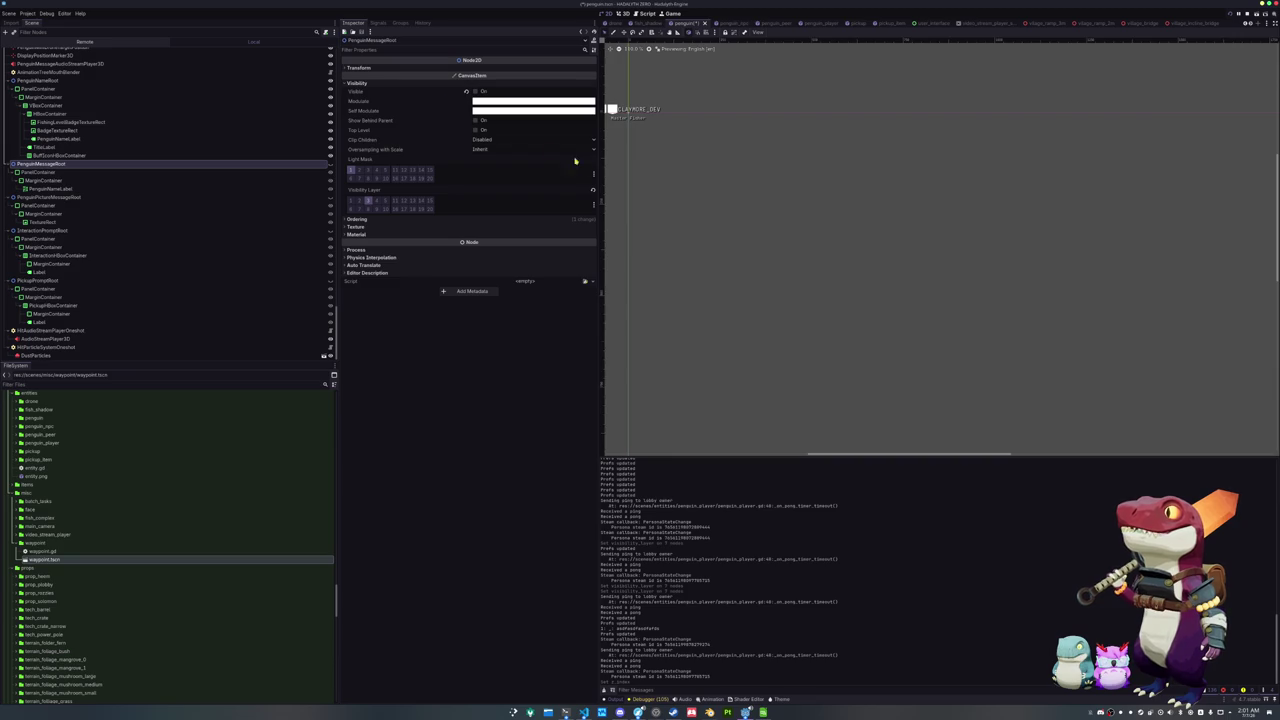
left_click(492, 218)
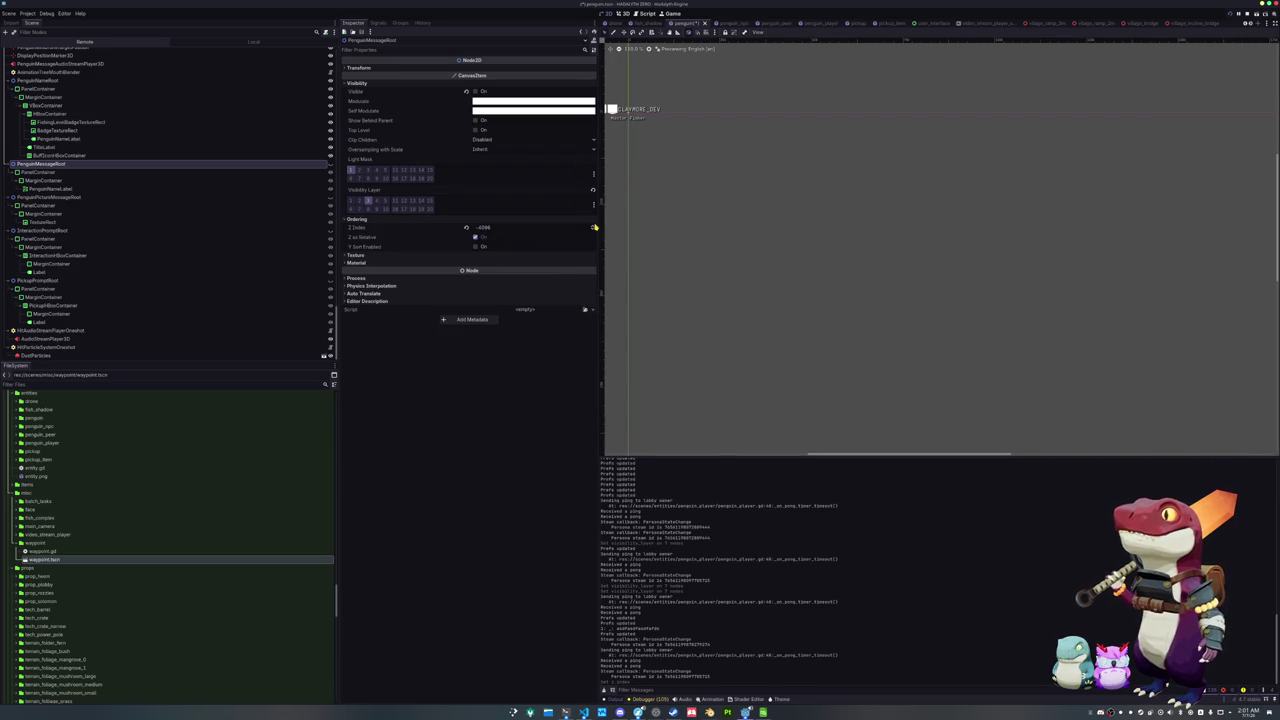
left_click(594, 228)
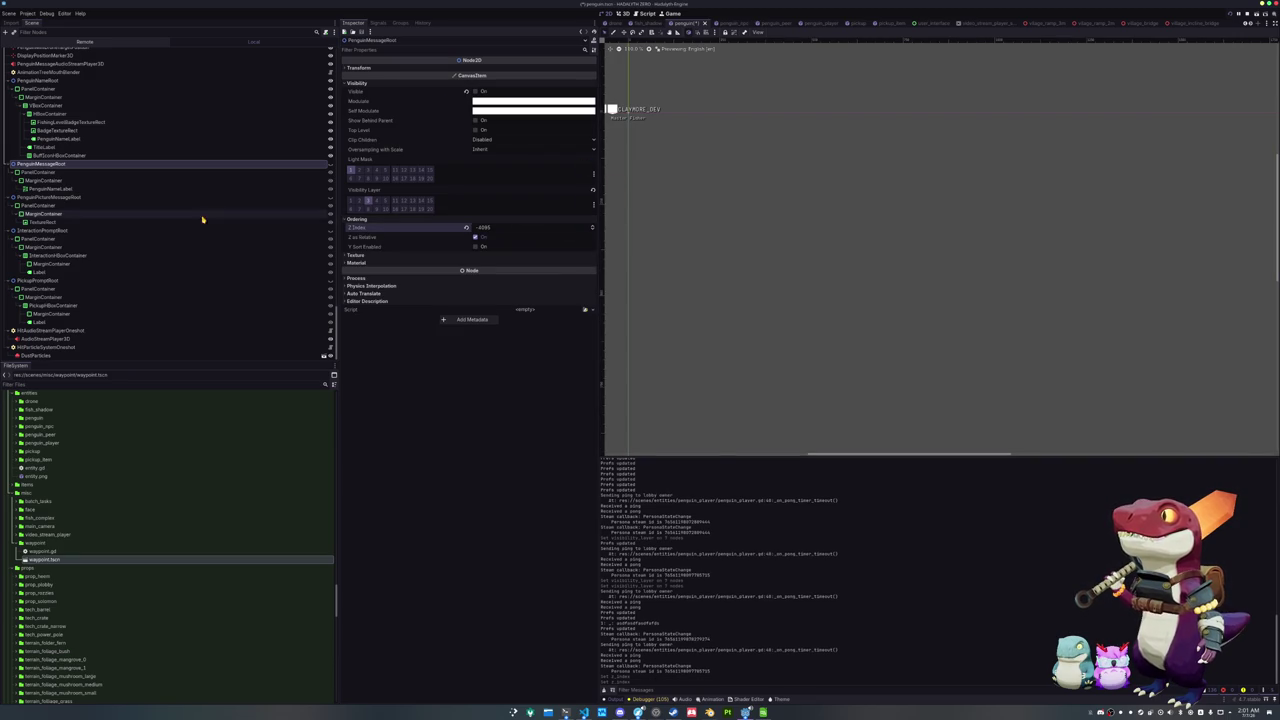
left_click(42, 199)
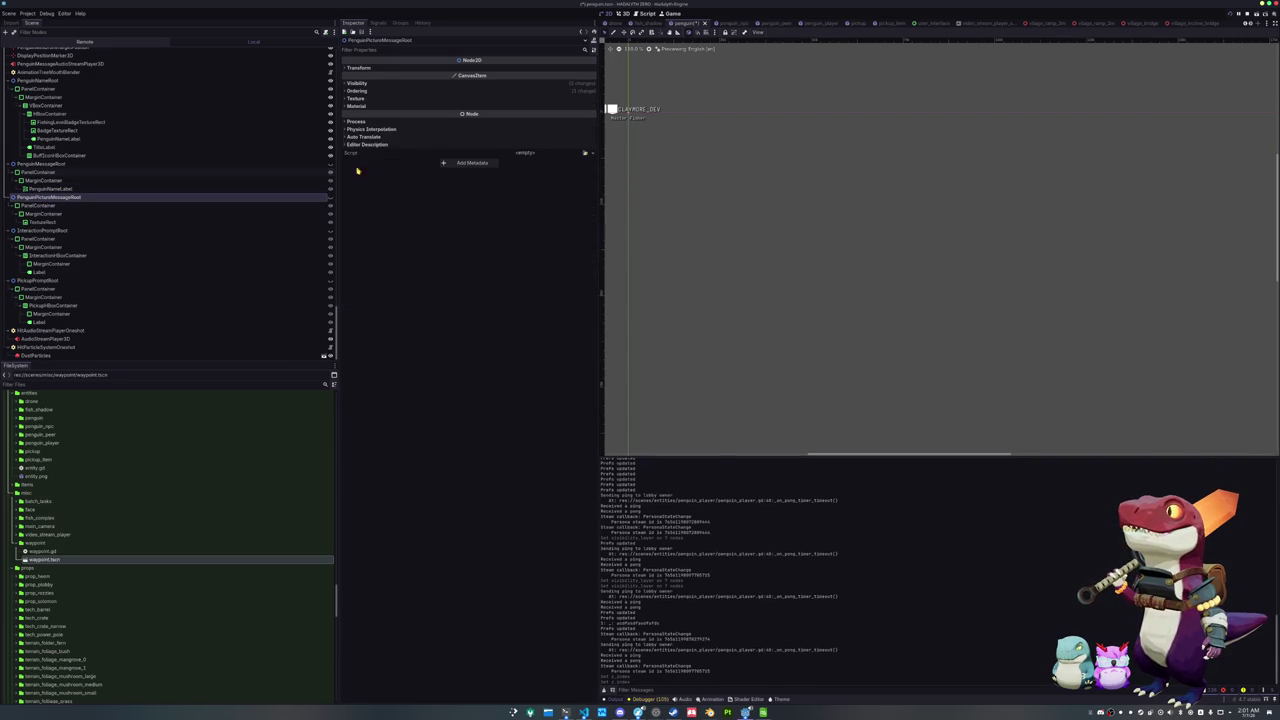
left_click(410, 83)
left_click(479, 218)
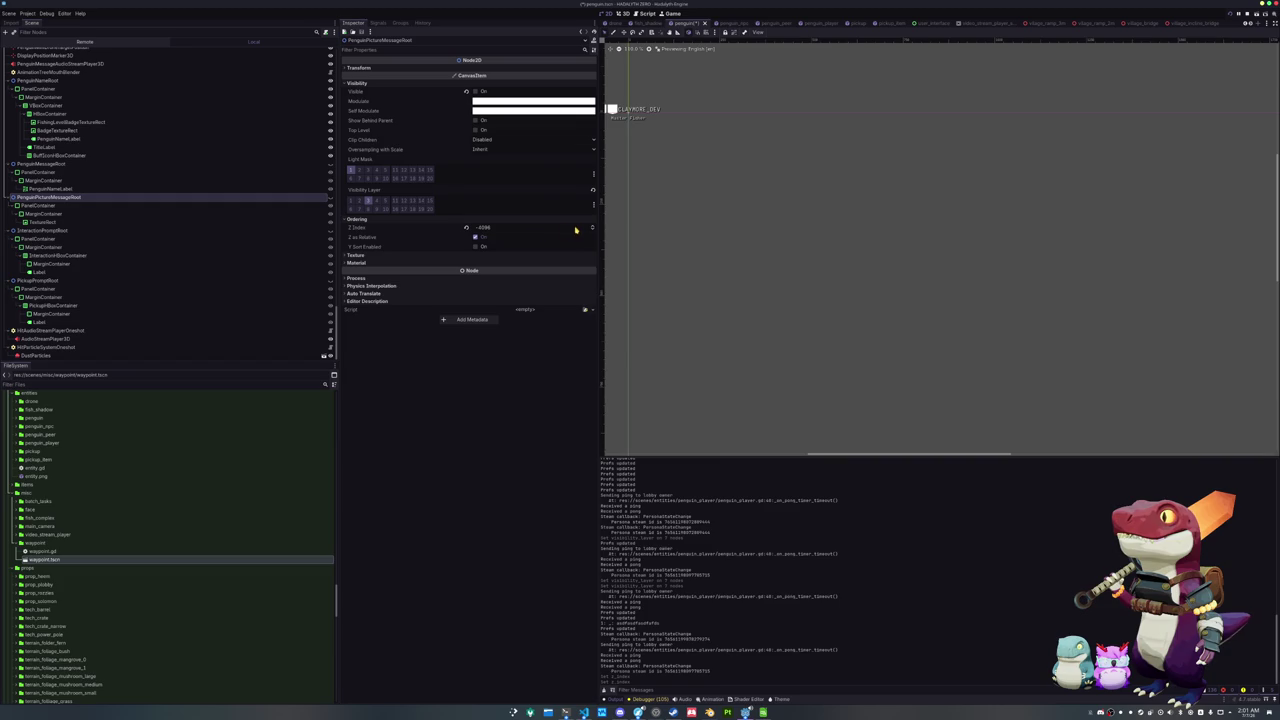
Set Z Index to 4095 on InteractionPromptRoot and then on PickupPromptRoot
left_click(72, 230)
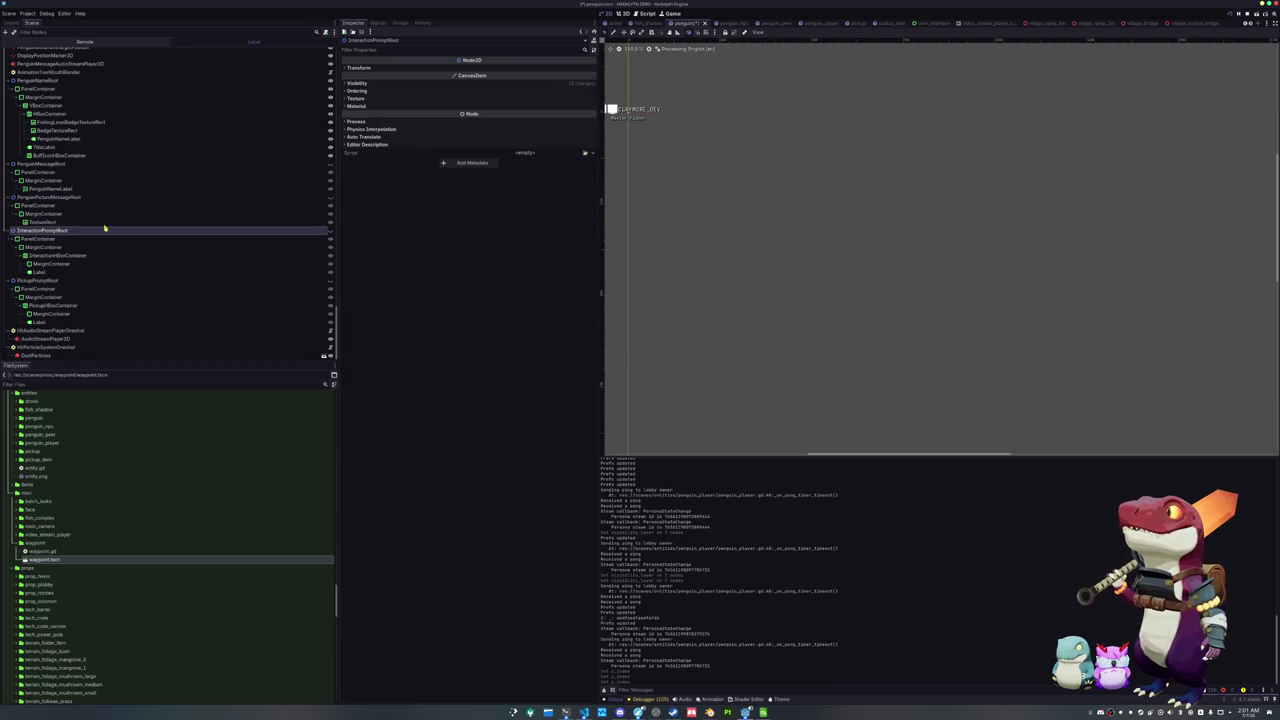
left_click(380, 83)
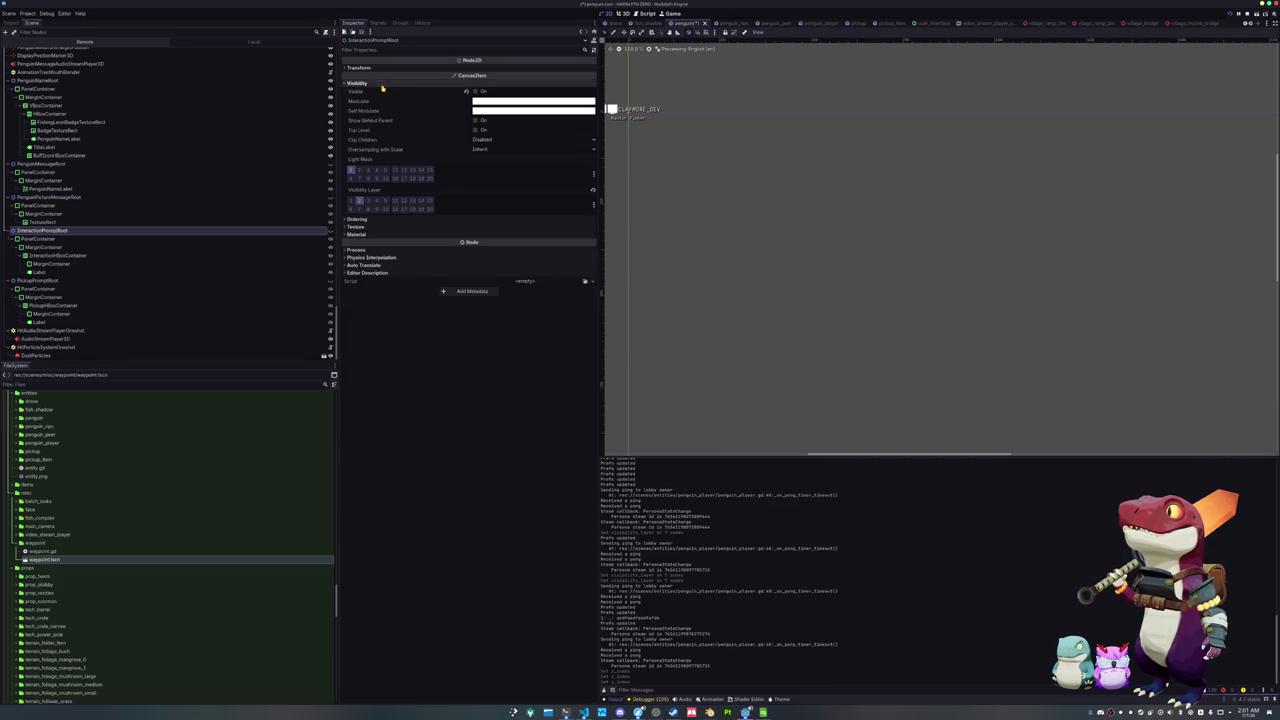
left_click(406, 218)
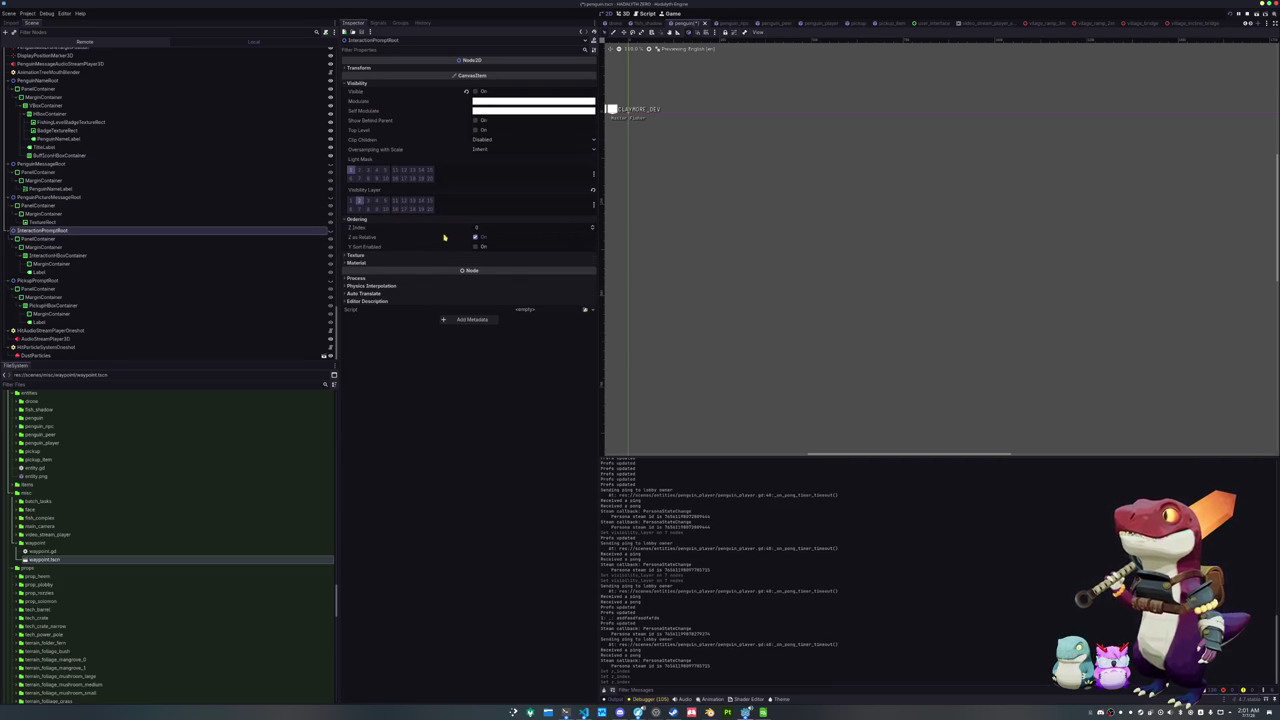
type("4096")
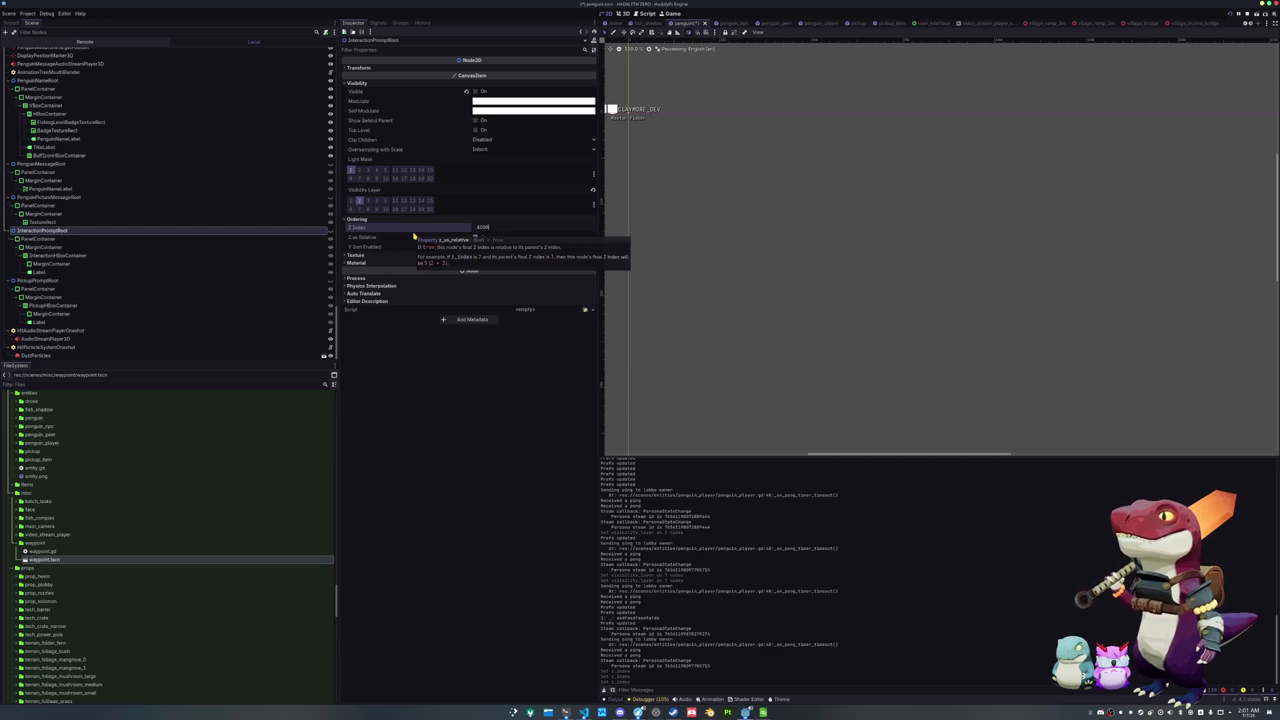
key("Return")
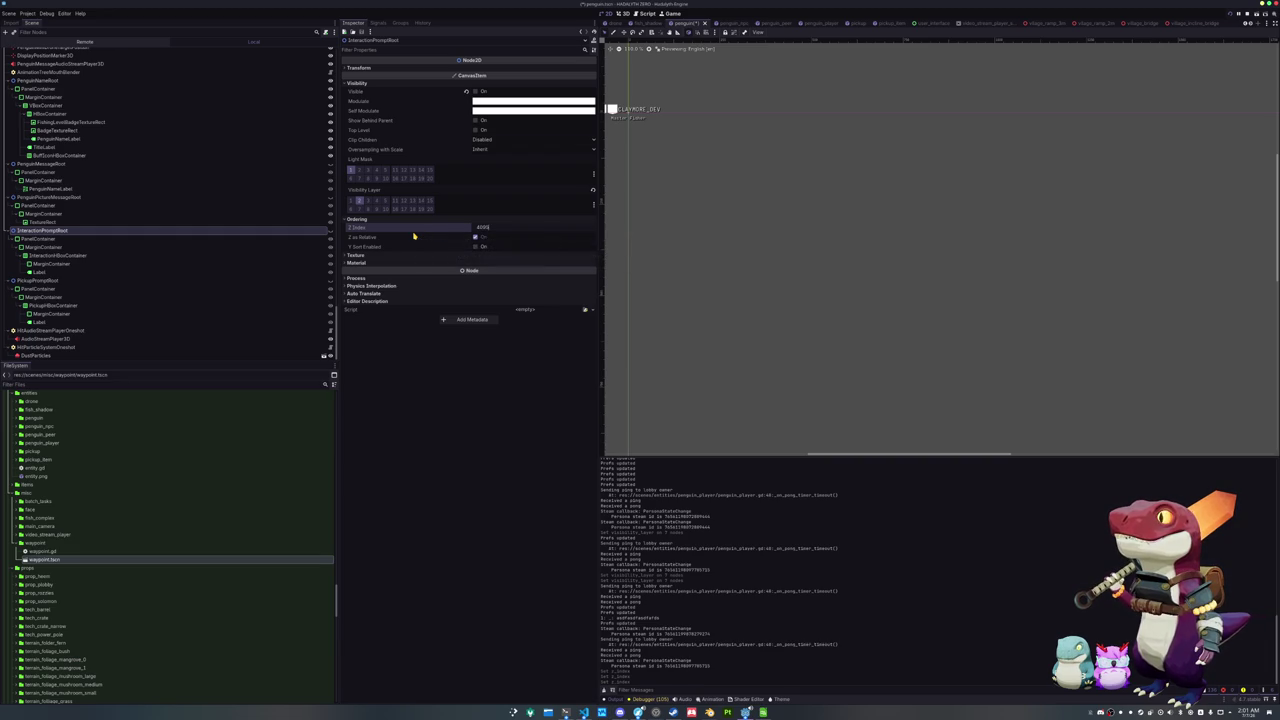
left_click(94, 282)
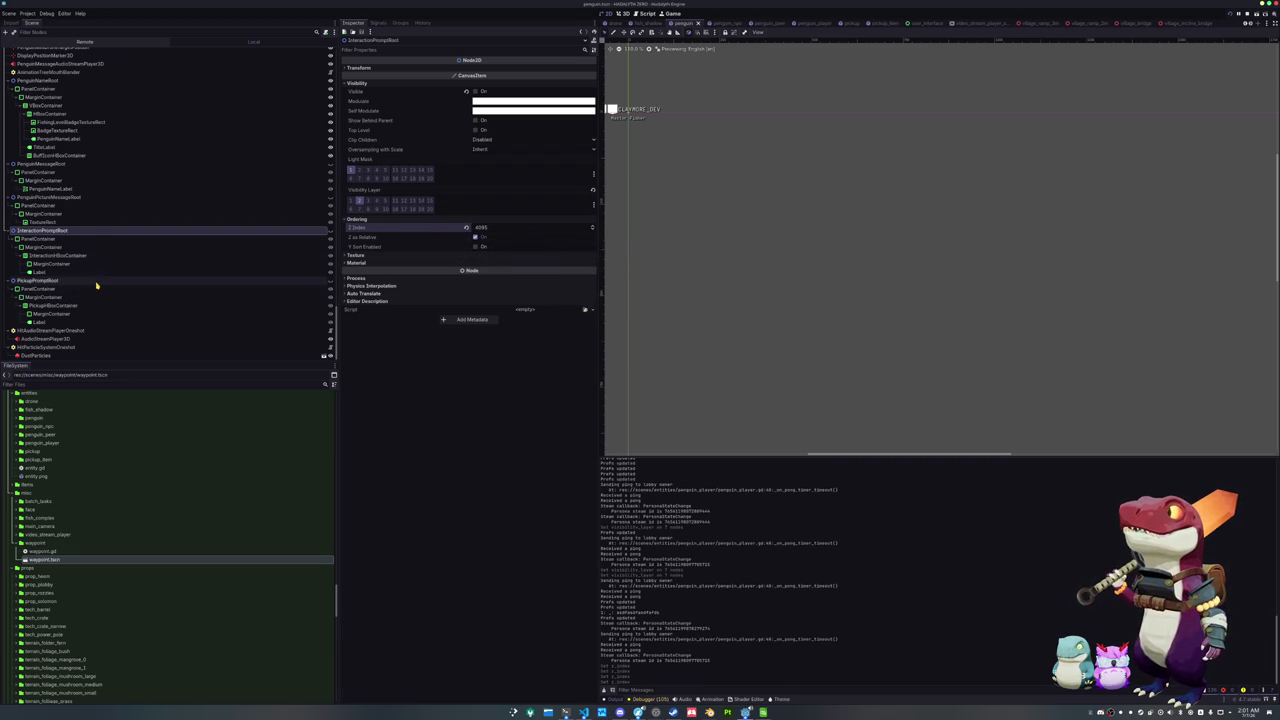
left_click(391, 219)
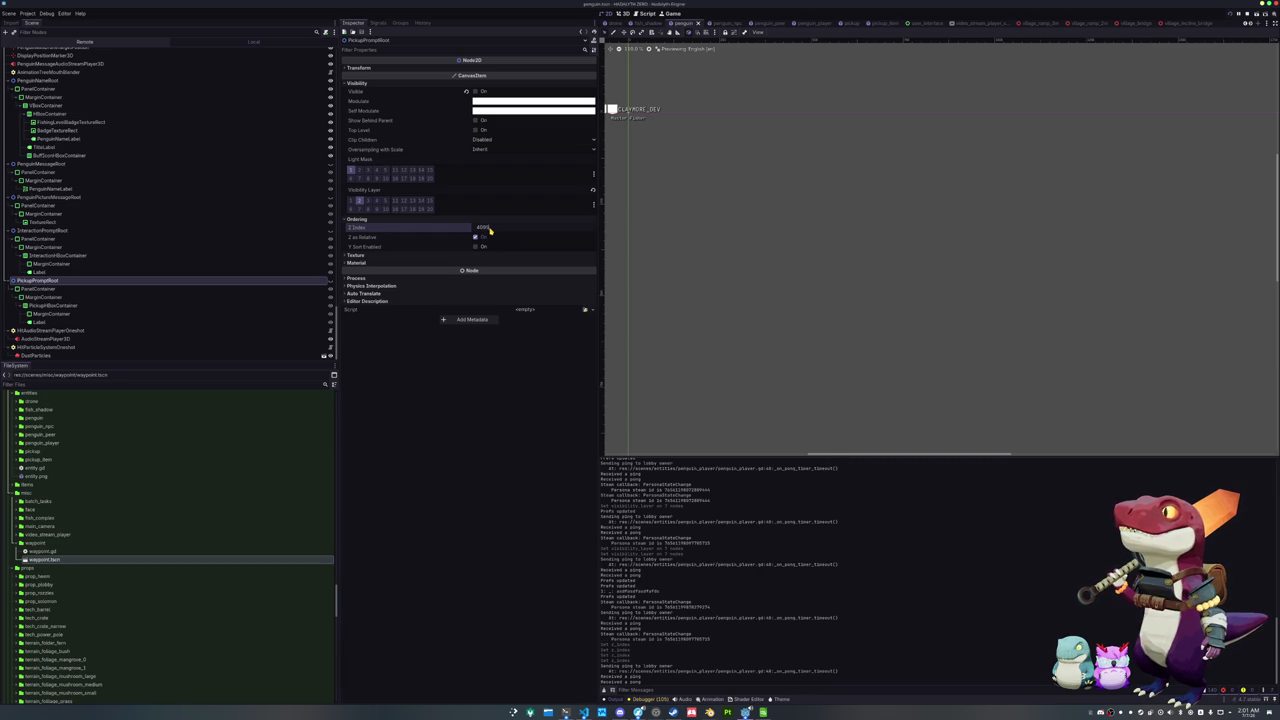
key("Return")
left_click_drag(714, 114, 803, 218)
scroll(803, 218, "up", 2)
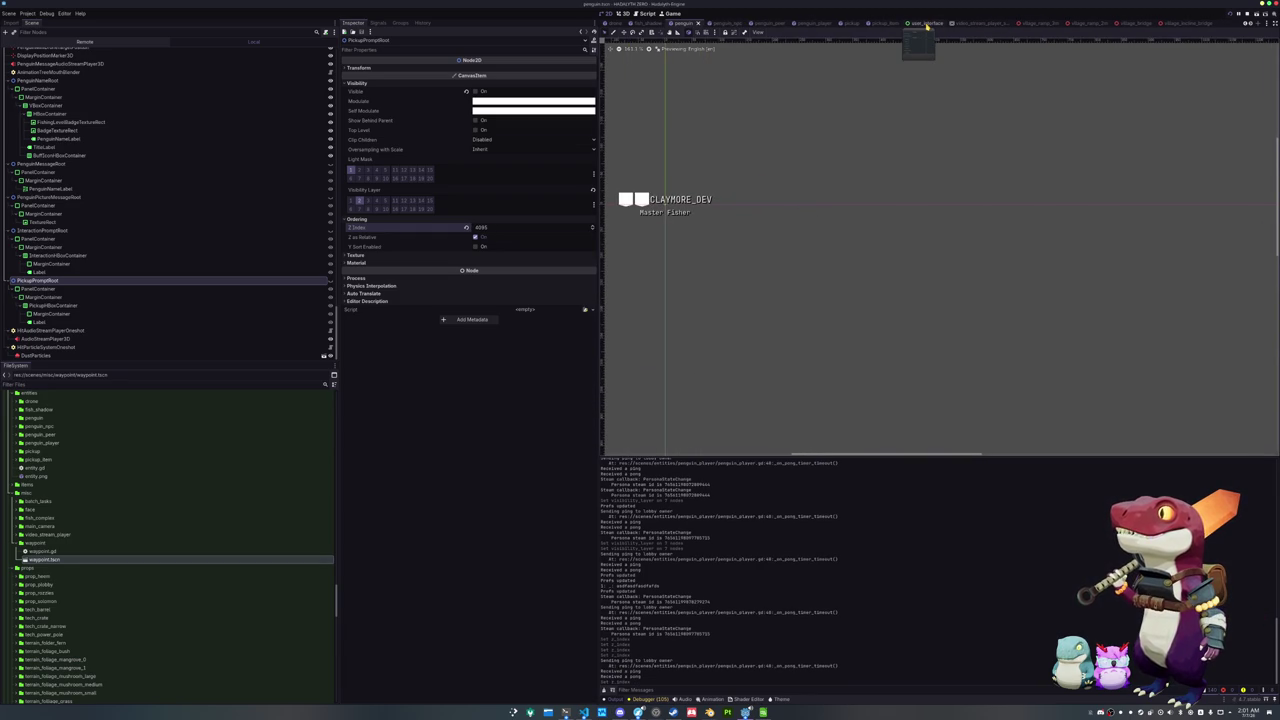
Copy the CLAYMORE_DEV nametag's Label Settings and paste them into the waypoint's Label
left_click(679, 199)
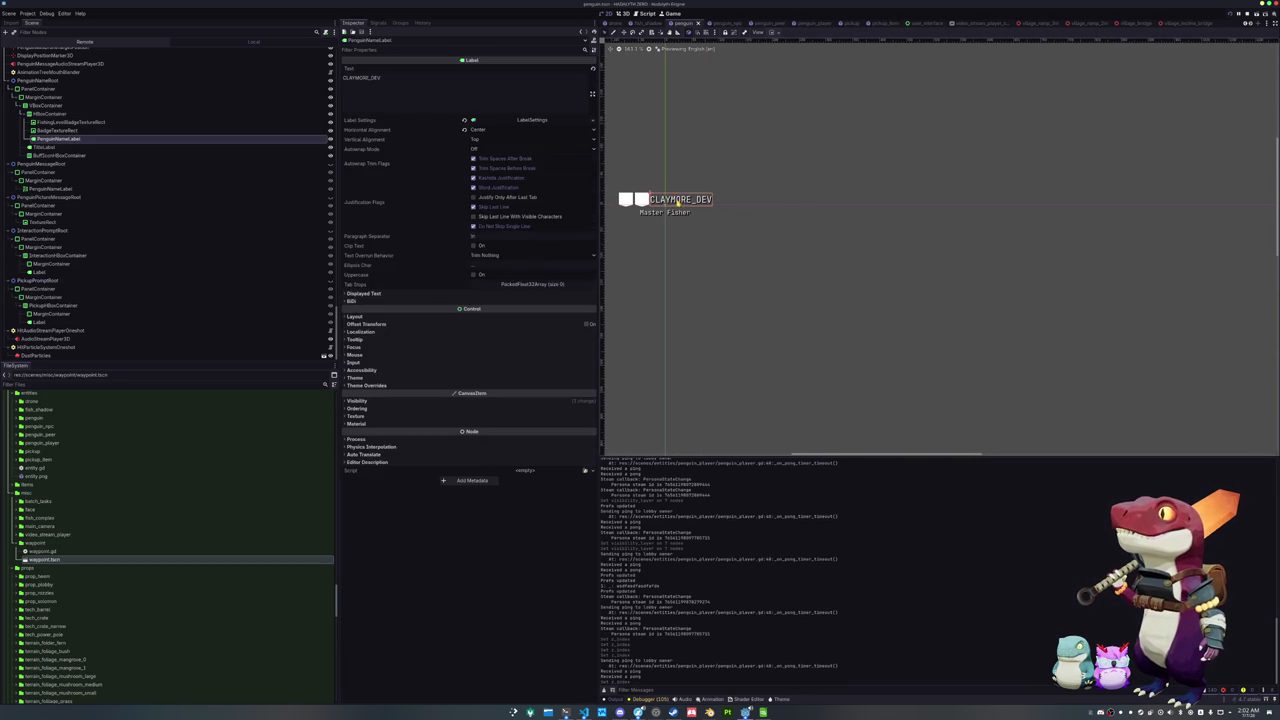
right_click(446, 122)
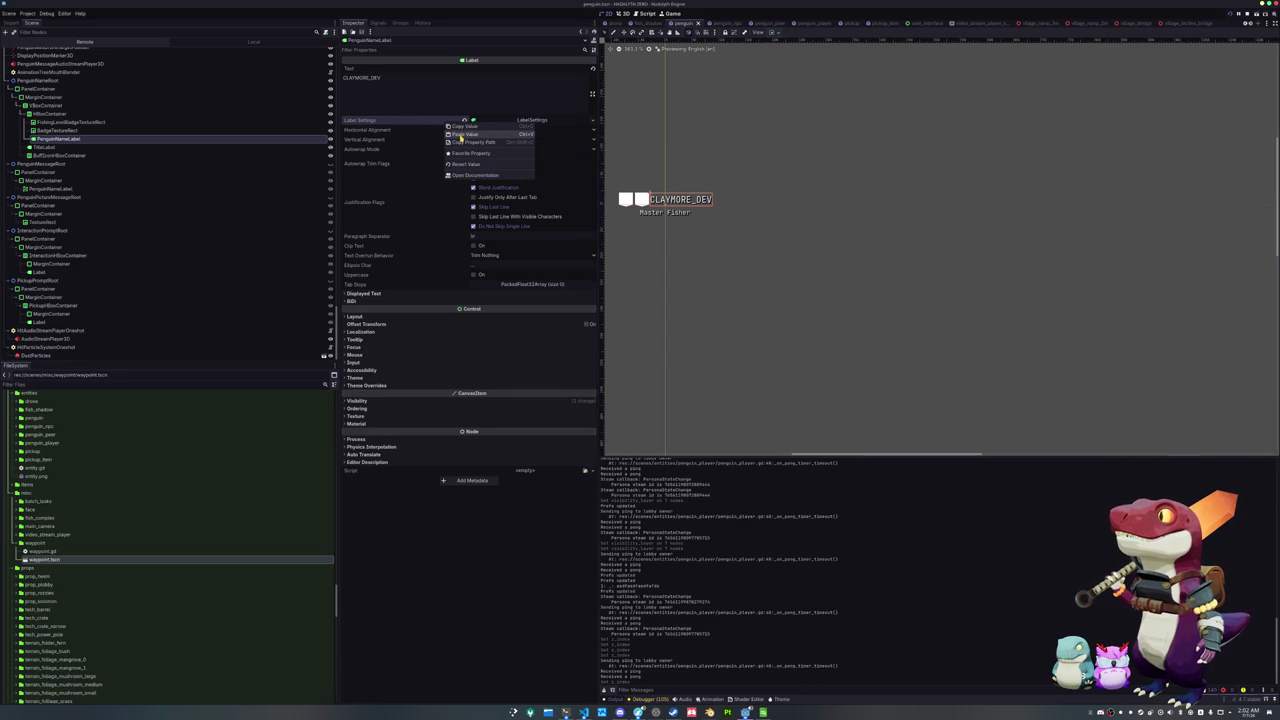
left_click(460, 135)
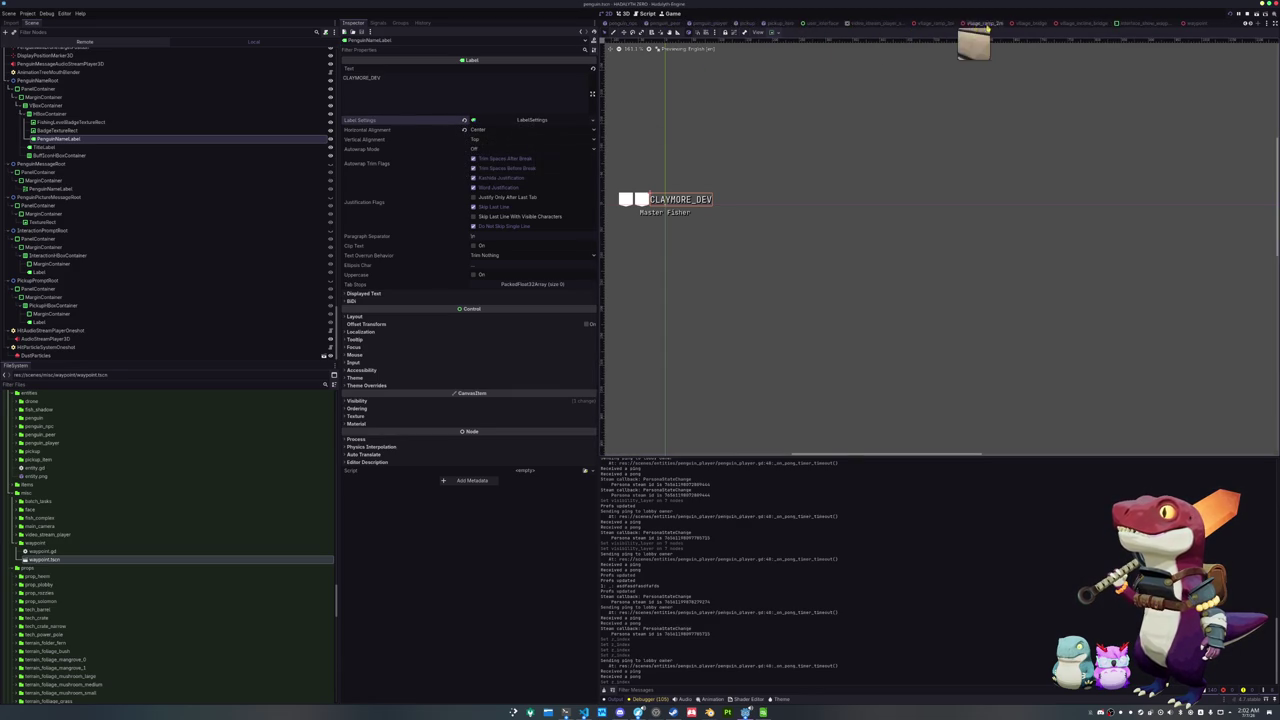
left_click(1152, 22)
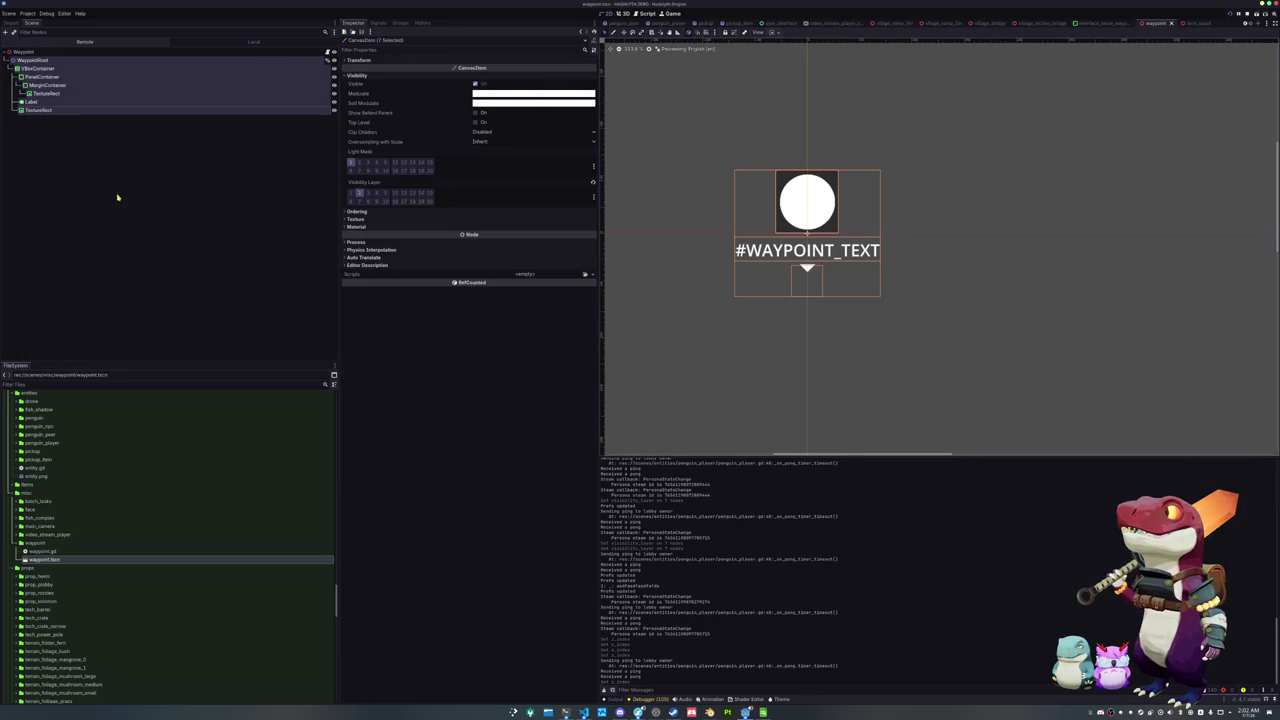
left_click(185, 102)
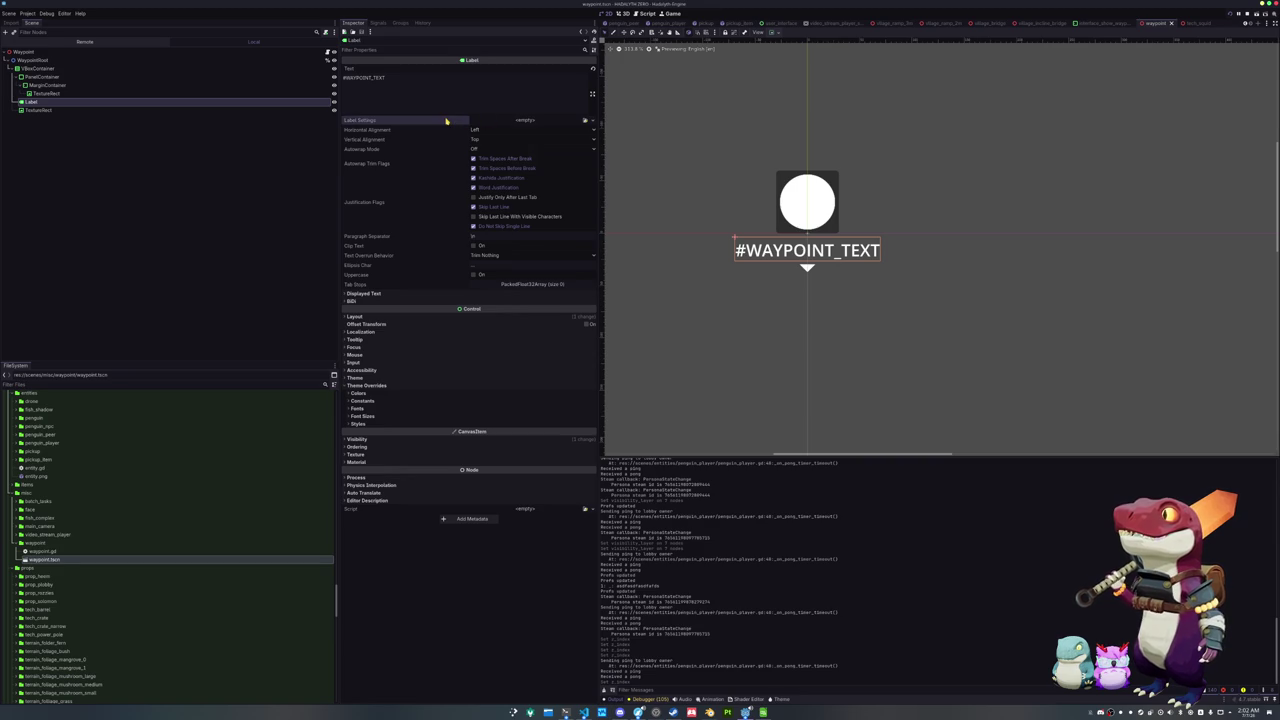
left_click(470, 121)
left_click(472, 133)
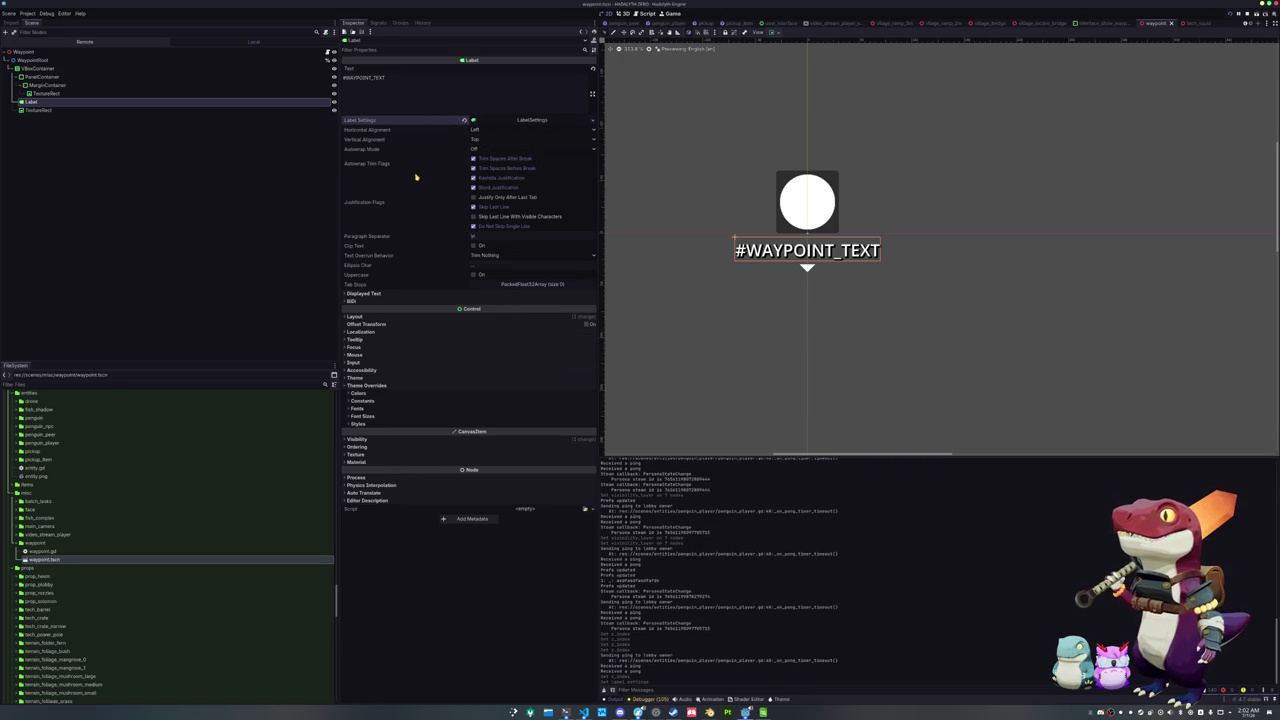
Assign default_theme.tres as the VBoxContainer's Theme and save the waypoint scene
left_click(43, 69)
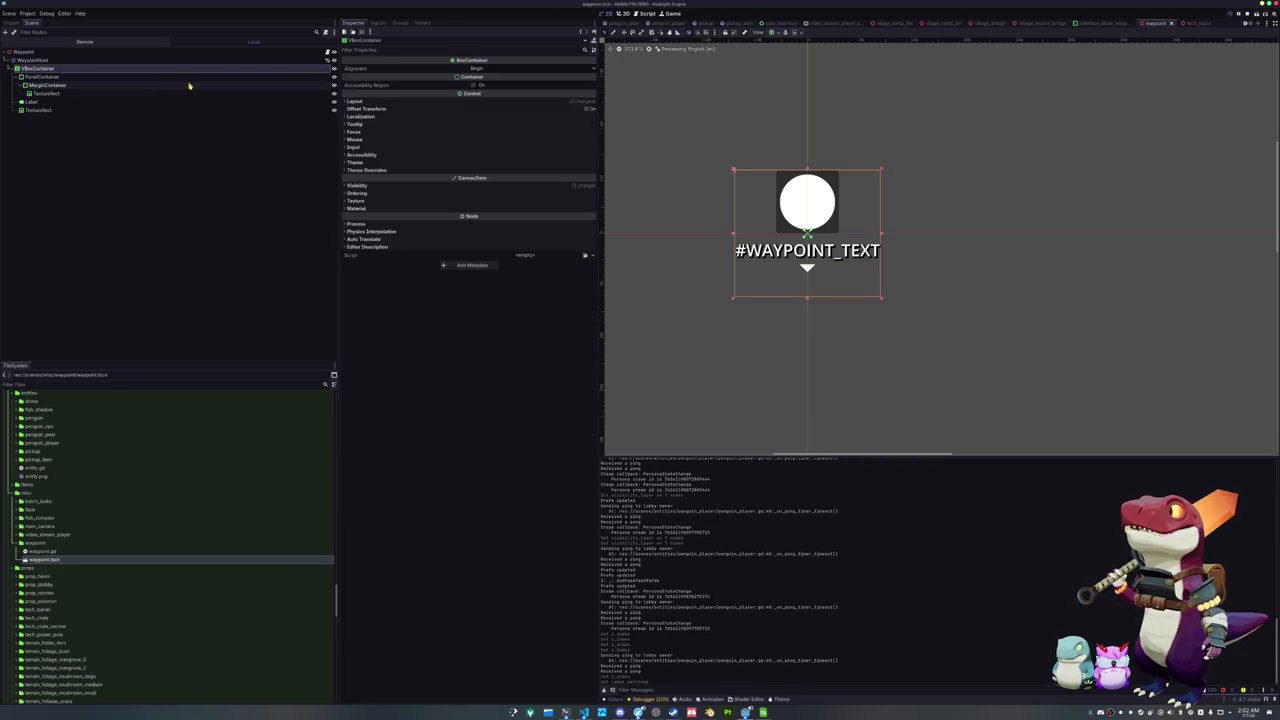
left_click(388, 209)
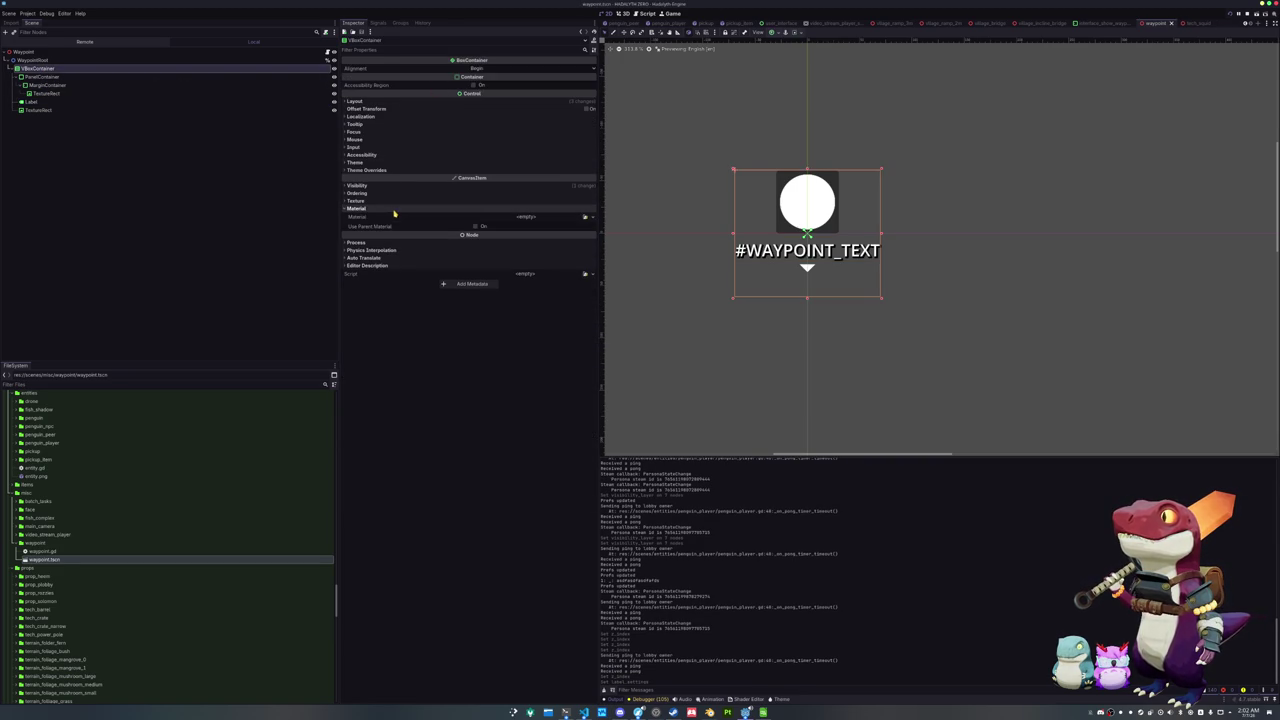
left_click(393, 209)
left_click(440, 163)
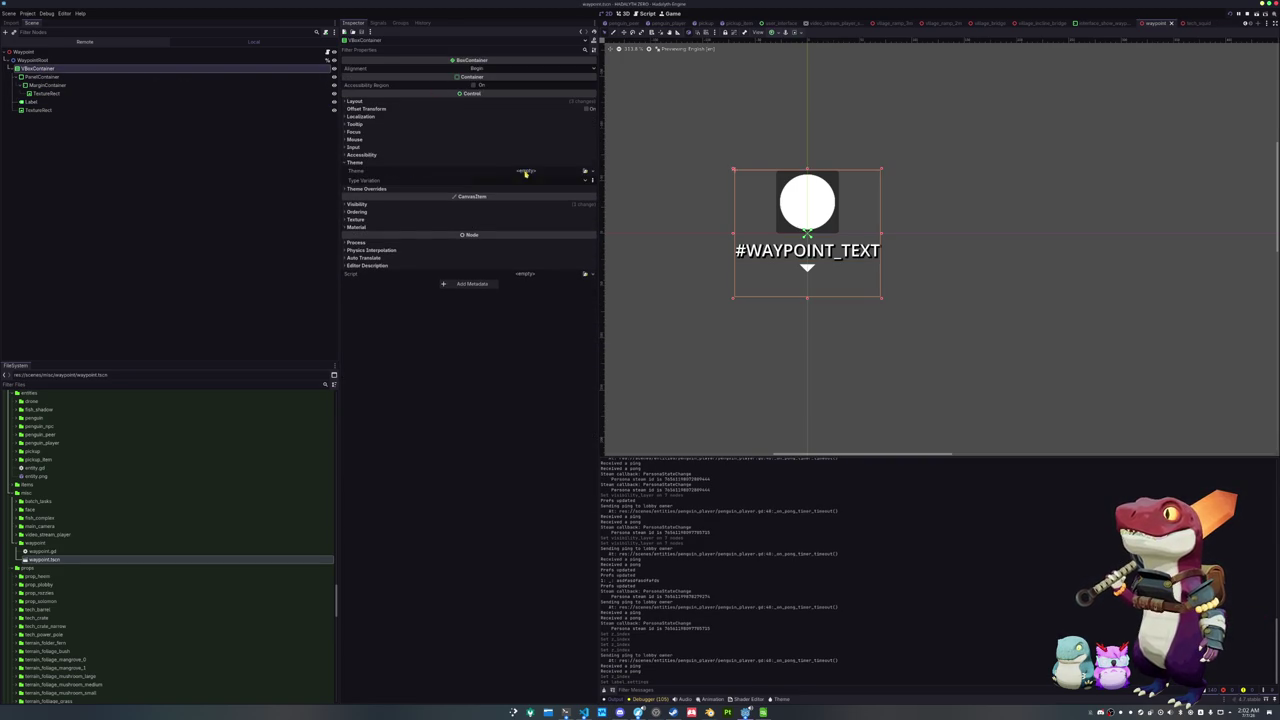
left_click(586, 172)
left_click(557, 270)
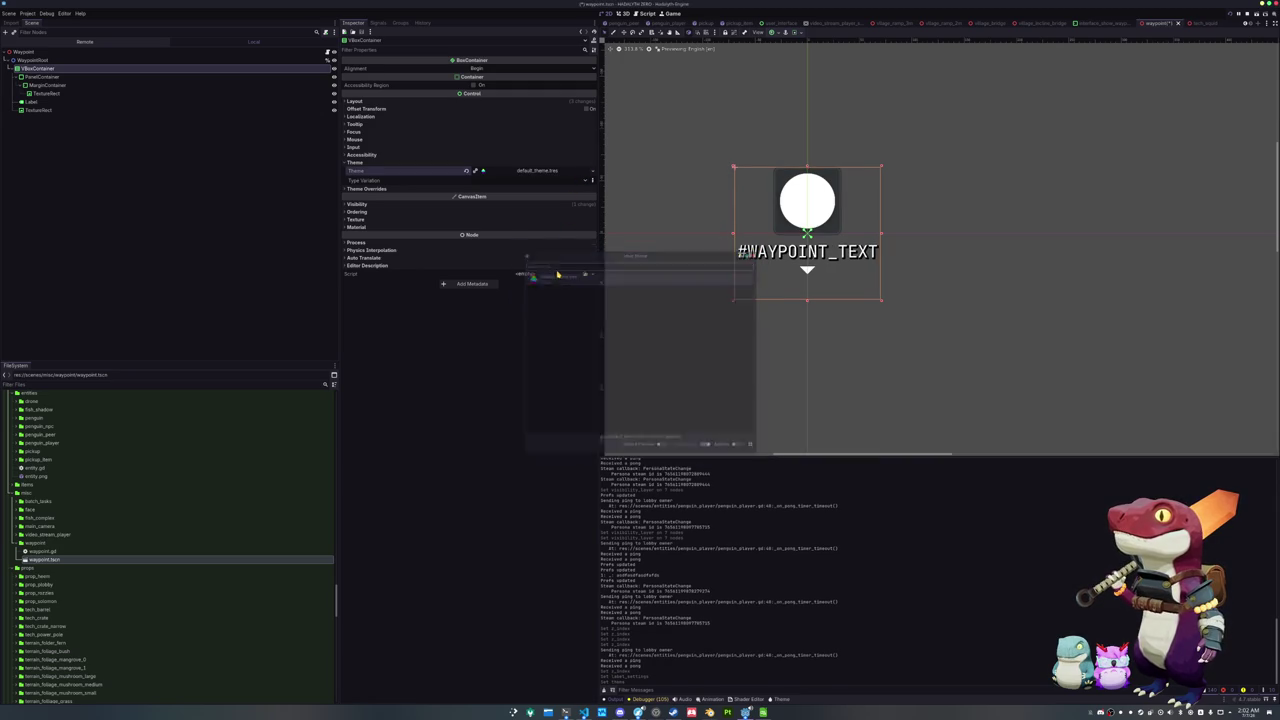
key("ctrl+s")
left_click_drag(680, 244, 677, 287)
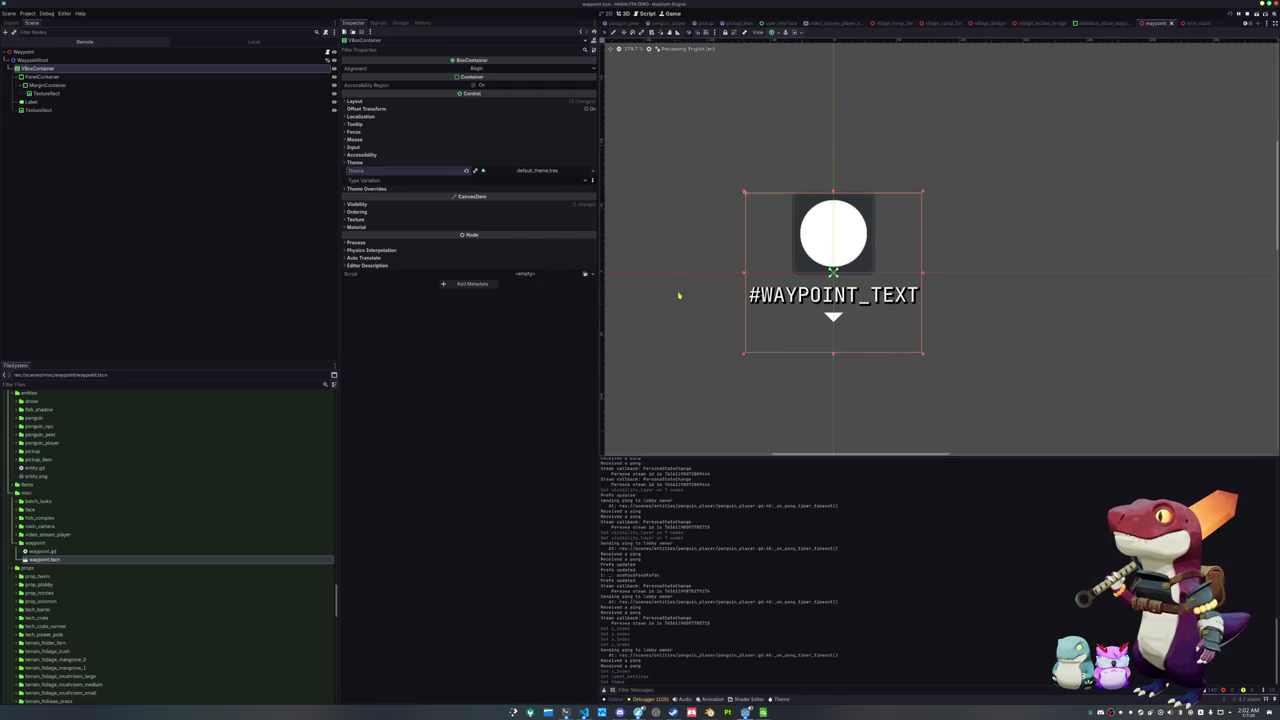
left_click(40, 77)
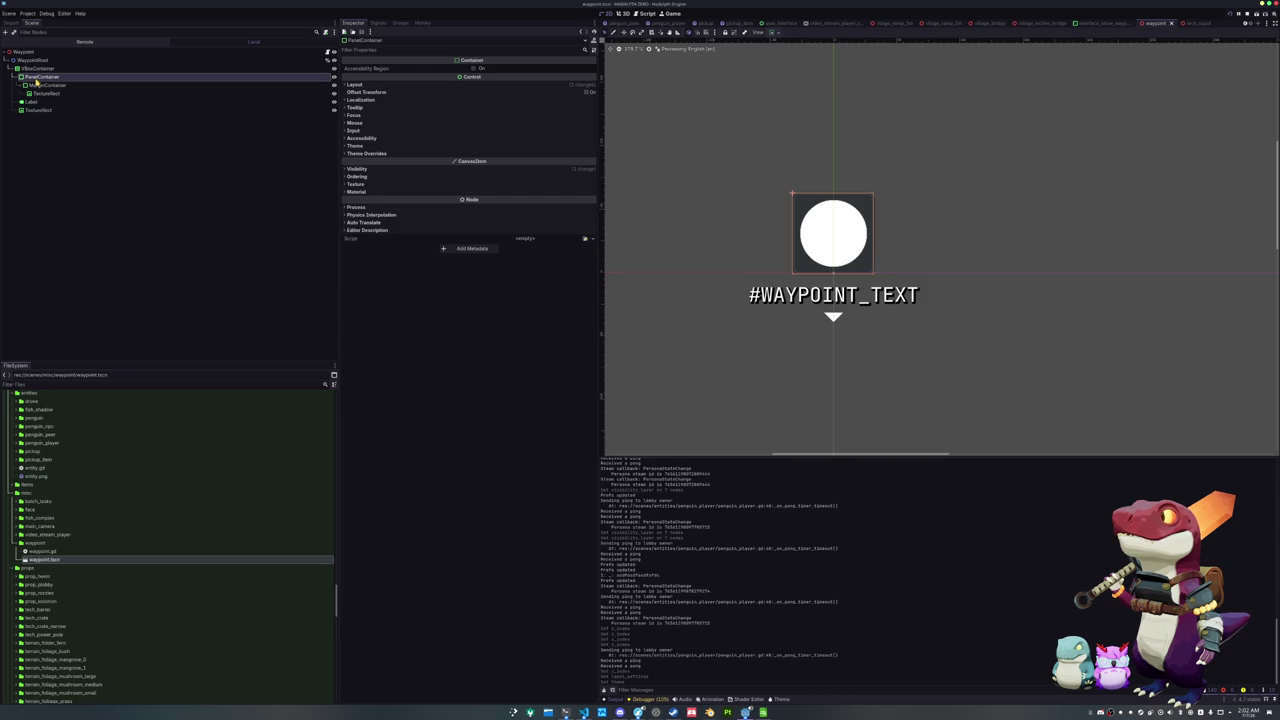
Move the circle TextureRect2 out of the panel and inspect it
mouse_move(40, 93)
left_mouse_down()
mouse_move(60, 78)
mouse_move(32, 76)
mouse_move(33, 101)
mouse_move(48, 107)
left_mouse_up()
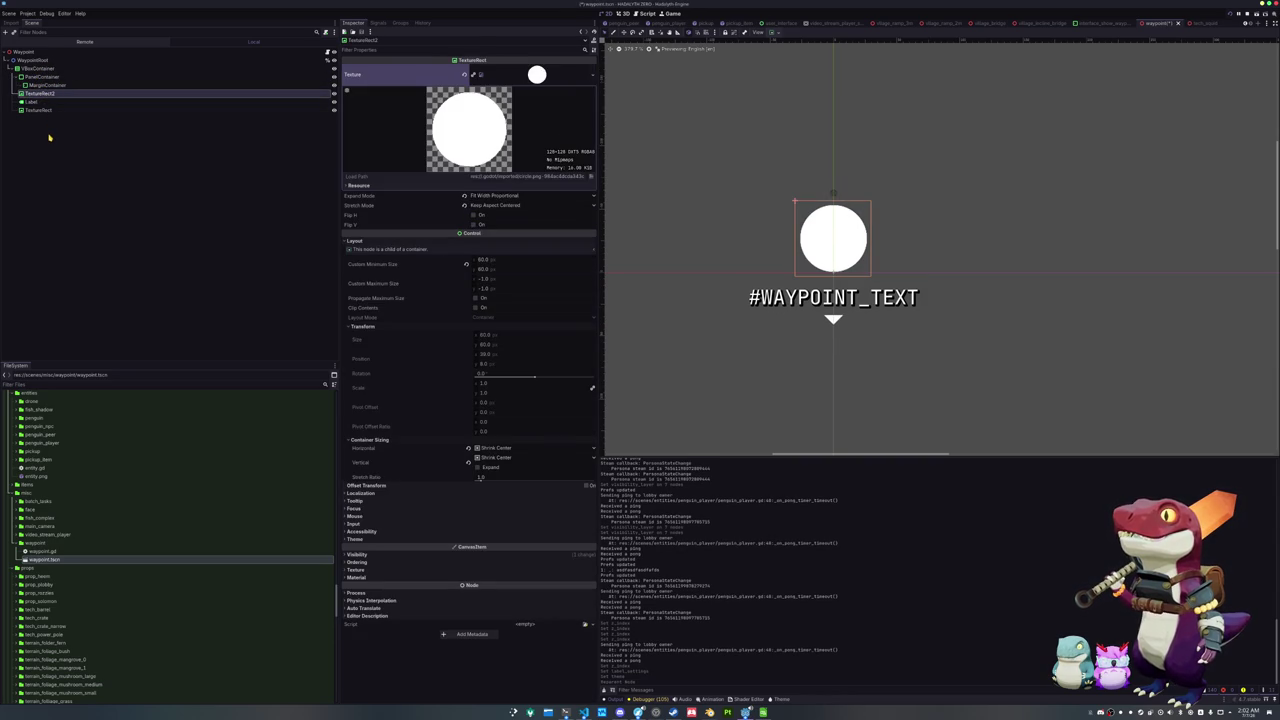
left_click(49, 139)
left_click(40, 93)
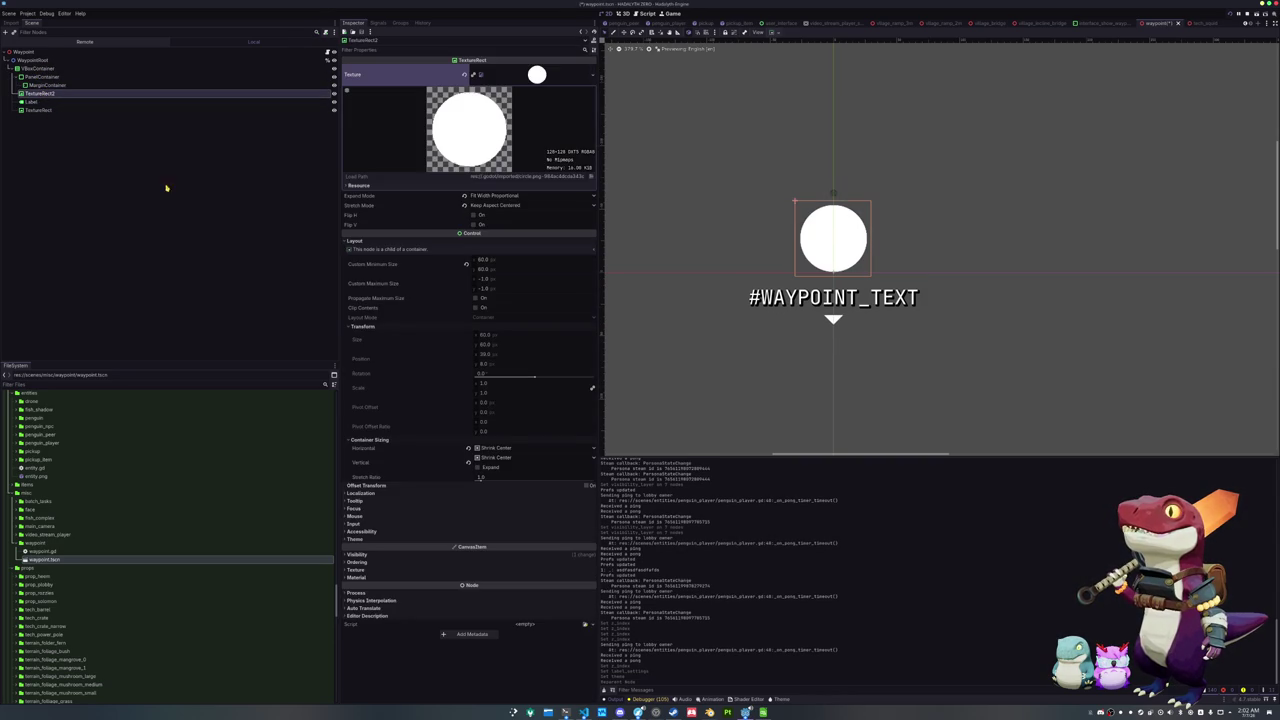
left_click(57, 101)
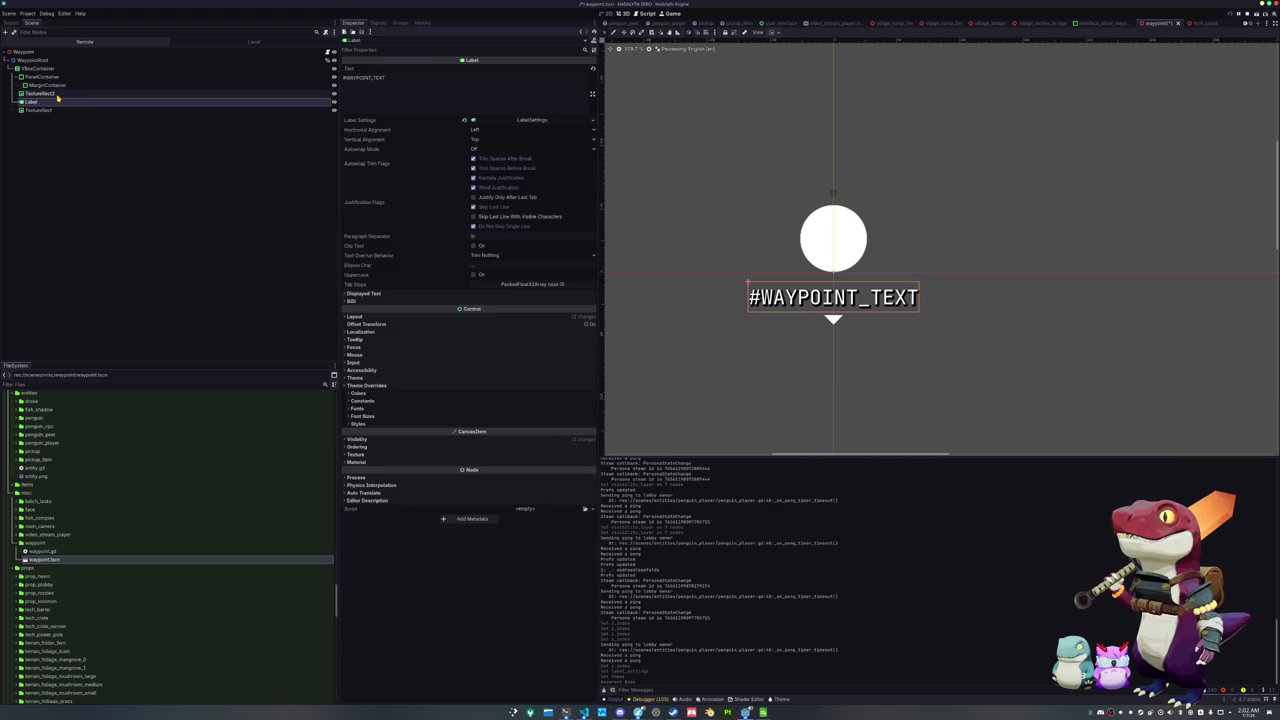
left_click(57, 93)
Delete both the PanelContainer and MarginContainer wrappers, then save the scene
left_click(60, 85)
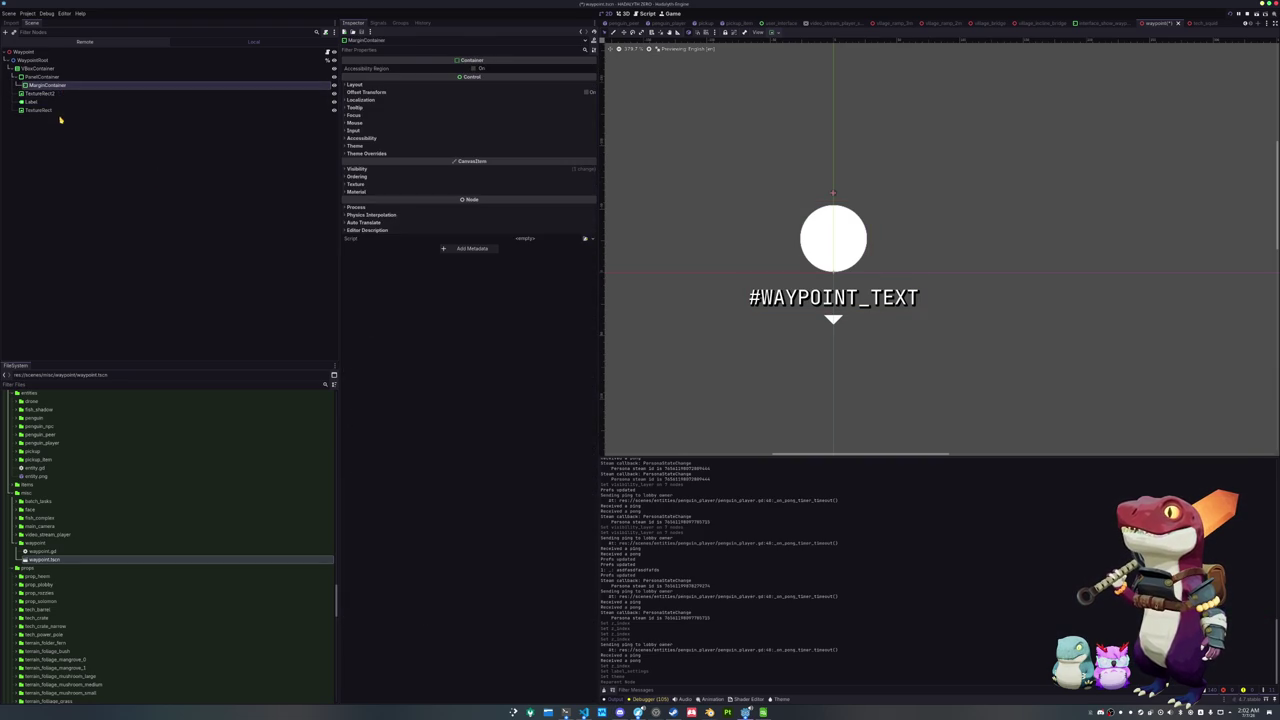
left_click(66, 77)
left_click(66, 85)
left_click(67, 77, "ctrl")
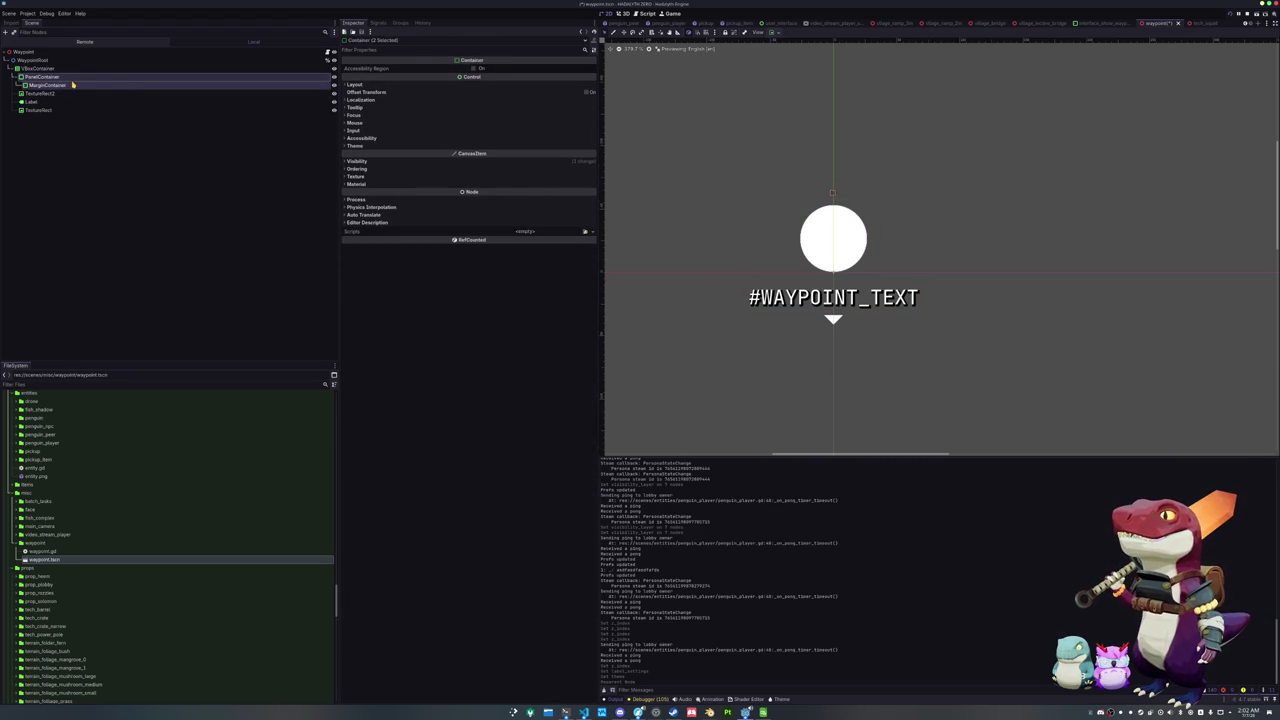
key("Delete")
key("Return")
key("ctrl+s")
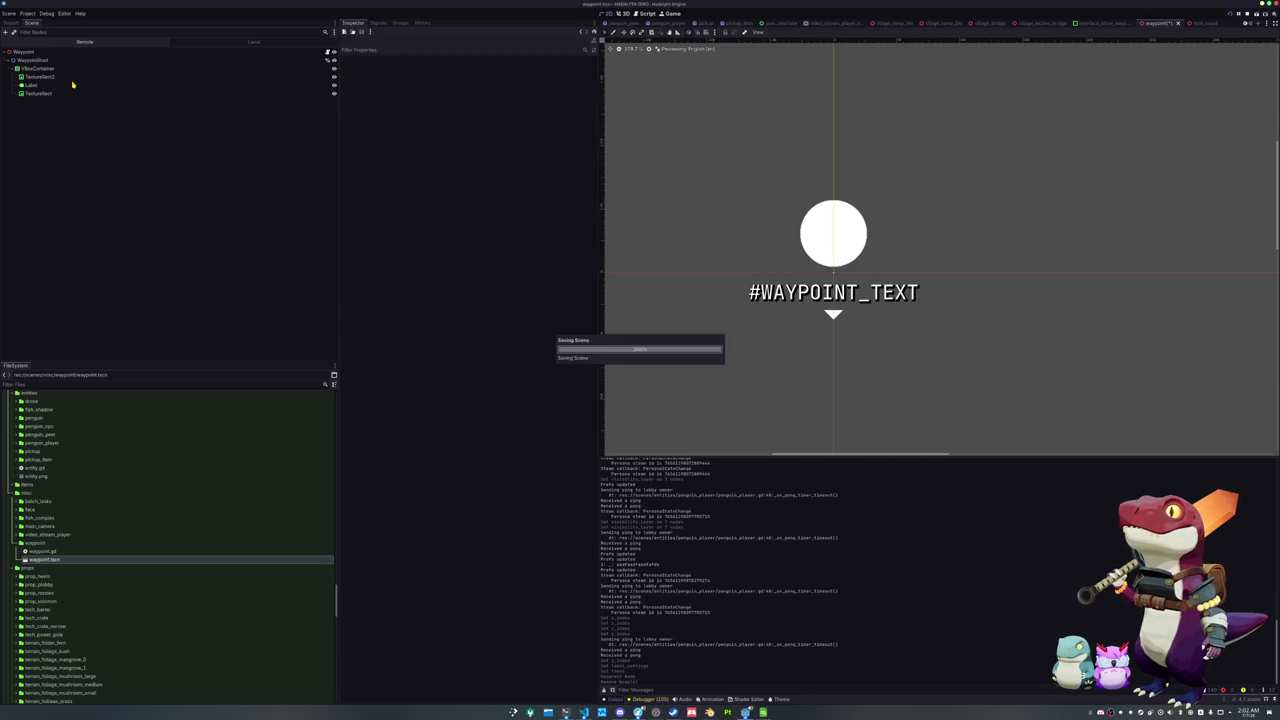
left_click(45, 85)
Set TextureRect2's Offset Transform Position Ratio Y to 0.125, discarding trial scale and pivot changes
left_click(50, 77)
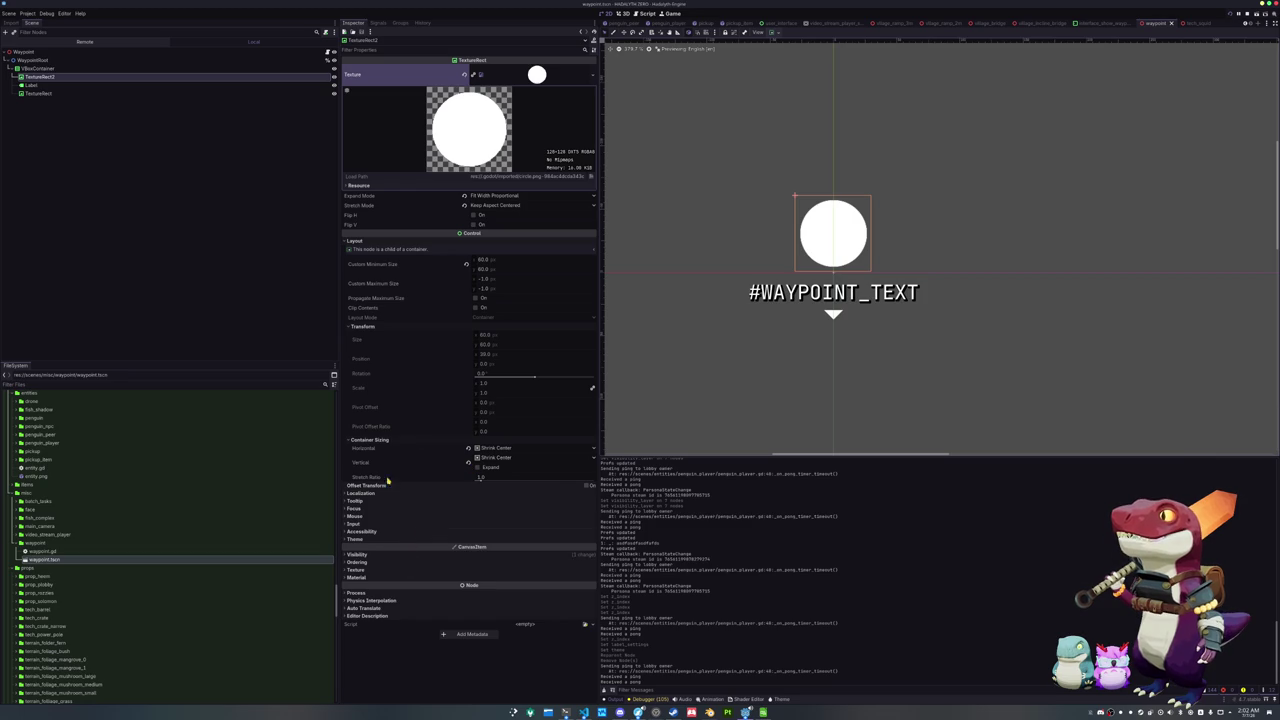
left_click(588, 487)
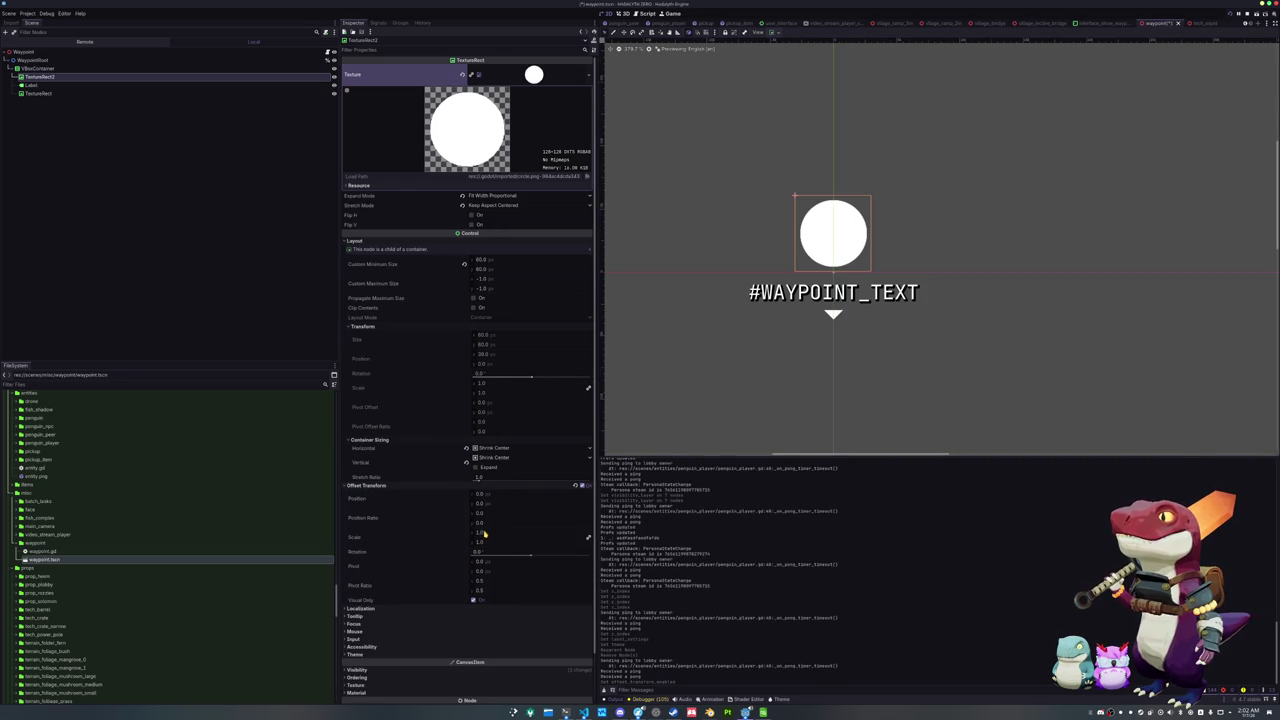
left_click_drag(483, 533, 474, 533)
key("ctrl+z")
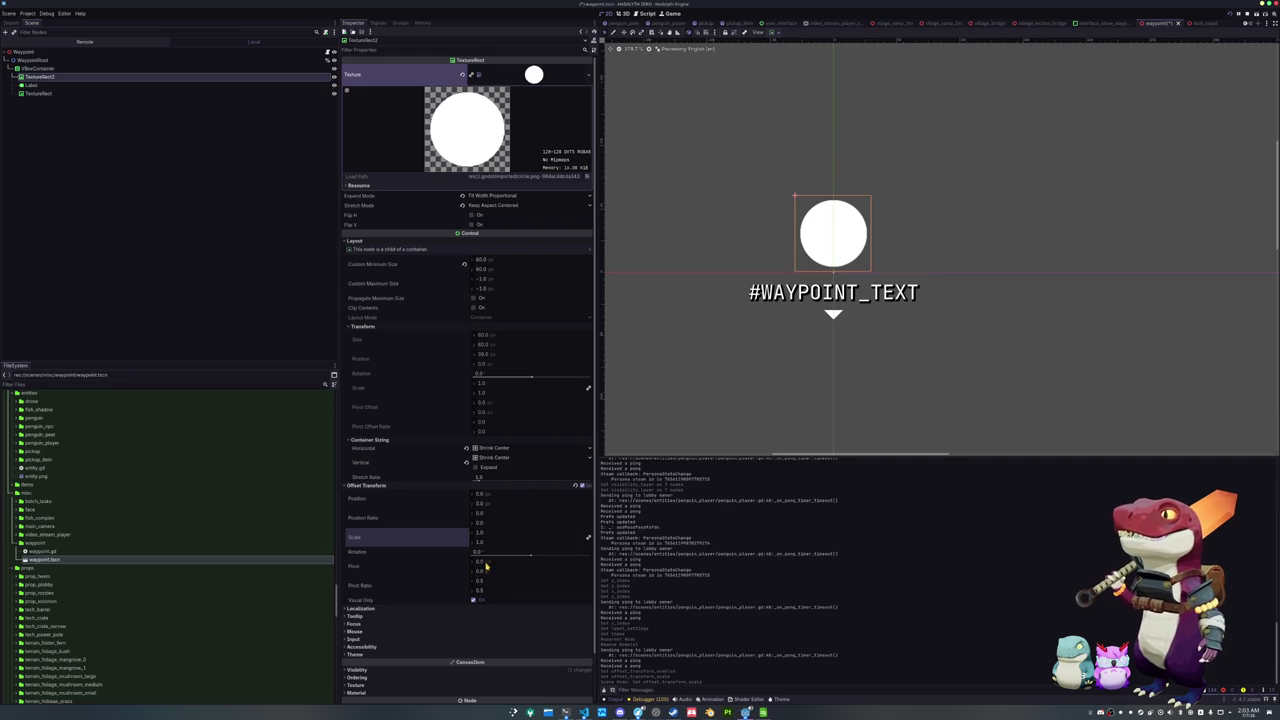
left_click_drag(484, 566, 478, 574)
key("ctrl+z")
key("ctrl+z")
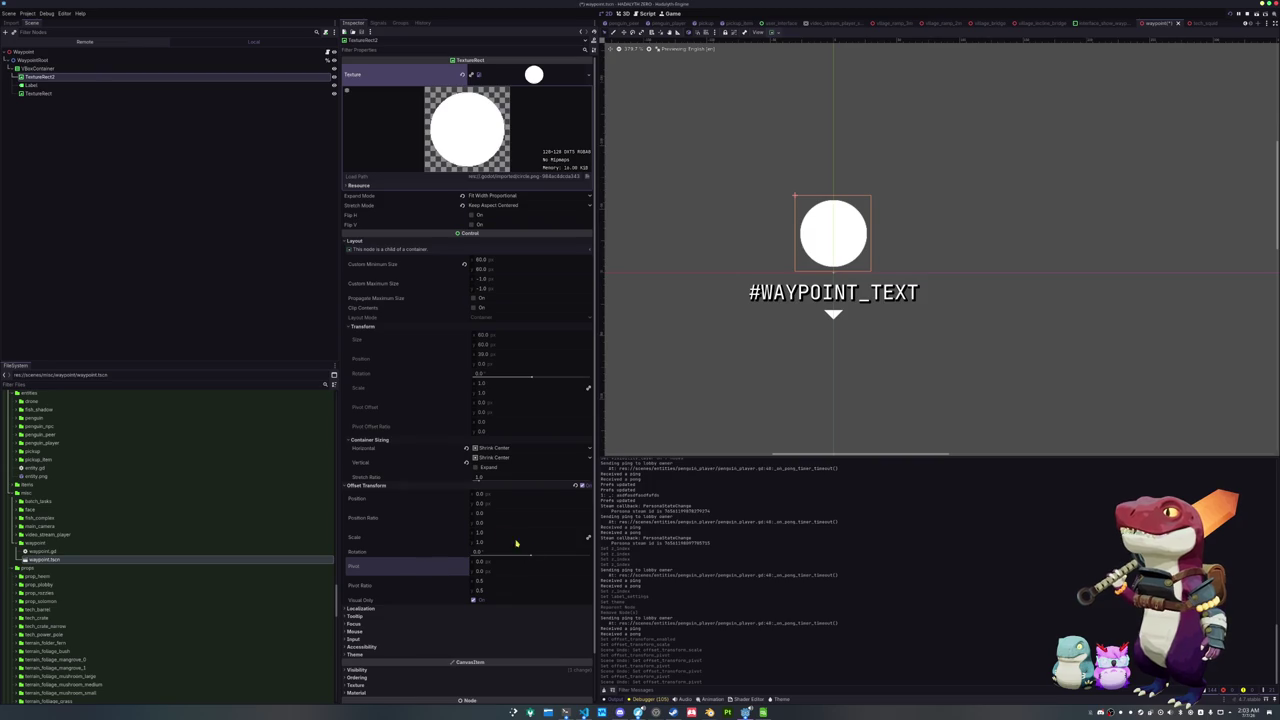
left_click_drag(482, 524, 494, 524)
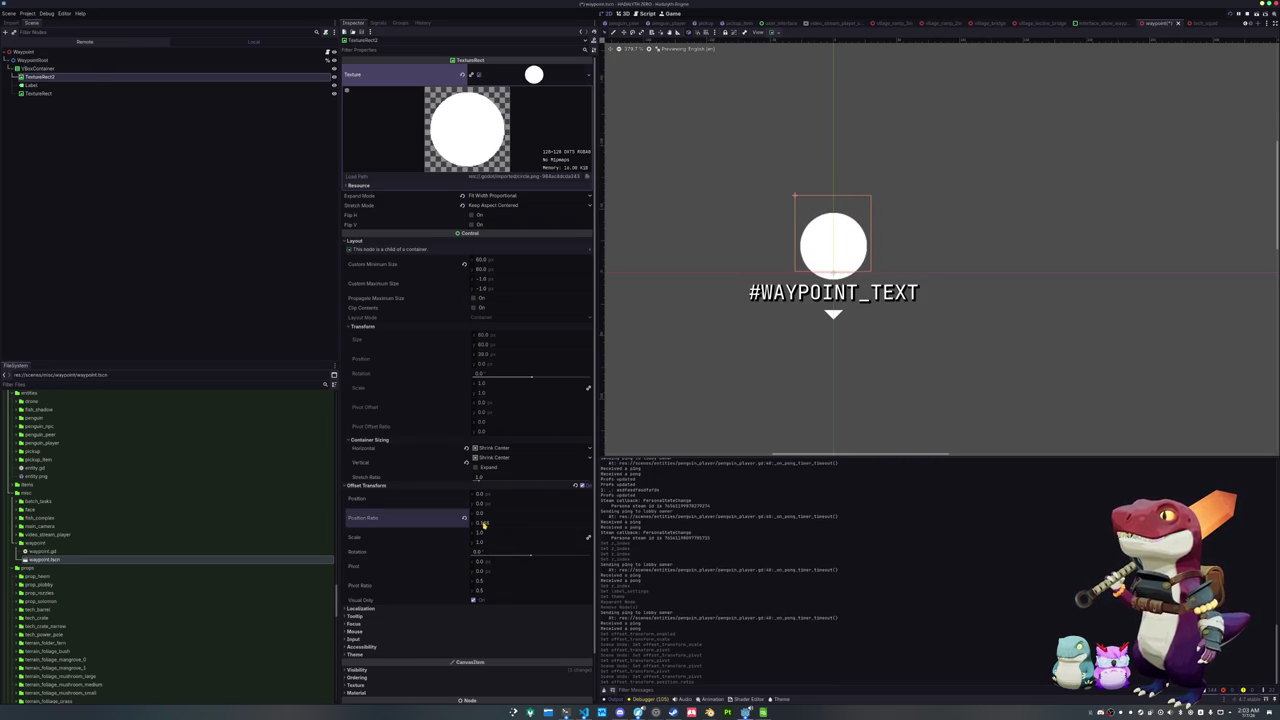
left_click_drag(483, 524, 486, 524)
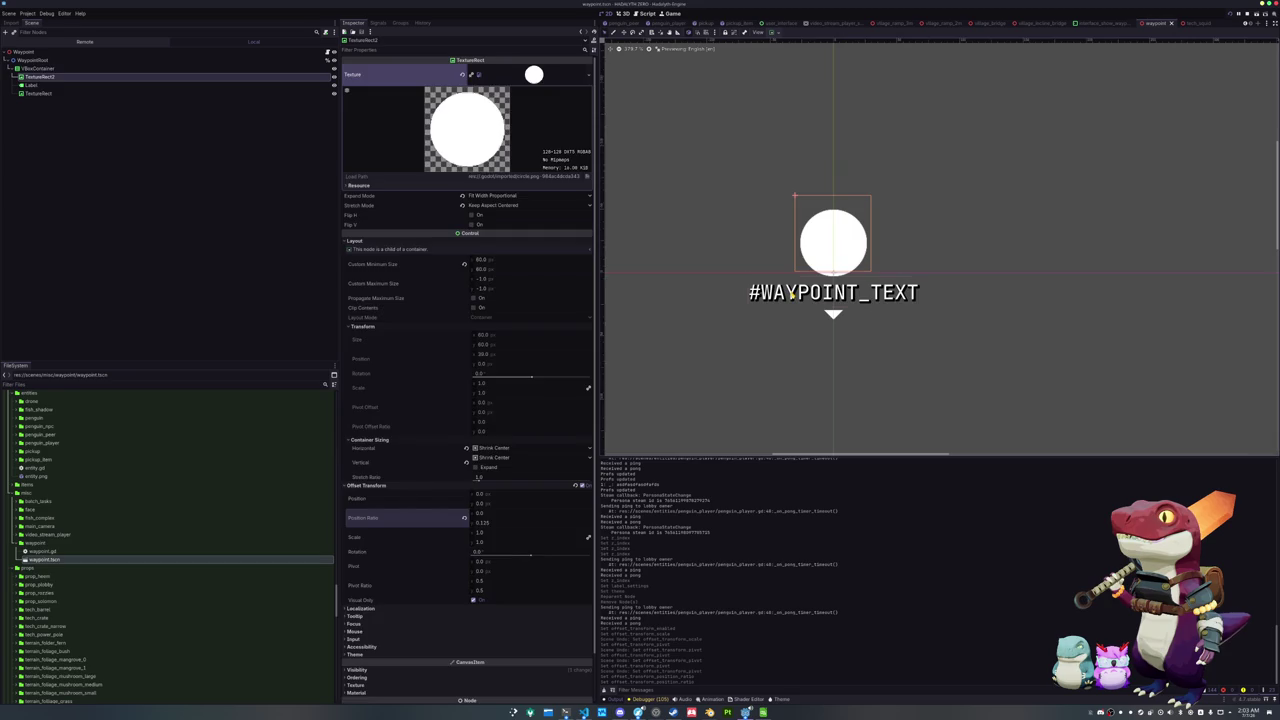
Compare the Label and circle outlines in the viewport by alternating selection between them
left_click(792, 296)
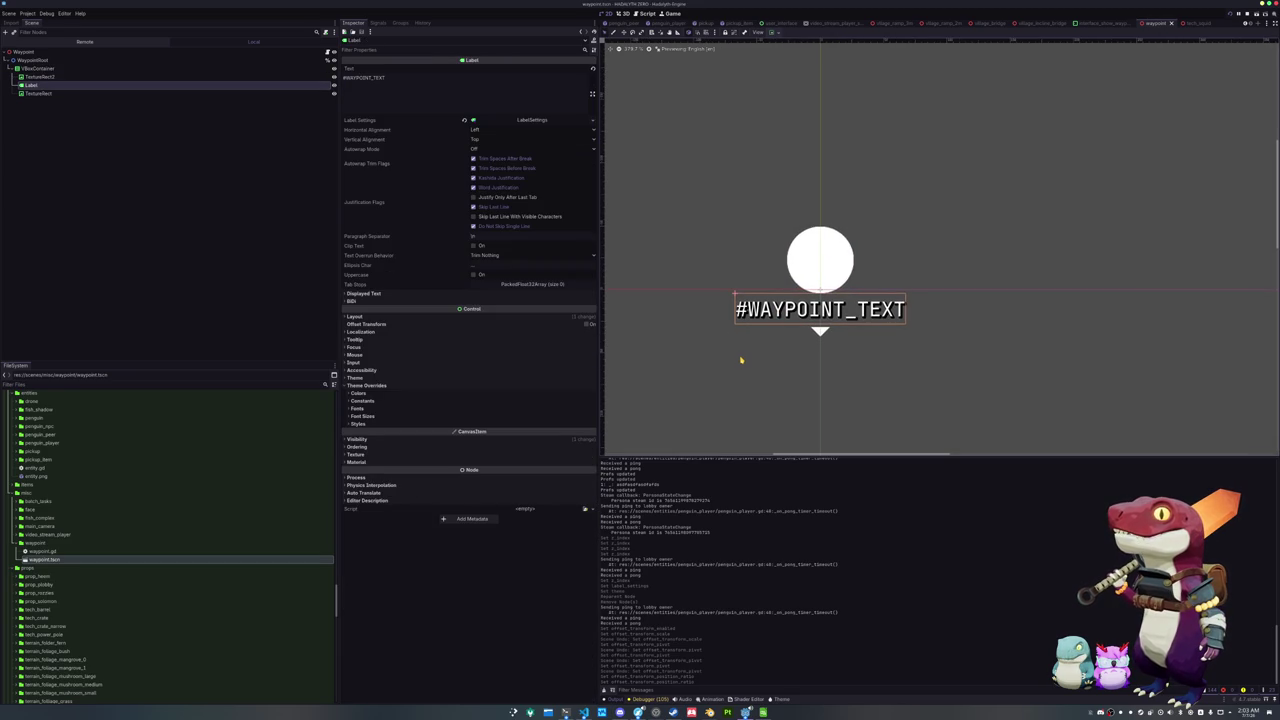
left_click(817, 299)
left_click(824, 327)
left_click(824, 275)
left_click(824, 327)
left_click(824, 275)
left_click(713, 377)
left_click(40, 68)
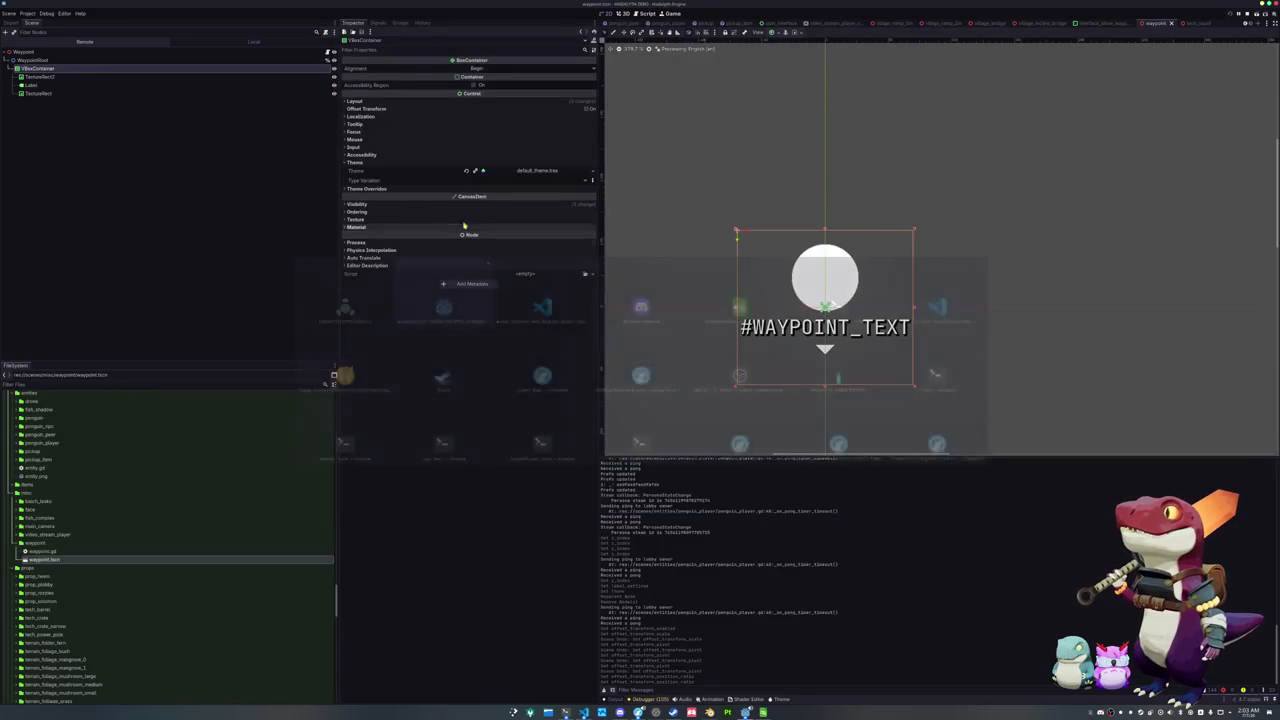
Stop the game, set WaypointRoot's Z Index to -4096, and save
key("F8")
left_click(55, 61)
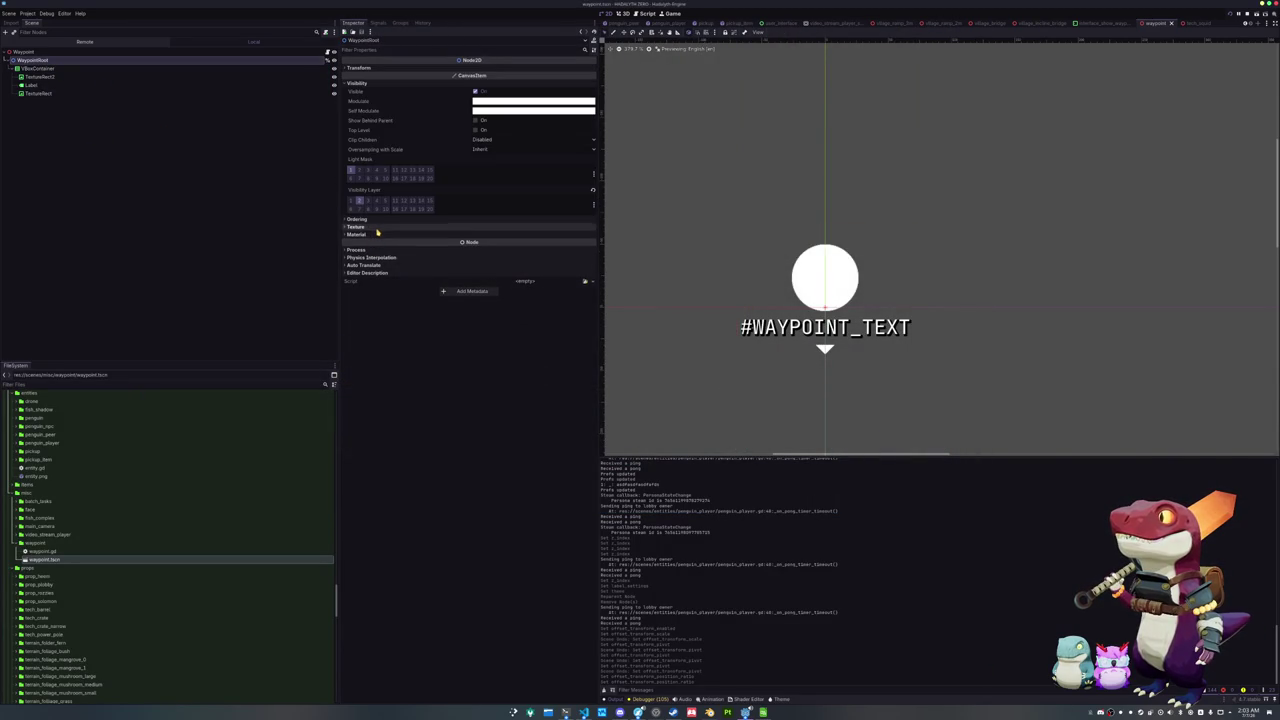
left_click(378, 227)
left_click(382, 219)
left_click_drag(493, 230, 440, 230)
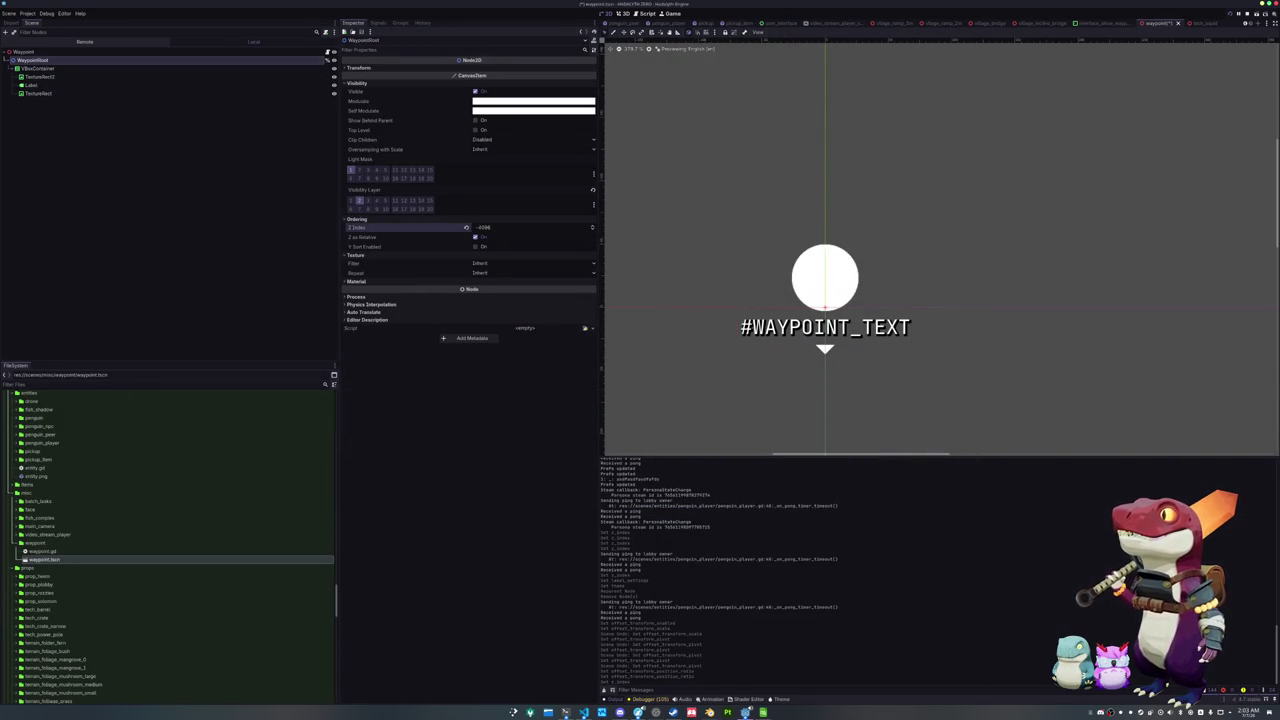
key("ctrl+s")
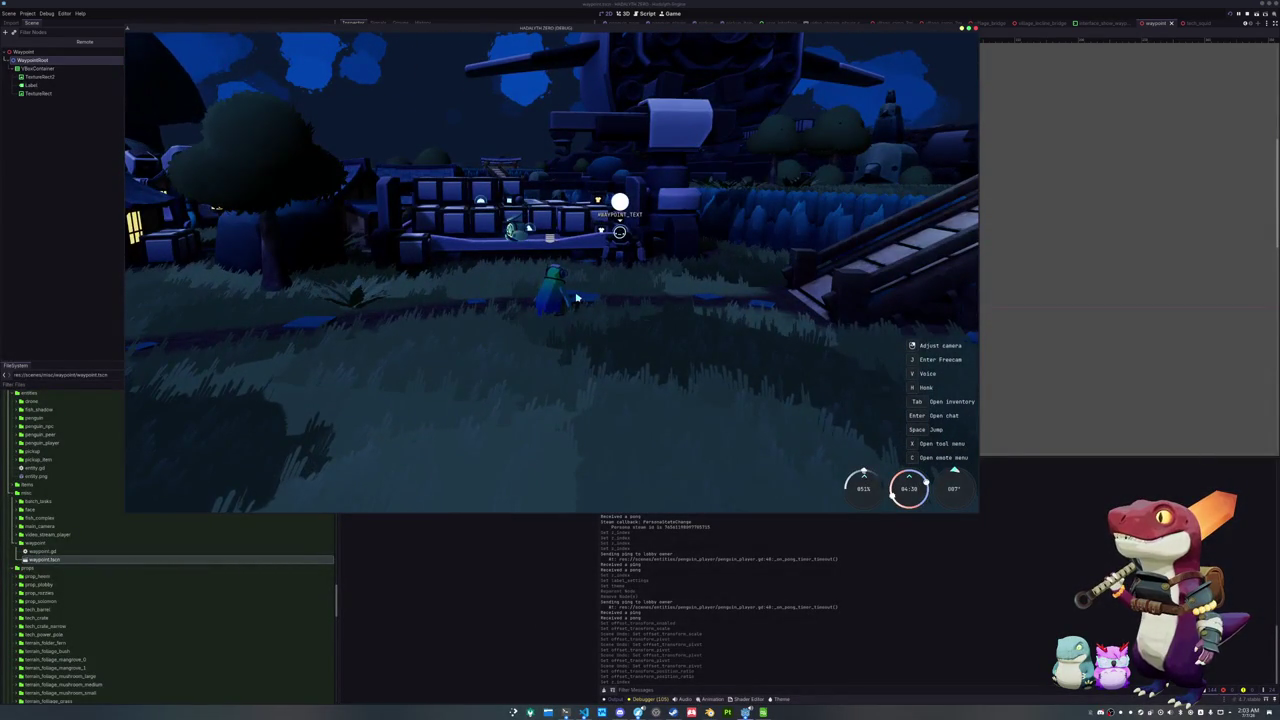
Set TextureRect2's Custom Minimum Size x to 30 and launch the game with F5
key("F8")
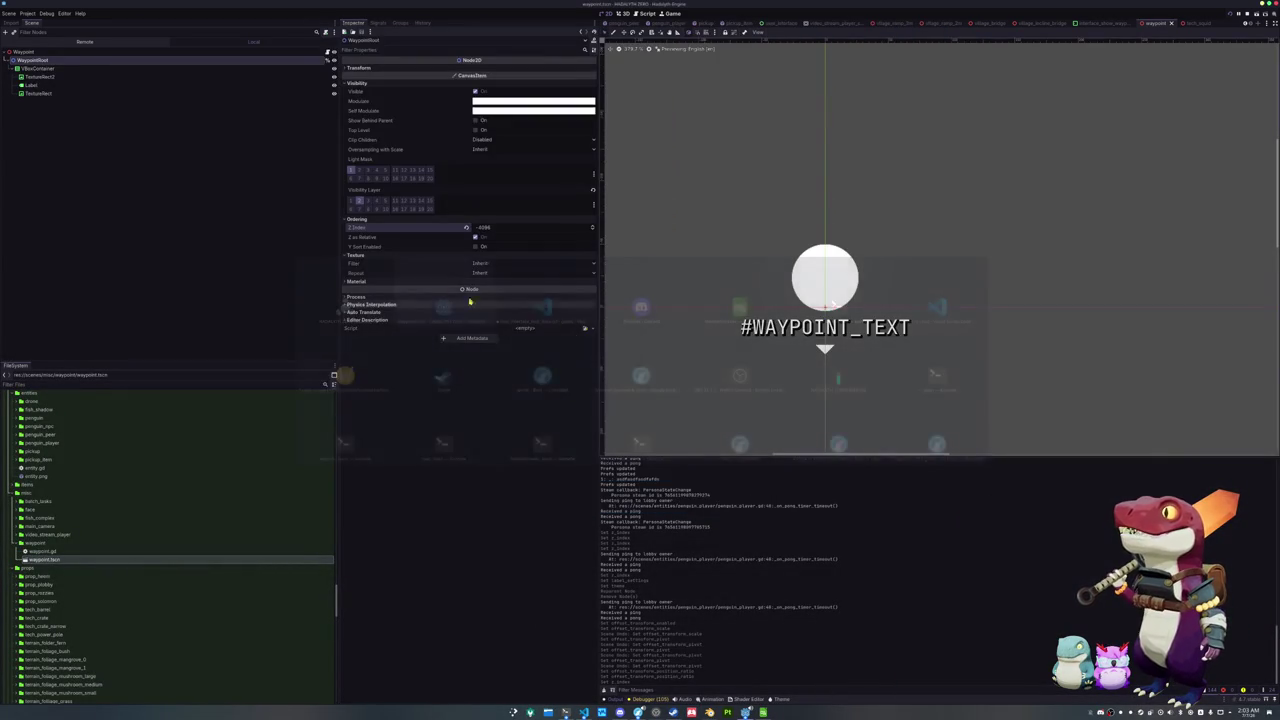
left_click(95, 77)
type("30")
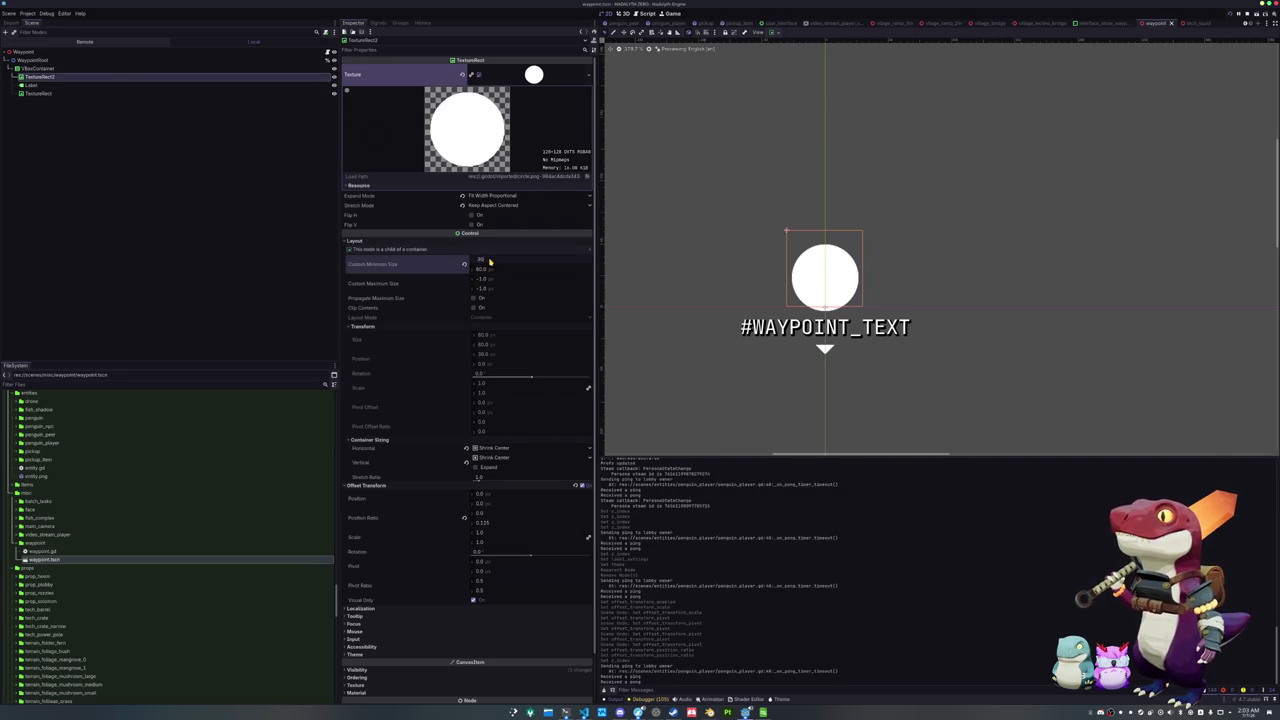
key("Return")
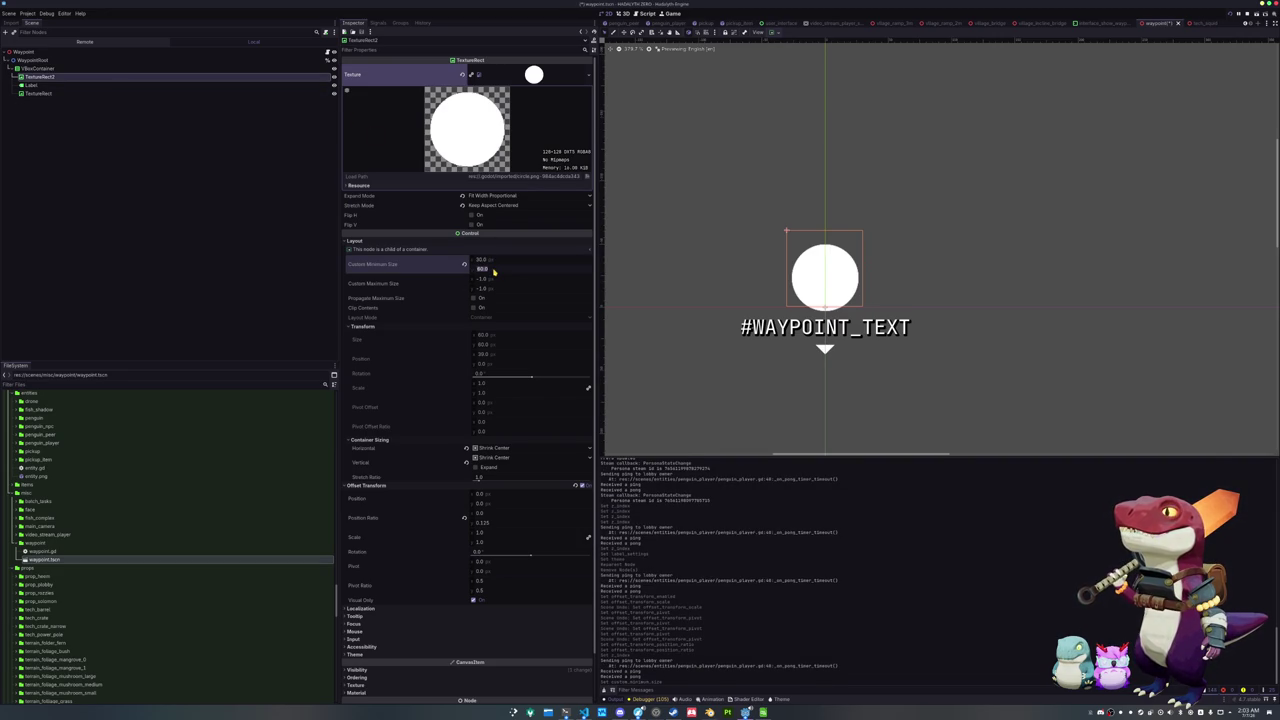
type("30")
key("F5")
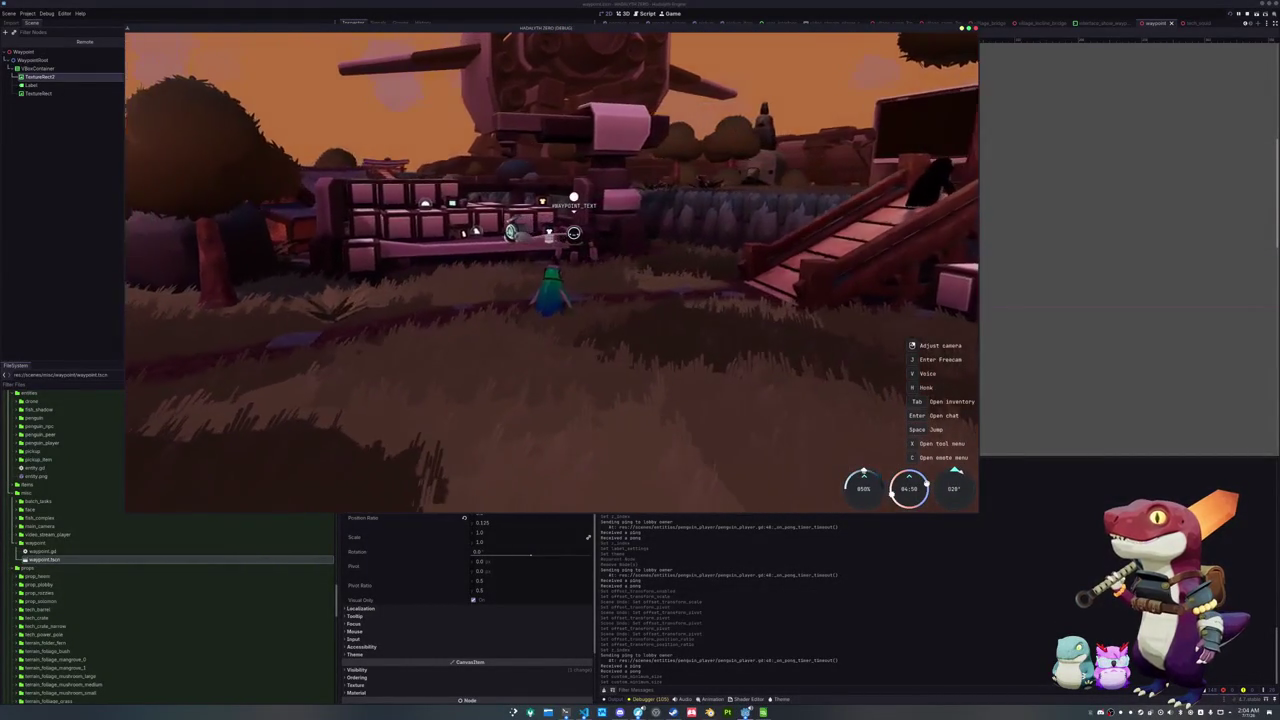
Check the marker with the inventory and Settings panels open, then turn the camera
key("Tab")
key("Tab")
key("Tab")
key("Tab")
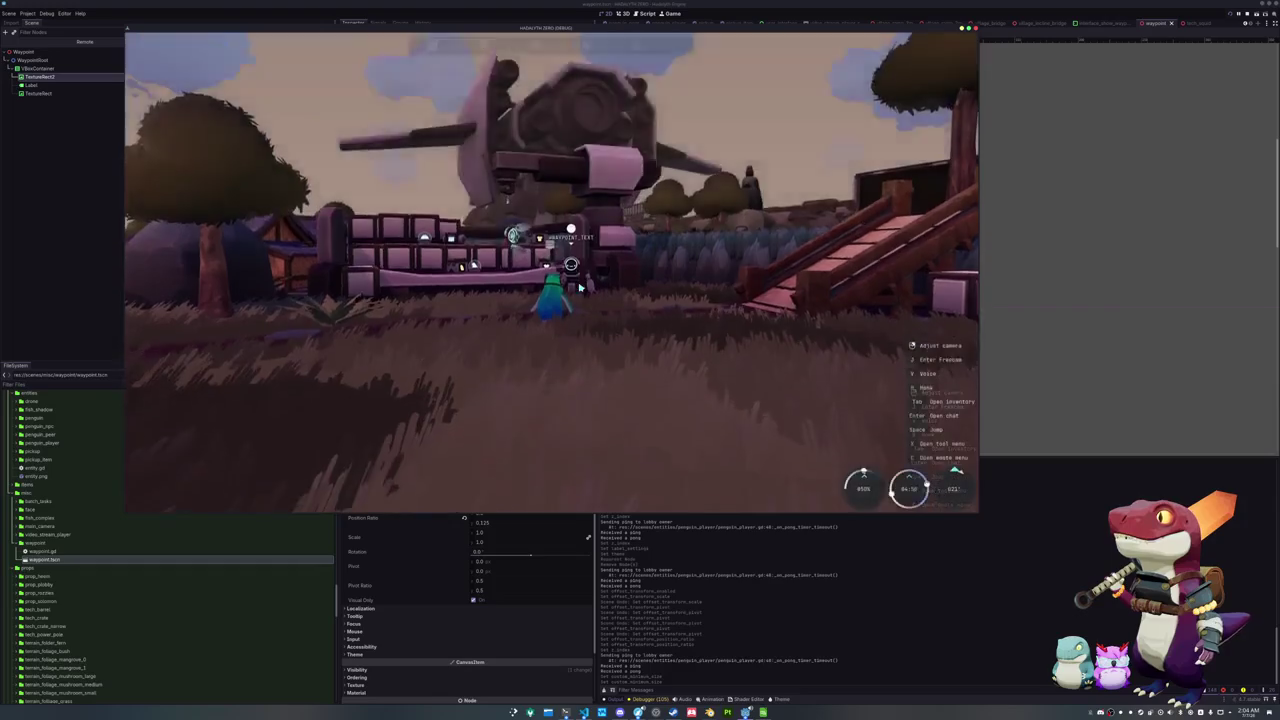
key("Tab")
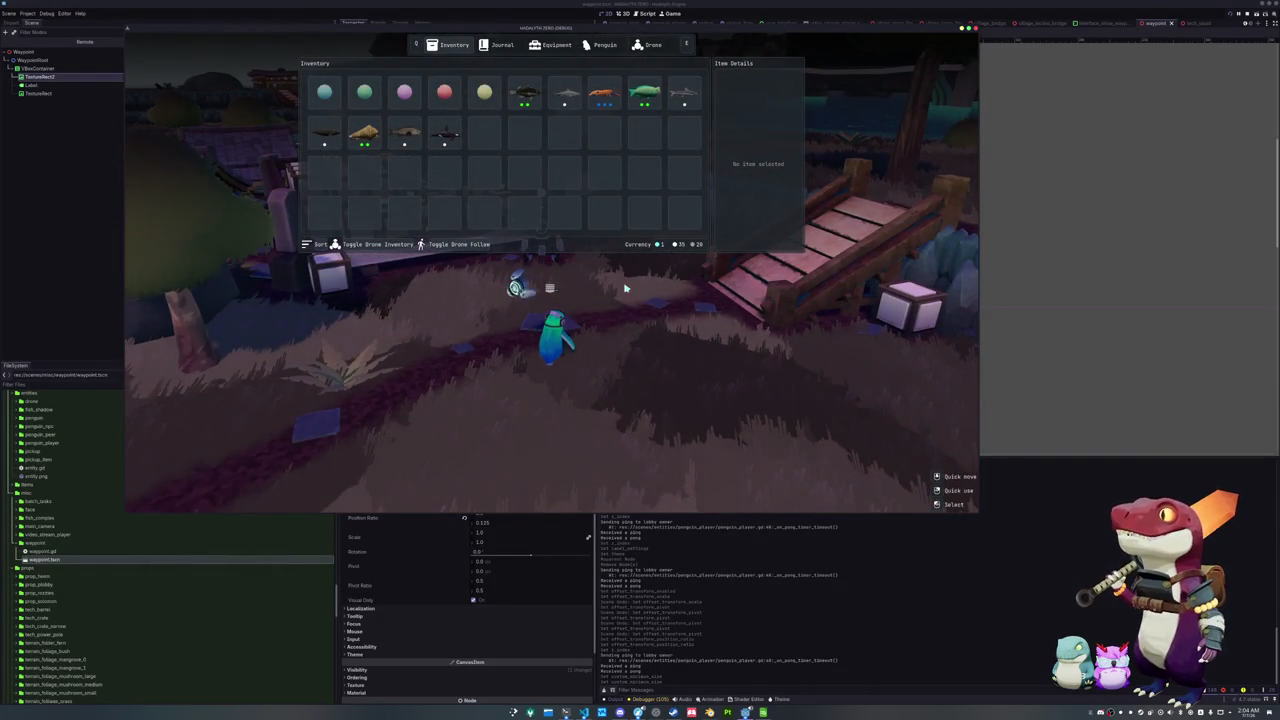
key("Tab")
key("Tab")
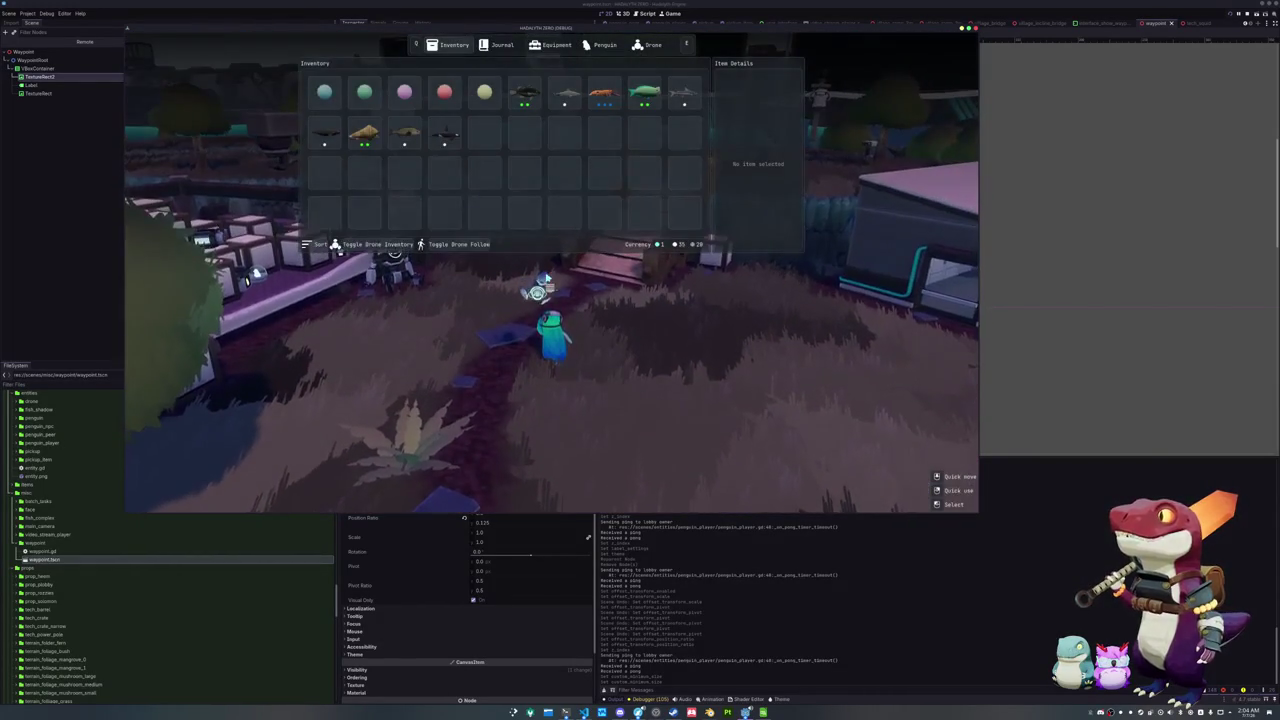
key("Tab")
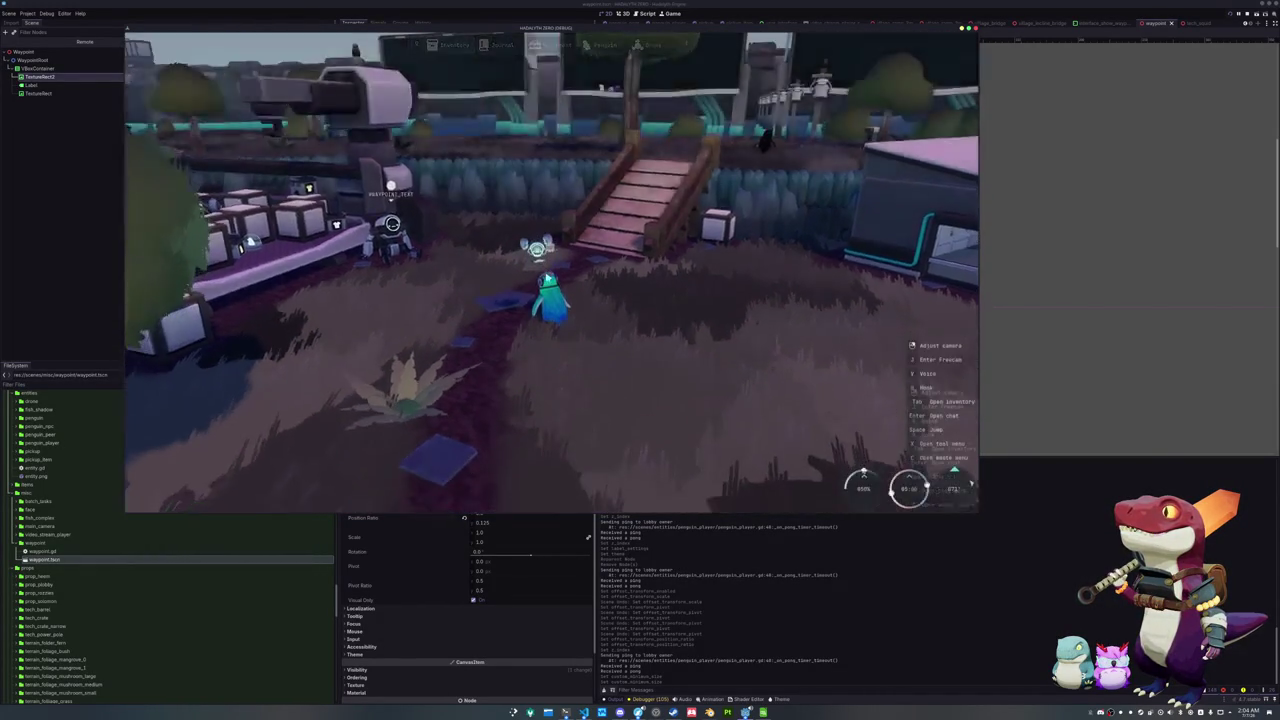
key("Escape")
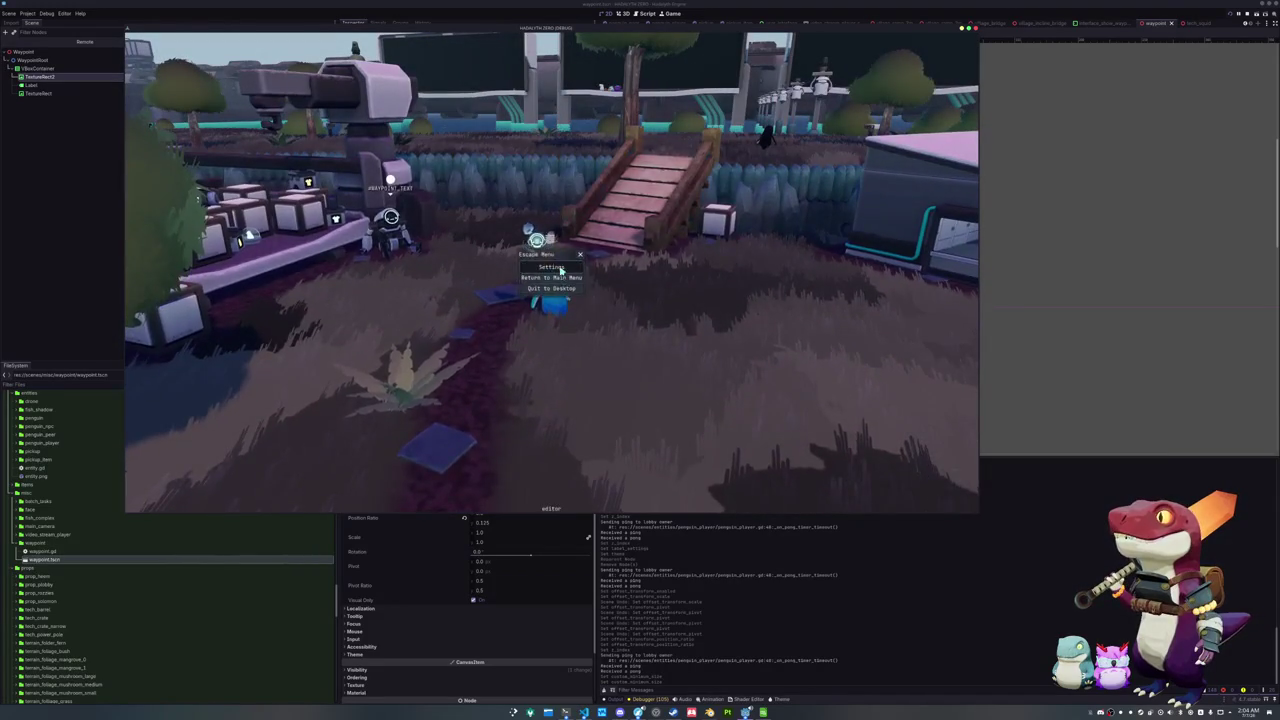
left_click(561, 268)
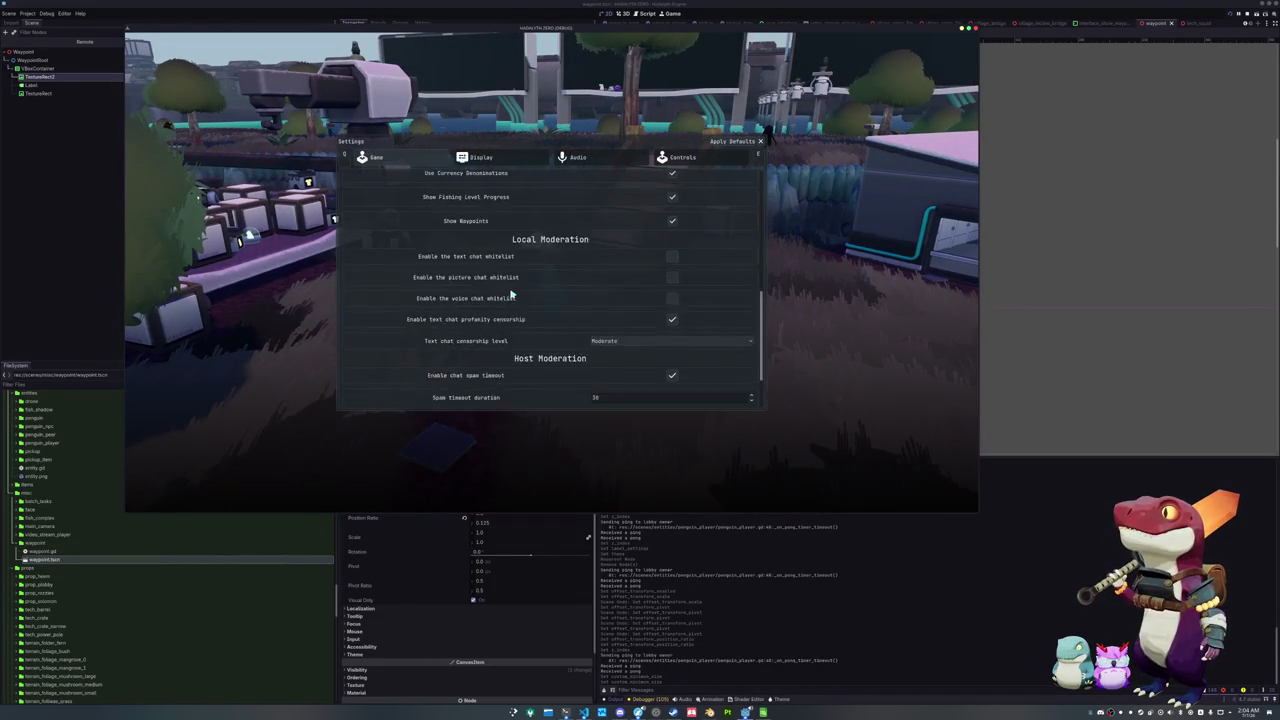
key("Escape")
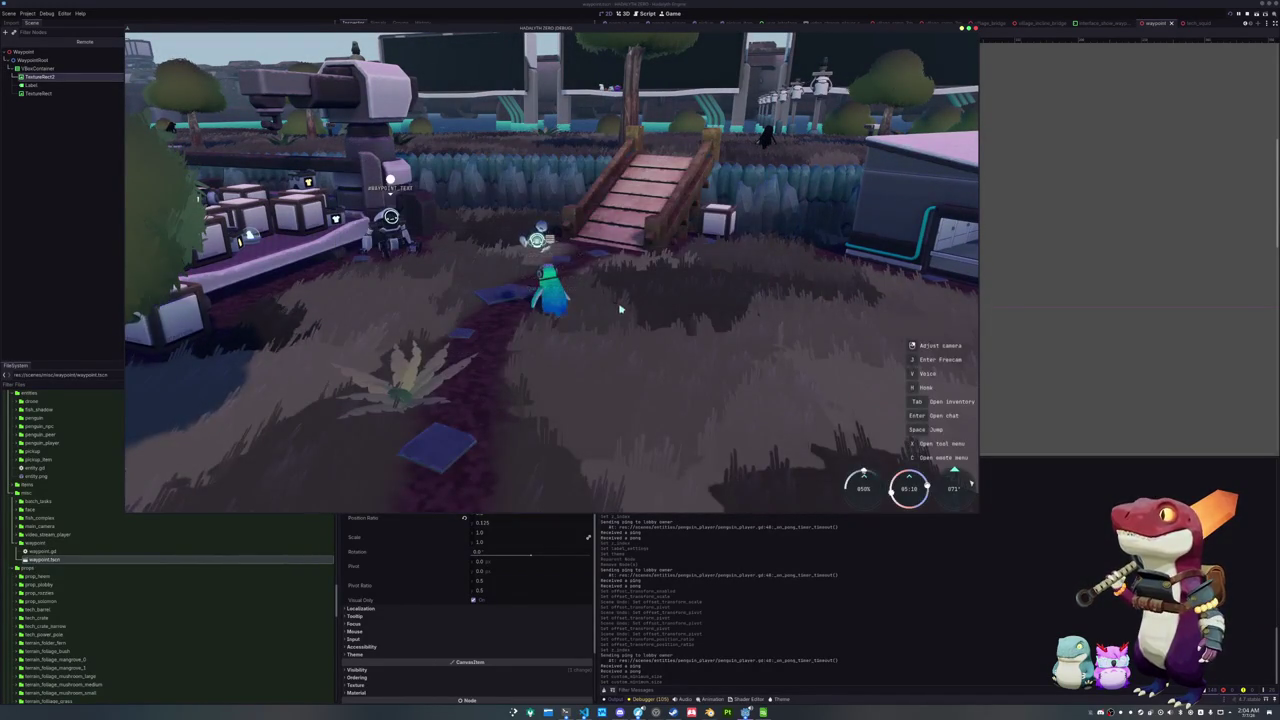
left_click(620, 310)
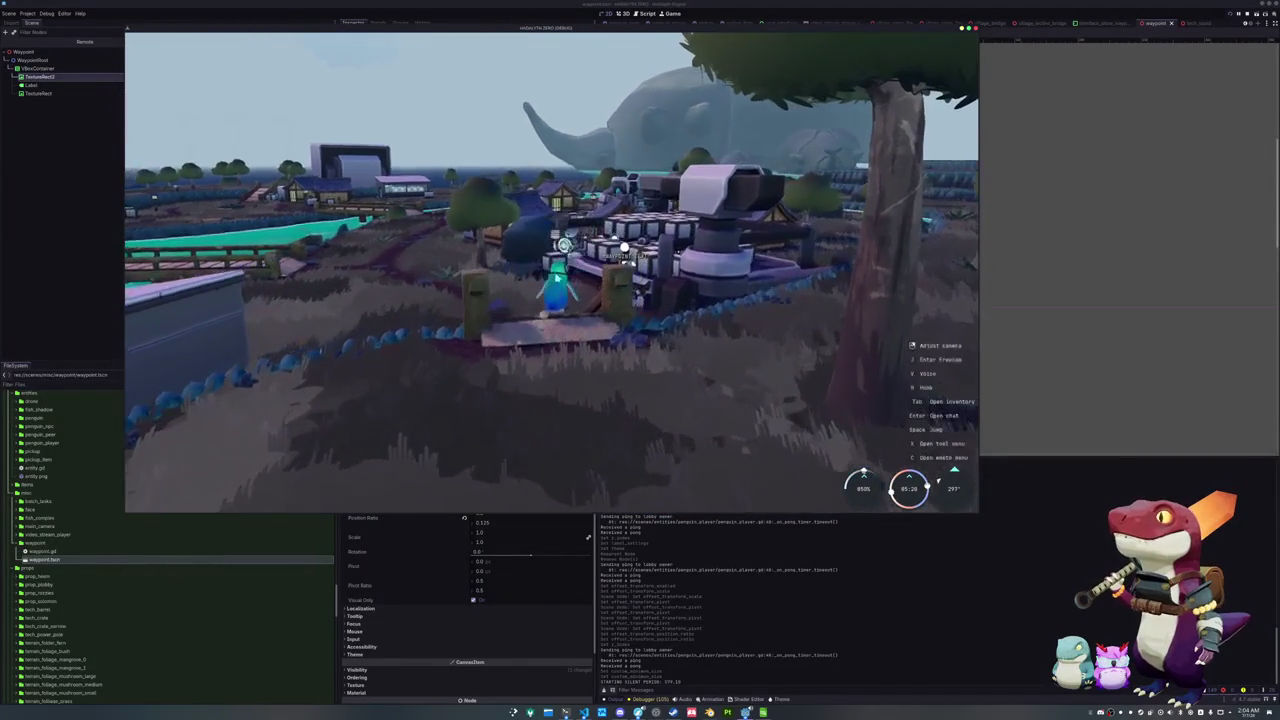
Recheck the marker with inventory and Settings open, then stop the game with F8
key("Tab")
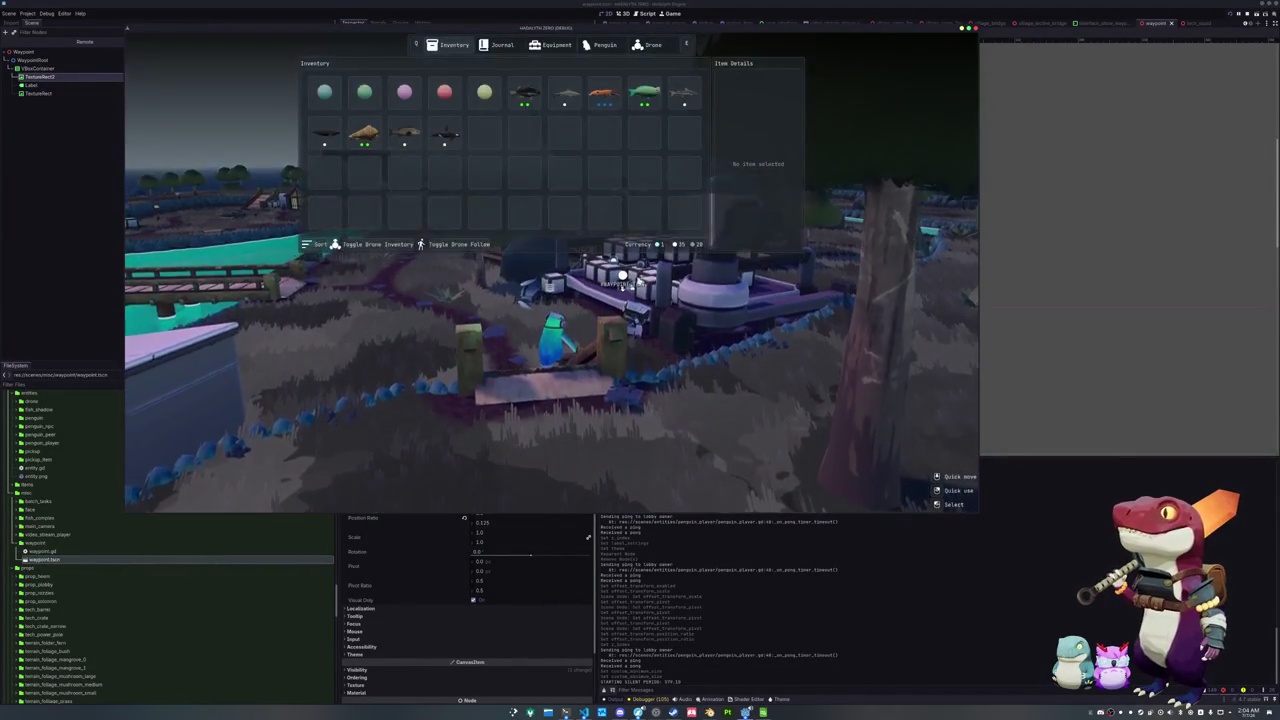
key("Tab")
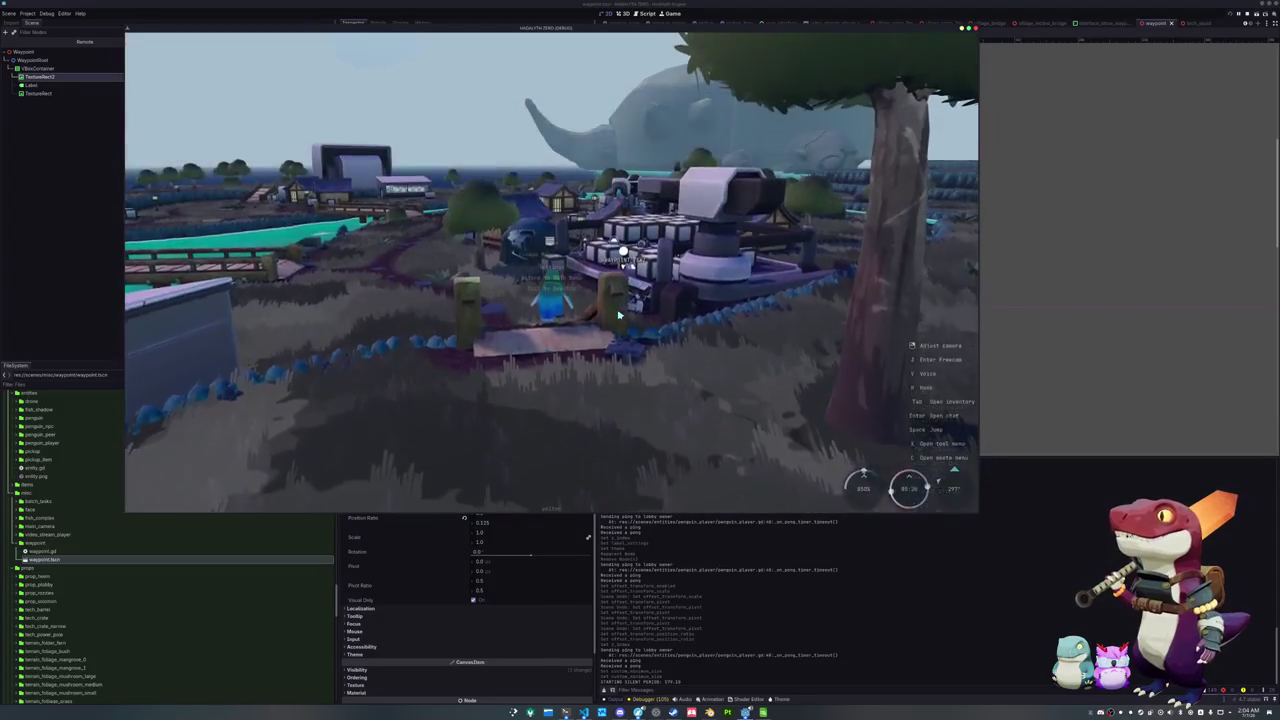
key("Escape")
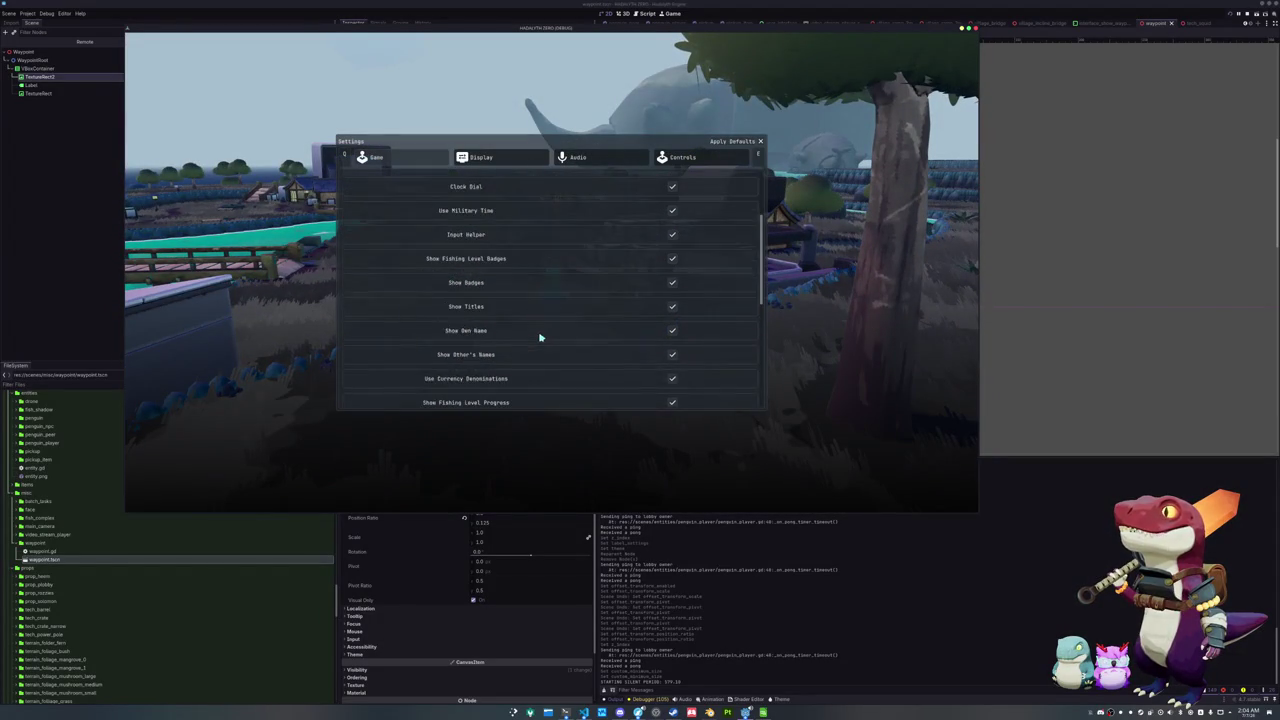
scroll(545, 340, "up", 3)
key("Escape")
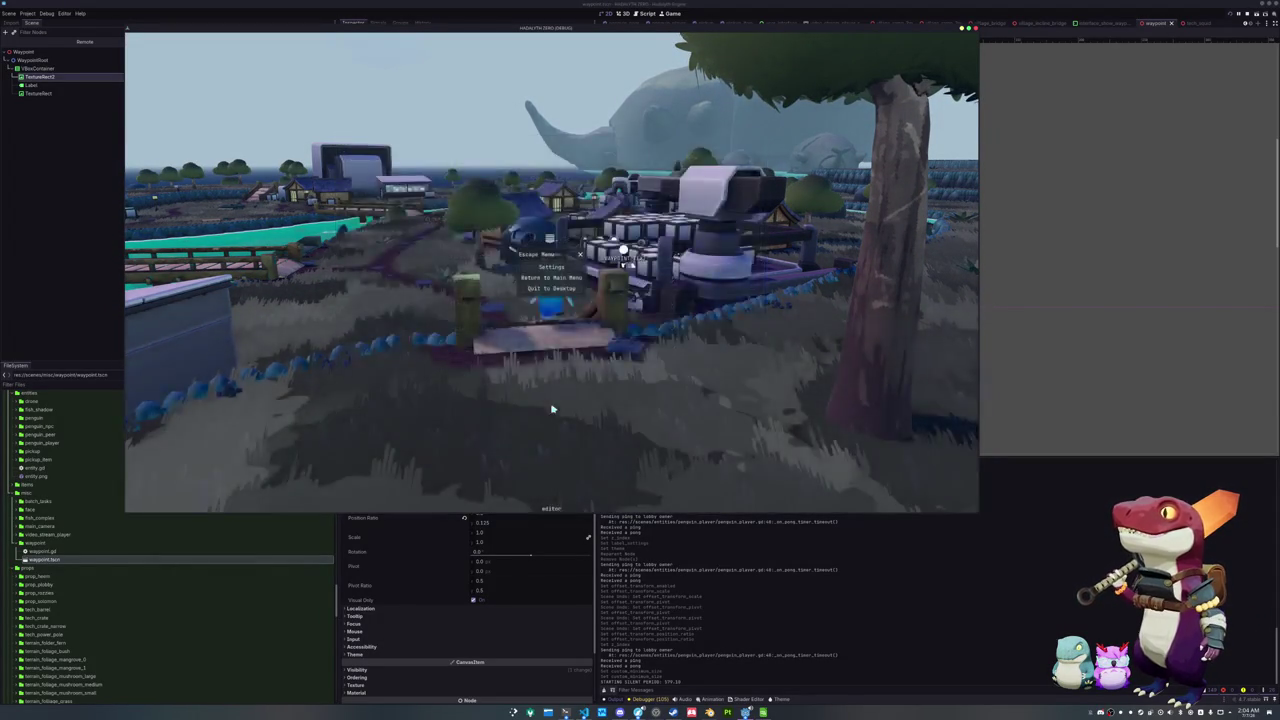
key("F8")
left_click(45, 68, "ctrl")
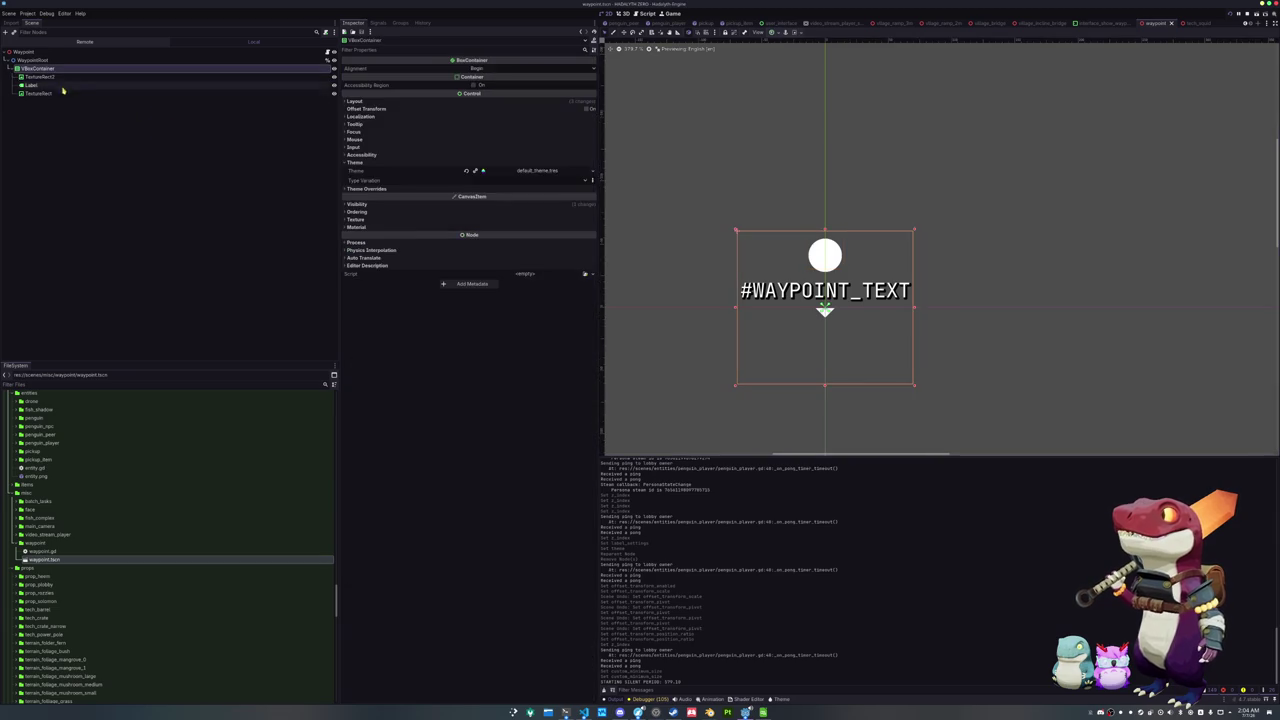
Set the VBoxContainer's Mouse Filter to Ignore
left_click(59, 94, "shift")
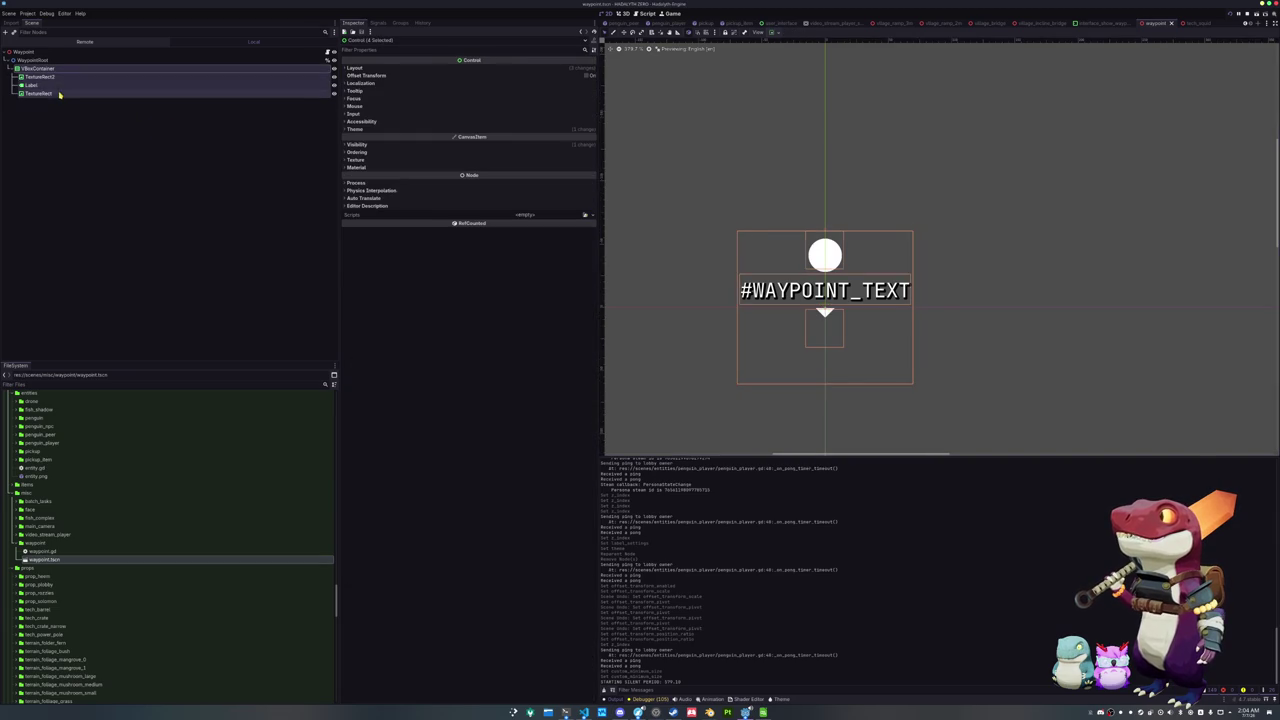
left_click(393, 148)
left_click(393, 146)
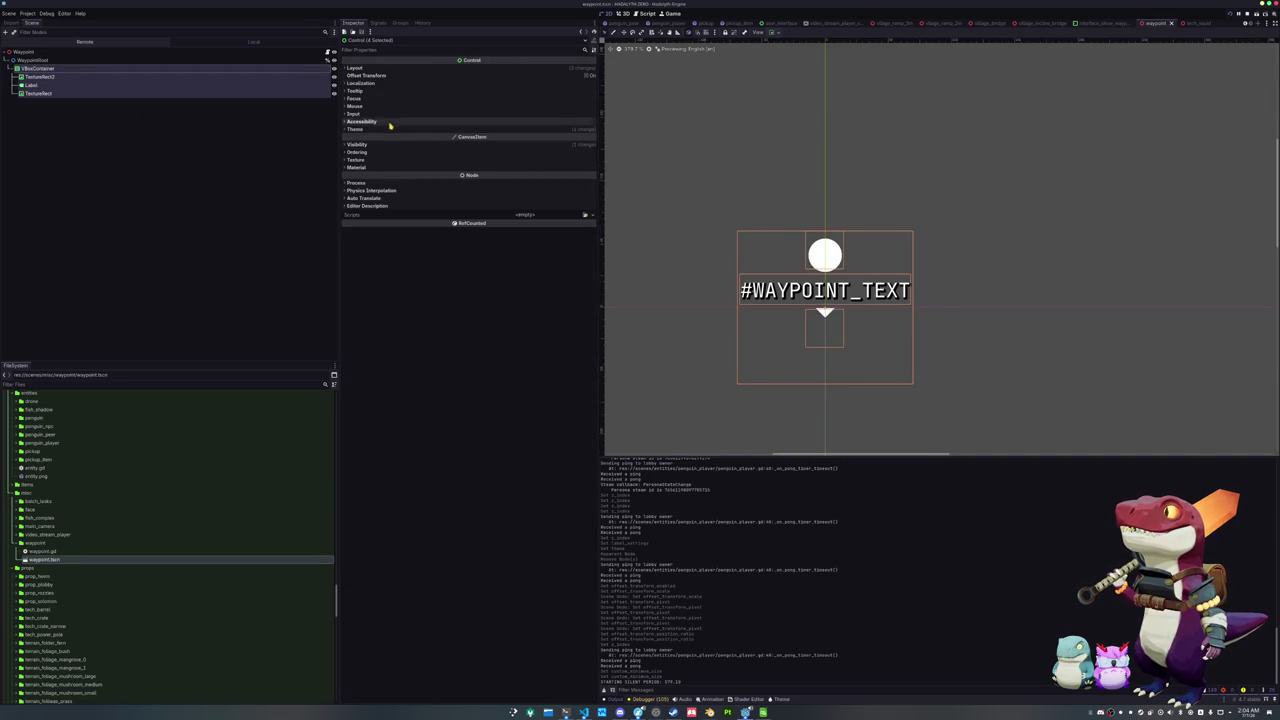
left_click(382, 106)
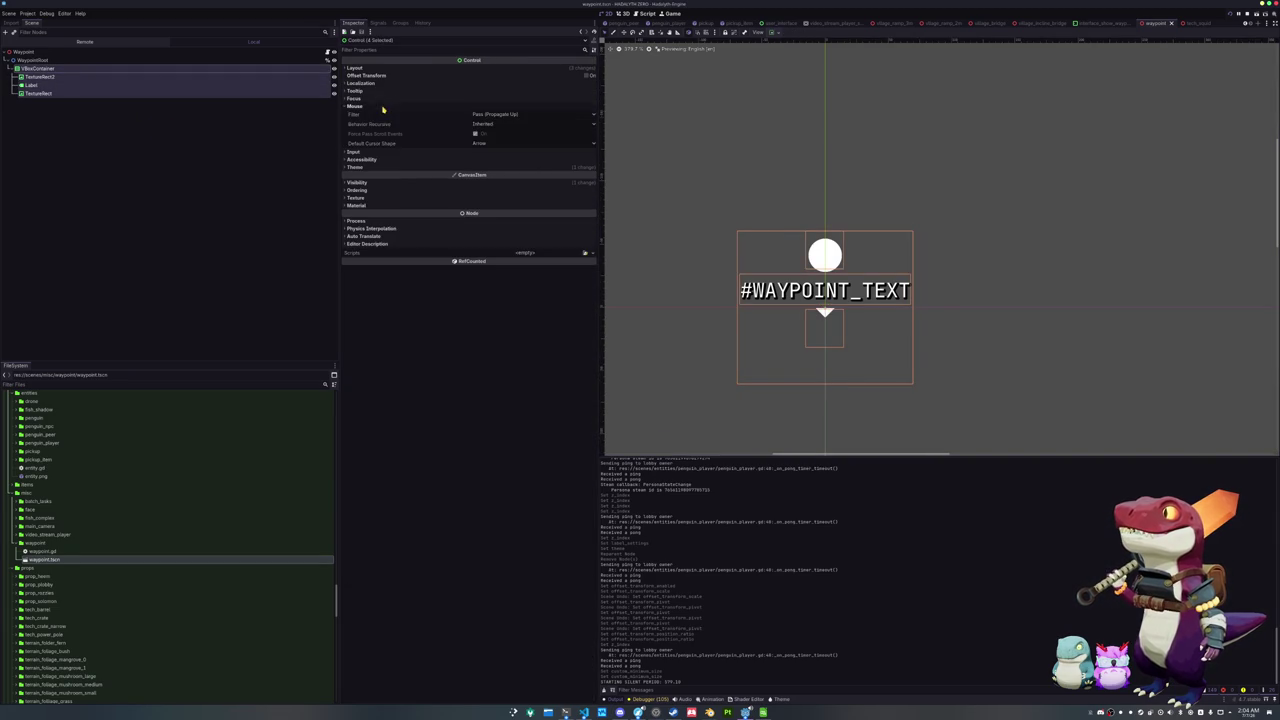
left_click(490, 114)
left_click(488, 140)
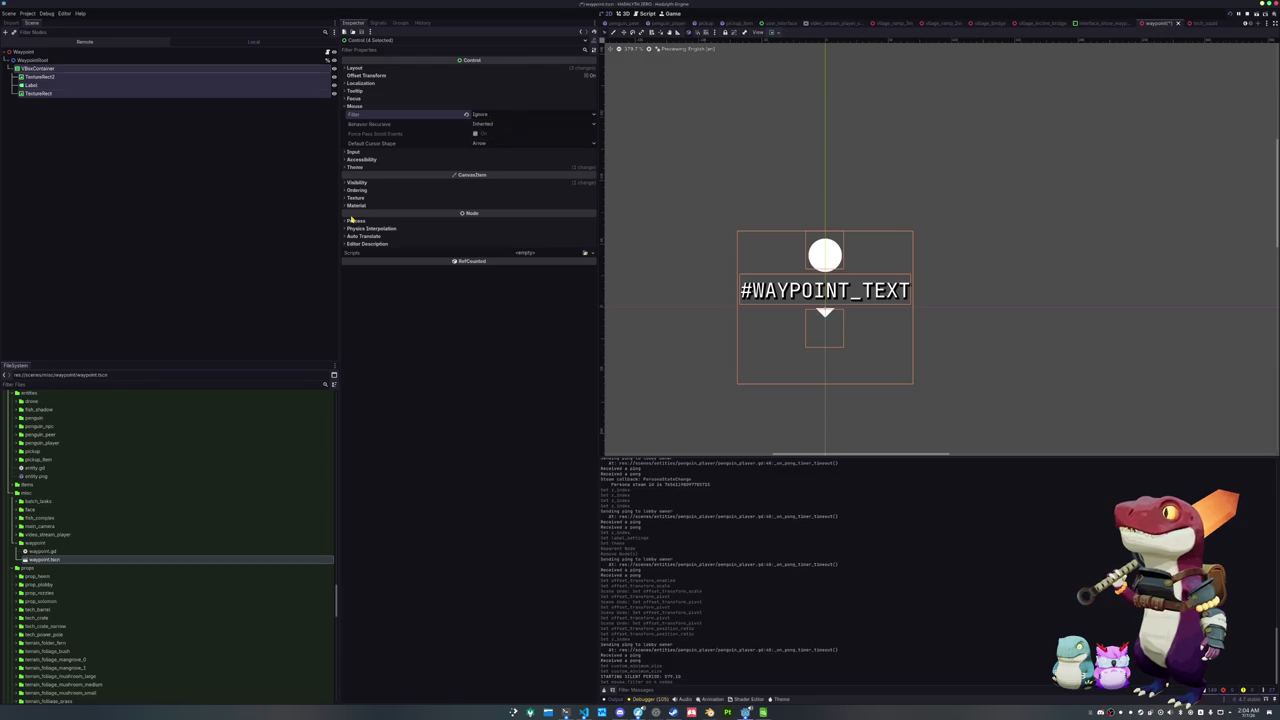
Inspect the TextureRect2 circle, Label and arrow TextureRect nodes with the marker centred in view
left_click(40, 77)
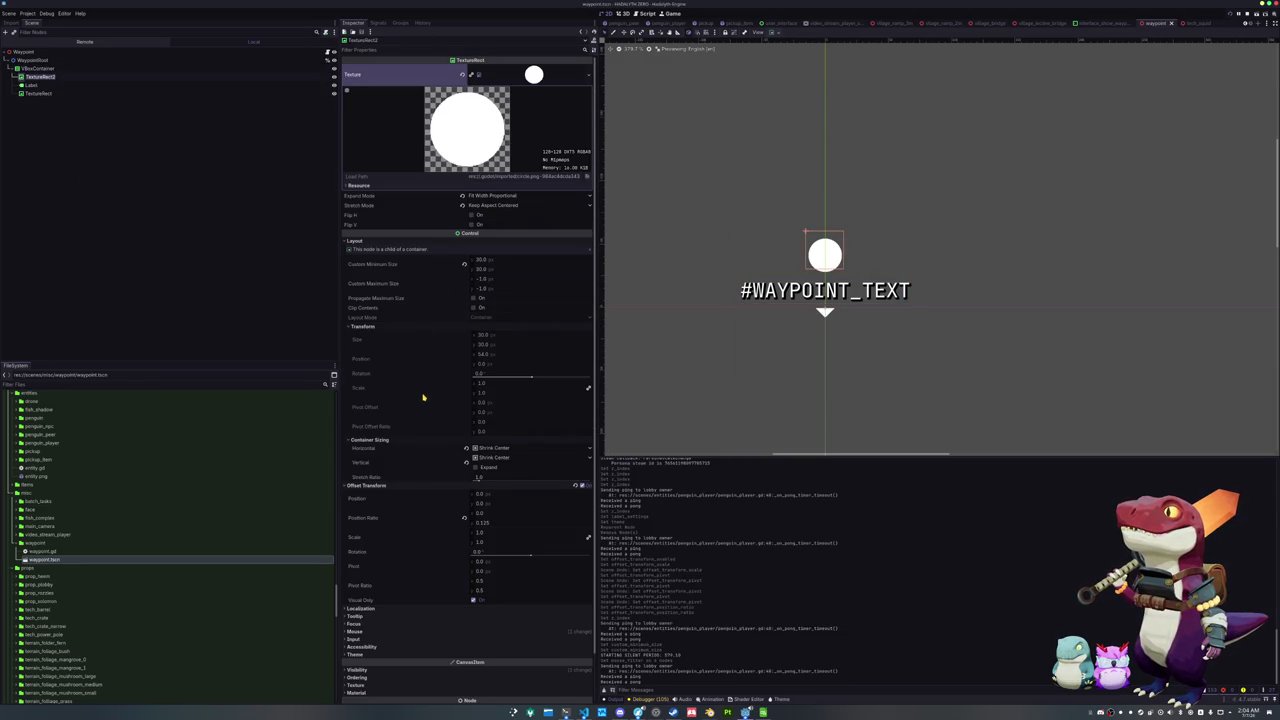
scroll(773, 345, "up", 5)
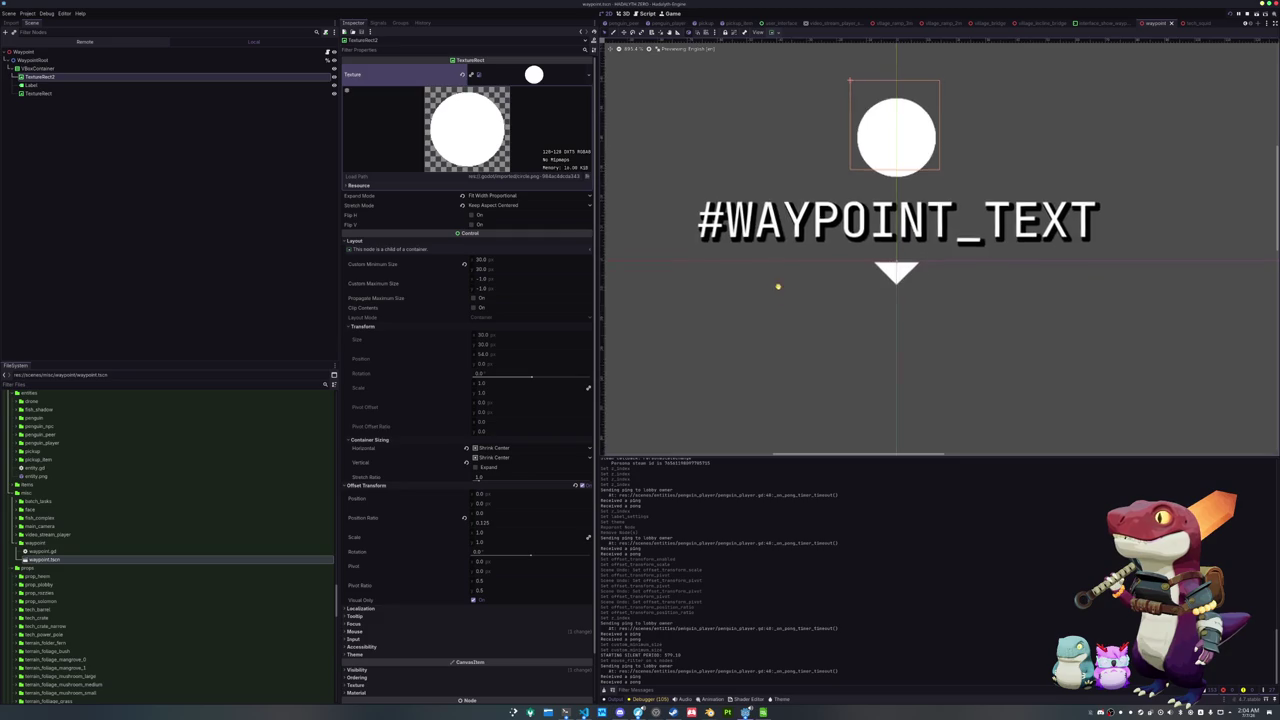
left_click_drag(779, 281, 763, 372)
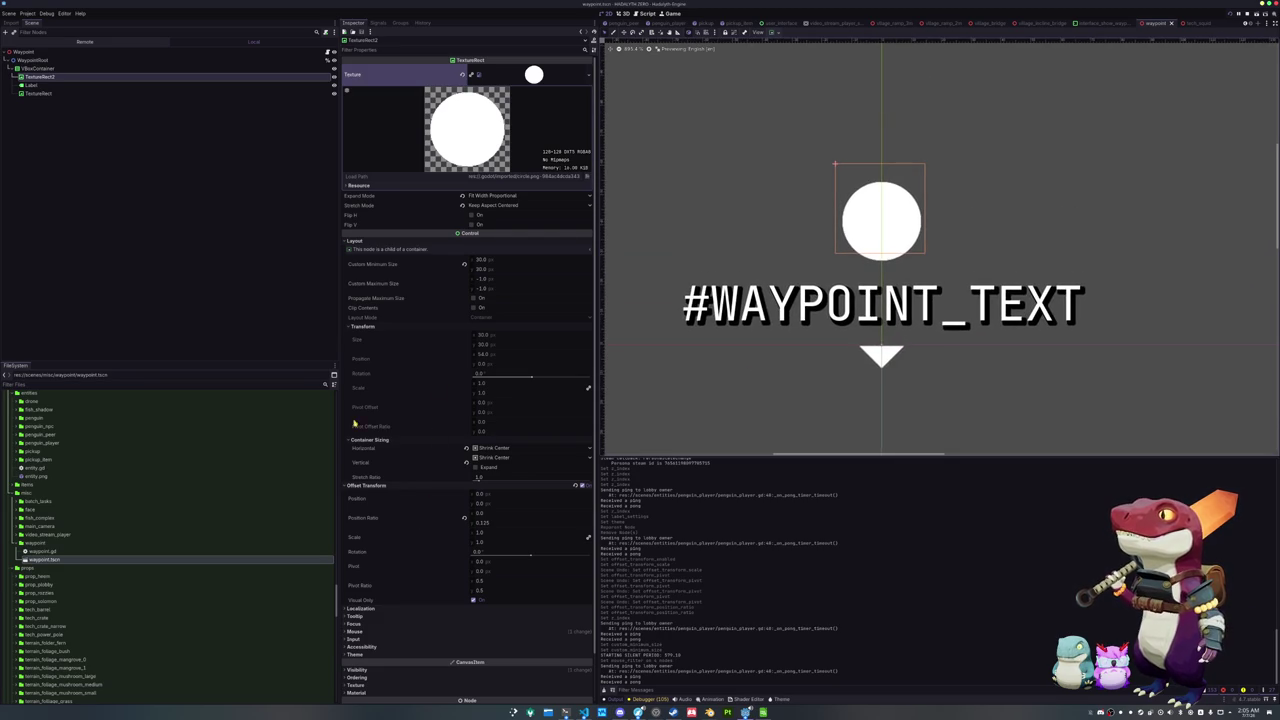
left_click(77, 86)
left_click(76, 93)
left_click(77, 88)
left_click(77, 93)
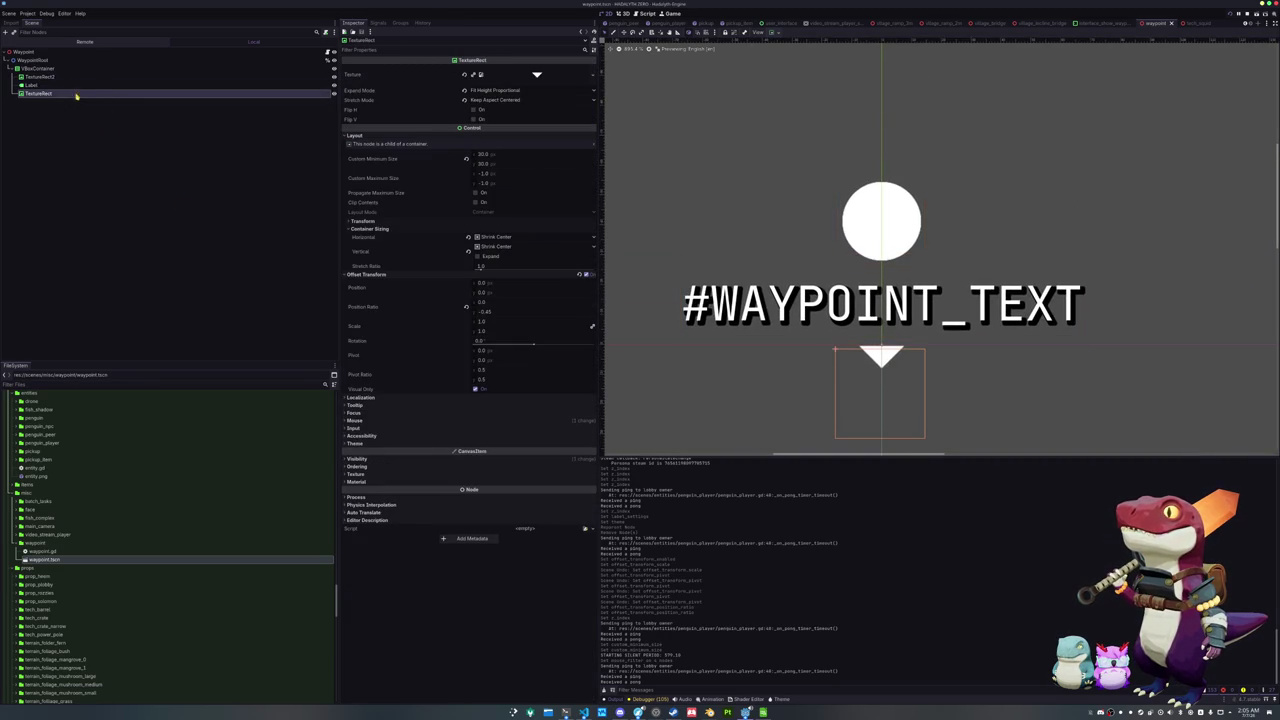
left_click(69, 77)
Save the waypoint scene and reapply an anchor preset to the VBoxContainer
left_click(70, 68)
key("ctrl+s")
left_click(782, 32)
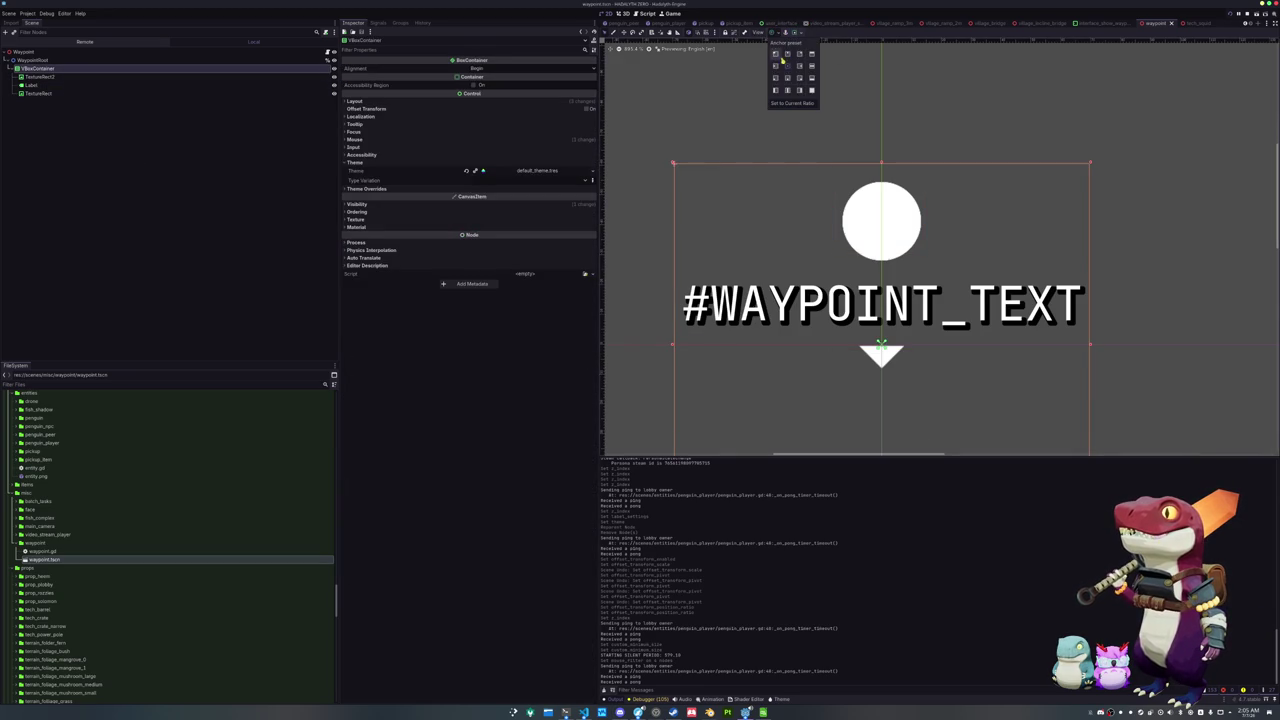
left_click(787, 67)
left_click(38, 60)
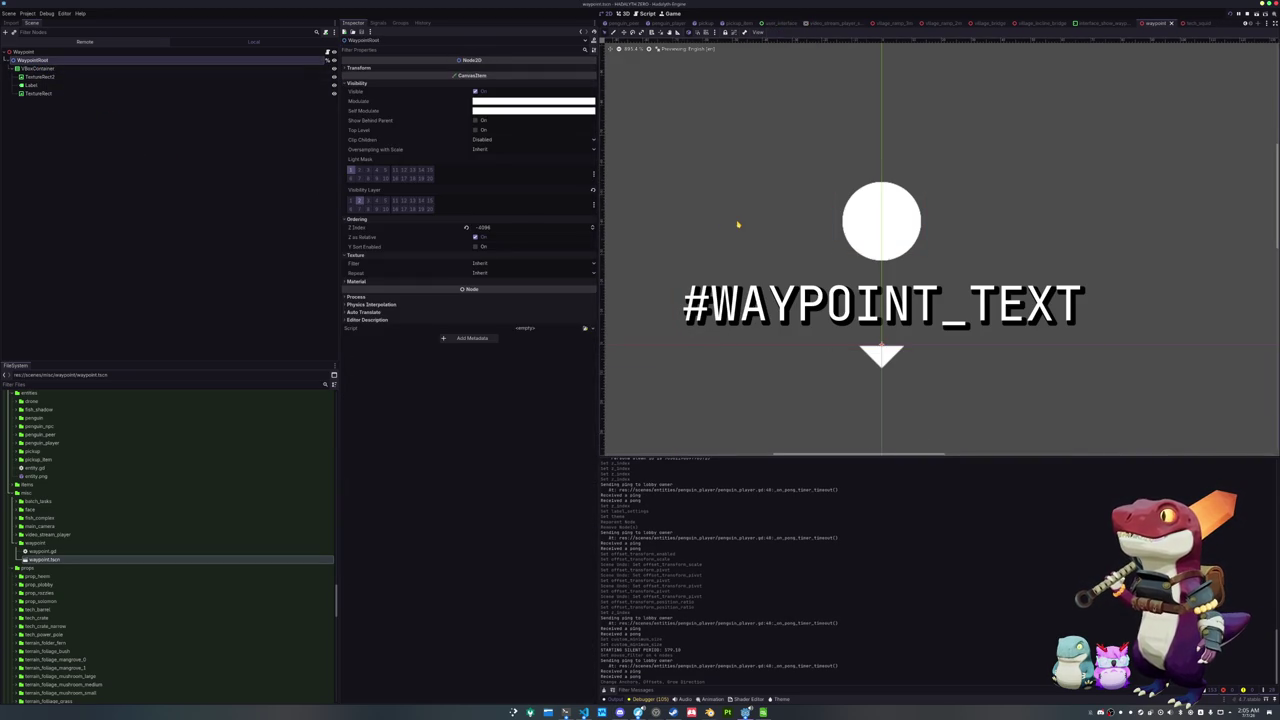
Lower the WaypointRoot's Modulate alpha to make the waypoint semi-transparent, then test-run the game
scroll(740, 223, "down", 1)
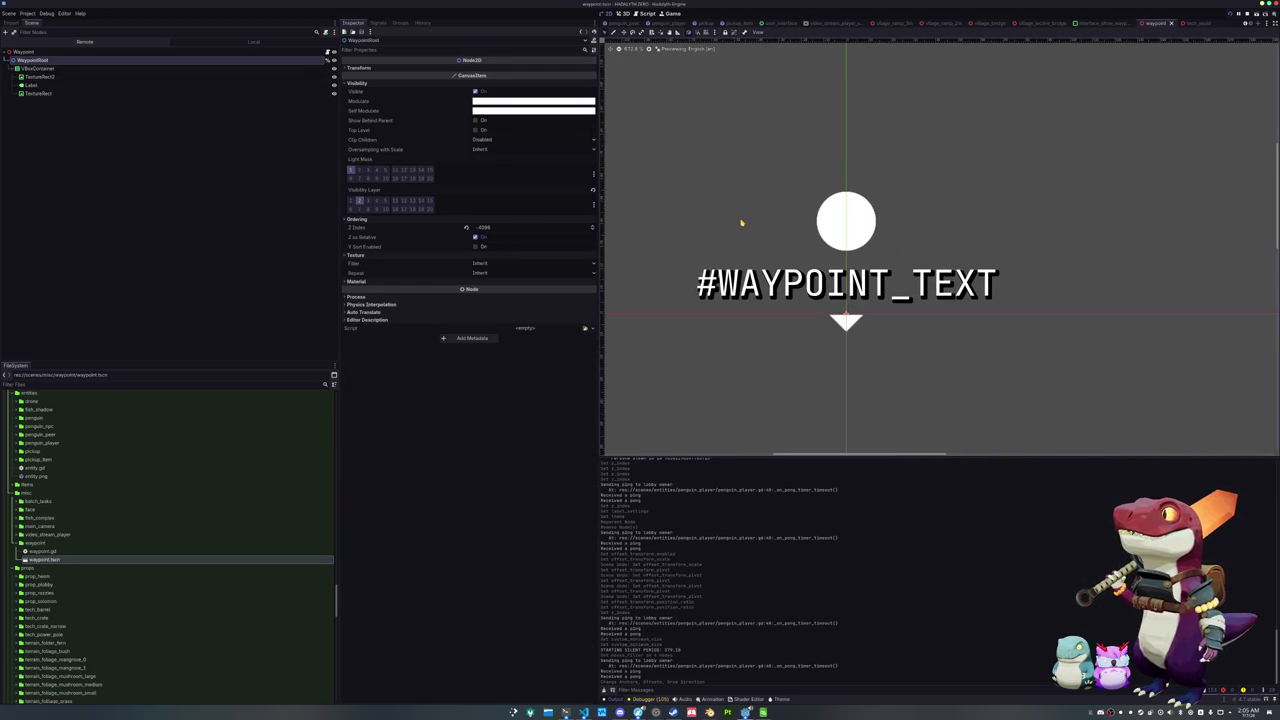
left_click(492, 102)
left_click_drag(551, 255, 512, 254)
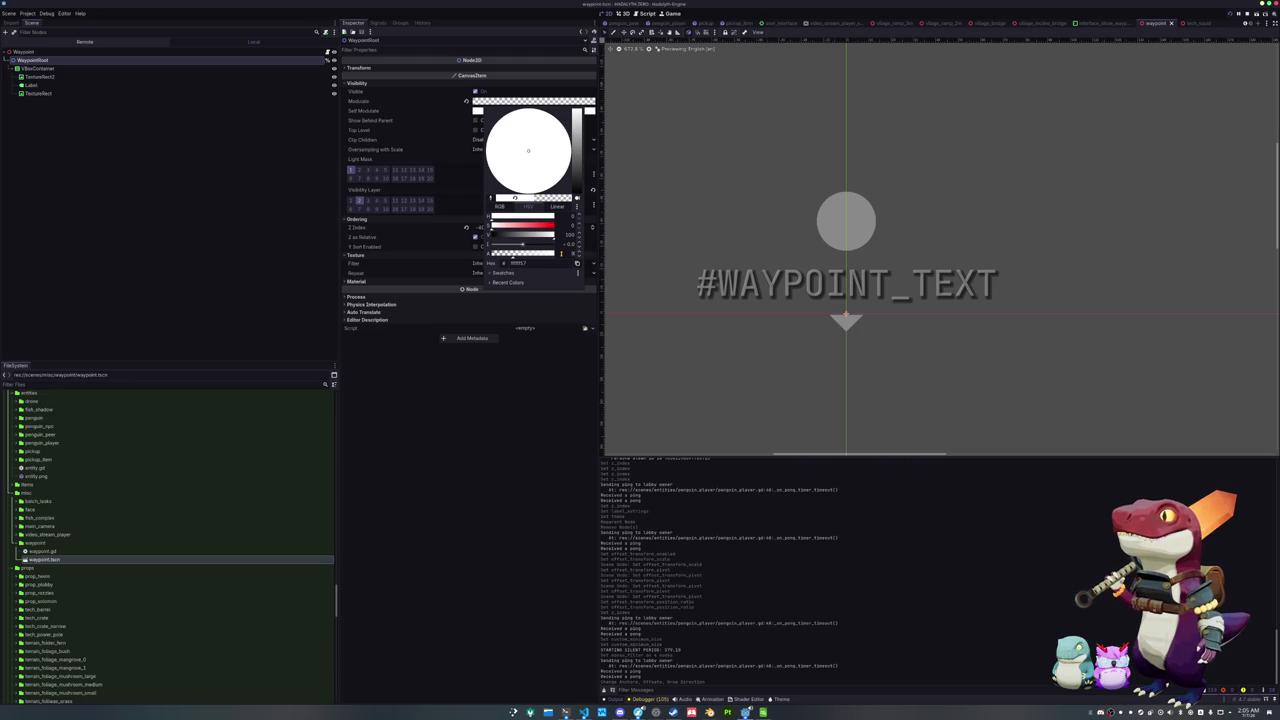
key("Escape")
key("F5")
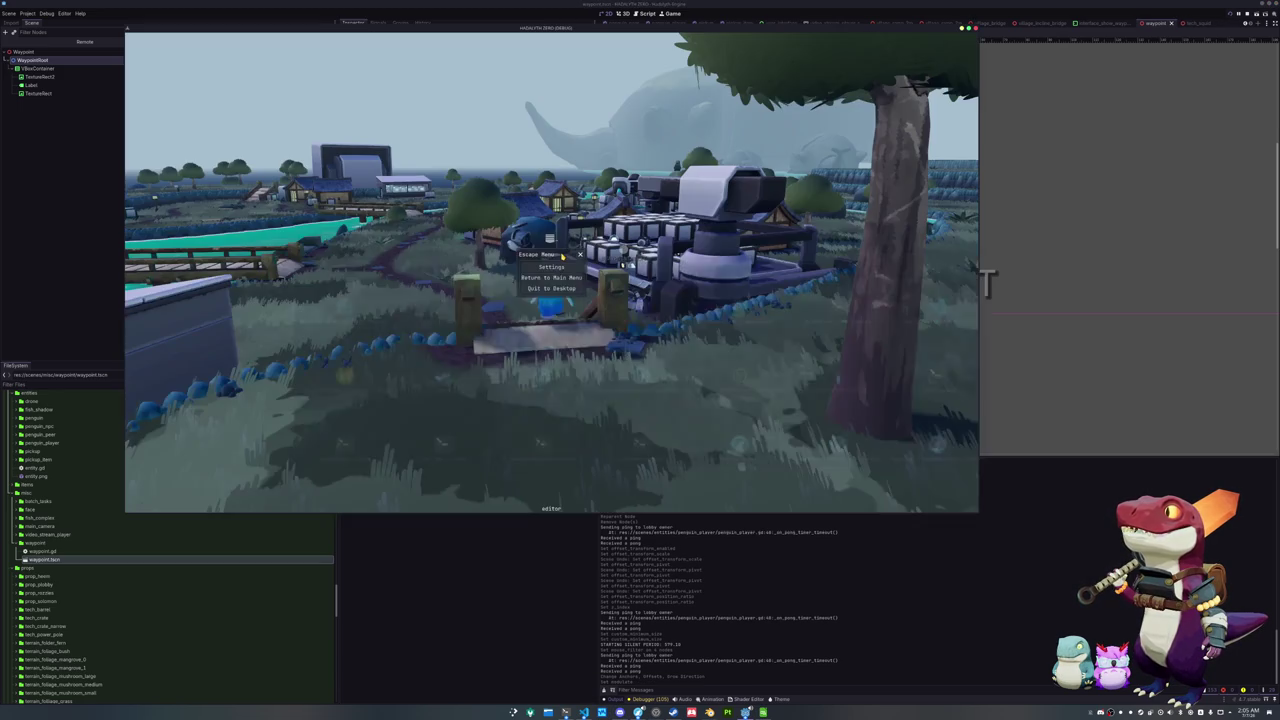
key("Escape")
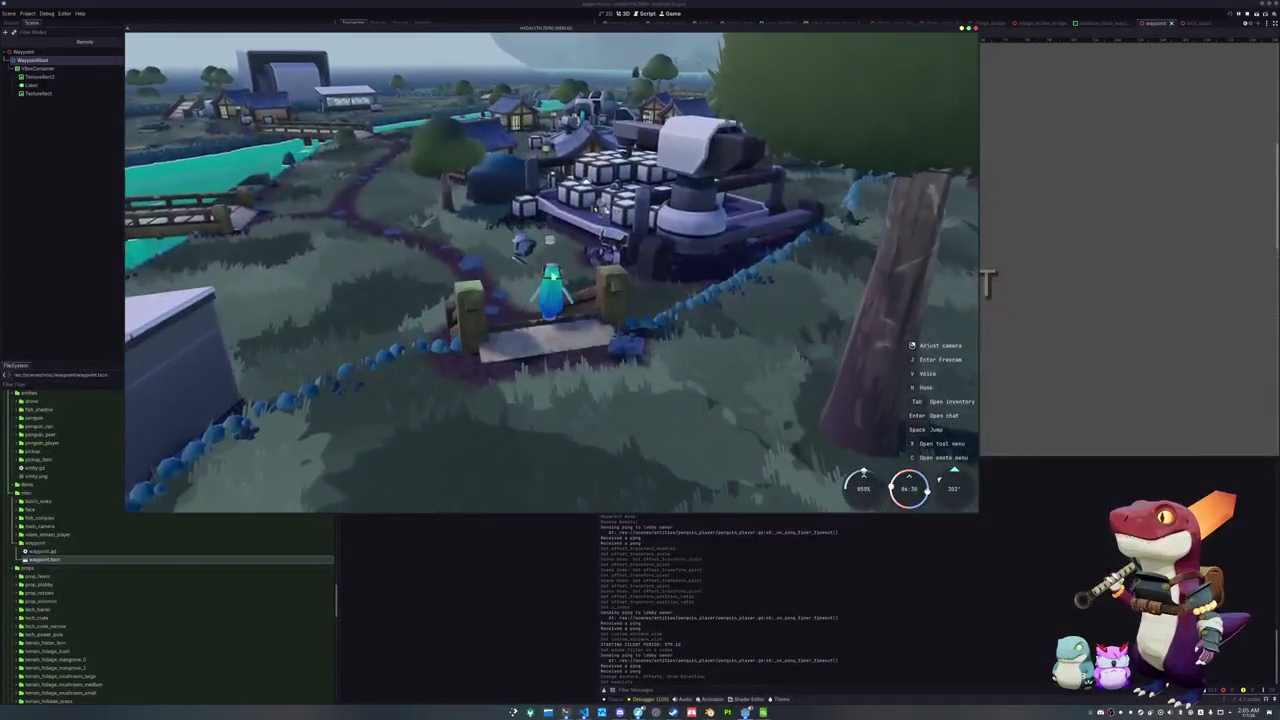
key("F8")
Raise the Modulate alpha to make the waypoint more opaque and test-run again
left_click(492, 101)
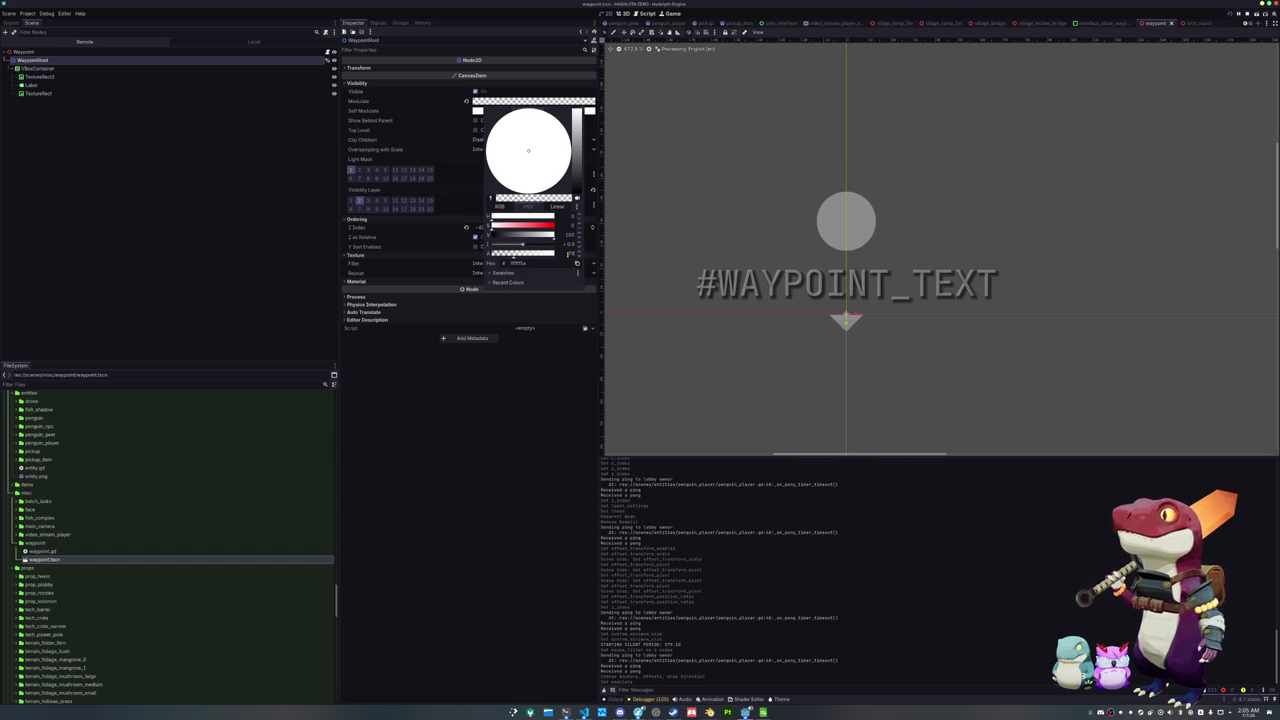
key("Escape")
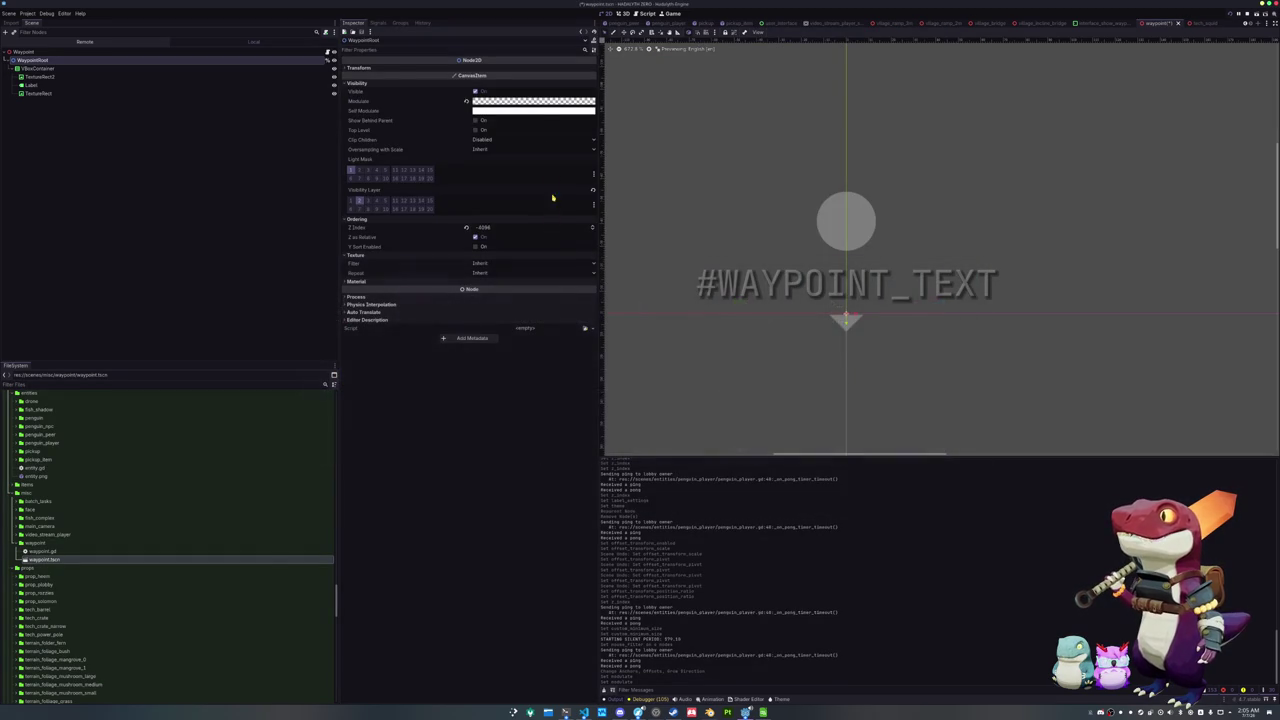
left_click(522, 101)
left_click_drag(528, 258, 556, 256)
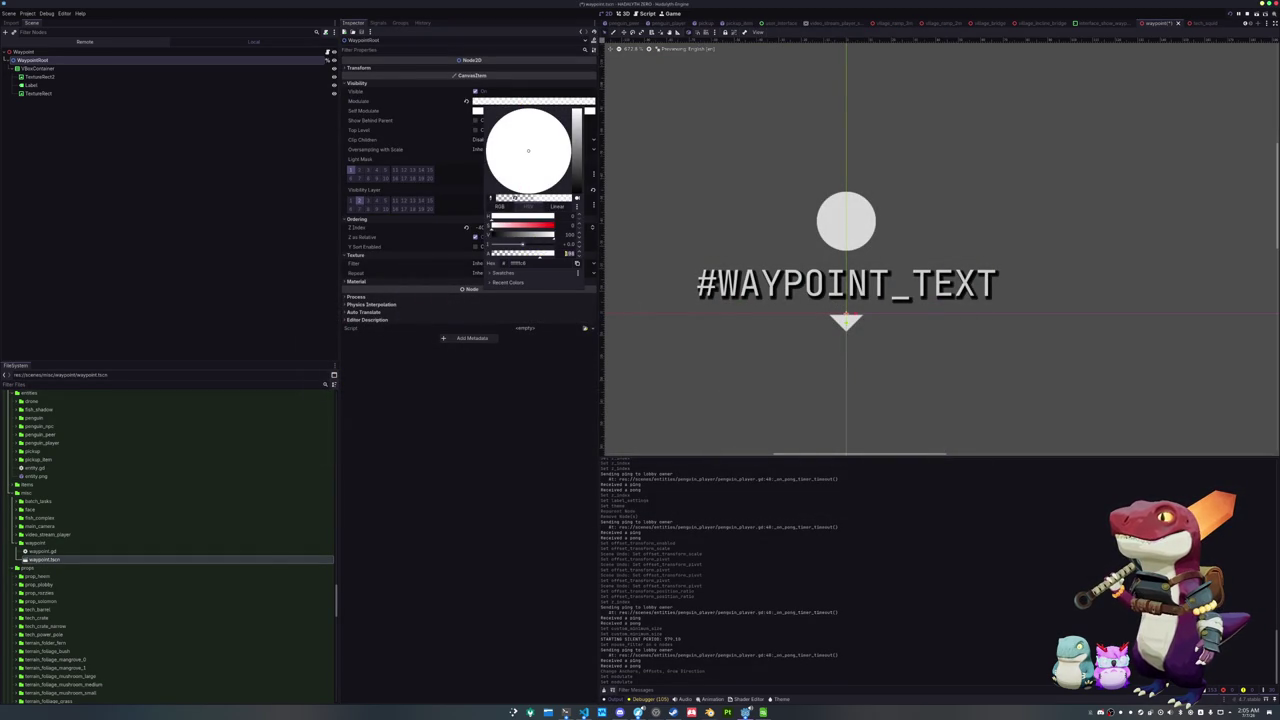
left_click(550, 325)
key("F5")
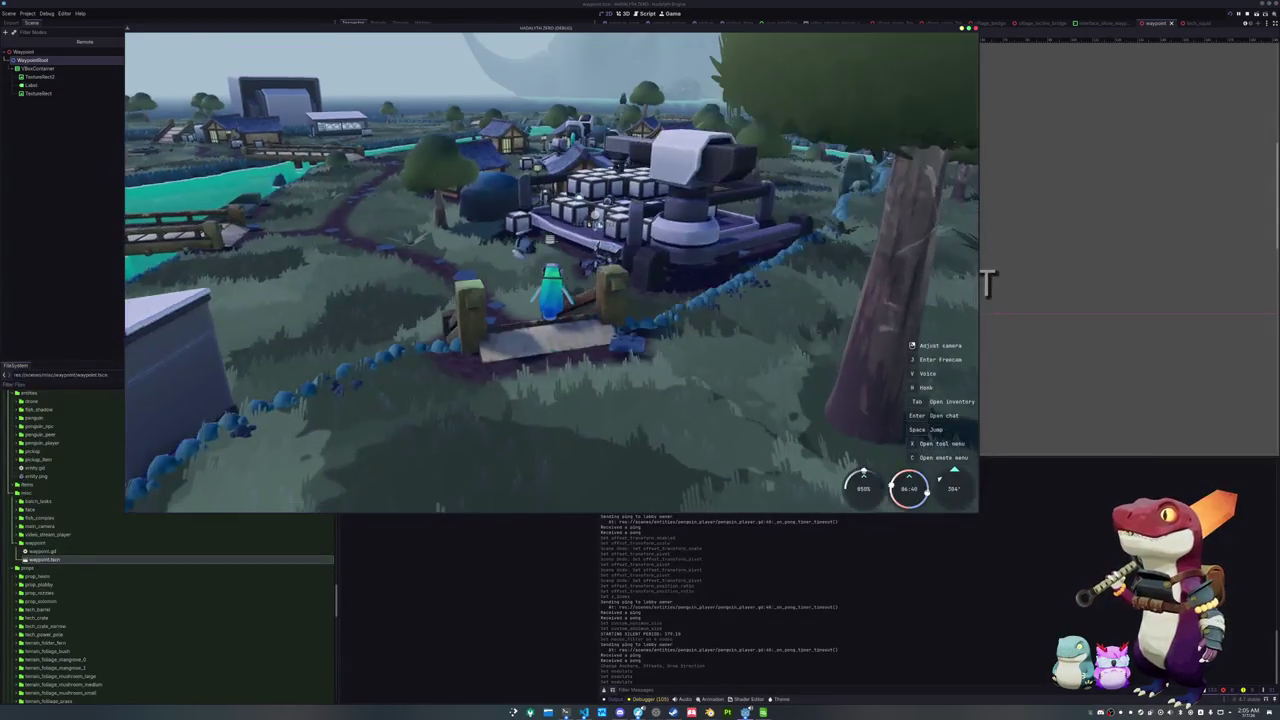
key("F8")
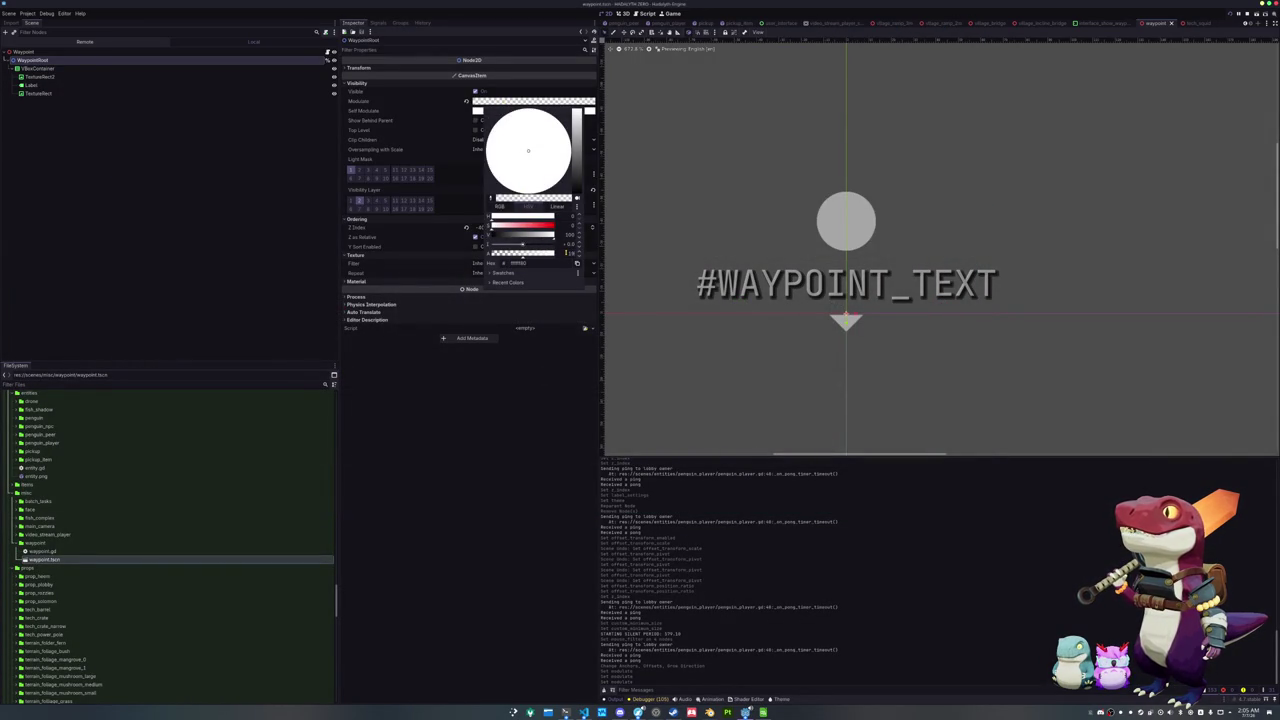
Run the game and walk the player toward the machine to view the waypoint marker
left_click(550, 325)
key("F5")
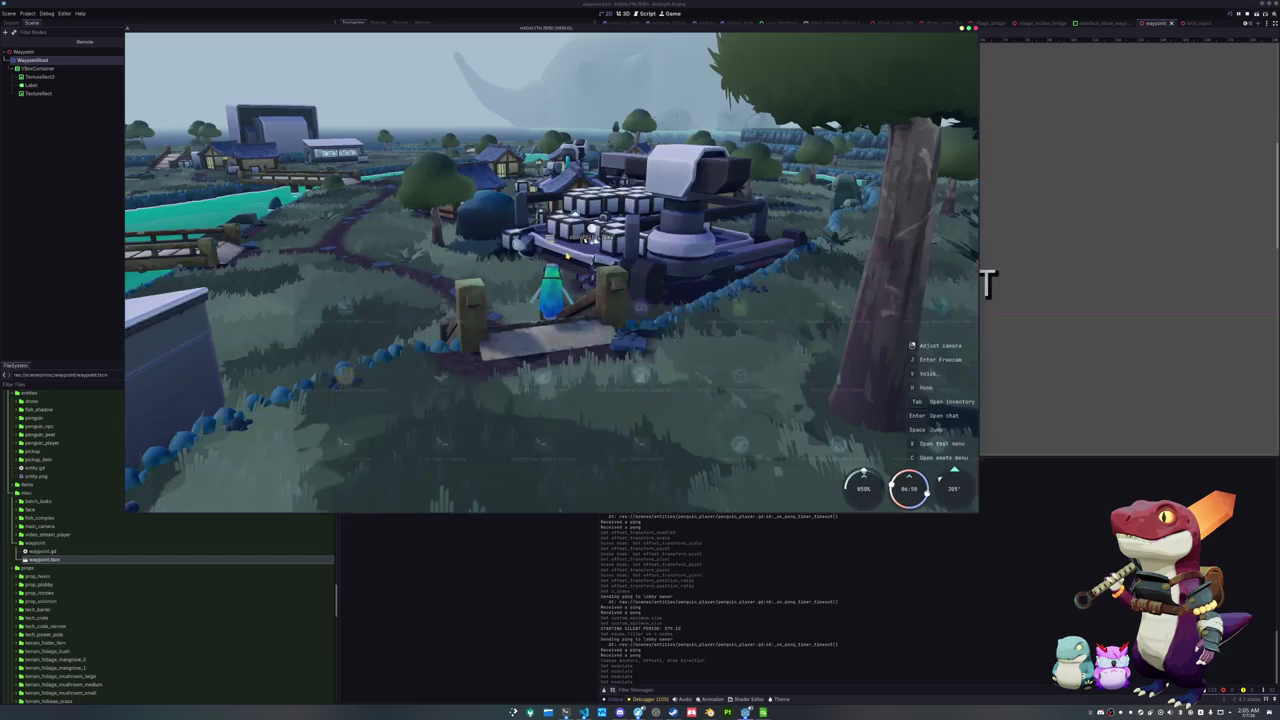
left_click_drag(575, 295, 760, 295)
key("w")
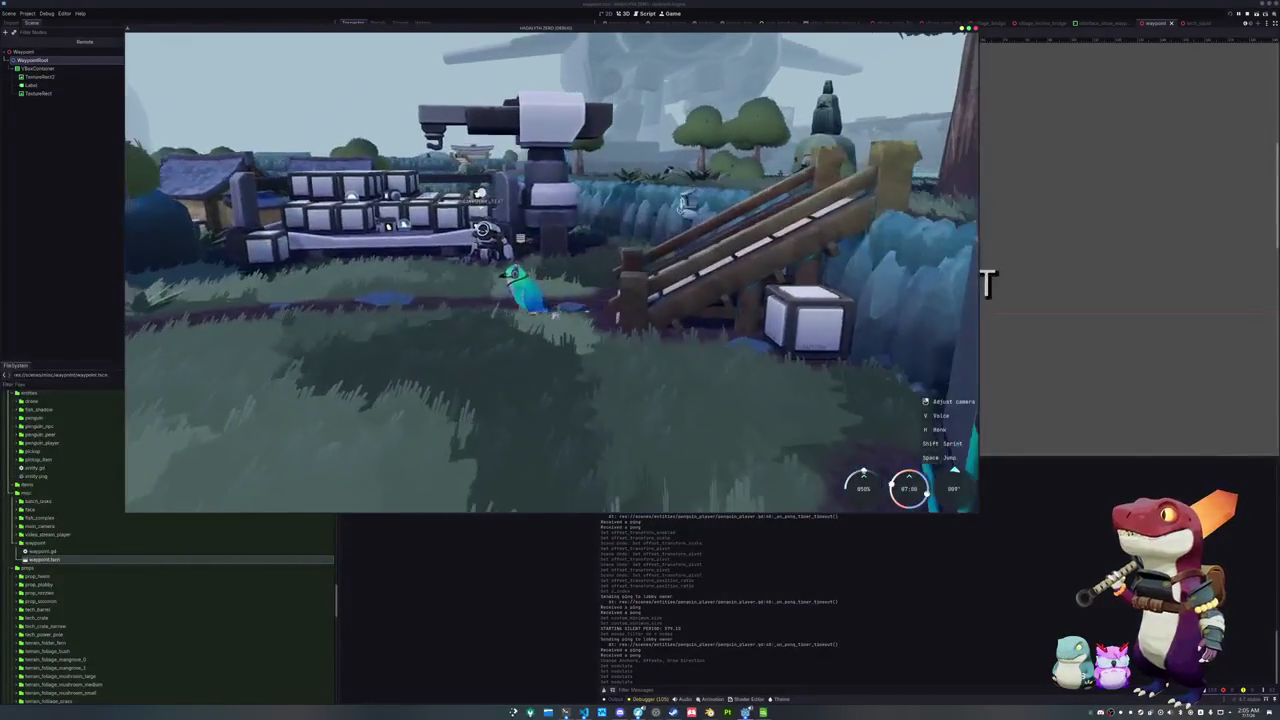
key("w")
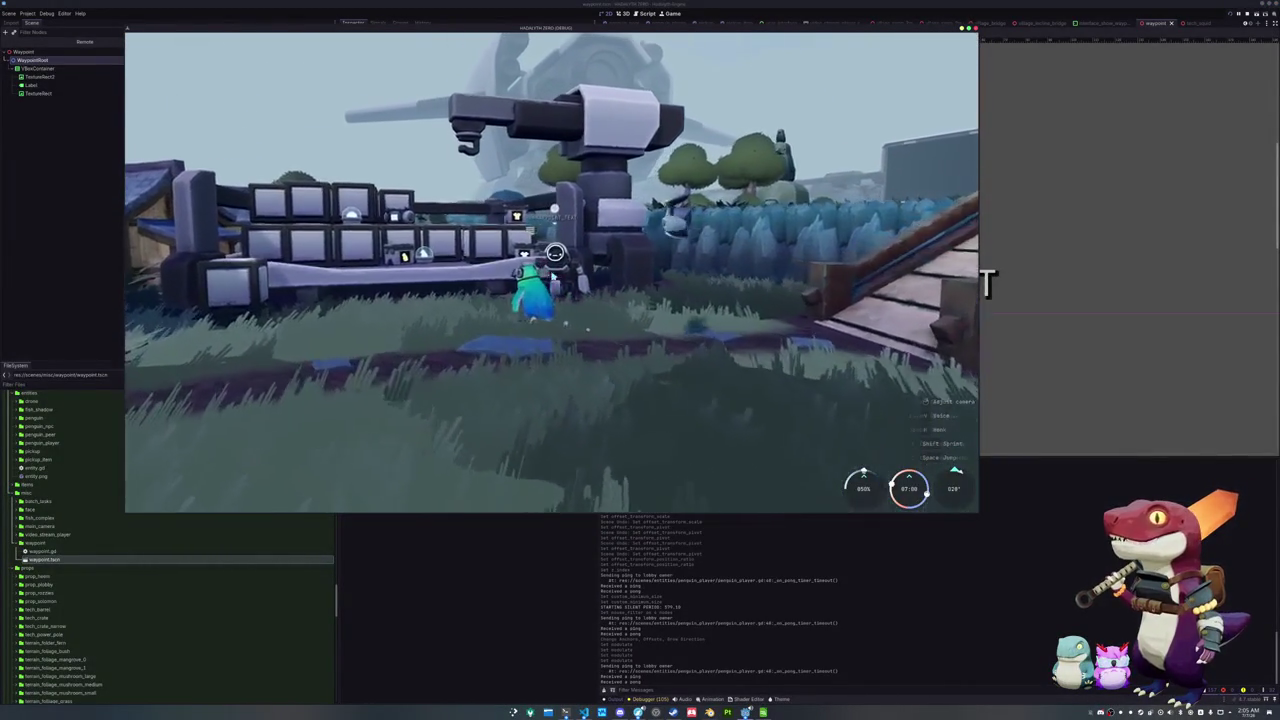
key("w")
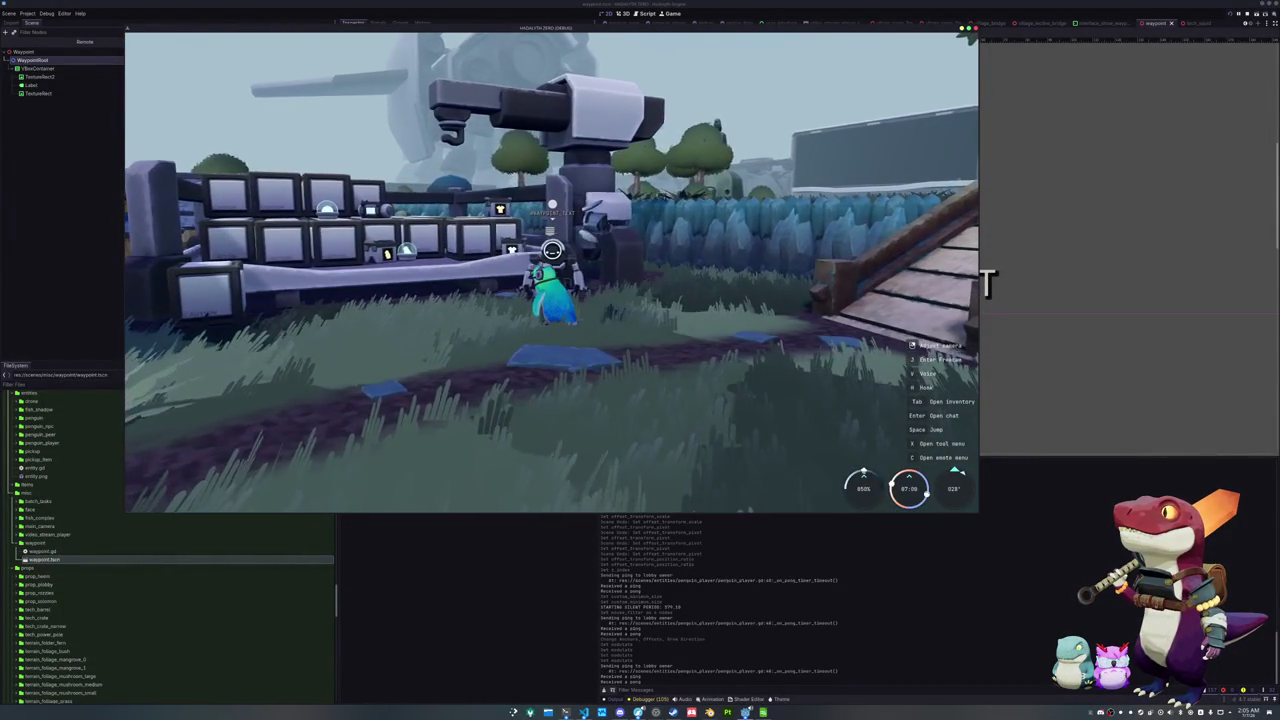
key("Escape")
Raise the in-game UI Scale from 1.04 to 1.25, giving Font Size 20, and resume play
left_click(556, 268)
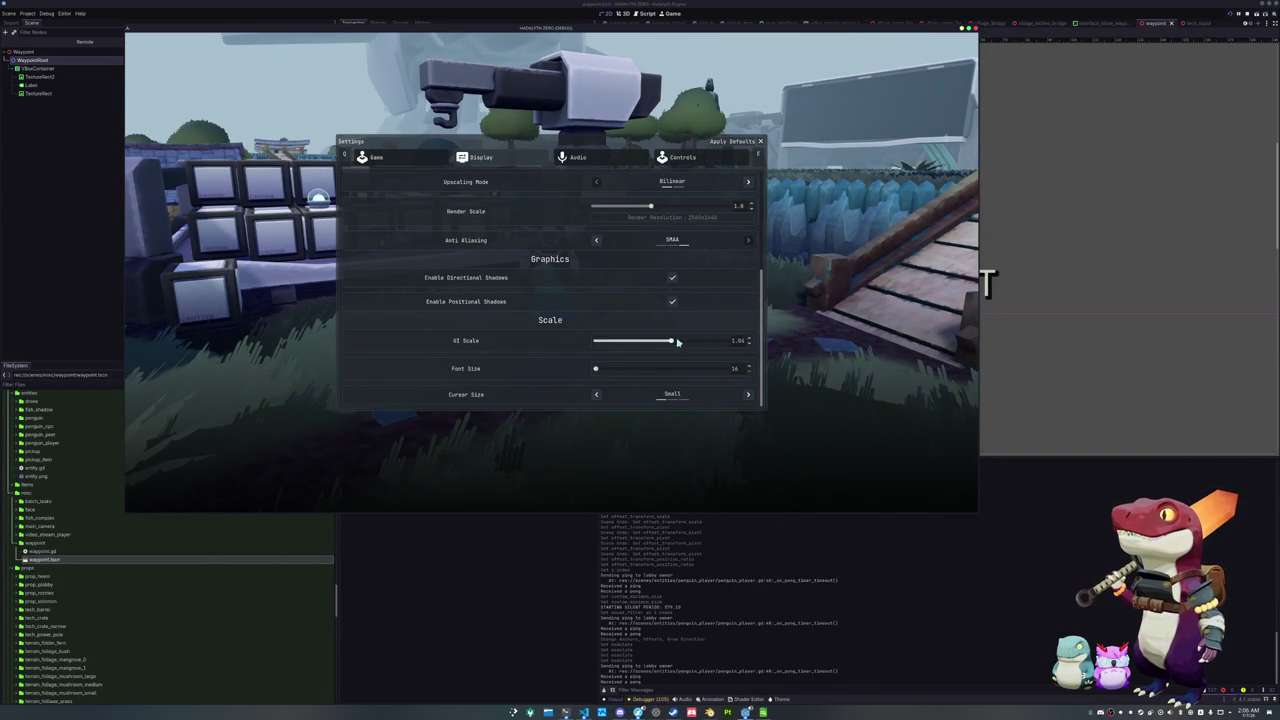
left_click_drag(667, 342, 795, 336)
key("Escape")
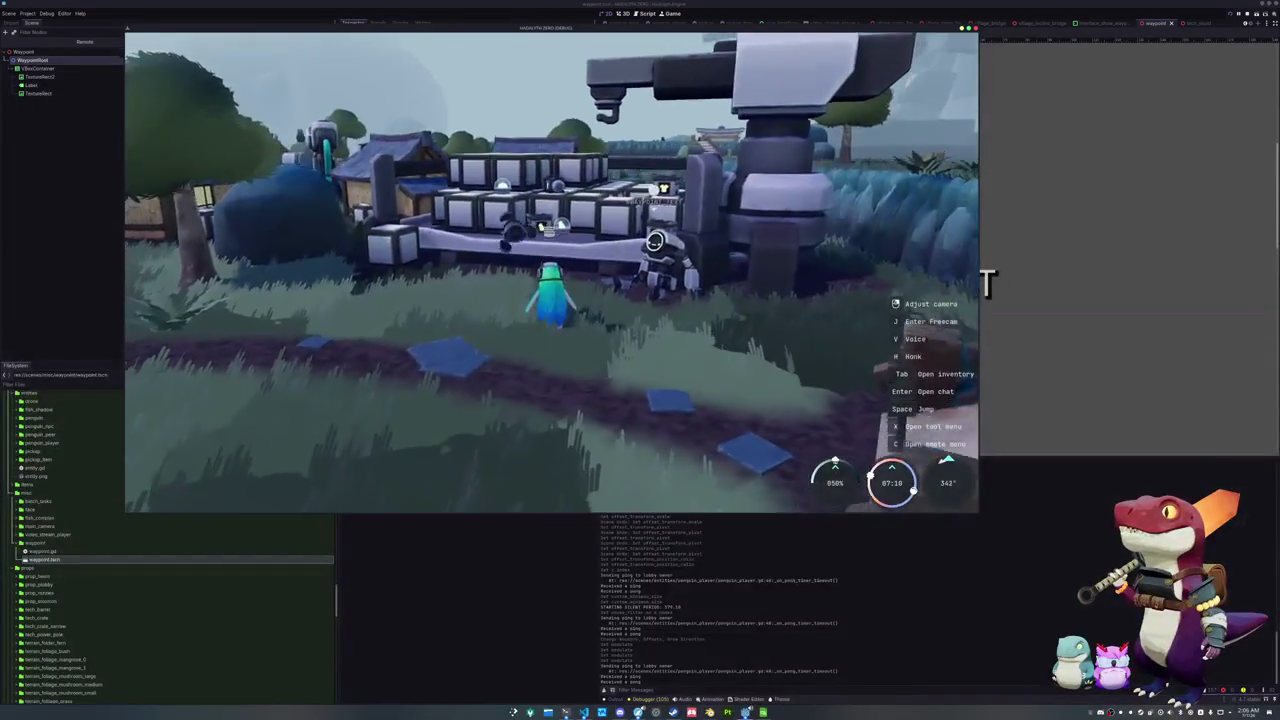
key("Escape")
left_click(549, 268)
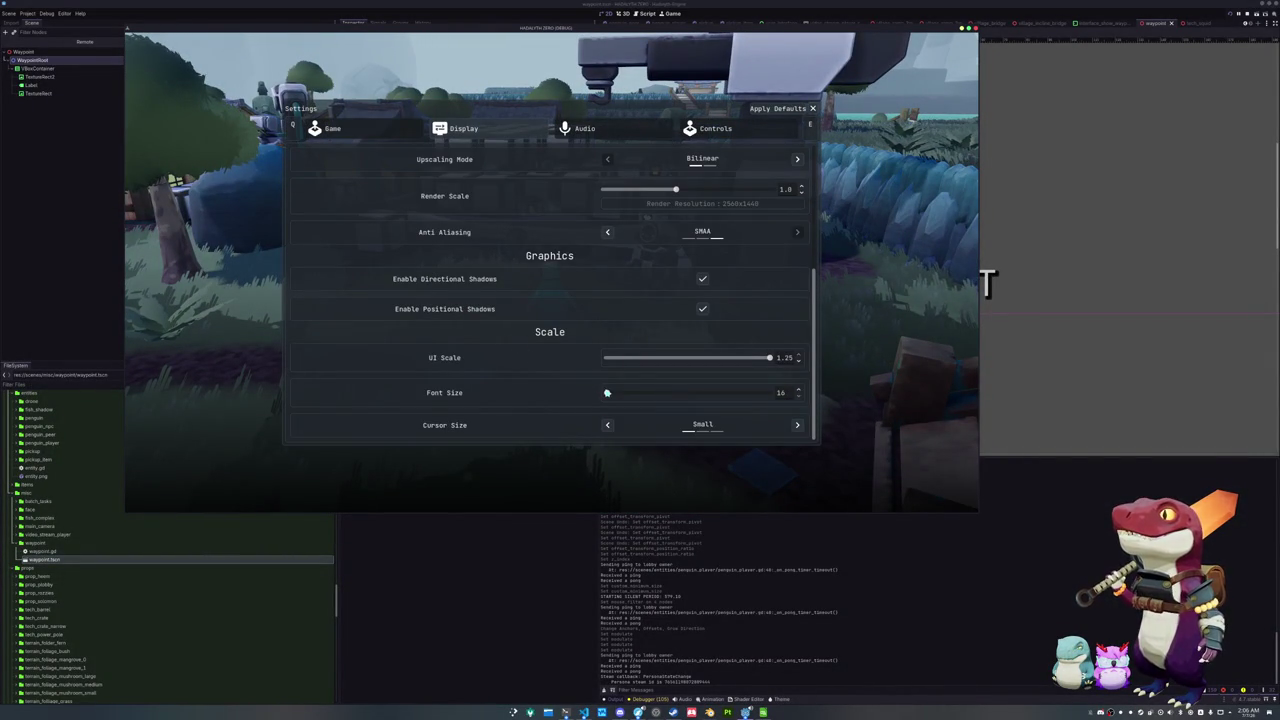
key("Escape")
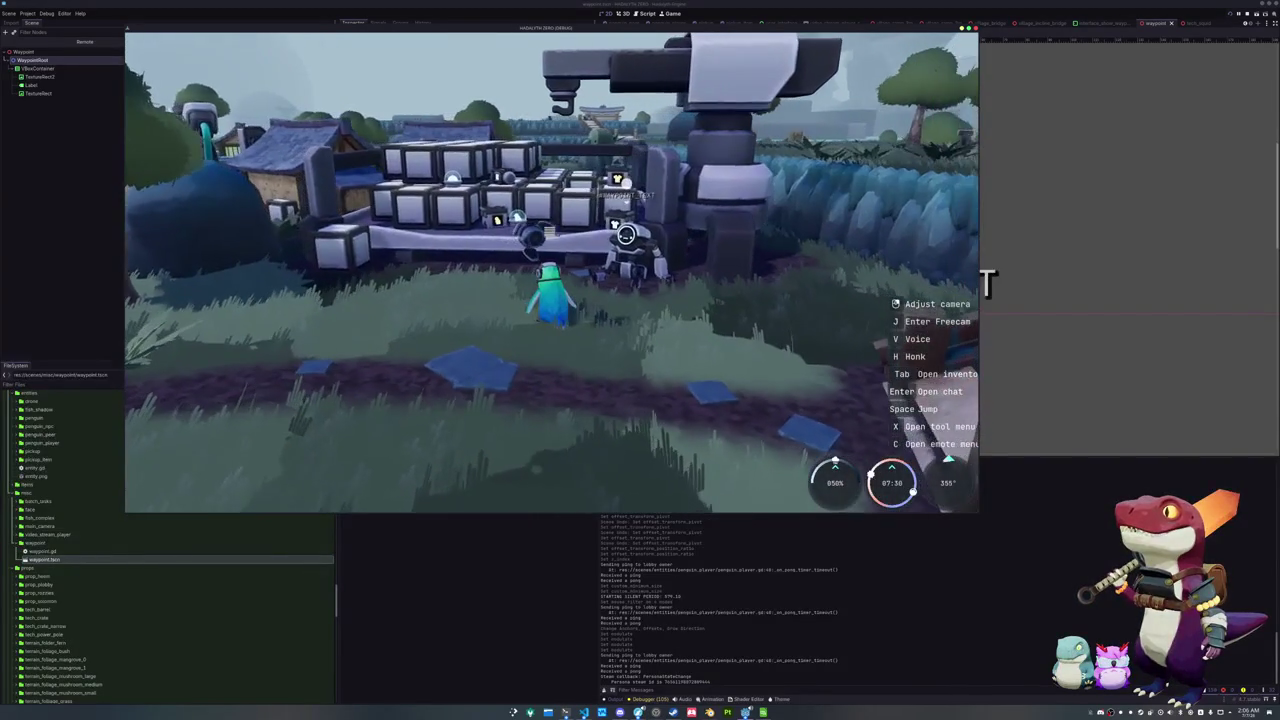
Walk the penguin along the path past the turret up to the store robot, toggling the inventory
key("w")
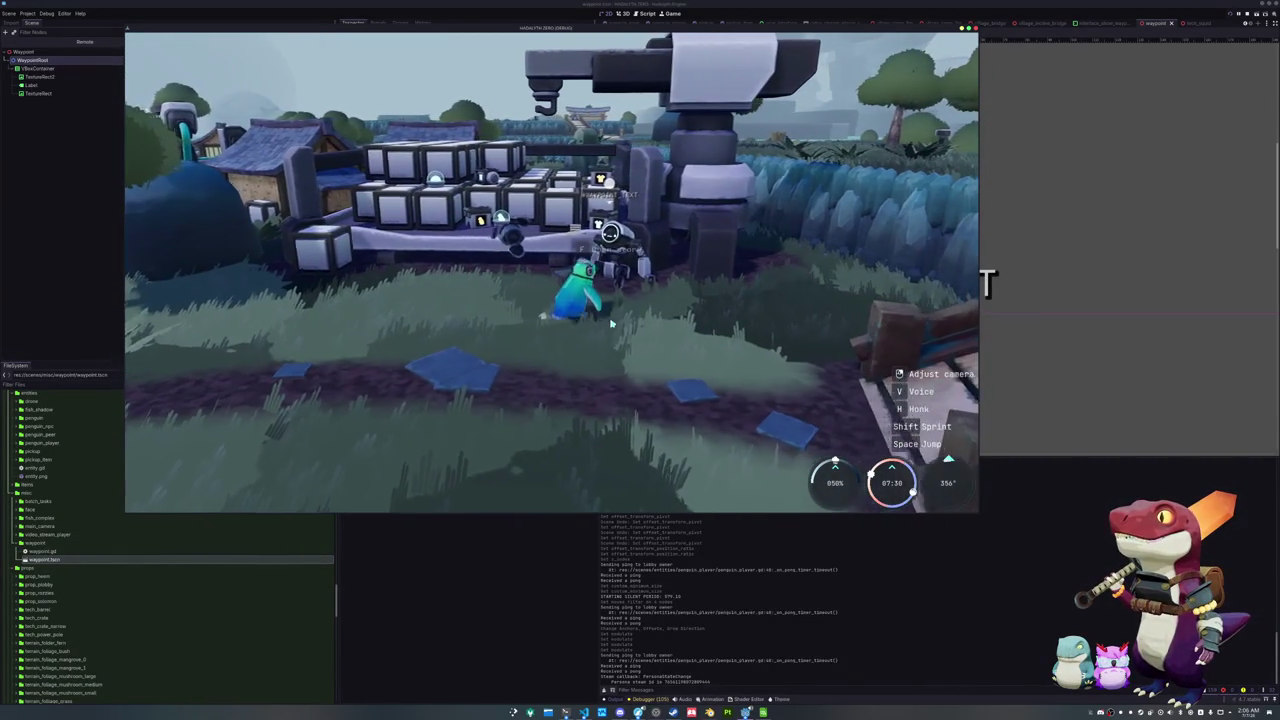
key("Tab")
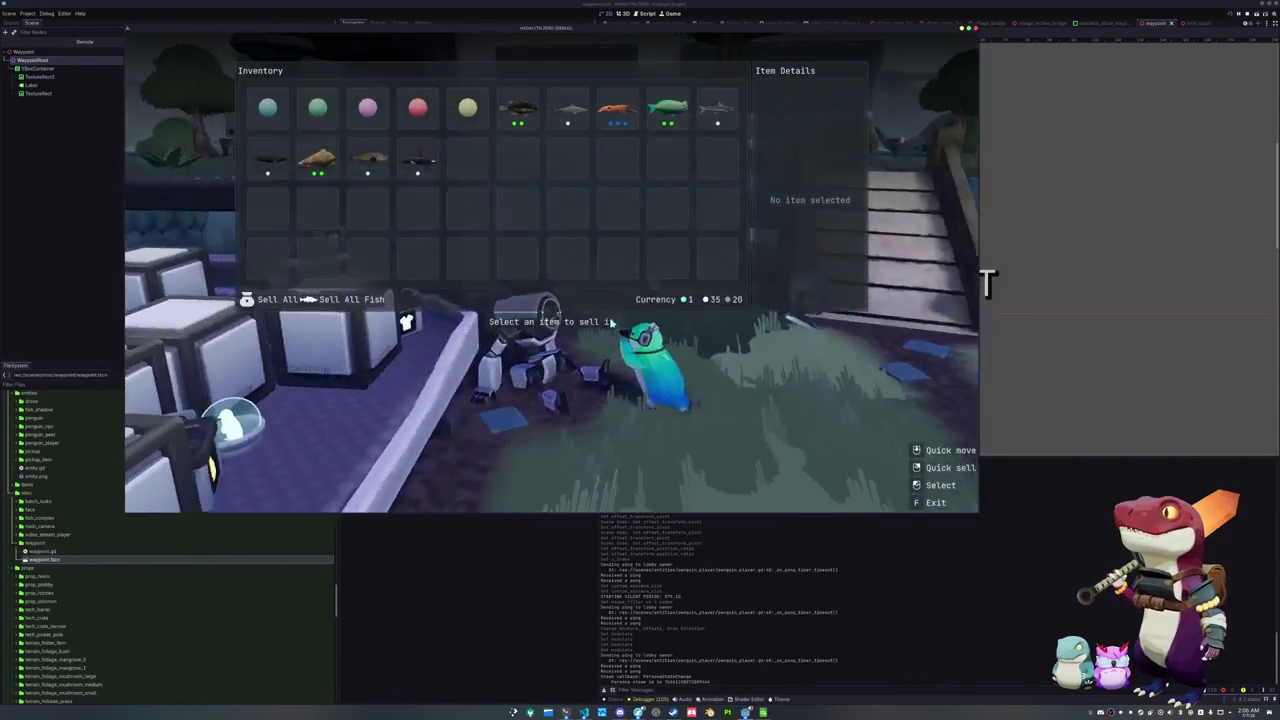
key("Tab")
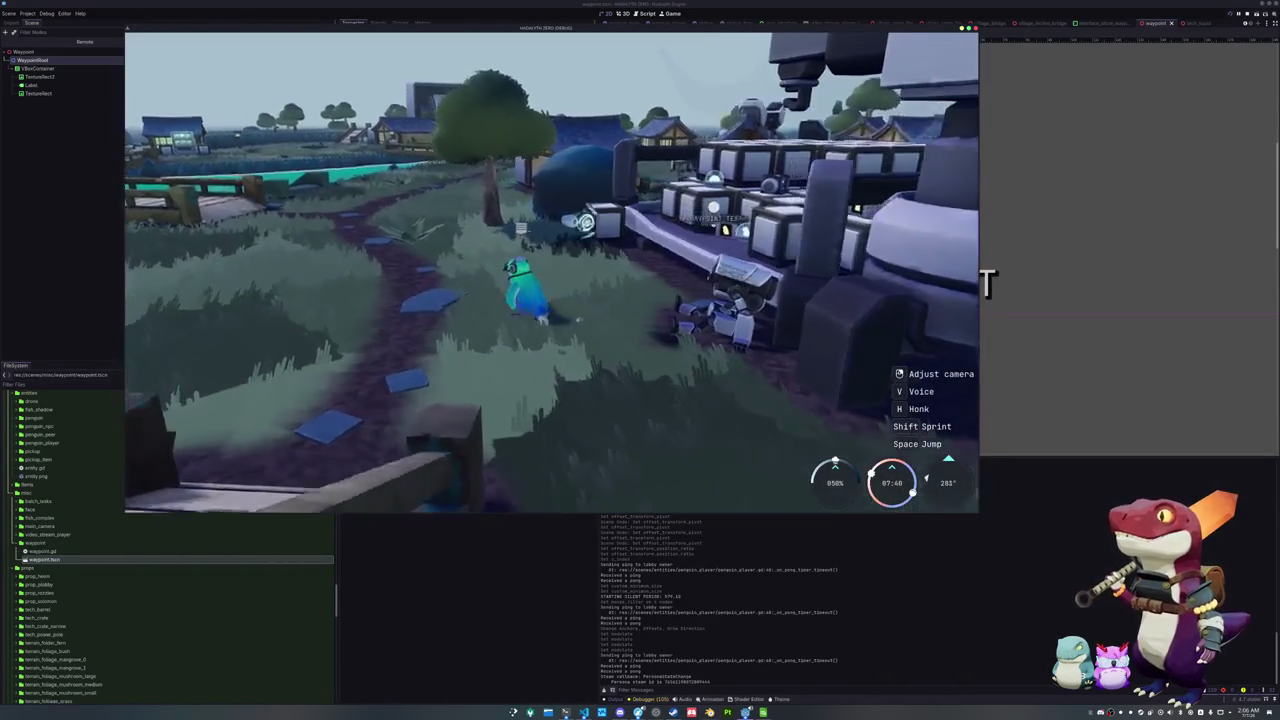
key("a")
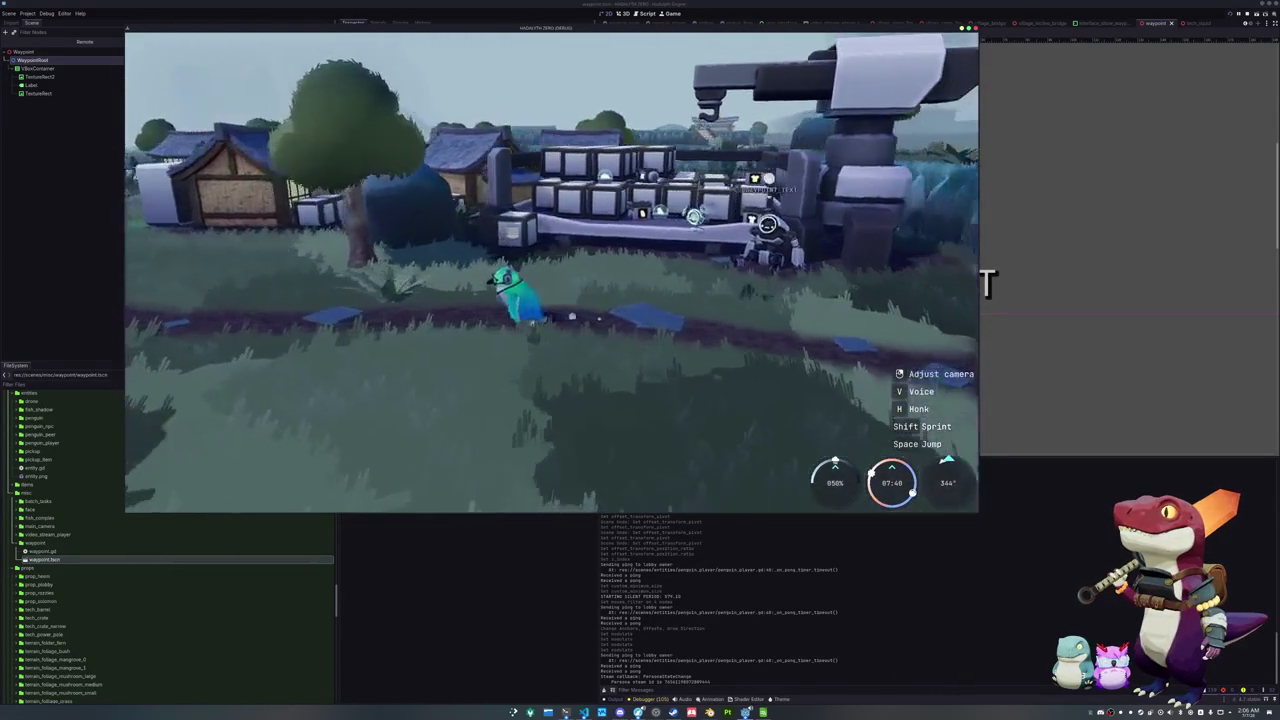
key("a")
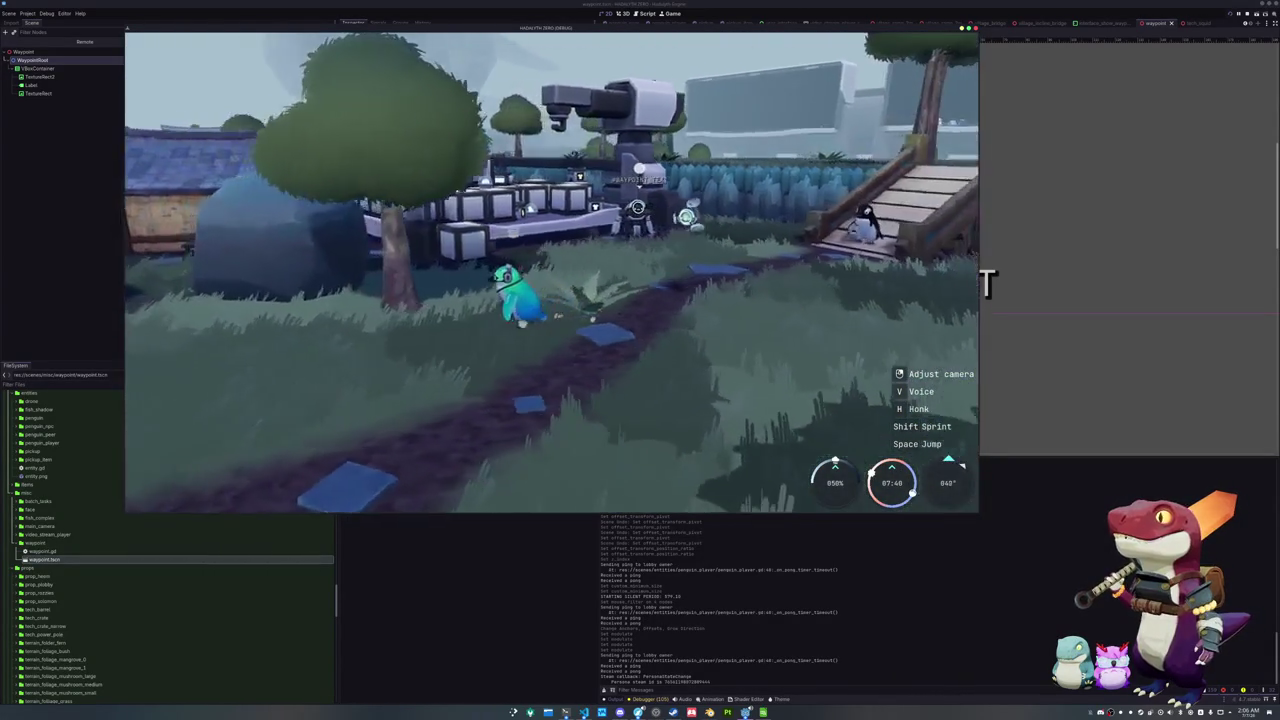
key("s")
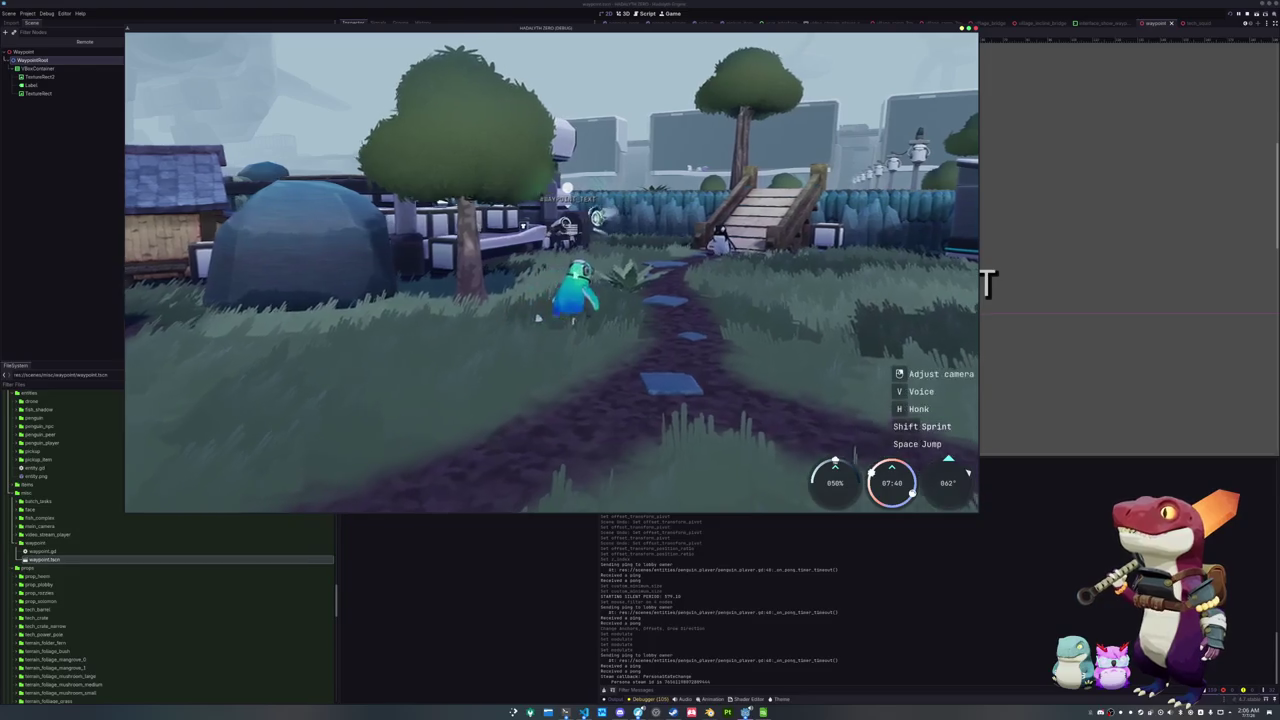
key("a")
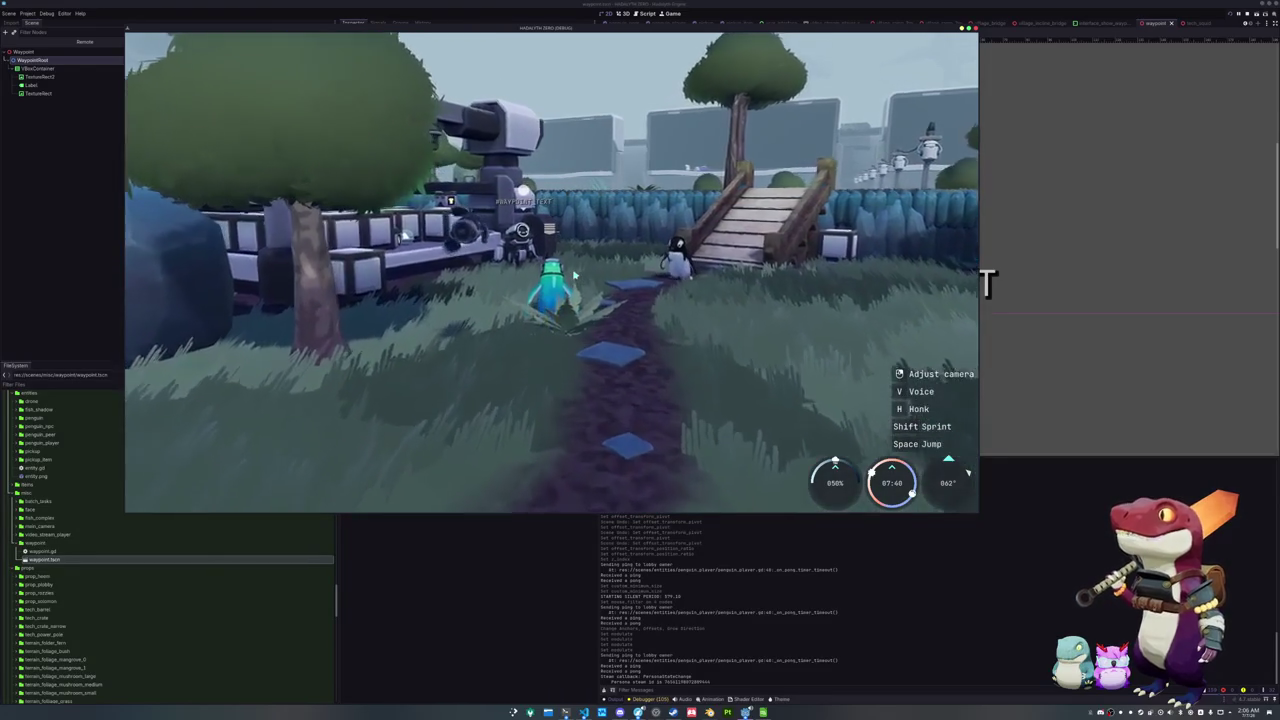
key("w")
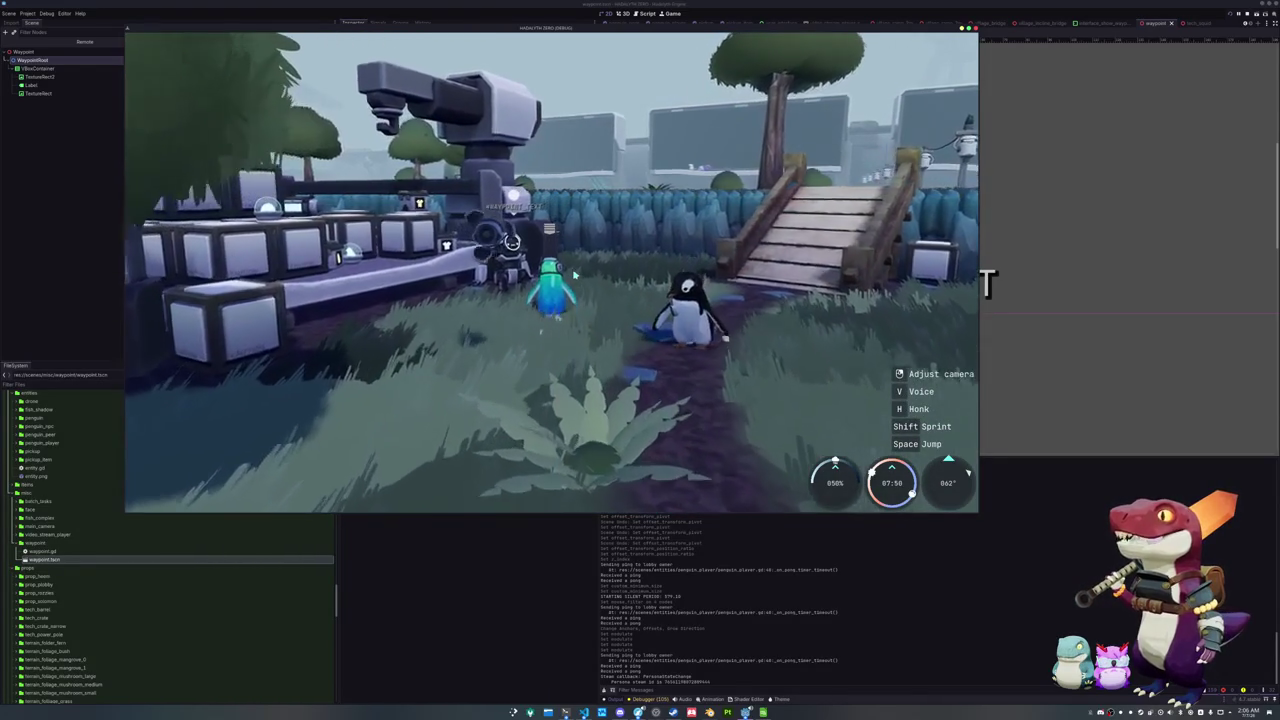
key("w")
key("s")
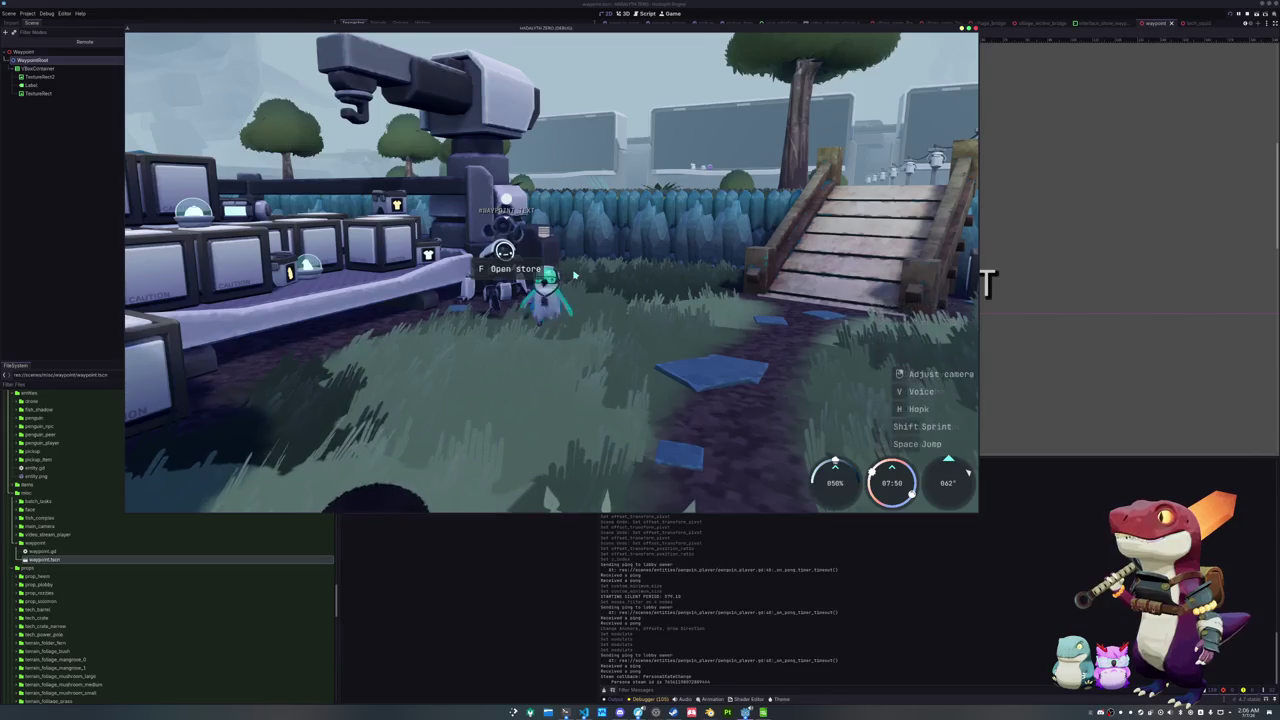
key("a")
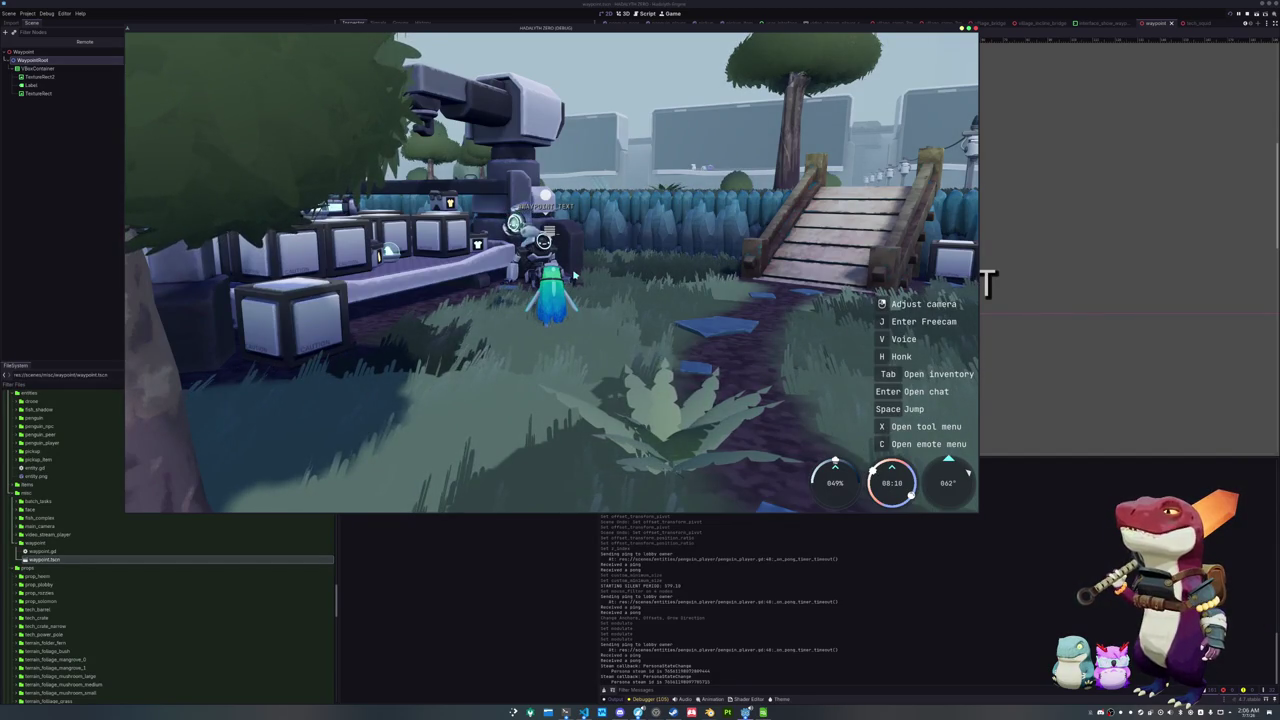
Look around and walk the penguin across the village, then bring up the translations spreadsheet
left_click_drag(575, 270, 815, 283)
key("w")
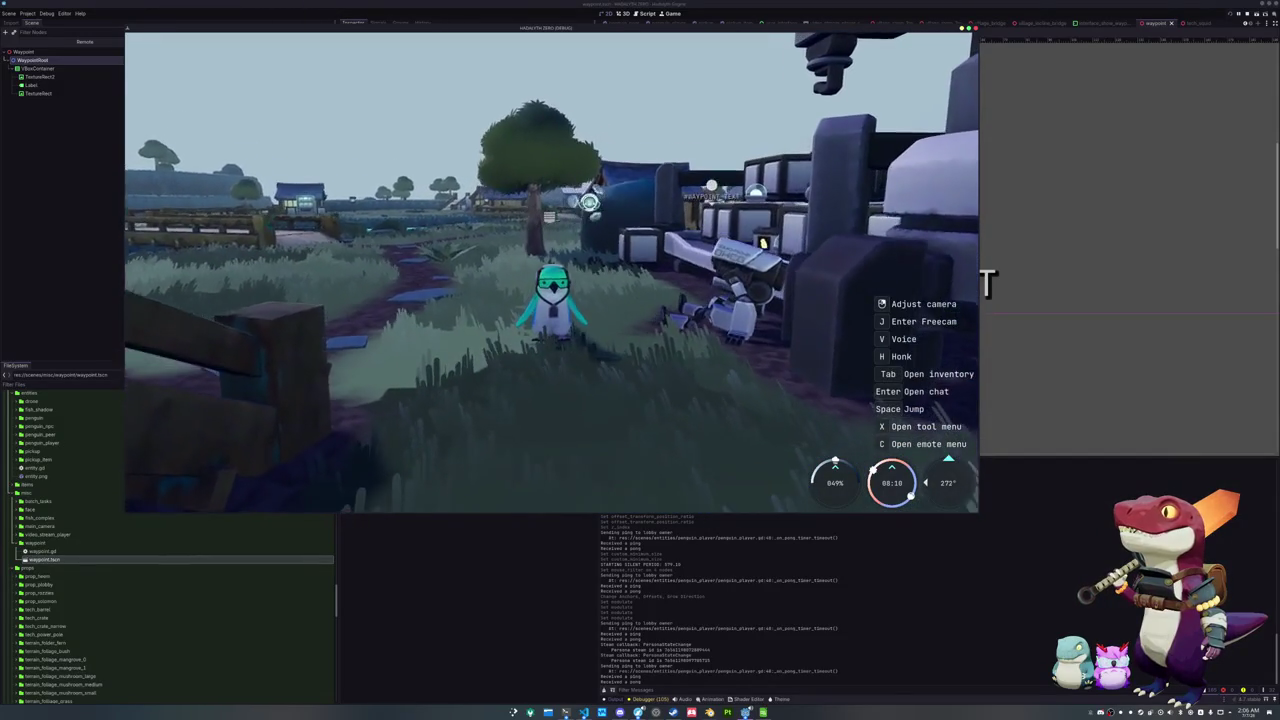
key("d")
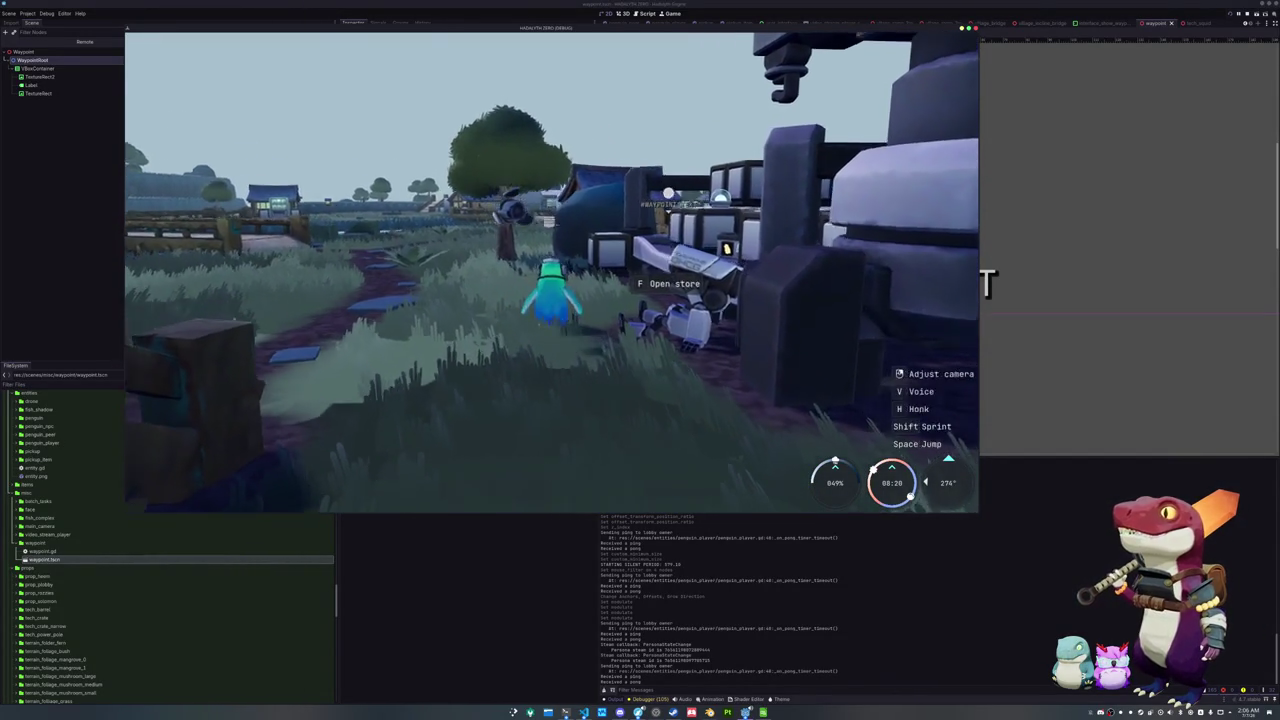
key("a")
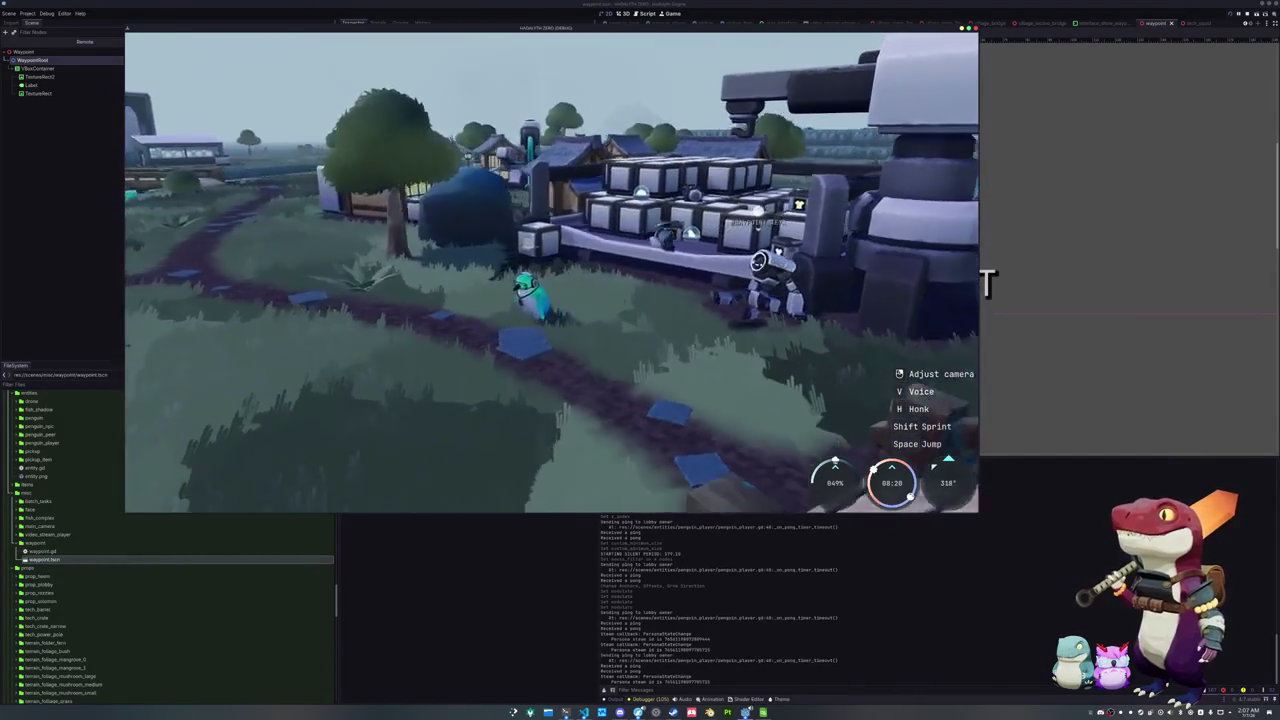
key("w")
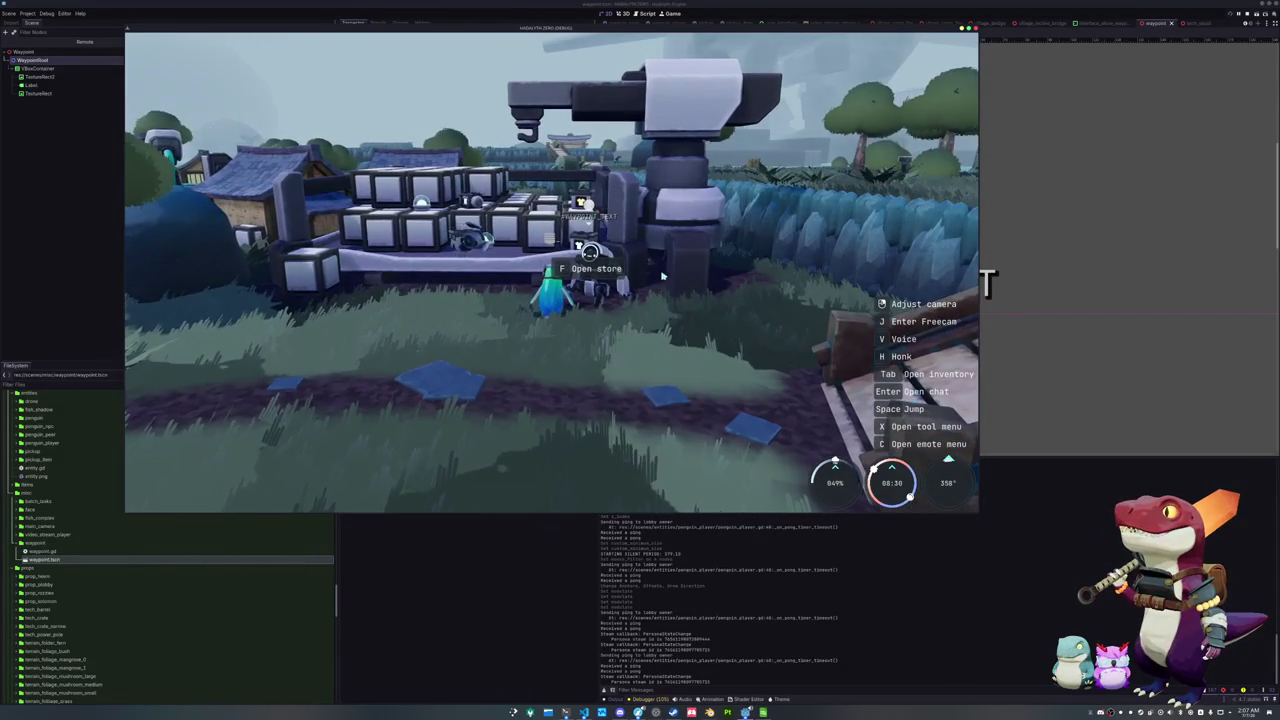
left_click_drag(659, 274, 620, 274)
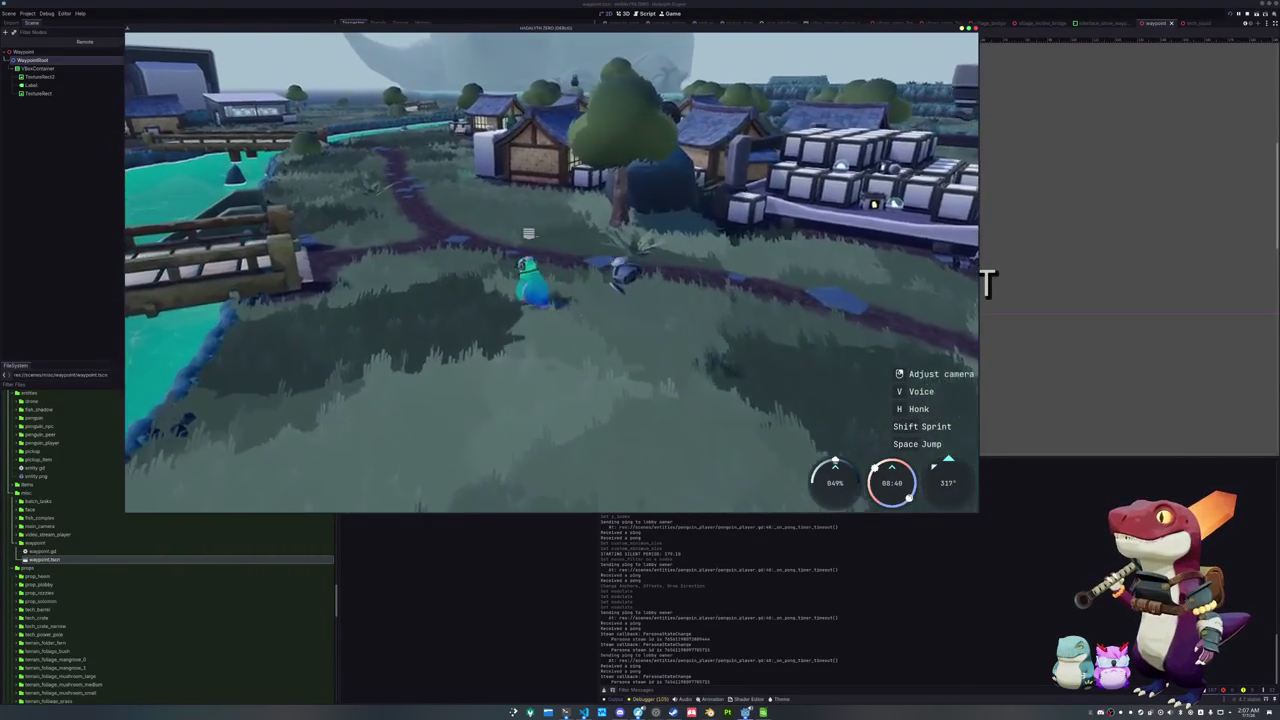
key("w")
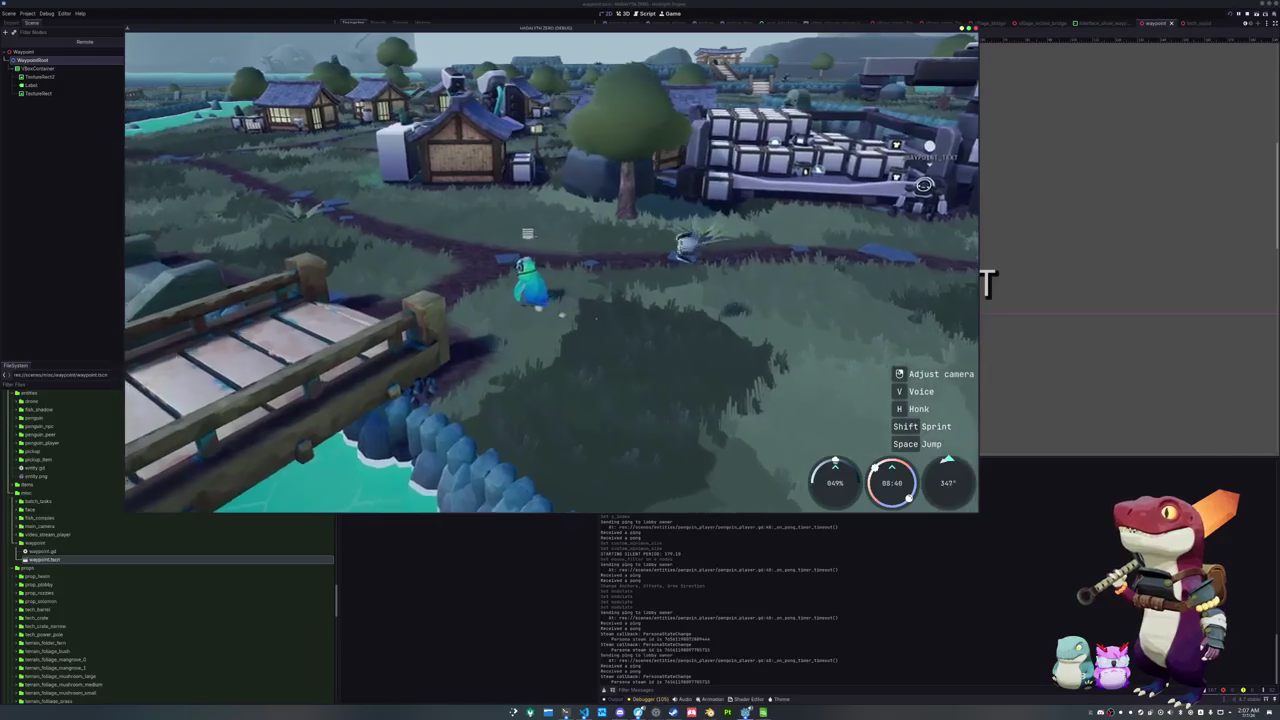
key("w")
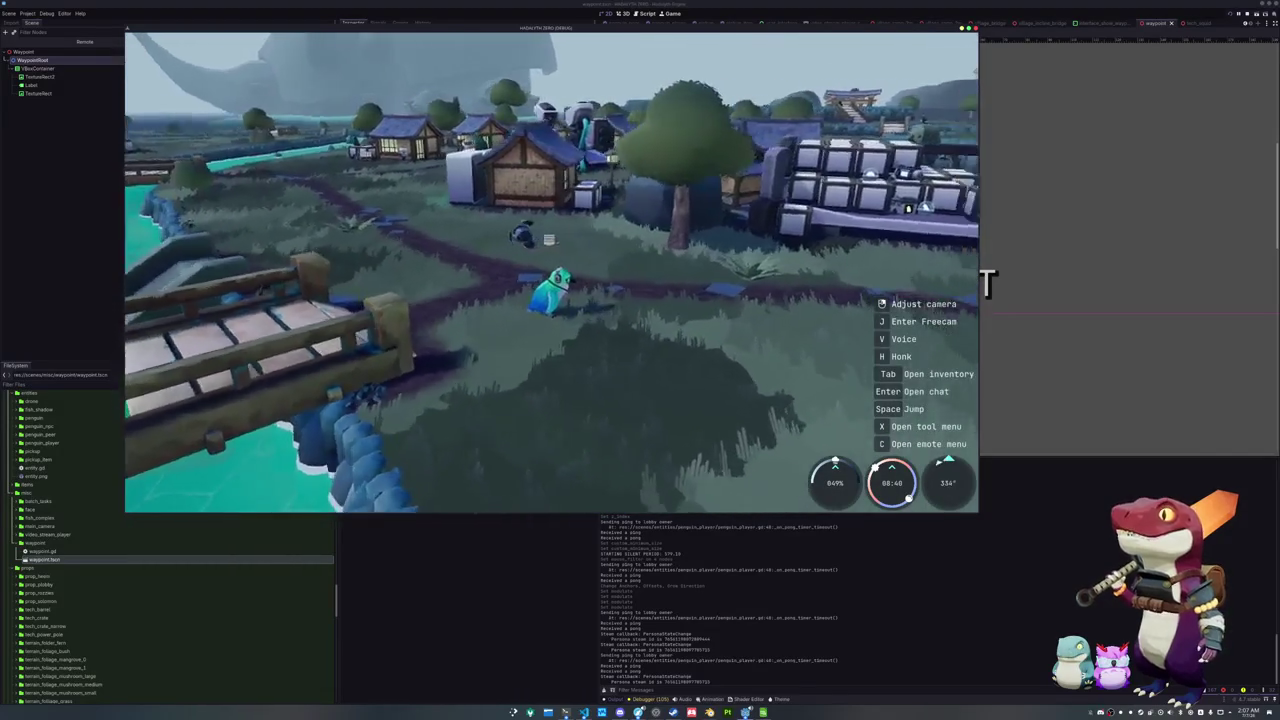
key("alt+Tab")
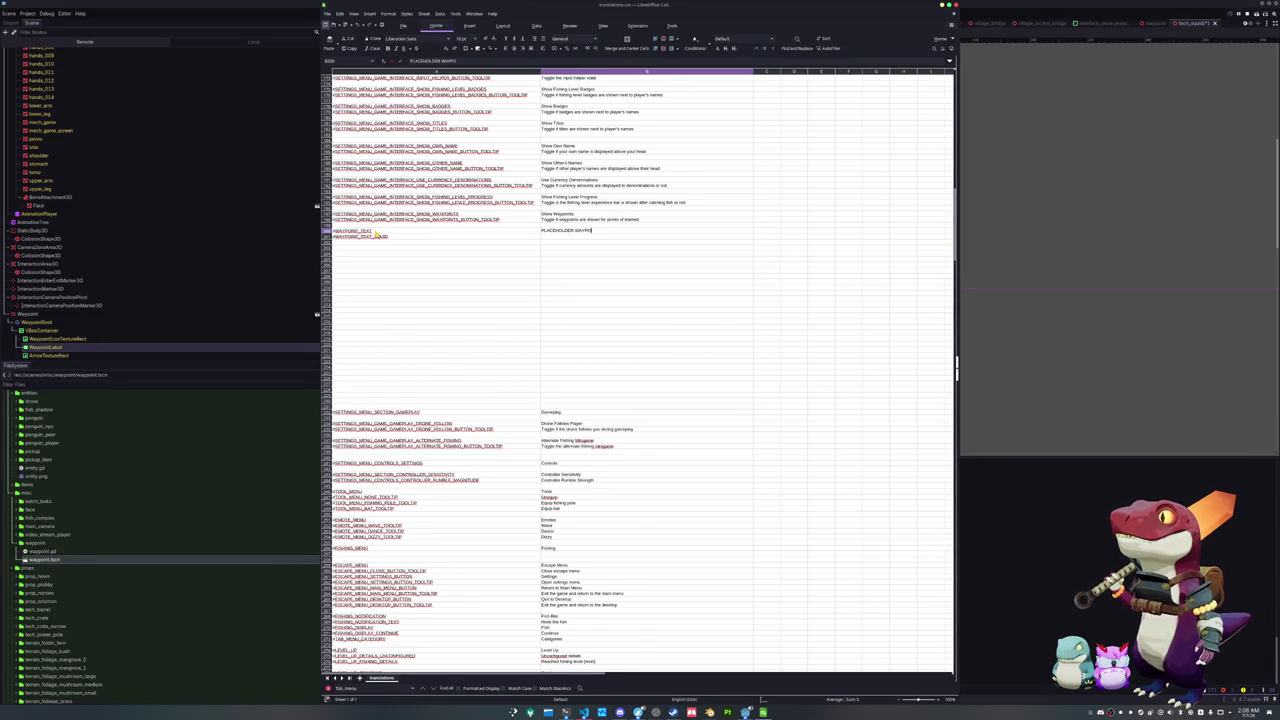
type("INT TEXT")
Commit 'PLACEHOLDER WAYPOINT TEXT' for WAYPOINT_TEXT, start the next key's translation, and return to Godot
key("Return")
type("P")
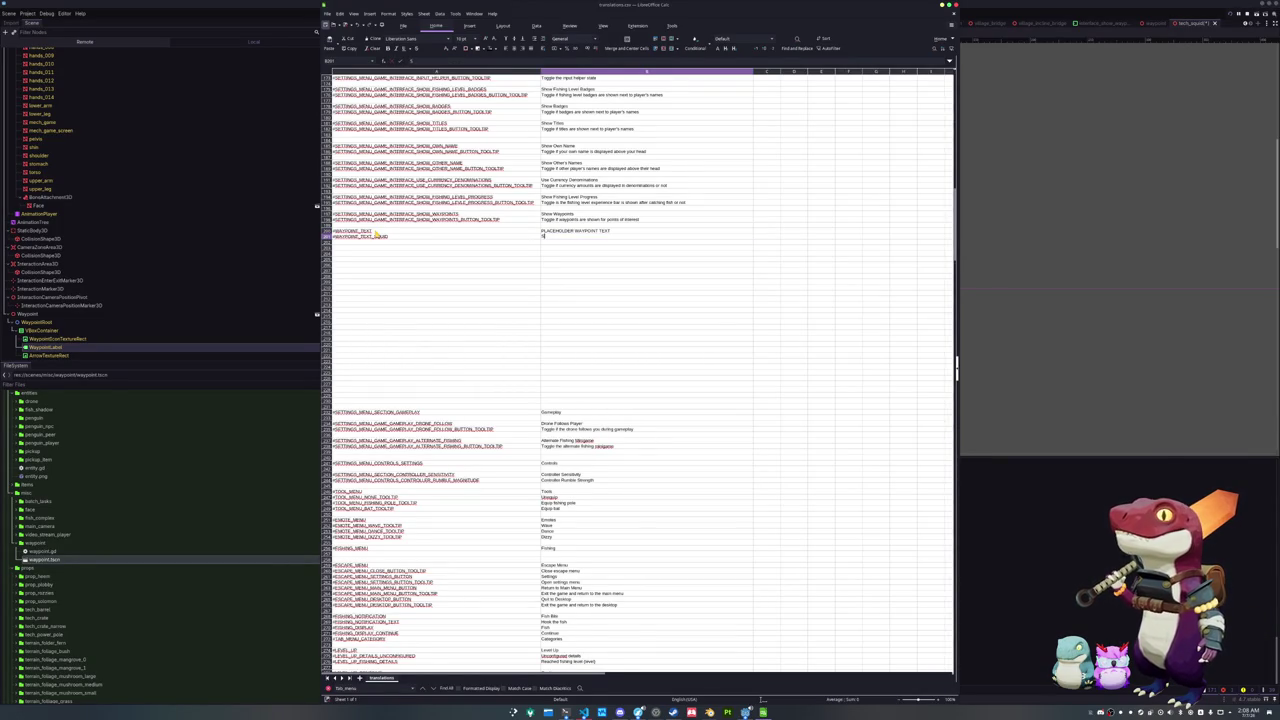
key("Return")
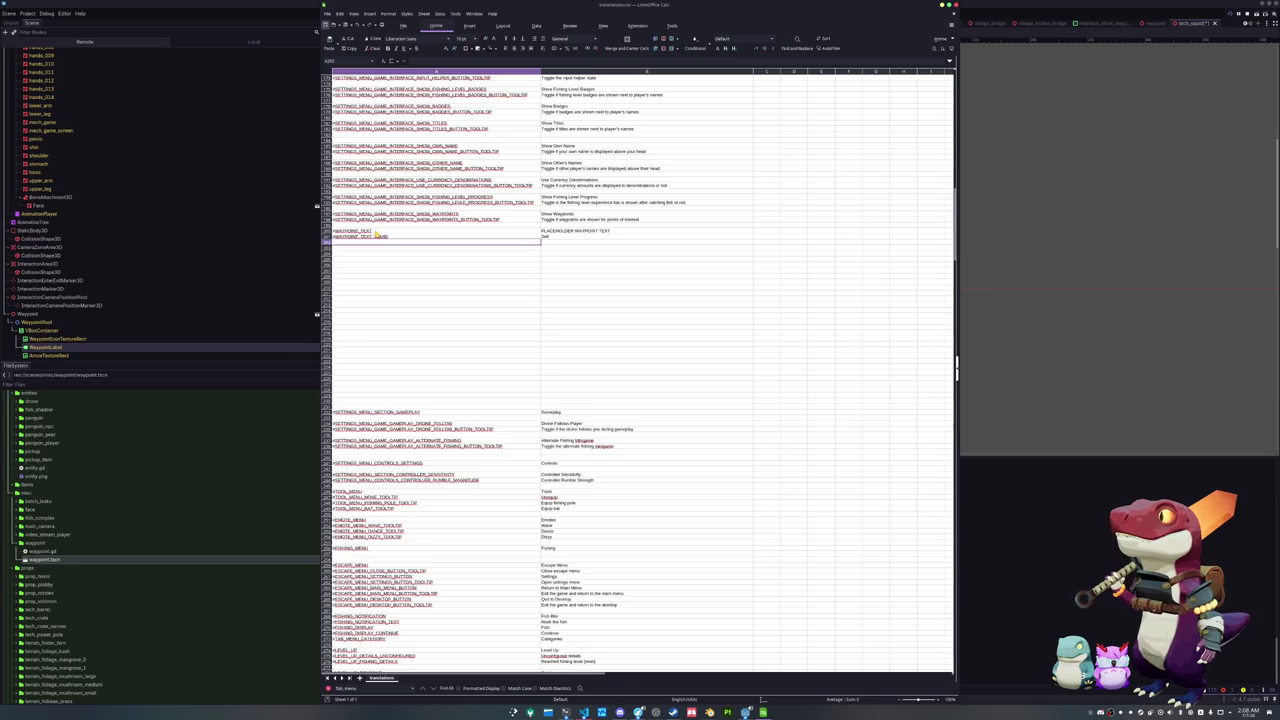
key("alt+Tab")
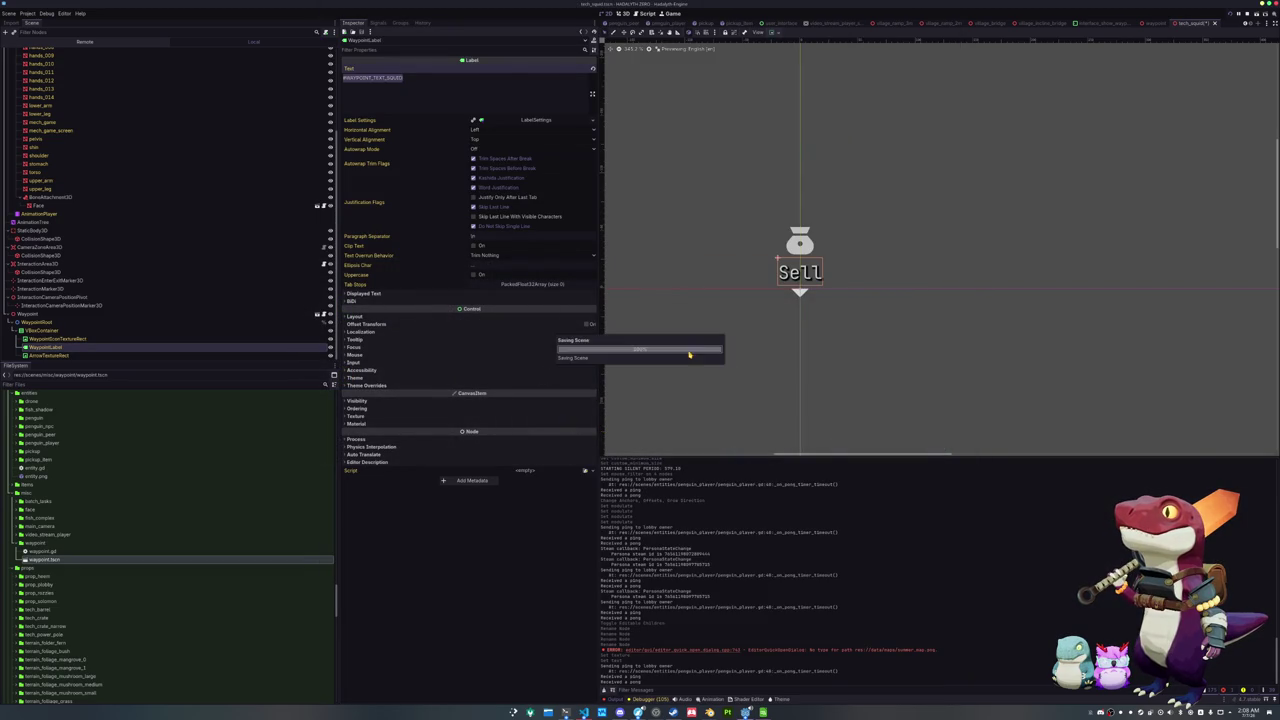
Deselect the label's Text value in the Inspector
left_click(821, 554)
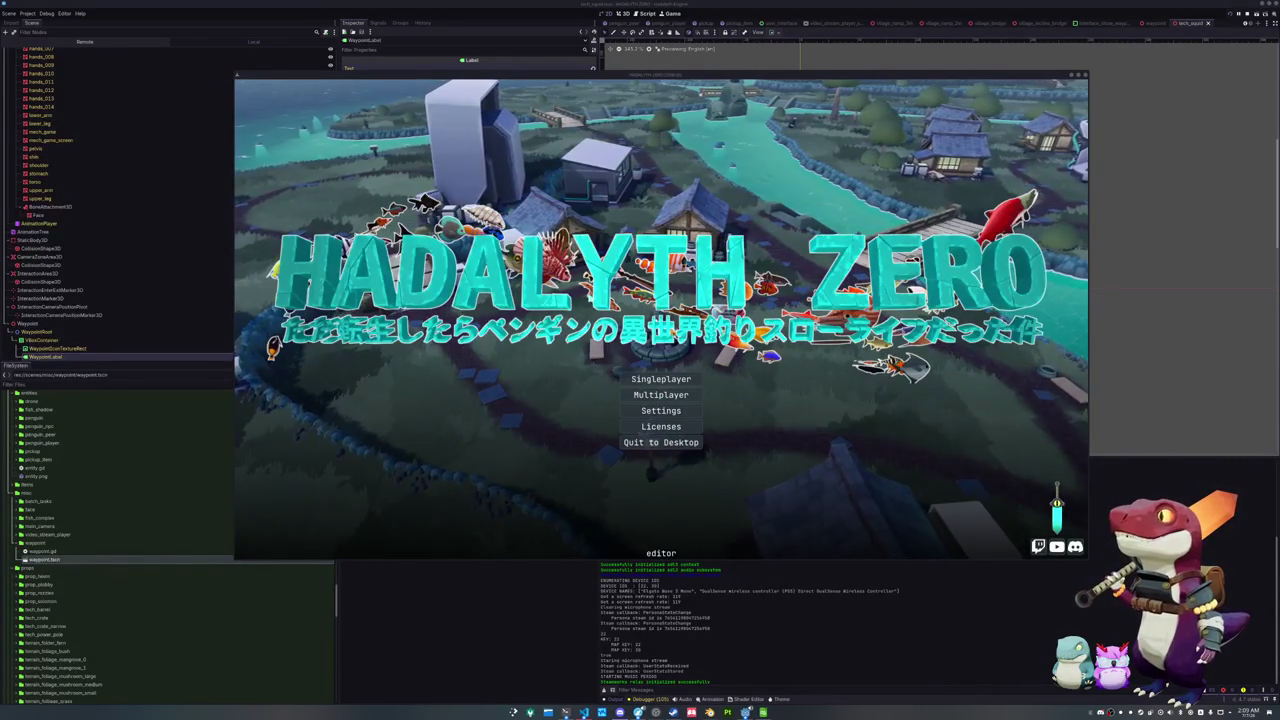
In the game's Display settings, bring UI Scale to 1.0 and edit the Font Size value
left_click(663, 410)
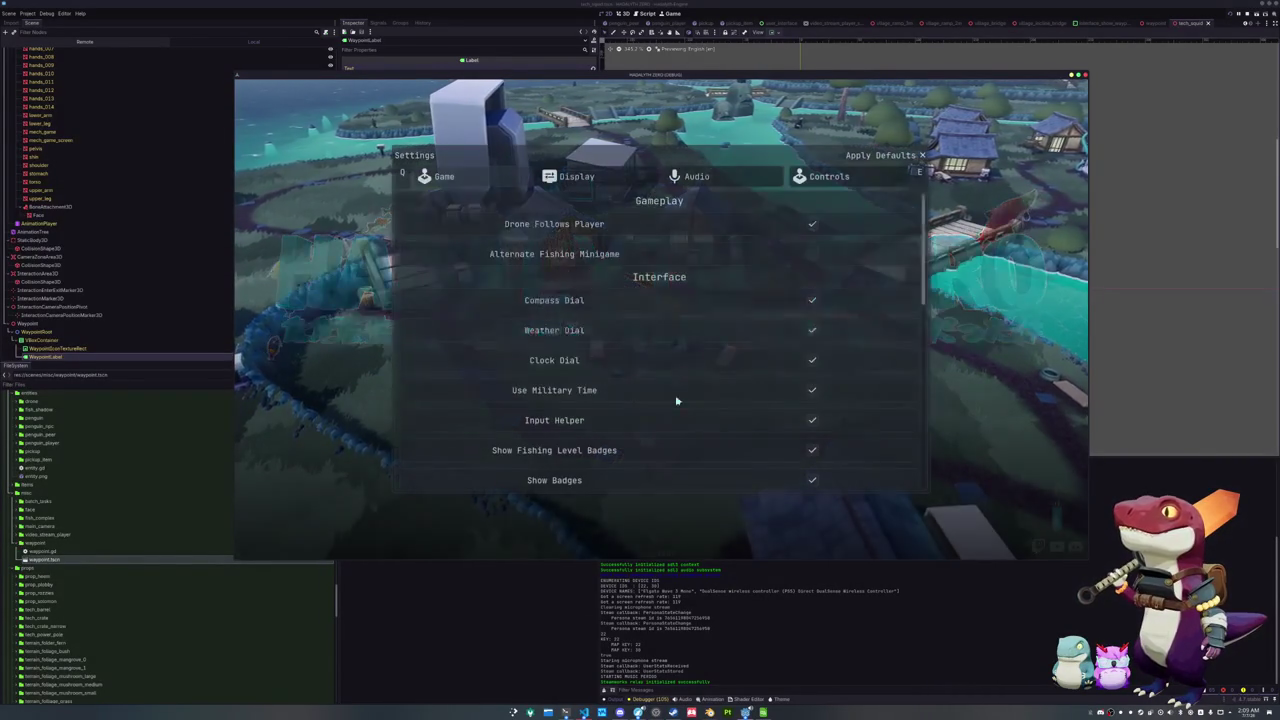
left_click(586, 178)
scroll(685, 285, "down", 5)
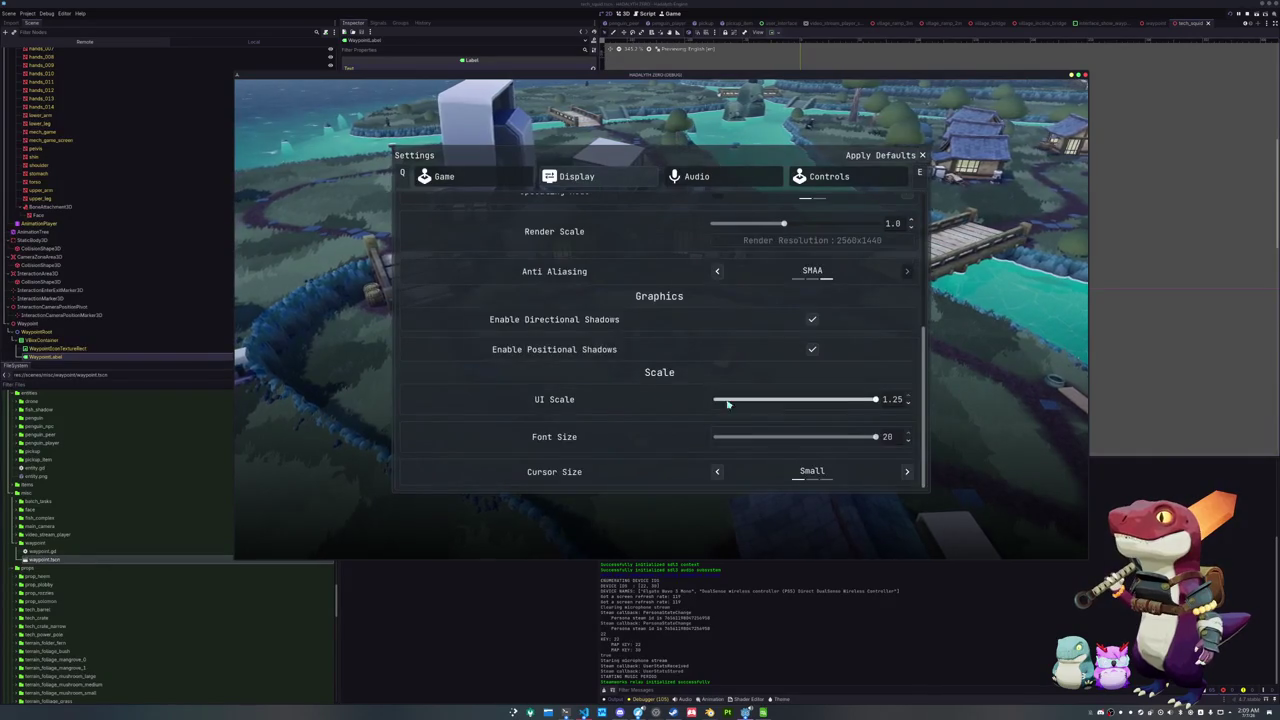
scroll(889, 398, "down", 1)
left_click(843, 413)
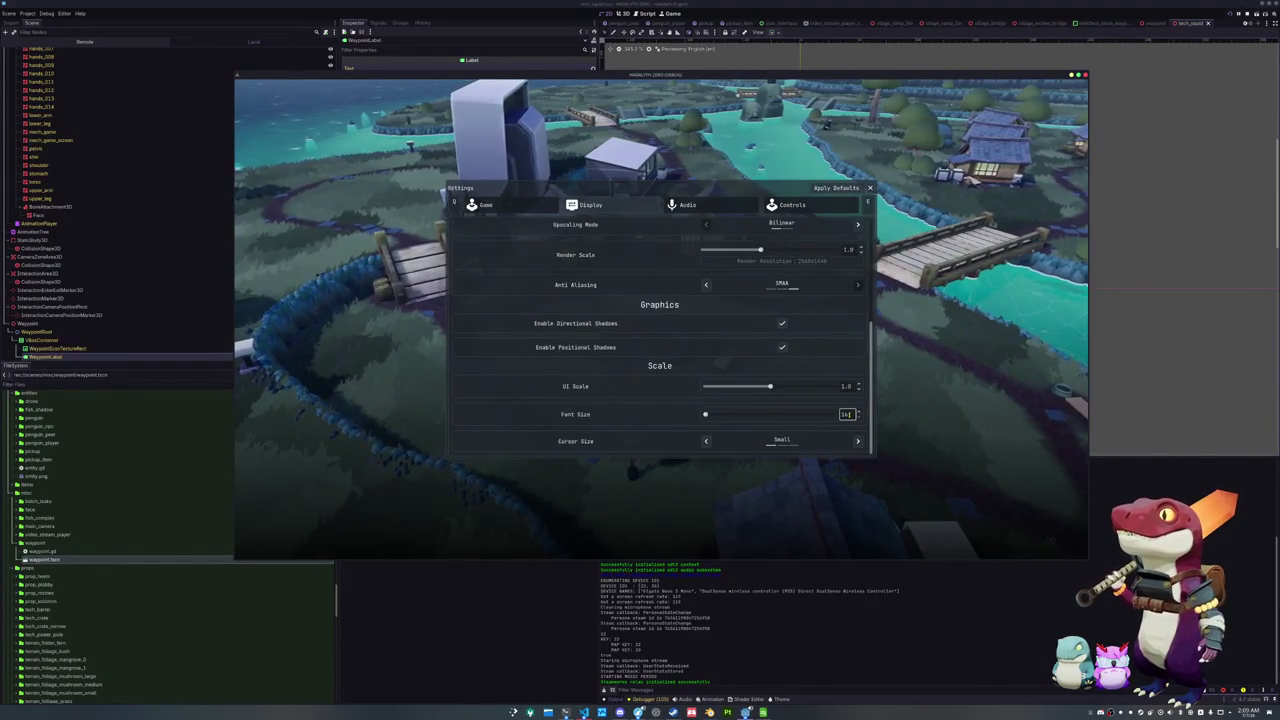
key("Escape")
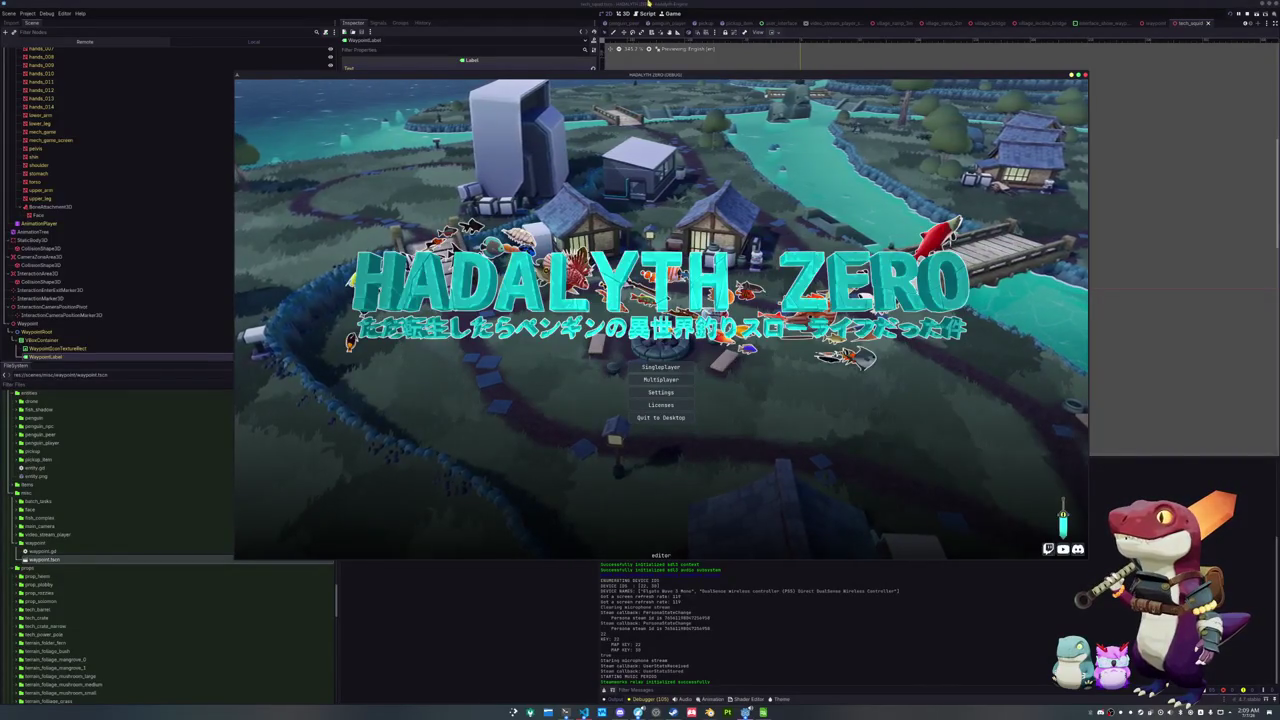
Run the title screen at 8.0 game speed from the Game tab's speed dropdown
left_click(626, 32)
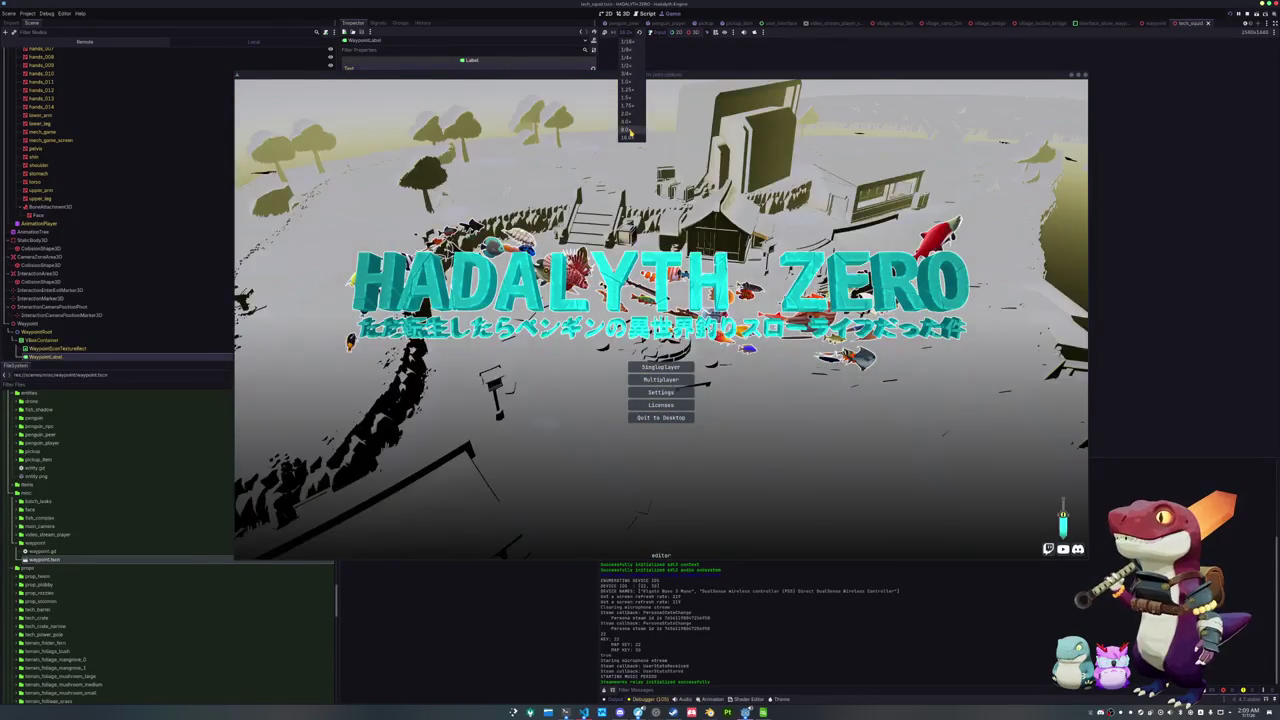
left_click(630, 133)
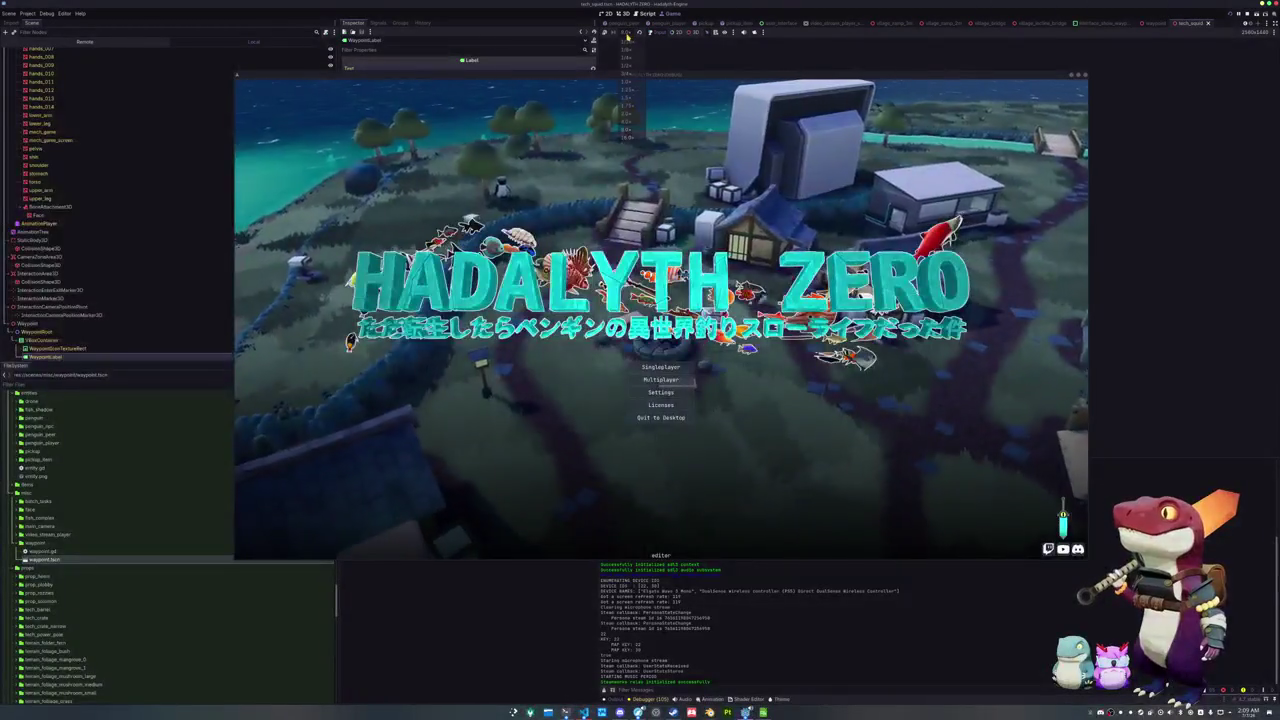
left_click(627, 38)
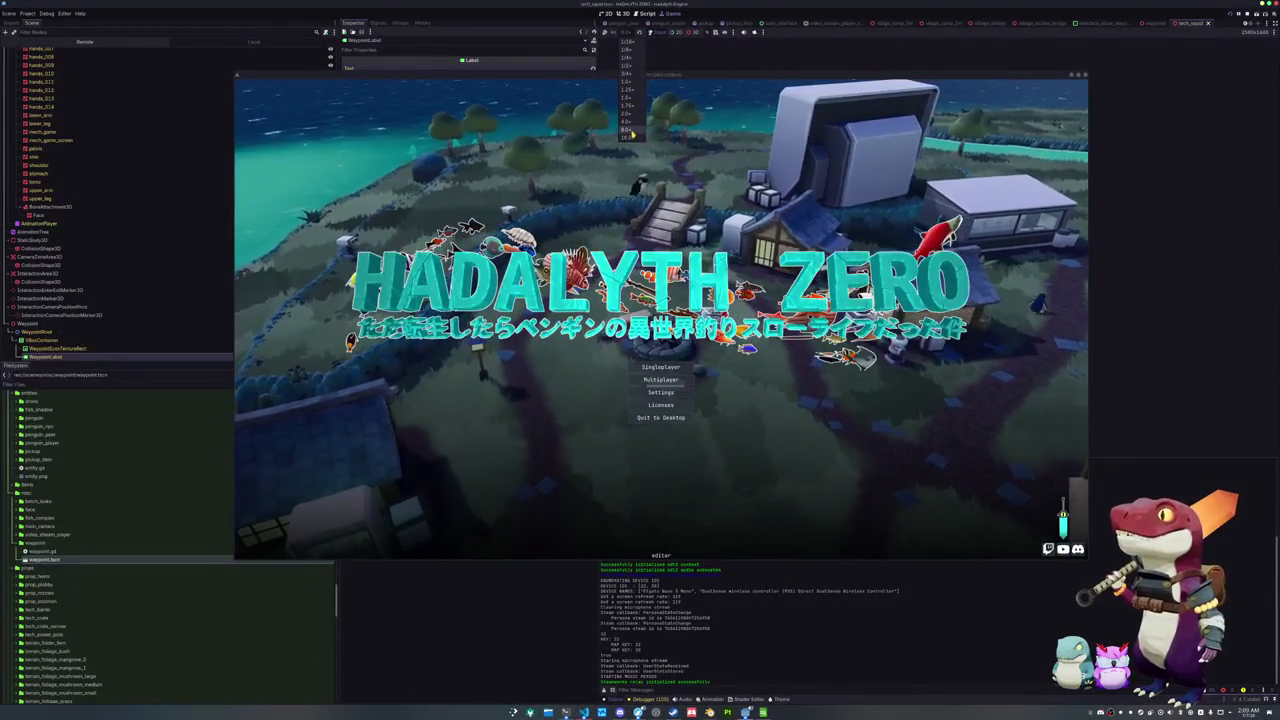
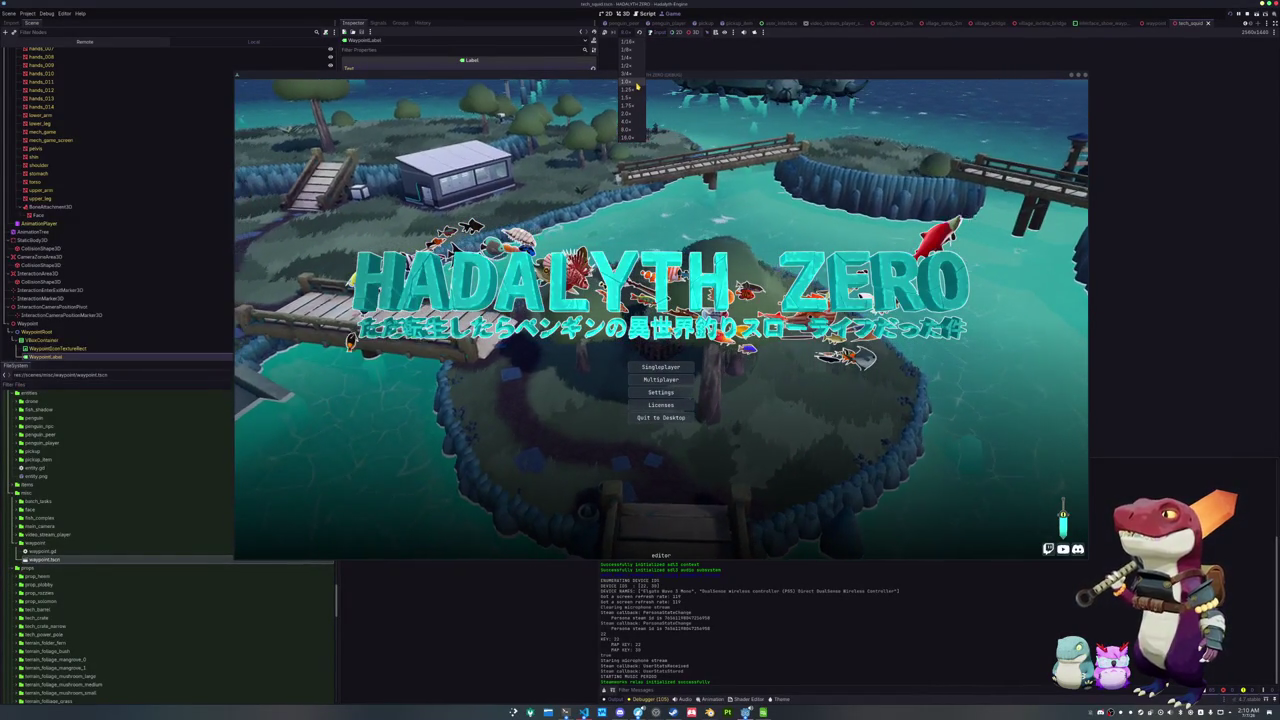
Return the running game to 1.0x speed, switch to the user_interface scene and move the game window lower
left_click(636, 82)
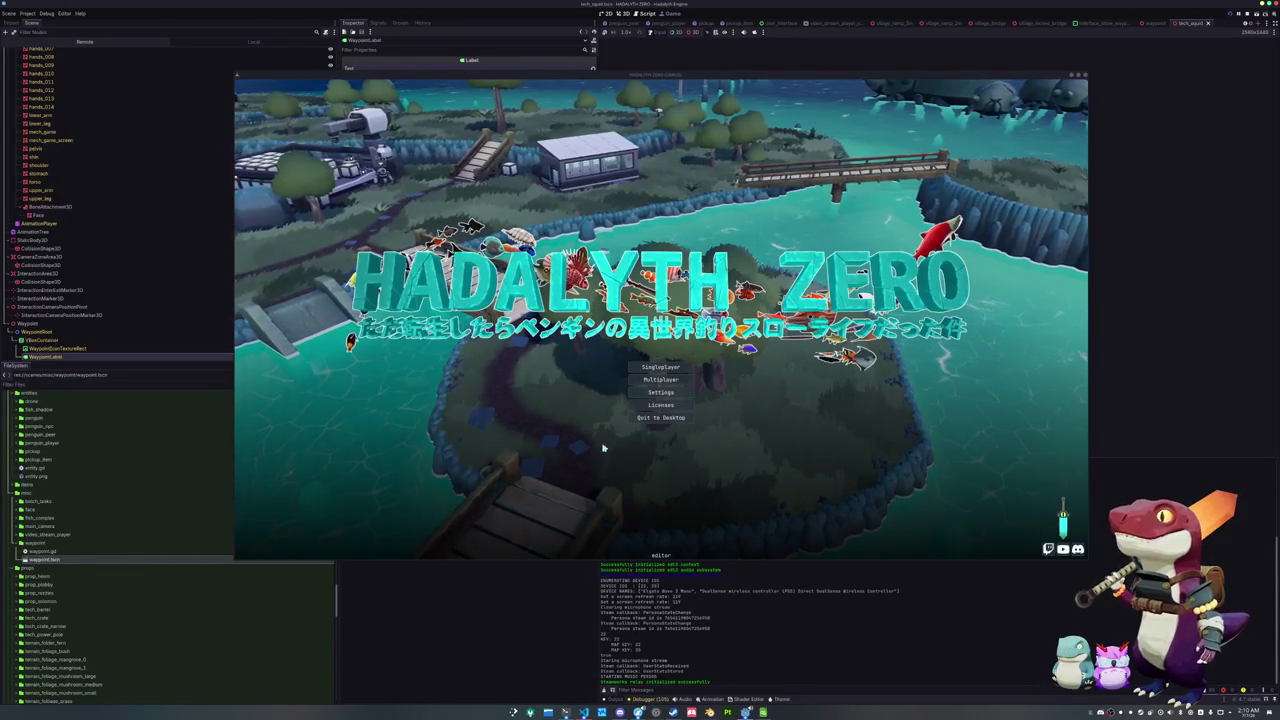
left_click(782, 22)
mouse_move(710, 75)
left_mouse_down()
mouse_move(706, 453)
mouse_move(811, 262)
mouse_move(825, 160)
mouse_move(811, 268)
mouse_move(828, 298)
left_mouse_up()
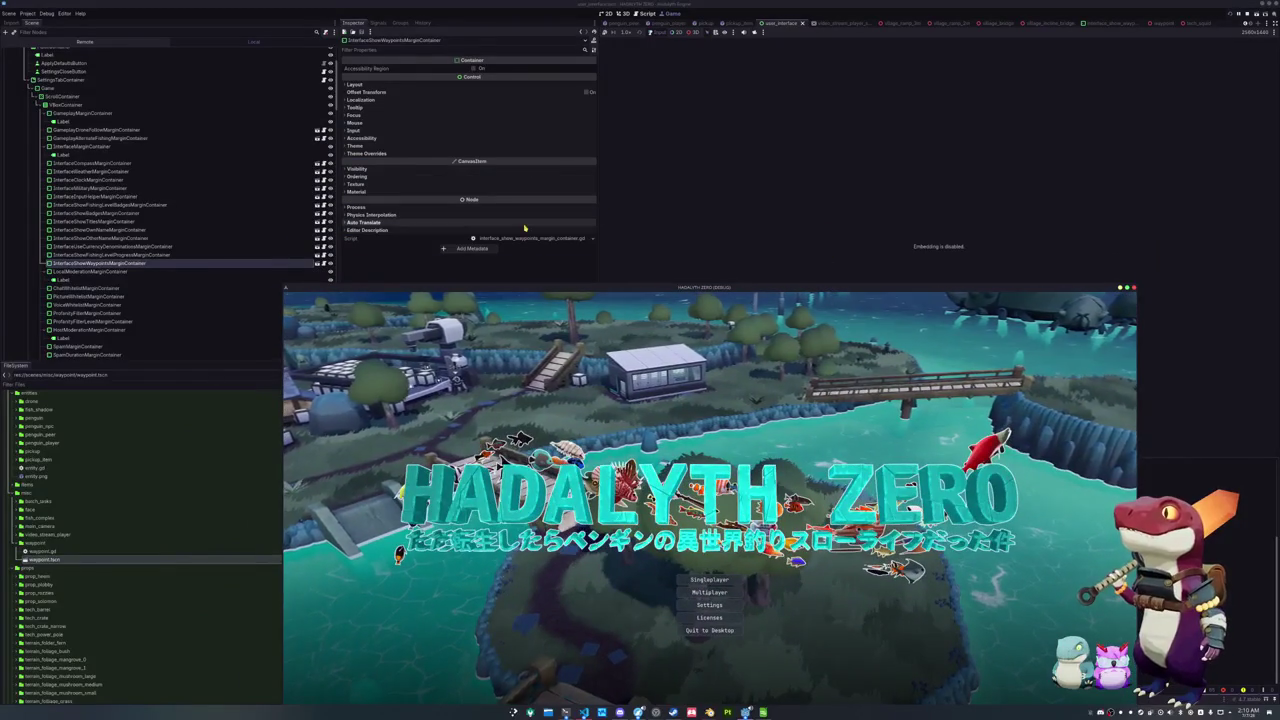
Stop the game and delete blank line 32 in user_interface_hud_state.gd
key("F8")
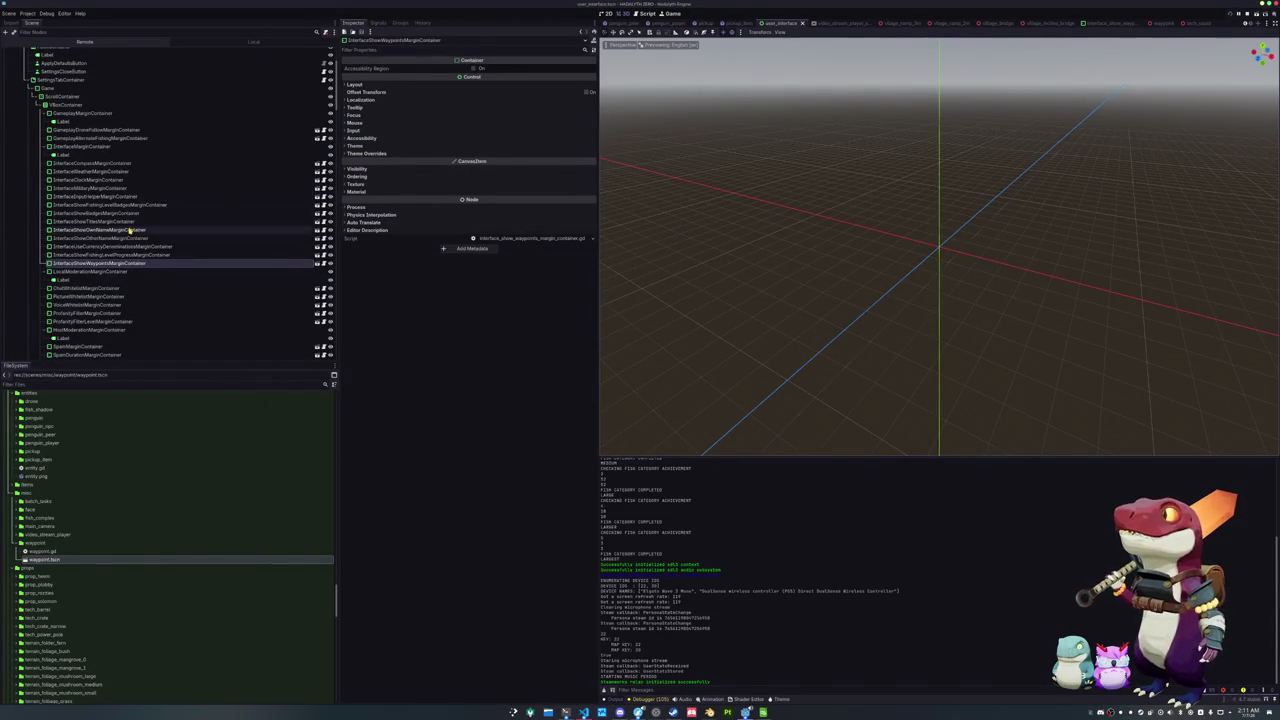
left_click_drag(97, 265, 97, 268)
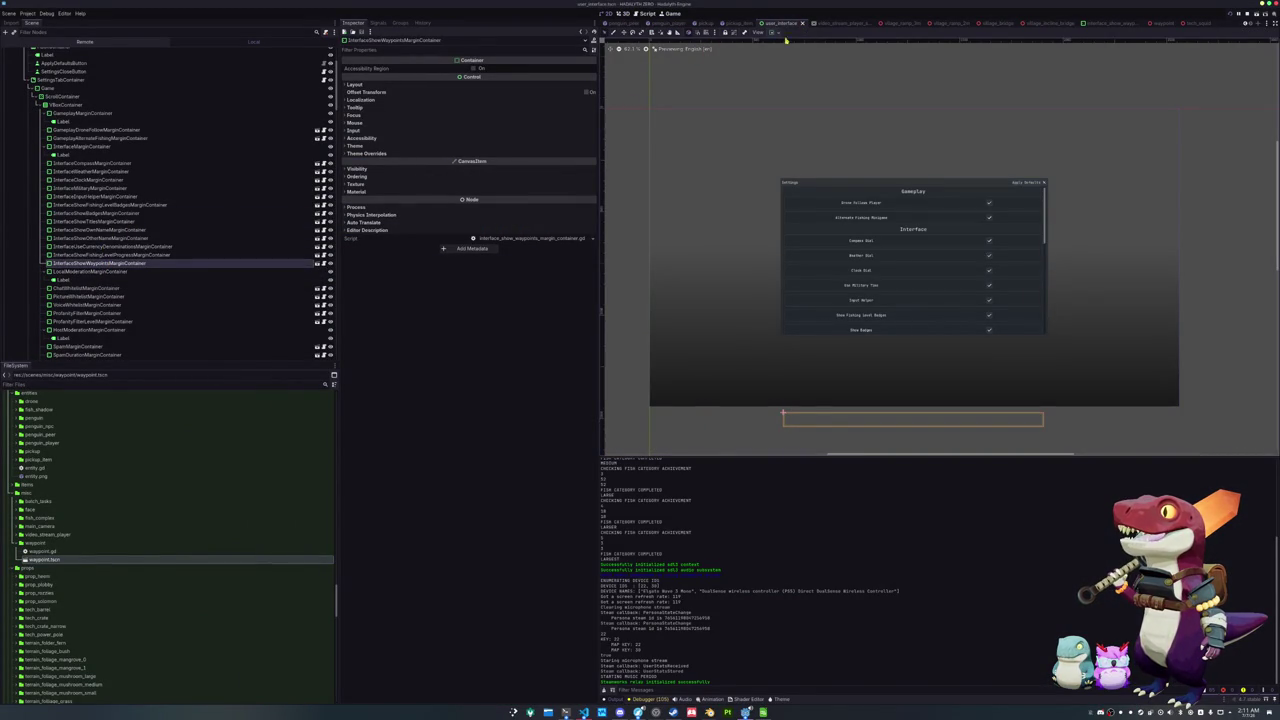
scroll(263, 163, "up", 3)
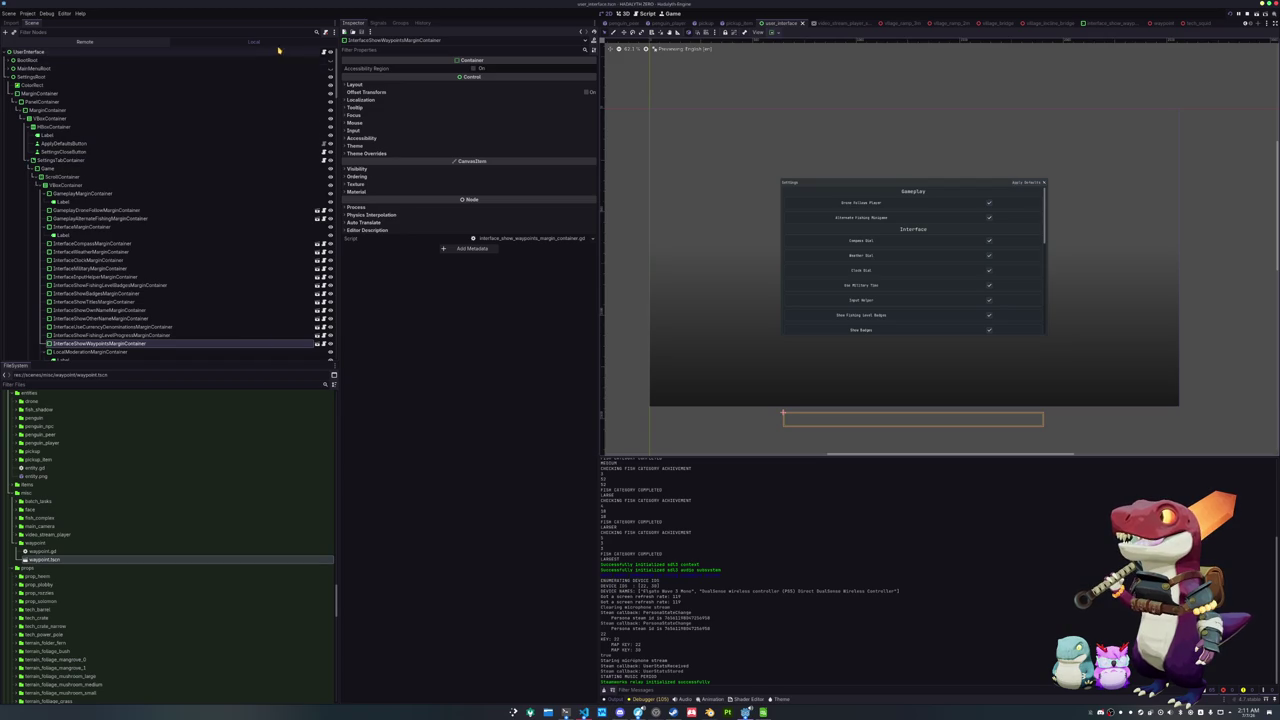
left_click(583, 712)
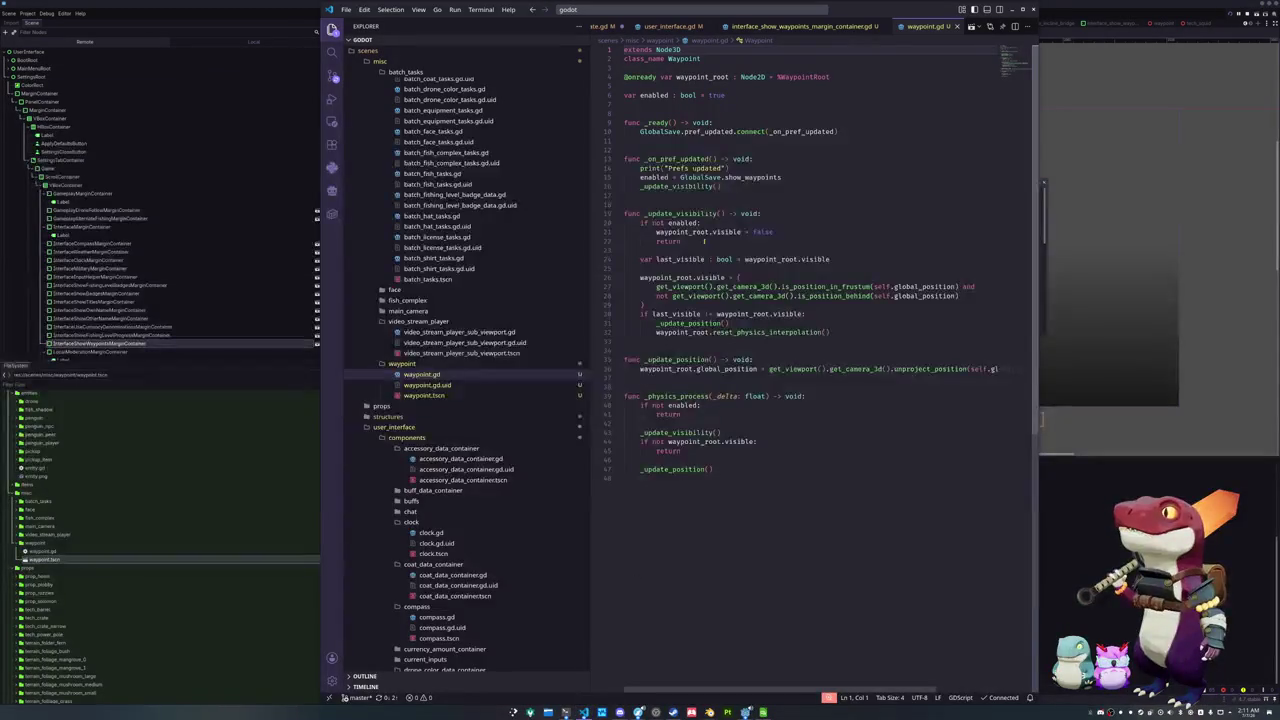
left_click(720, 204)
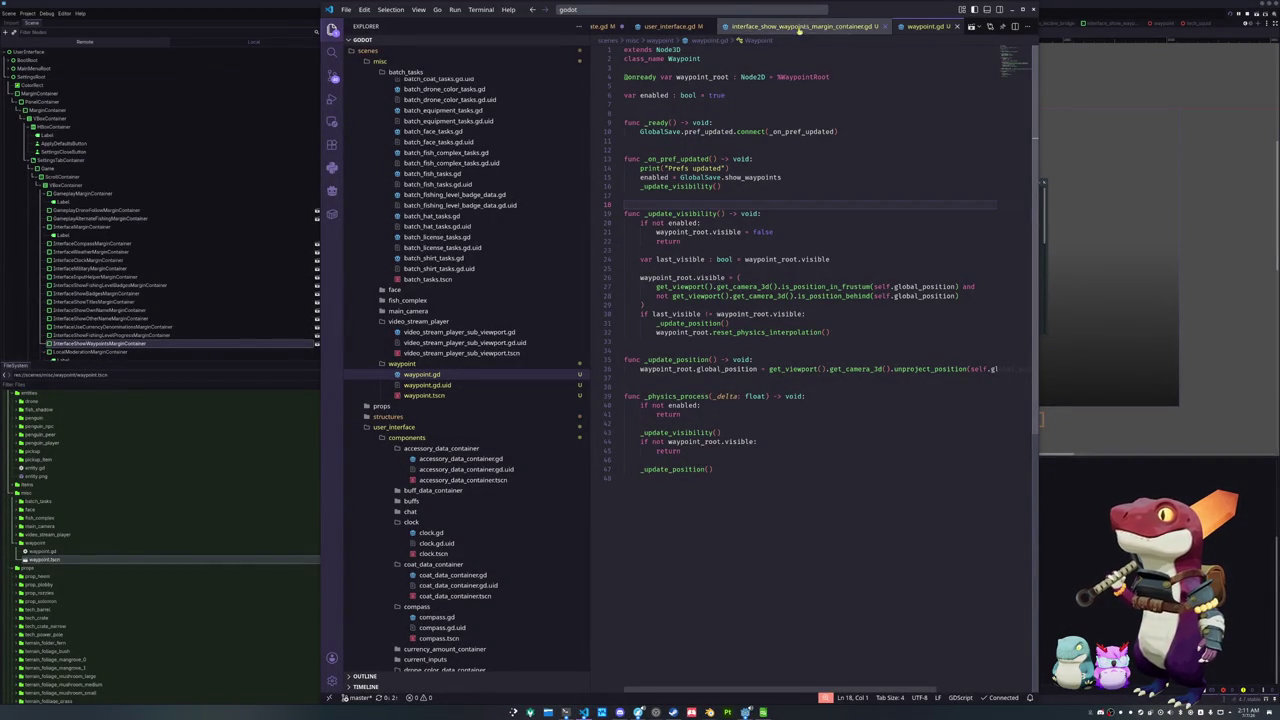
left_click(615, 27)
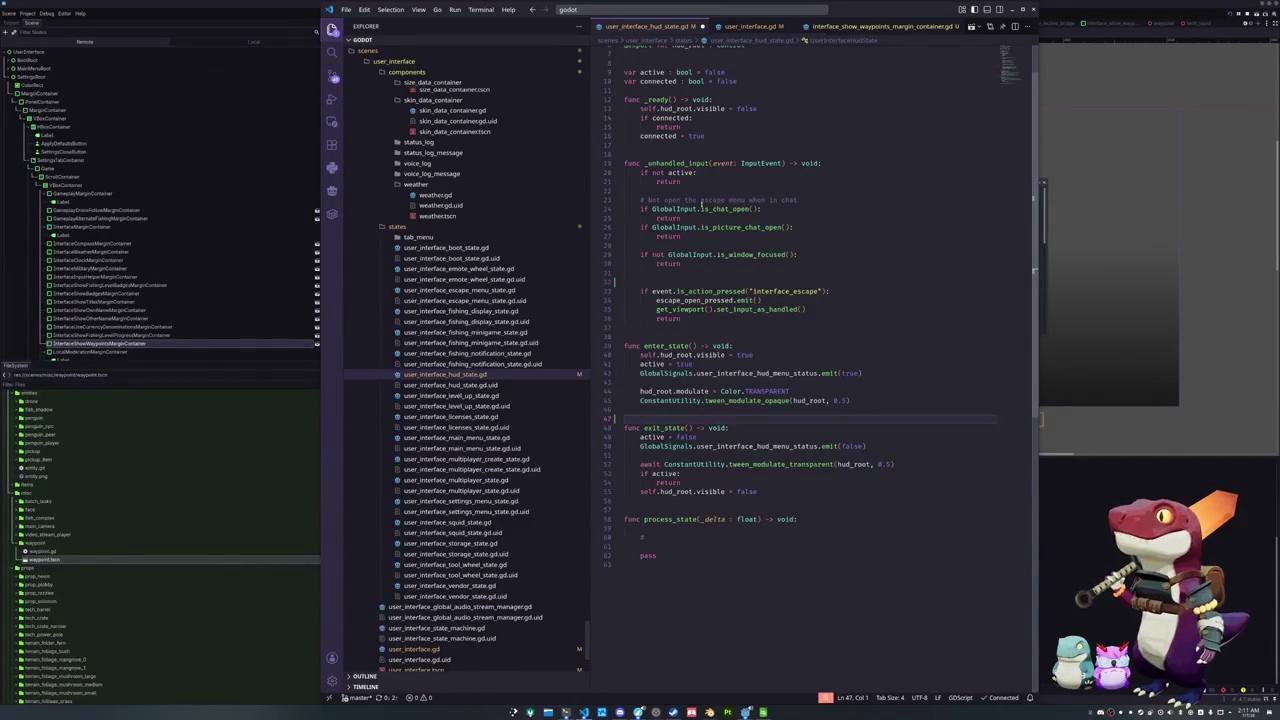
left_click(658, 282)
key("Delete")
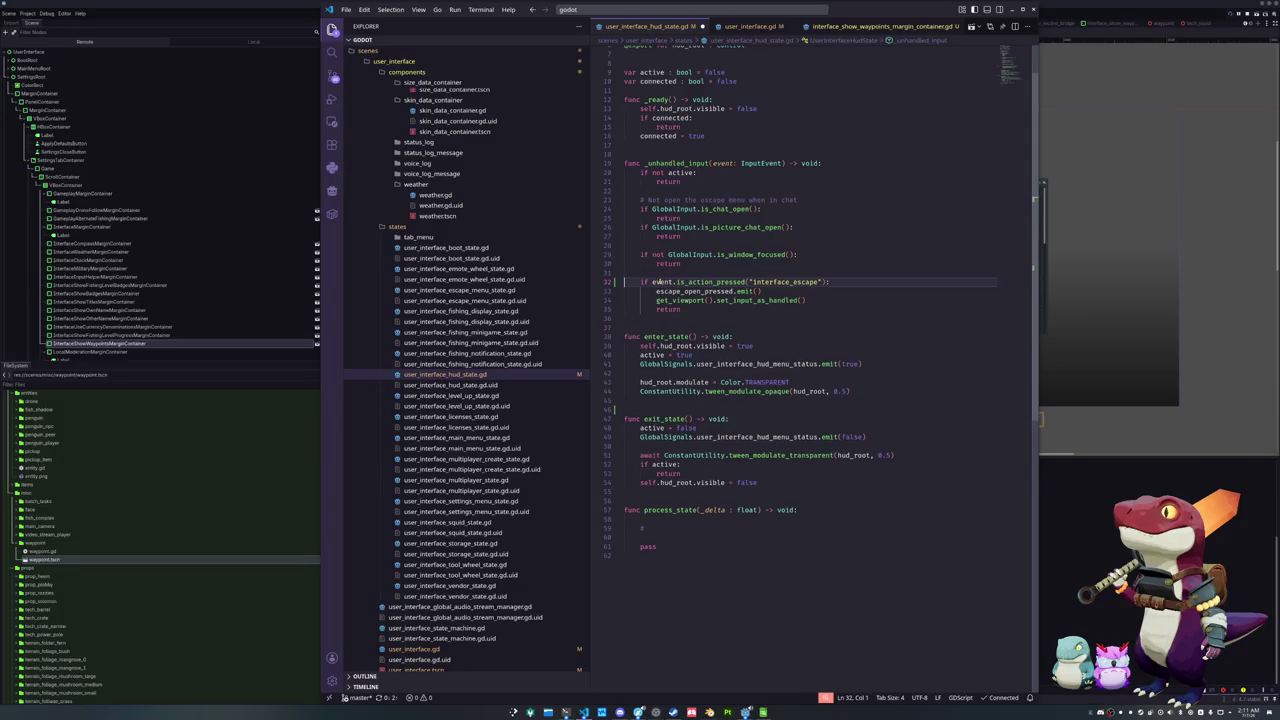
Review the Input Map in Project Settings, save the scene, and open user_interface_settings_menu_state.gd
left_click(28, 13)
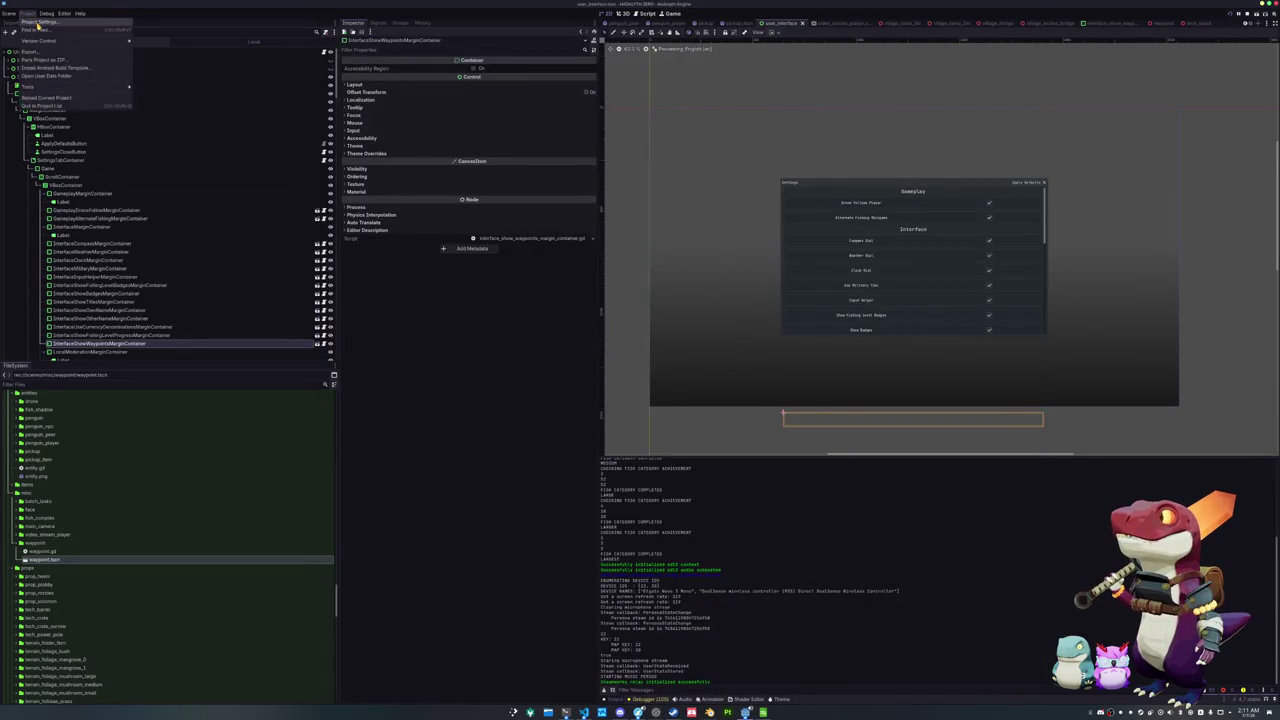
left_click(36, 22)
scroll(605, 393, "down", 2)
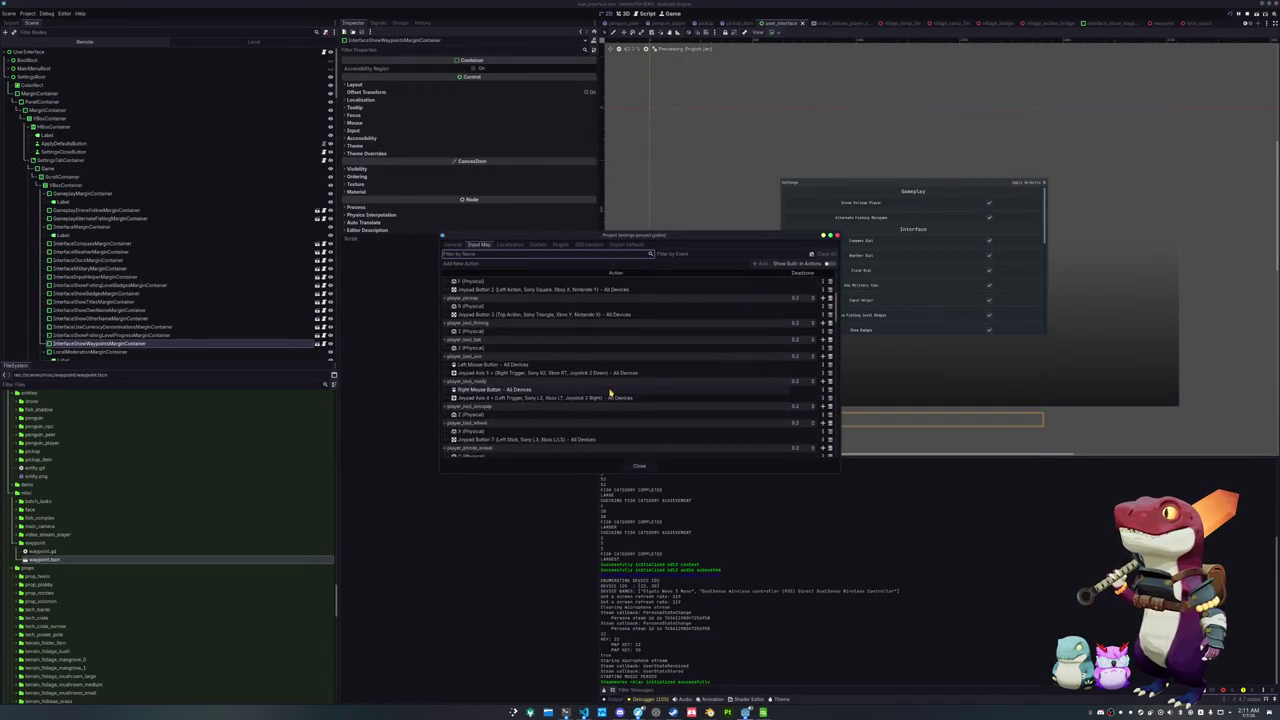
scroll(610, 395, "down", 10)
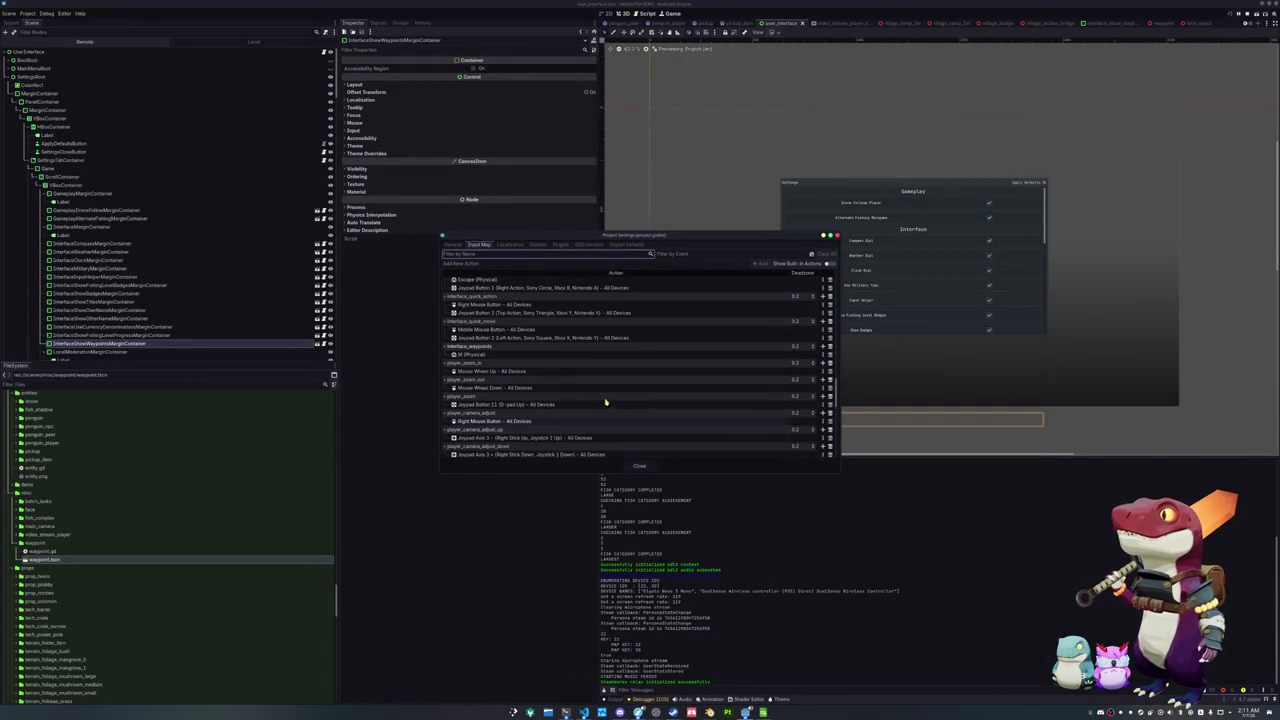
left_click(829, 347)
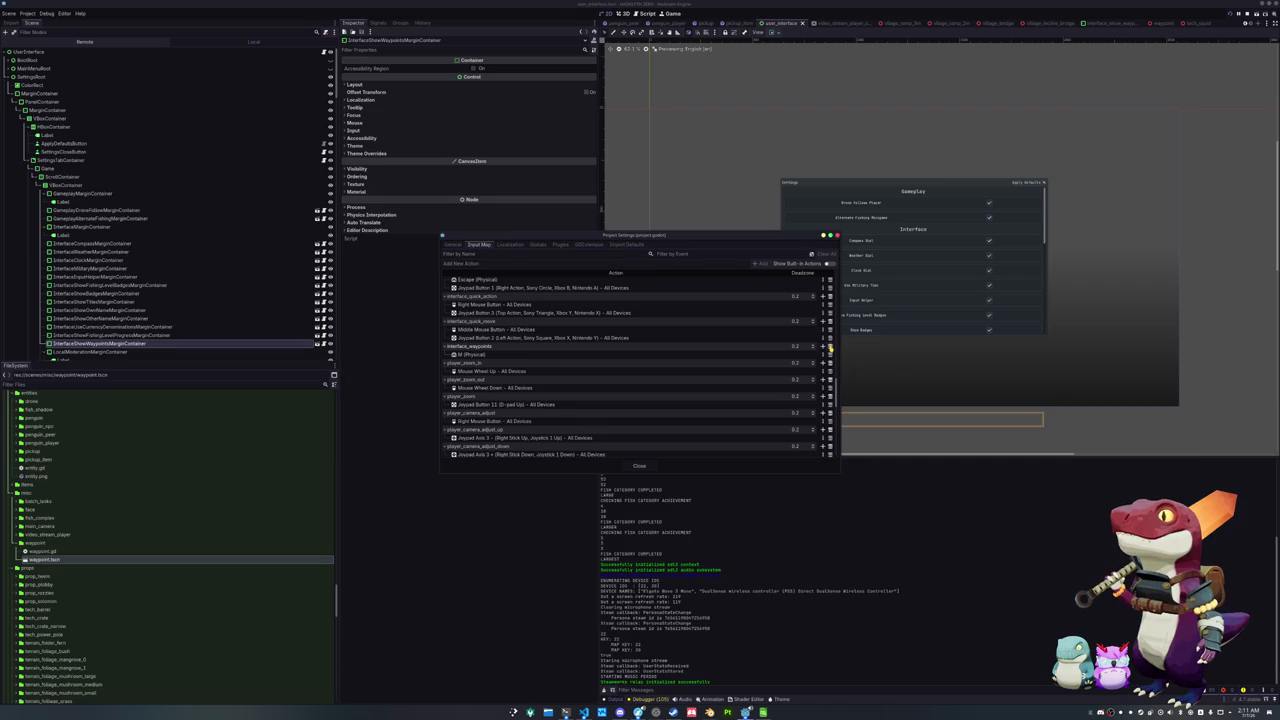
left_click(640, 466)
key("ctrl+s")
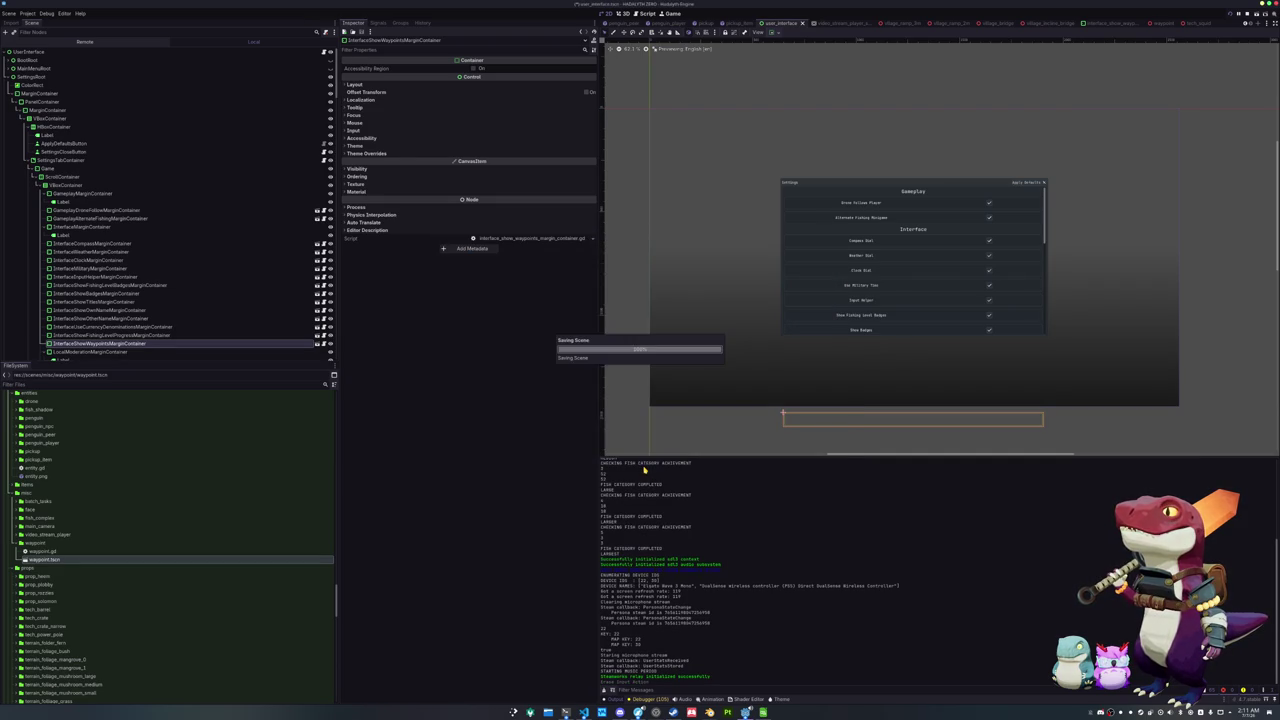
left_click(584, 712)
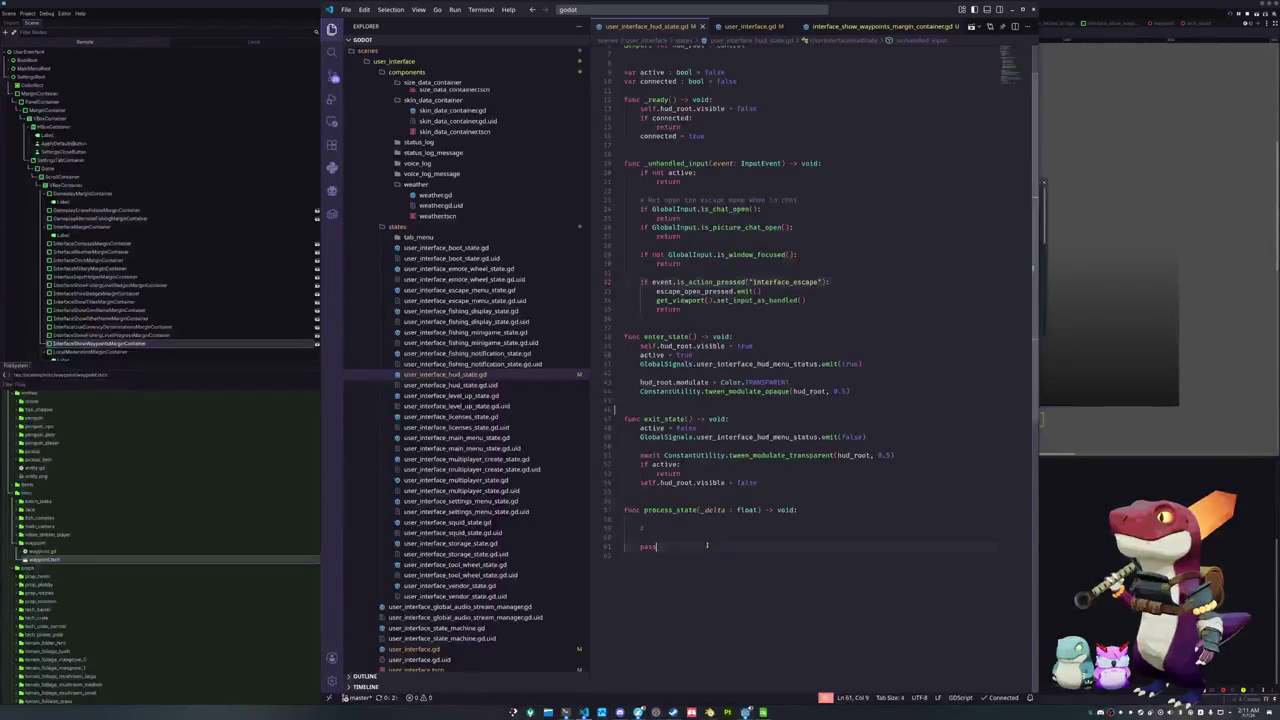
left_click(466, 501)
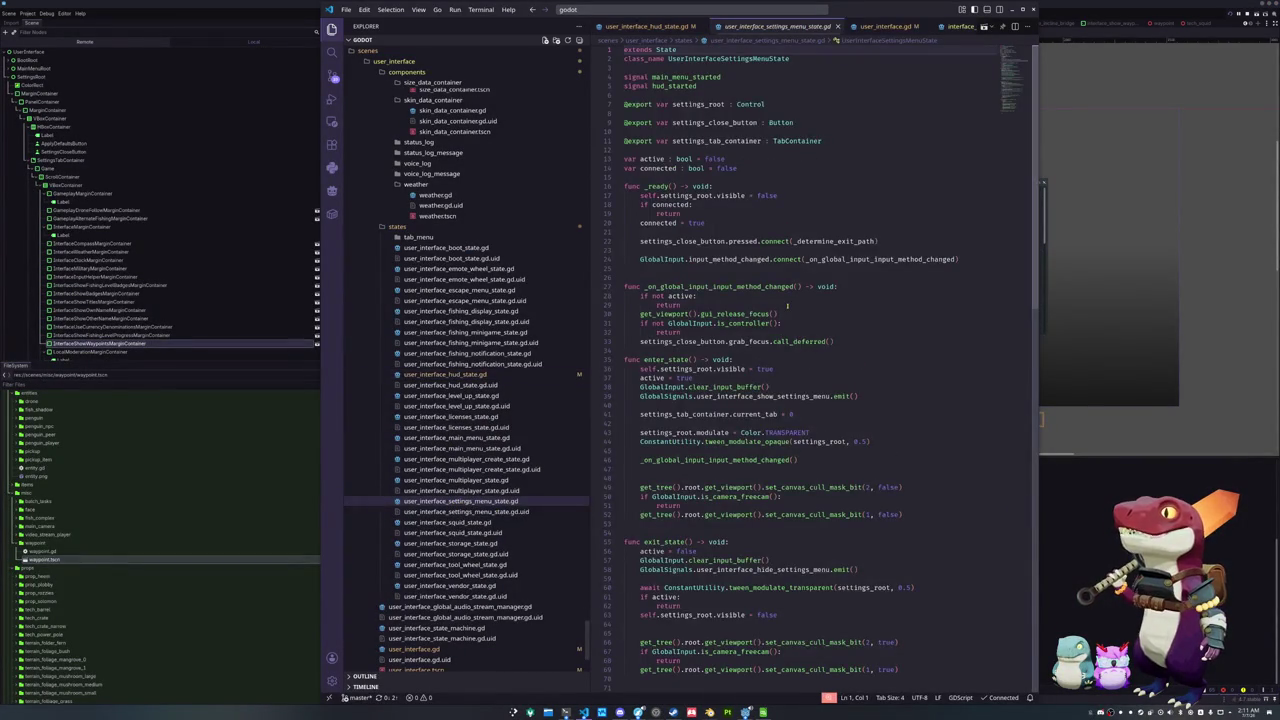
Move the bit-2 cull-mask call and delete the is_camera_freecam check from enter_state
scroll(787, 306, "down", 3)
left_click(771, 383)
scroll(780, 378, "down", 3)
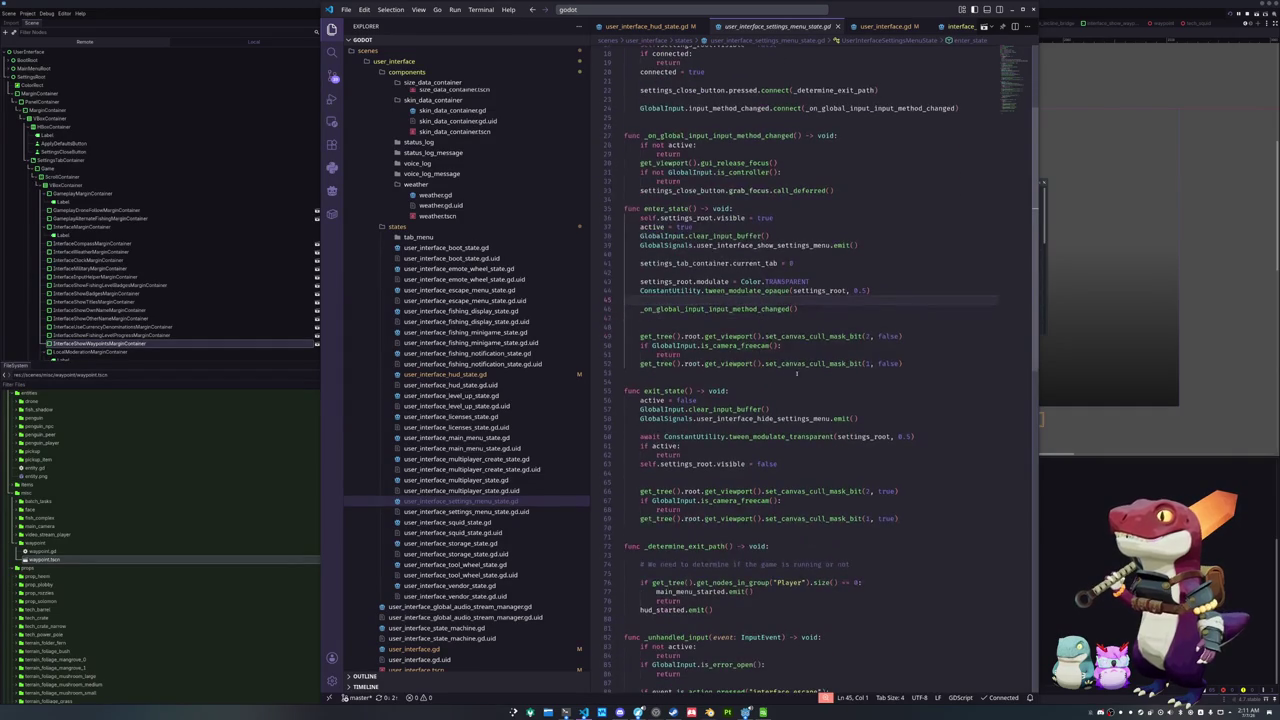
left_click(865, 355)
left_click_drag(913, 338, 913, 325)
key("ctrl+c")
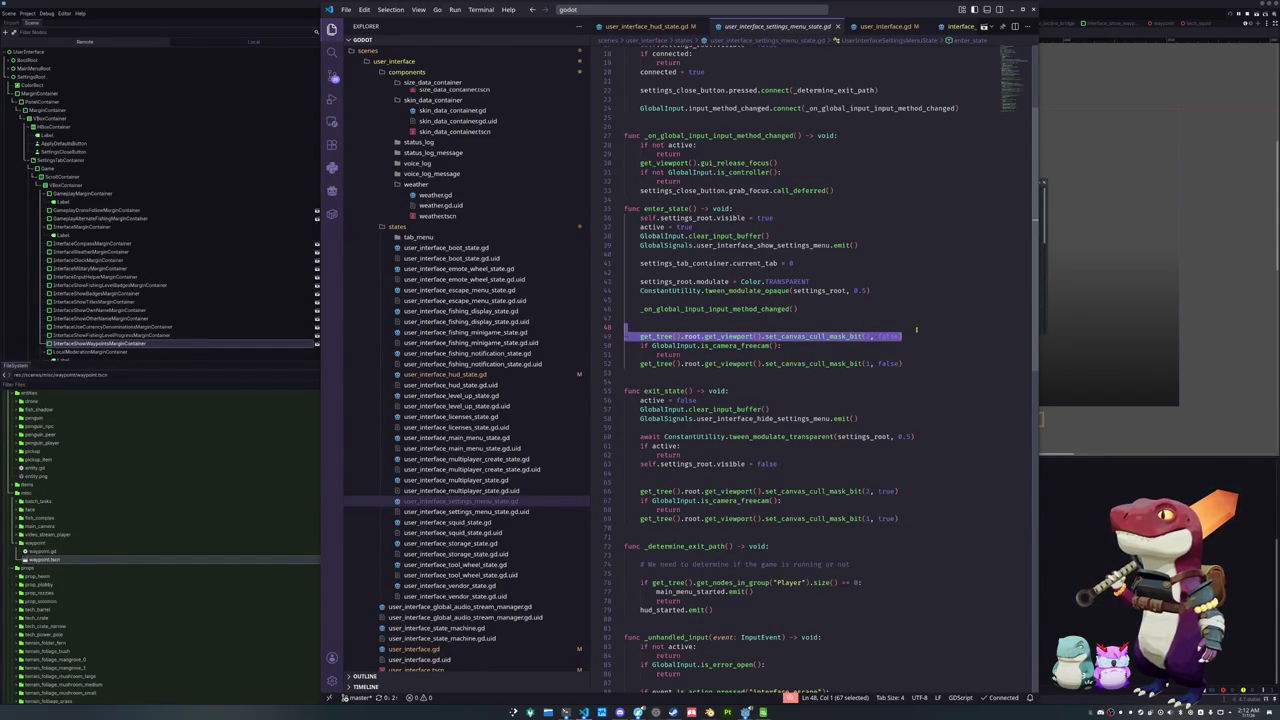
key("ctrl+slash")
key("ctrl+slash")
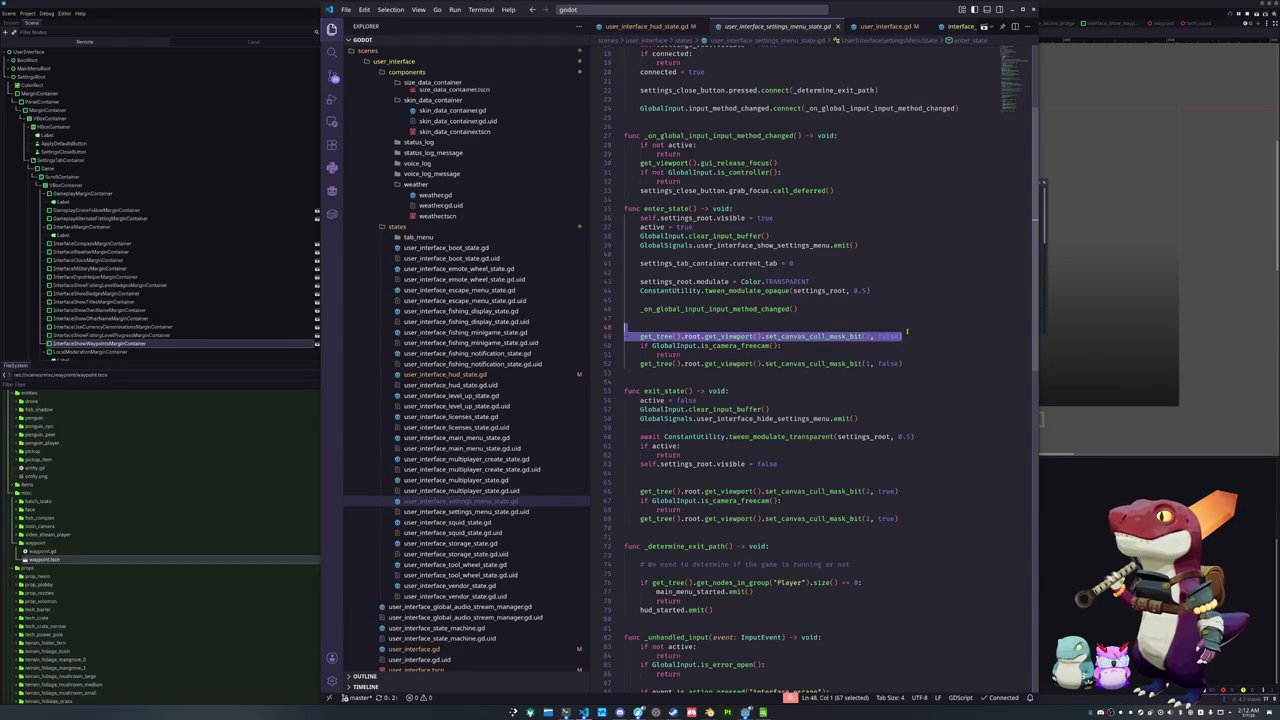
left_click(843, 353)
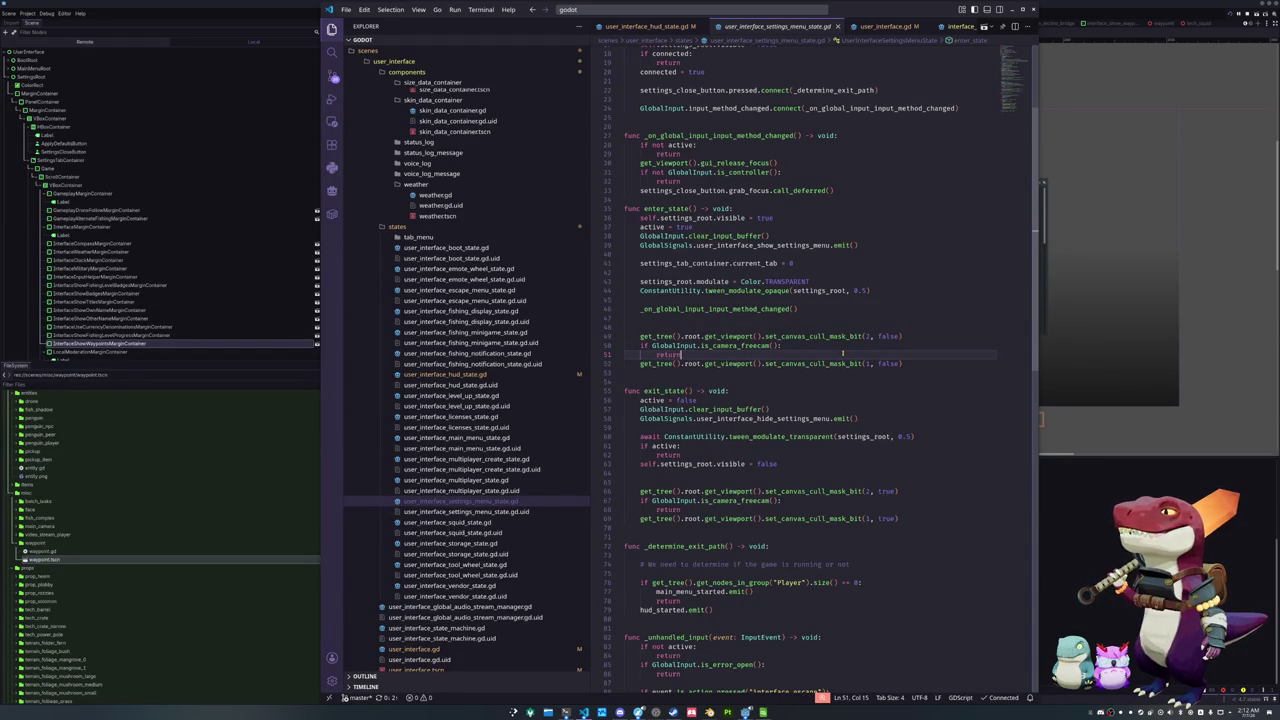
key("Return")
key("ctrl+v")
key("shift+Up")
key("shift+Up")
key("shift+Up")
key("BackSpace")
Delete the freecam check and blank line in exit_state so both cull-mask calls run
key("Down")
key("Down")
key("Down")
key("shift+Up")
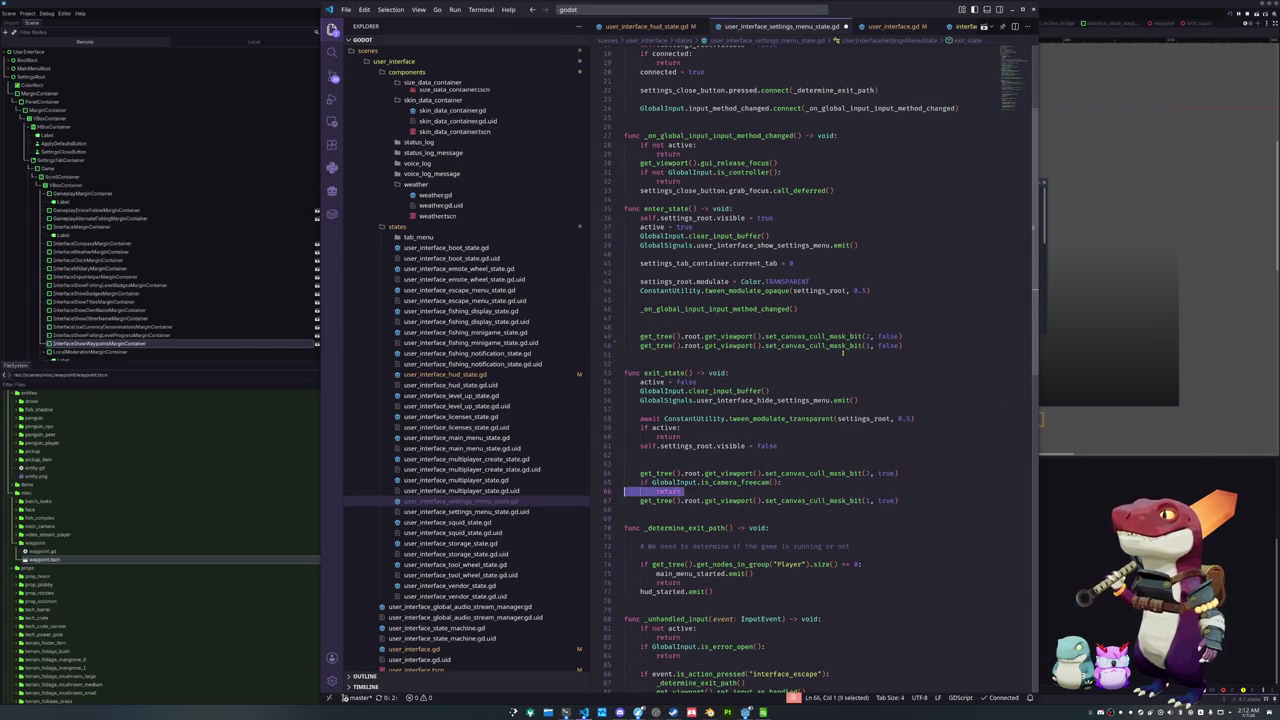
key("shift+Up")
key("BackSpace")
key("Up")
key("BackSpace")
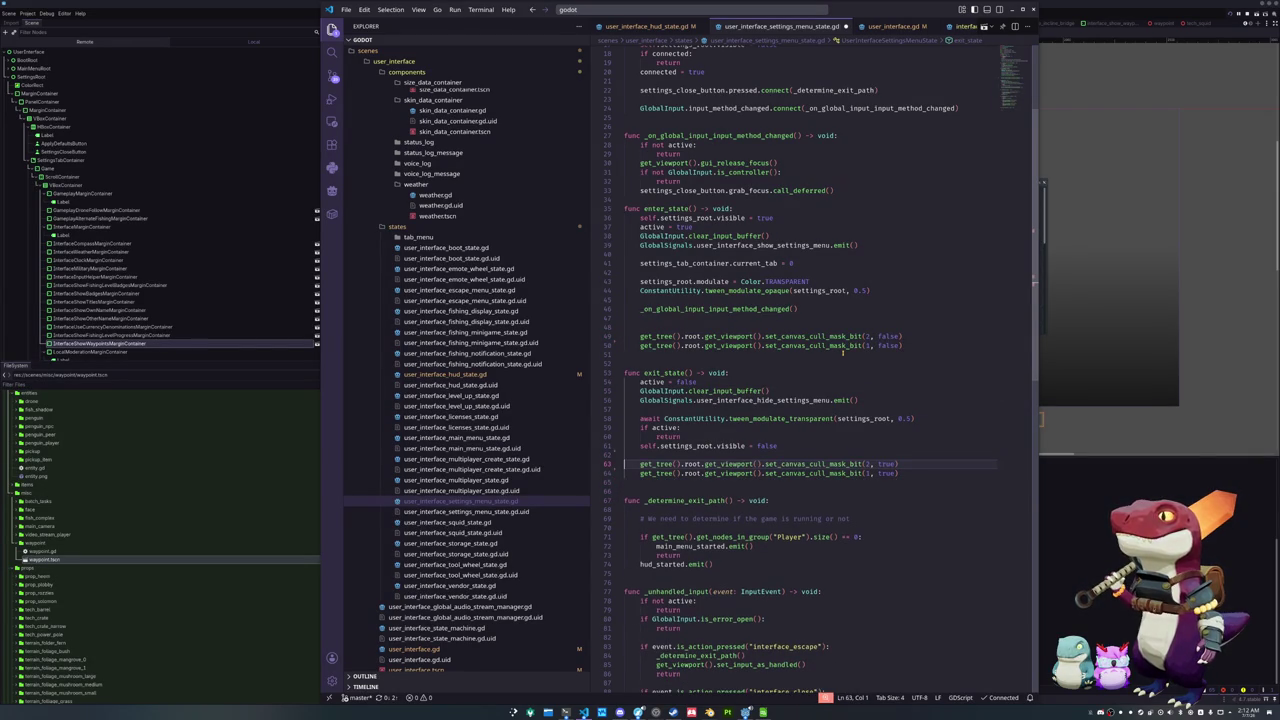
key("Down")
key("Down")
key("shift+Up")
key("shift+Up")
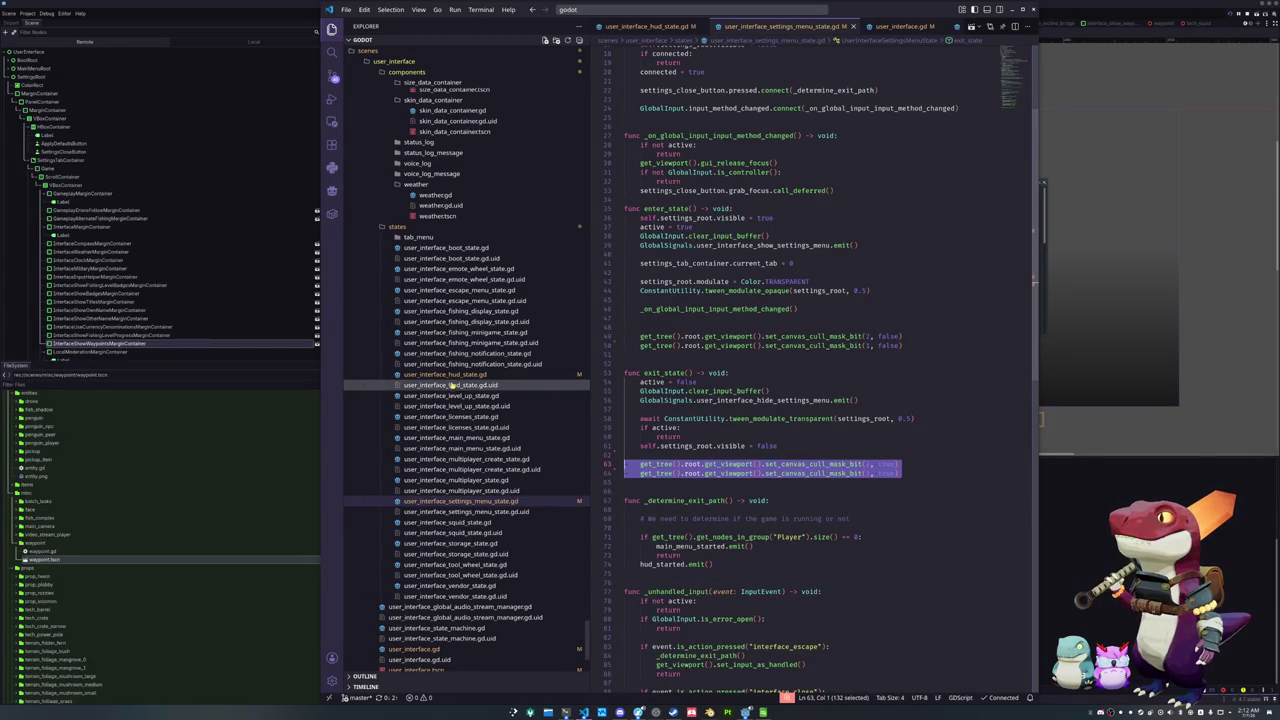
Open user_interface_main_menu_state.gd
left_click(450, 437)
left_click(670, 393)
scroll(670, 393, "up", 3)
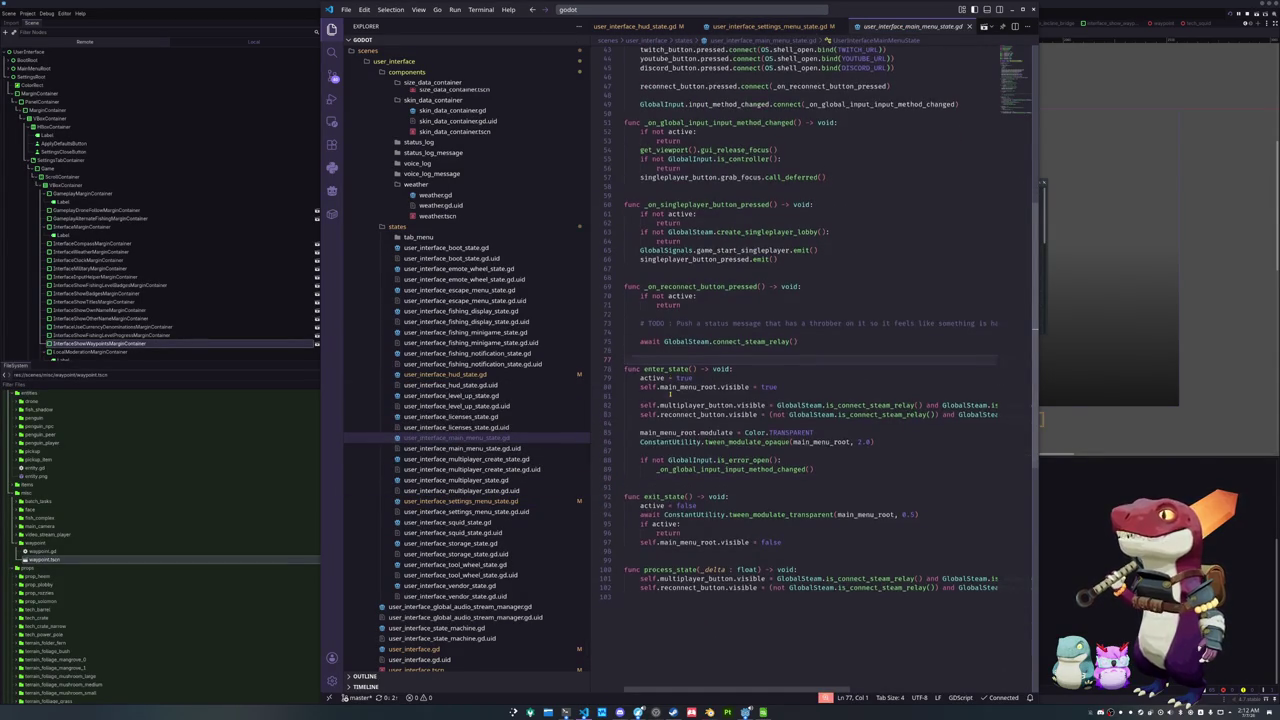
Scroll through the main menu state script, then return to the Godot editor
scroll(642, 433, "down", 1)
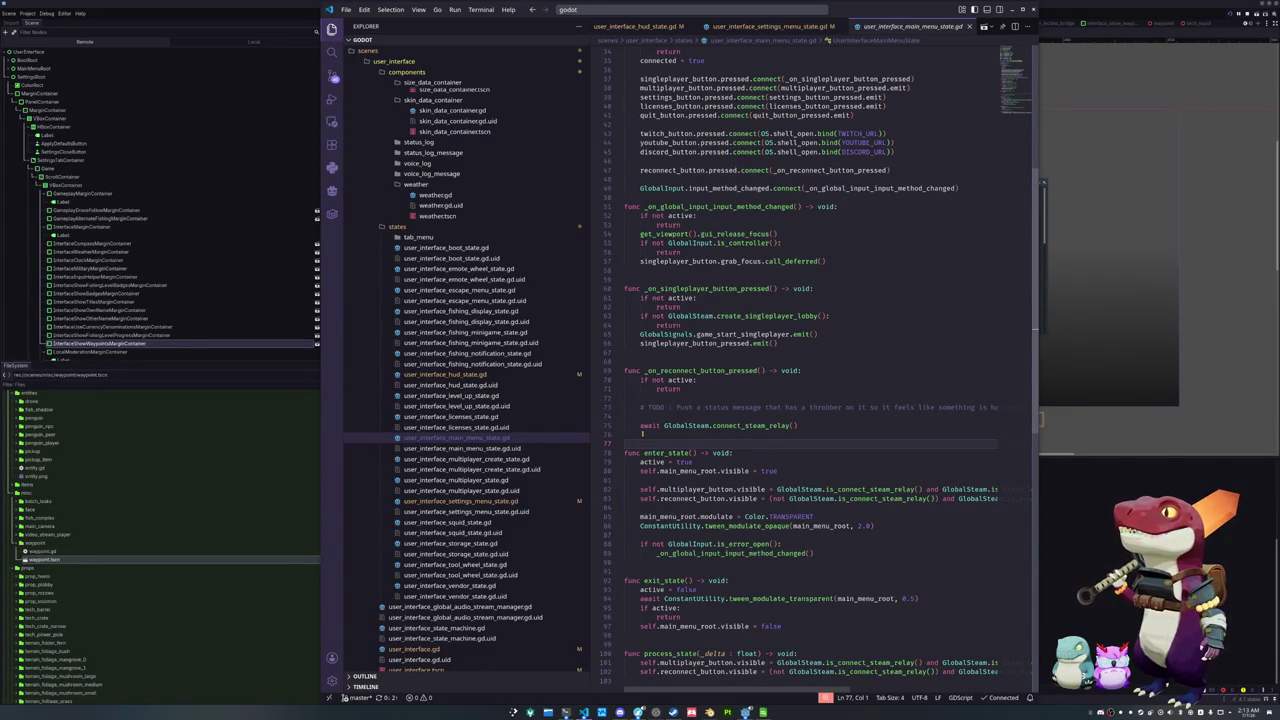
key("alt+Tab")
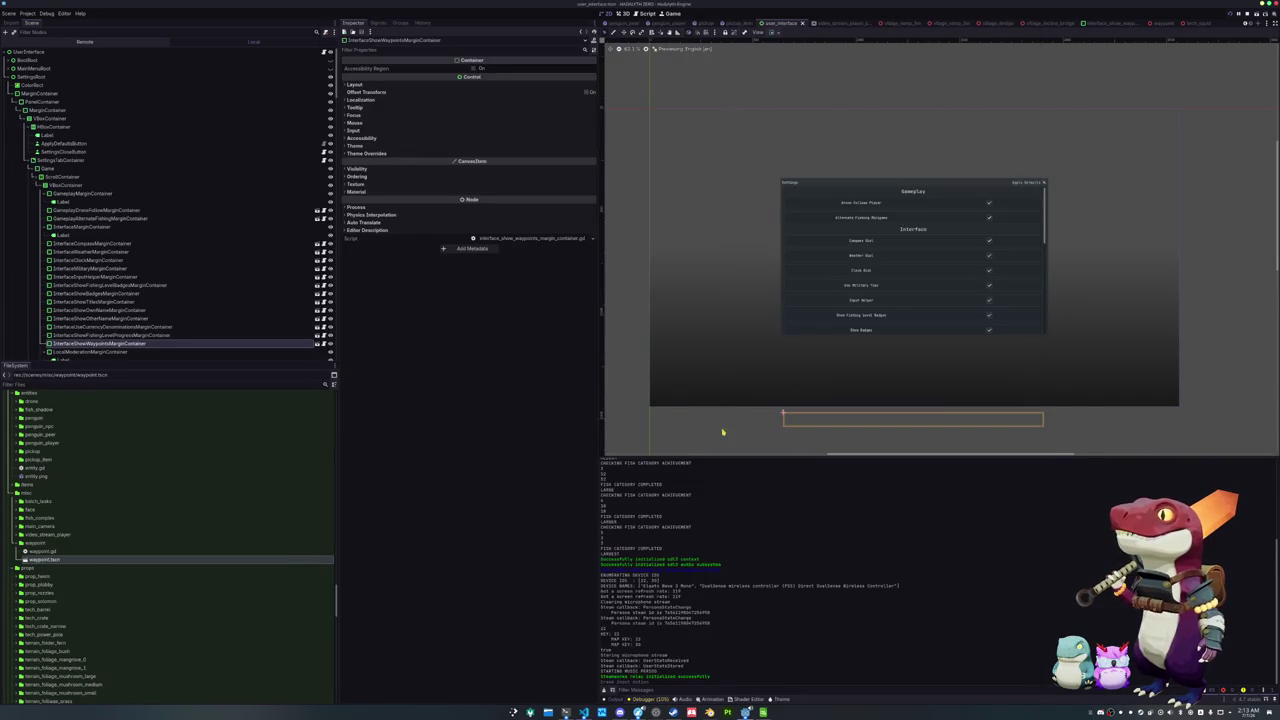
In waypoint.tscn, change the visibility layer bits of VBoxContainer through ArrowTextureRect
left_click(1162, 26)
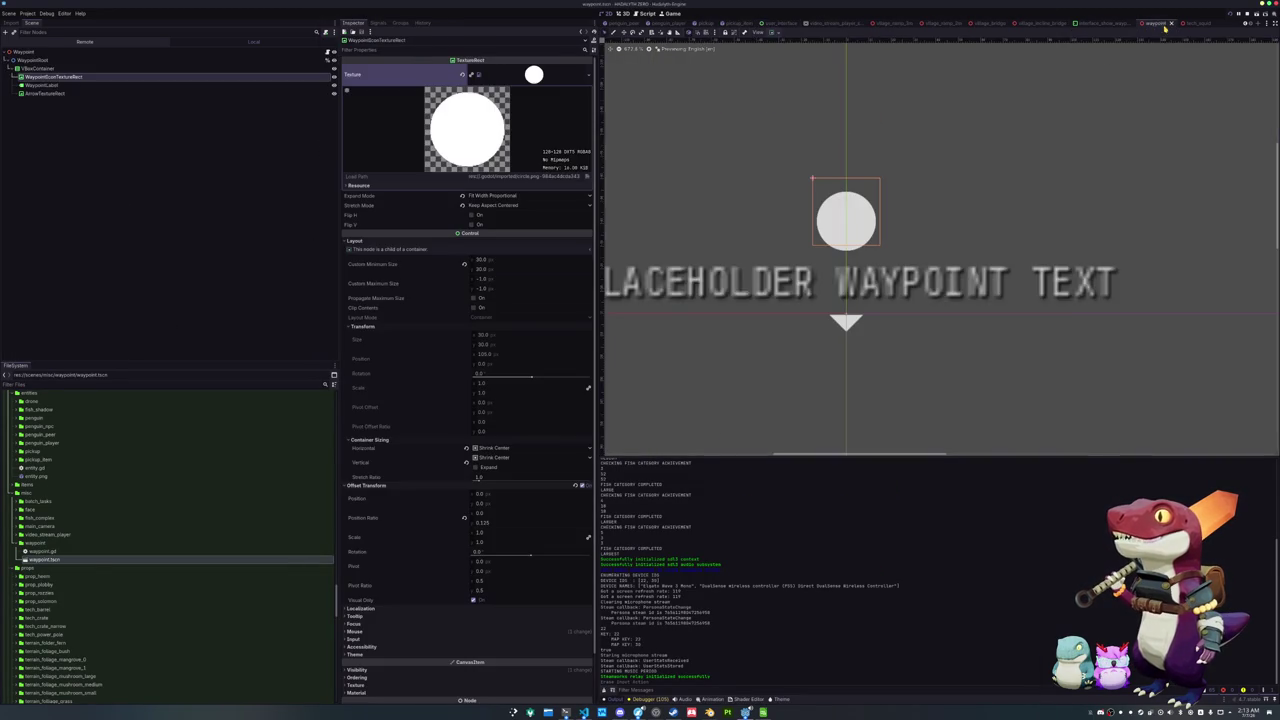
scroll(740, 235, "down", 2)
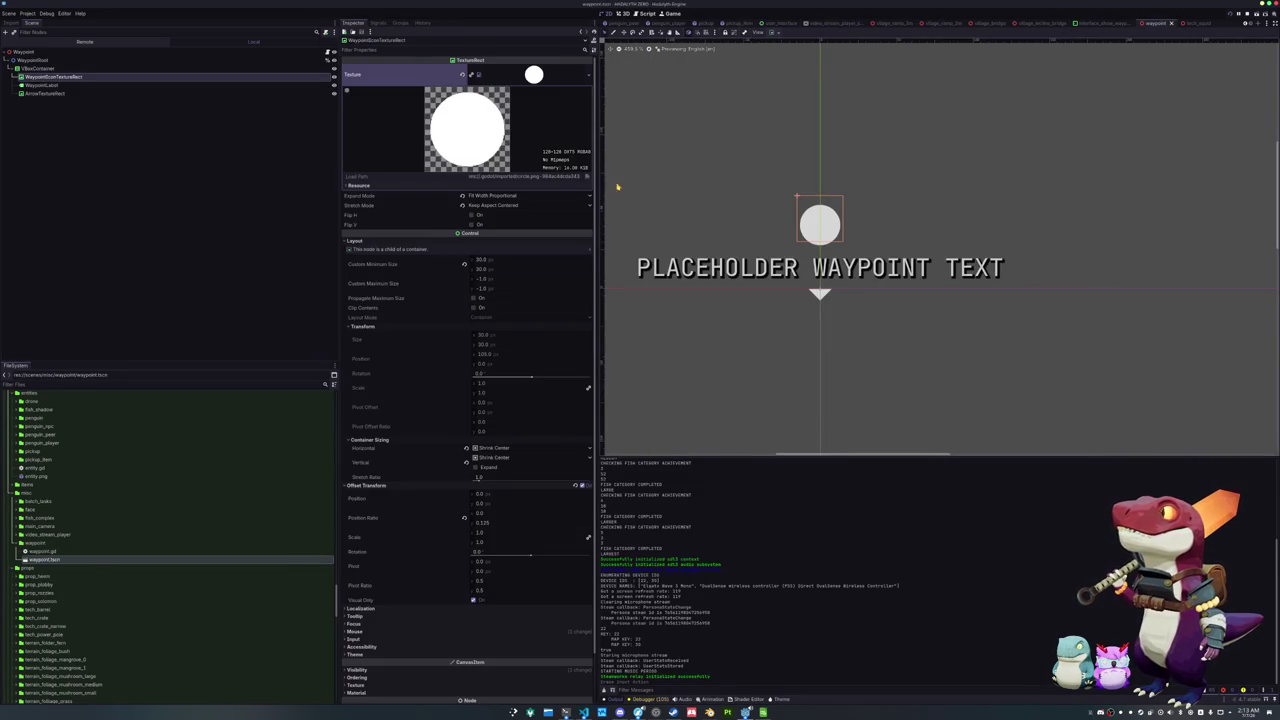
left_click(38, 67)
left_click(55, 93, "shift")
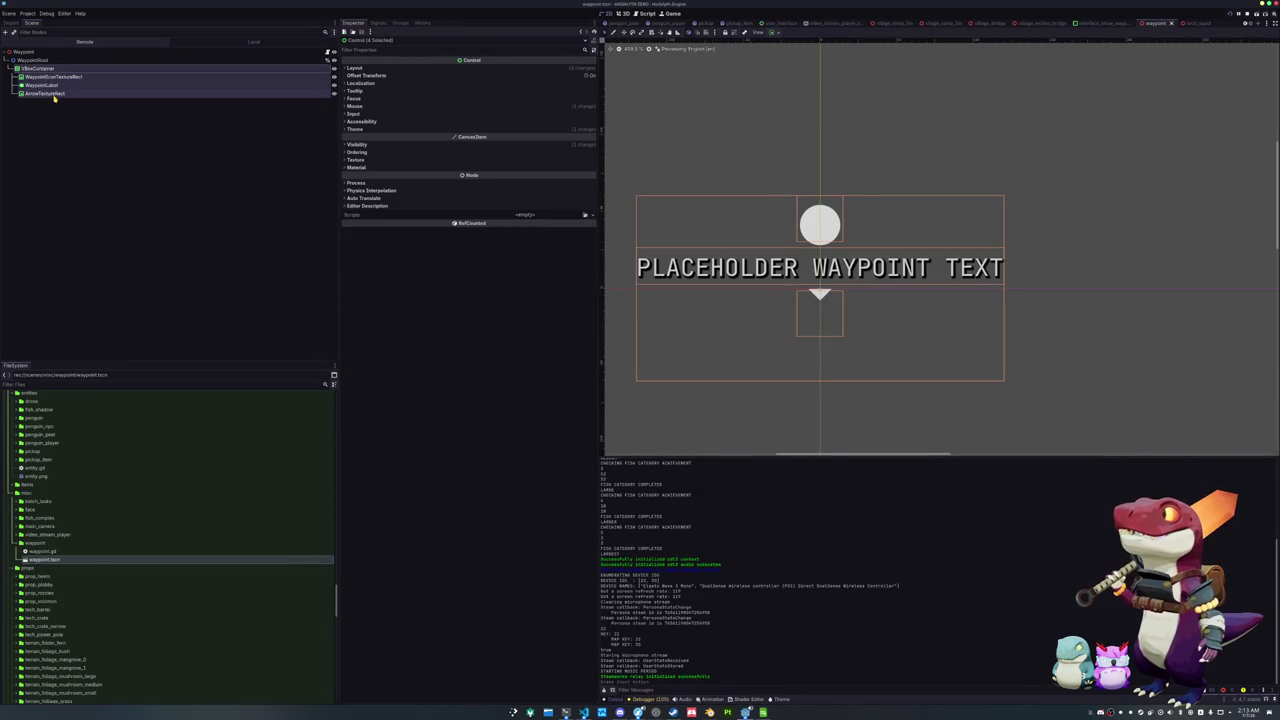
left_click(385, 146)
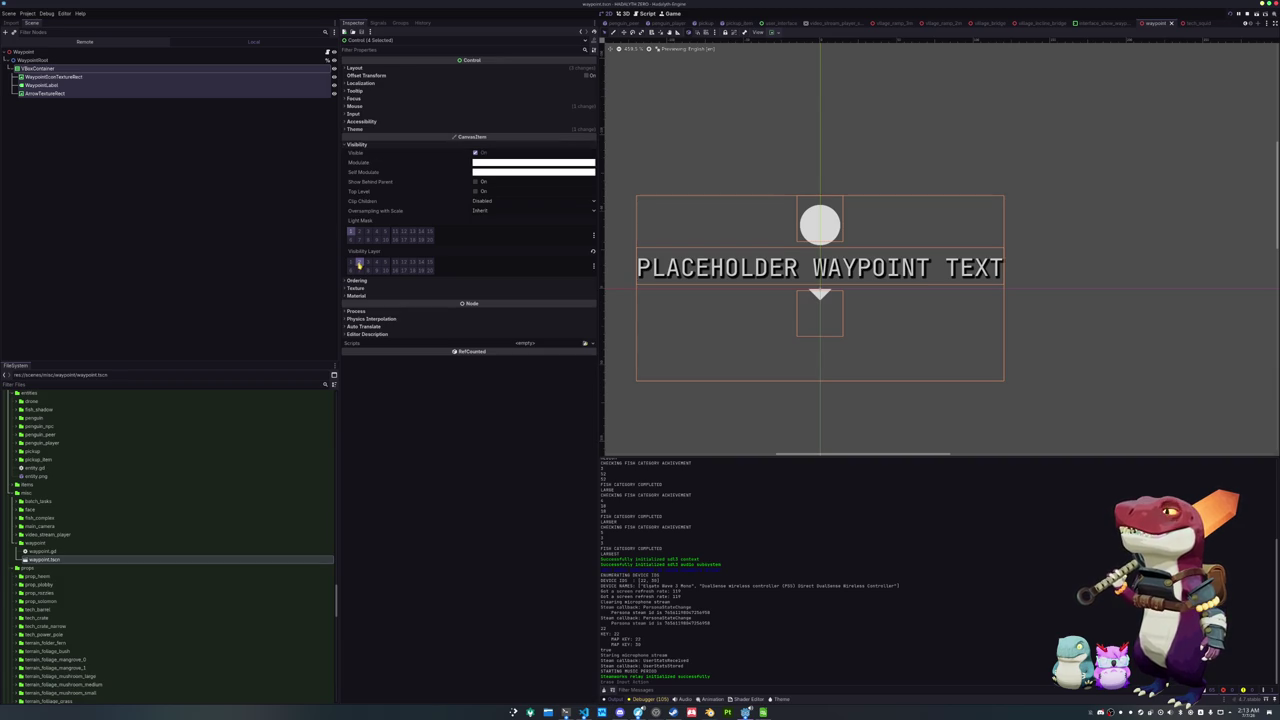
left_click(368, 263)
left_click(370, 265)
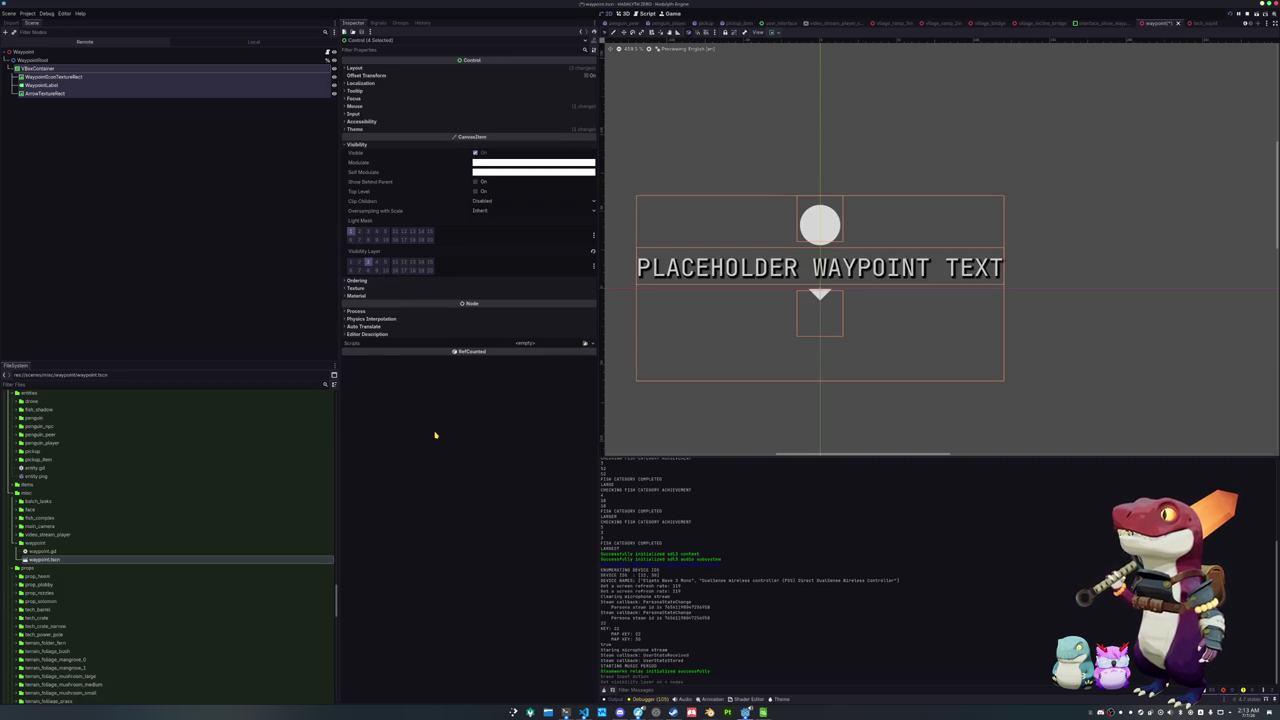
left_click(373, 262)
left_click(373, 262)
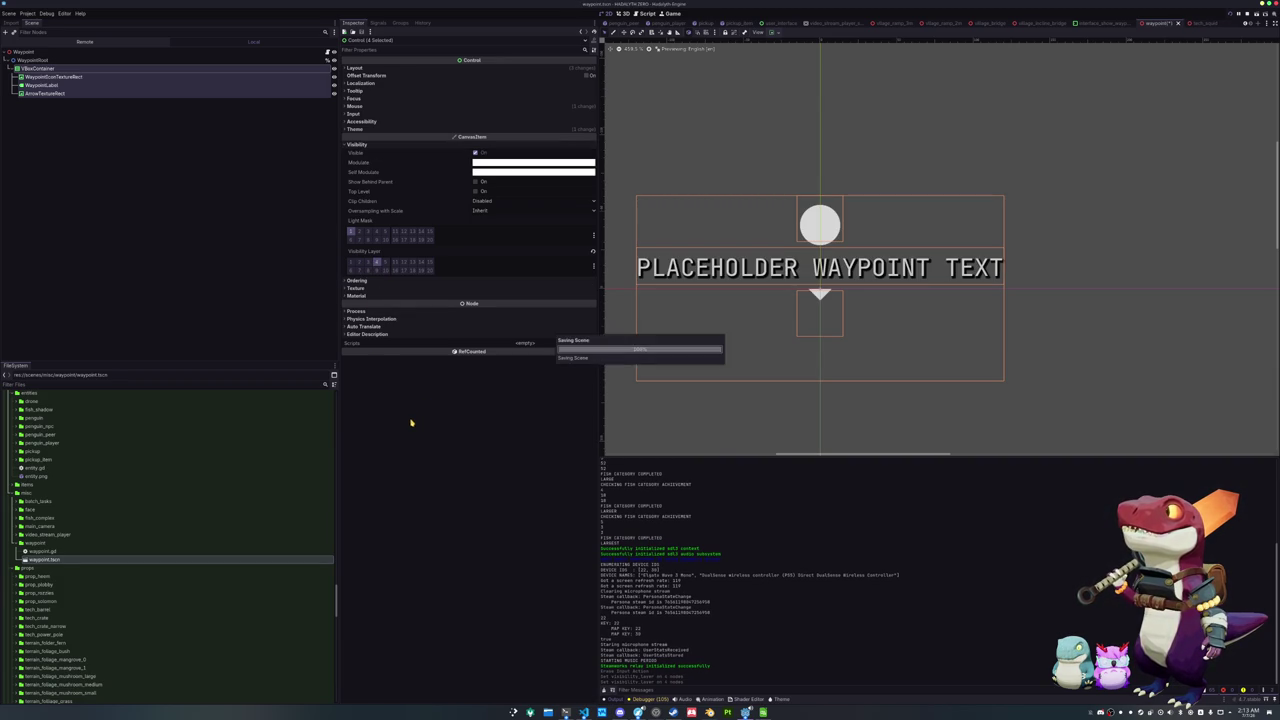
key("alt+Tab")
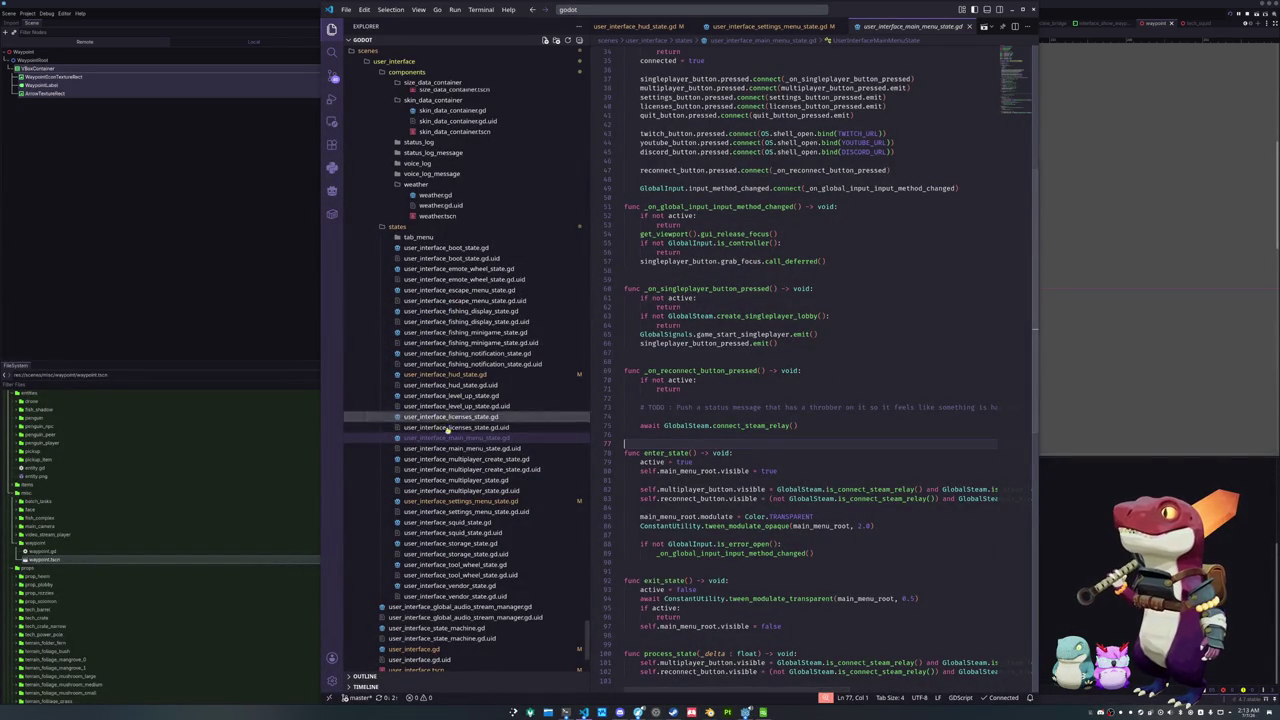
In the settings menu state script, trial-comment the exit_state cull-mask lines, then restore them
left_click(449, 501)
left_click_drag(902, 473, 636, 466)
key("ctrl+slash")
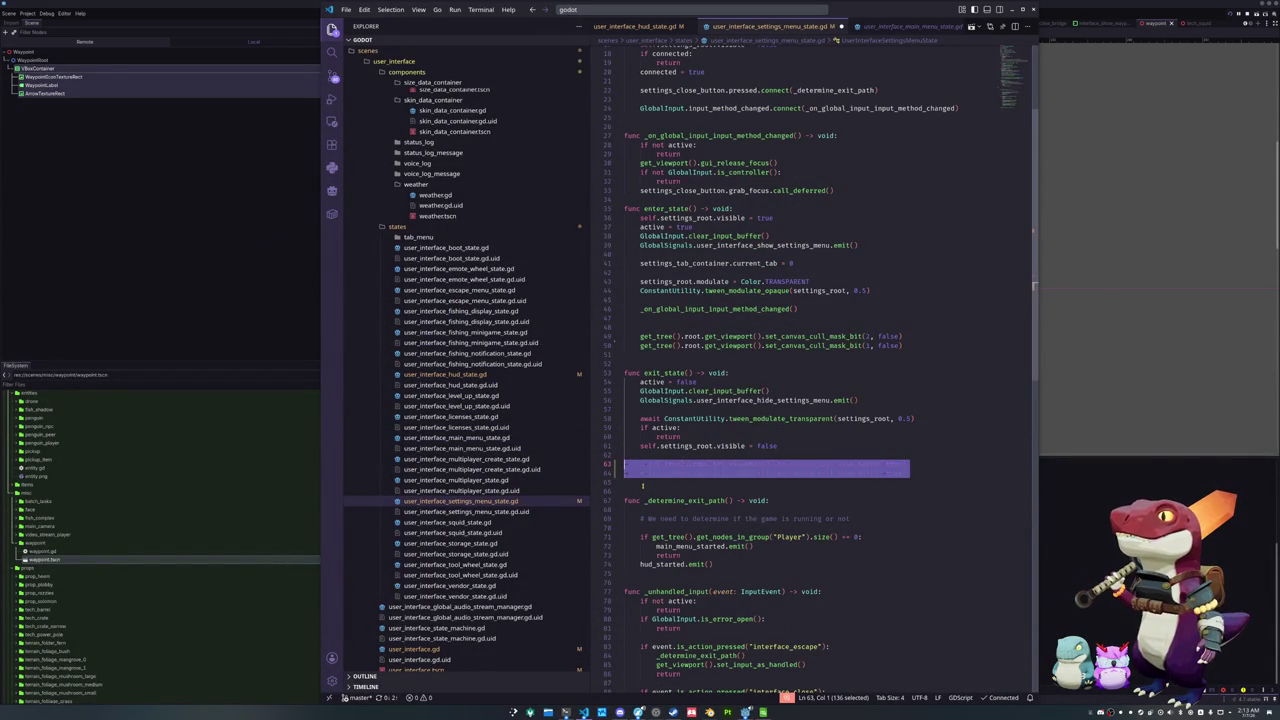
key("Down")
key("Down")
key("Down")
scroll(642, 487, "down", 1)
scroll(642, 487, "down", 3)
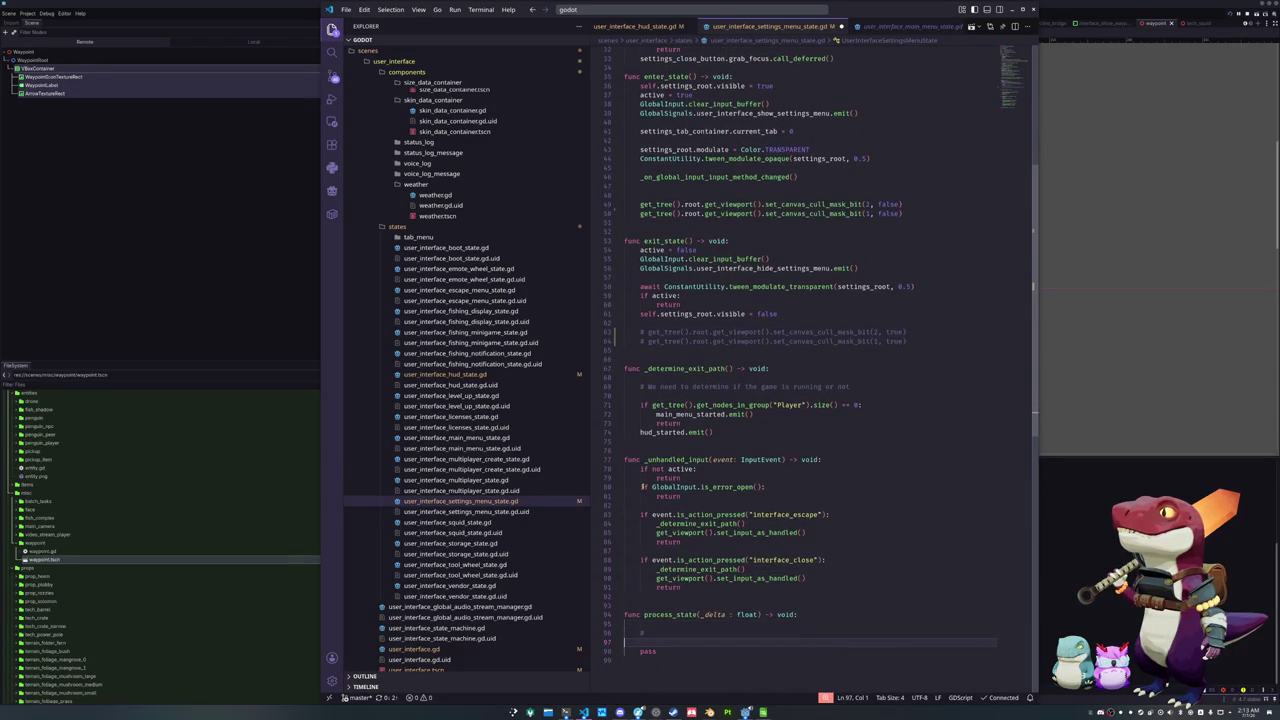
key("Up")
key("Up")
key("Up")
Comment out the set_canvas_cull_mask_bit(2, …) calls in exit_state and enter_state
key("Up")
key("Up")
key("Up")
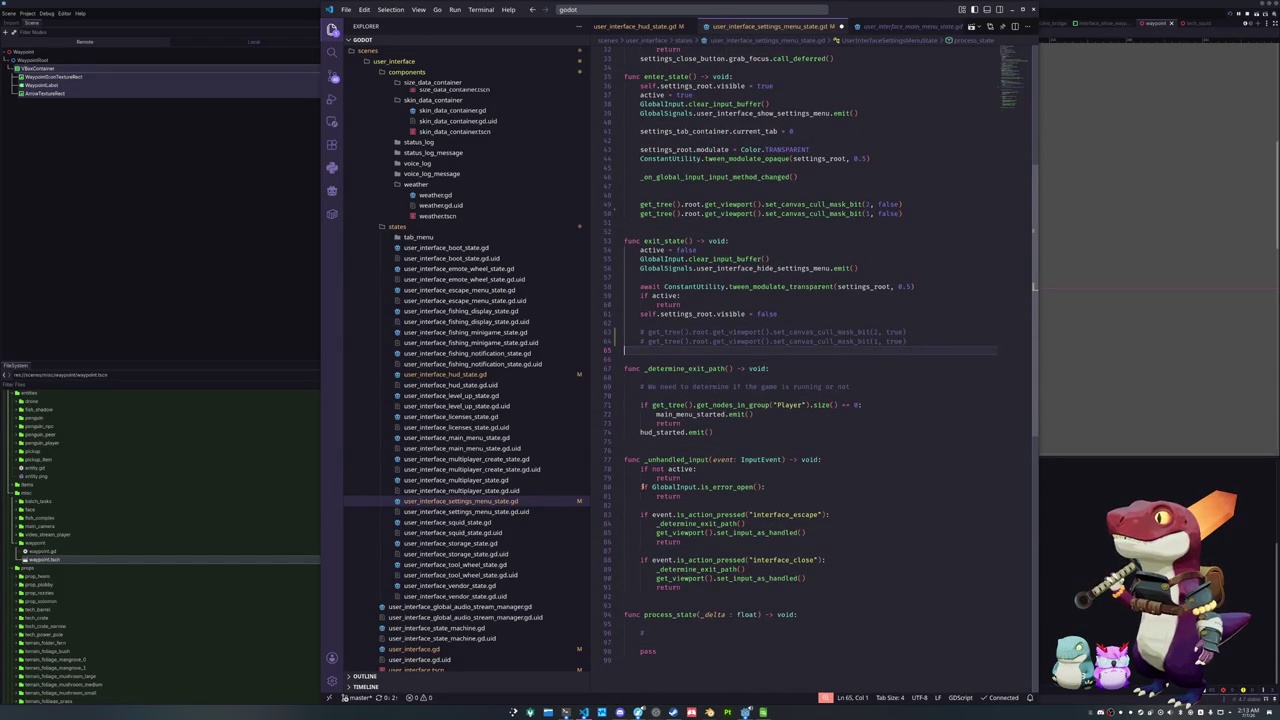
key("shift+Down")
key("shift+Down")
key("ctrl+slash")
key("Up")
key("Home")
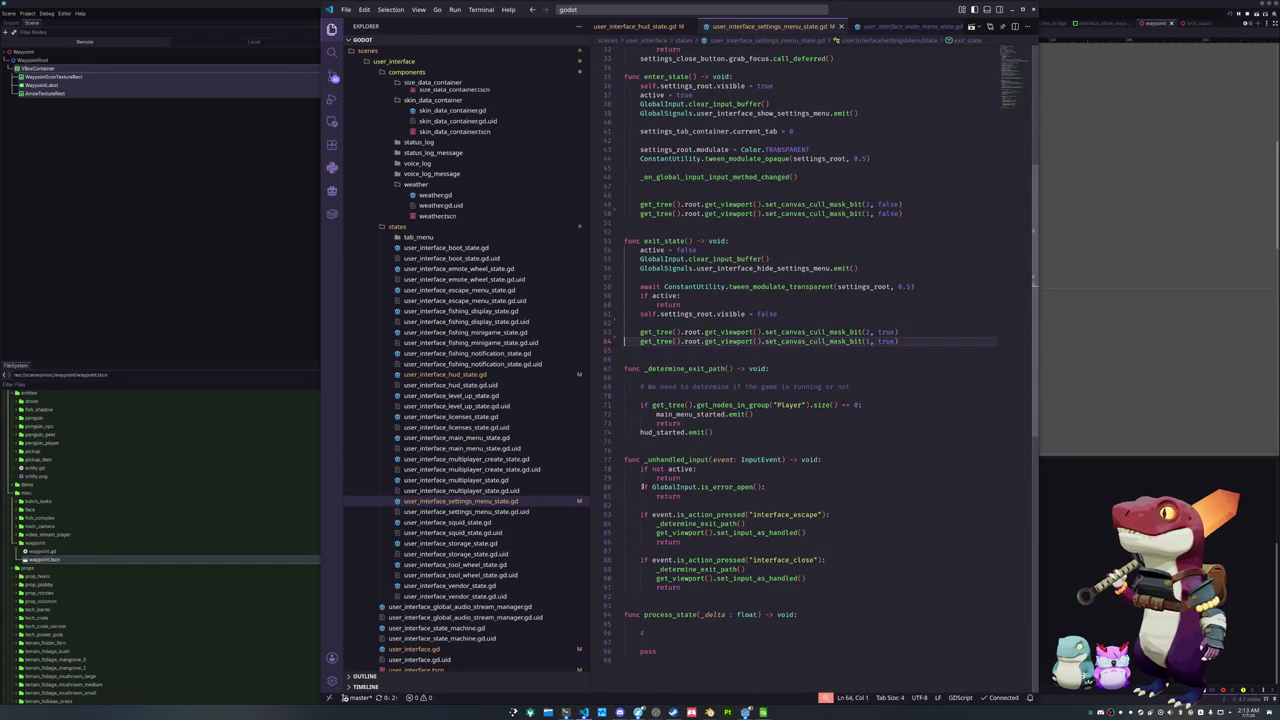
key("shift+Up")
key("Up")
key("Up")
key("Up")
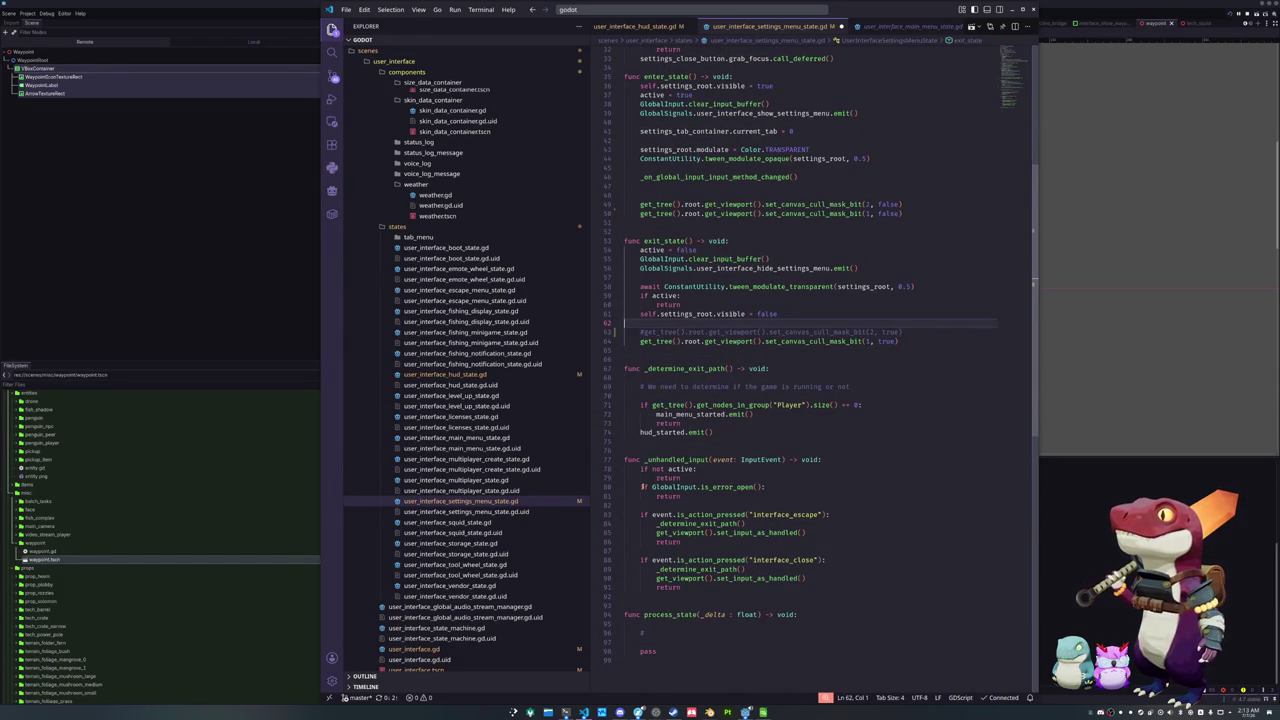
key("ctrl+slash")
key("Down")
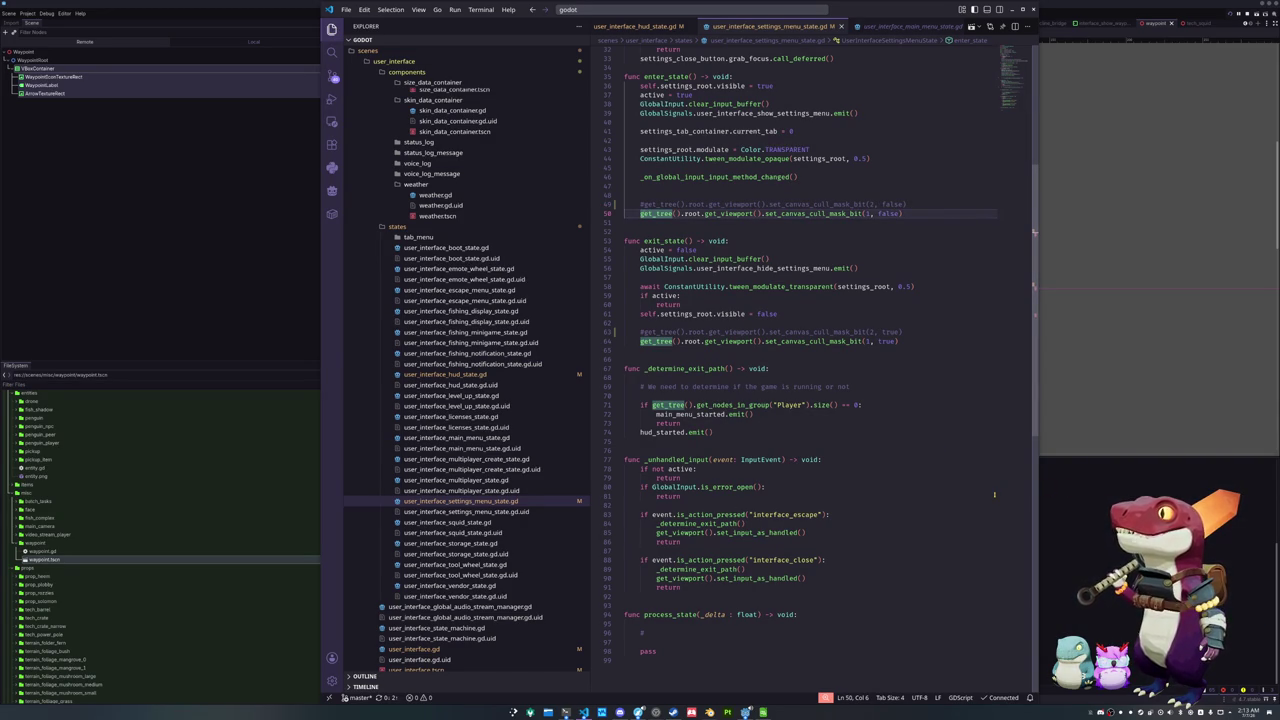
left_click(903, 342)
scroll(903, 342, "up", 2)
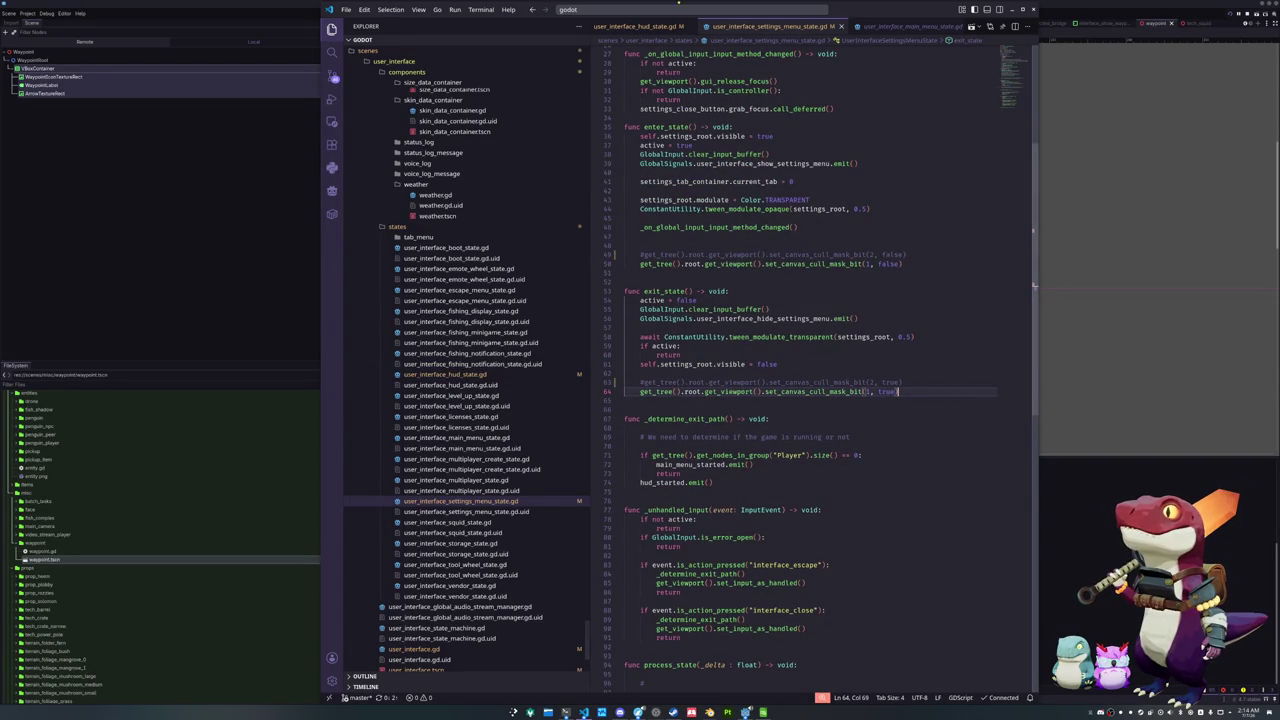
left_click(675, 9)
Open global_data.gd via quick search, read through it, then open global_signals.gd
type("global_state")
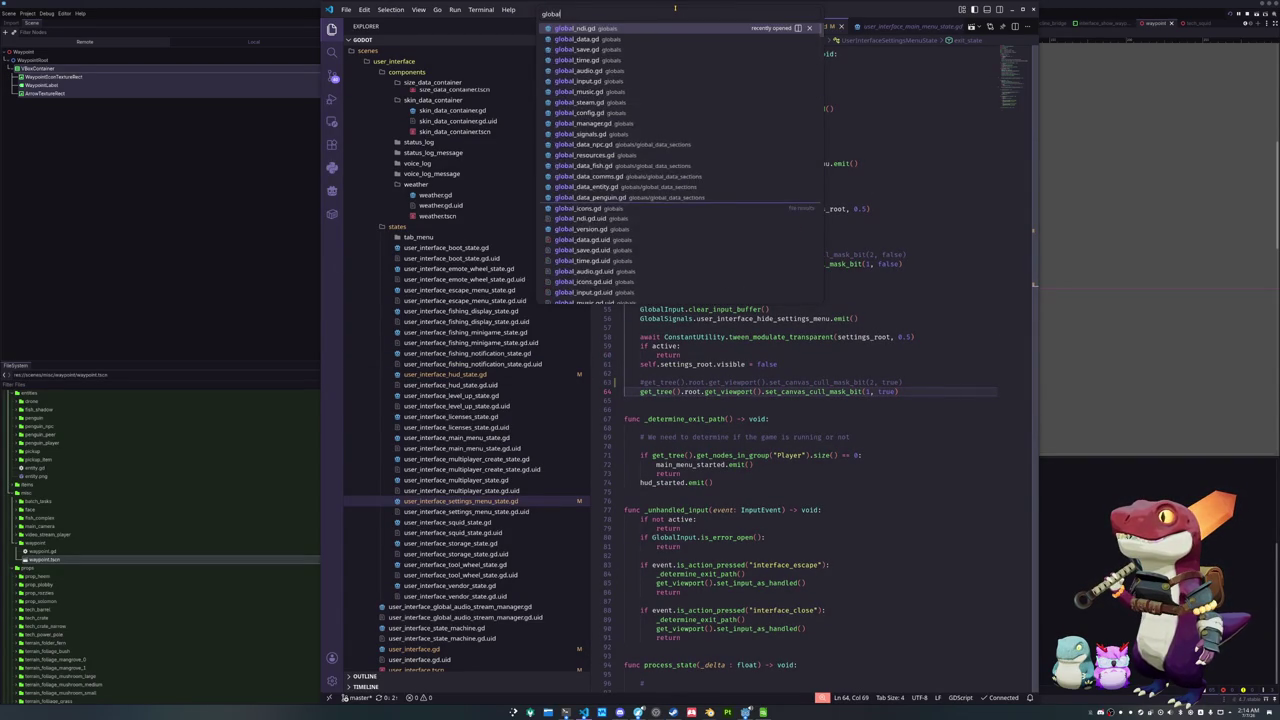
key("BackSpace")
key("BackSpace")
key("BackSpace")
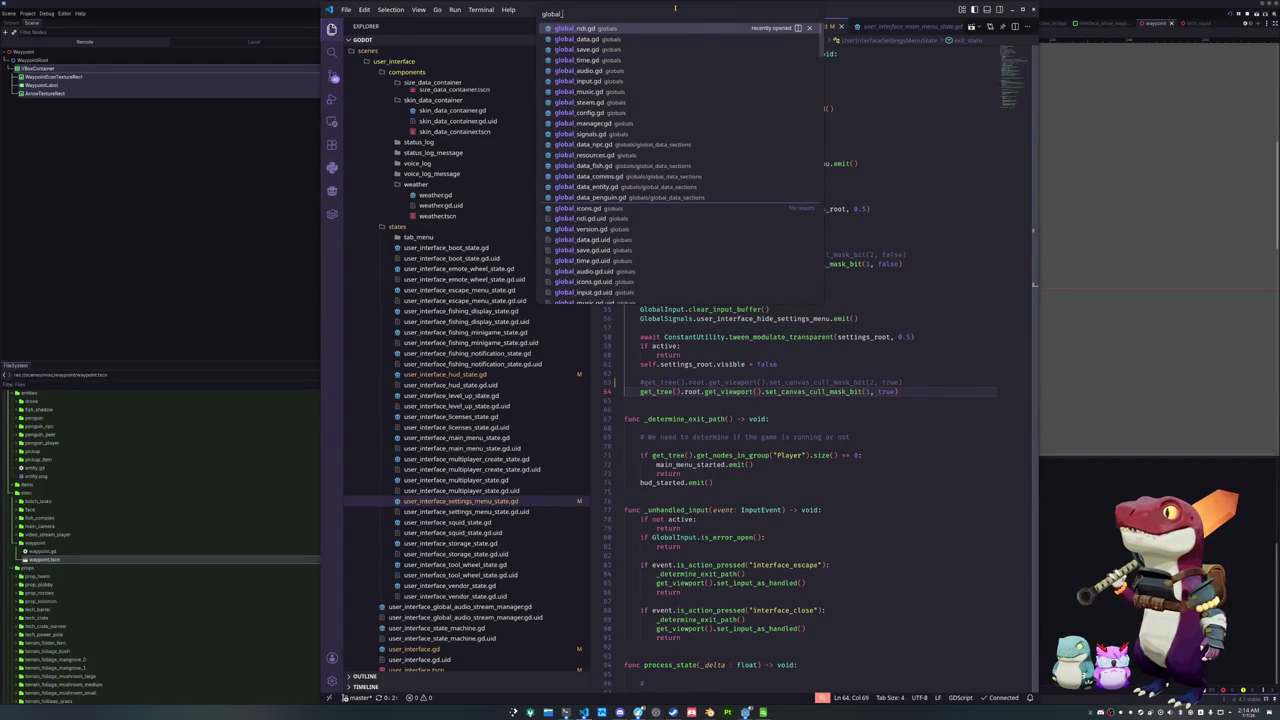
key("Down")
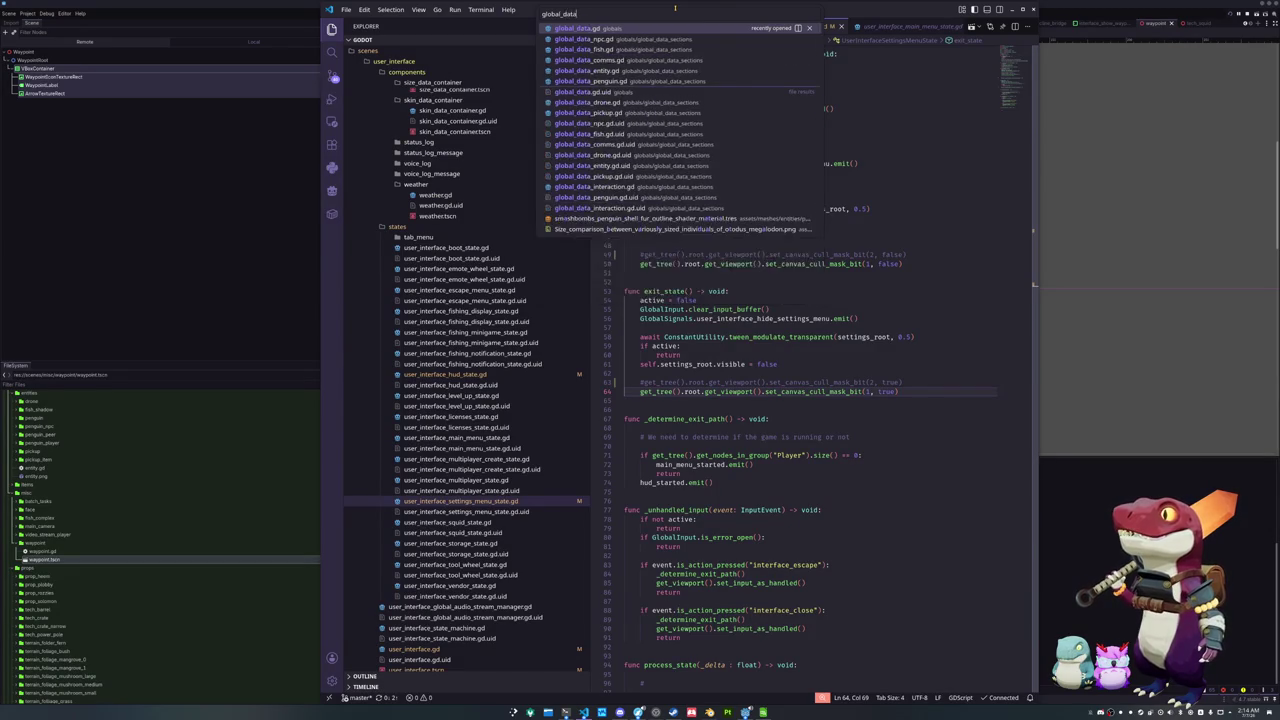
key("Return")
scroll(659, 345, "down", 10)
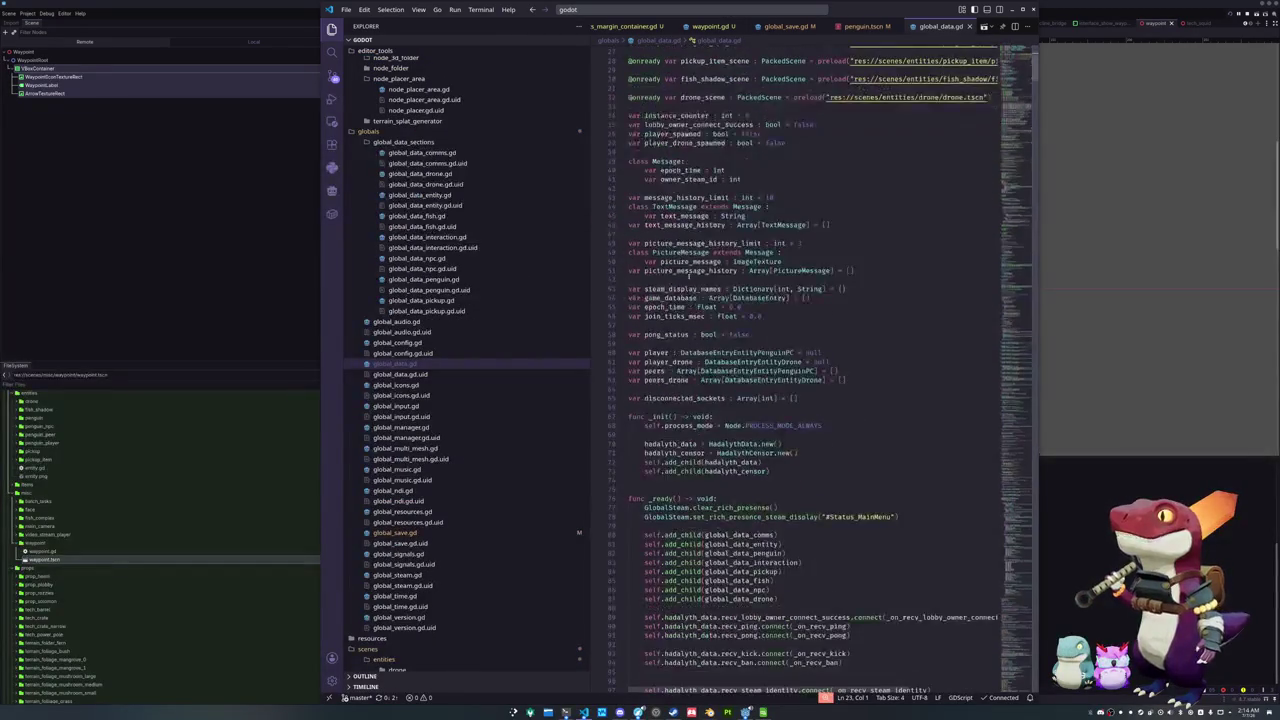
scroll(659, 345, "down", 20)
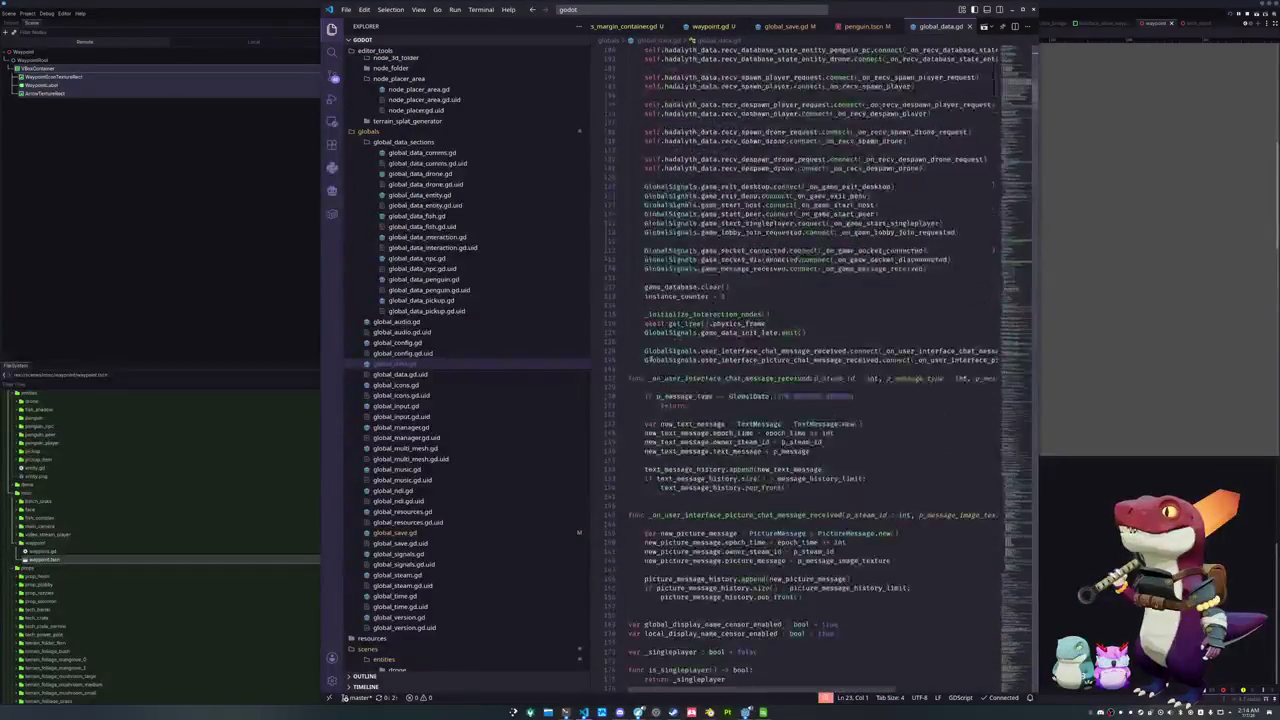
scroll(651, 358, "down", 17)
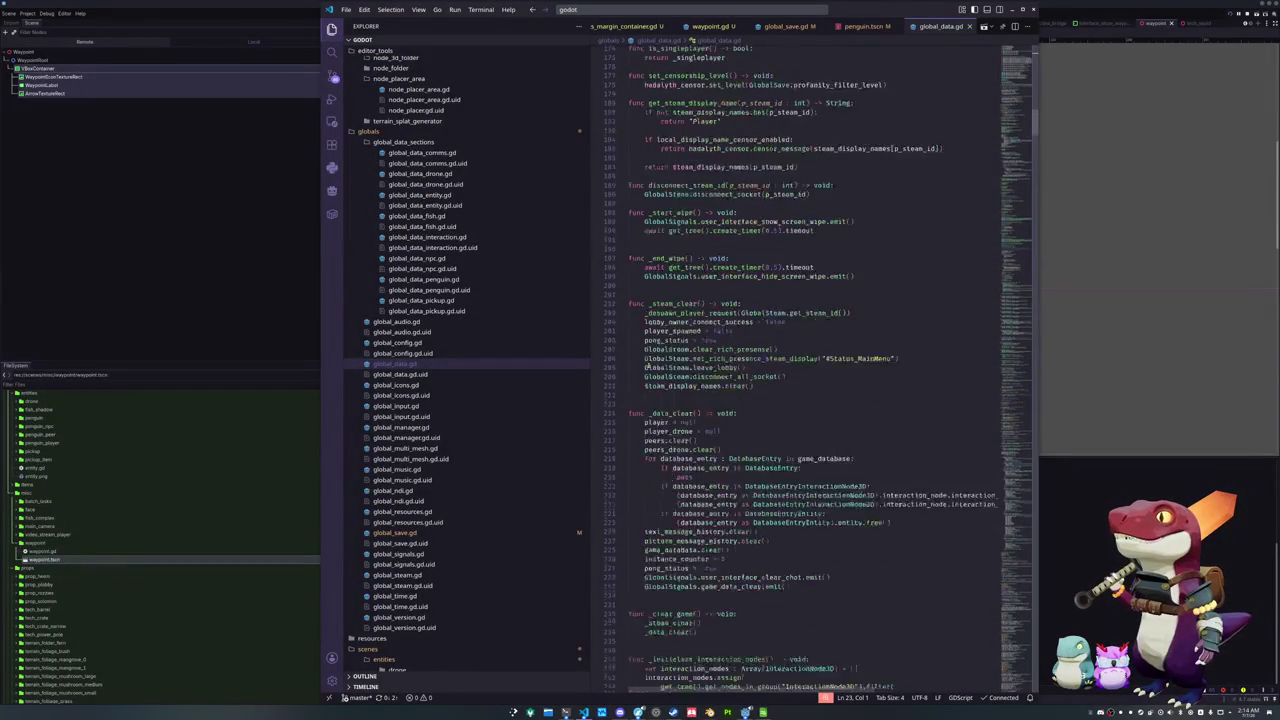
scroll(647, 366, "down", 10)
scroll(648, 366, "down", 2)
scroll(648, 365, "down", 1)
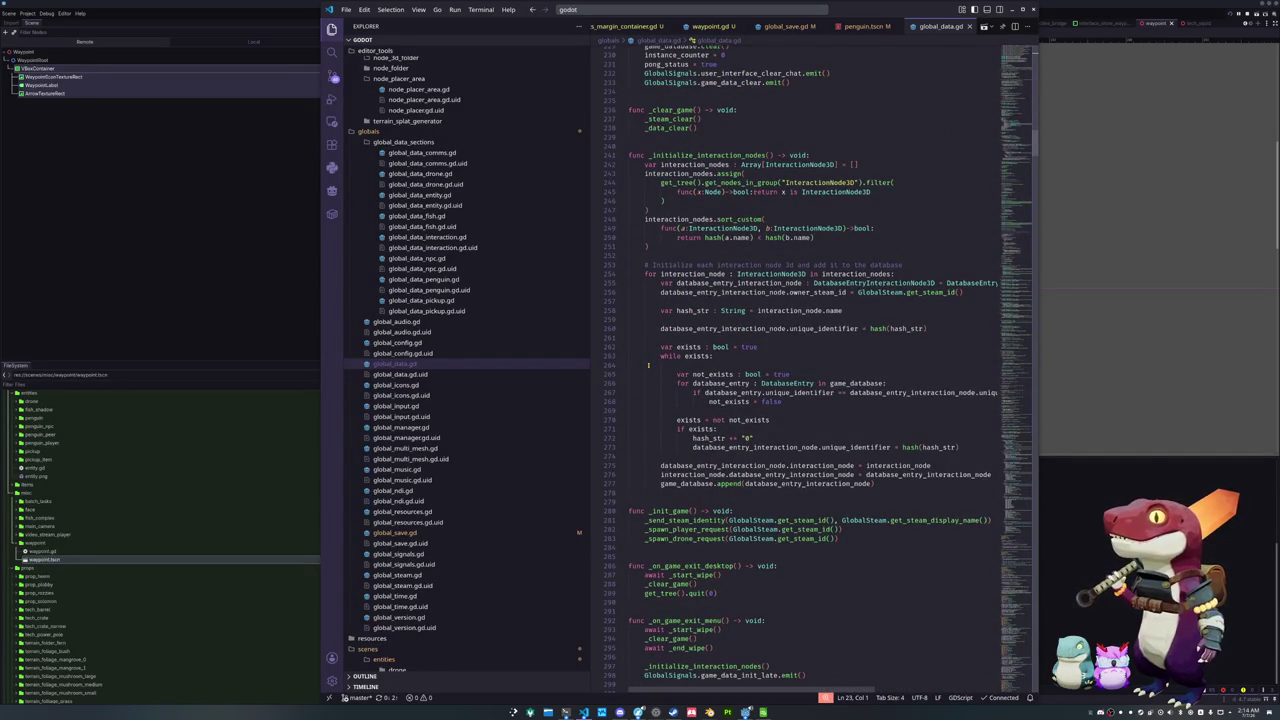
scroll(648, 365, "up", 10)
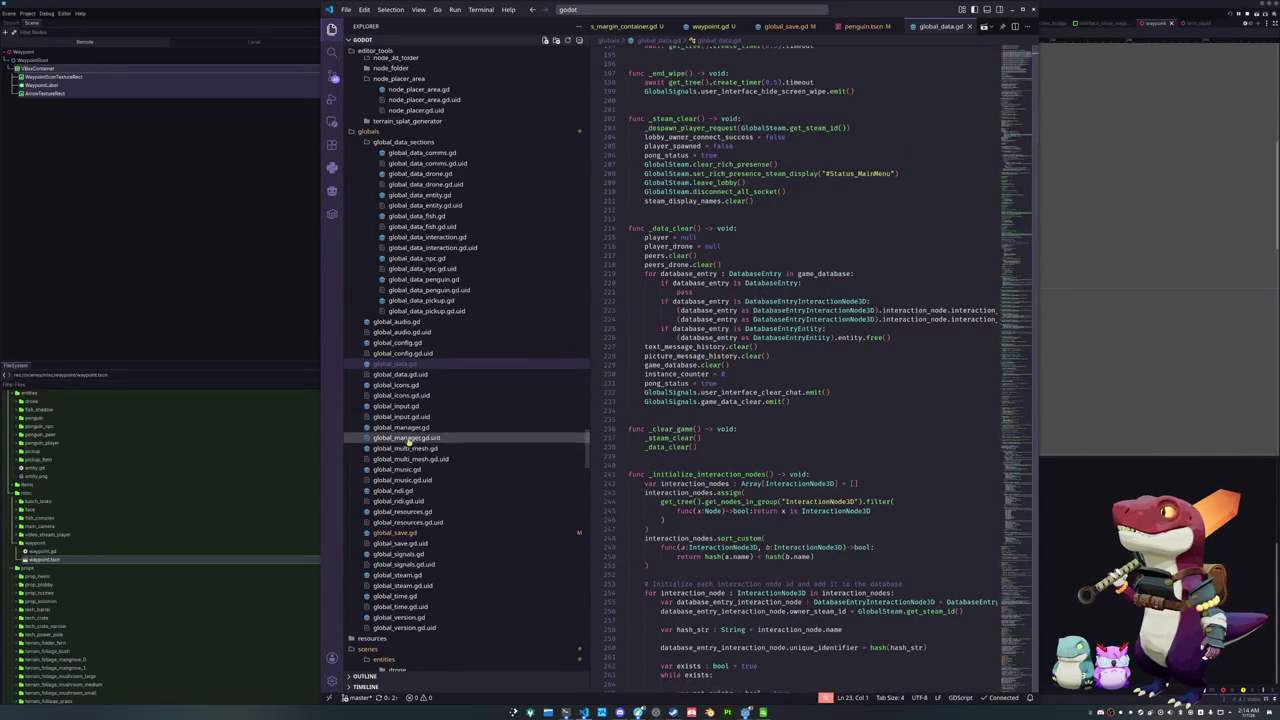
left_click(395, 553)
scroll(857, 293, "up", 15)
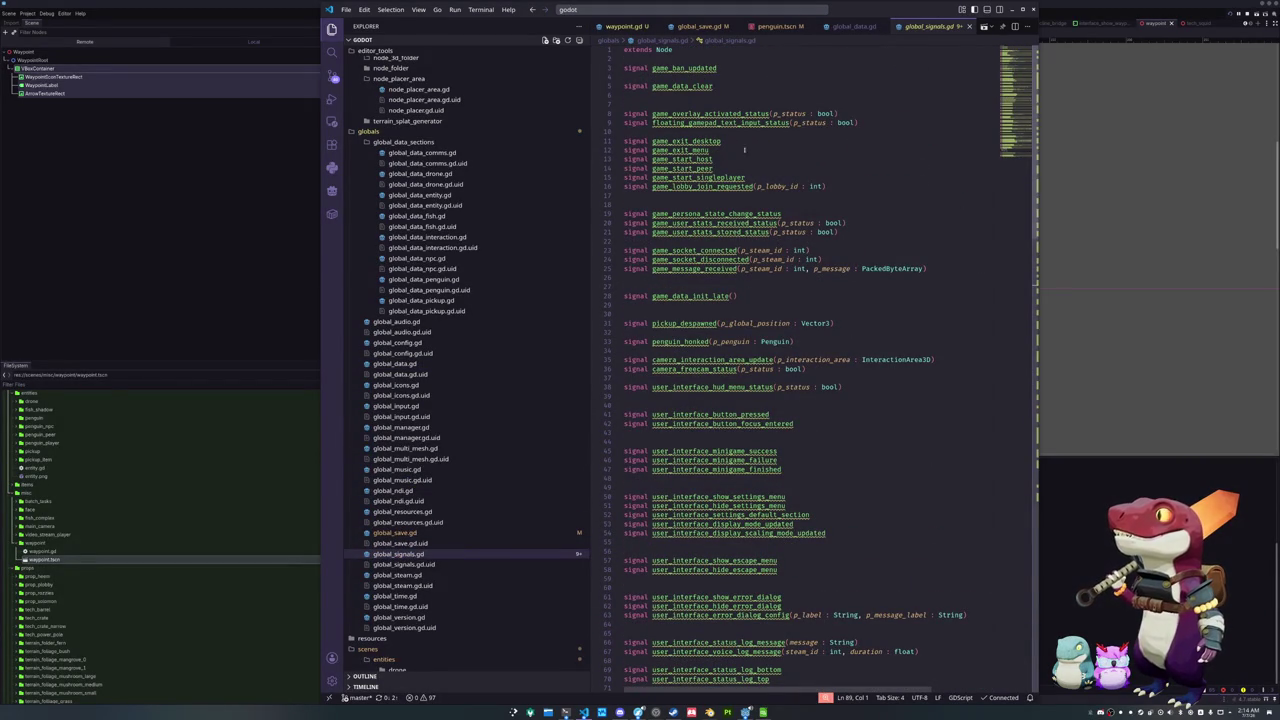
Place the caret on the game_exit_menu signal and expand the penguin states folder
left_click(721, 150)
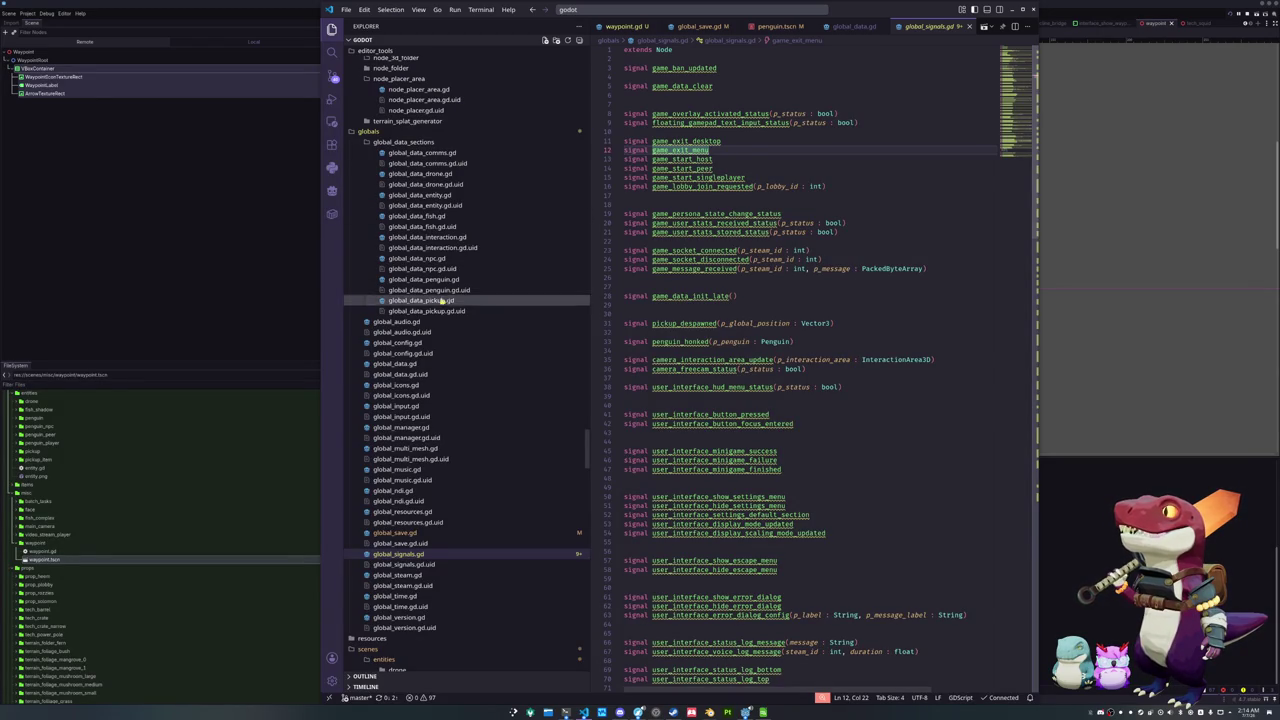
scroll(390, 440, "down", 2)
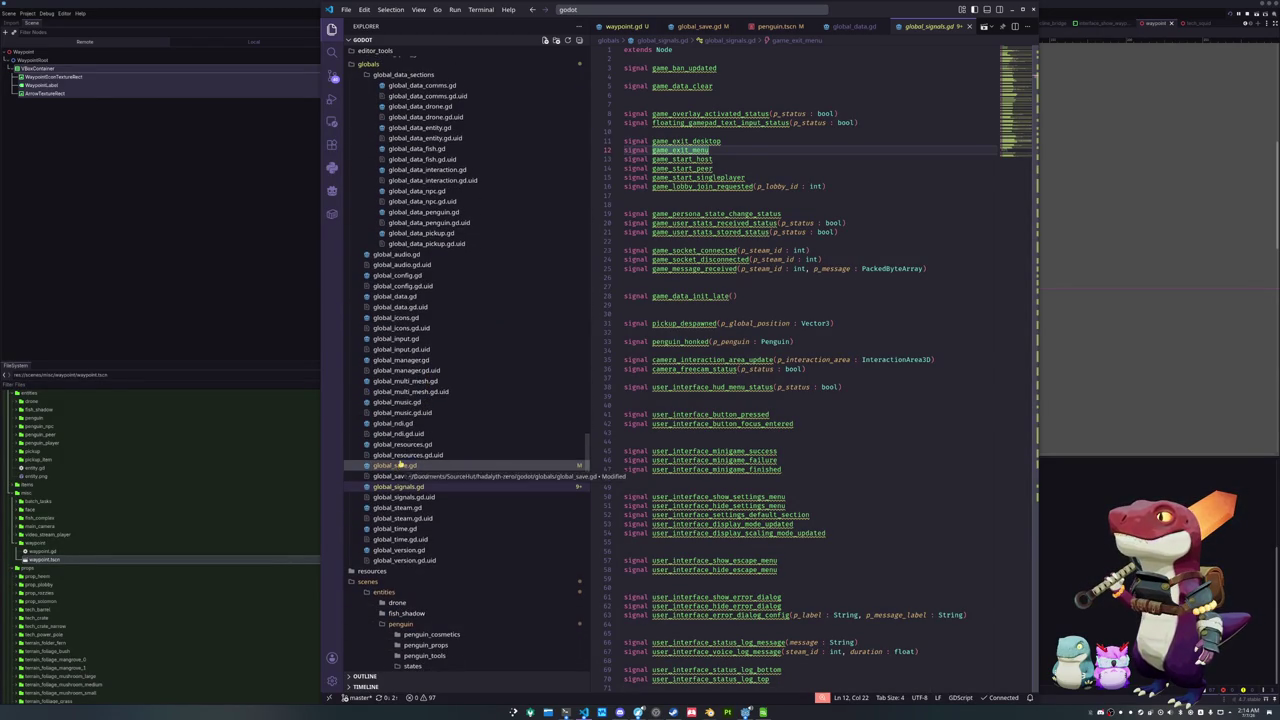
scroll(399, 467, "down", 6)
left_click(408, 455)
scroll(408, 455, "up", 4)
left_click(653, 14)
Open user_interface.gd and start a new line in its _ready function
type("user_interface")
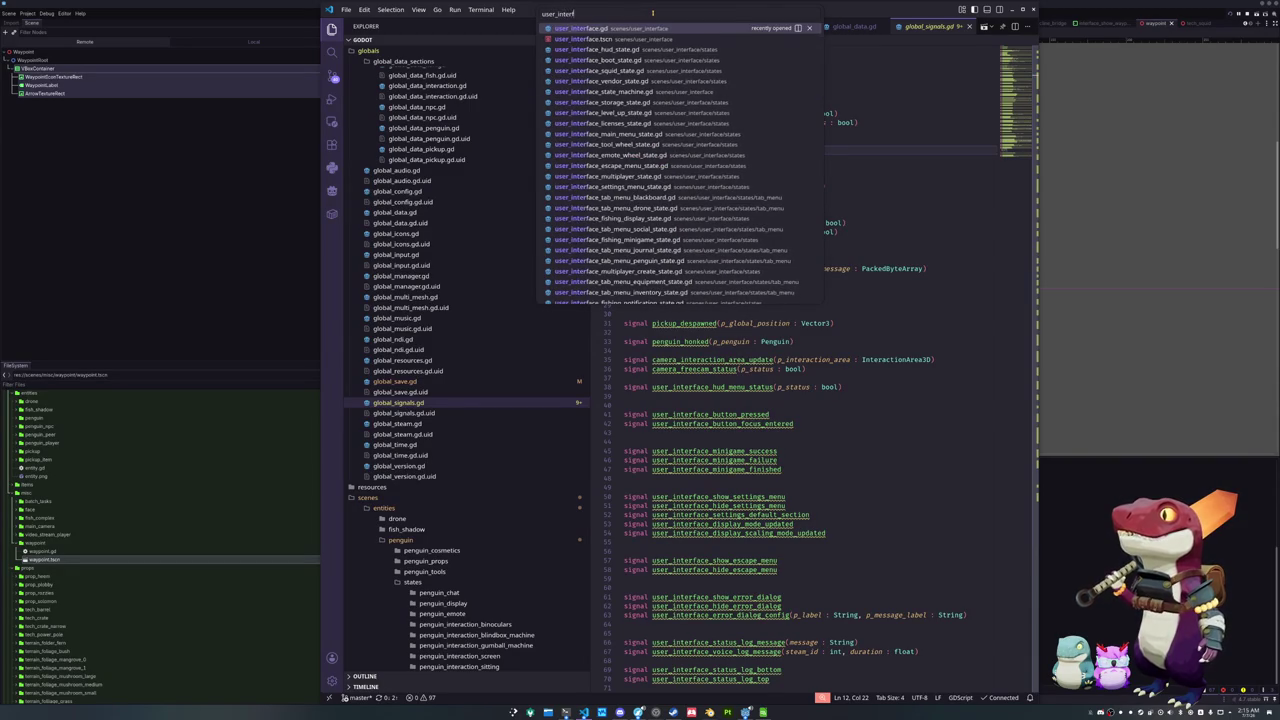
key("Return")
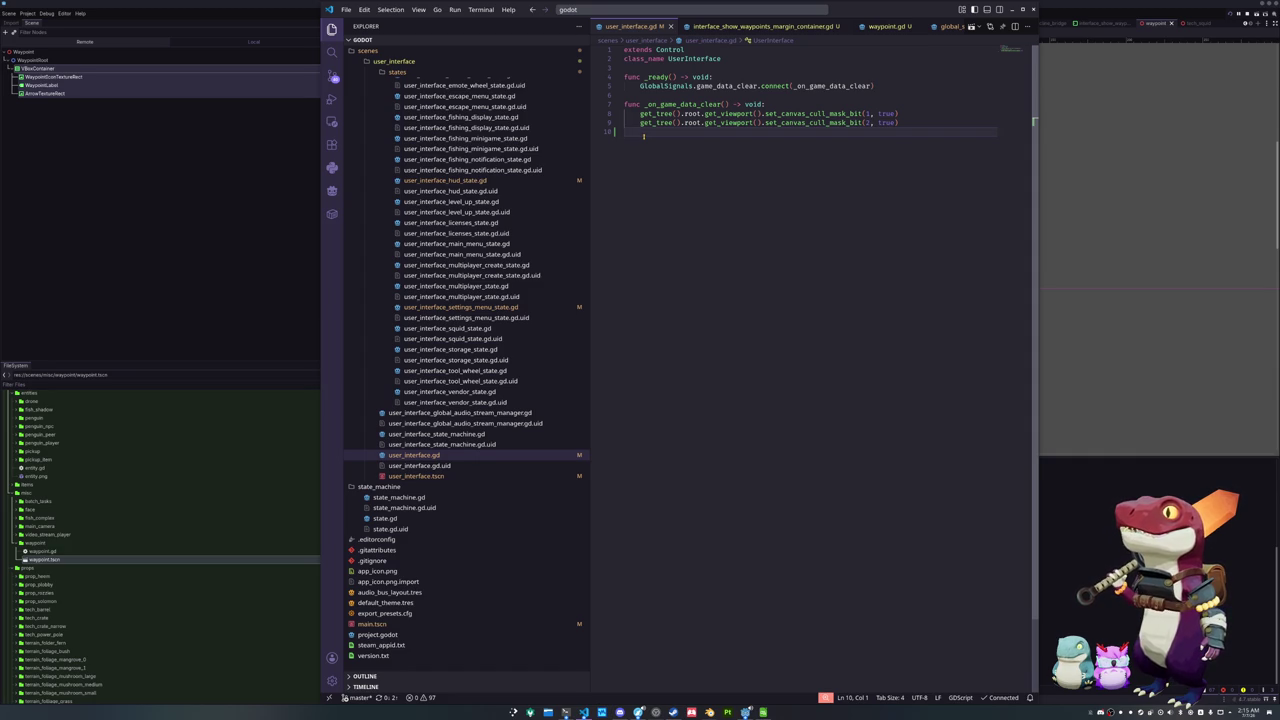
key("Up")
key("Up")
key("Up")
key("End")
key("Return")
key("Return")
type("GlobalSignals.")
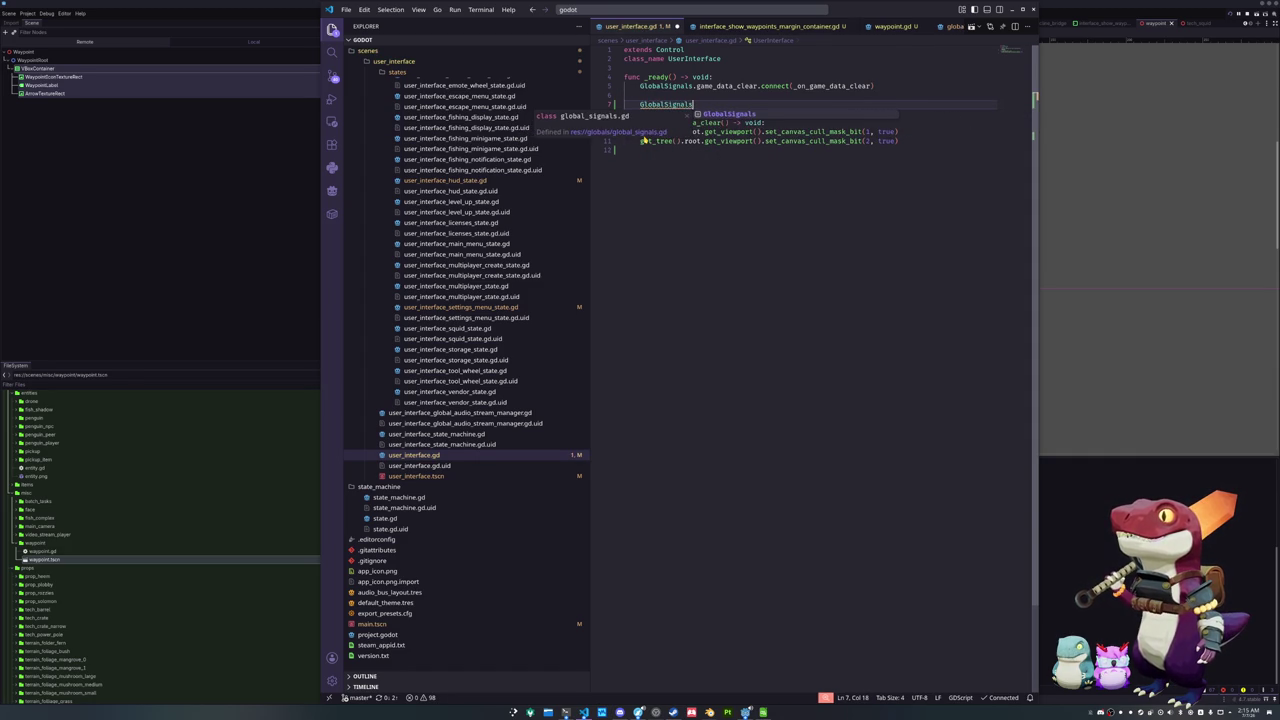
key("Escape")
key("ctrl+BackSpace")
key("ctrl+BackSpace")
key("ctrl+BackSpace")
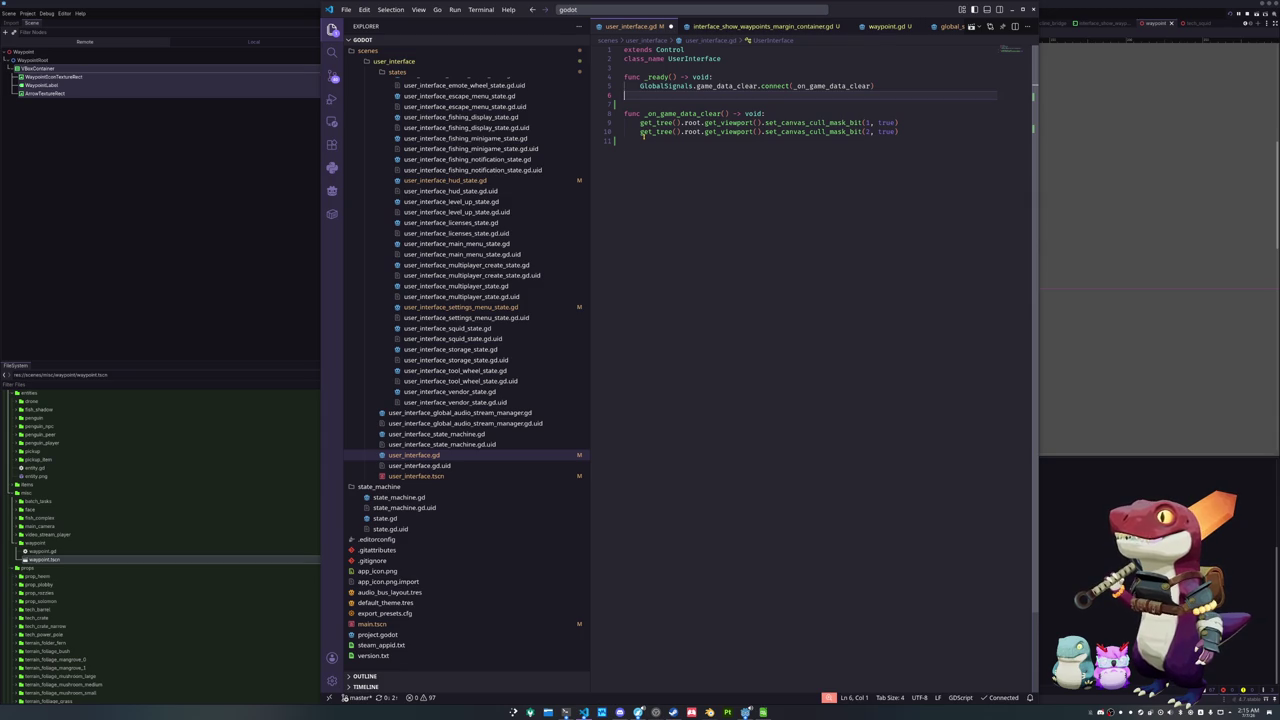
Connect GlobalSignals.game_start_host to _on_game_start in _ready
key("Return")
type("Globa")
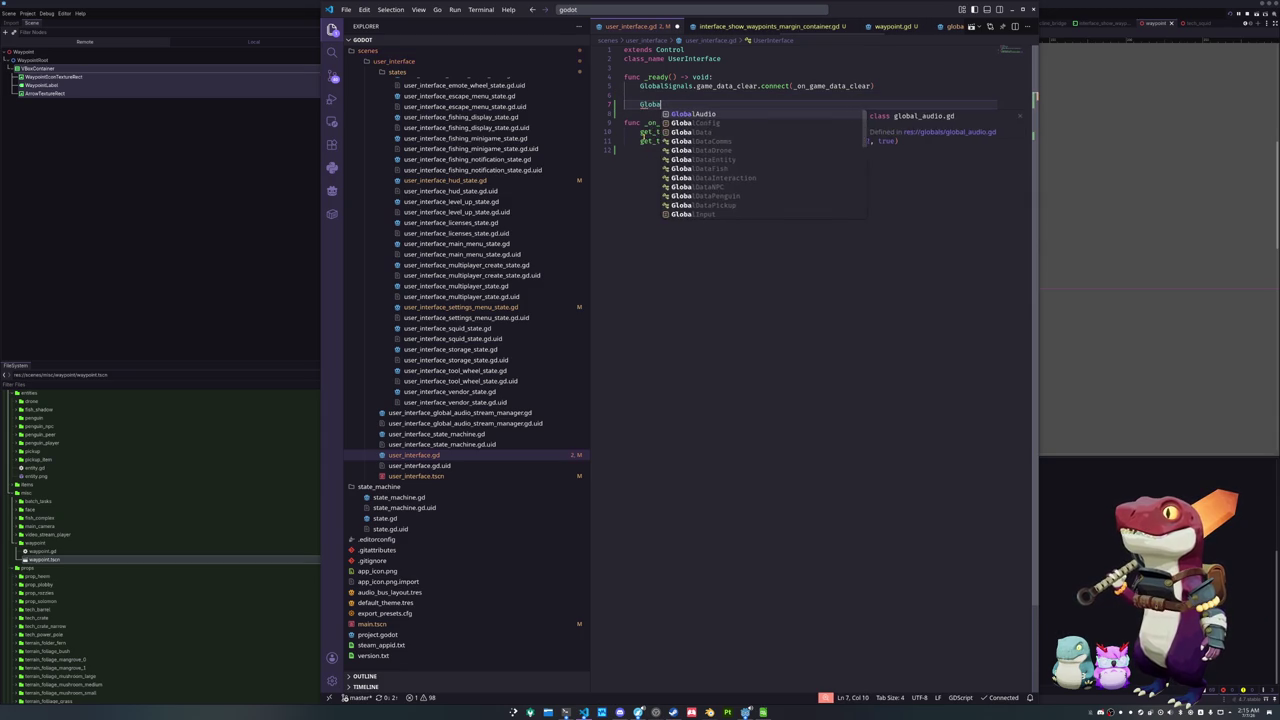
type("lSignals.game_dat")
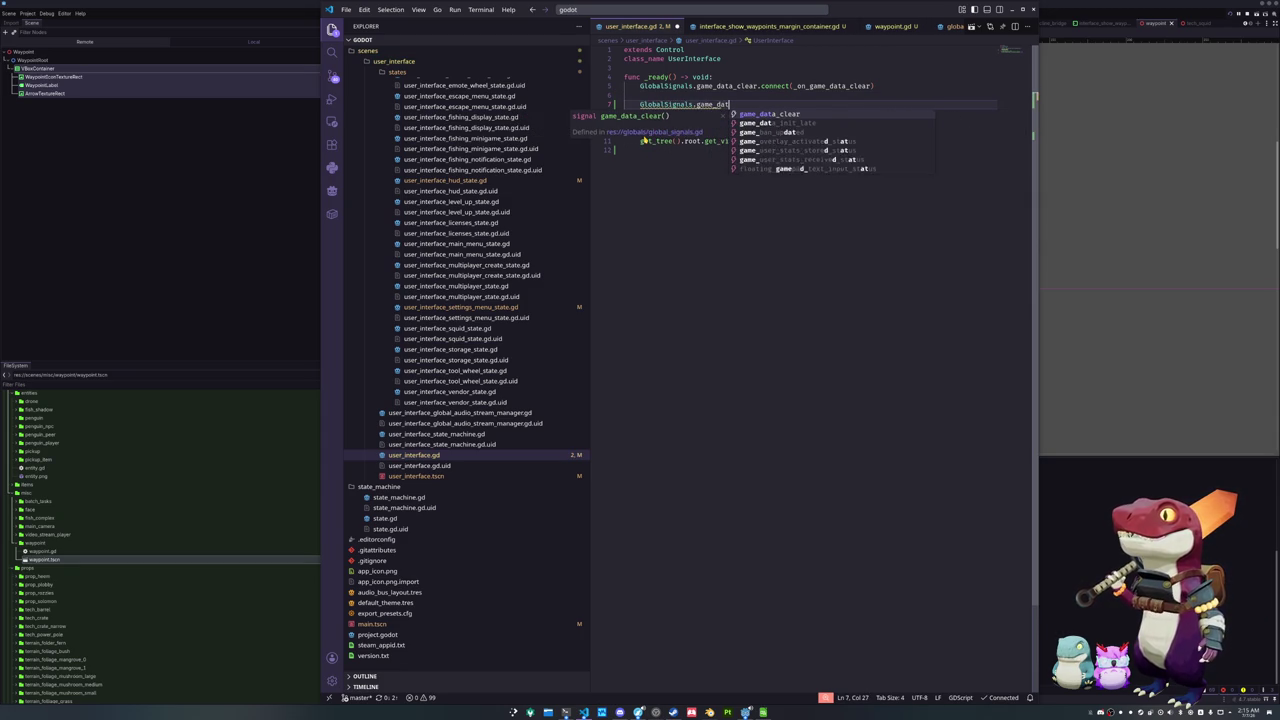
key("BackSpace")
key("BackSpace")
type("start")
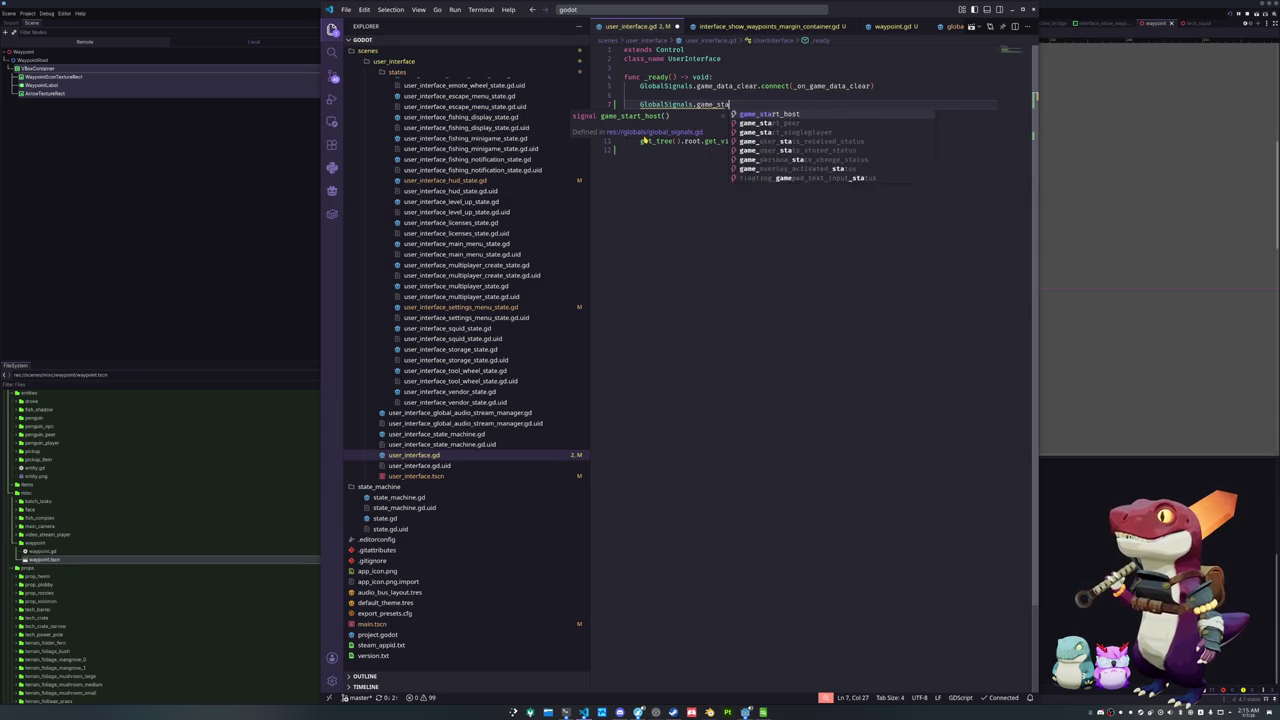
key("Return")
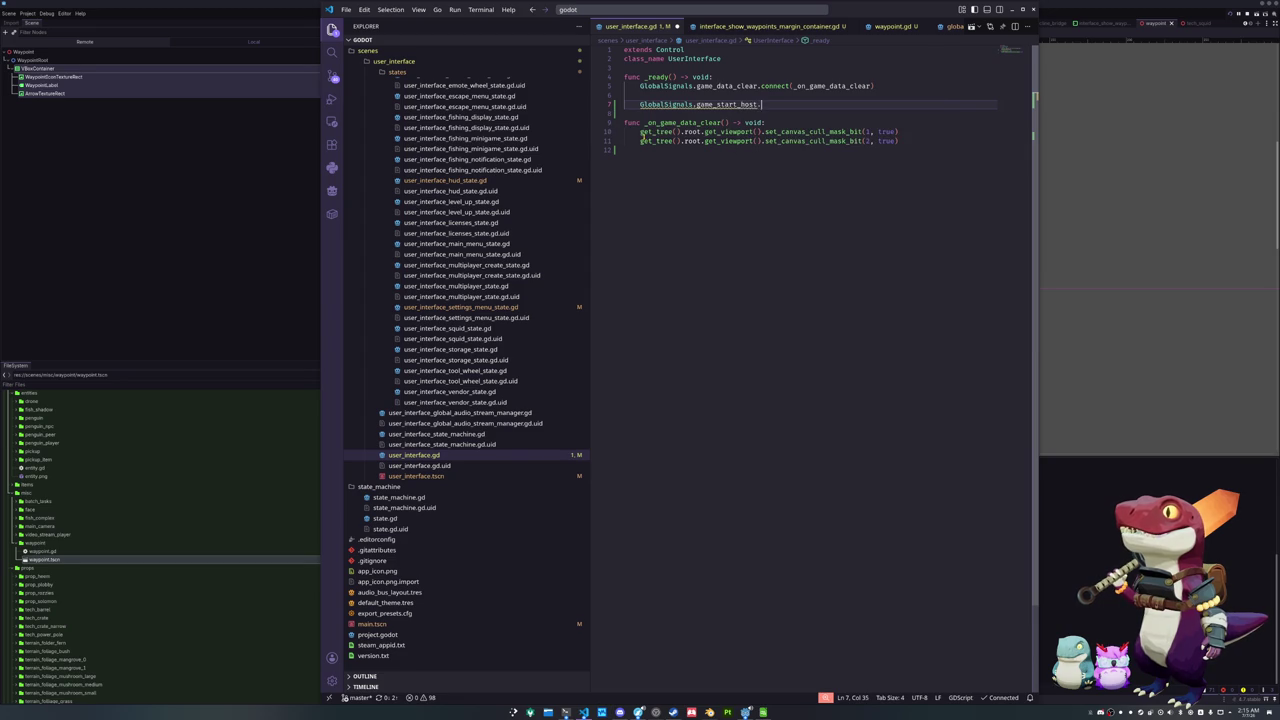
type(".connect(_on_game_")
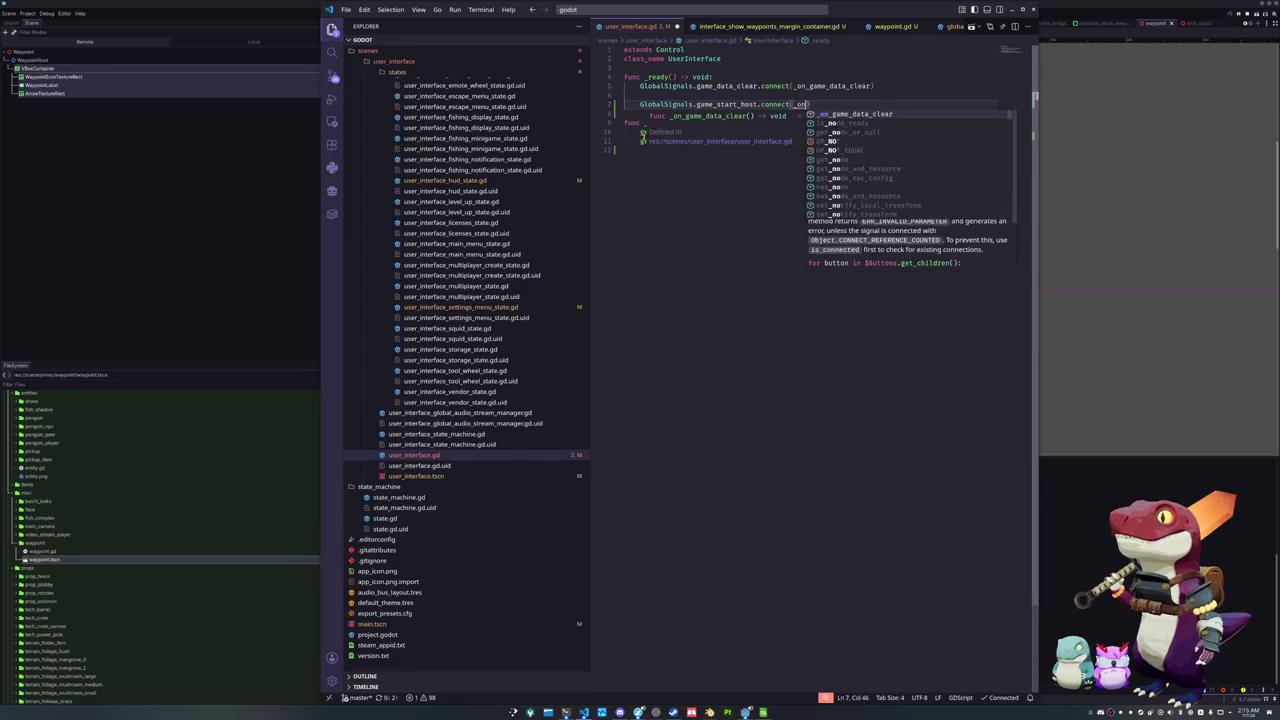
type("start)")
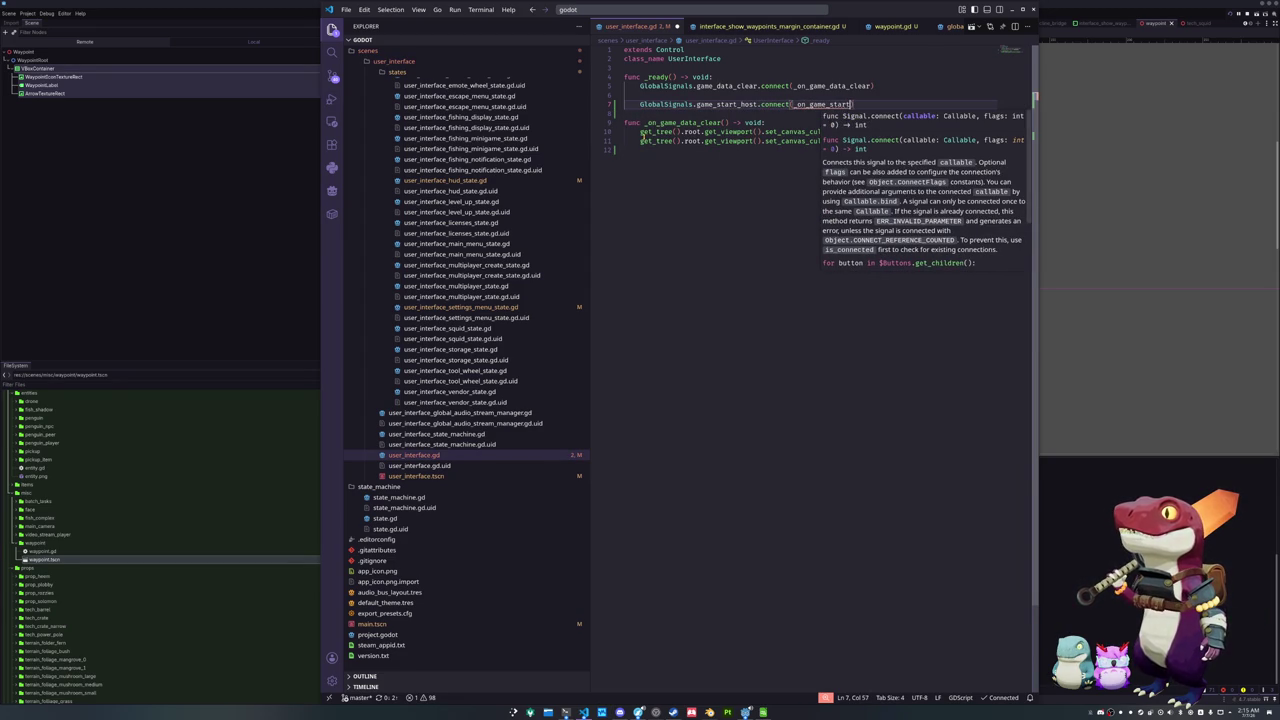
key("Down")
key("Down")
key("Down")
key("Down")
Add an empty func _on_game_start() -> void: containing pass at the file end
key("Return")
key("Return")
type("func _")
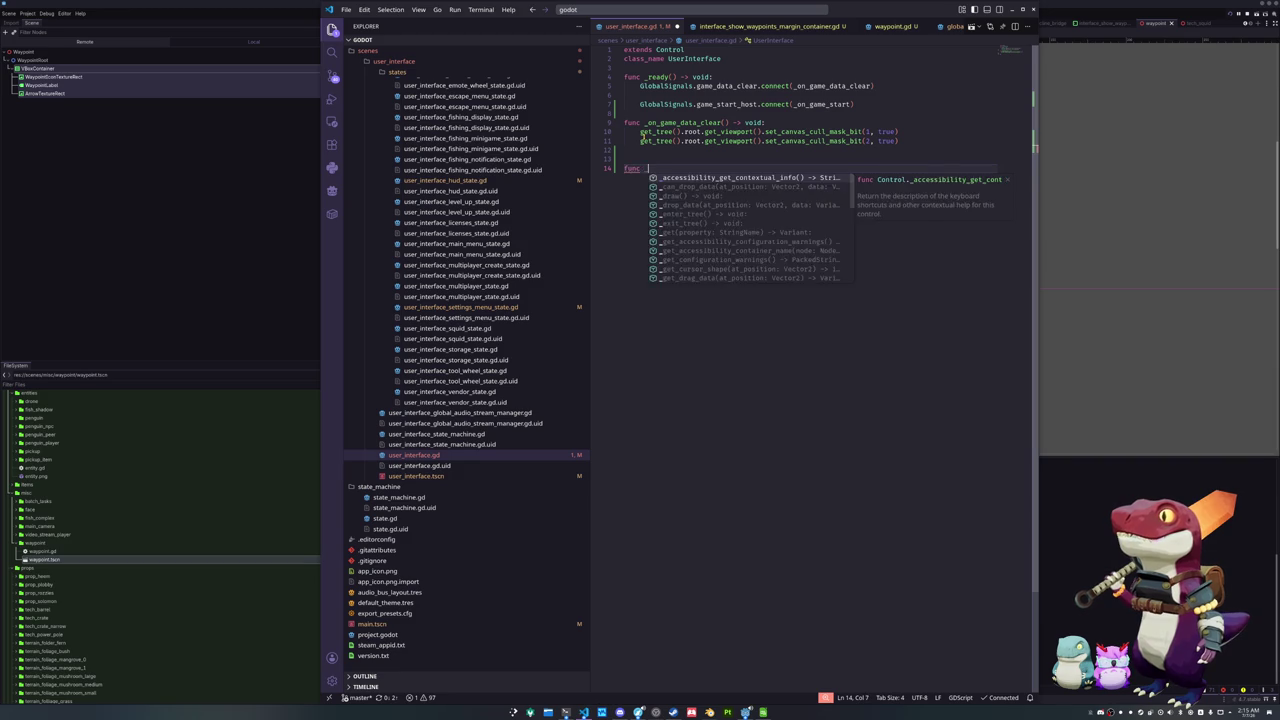
type("on_game_start() -> voi")
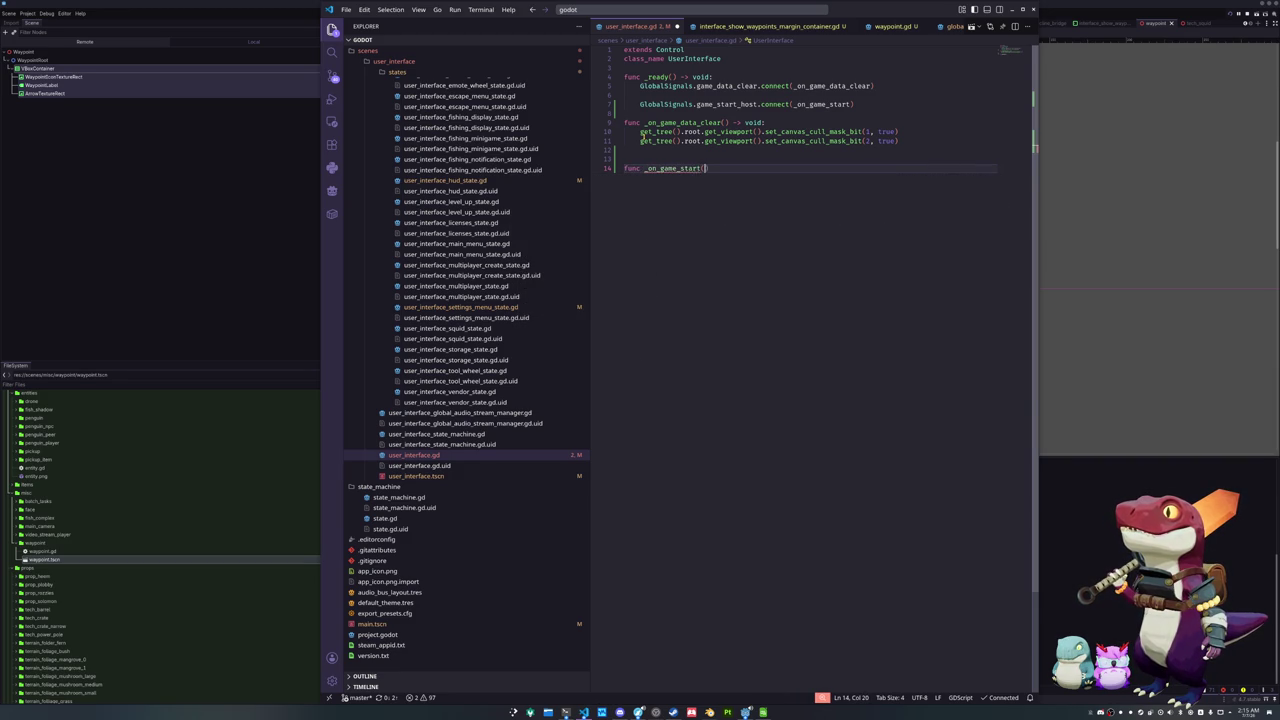
key("Tab")
type(":")
key("Return")
type("pass")
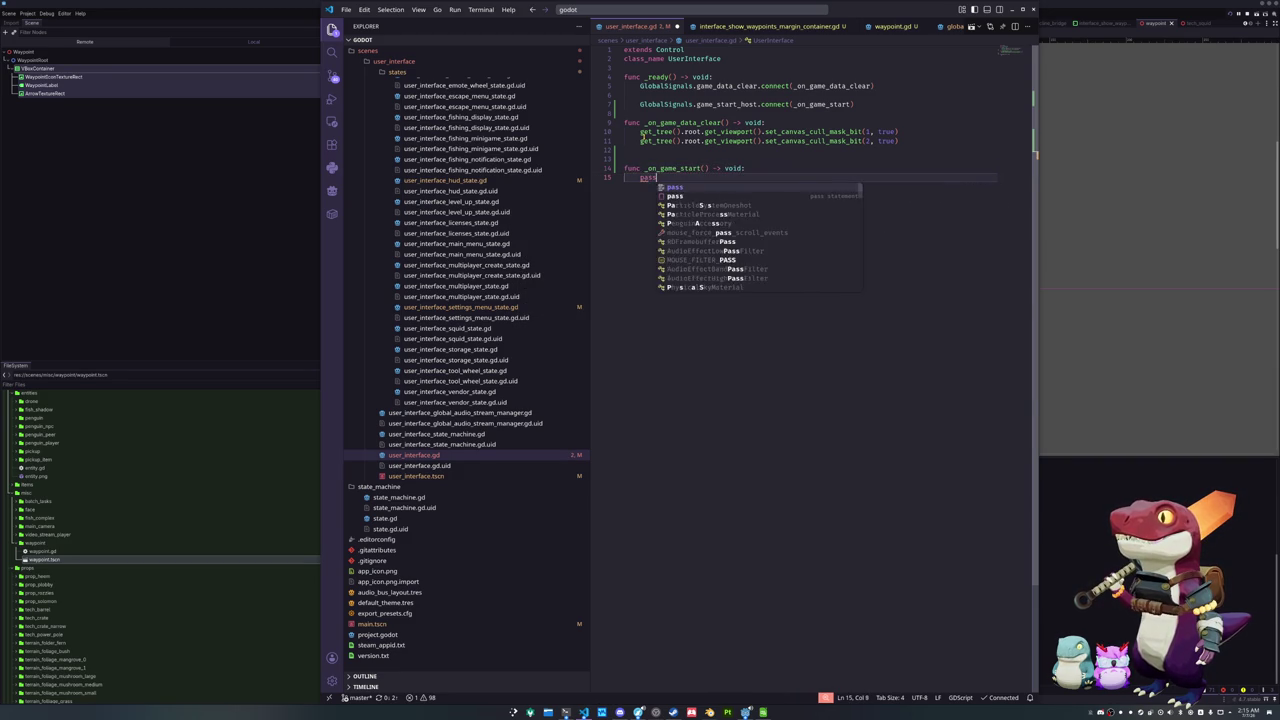
left_click(643, 133)
In _ready, connect GlobalSignals.game_start_peer to _on_game_start
key("Up")
key("Up")
key("ctrl+shift+Return")
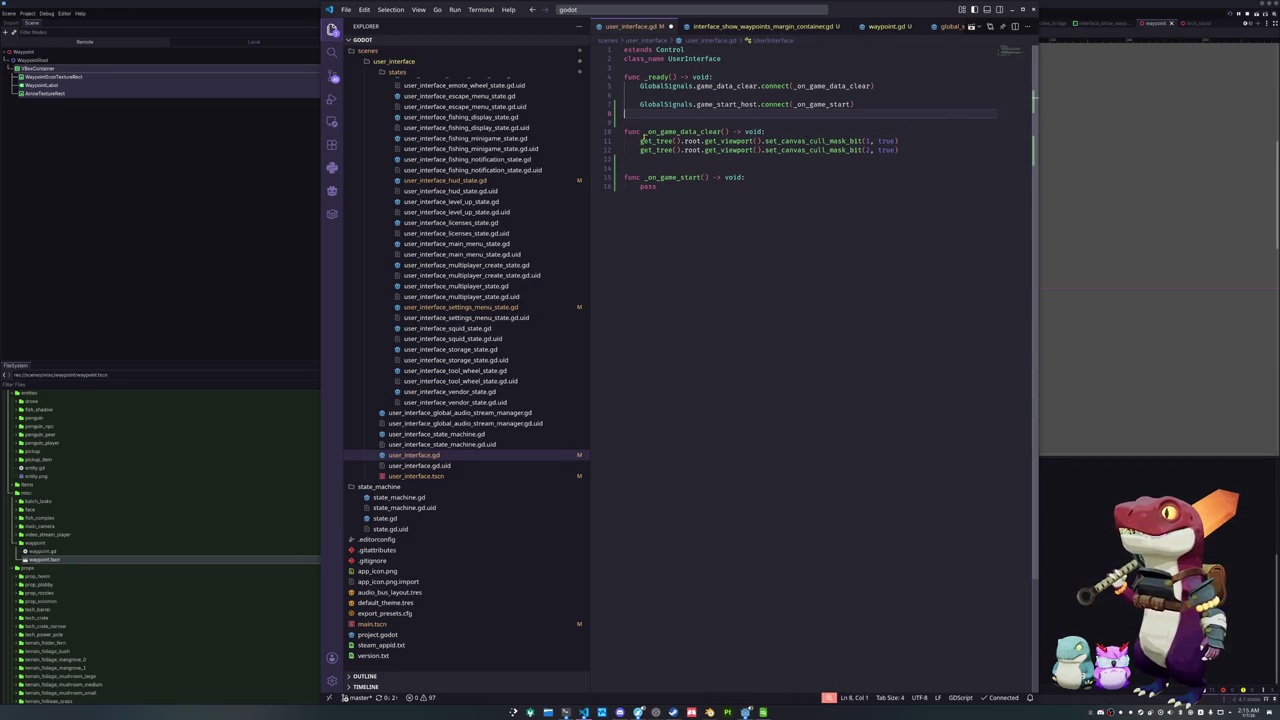
type("GlobalSignal")
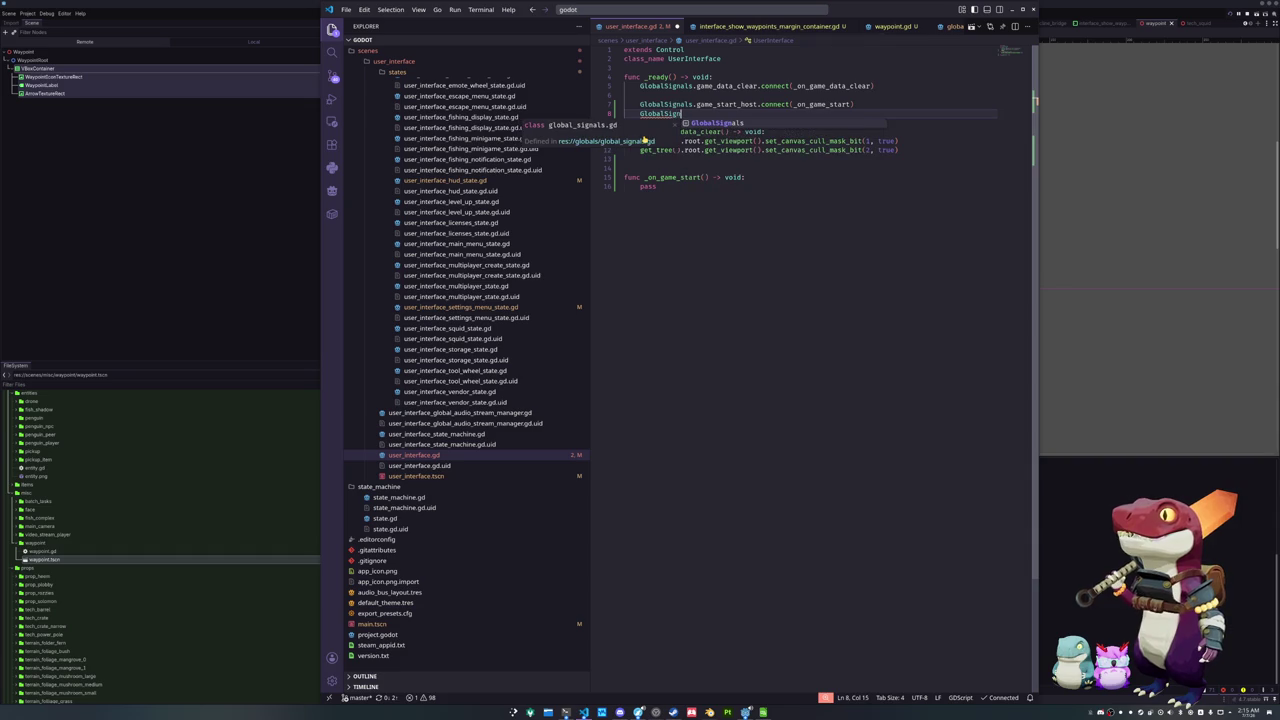
type("s.game")
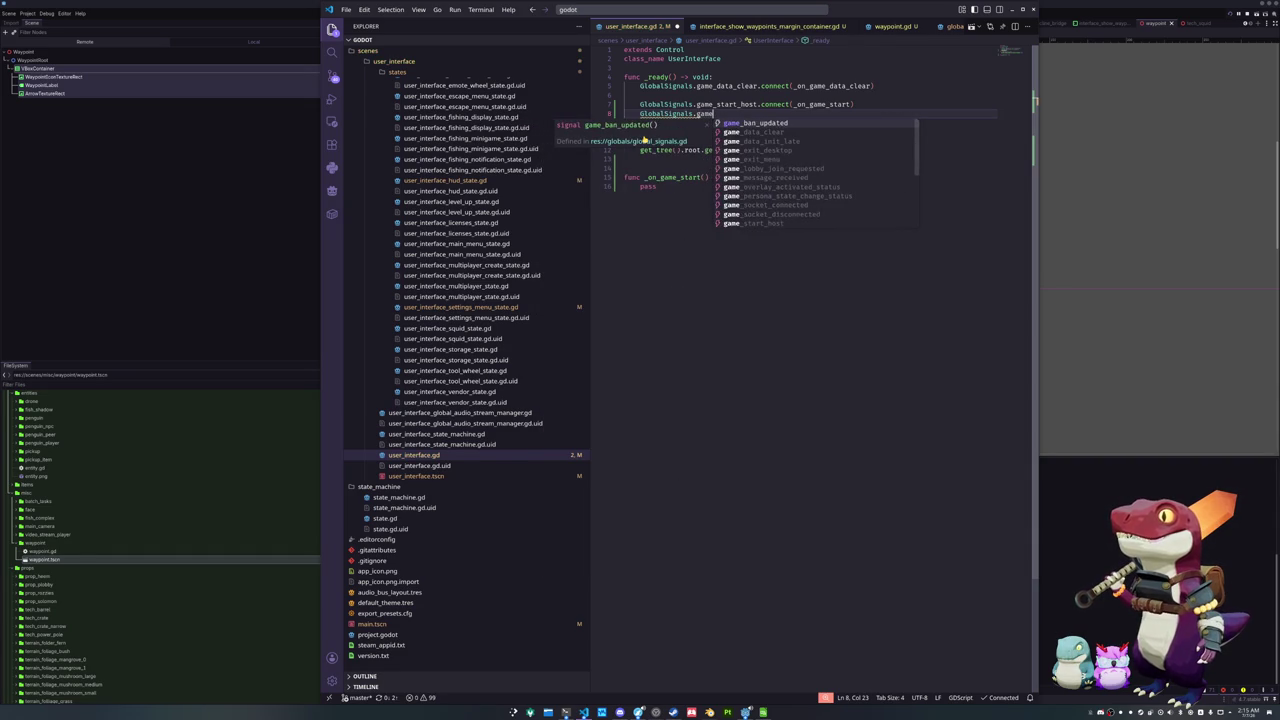
type("_state_")
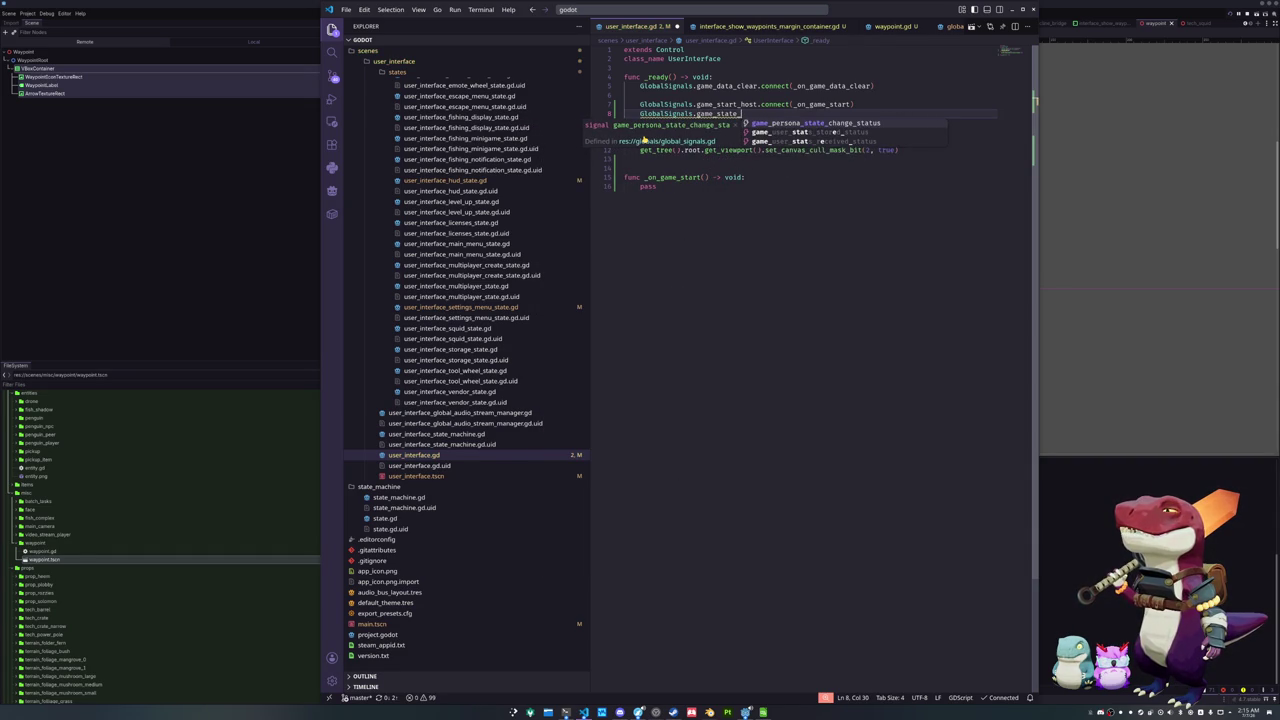
key("BackSpace")
key("BackSpace")
key("BackSpace")
type("art")
key("Up")
key("Up")
key("Down")
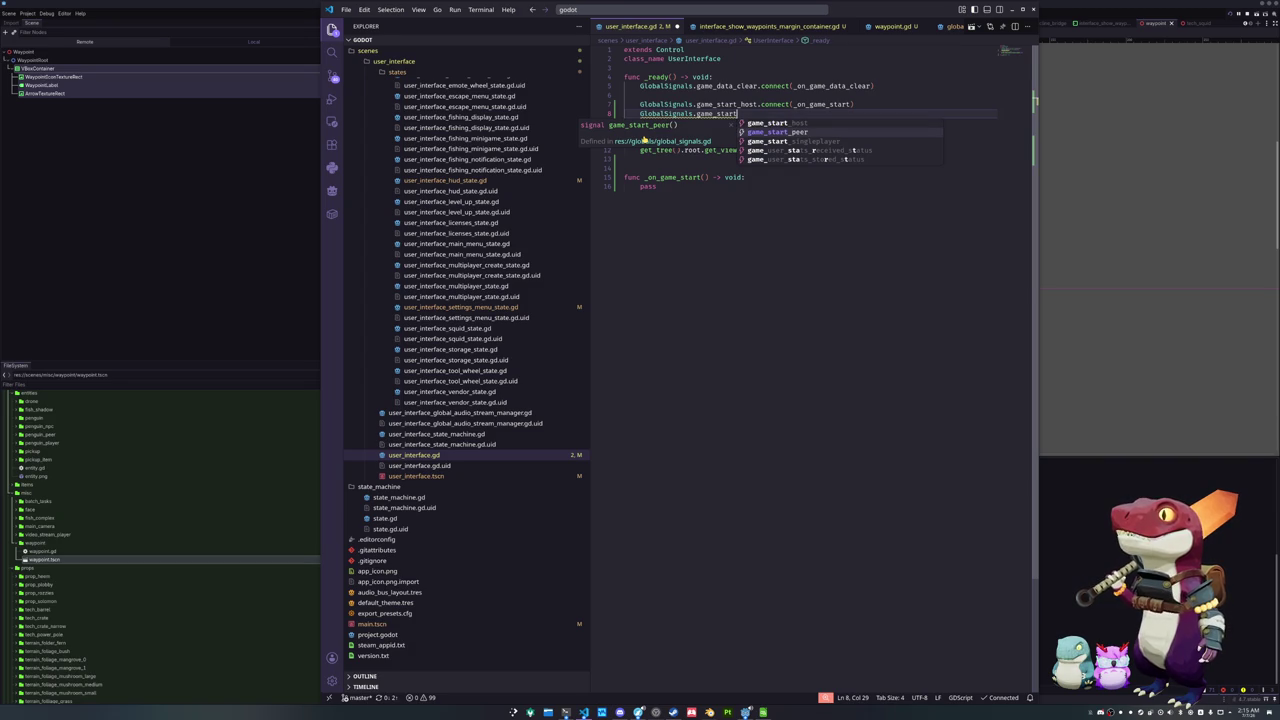
key("Return")
type(".co")
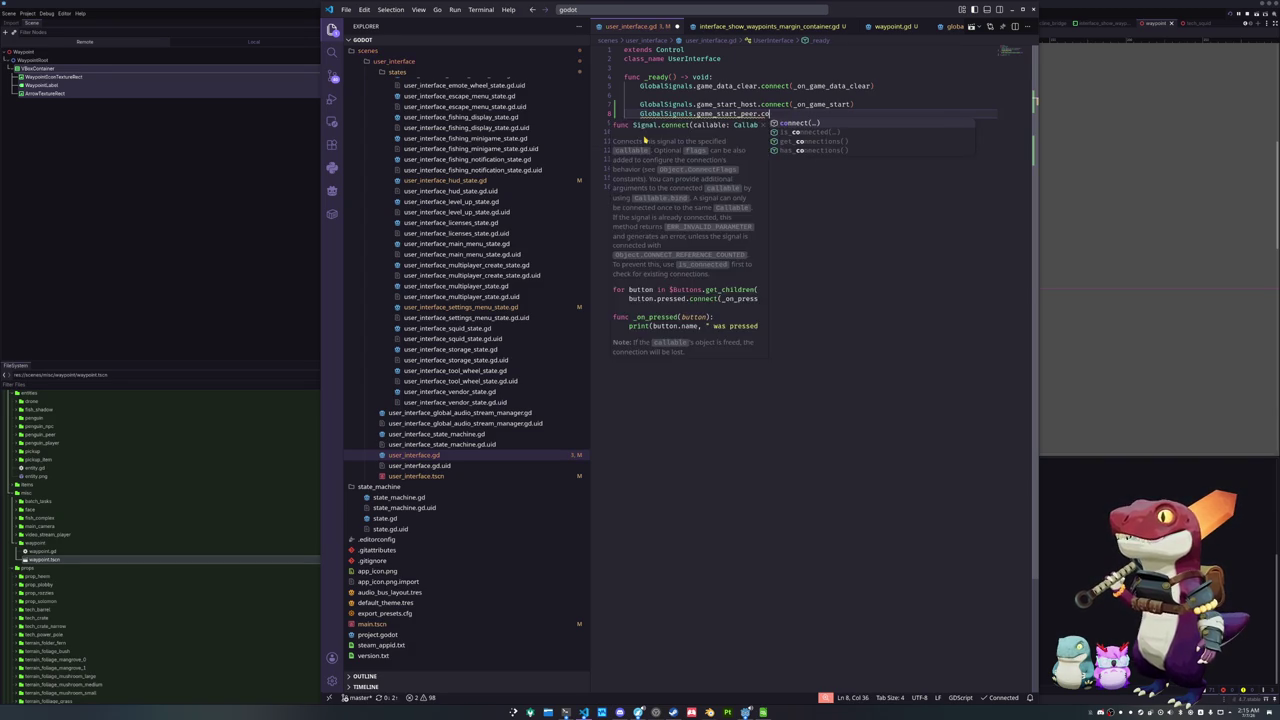
type("nnect(_on_game_start")
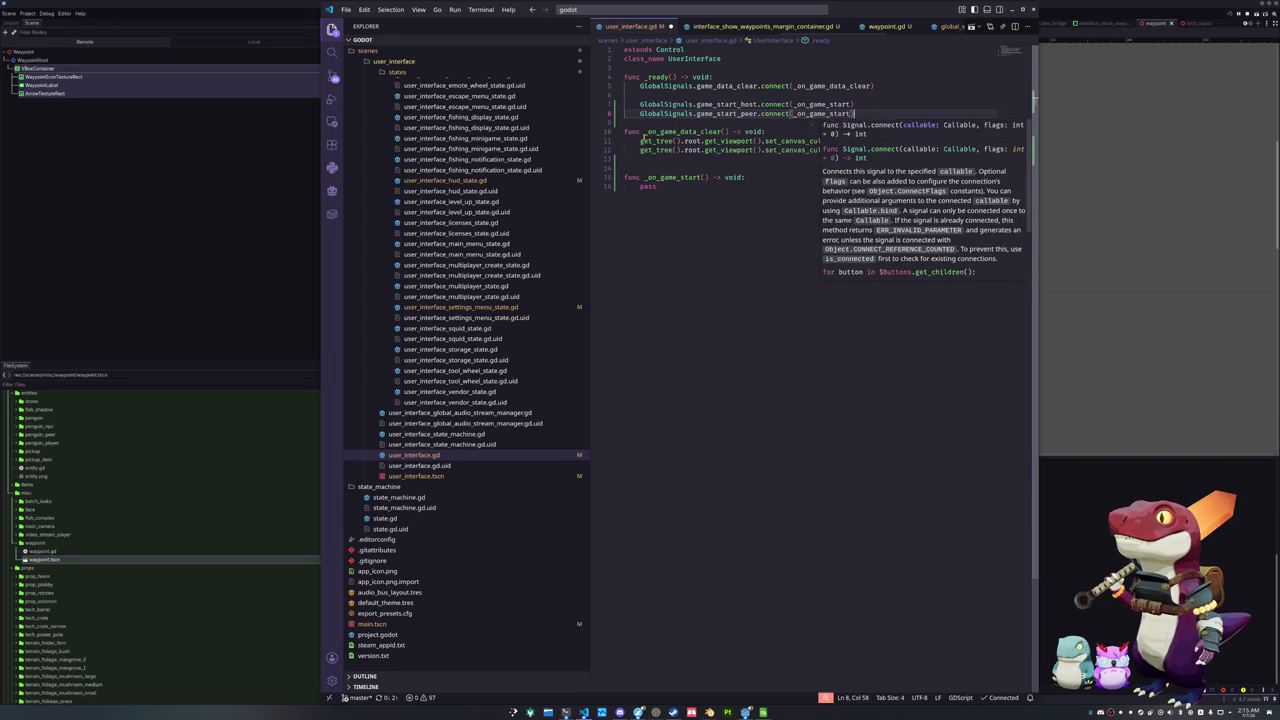
key("Return")
Duplicate that line so game_start_singleplayer also connects to _on_game_start
key("End")
key("shift+alt+Down")
key("ctrl+Left")
key("ctrl+Left")
key("ctrl+Left")
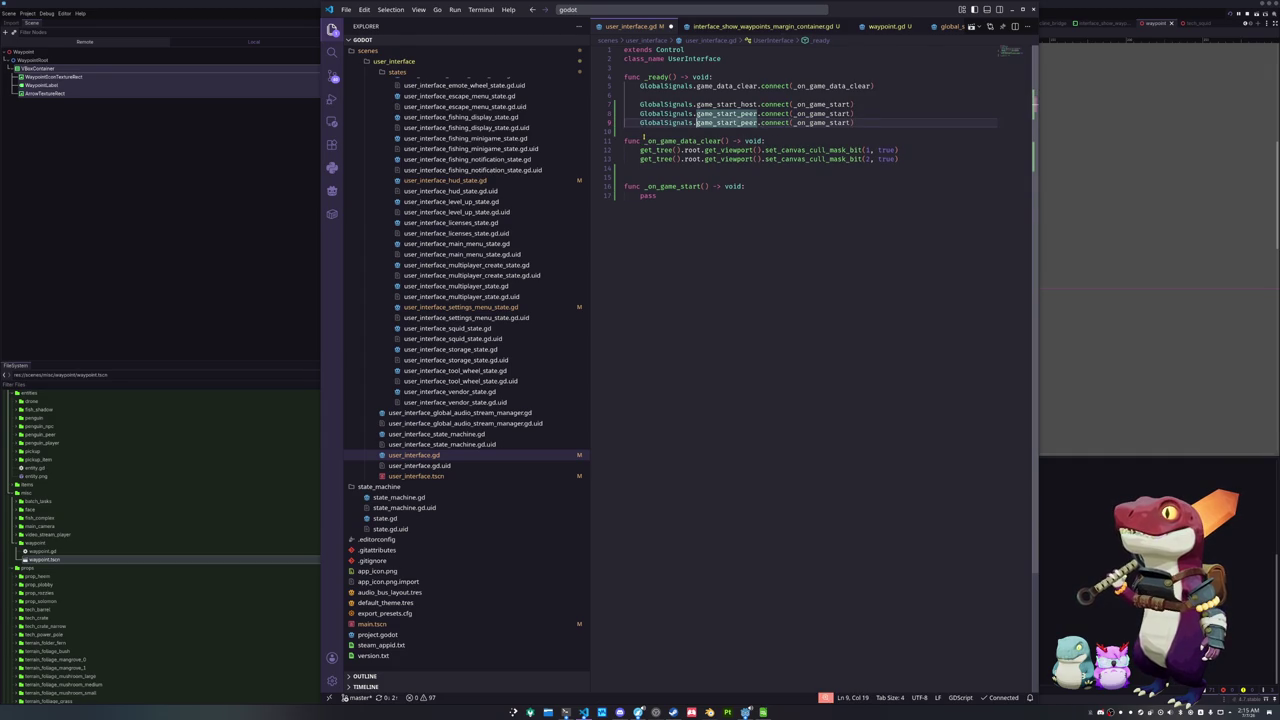
key("ctrl+shift+Right")
type("game_start_si")
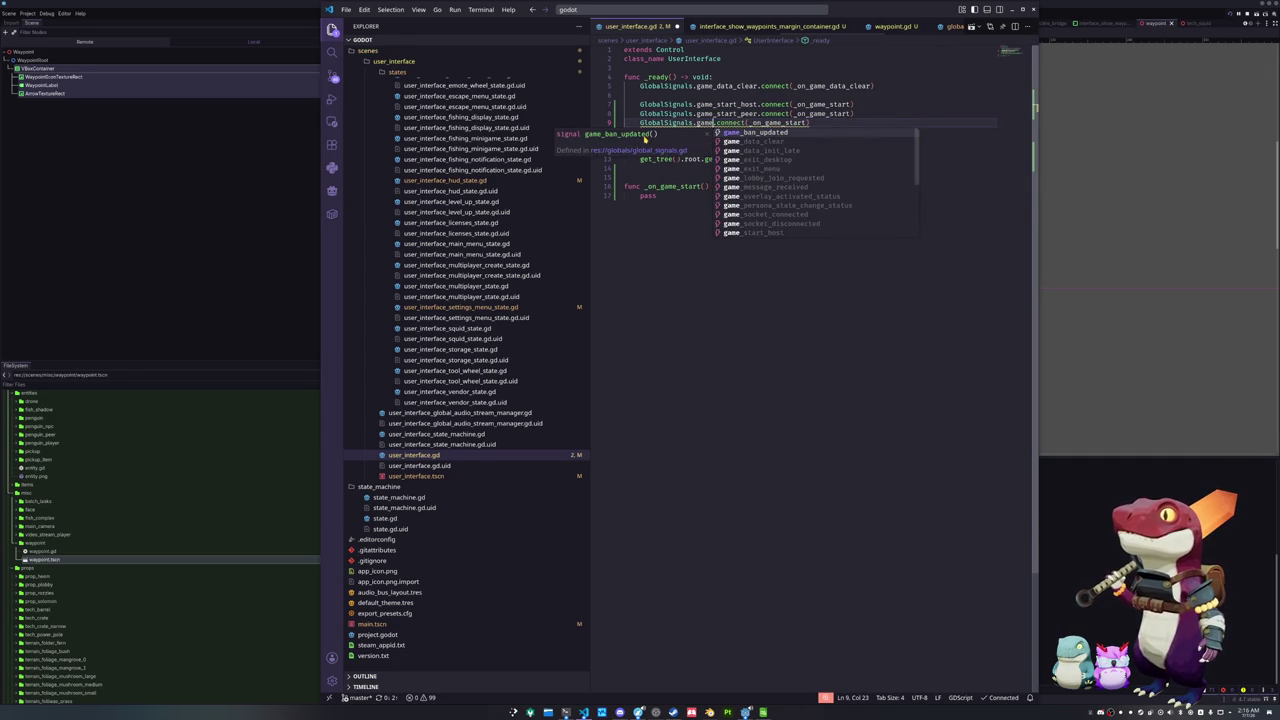
key("Tab")
key("End")
Add GlobalSignals.game_exit_menu.connect(_on_game_exit) as a new connection line
key("Return")
key("Return")
key("Down")
key("Up")
key("Tab")
type("GlobalSignals.game_exit_menu")
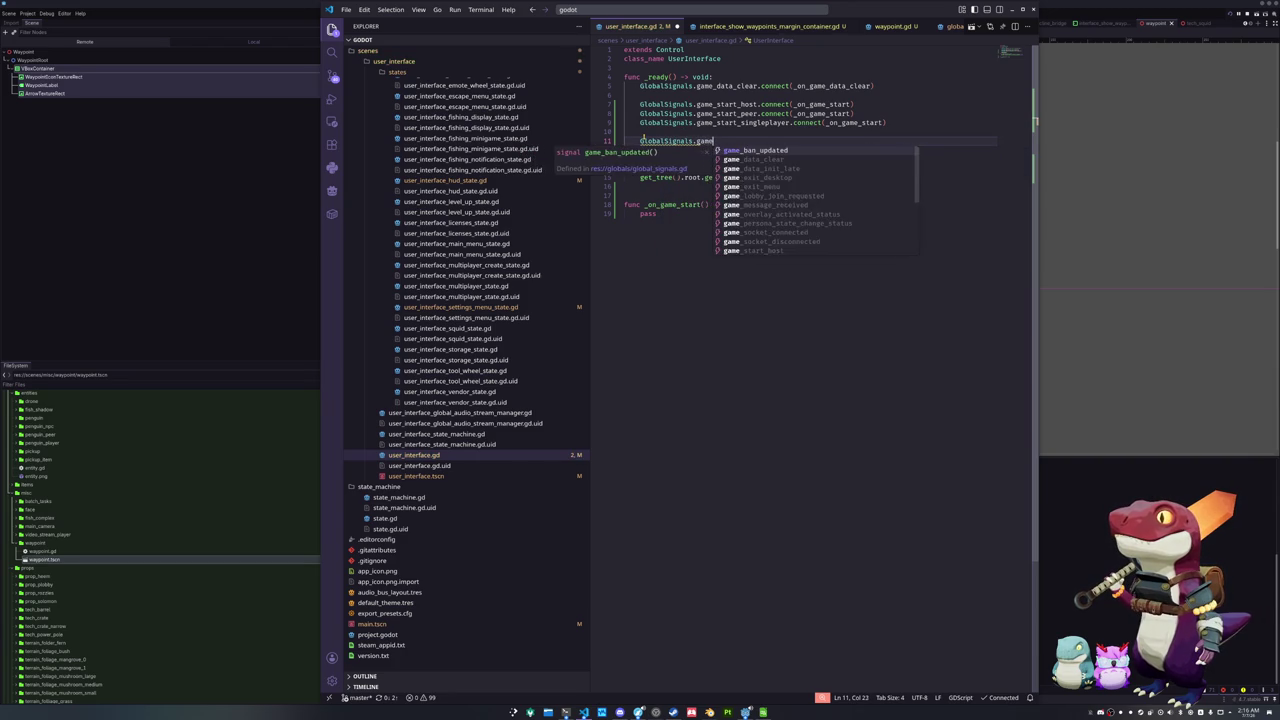
type(".connect")
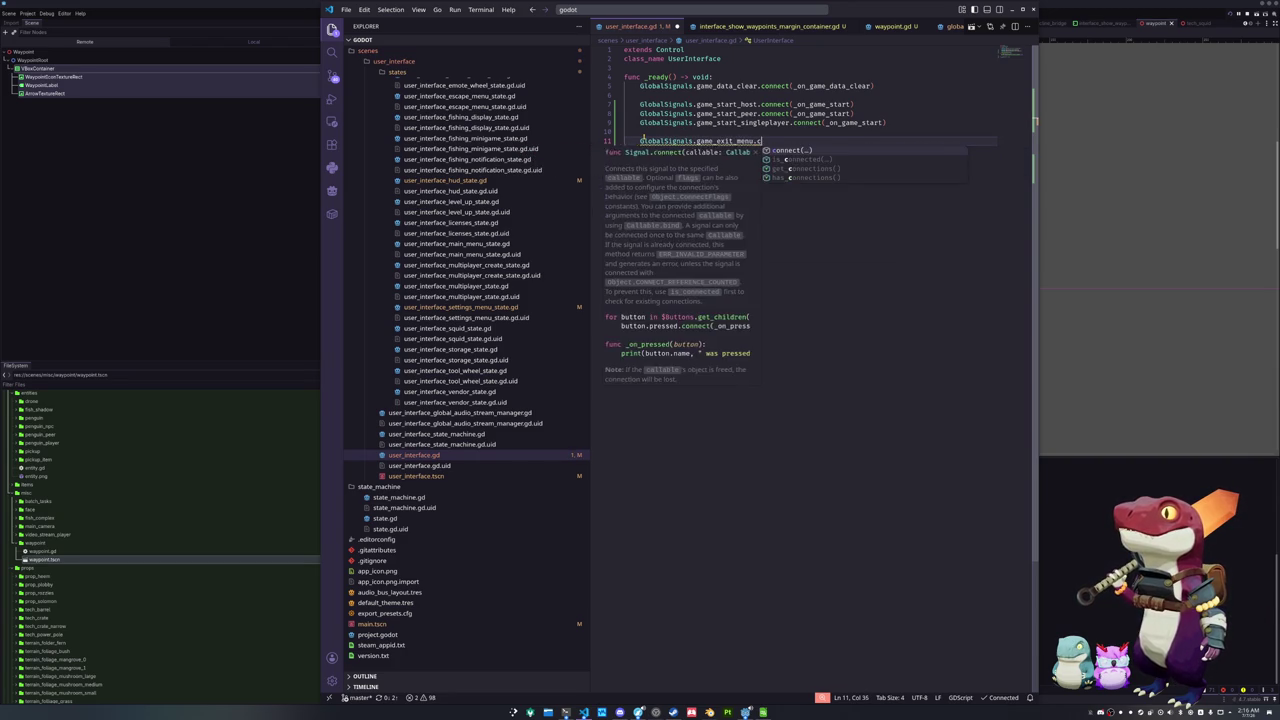
type("_on_game_")
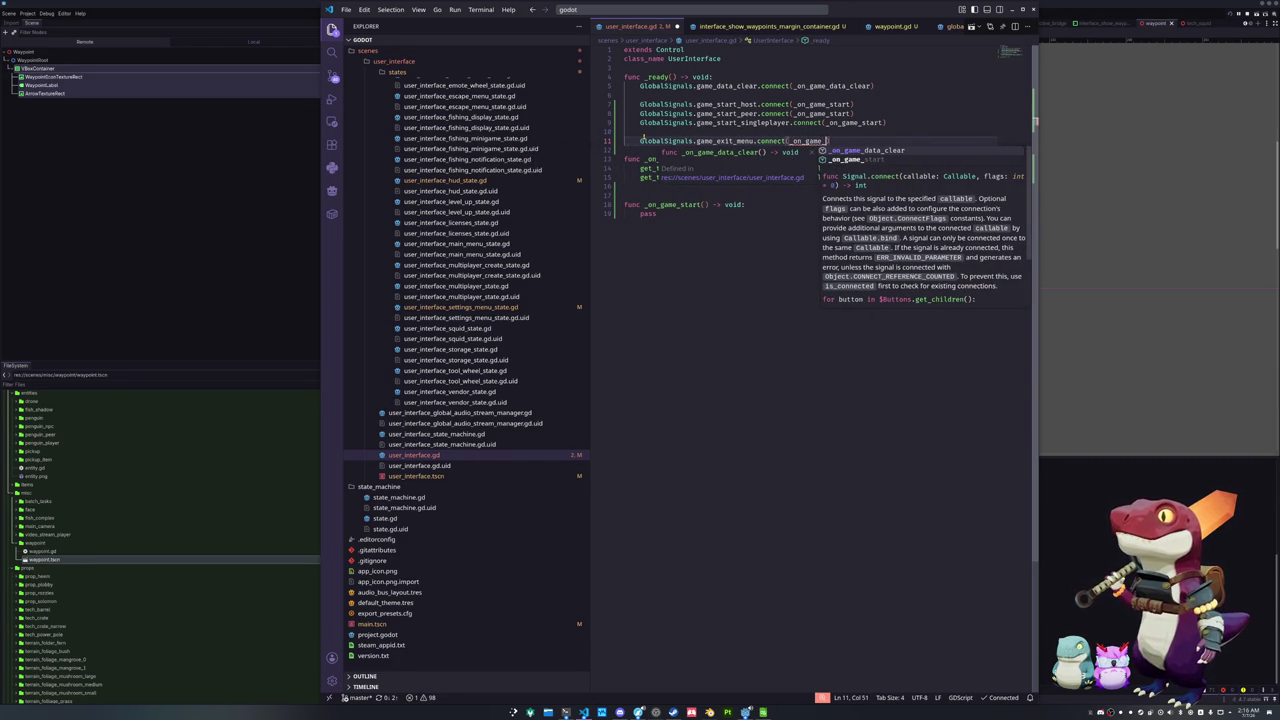
type("exit)")
key("Return")
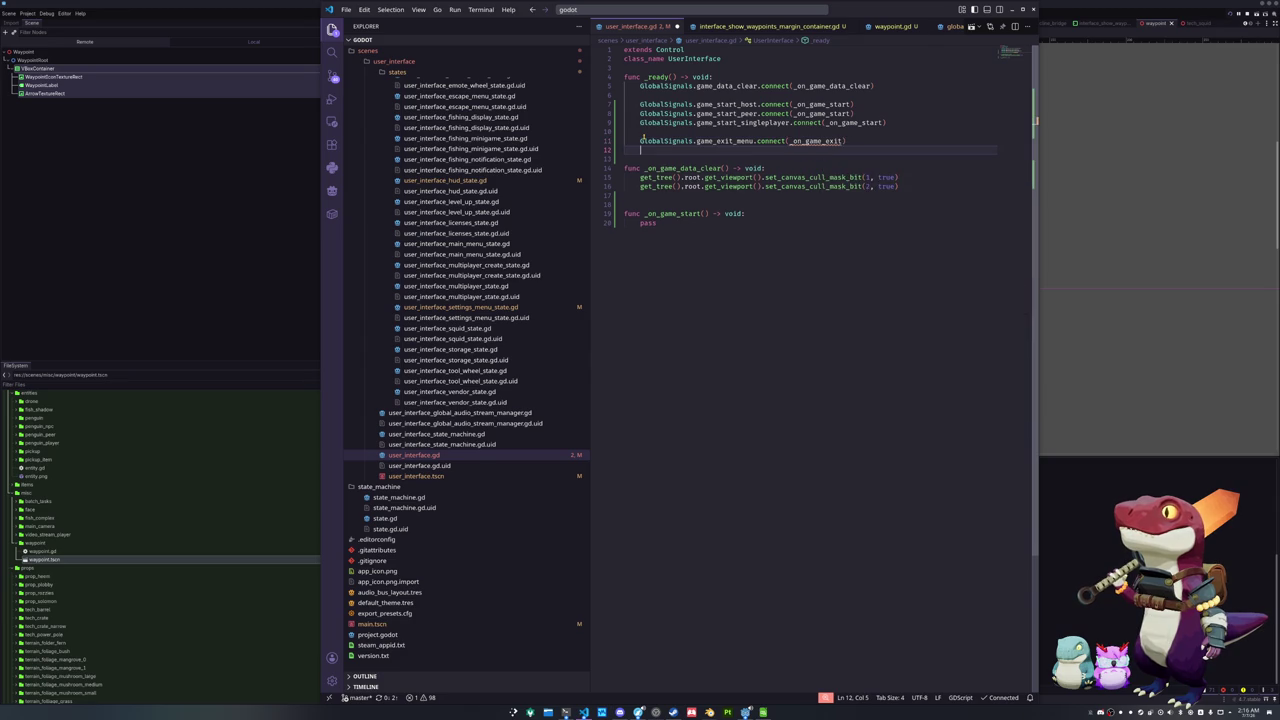
Undo an unfinished extra signal line and open blank lines at the file's end
type("GlobalSignals.")
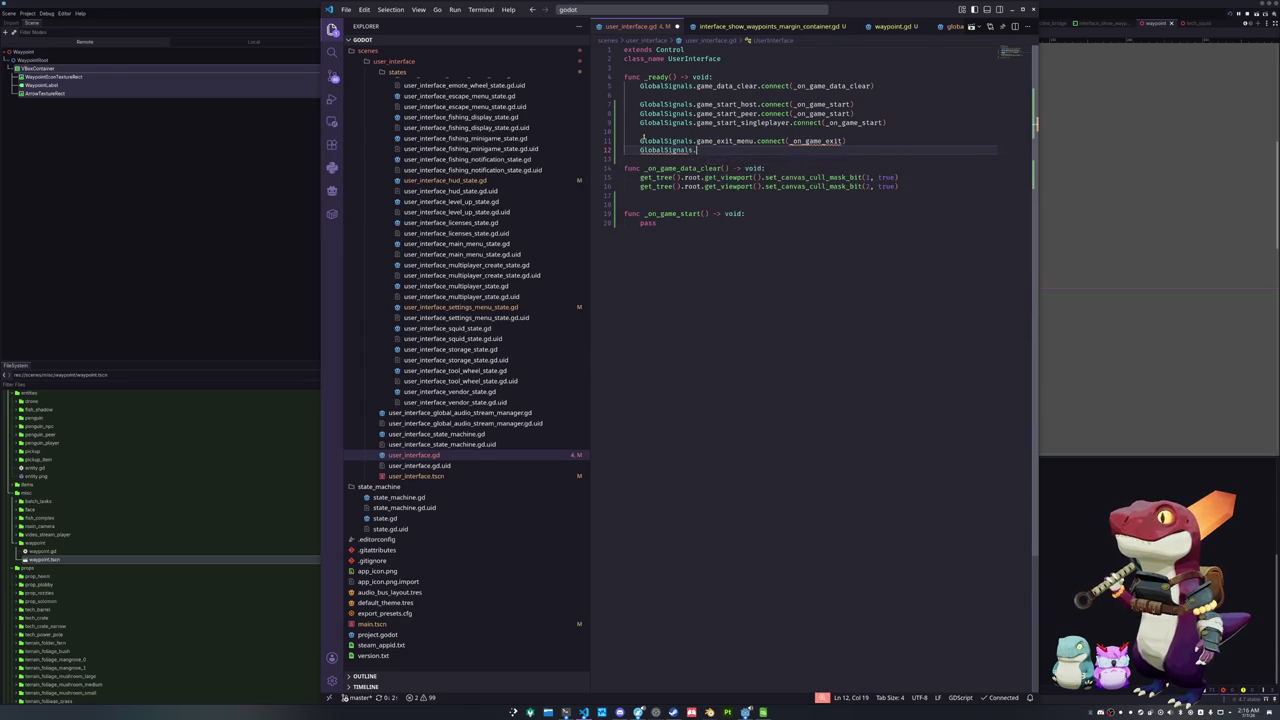
type("game_")
key("Down")
key("Down")
key("Down")
key("Escape")
key("Return")
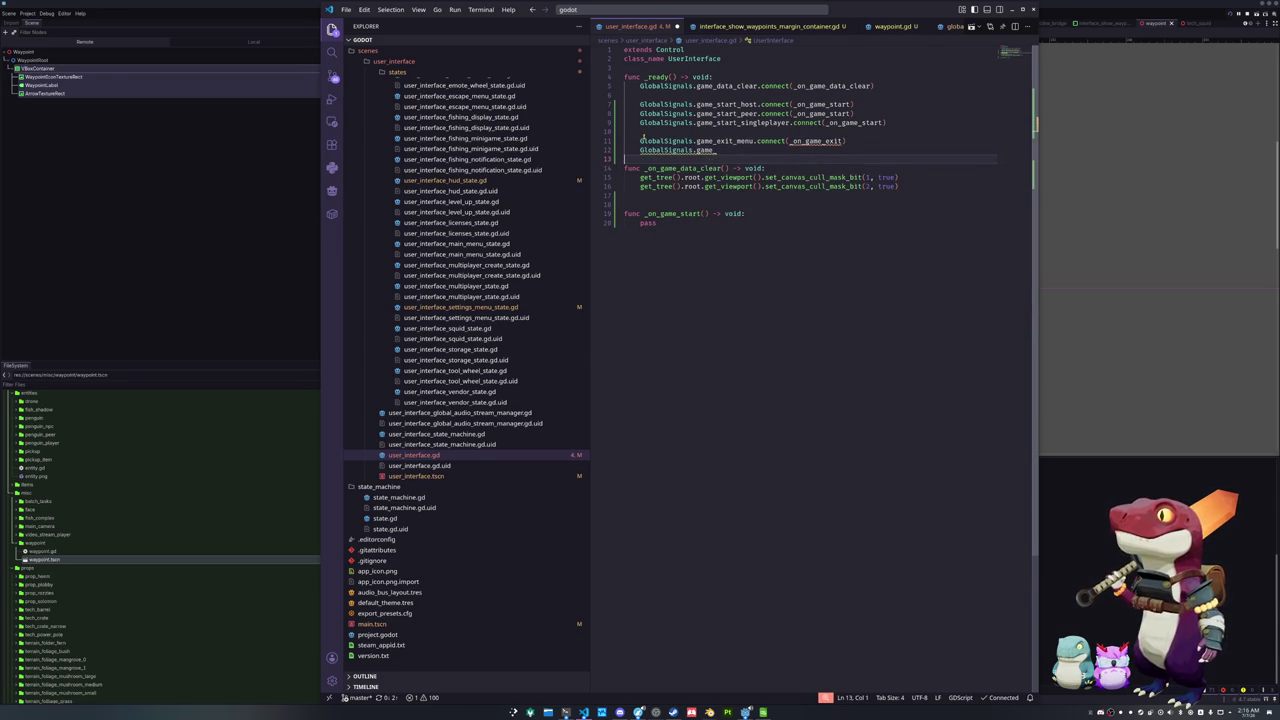
key("ctrl+z")
key("ctrl+z")
key("Down")
key("Down")
key("Down")
key("Return")
key("Return")
Write a new func _on_game_exit() -> void: stub with a pass placeholder
type("unc _on_game_exit() -> ")
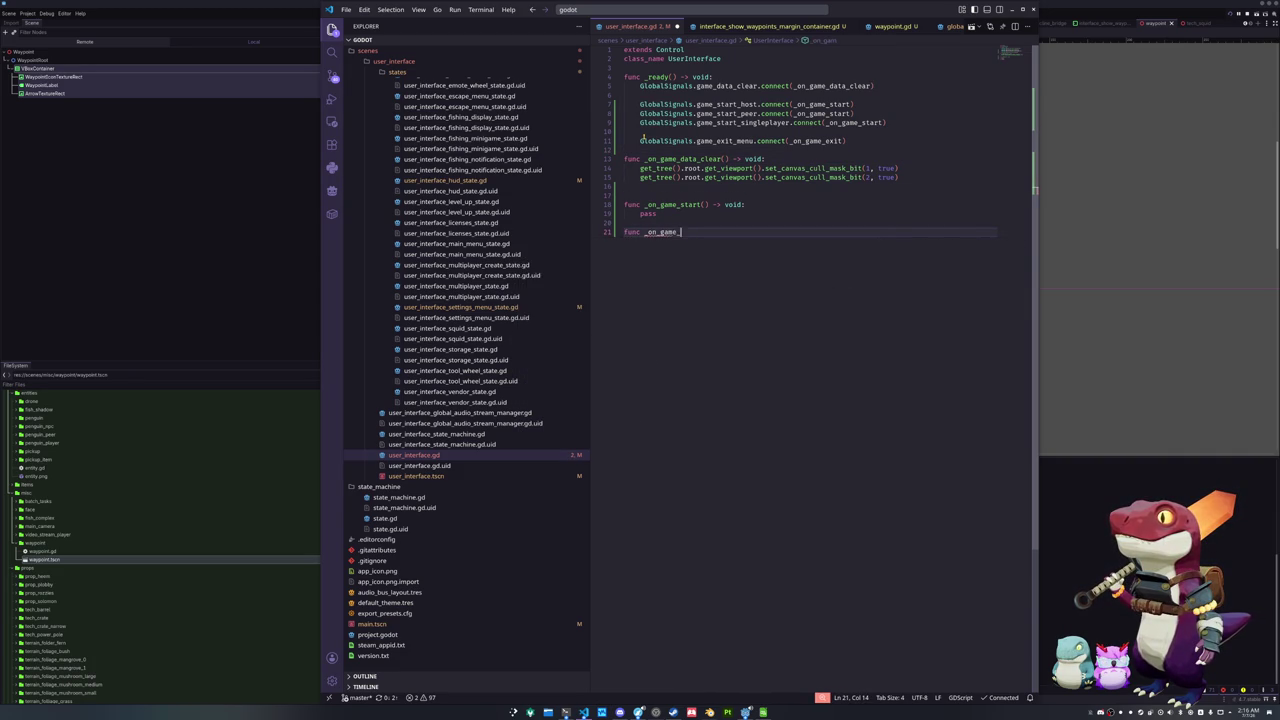
type("void:")
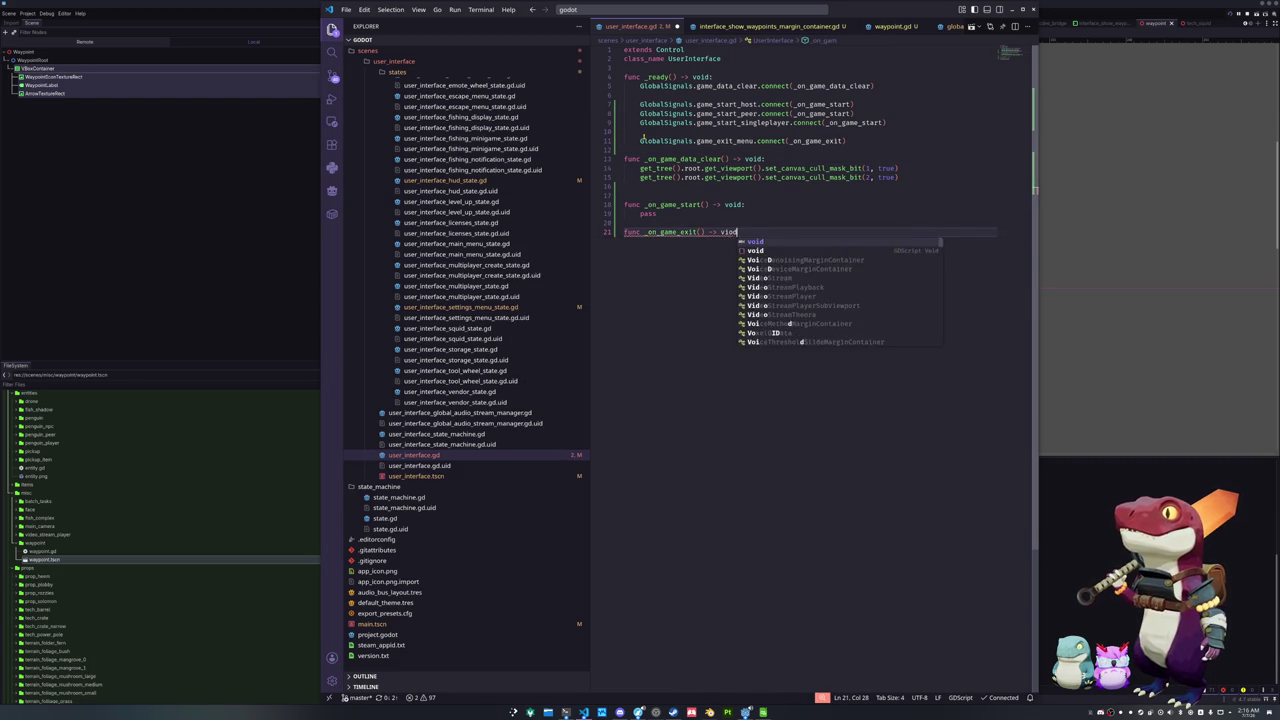
key("Return")
type("pass")
Duplicate the last canvas cull-mask line in _on_game_data_clear with its value set to false
key("Up")
key("Up")
key("Up")
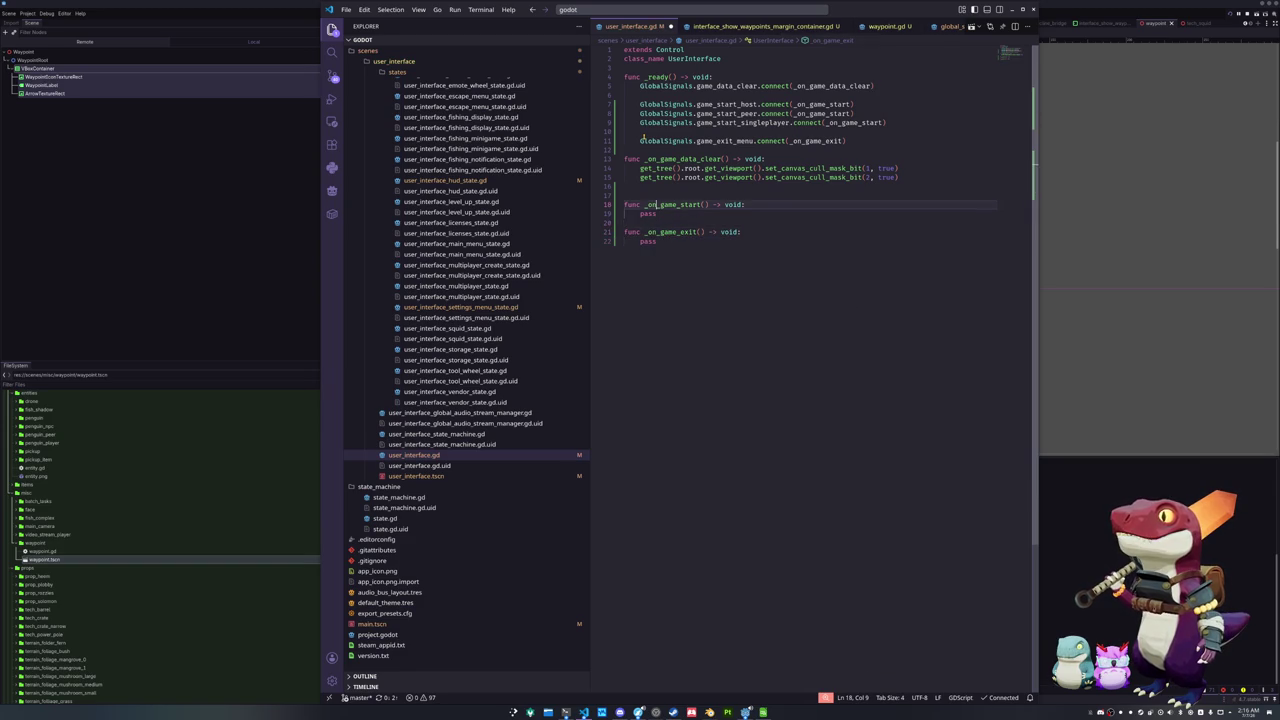
key("End")
key("shift+Up")
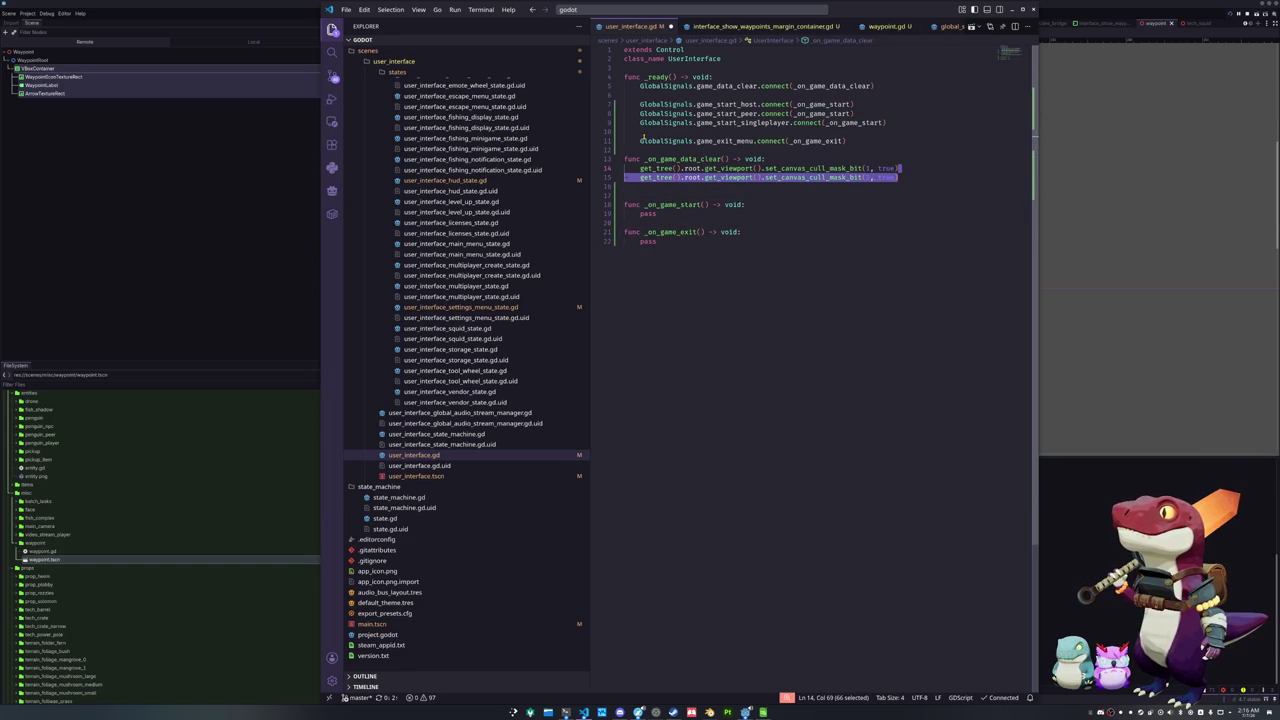
key("ctrl+c")
key("End")
key("ctrl+v")
key("ctrl+shift+Left")
type("fa")
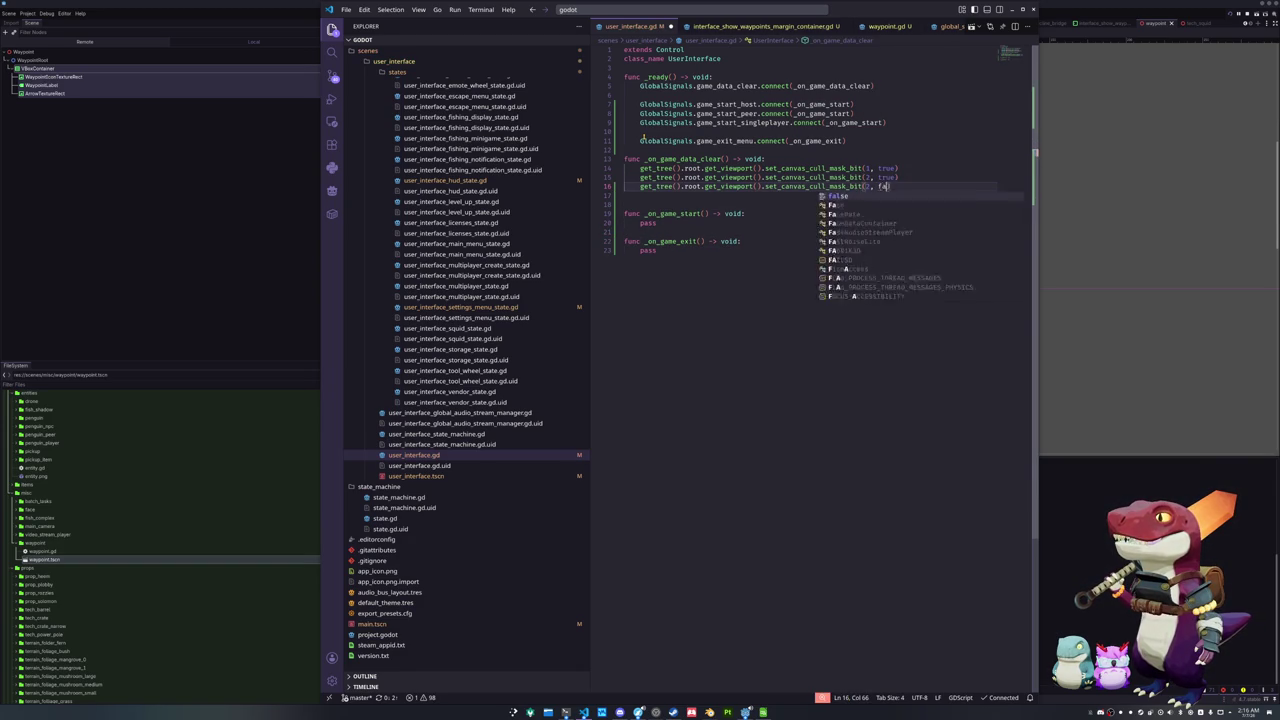
key("Return")
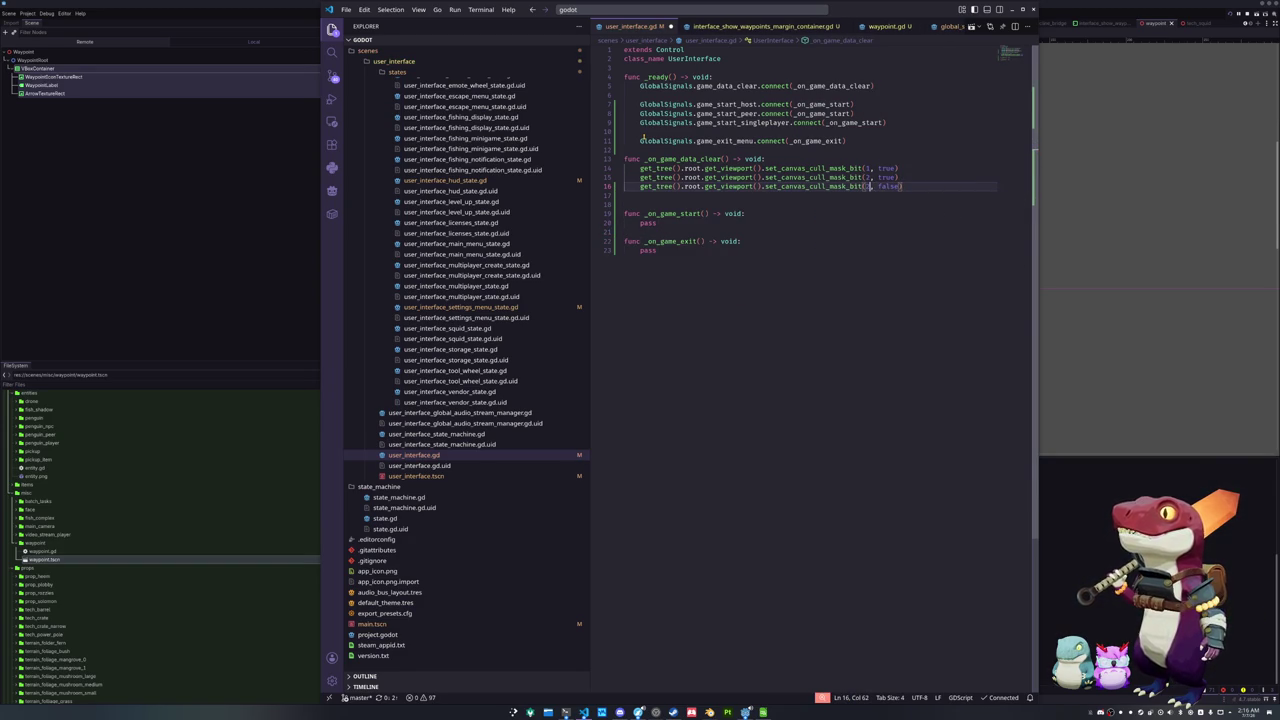
Put the set_canvas_cull_mask_bit line with value true into _on_game_start
key("shift+Up")
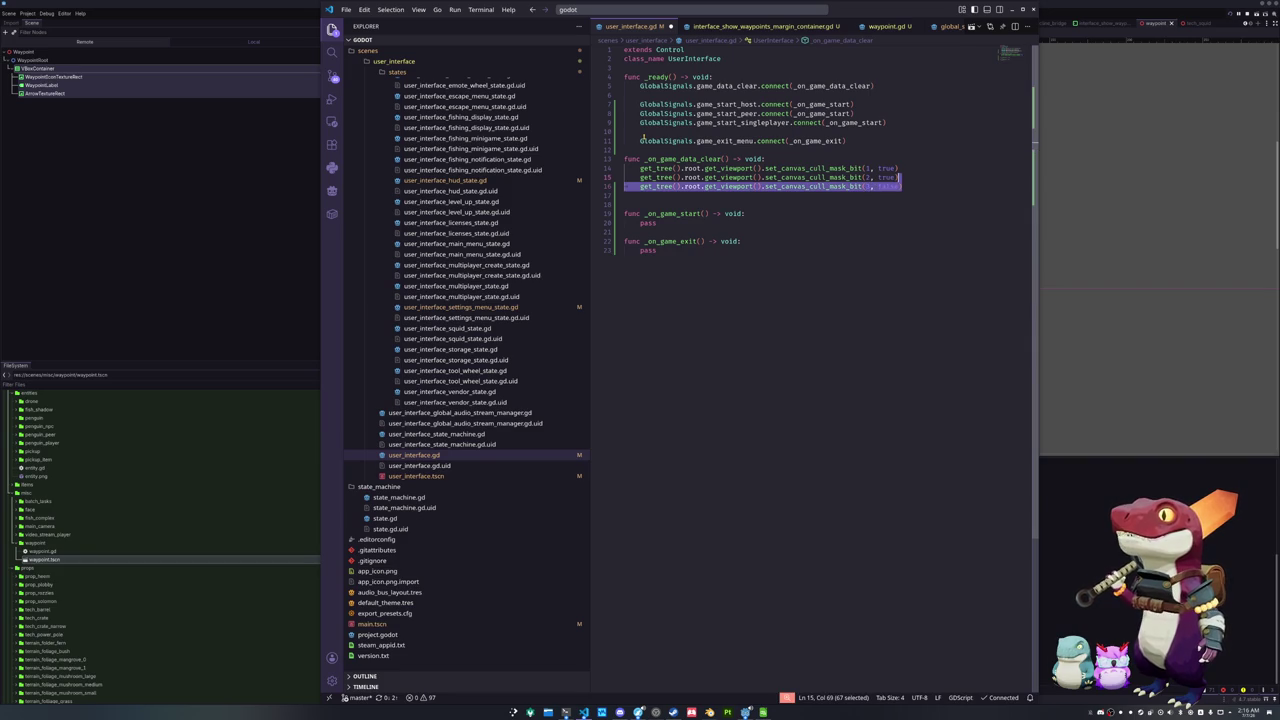
key("ctrl+c")
key("Down")
key("Down")
key("Down")
key("Return")
key("ctrl+v")
key("Up")
key("Delete")
key("ctrl+Right")
key("ctrl+Right")
key("ctrl+Right")
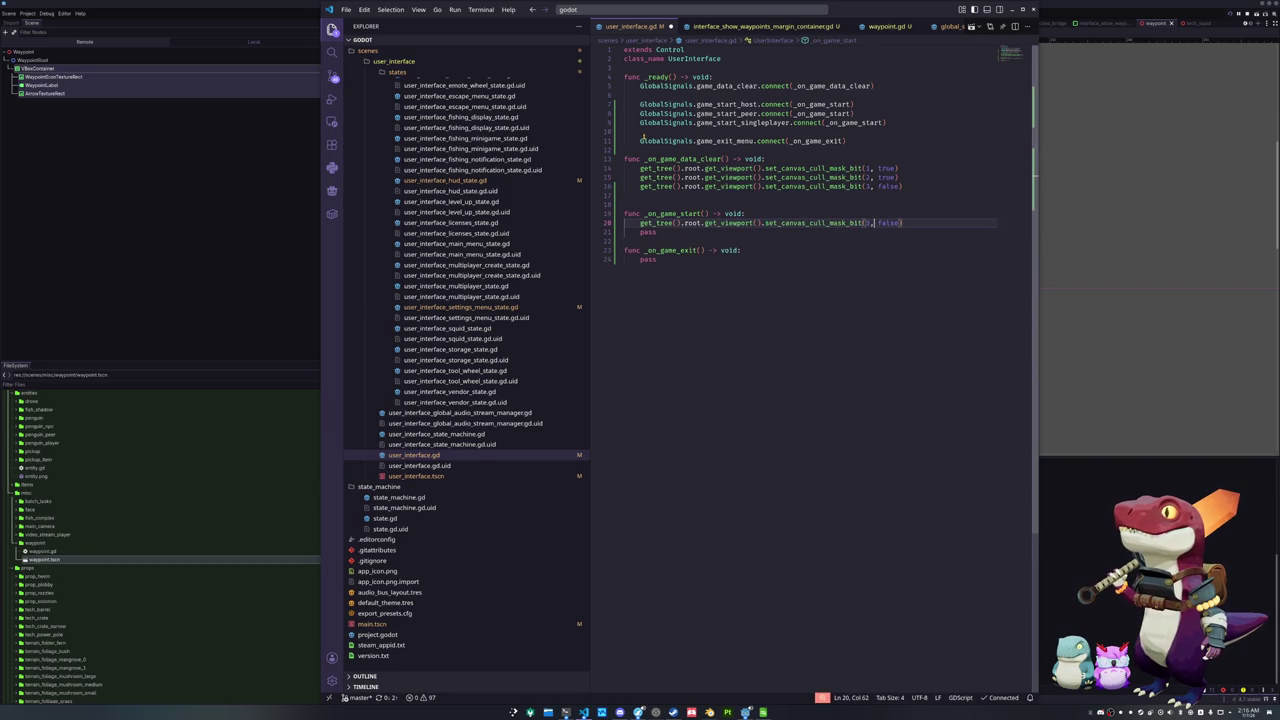
key("ctrl+shift+Left")
type("true")
key("End")
Put the same cull-mask line with value false into _on_game_exit
key("shift+Up")
key("ctrl+c")
key("Down")
key("Down")
key("Down")
key("Return")
key("ctrl+v")
key("Up")
key("Delete")
key("ctrl+Right")
key("ctrl+Right")
key("ctrl+Right")
key("ctrl+shift+Left")
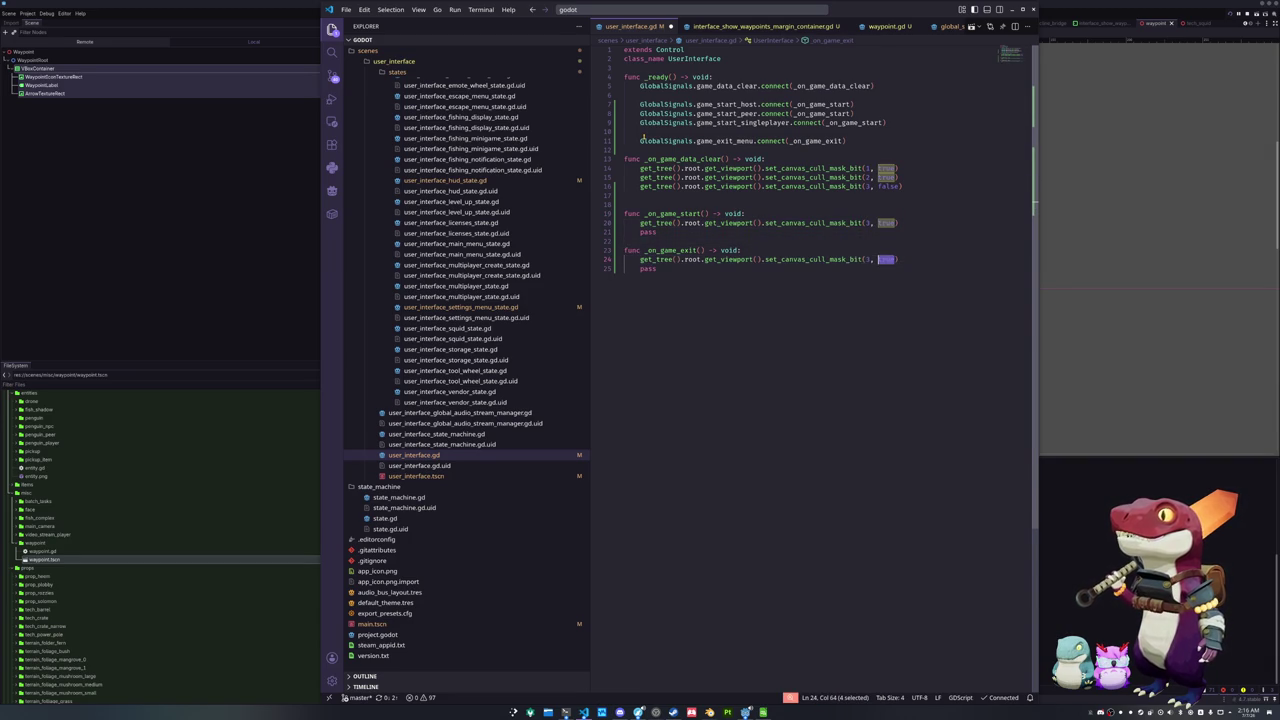
type("flase")
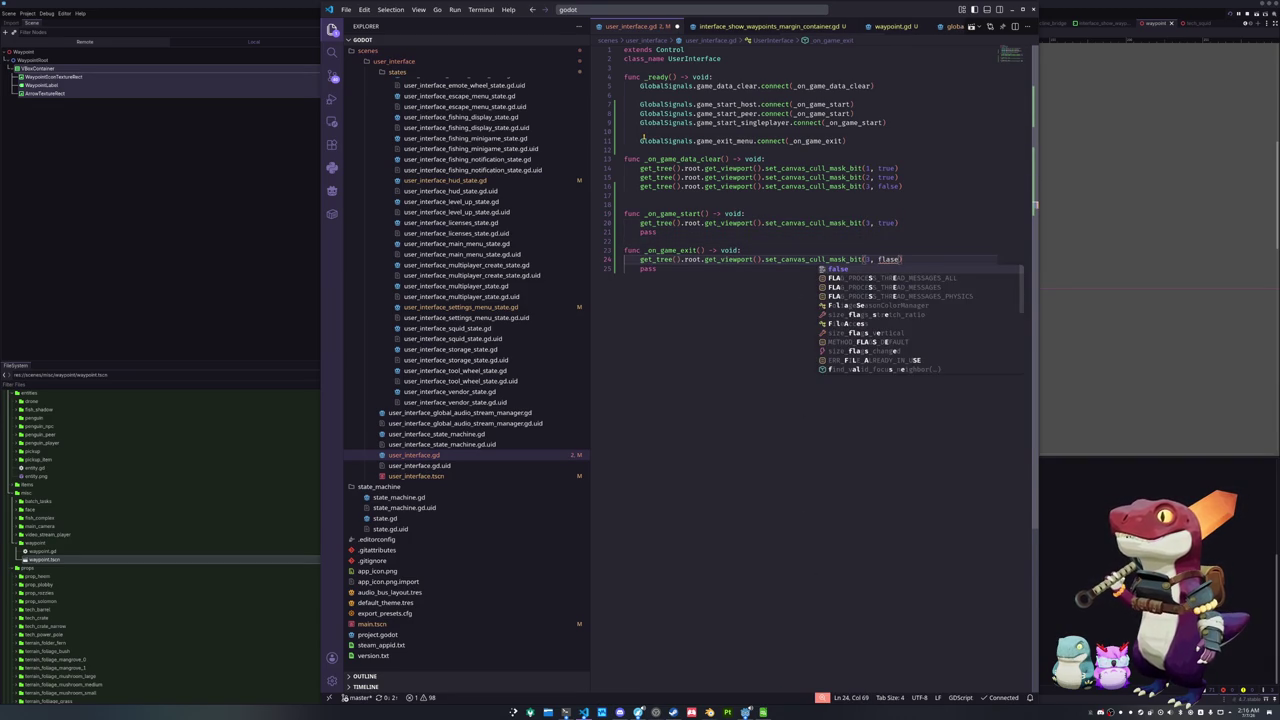
key("Return")
Delete the placeholder pass lines from _on_game_exit and _on_game_start
key("Down")
key("shift+Home")
key("shift+Home")
key("BackSpace")
key("Up")
key("Up")
key("Up")
key("shift+End")
key("BackSpace")
key("Down")
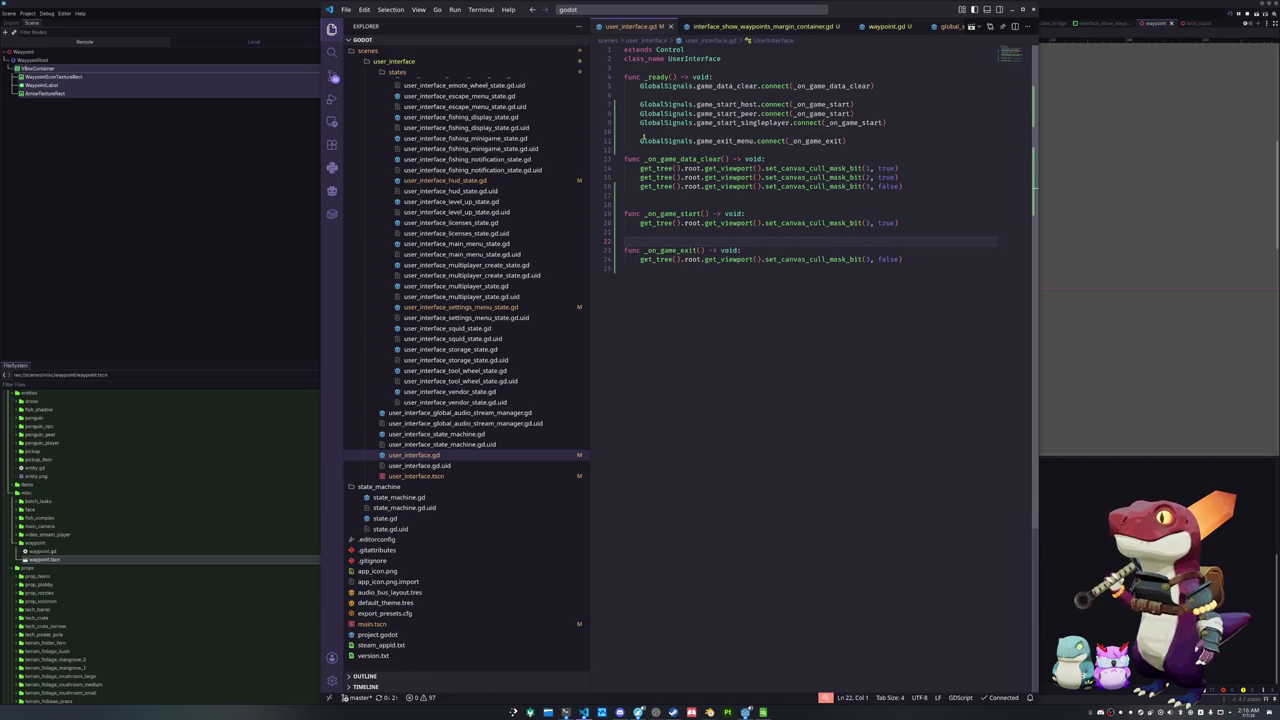
left_click(203, 243)
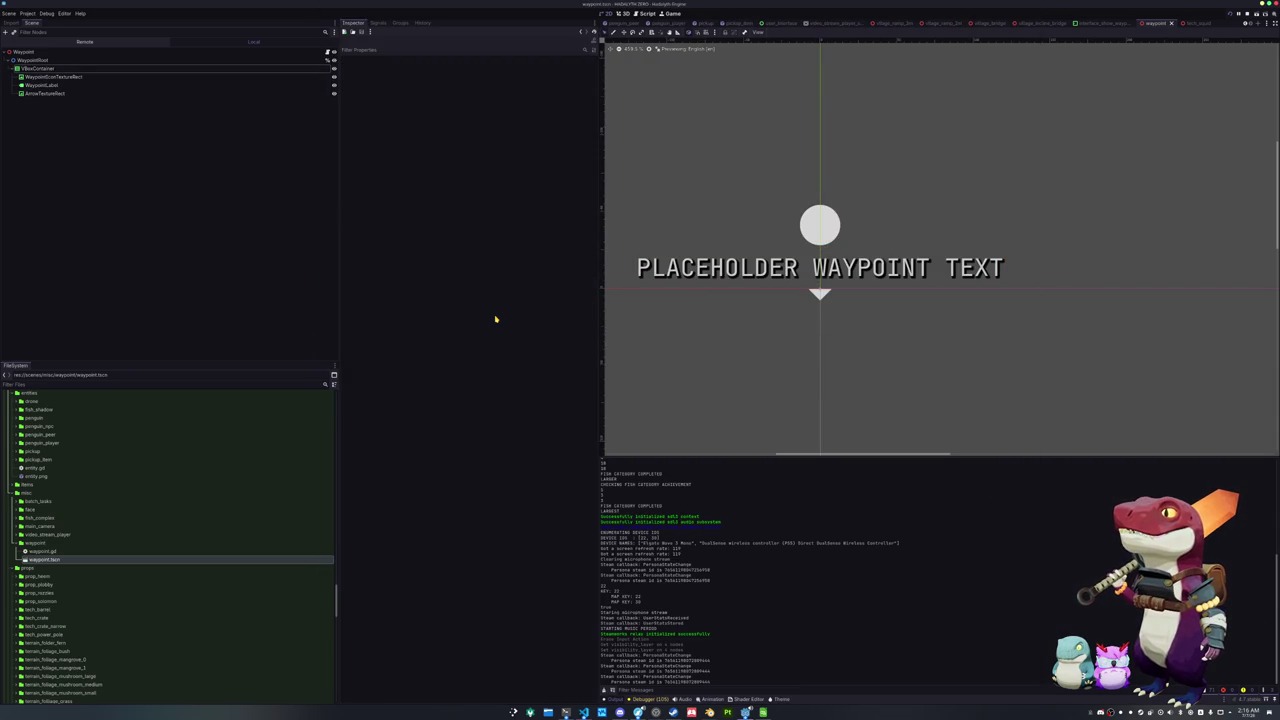
Run the project, start a Singleplayer game and walk along the village path
key("F5")
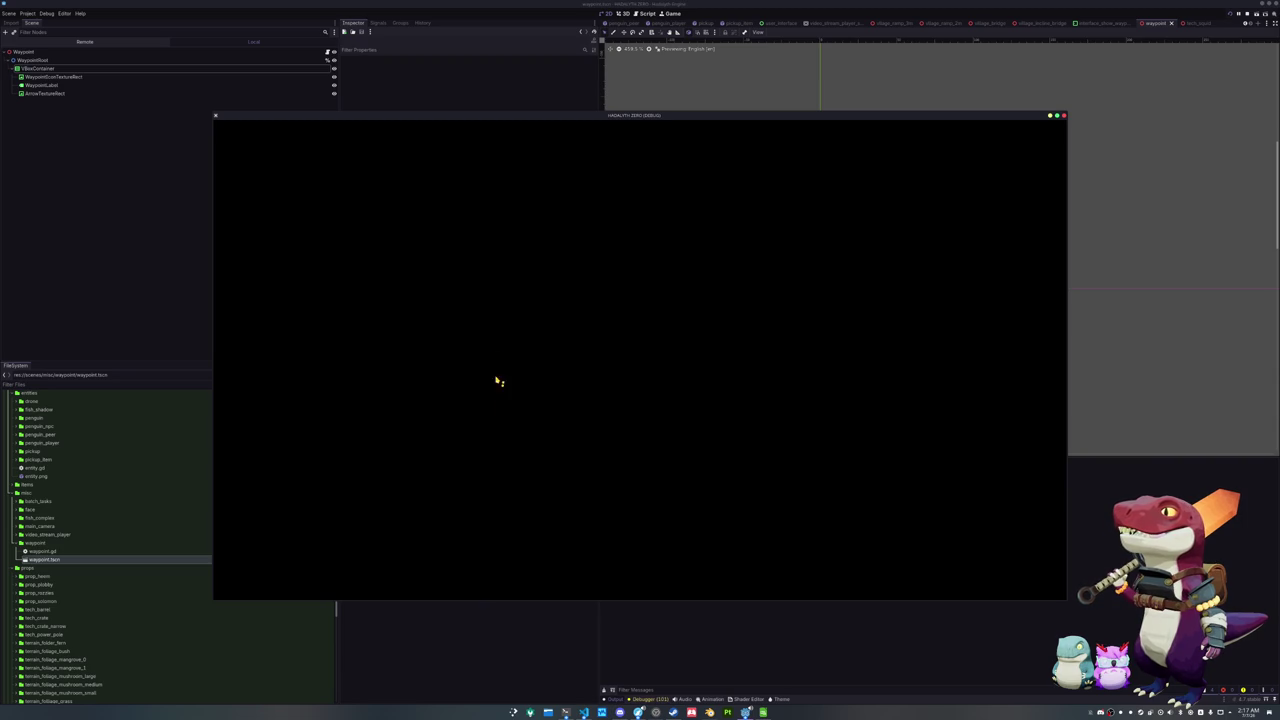
mouse_move(745, 712)
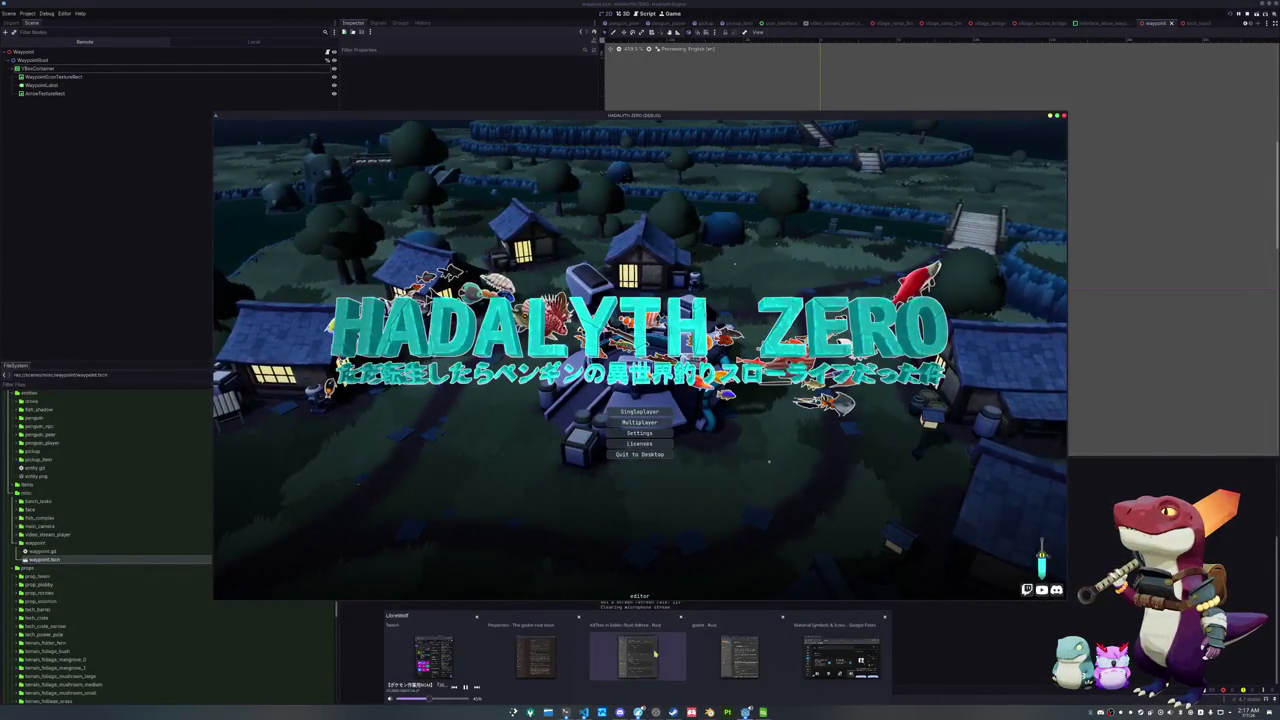
left_click(640, 412)
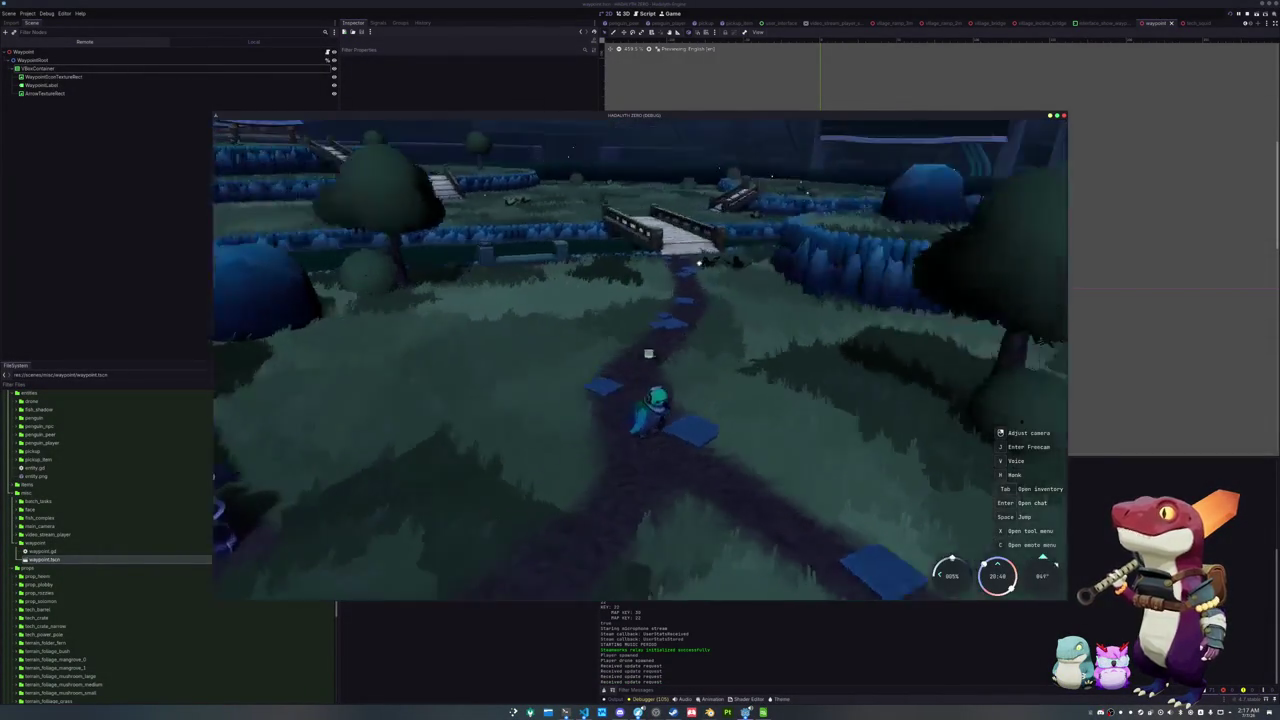
key("w")
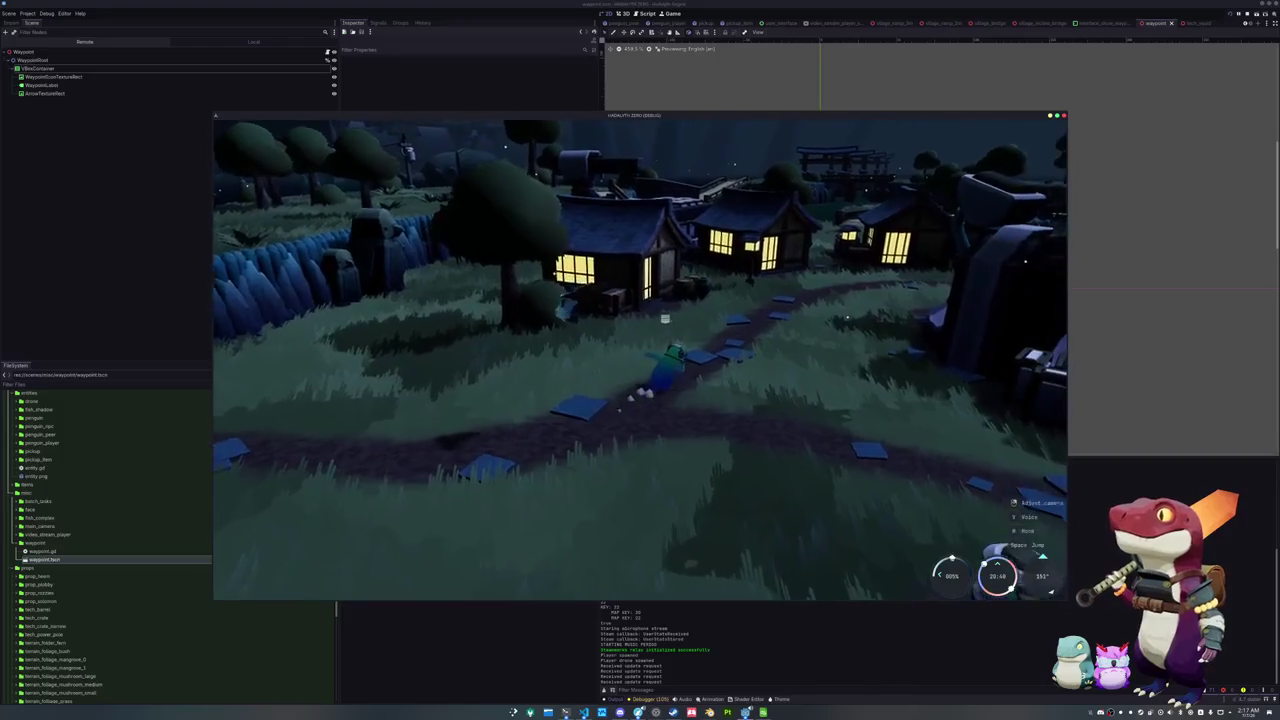
Tick Show Waypoints in the in-game settings, close them, and stop the game
key("Escape")
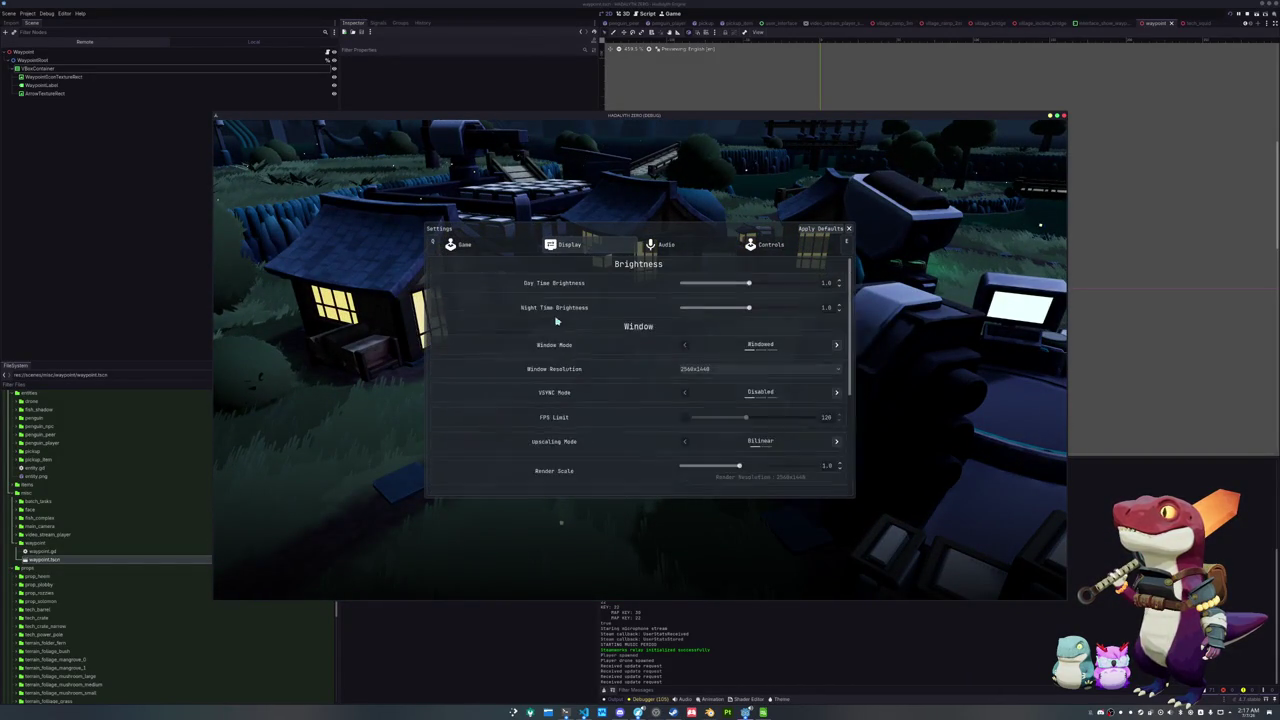
scroll(741, 379, "down", 2)
left_click(761, 368)
key("Escape")
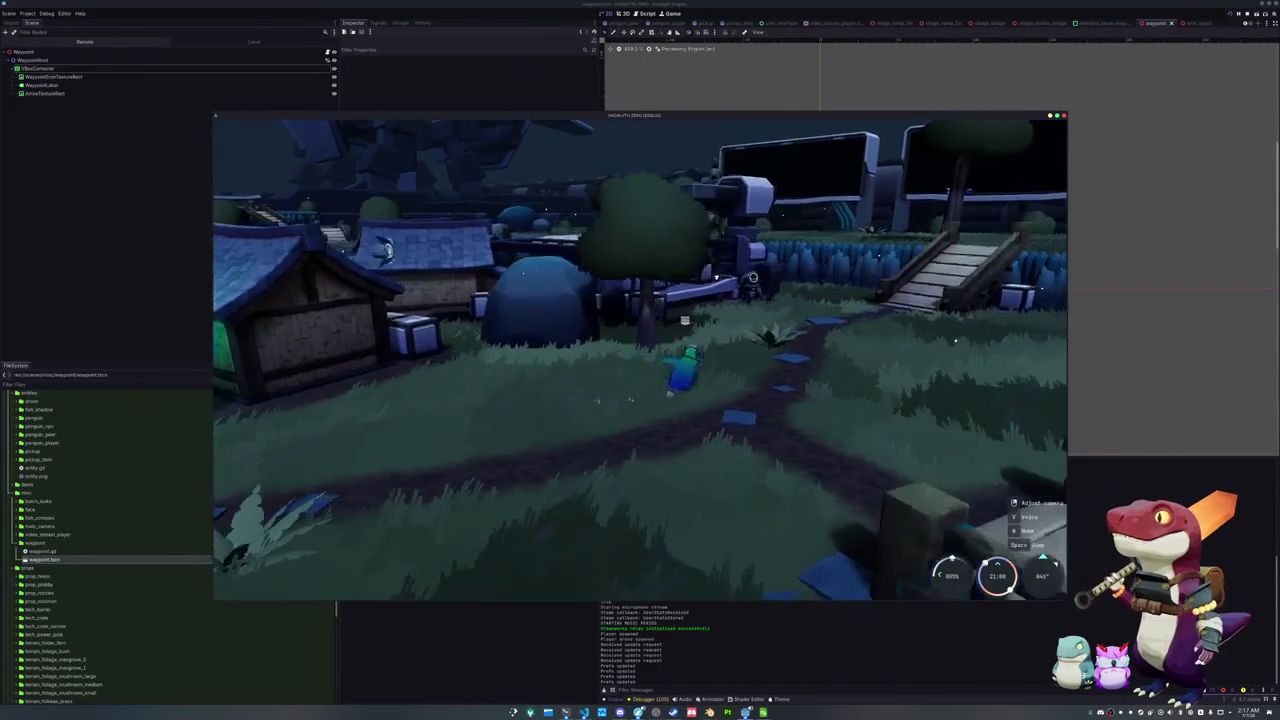
key("F8")
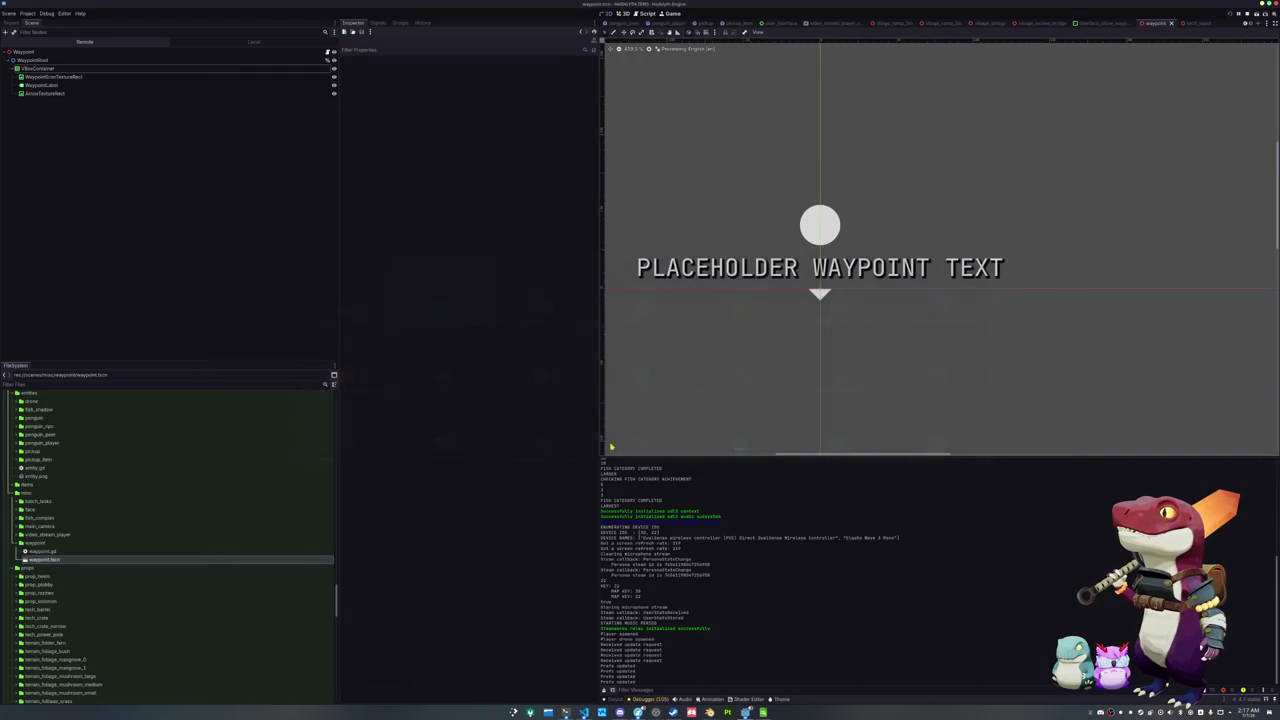
Visit user_interface.gd in VS Code, then bring the running game's title menu forward
left_click(583, 712)
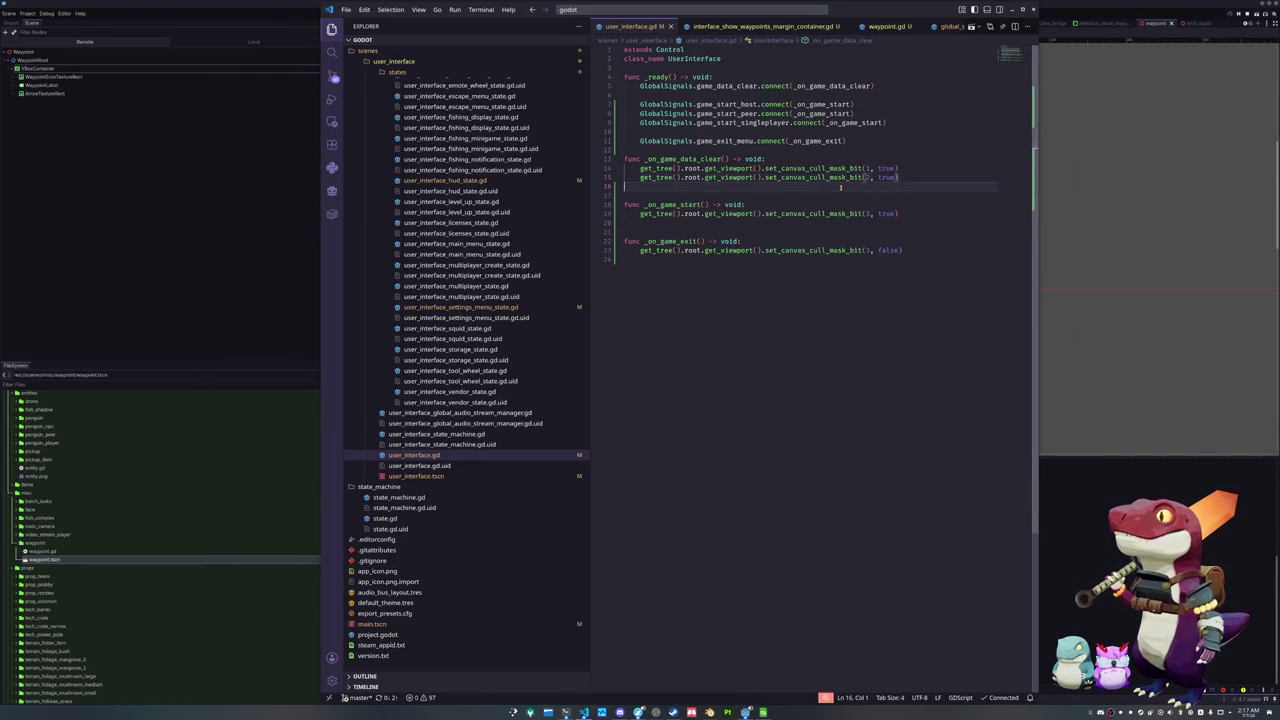
key("alt+Tab")
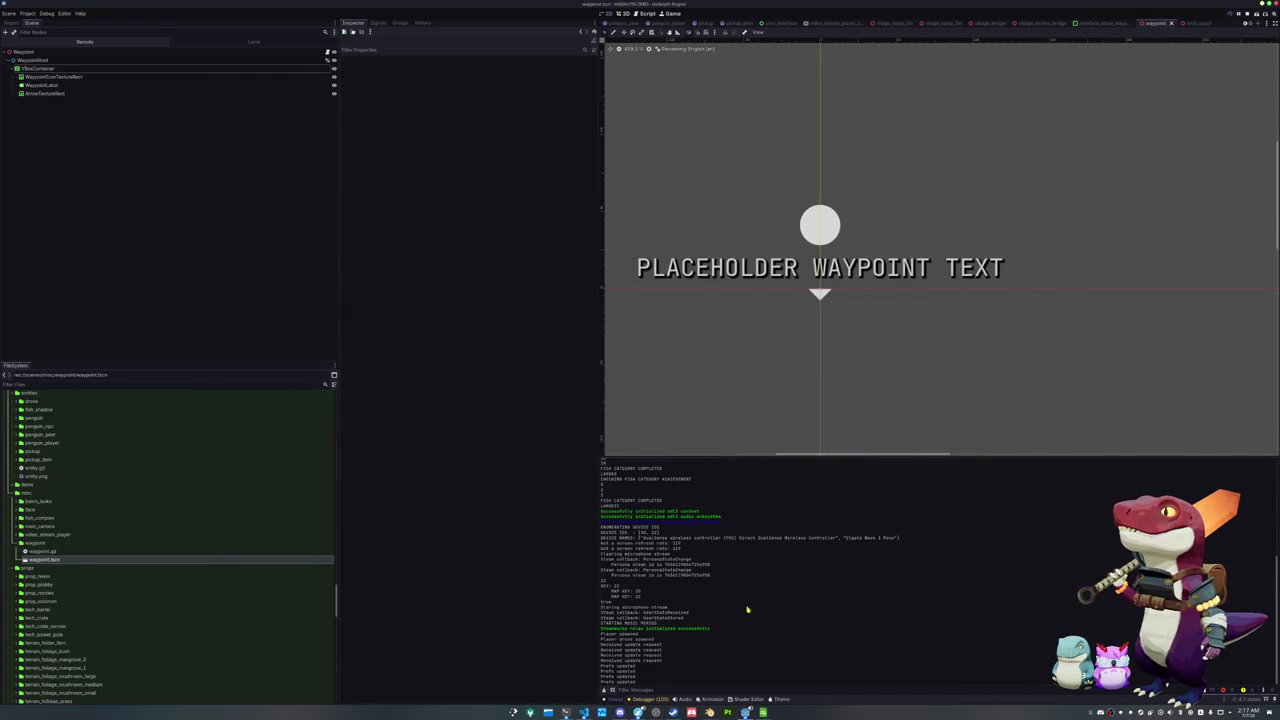
left_click(745, 712)
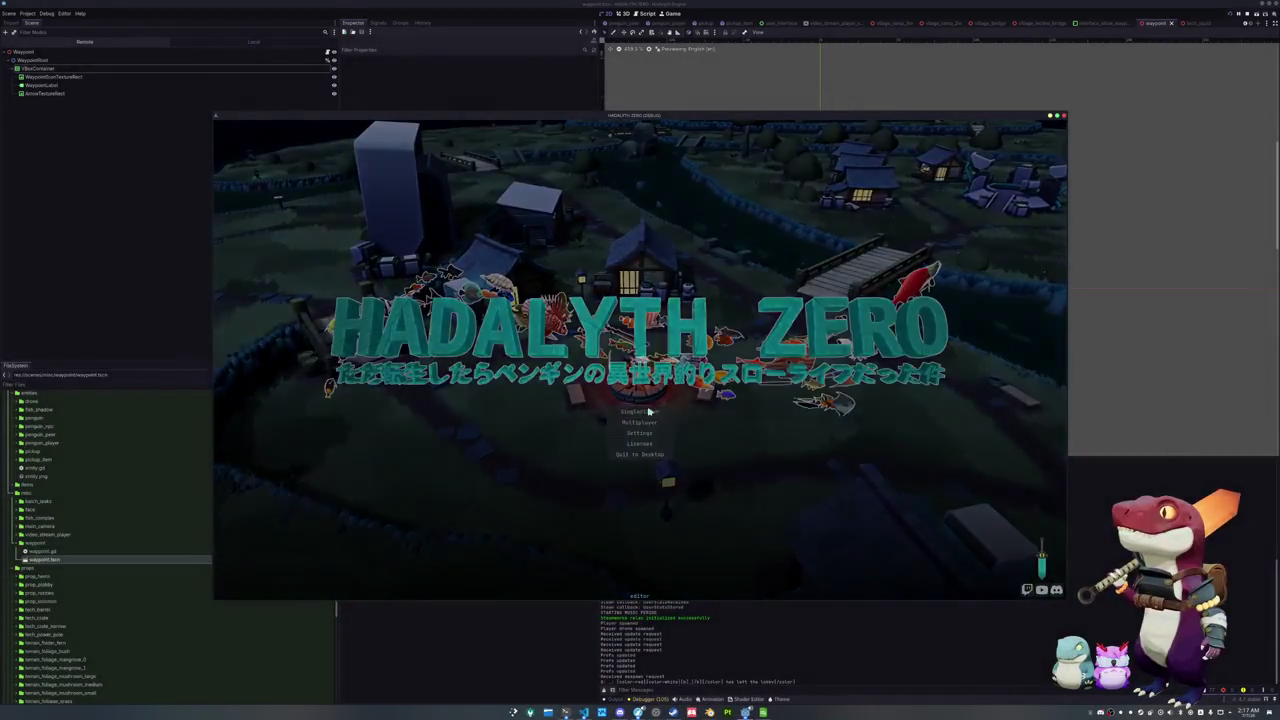
left_click(648, 411)
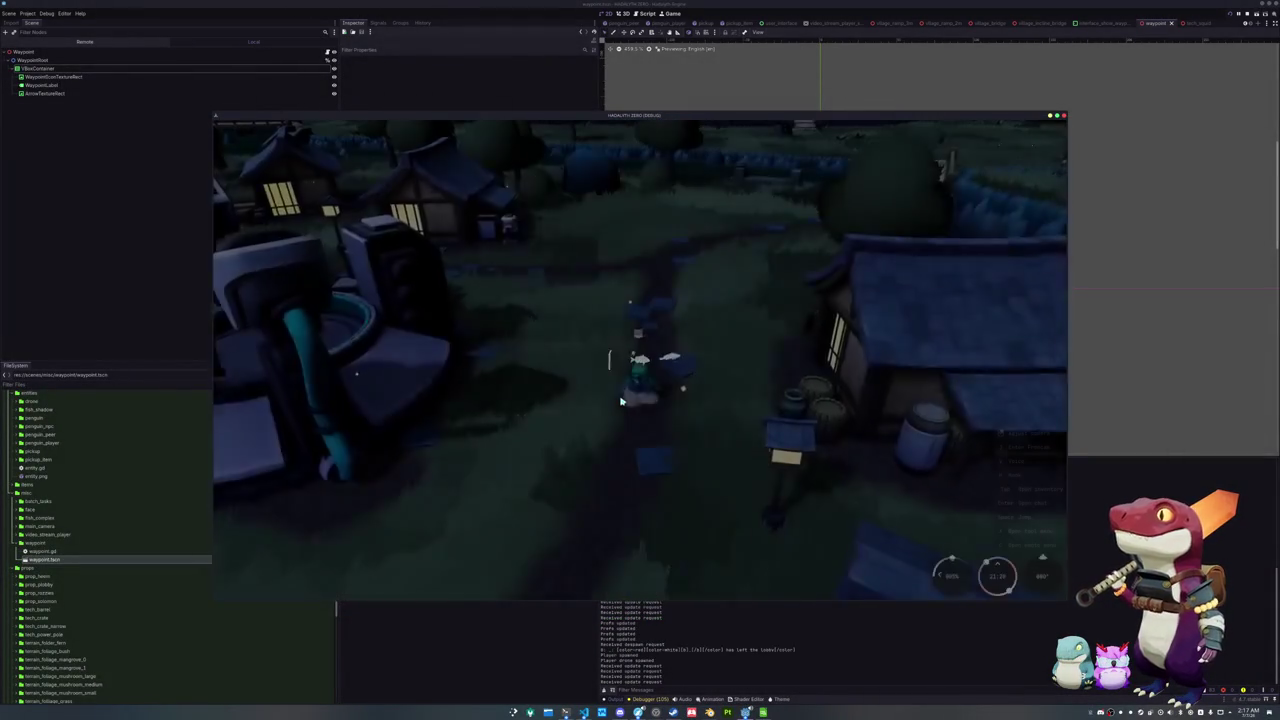
key("w")
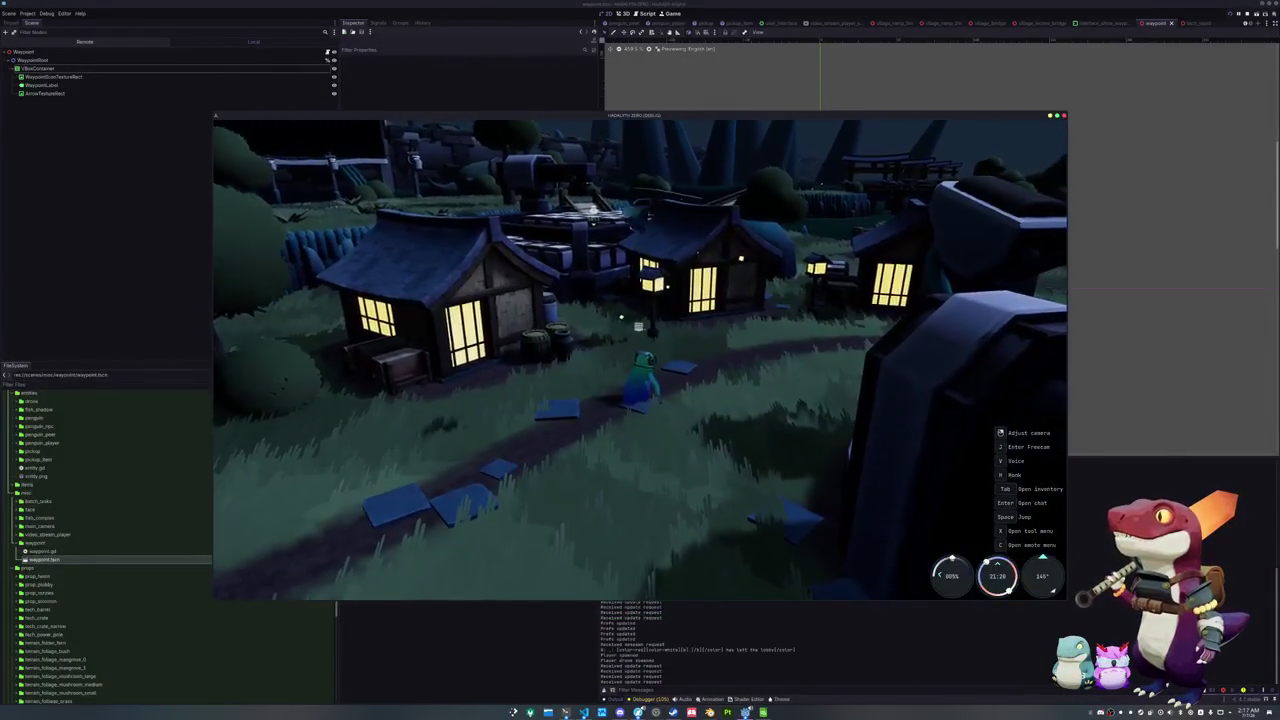
key("w")
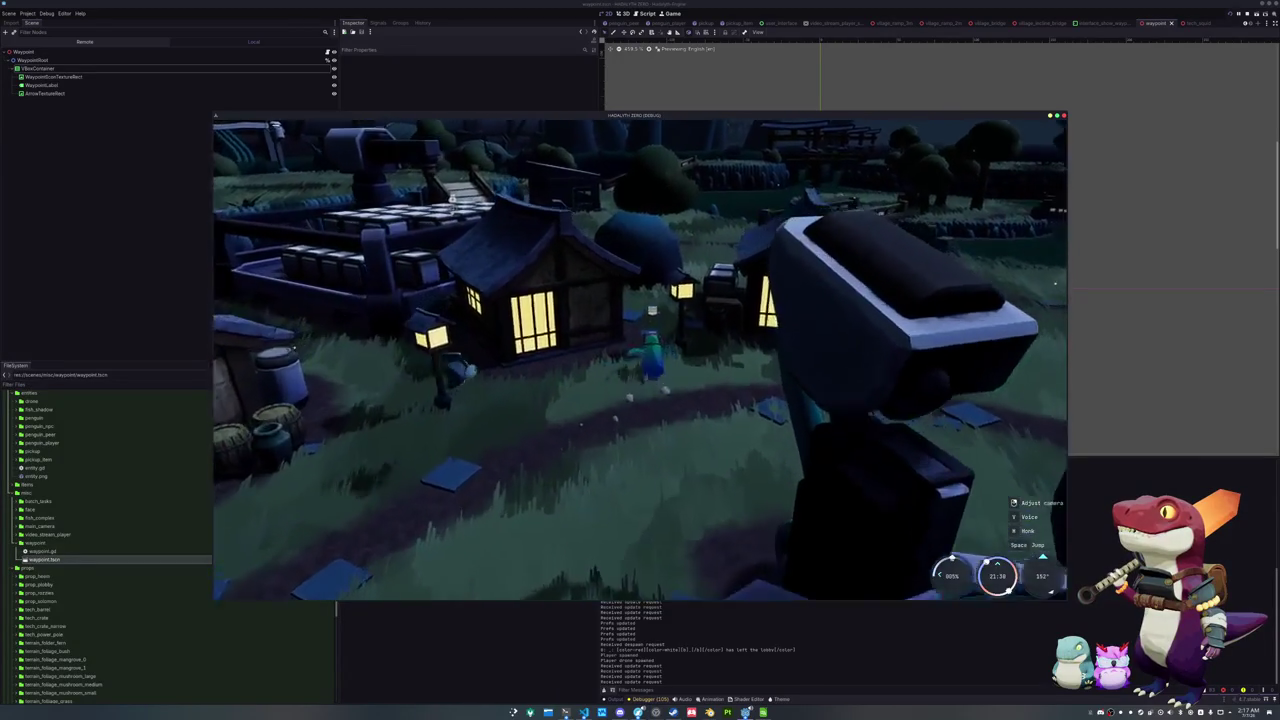
key("w")
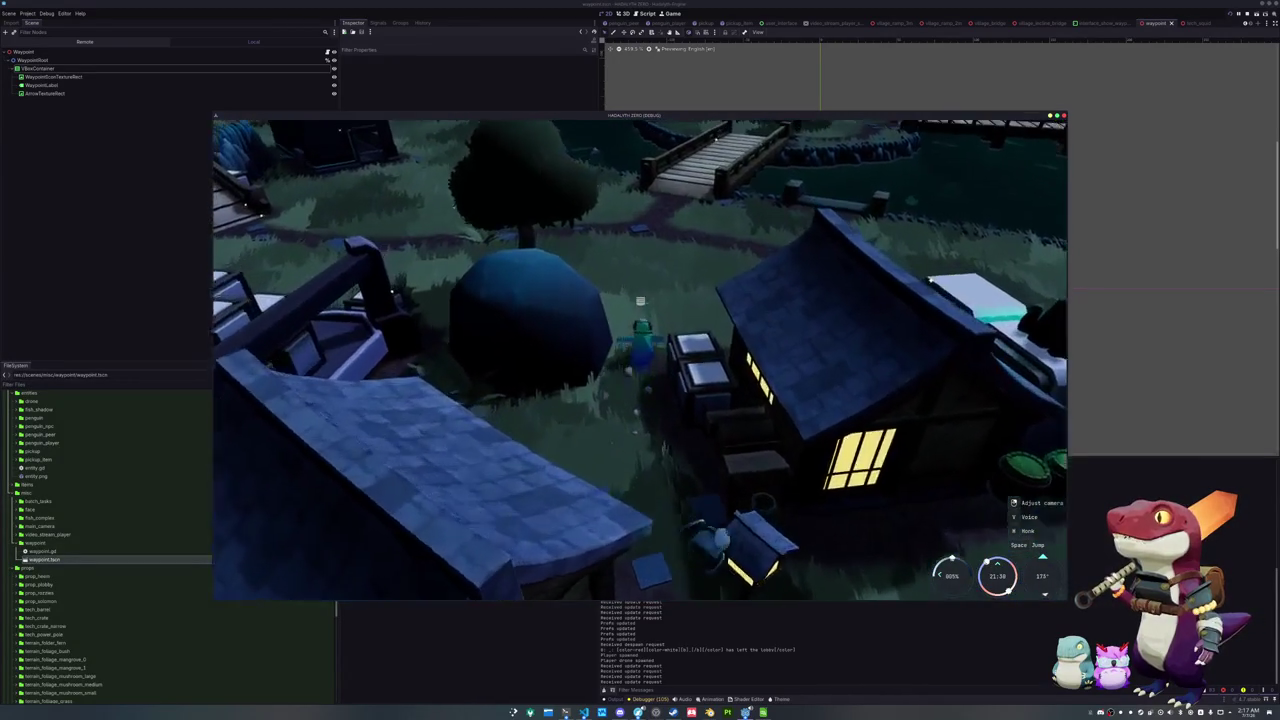
key("w")
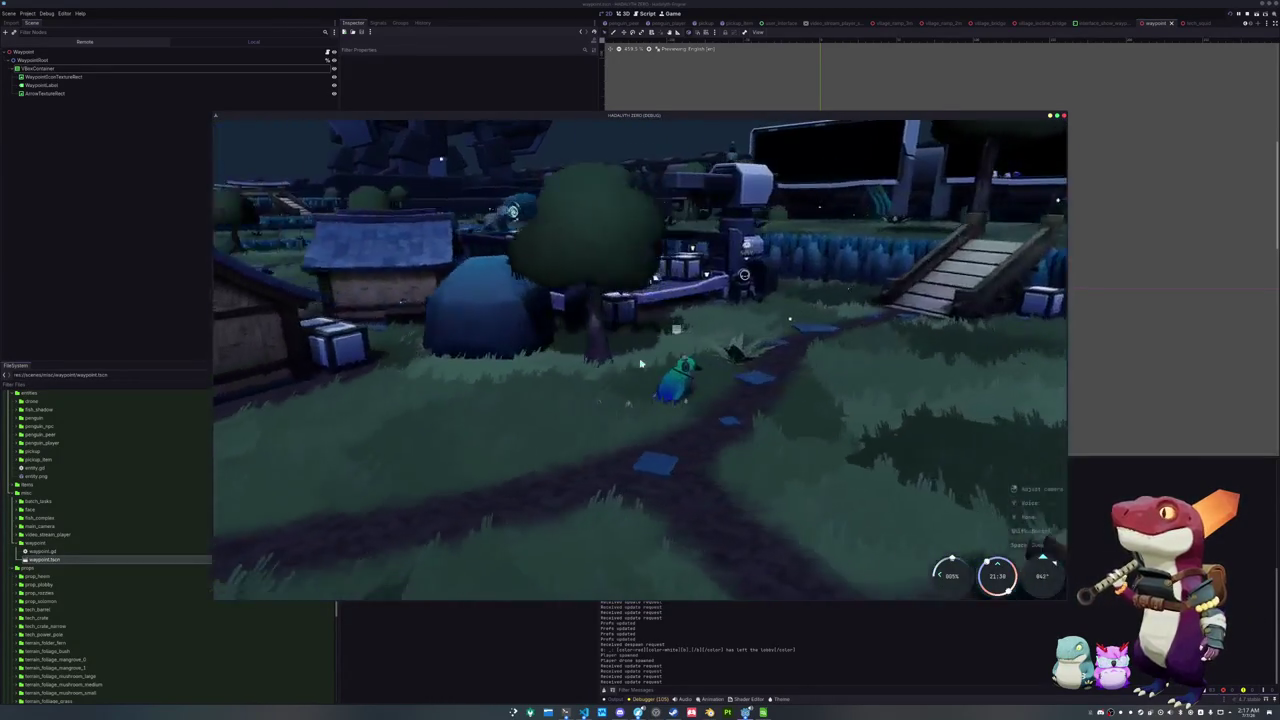
key("Escape")
left_click(635, 366)
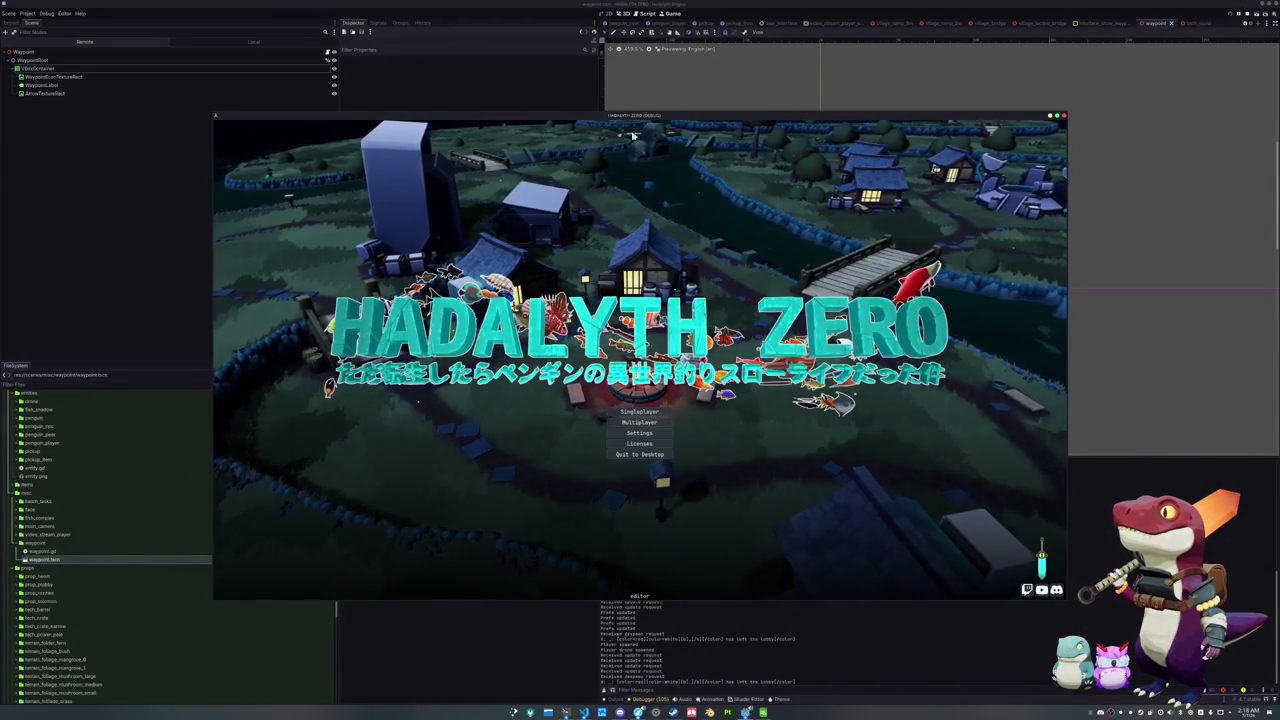
In the Game view, run the game at 8x speed, then set it back to 1x
left_click(673, 14)
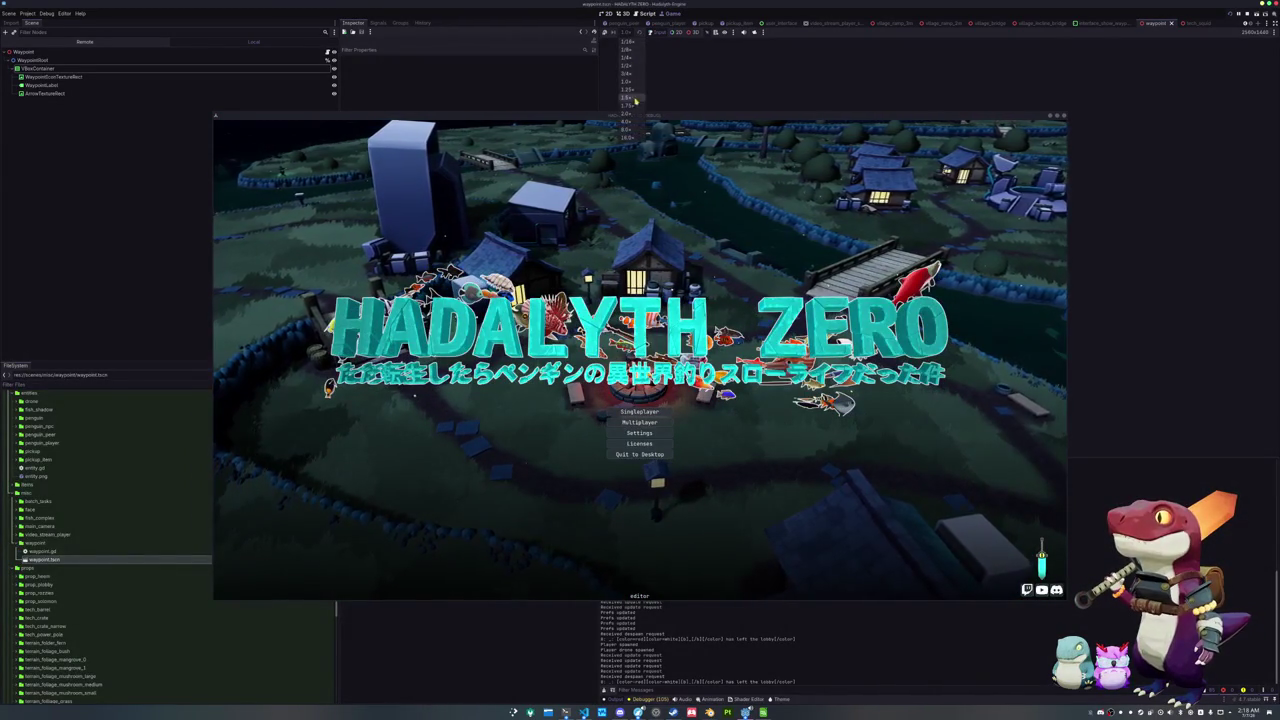
left_click(630, 129)
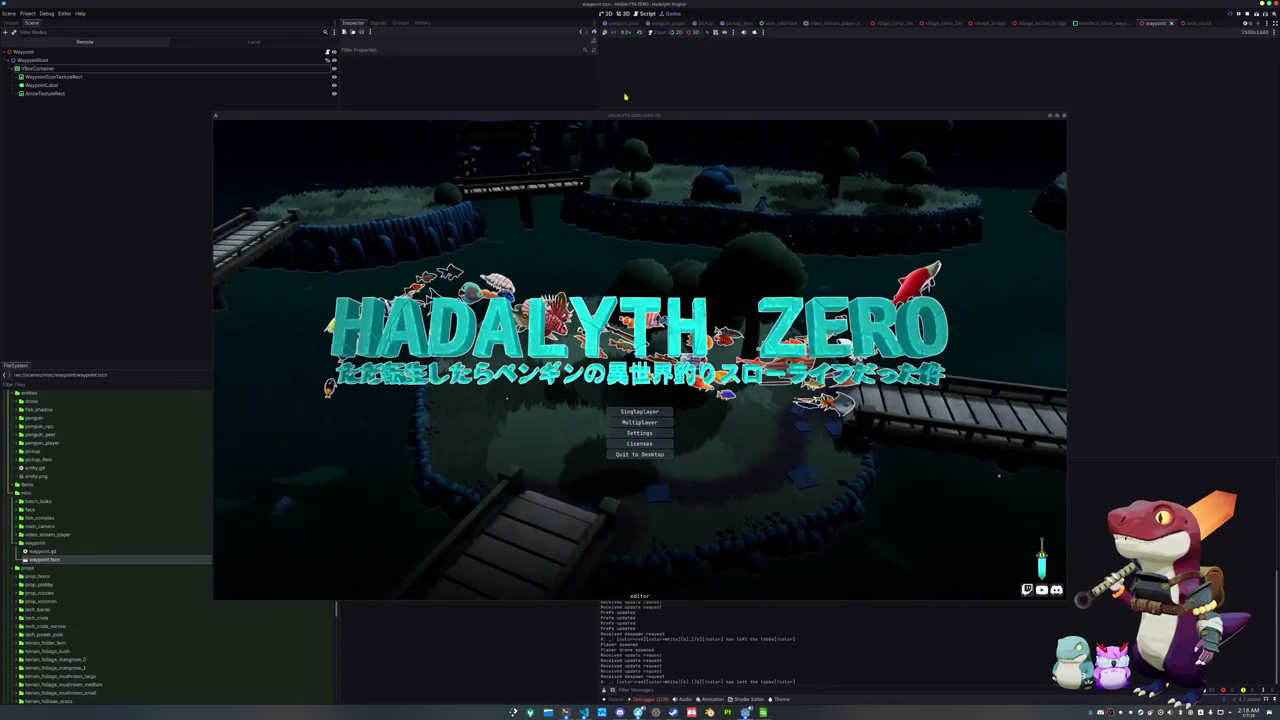
left_click(625, 32)
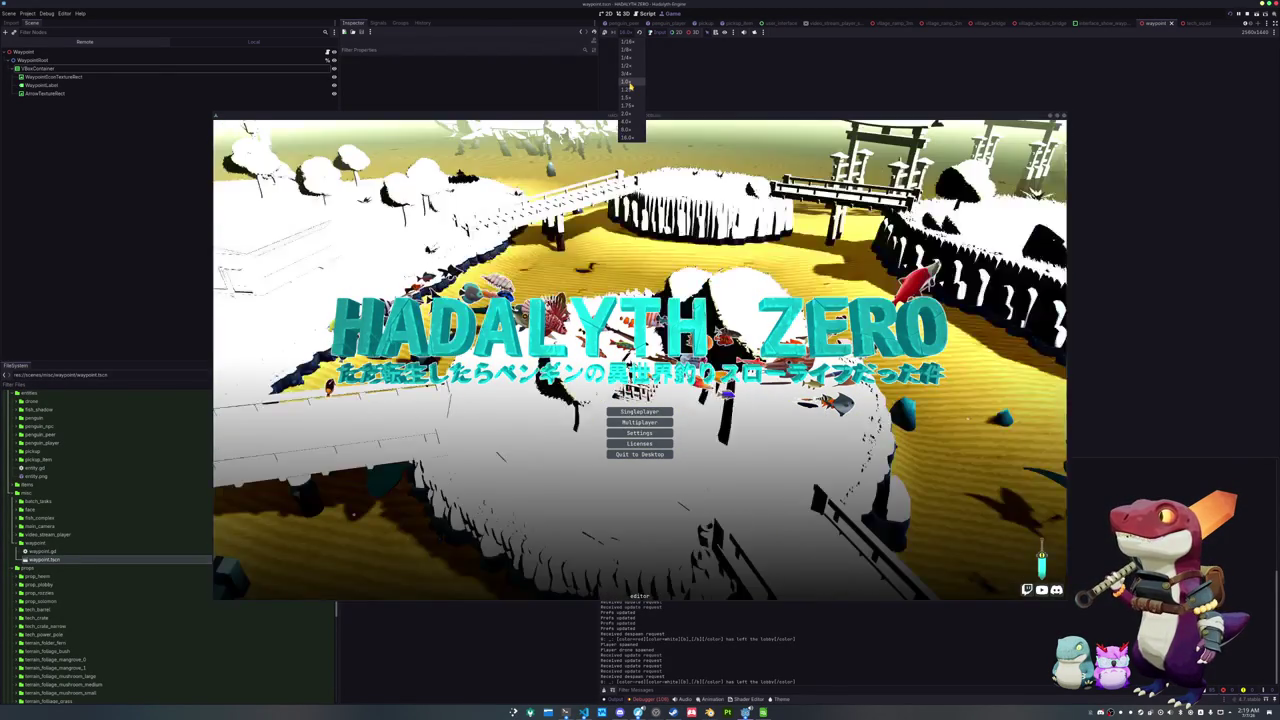
left_click(630, 89)
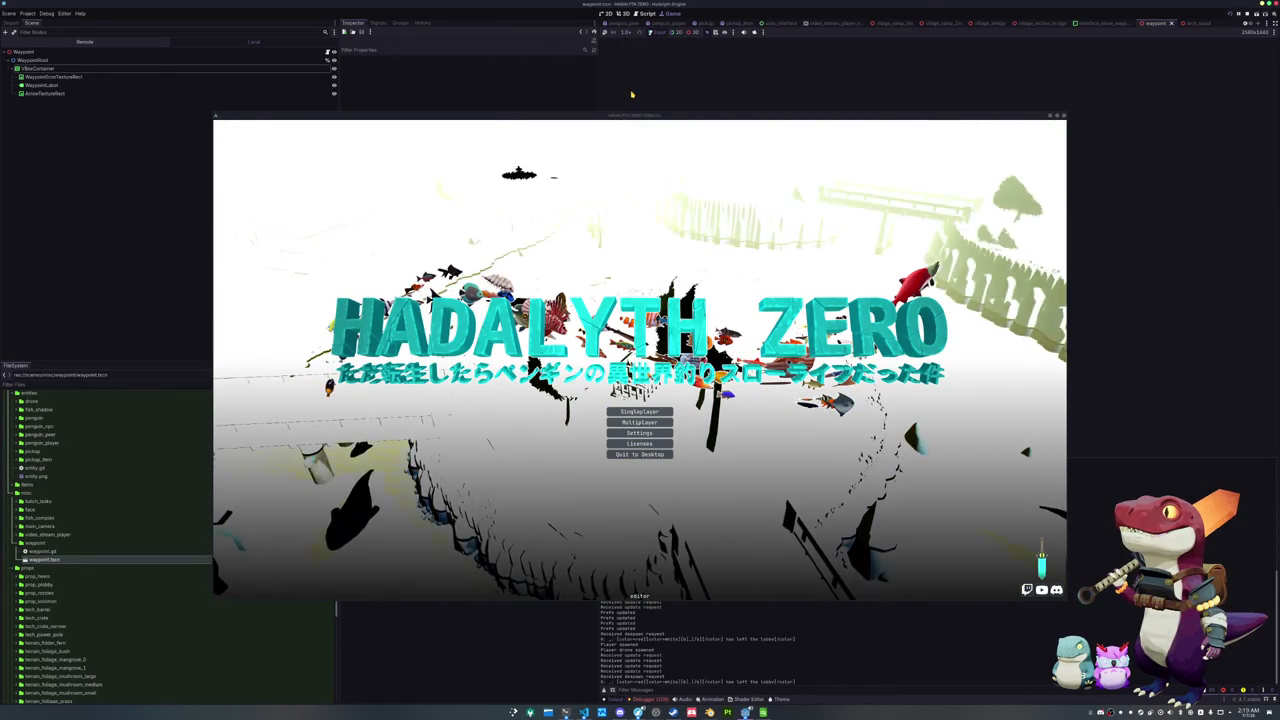
left_click(628, 32)
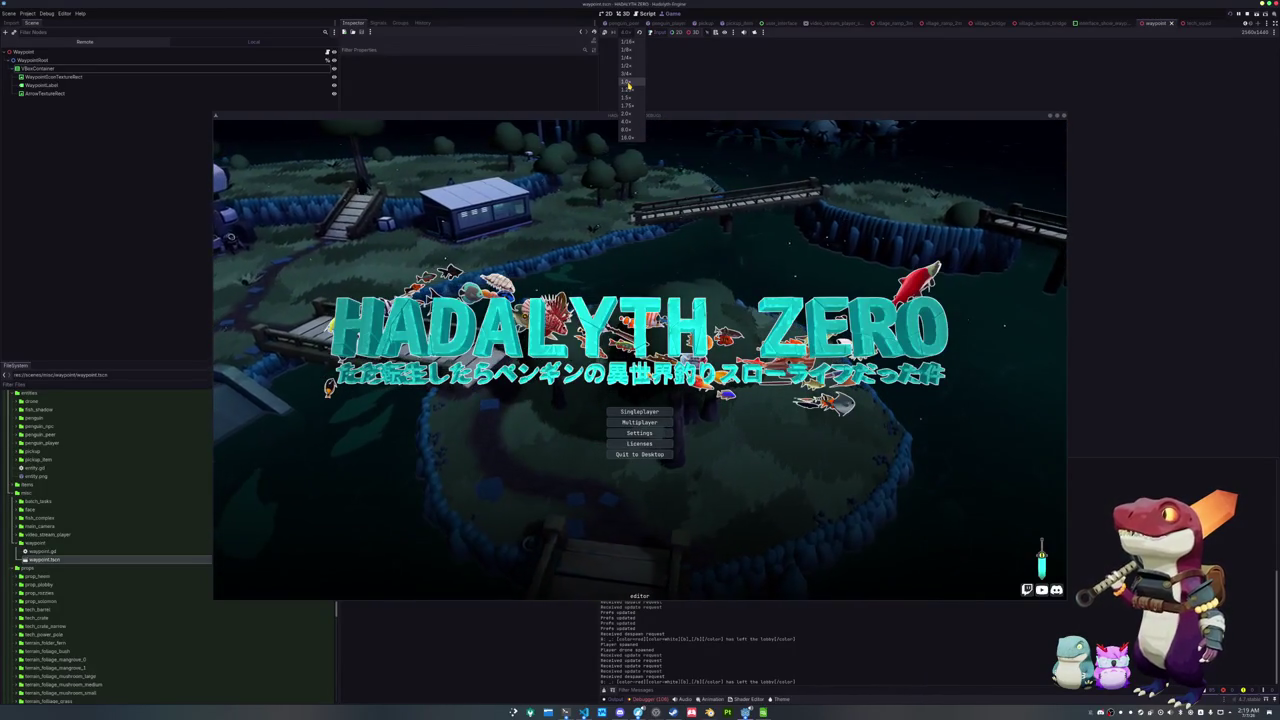
left_click(628, 87)
Stop the running game and save the current scene
left_click(639, 456)
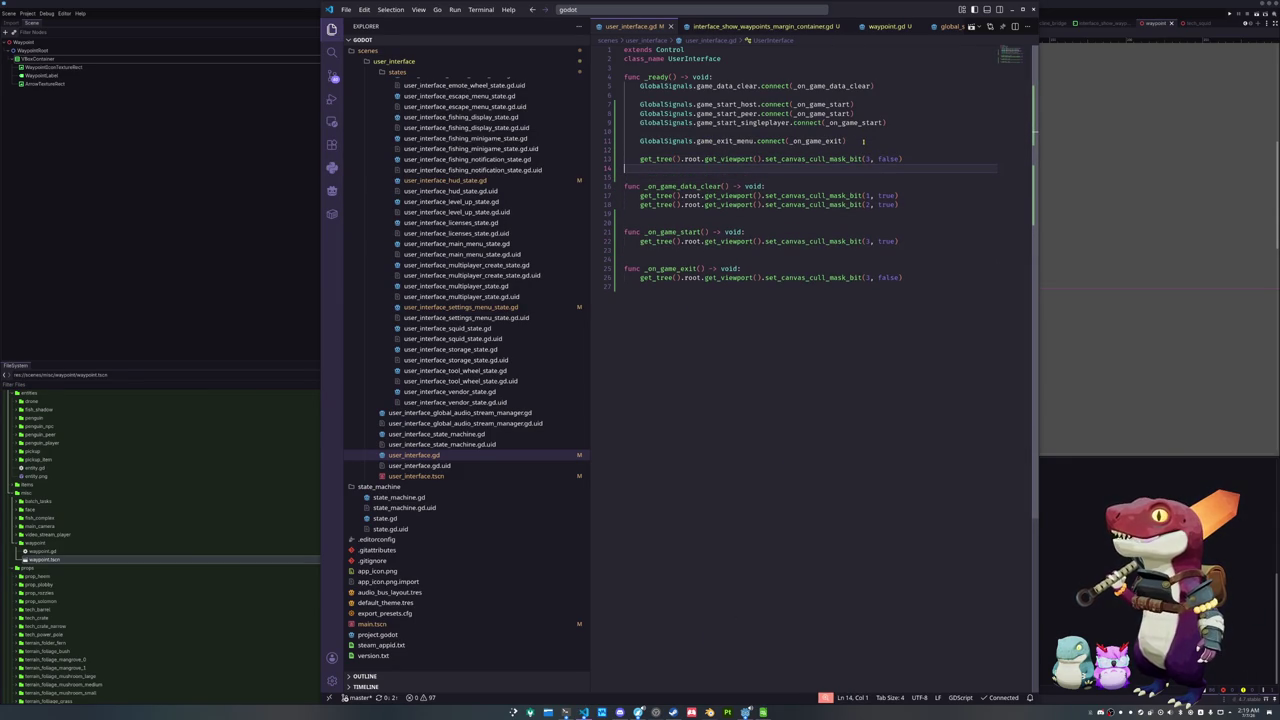
left_click(197, 283)
key("ctrl+s")
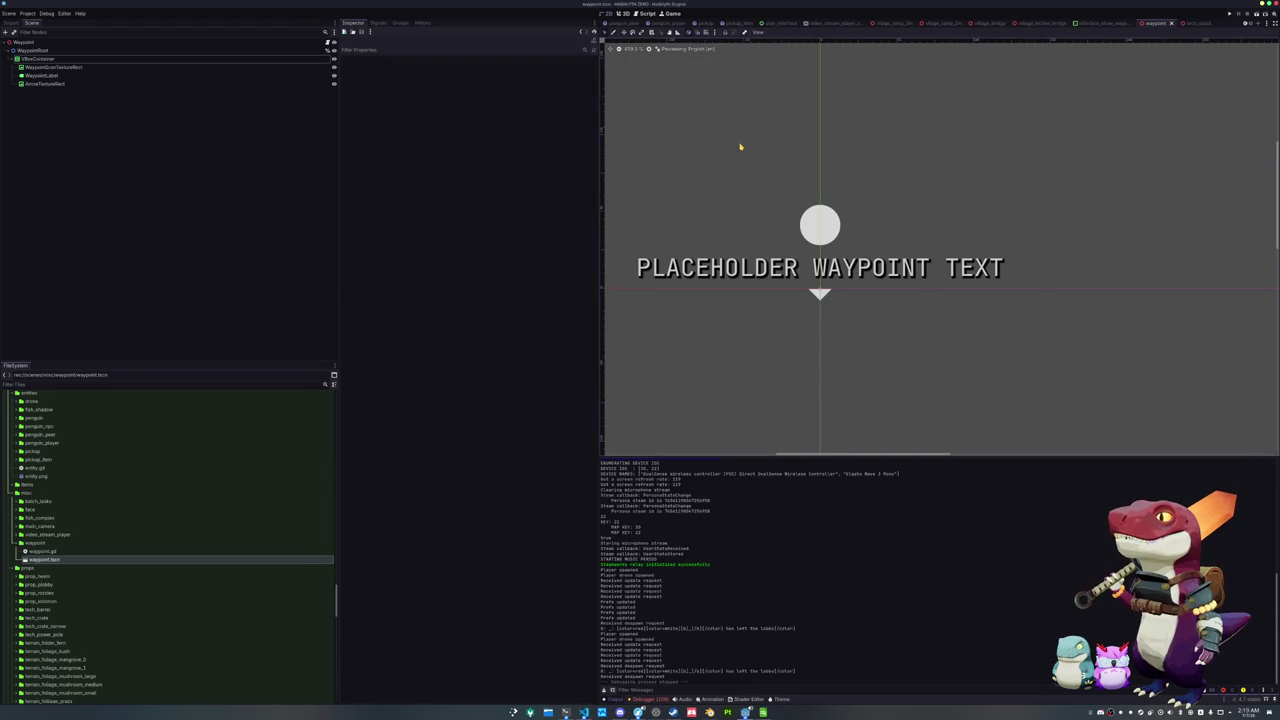
Quick-open tech_storage.tscn by searching 'stor'
key("ctrl+shift+o")
type("stor")
key("Return")
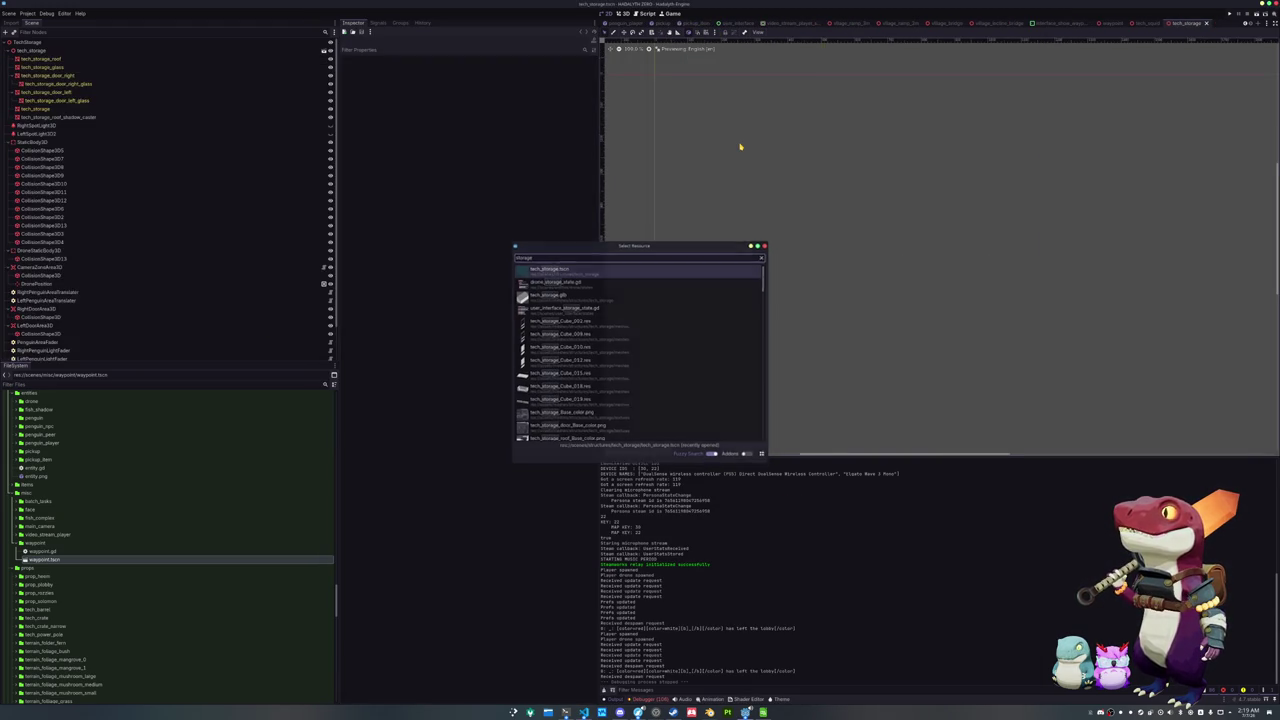
Instance waypoint.tscn under TechStorage, raise it onto the roof, and enable Editable Children
mouse_move(40, 559)
left_mouse_down()
mouse_move(126, 266)
mouse_move(33, 47)
left_mouse_up()
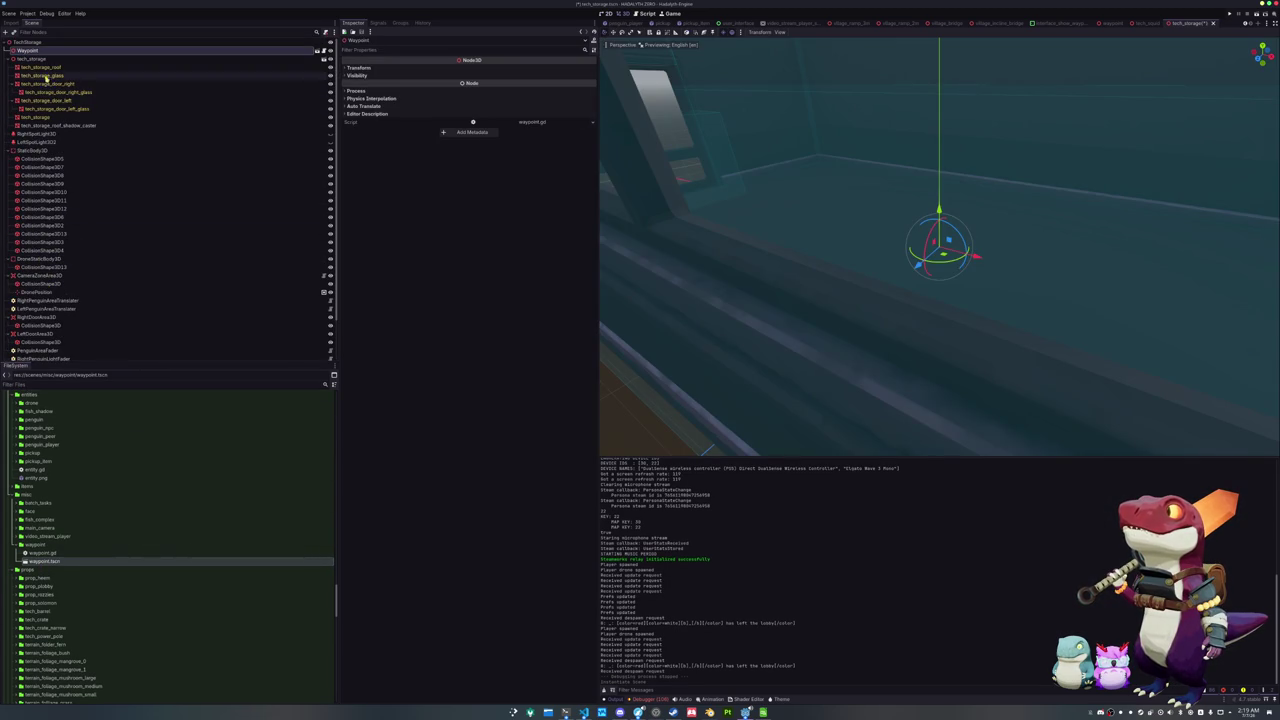
scroll(770, 210, "down", 10)
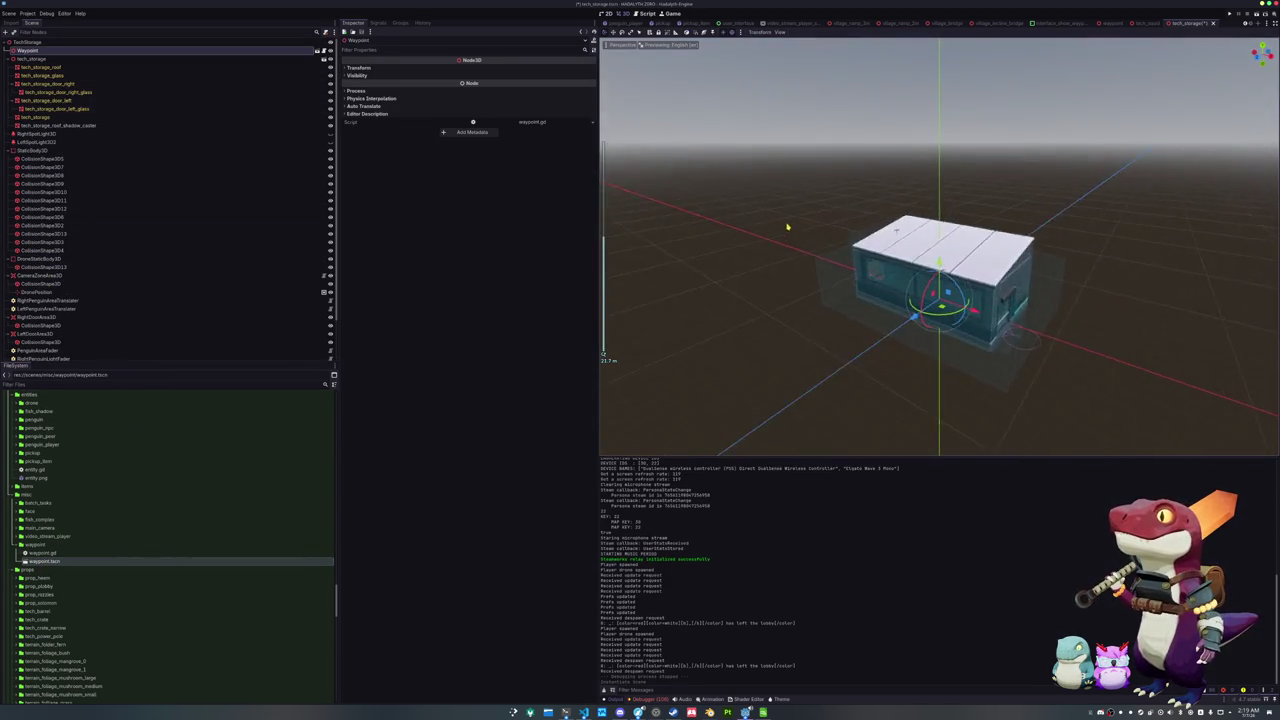
scroll(787, 227, "up", 4)
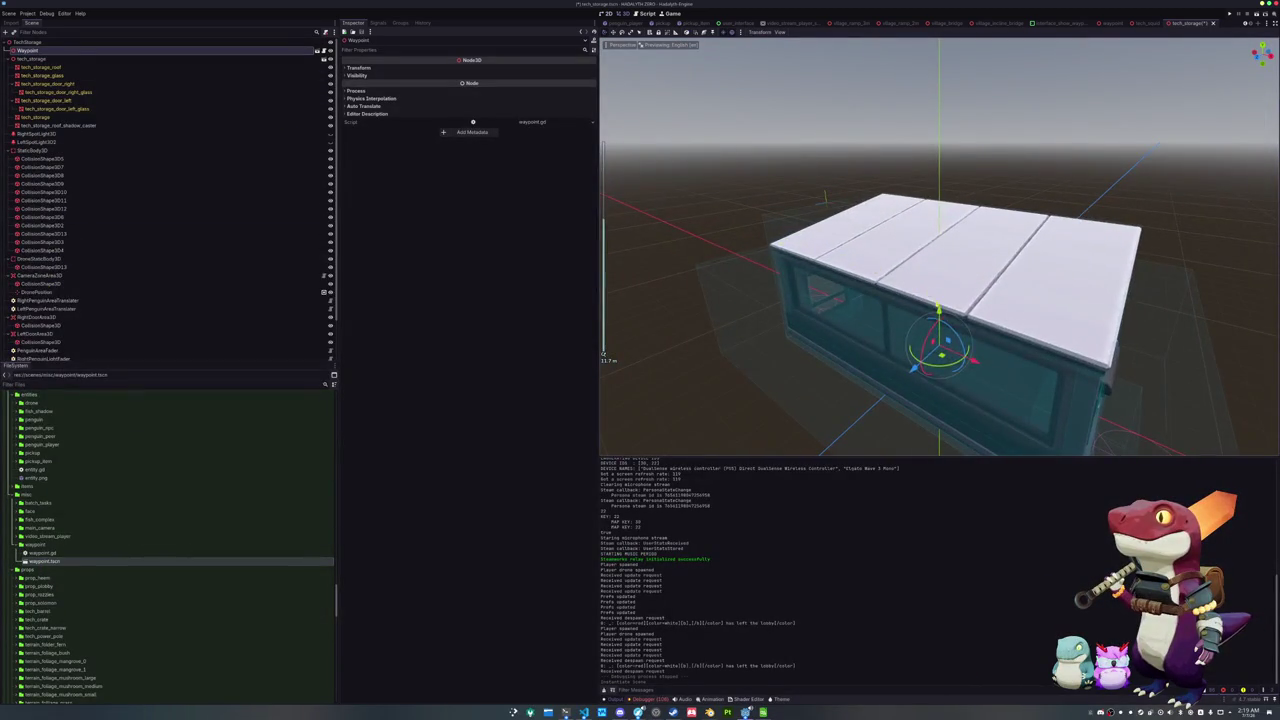
left_click_drag(945, 292, 941, 188)
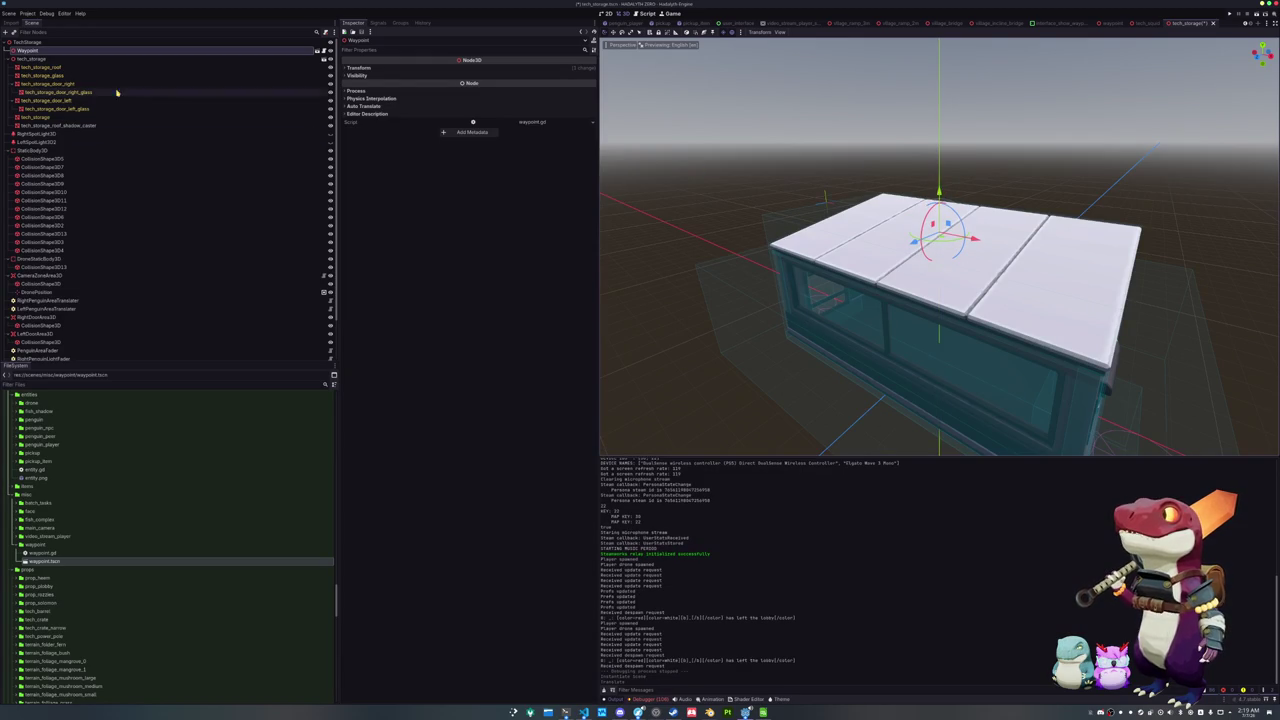
right_click(87, 51)
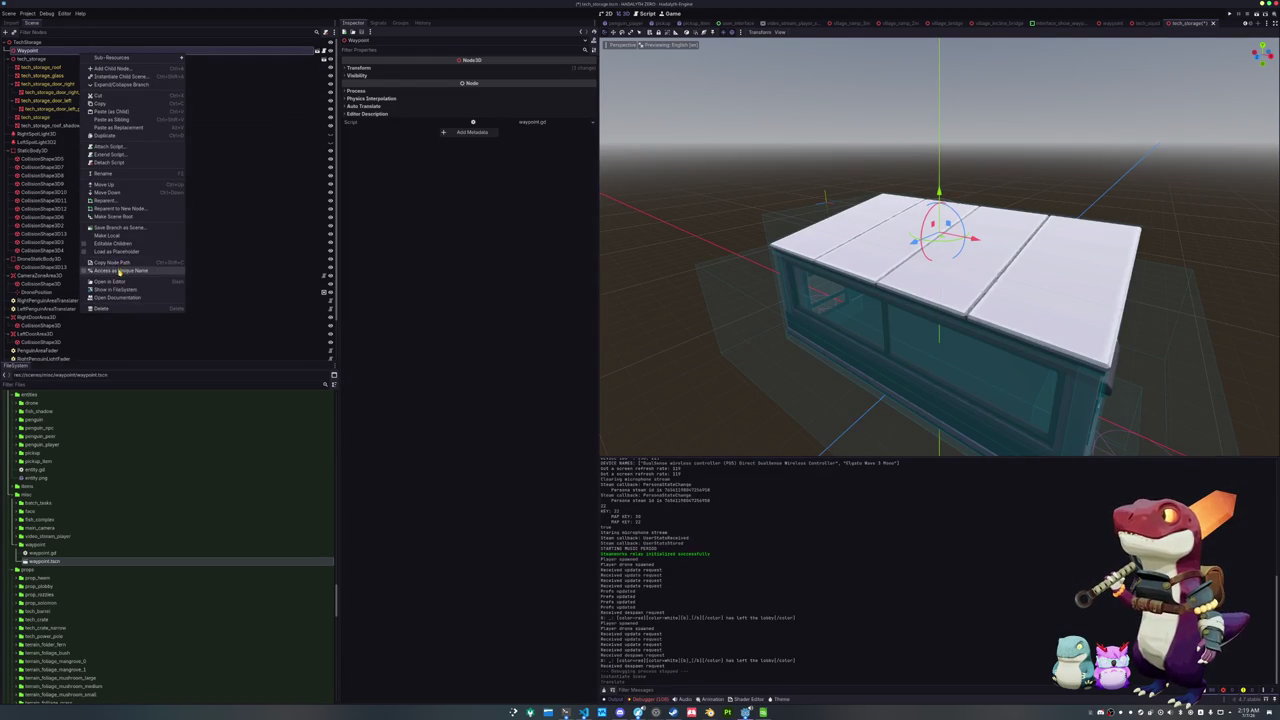
left_click(112, 243)
left_click(58, 75)
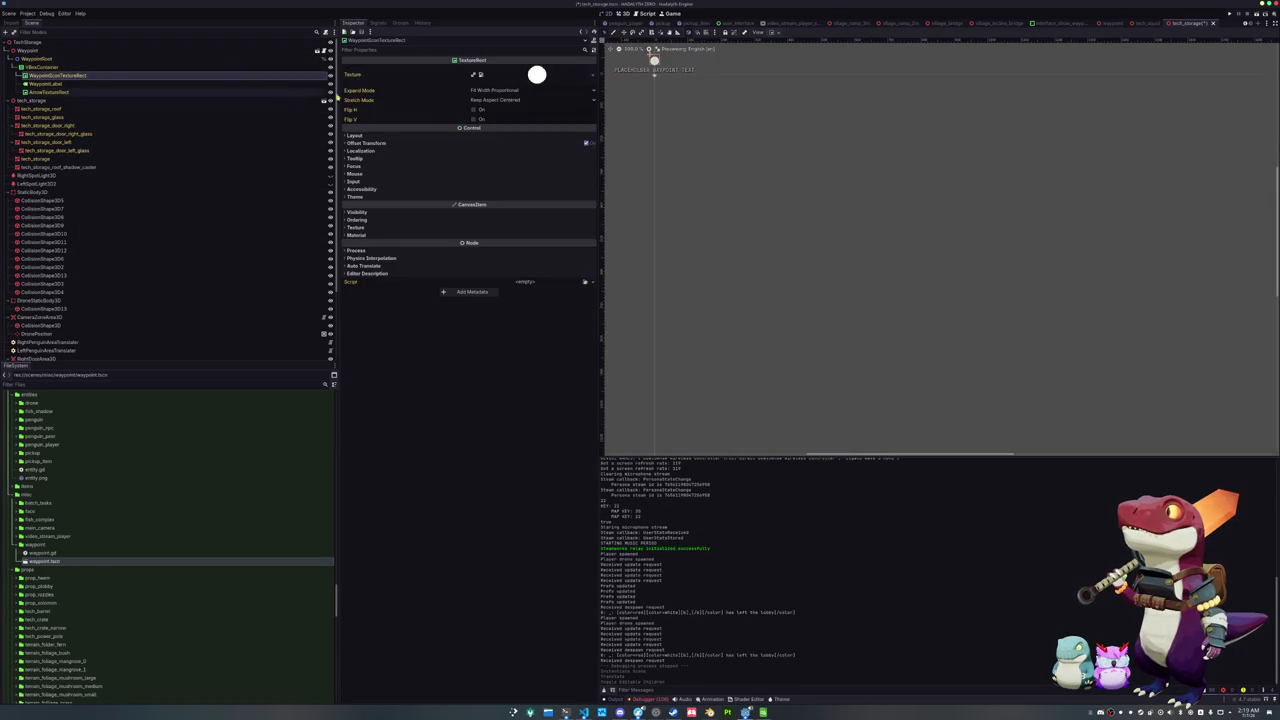
left_click(591, 75)
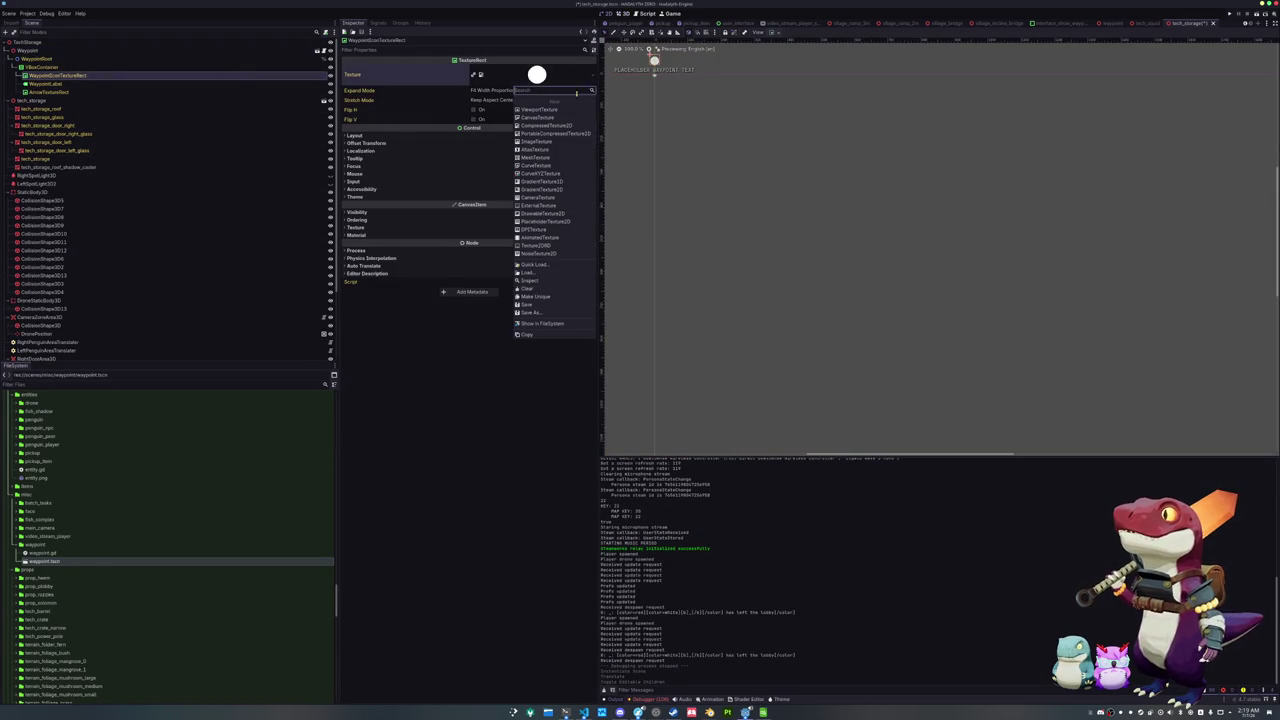
left_click(536, 264)
type("ic")
key("BackSpace")
key("BackSpace")
type("storage")
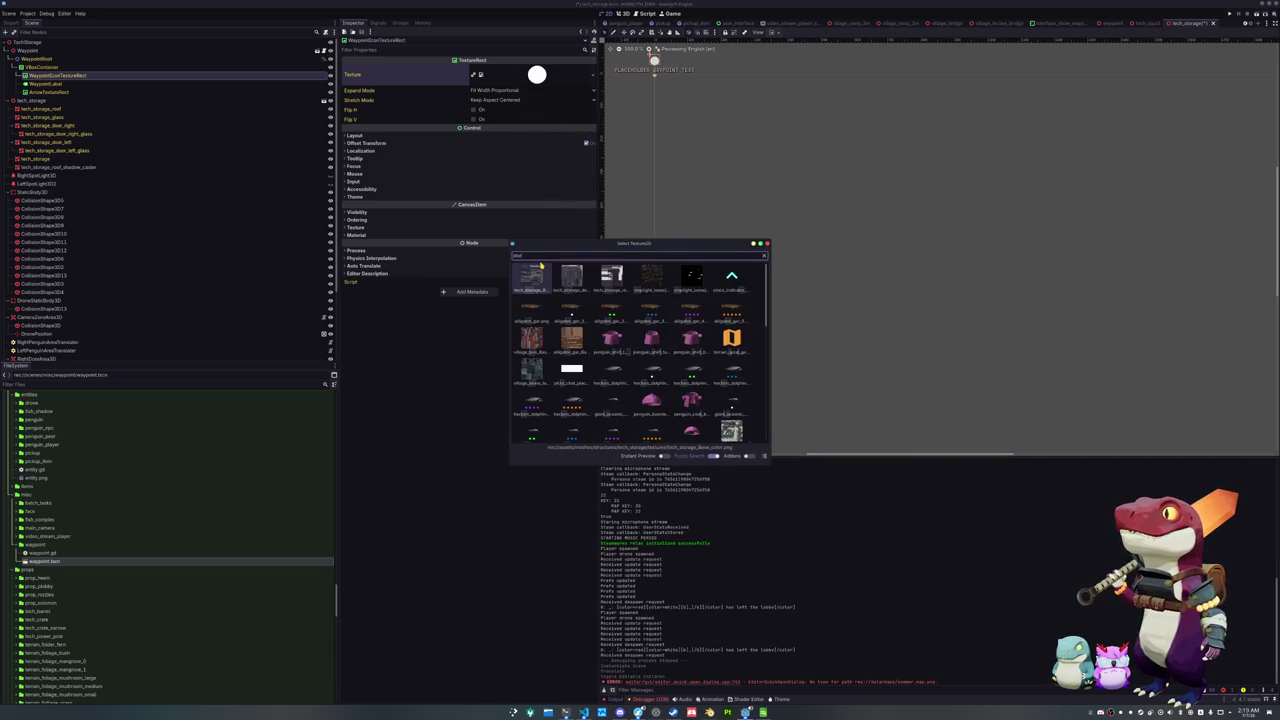
key("ctrl+a")
type("locker")
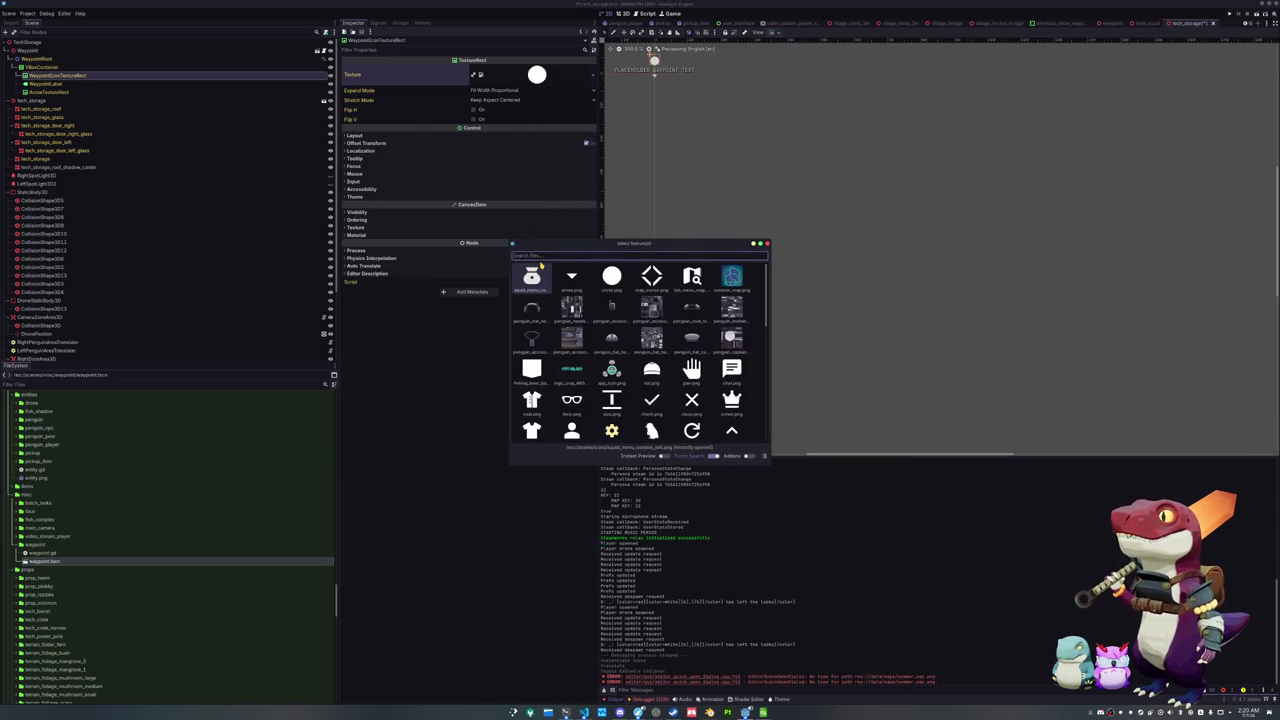
key("Escape")
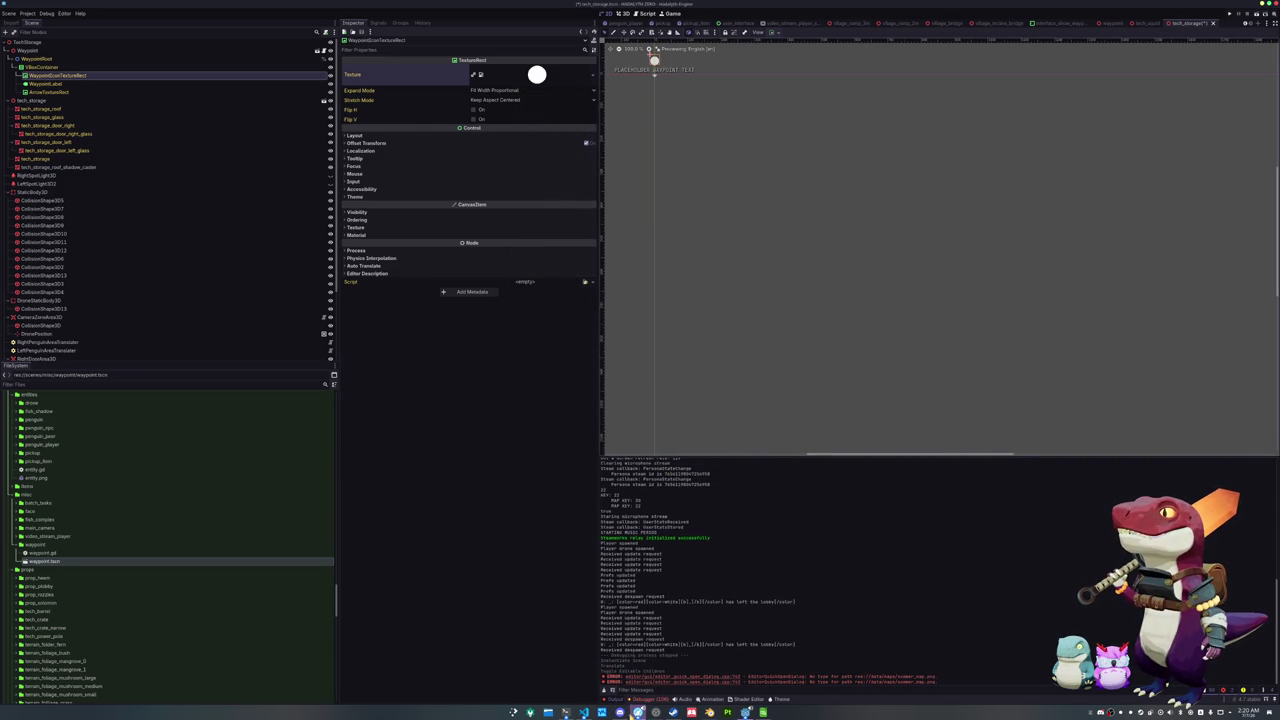
mouse_move(638, 712)
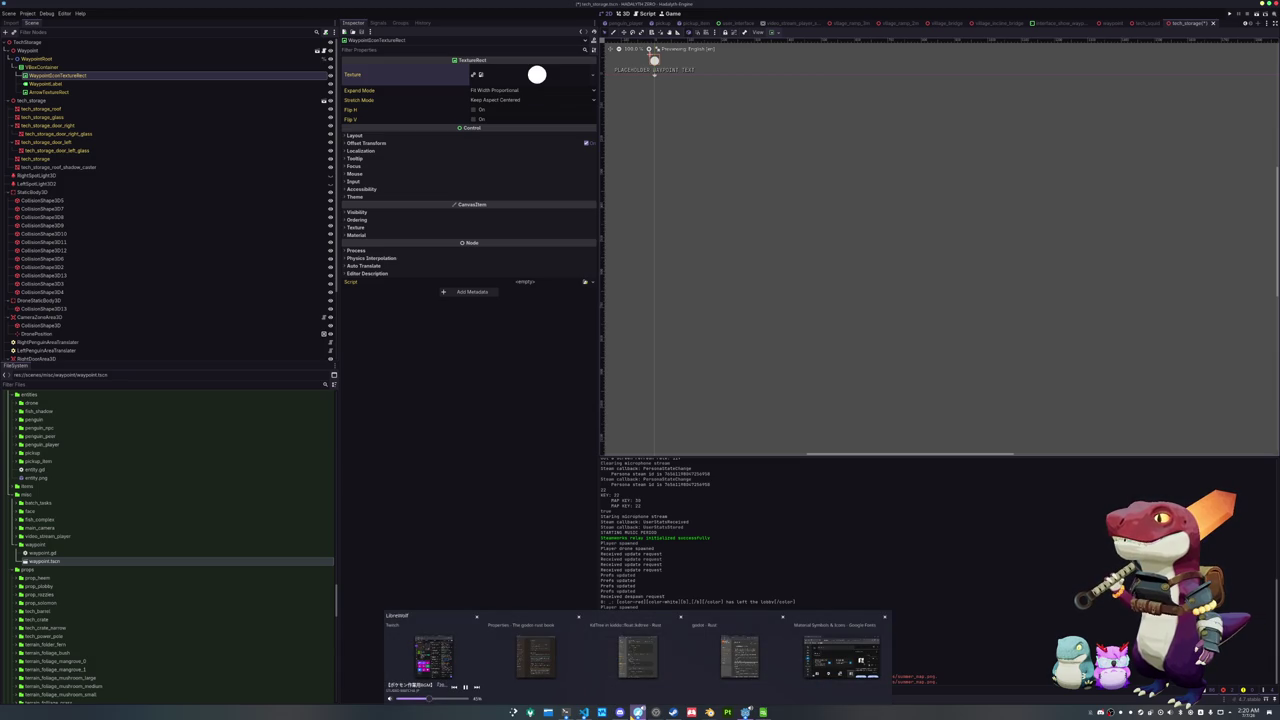
Search Material Symbols for storage, locker, then crate, and pick the Inventory 2 icon
left_click(638, 712)
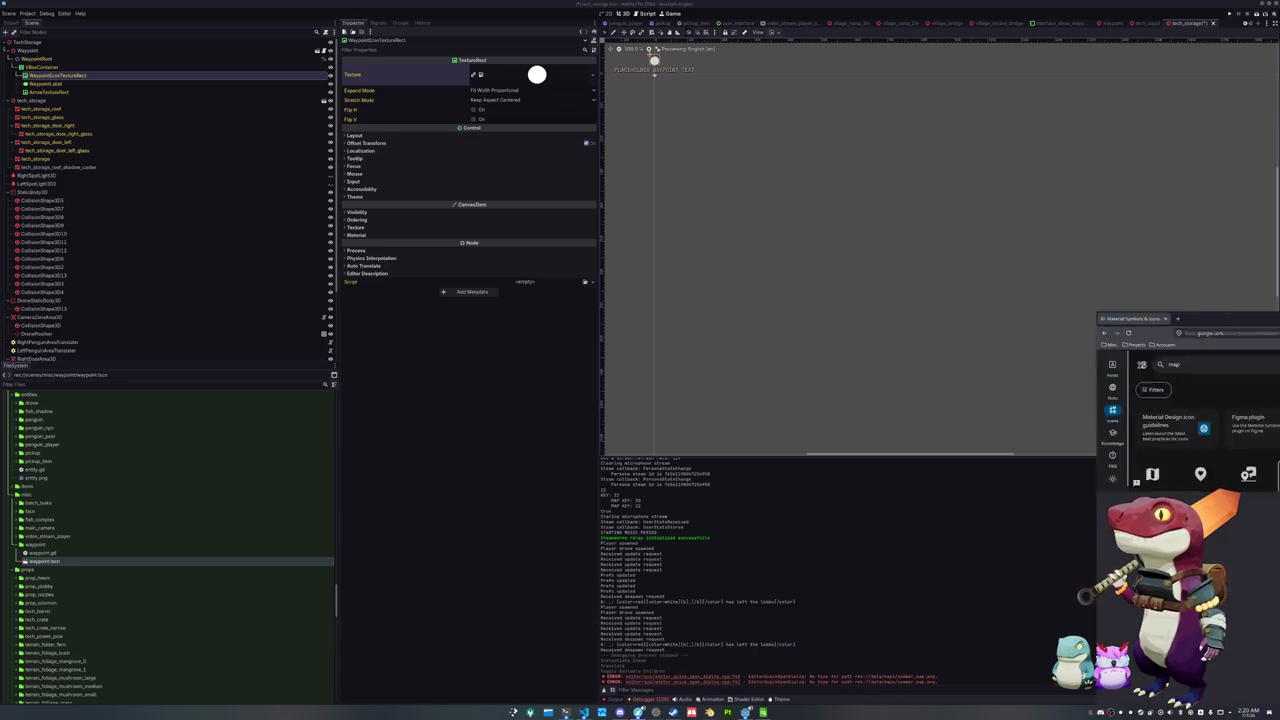
double_click(846, 276)
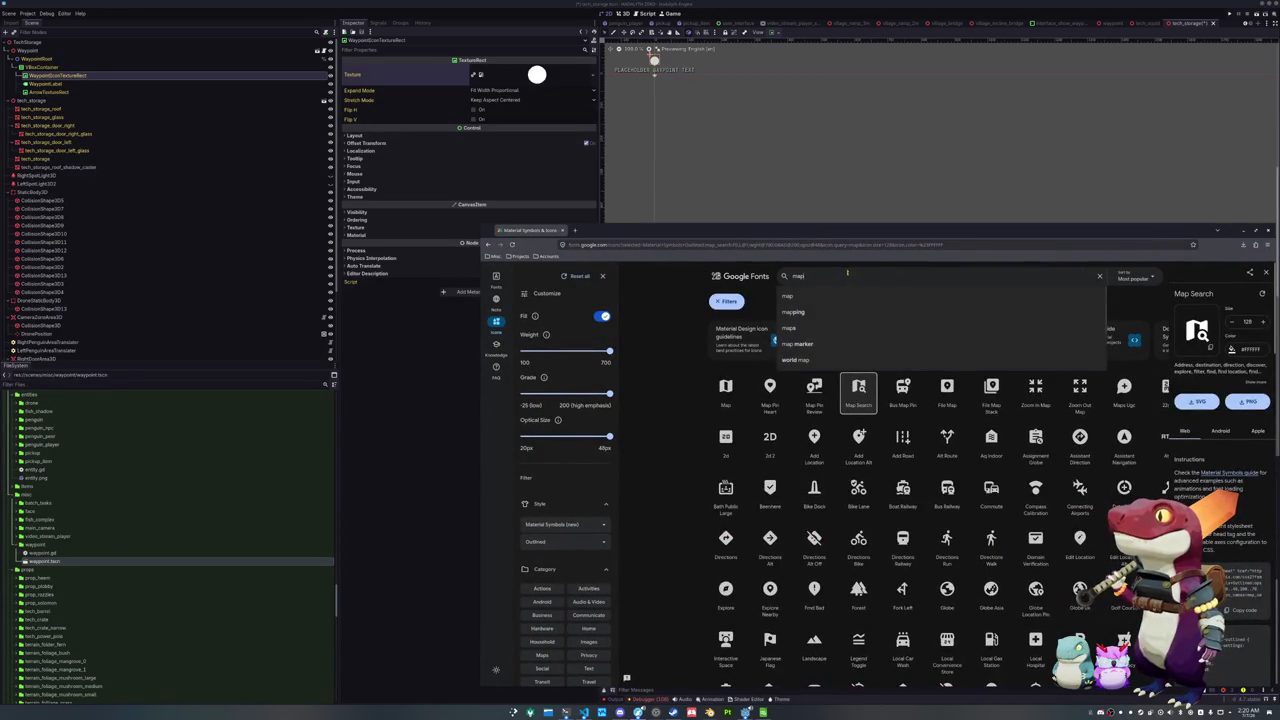
type("storage")
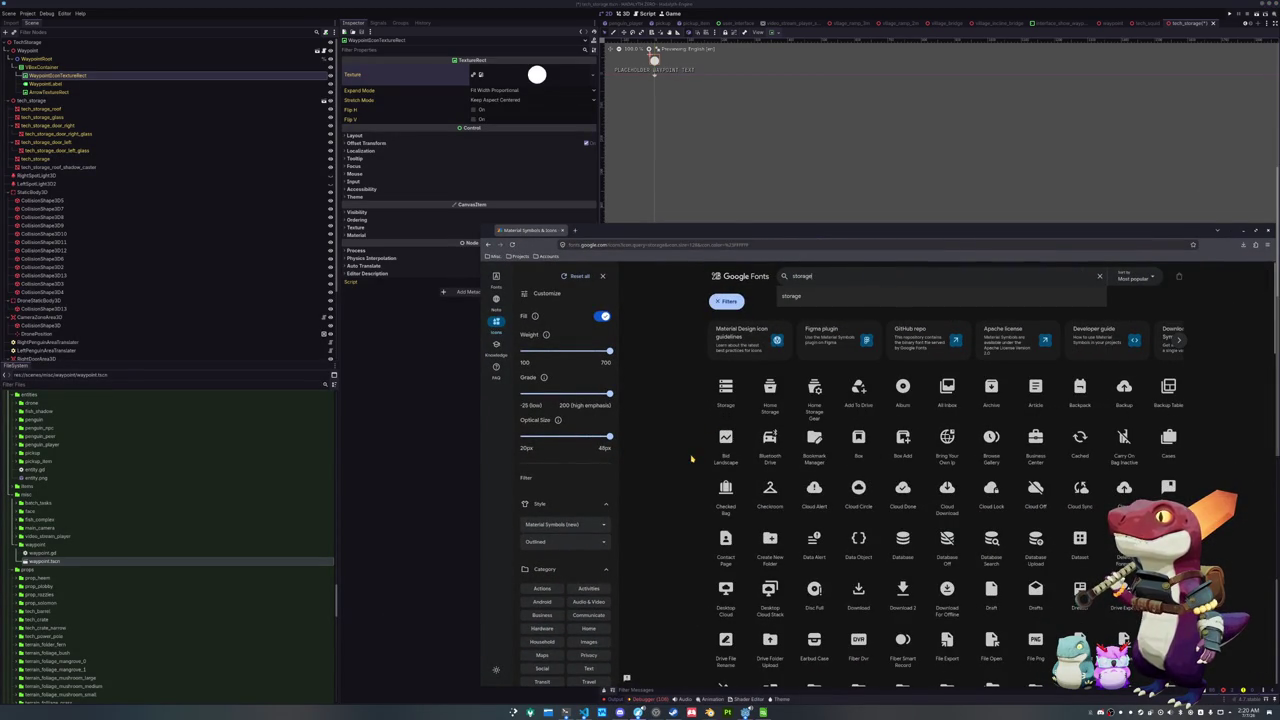
key("Return")
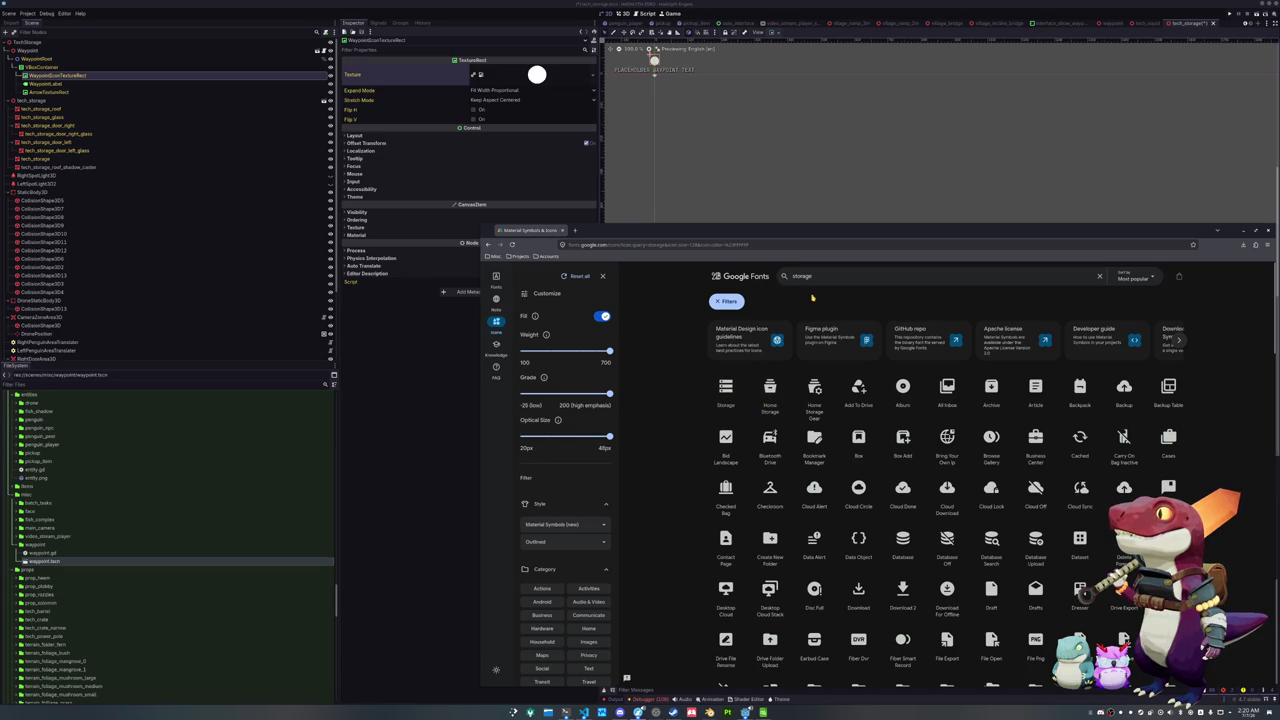
double_click(824, 277)
type("locker")
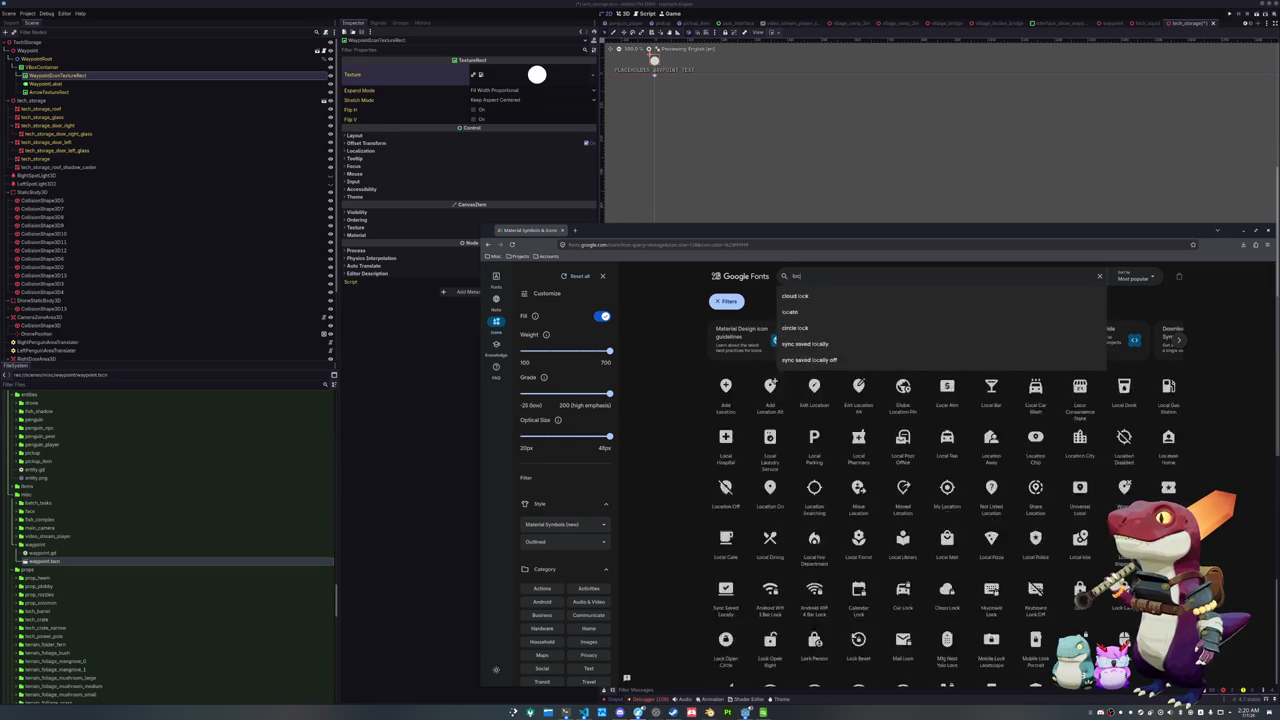
key("Return")
type("crate")
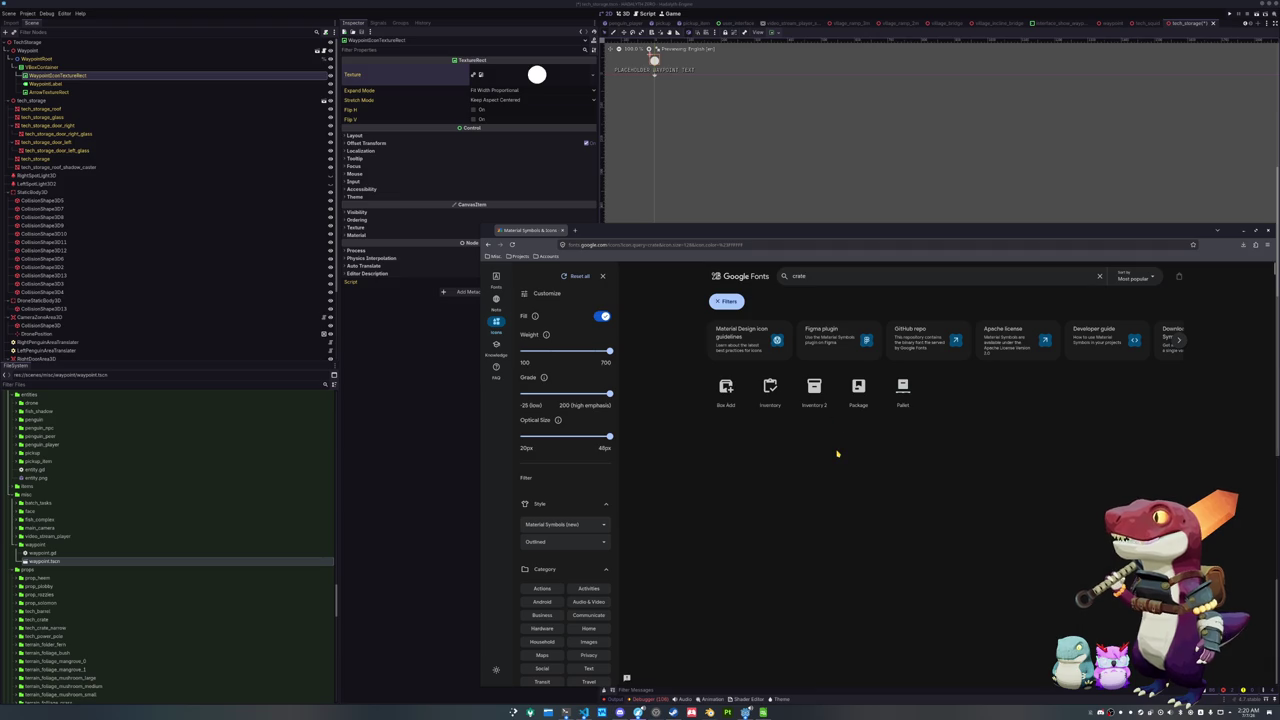
left_click(814, 390)
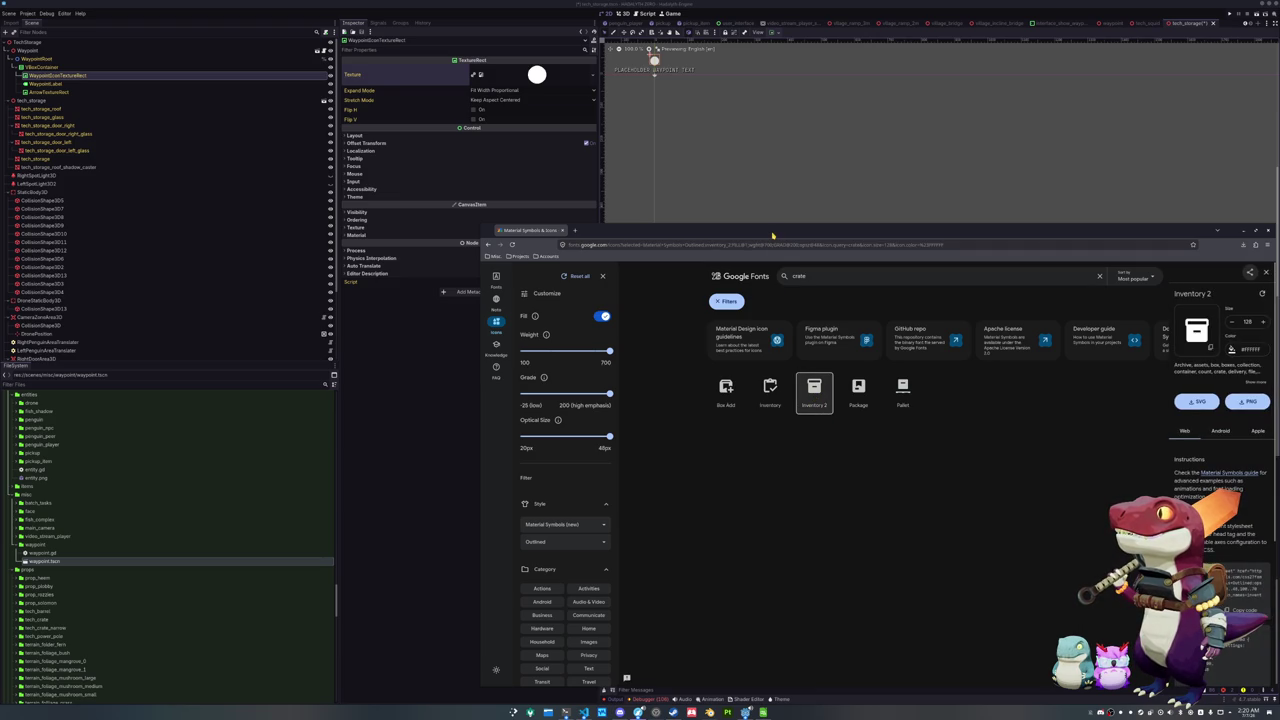
key("alt+Tab")
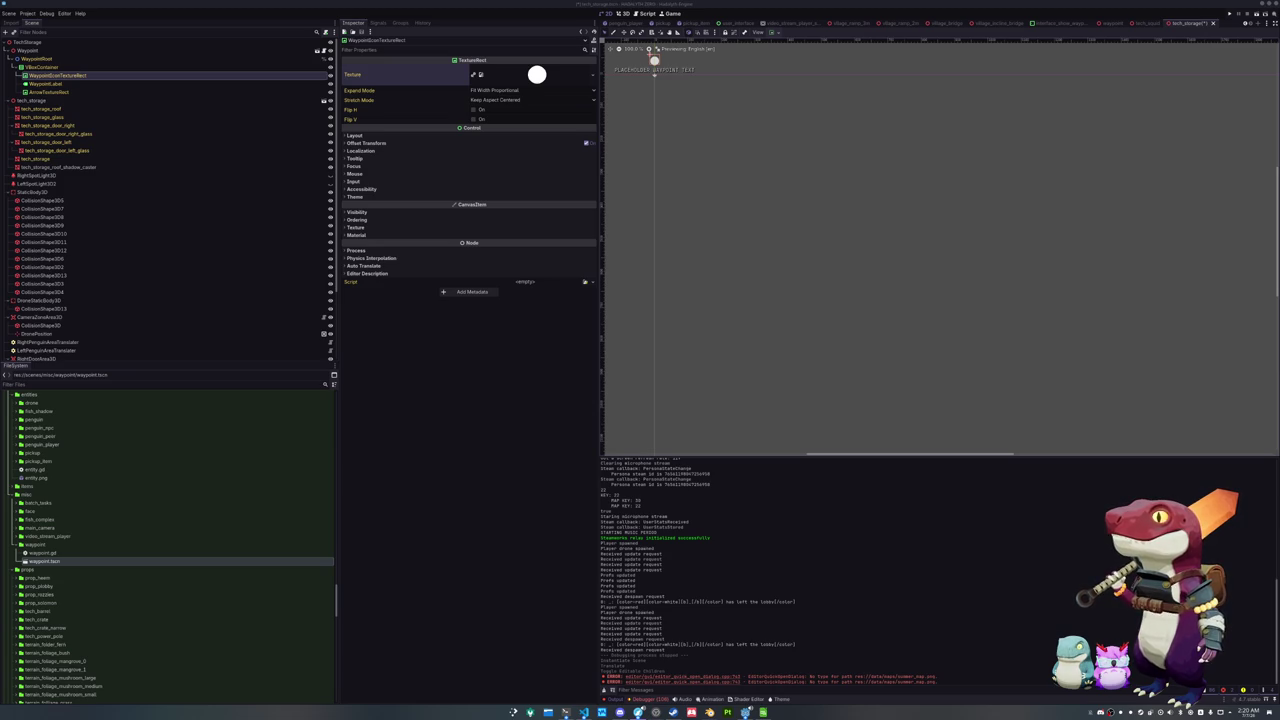
Quick Load the crate PNG as the waypoint icon's texture
left_click(592, 75)
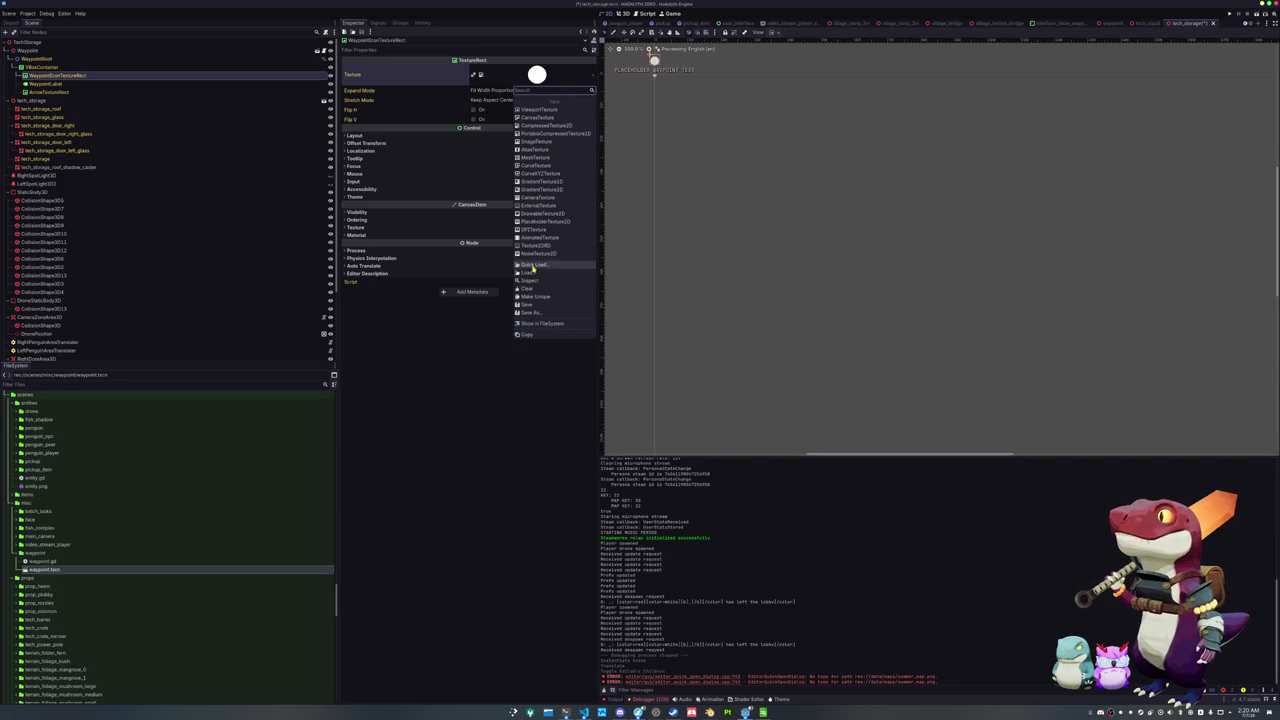
left_click(531, 266)
double_click(572, 280)
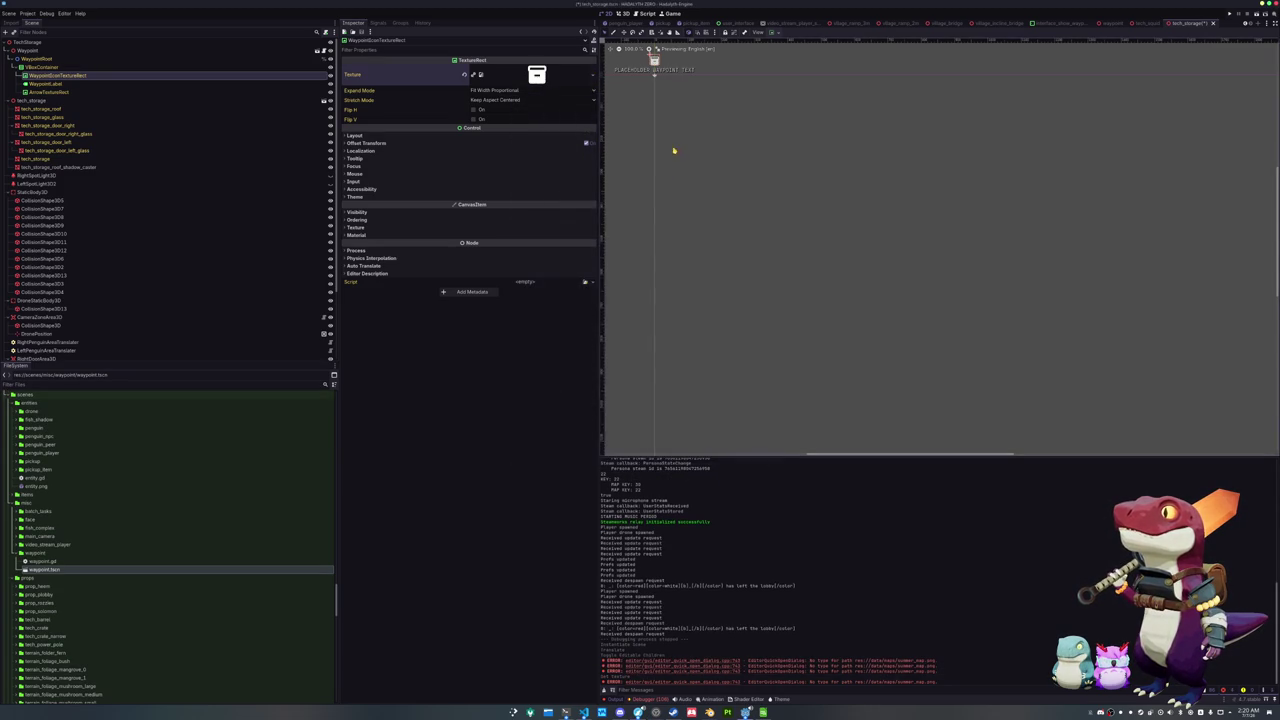
Set the WaypointLabel text to #WAYPOINT_TEXT_STORAGE and copy that key
scroll(729, 312, "up", 2)
left_click(663, 246)
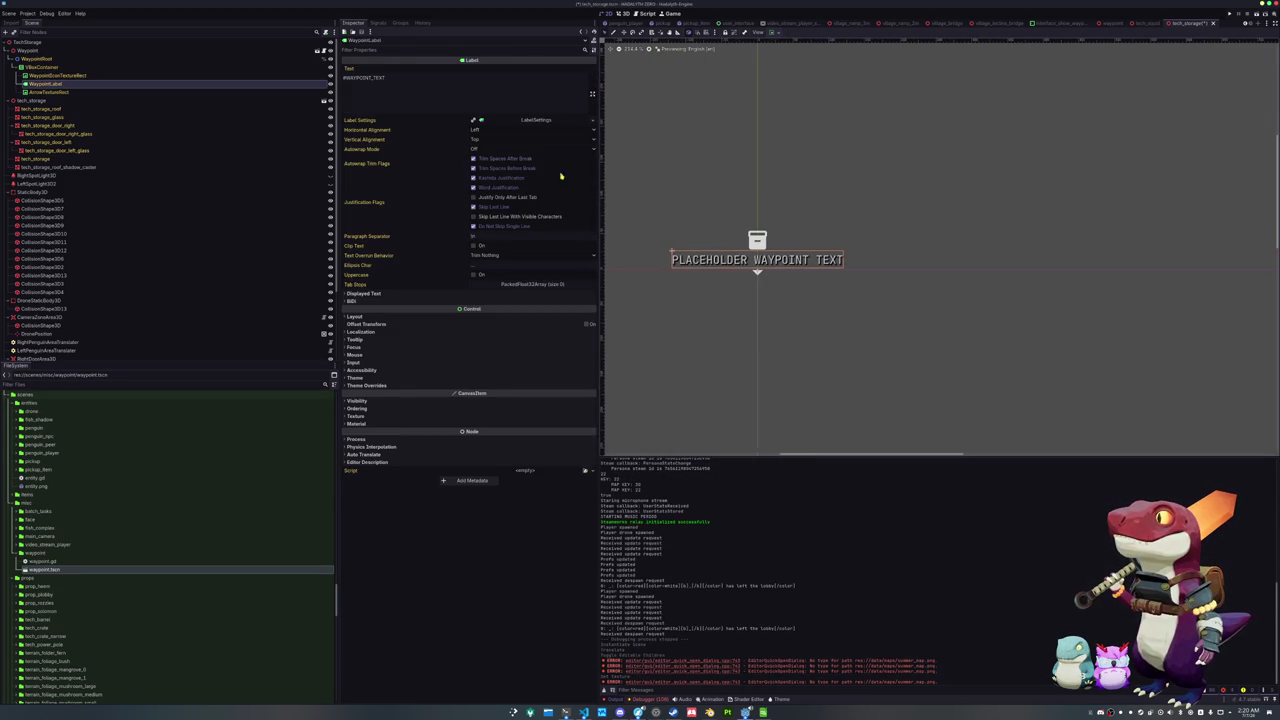
triple_click(446, 87)
type("#WAYPOINT_TEXT_STORAGE")
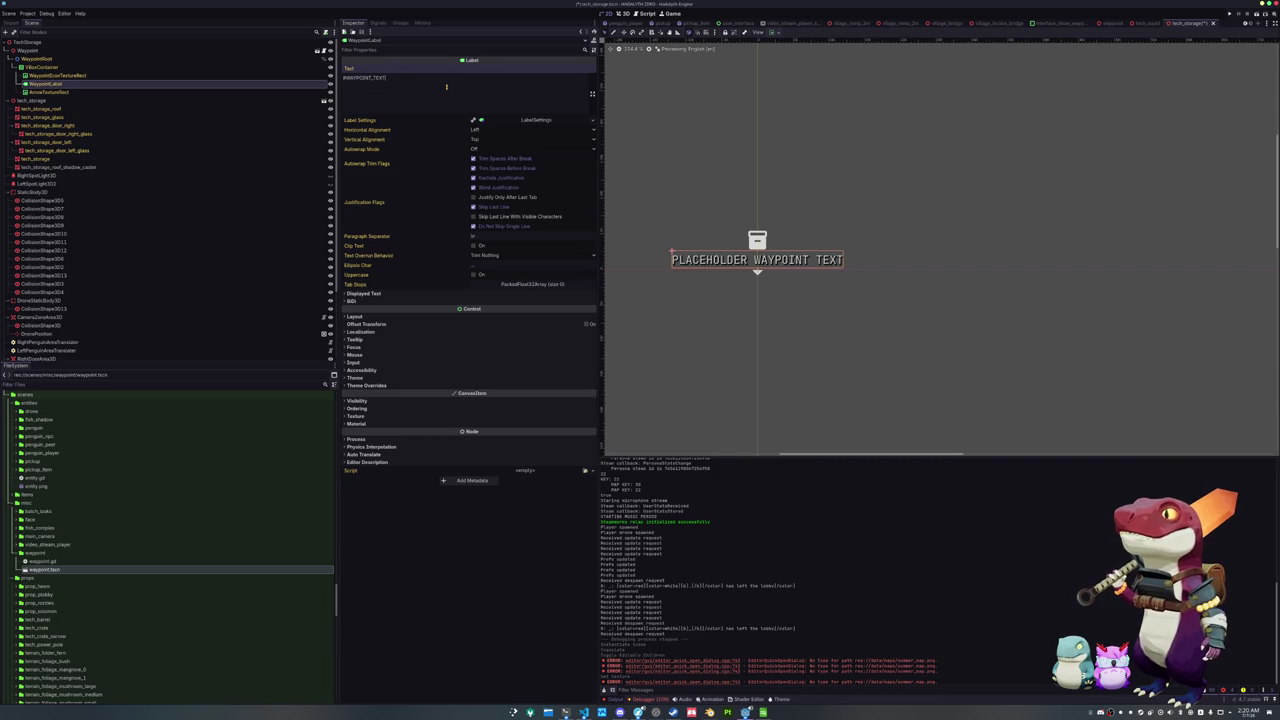
key("ctrl+a")
key("ctrl+c")
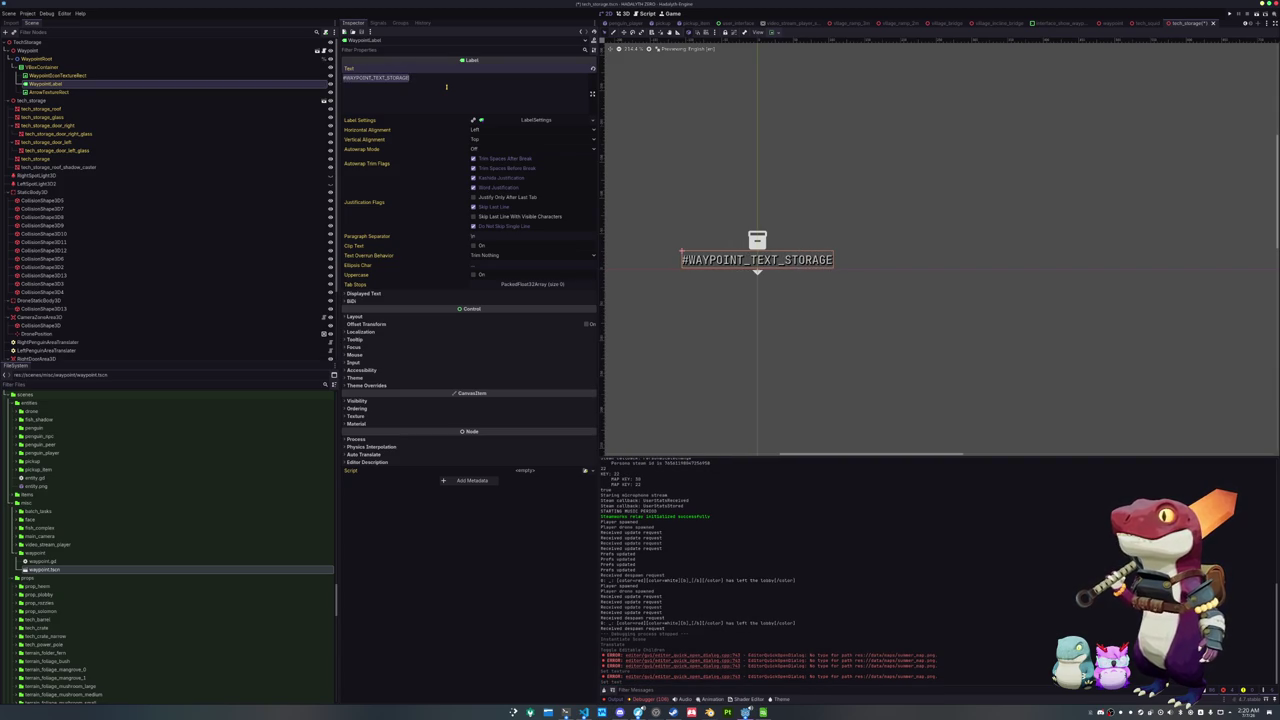
left_click(710, 712)
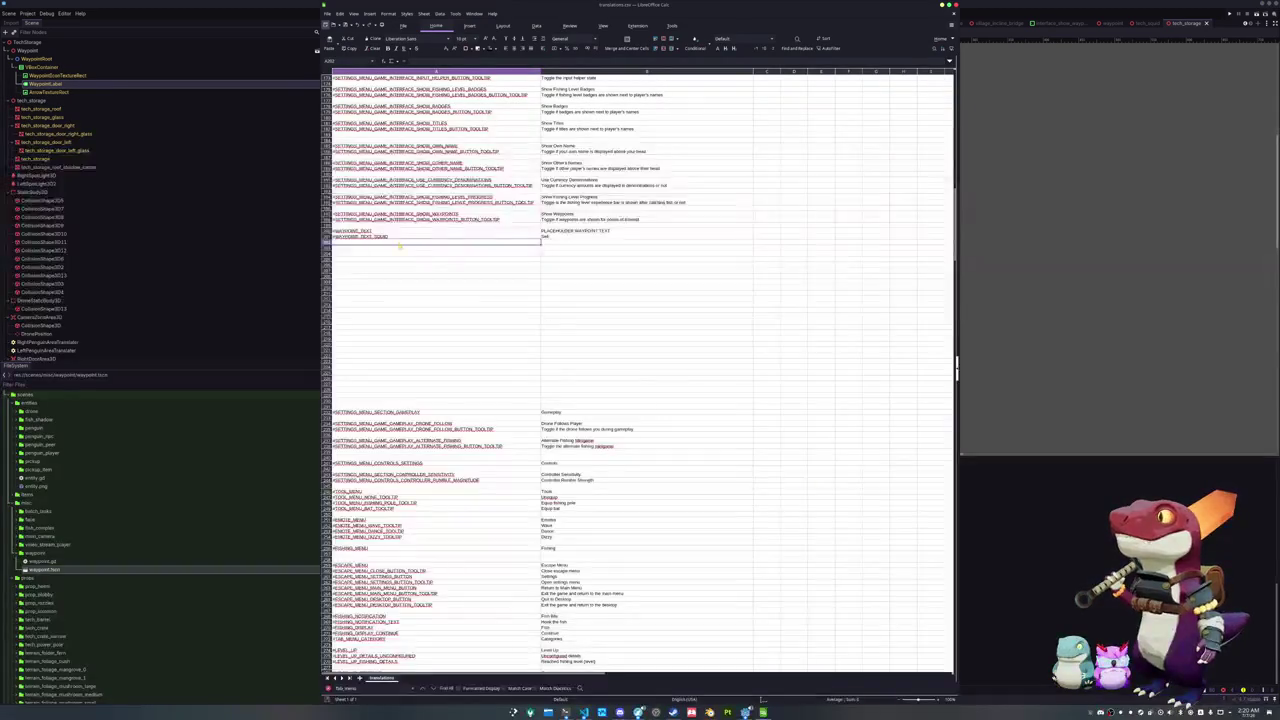
Add a translations.csv row mapping #WAYPOINT_TEXT_STORAGE to the English text Storage
left_click(385, 242)
key("ctrl+v")
left_click(558, 245)
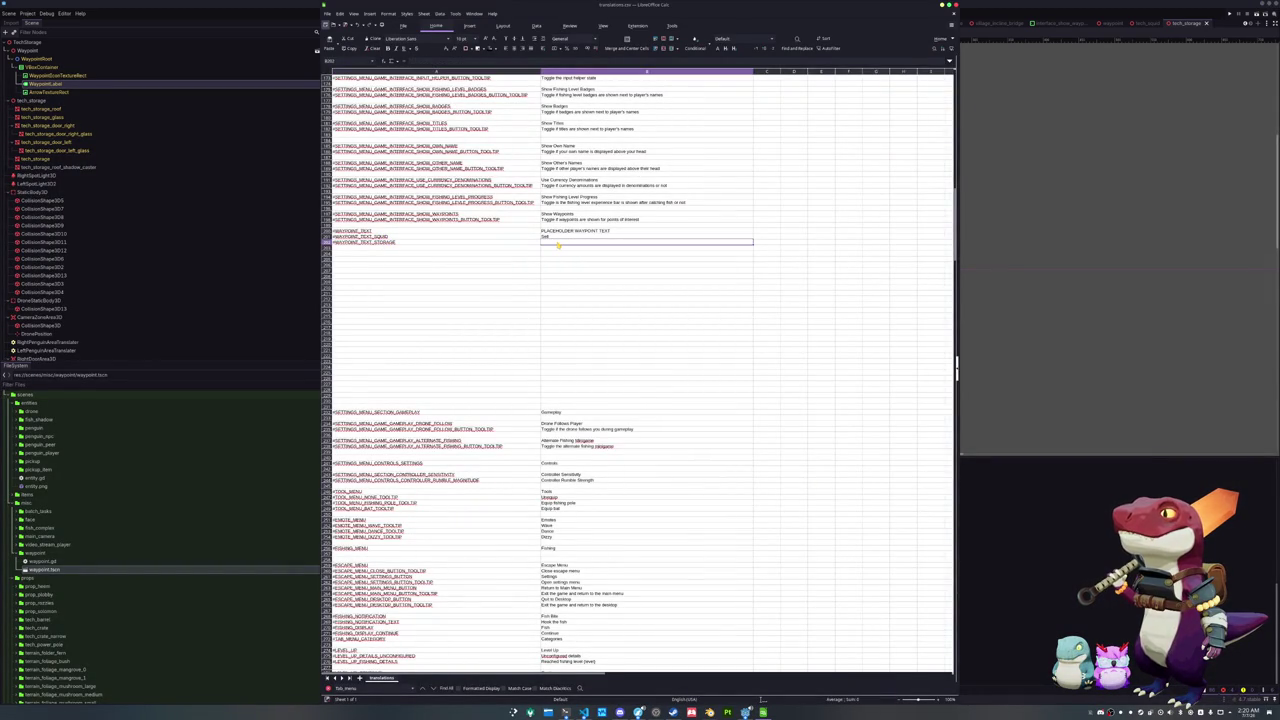
type("Storage")
key("Return")
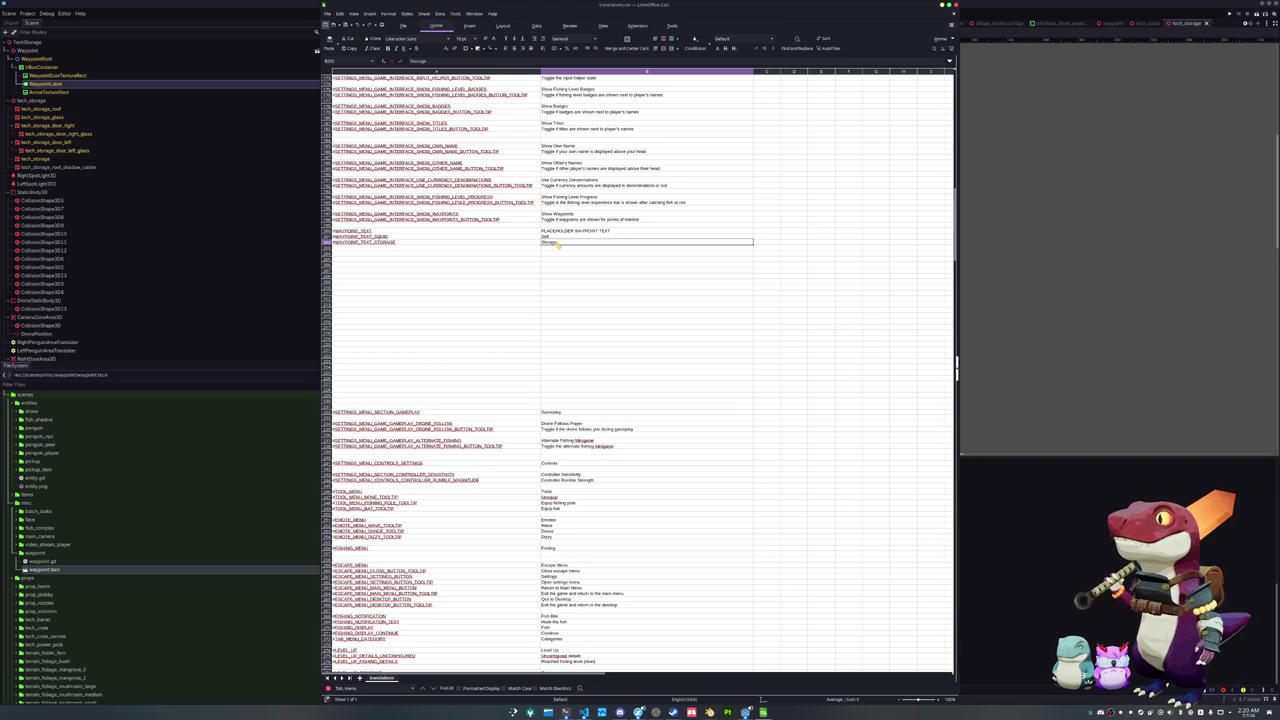
key("alt+Tab")
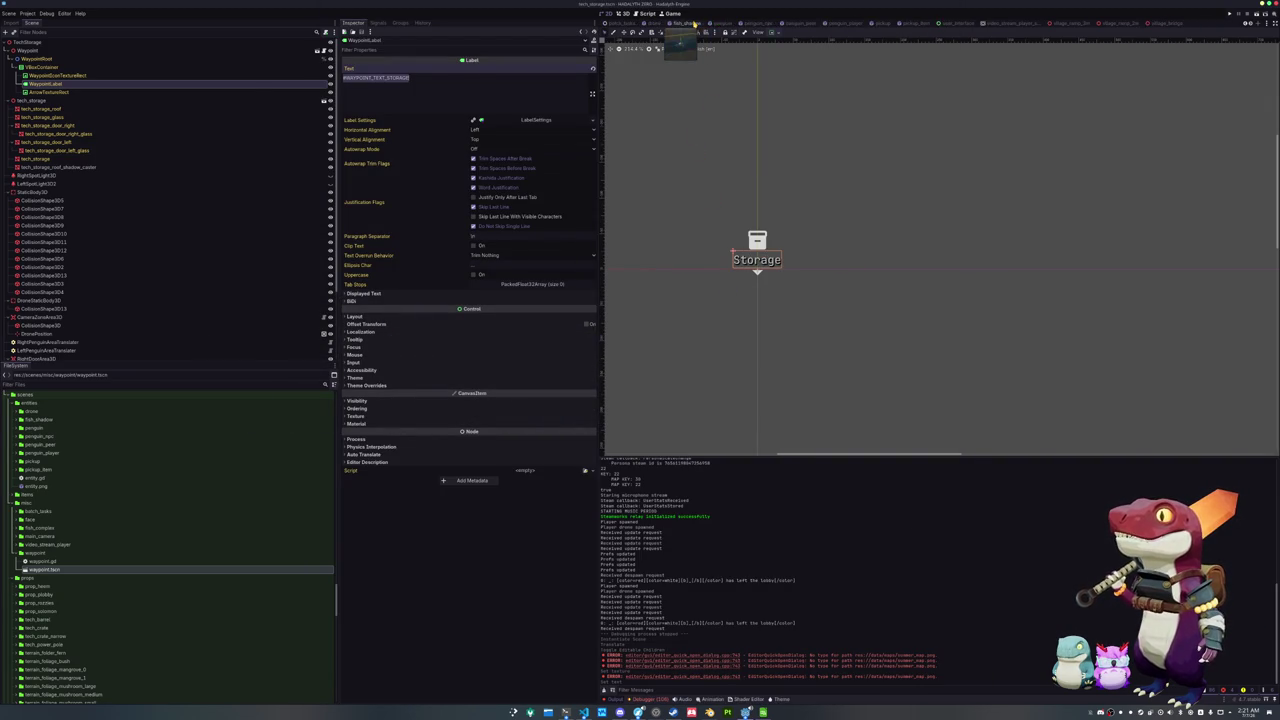
From the Main scene, locate TechVendingMachine2 in the village and open its tech_vending_machine scene
left_click(617, 23)
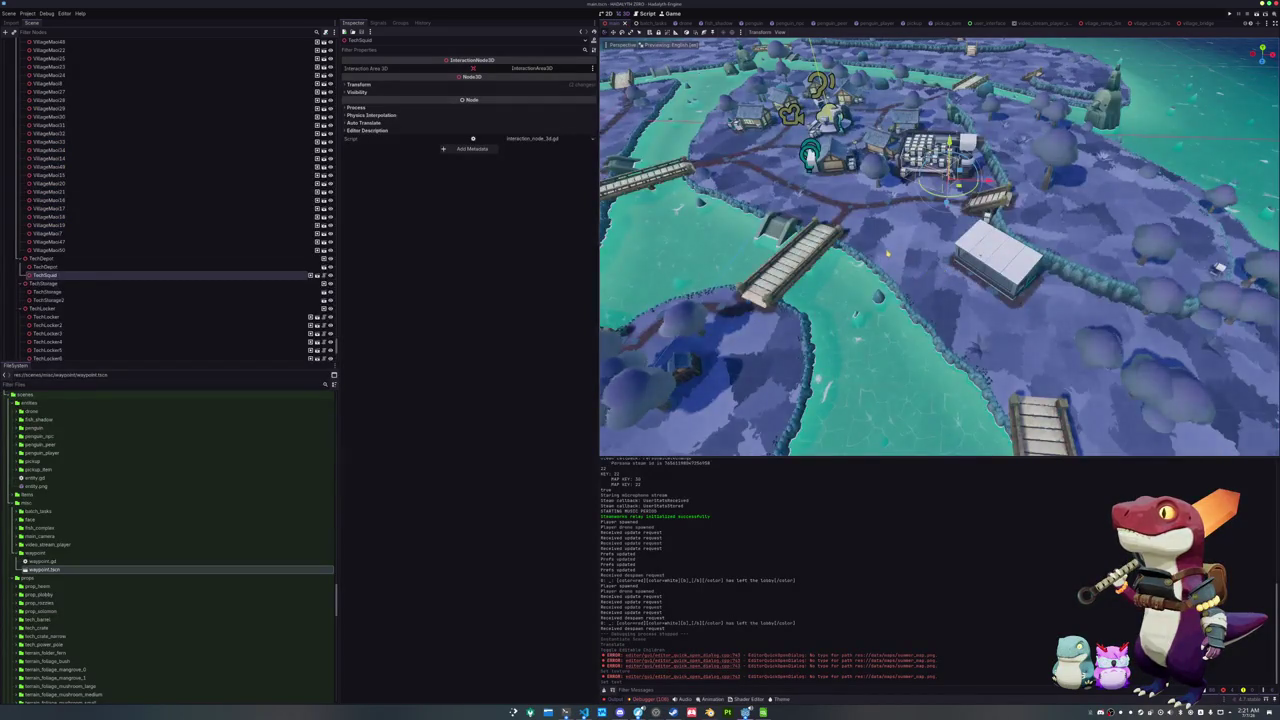
scroll(940, 245, "down", 5)
scroll(940, 245, "up", 5)
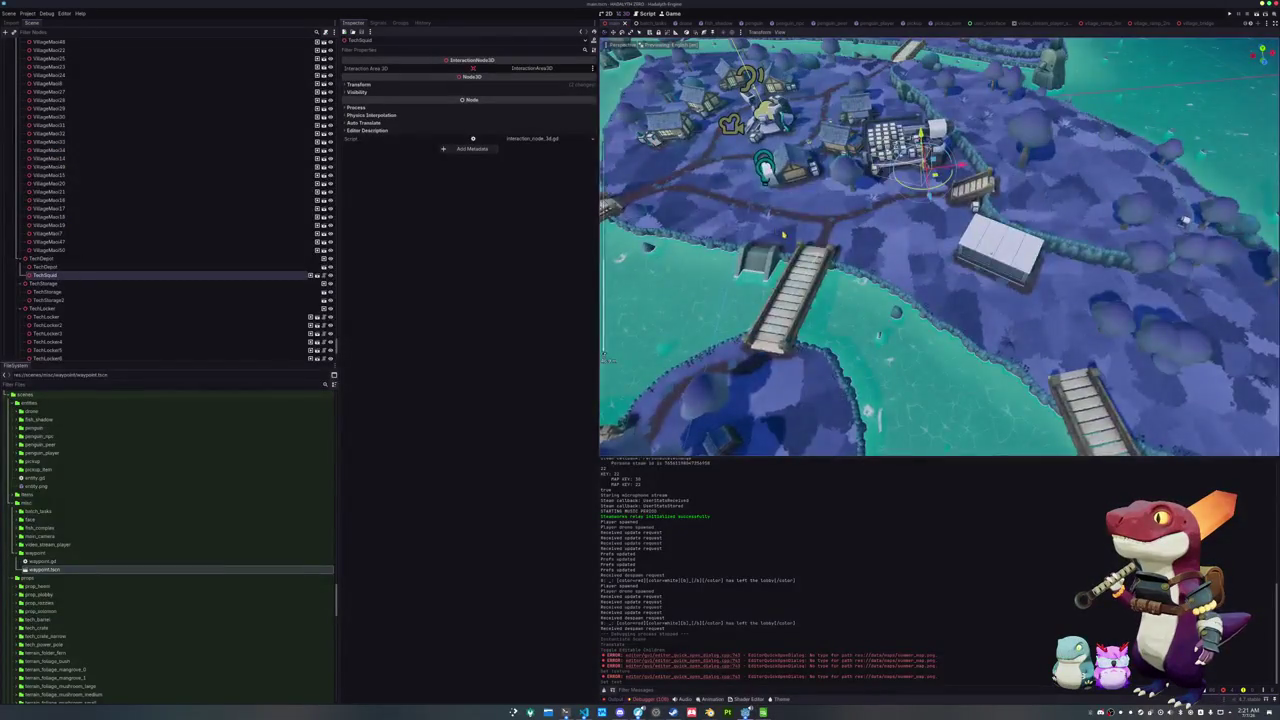
mouse_move(940, 245)
left_mouse_down()
mouse_move(730, 252)
mouse_move(700, 235)
mouse_move(620, 265)
left_mouse_up()
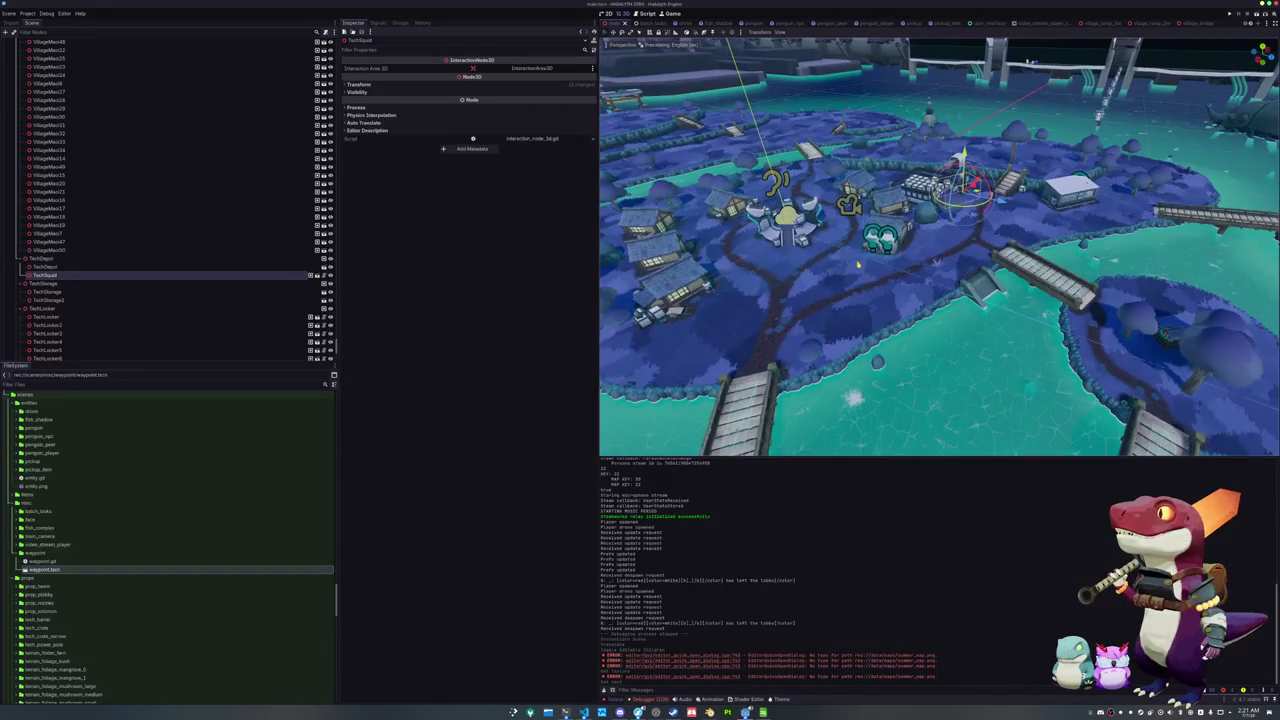
left_click_drag(603, 355, 604, 38)
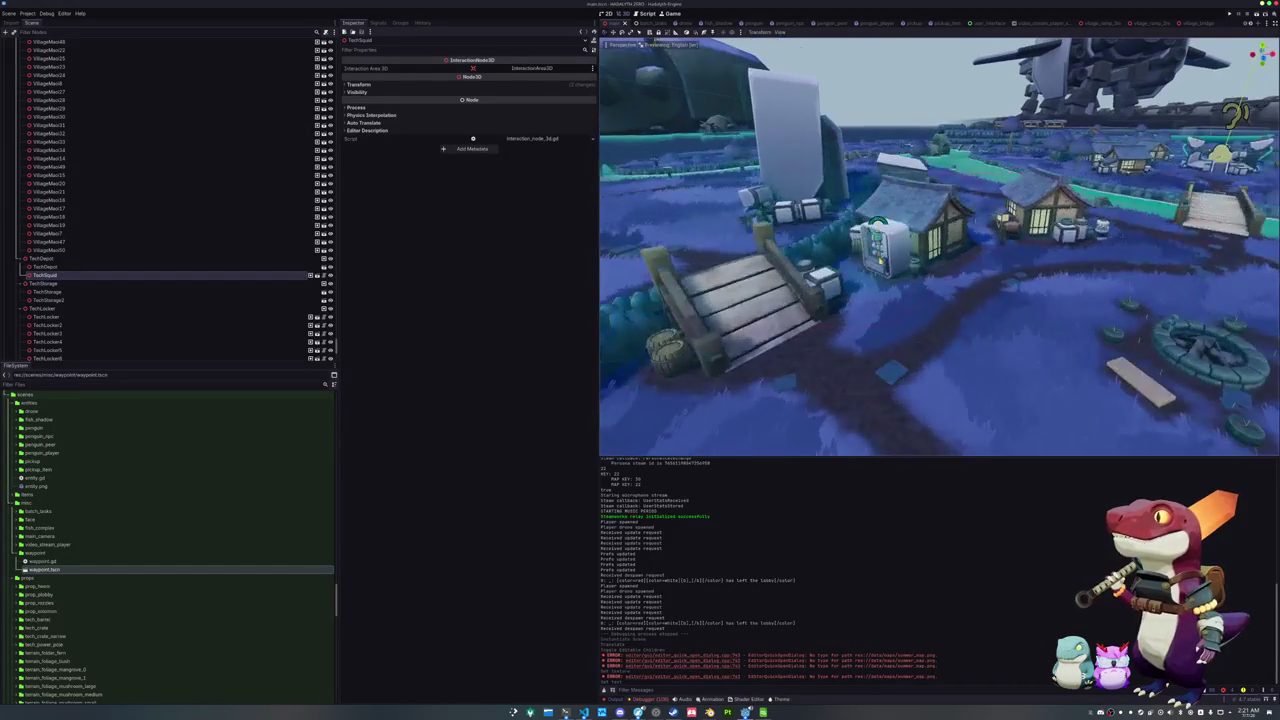
left_click(875, 245)
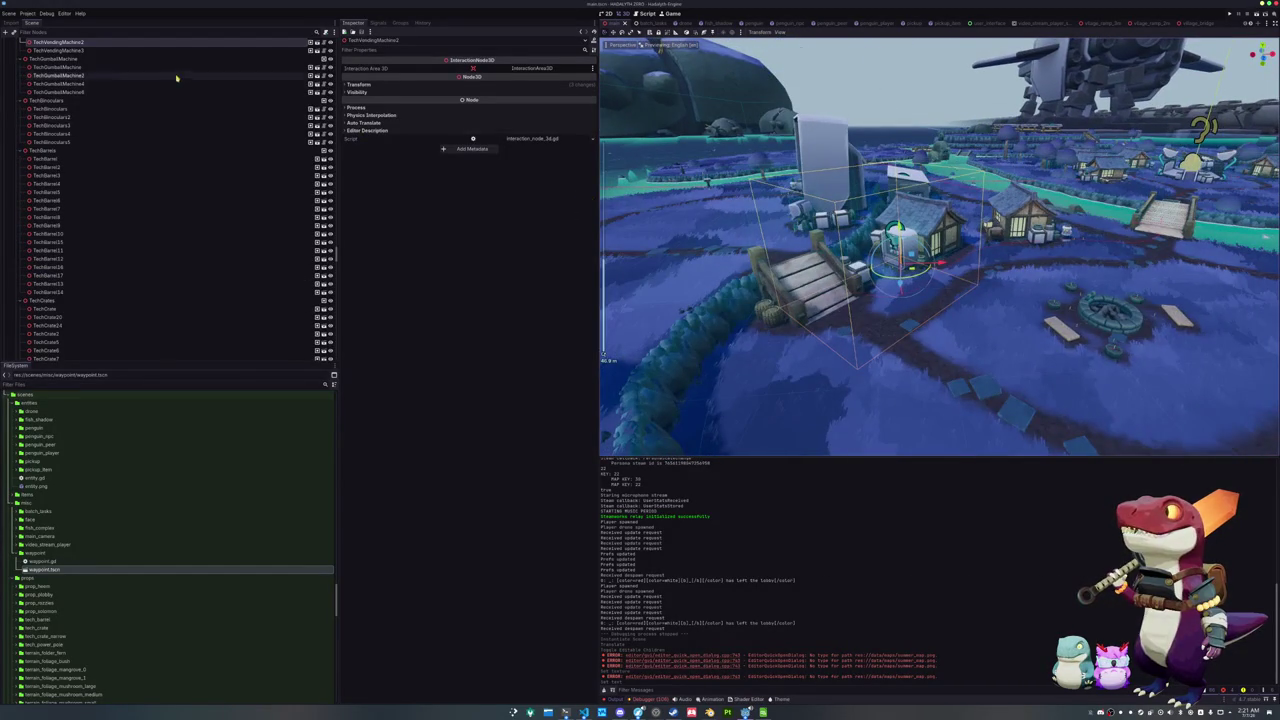
left_click(310, 43)
scroll(629, 248, "down", 5)
scroll(754, 309, "up", 3)
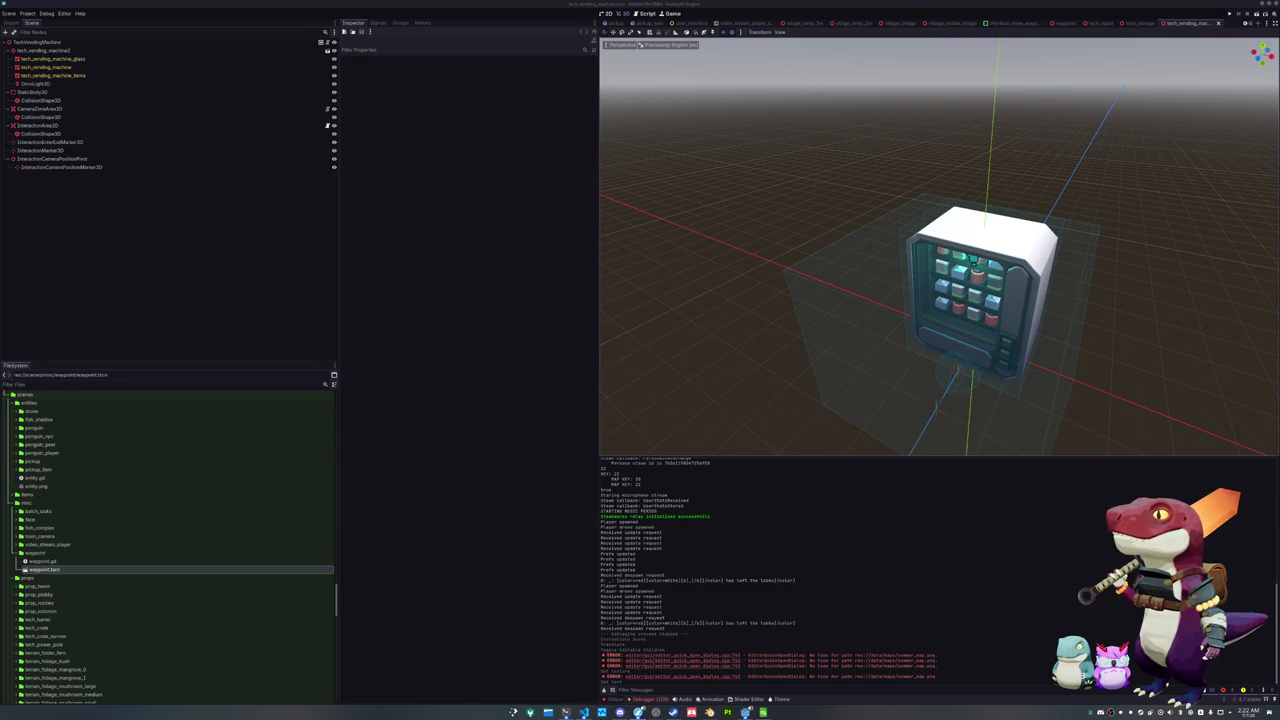
Save the scene, then add a Waypoint instance under the machine root and raise it 3 units
key("ctrl+s")
left_click_drag(35, 42, 35, 44)
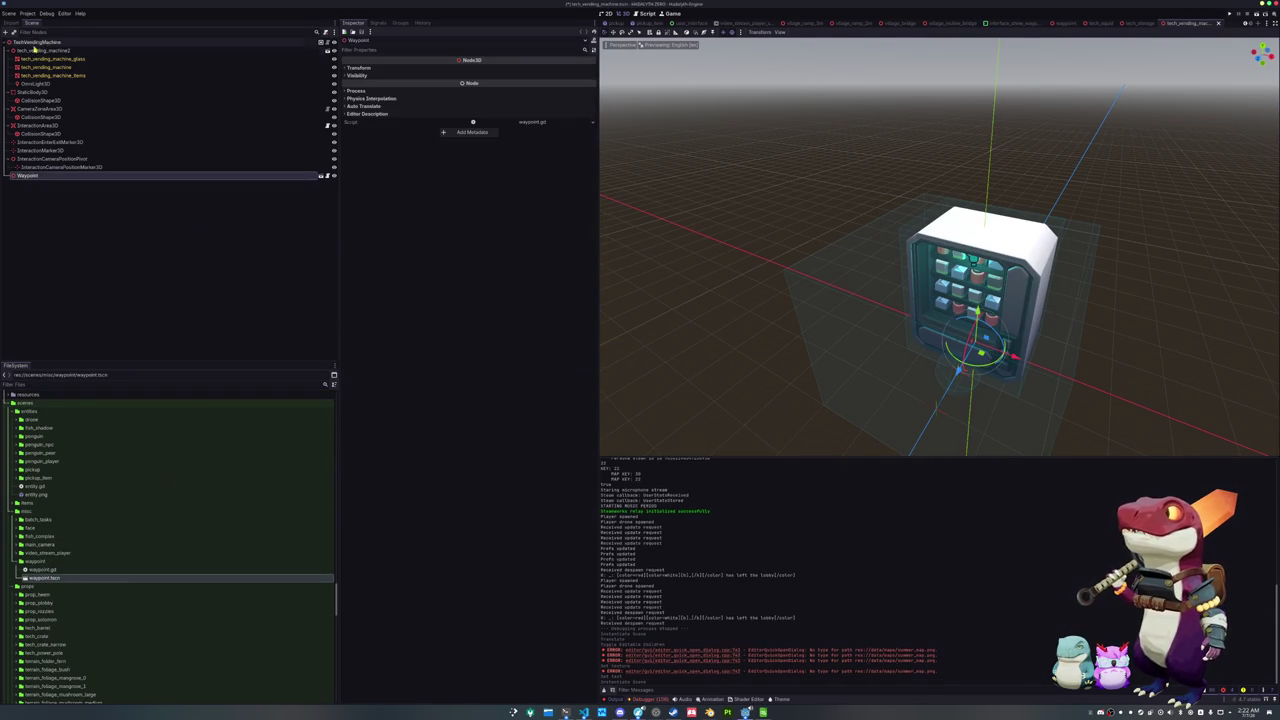
left_click_drag(657, 263, 913, 388)
left_click_drag(974, 312, 975, 113)
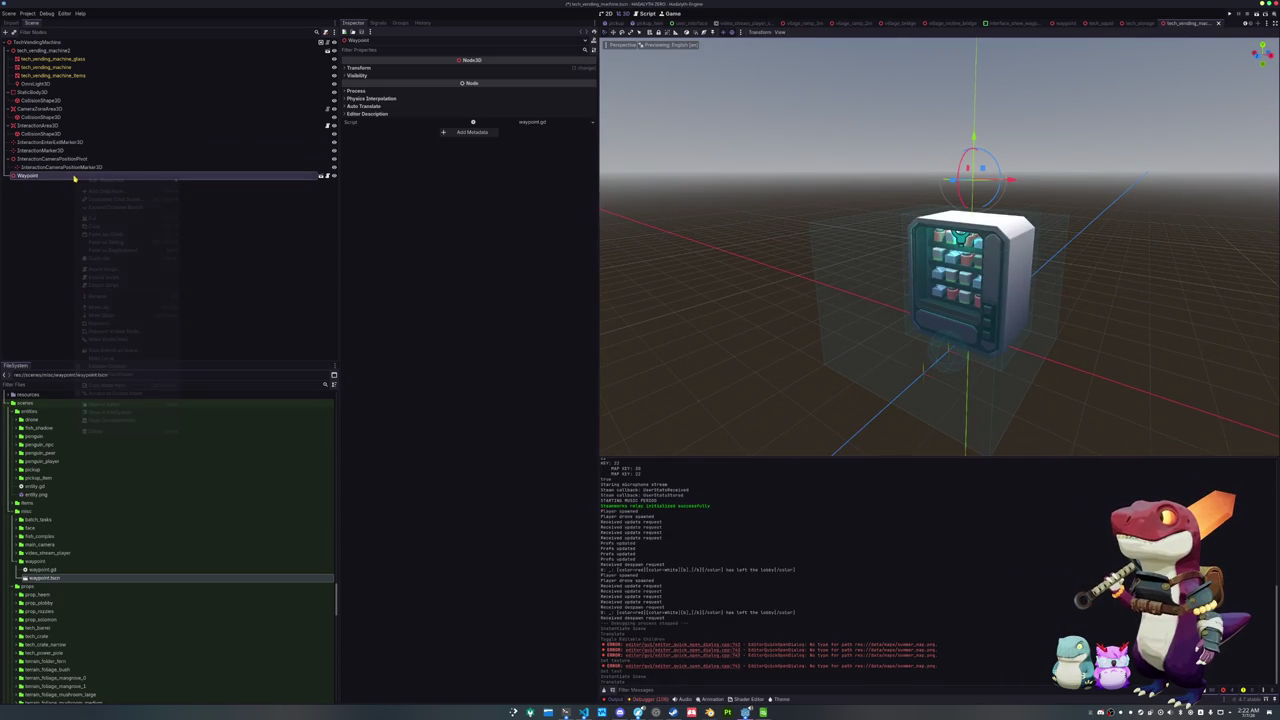
Make the Waypoint's children editable and set its icon texture to drinks.png
right_click(74, 176)
left_click(100, 366)
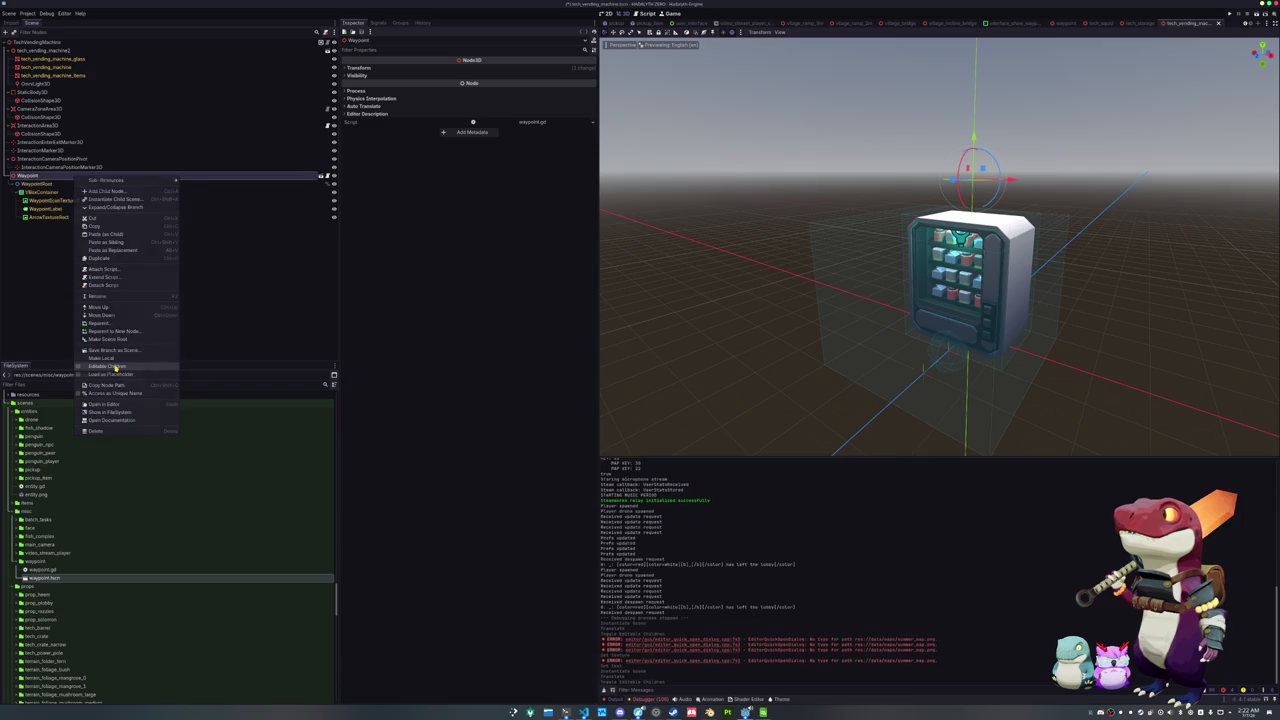
left_click(57, 200)
left_click(591, 75)
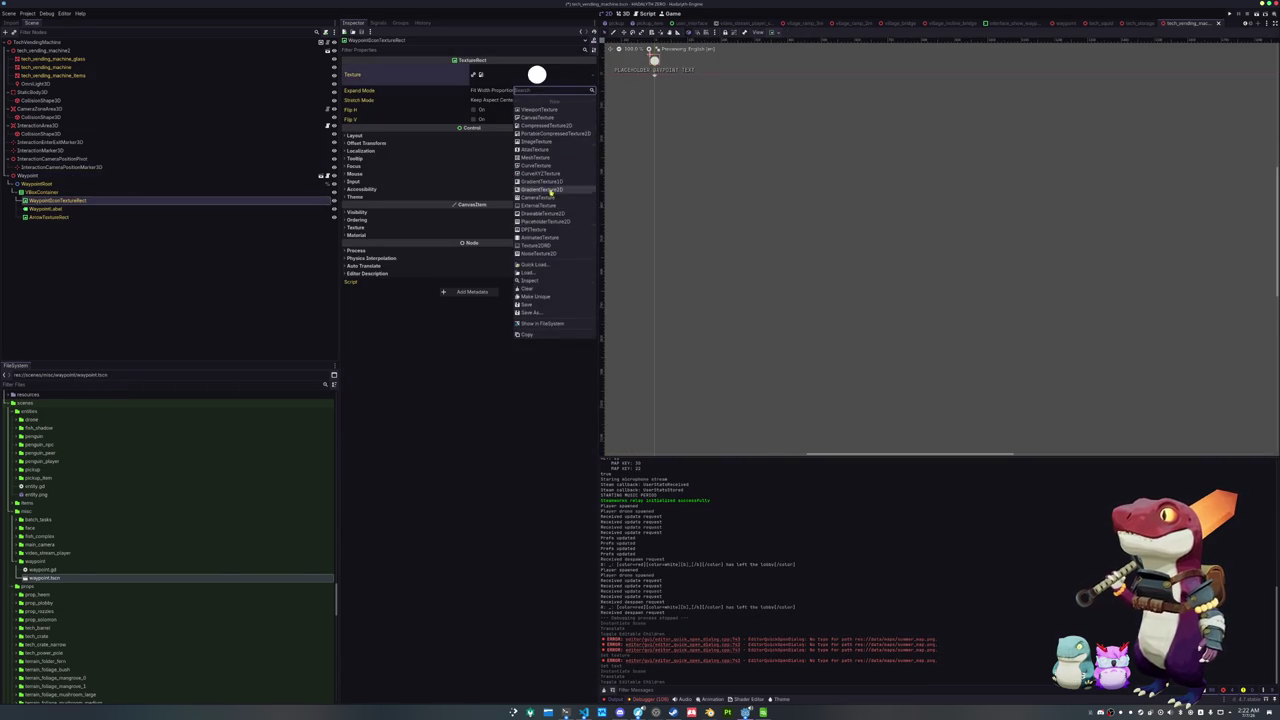
left_click(537, 265)
type("drinks")
key("Return")
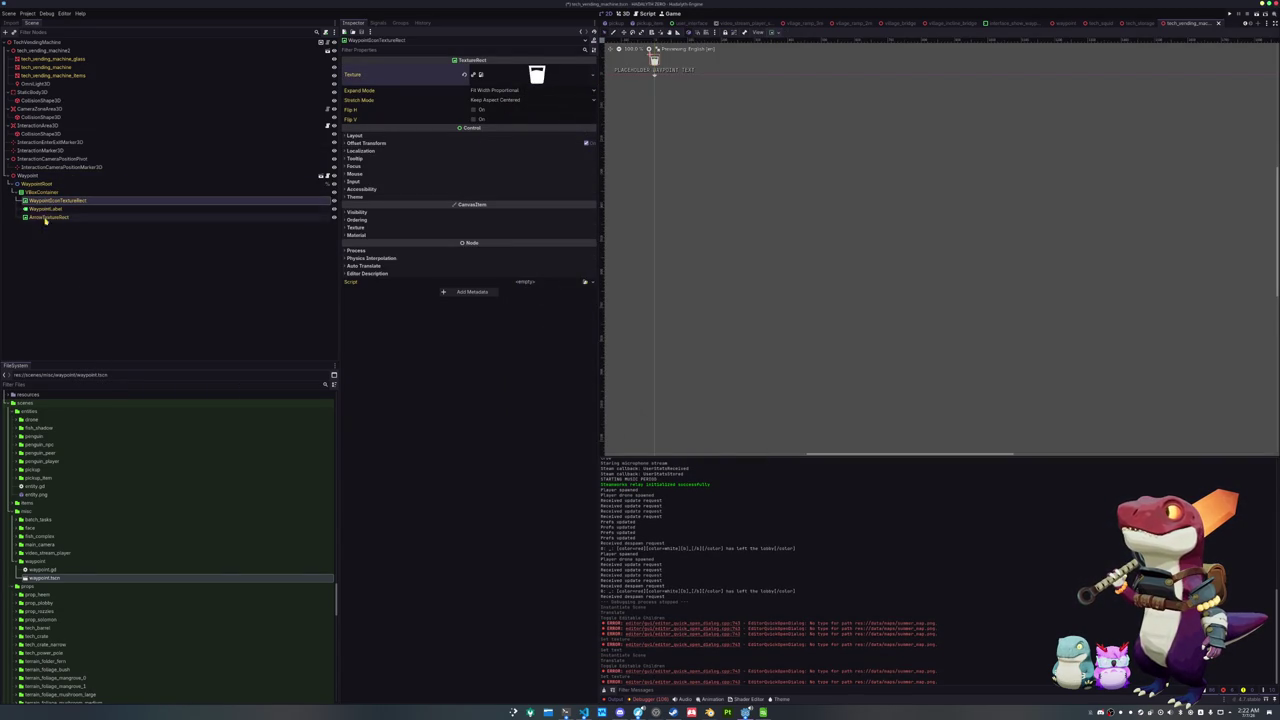
Set the label text to WAYPOINT_TEXT_DRINKS and paste that key into the translations spreadsheet
left_click(45, 208)
left_click(451, 83)
type("_DRINKS")
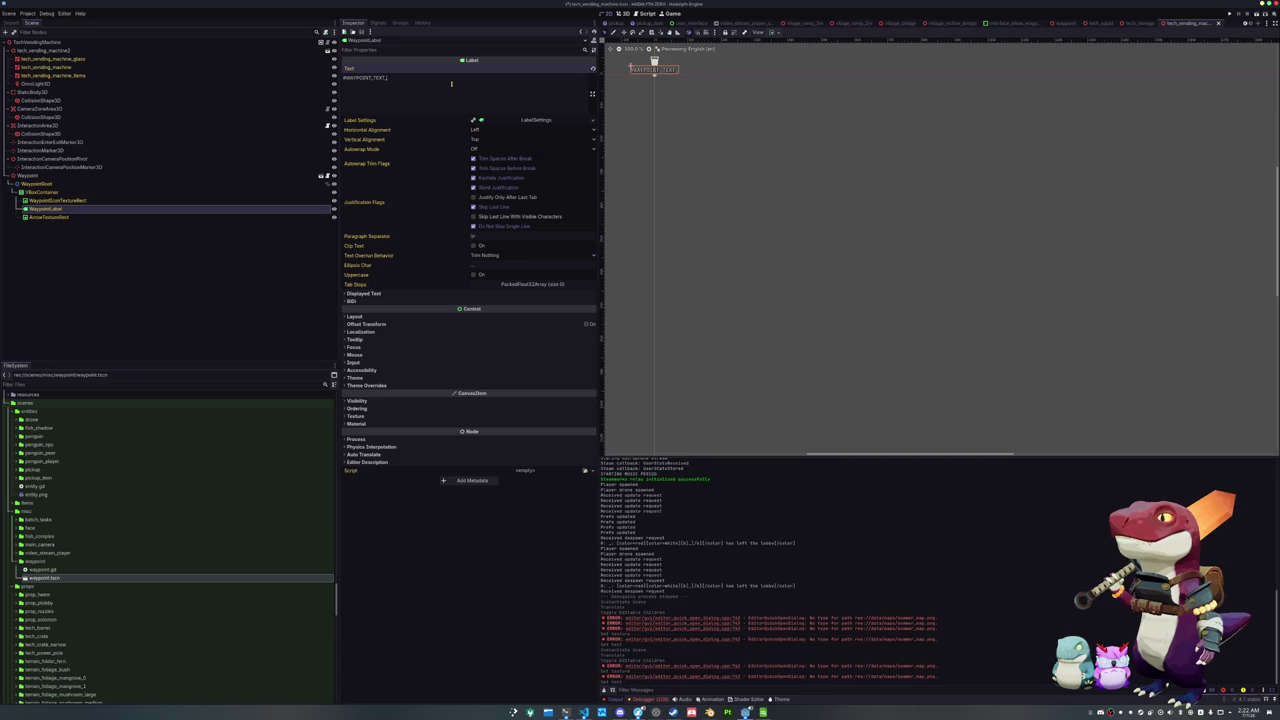
key("ctrl+s")
key("alt+Tab")
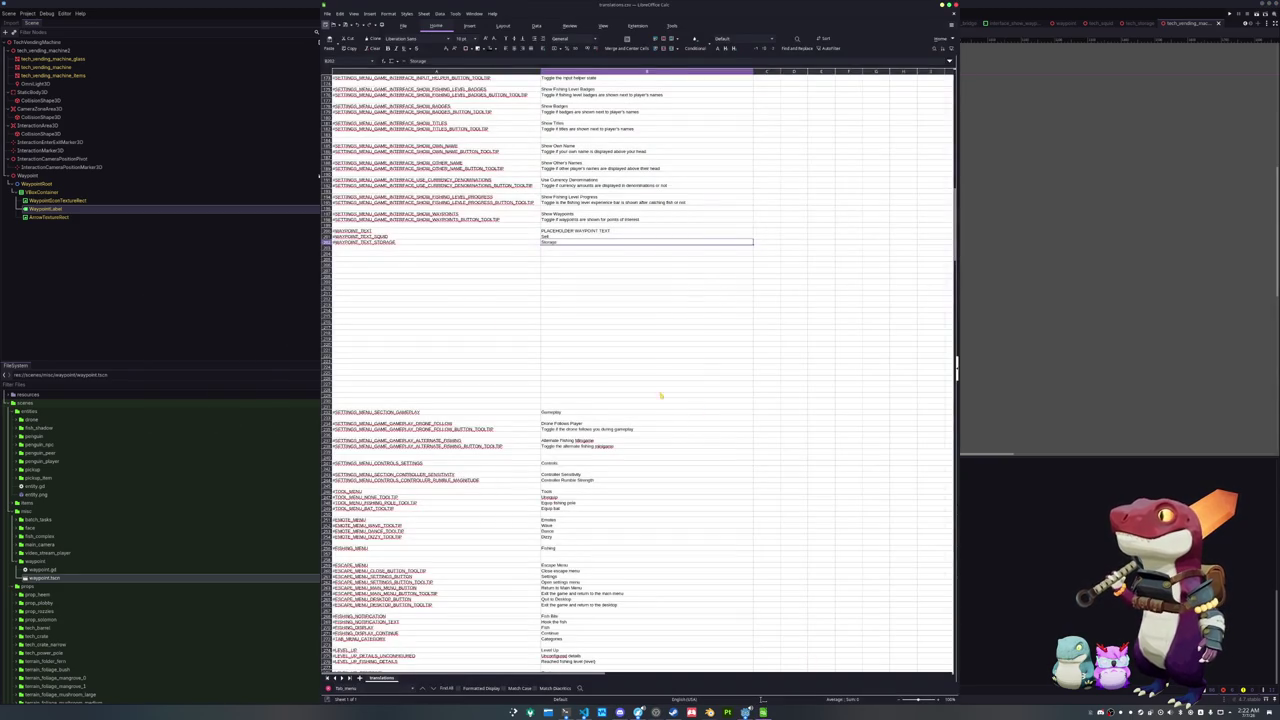
left_click(396, 247)
type("WAYPOINT_TEXT_DRINKS")
Enter Drinks as the key's English text, then save the vending machine scene in Godot
left_click(555, 247)
type("Dri")
key("Return")
key("alt+Tab")
key("ctrl+s")
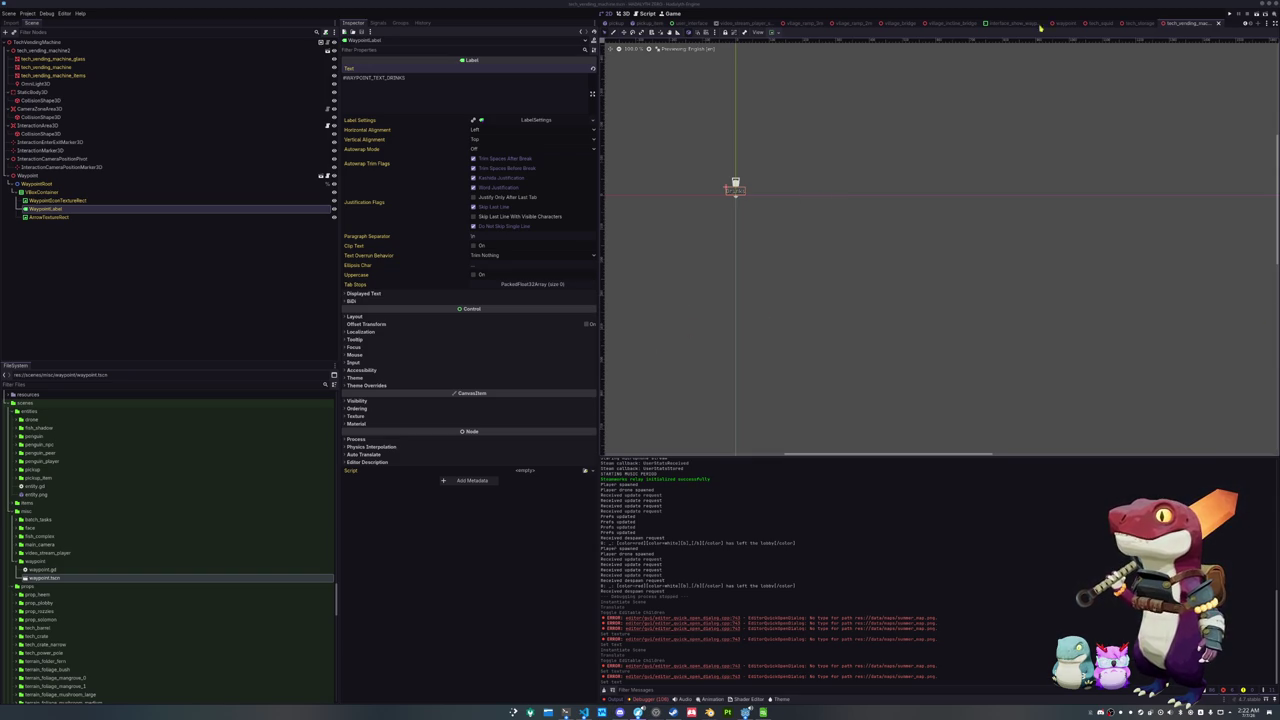
Open the tech_blindbox_machine scene from the blindbox machine in the main level
left_click(688, 22)
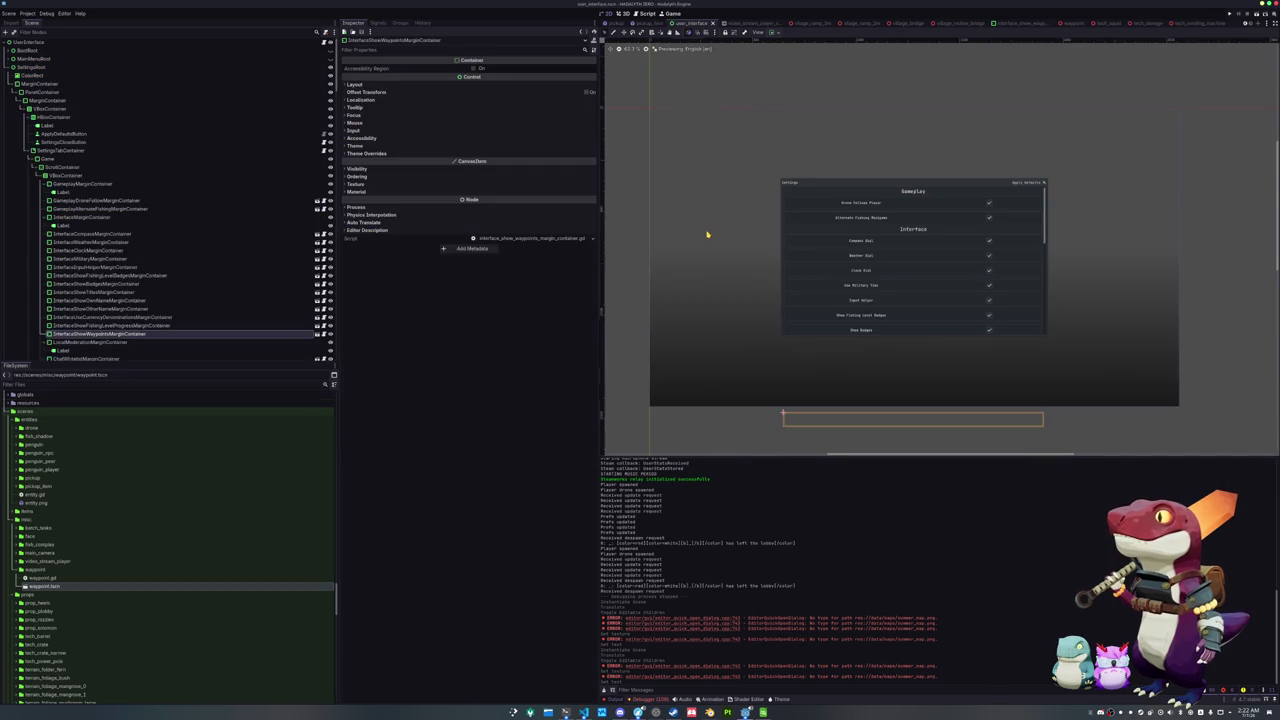
scroll(612, 24, "up", 3)
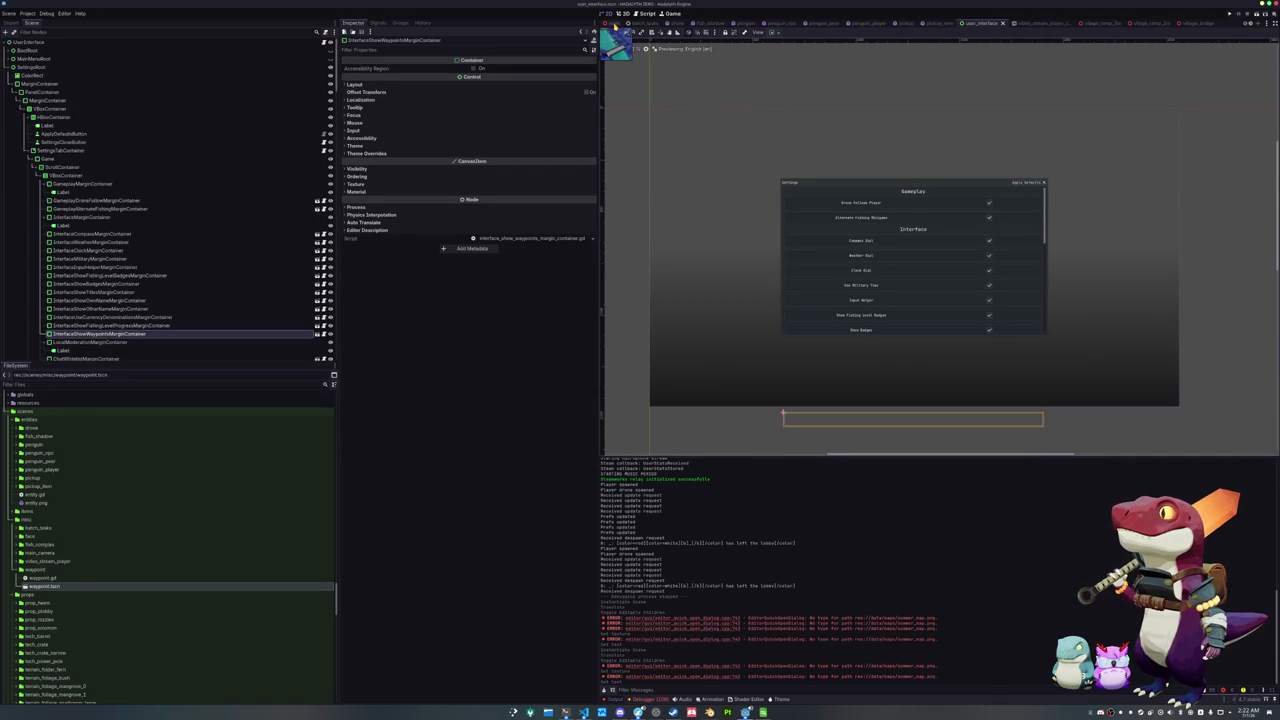
left_click(614, 22)
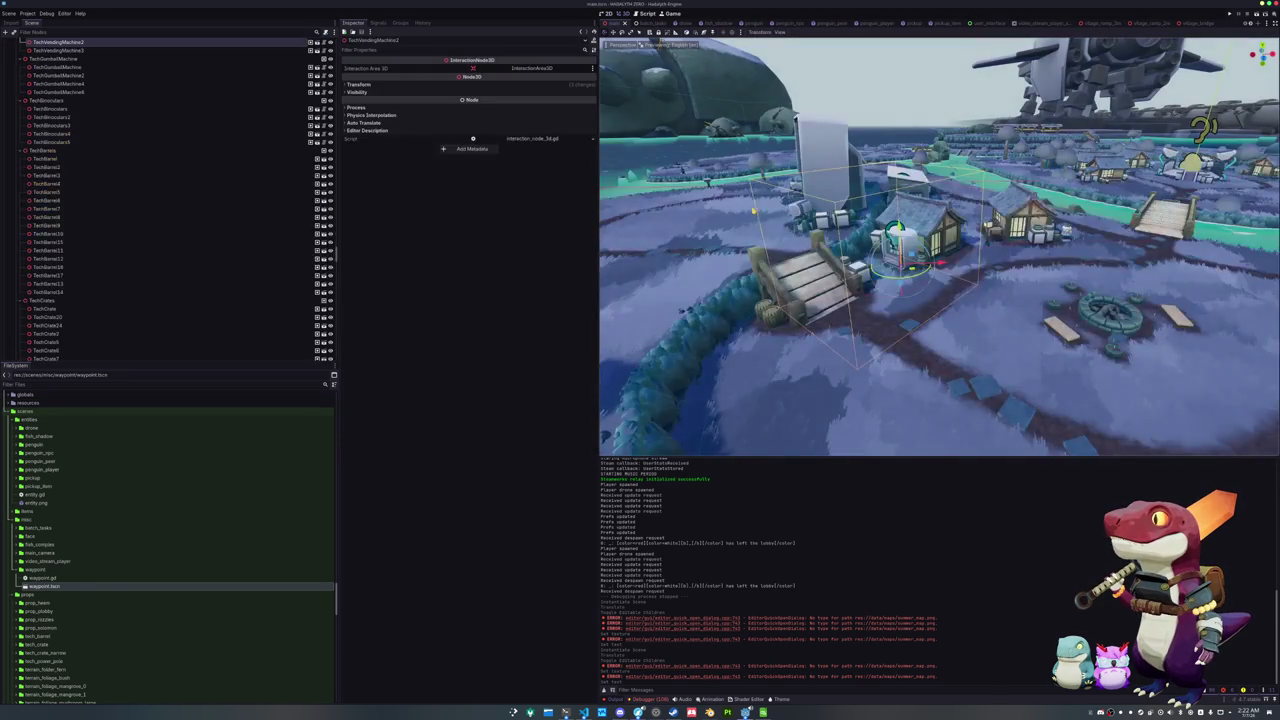
left_click_drag(1006, 333, 1275, 287)
left_click(888, 305)
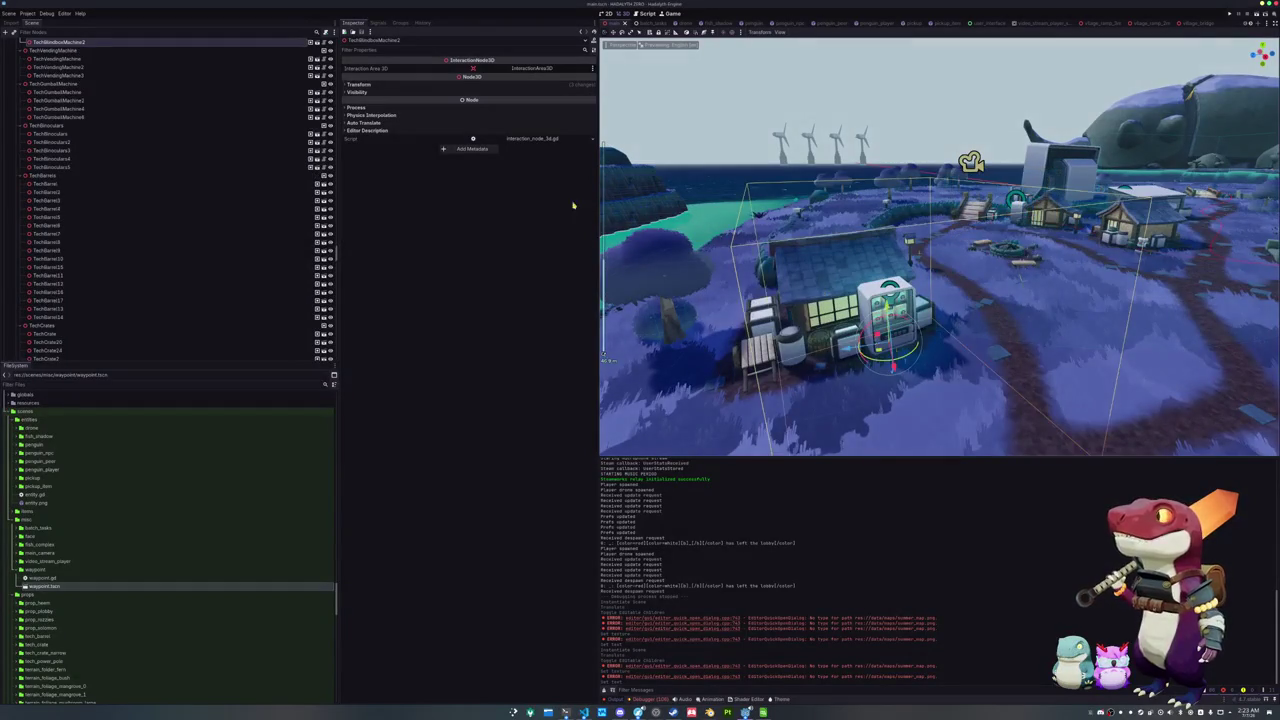
left_click(312, 45)
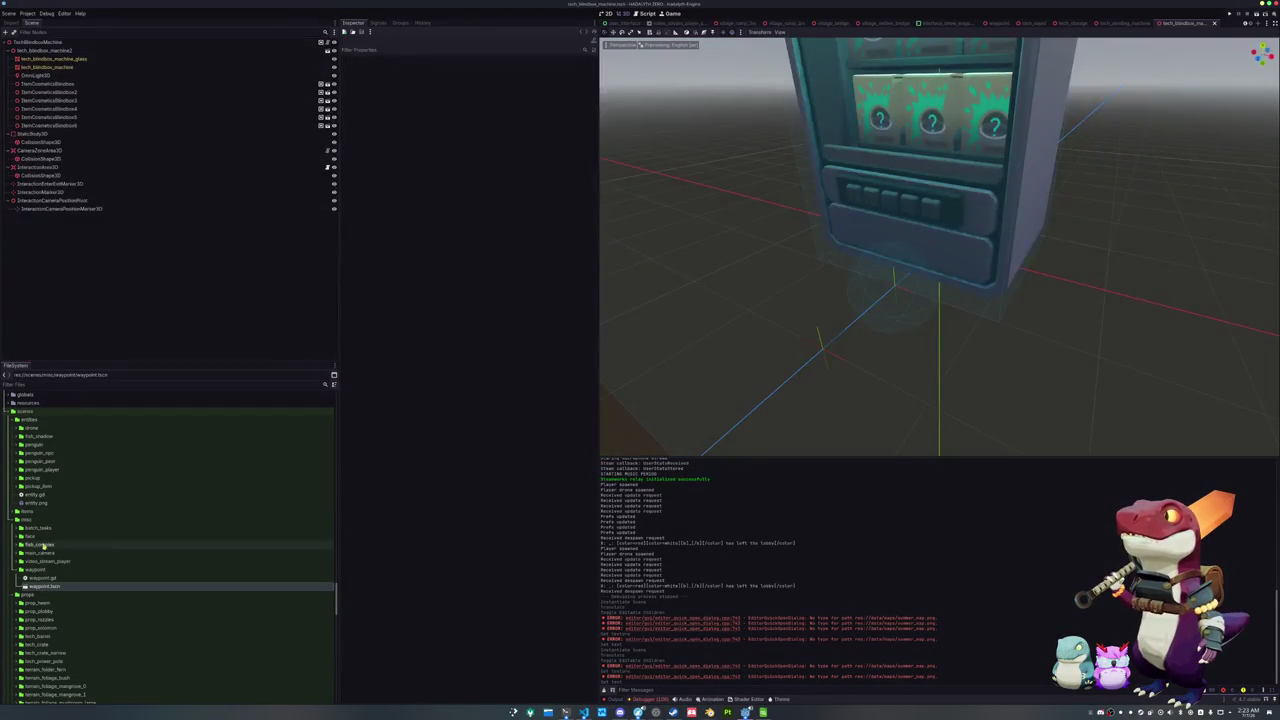
Add a Waypoint instance to the machine, raise it 3 units, and make its children editable
left_click_drag(44, 588, 106, 276)
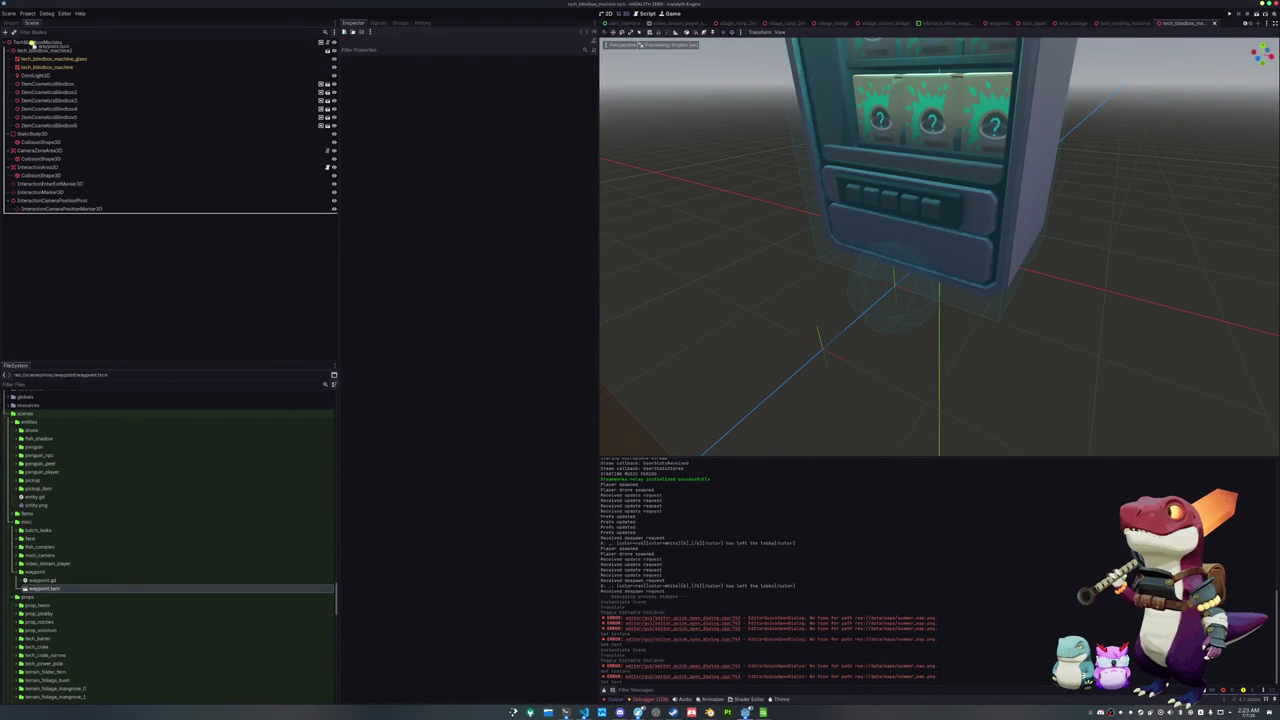
key("f")
left_click_drag(939, 214, 938, 70)
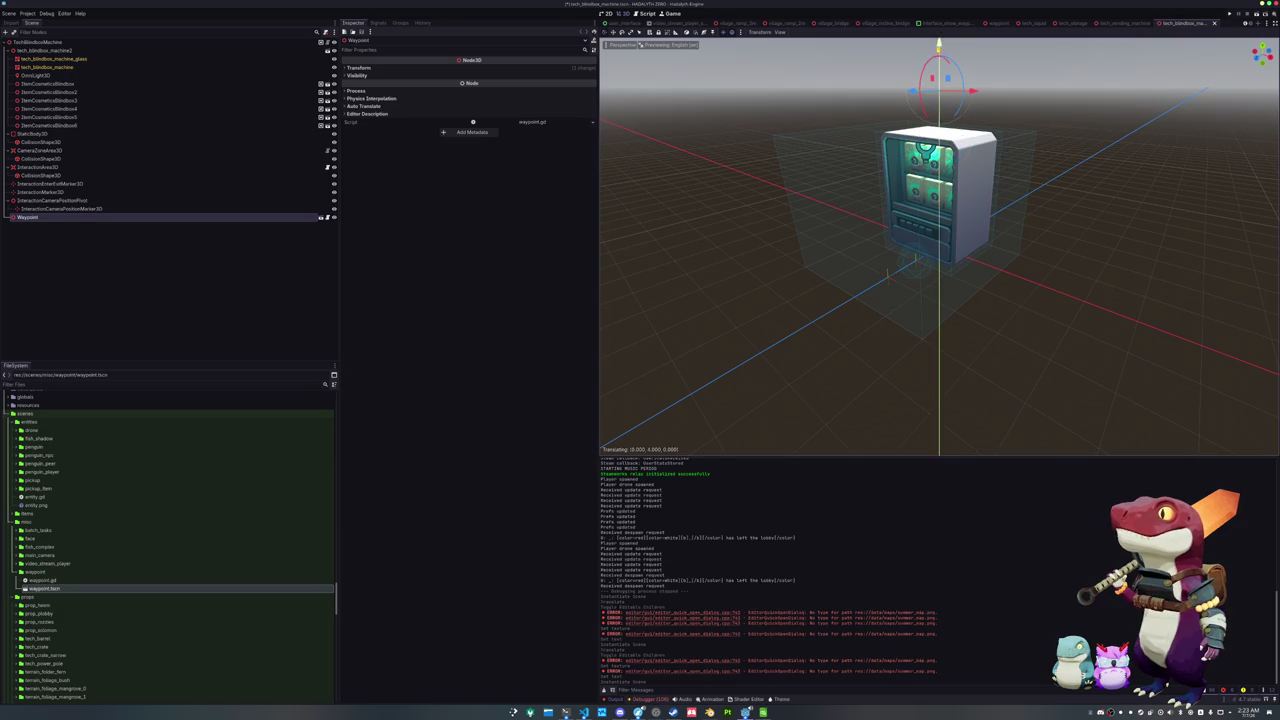
right_click(116, 219)
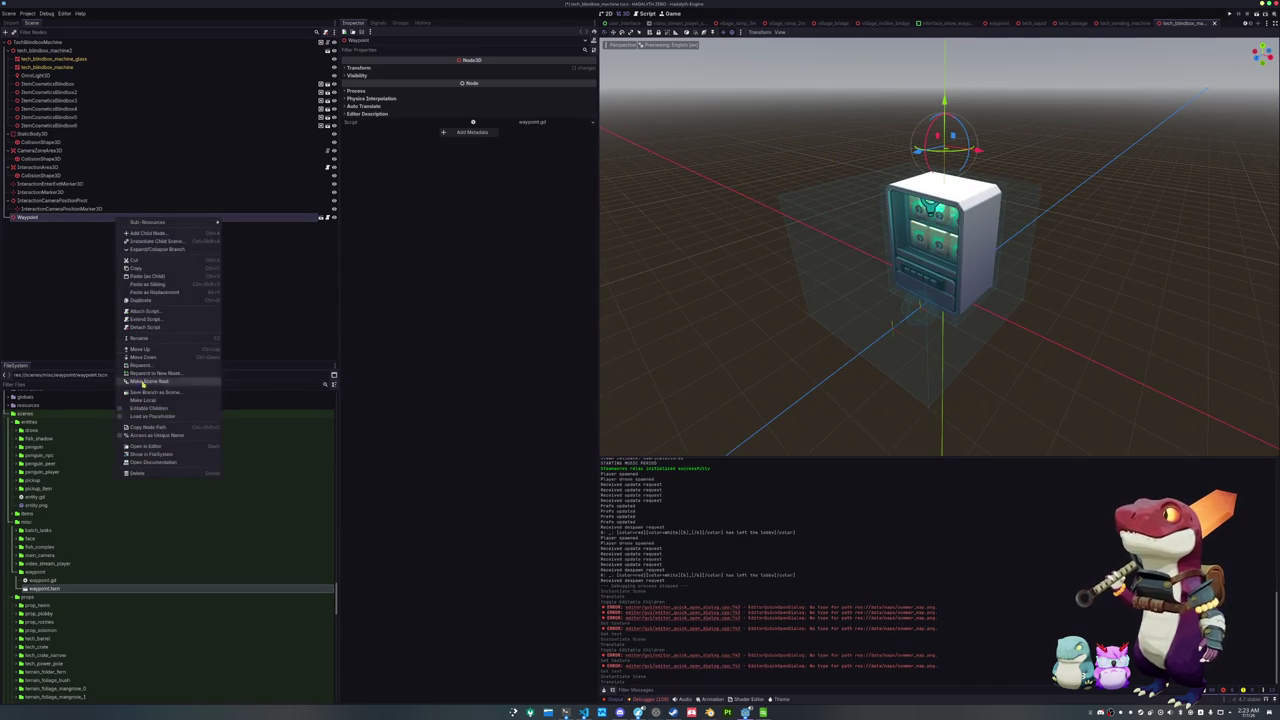
left_click(146, 409)
Set the waypoint icon's texture to cosmetics.png
left_click(57, 258)
left_click(74, 243)
left_click(591, 75)
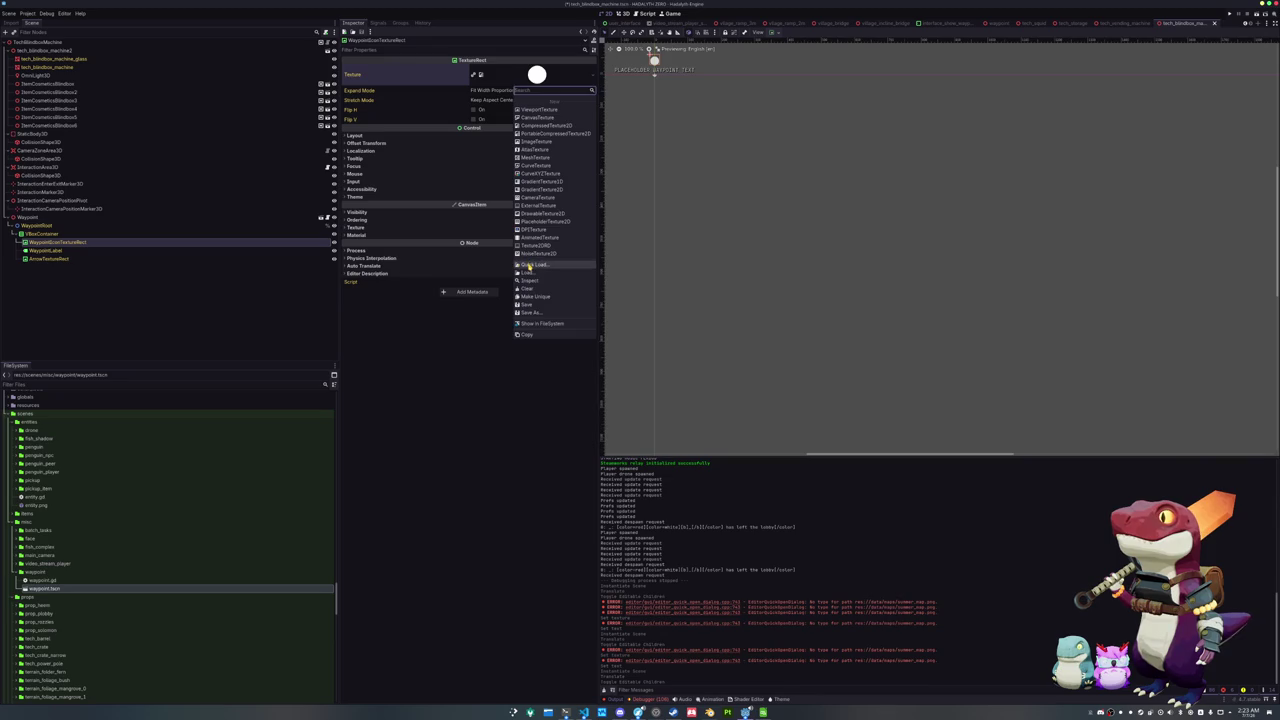
left_click(555, 264)
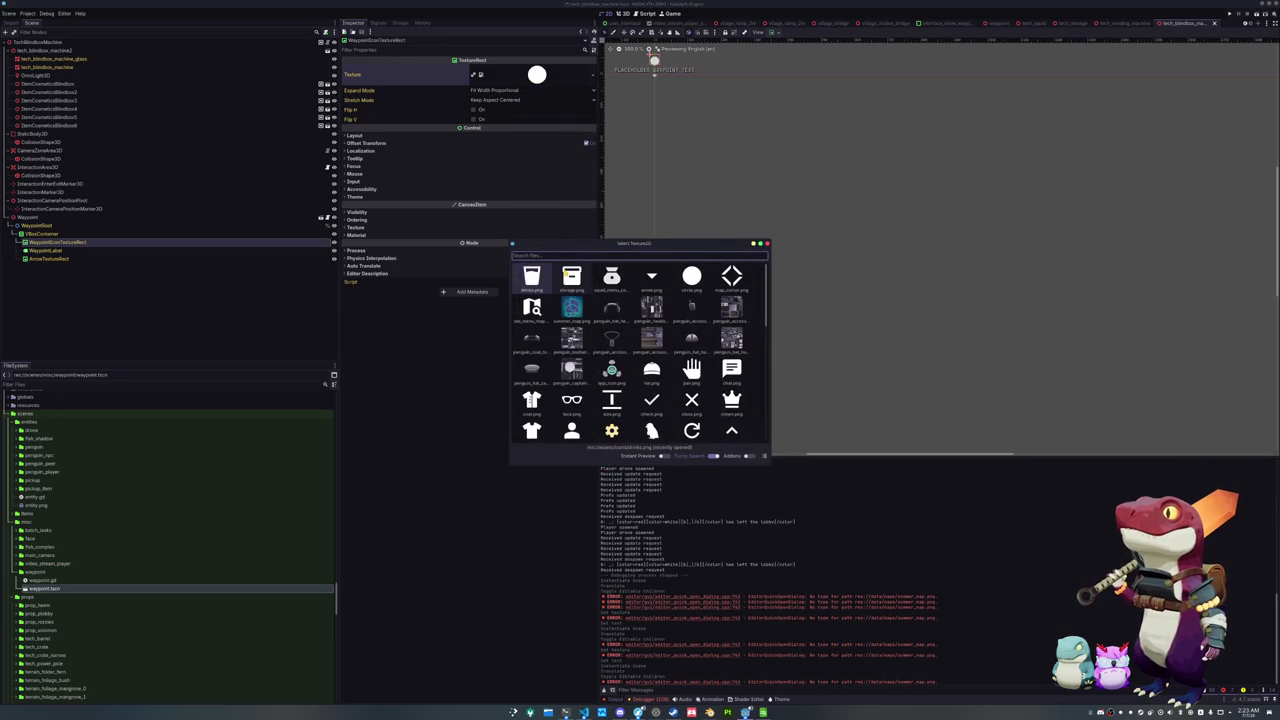
type("cosm")
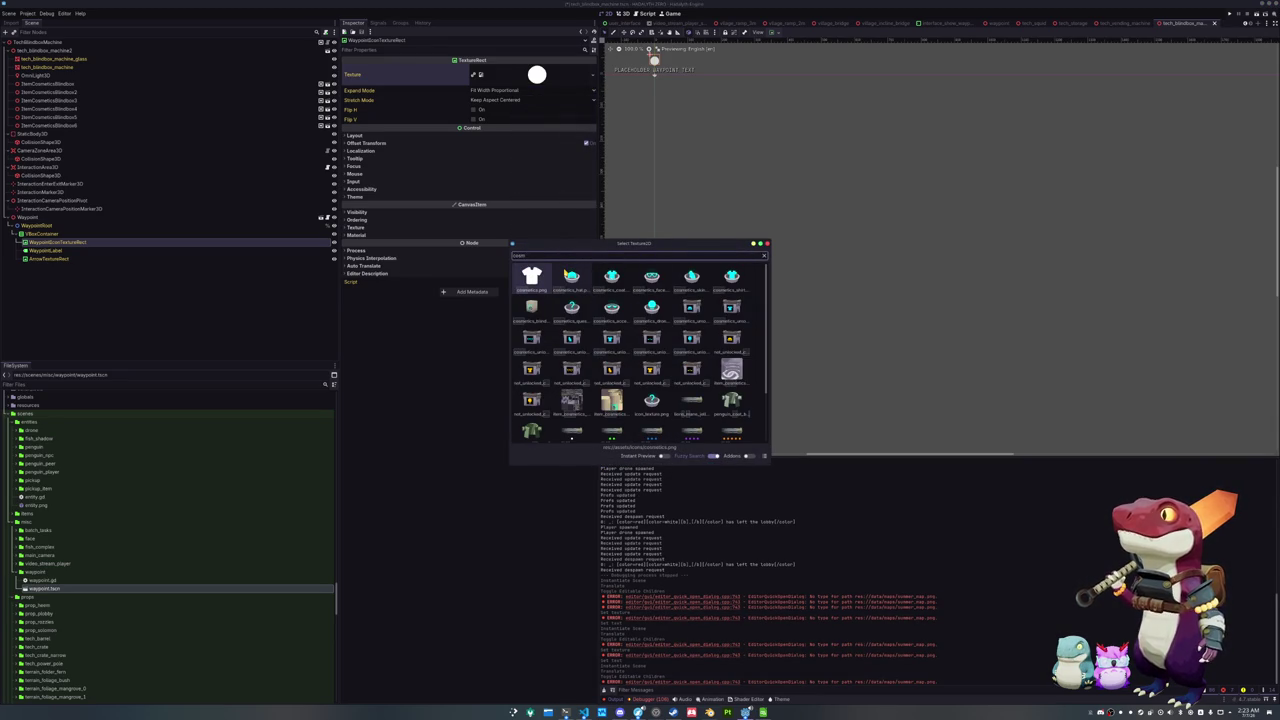
key("Return")
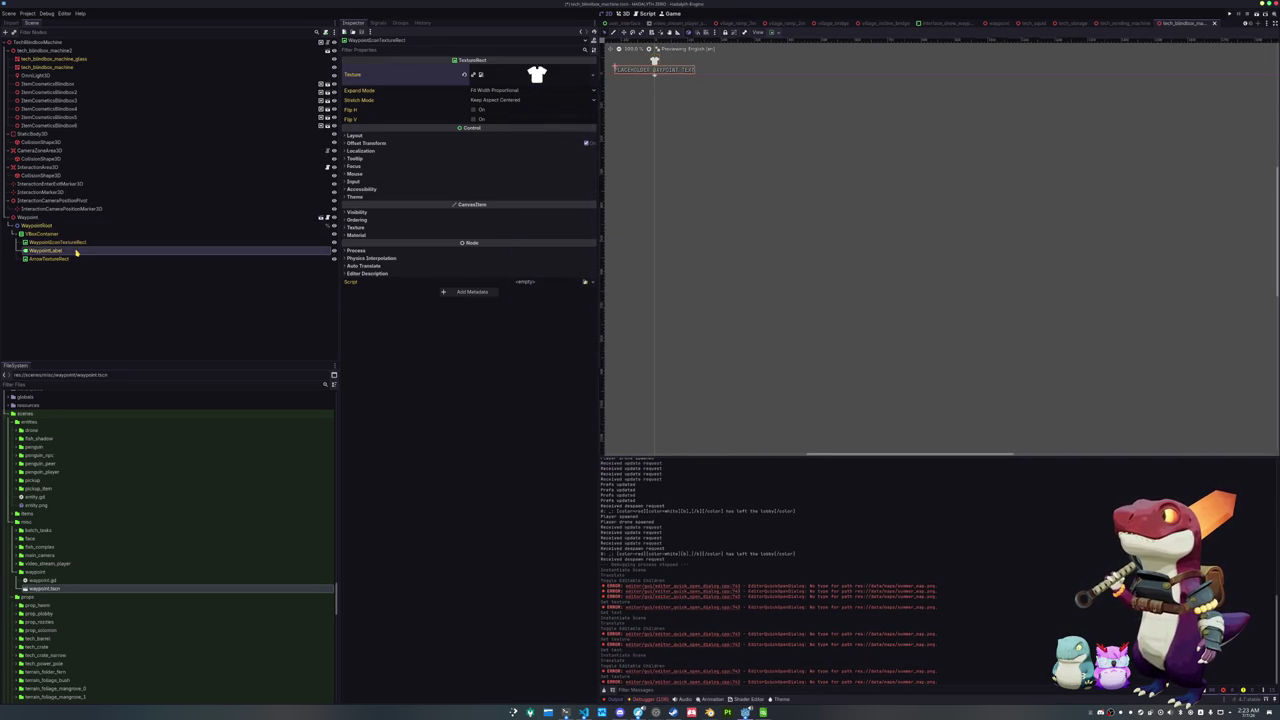
Set the label text to WAYPOINT_TEXT_COSMETICS and select the key for the spreadsheet
left_click(76, 250)
left_click(429, 88)
type("_COSMETICS")
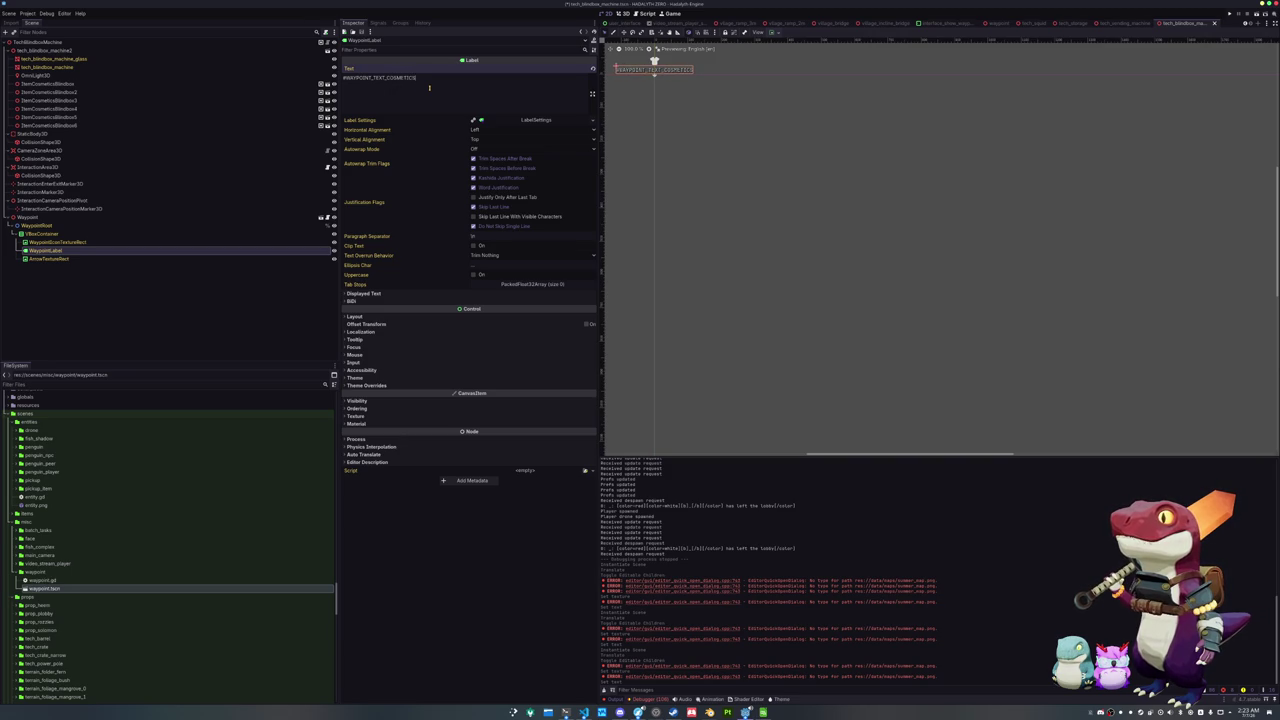
key("ctrl+a")
key("ctrl+c")
key("alt+Tab")
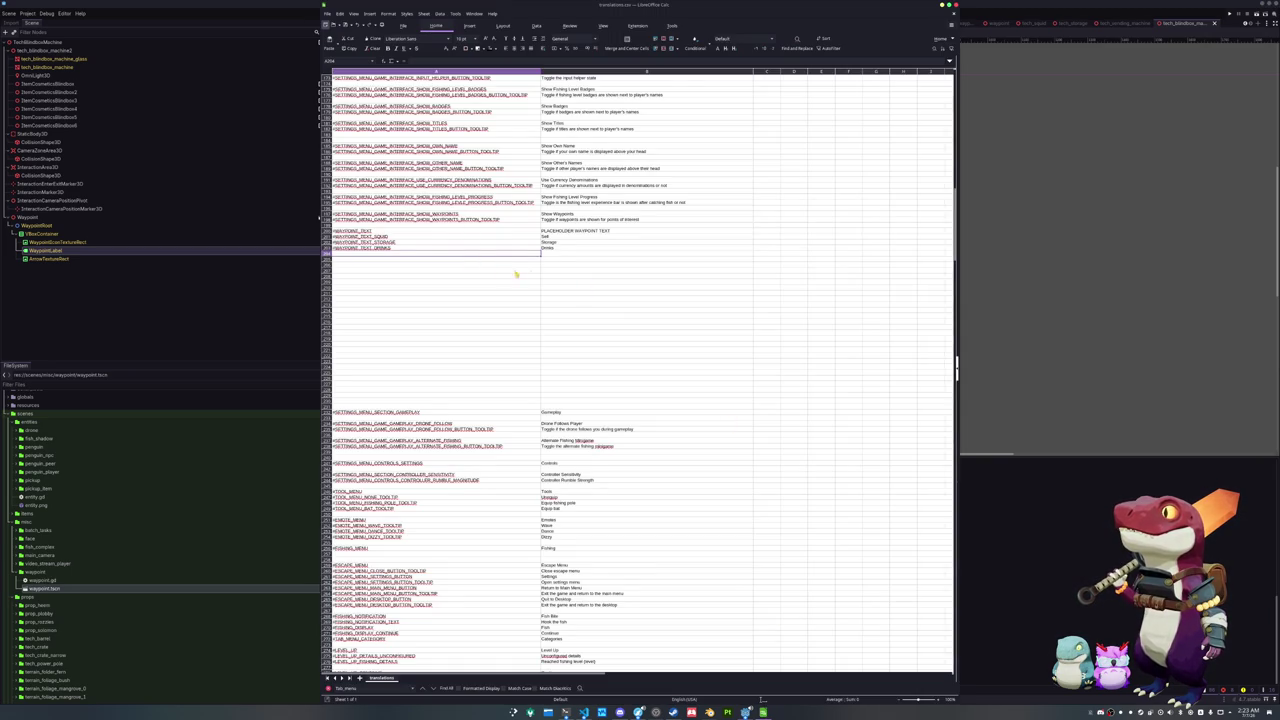
Add the WAYPOINT_TEXT_COSMETICS key with English text Cosmetics below the Drinks row, then return to Godot
key("ctrl+v")
left_click(560, 256)
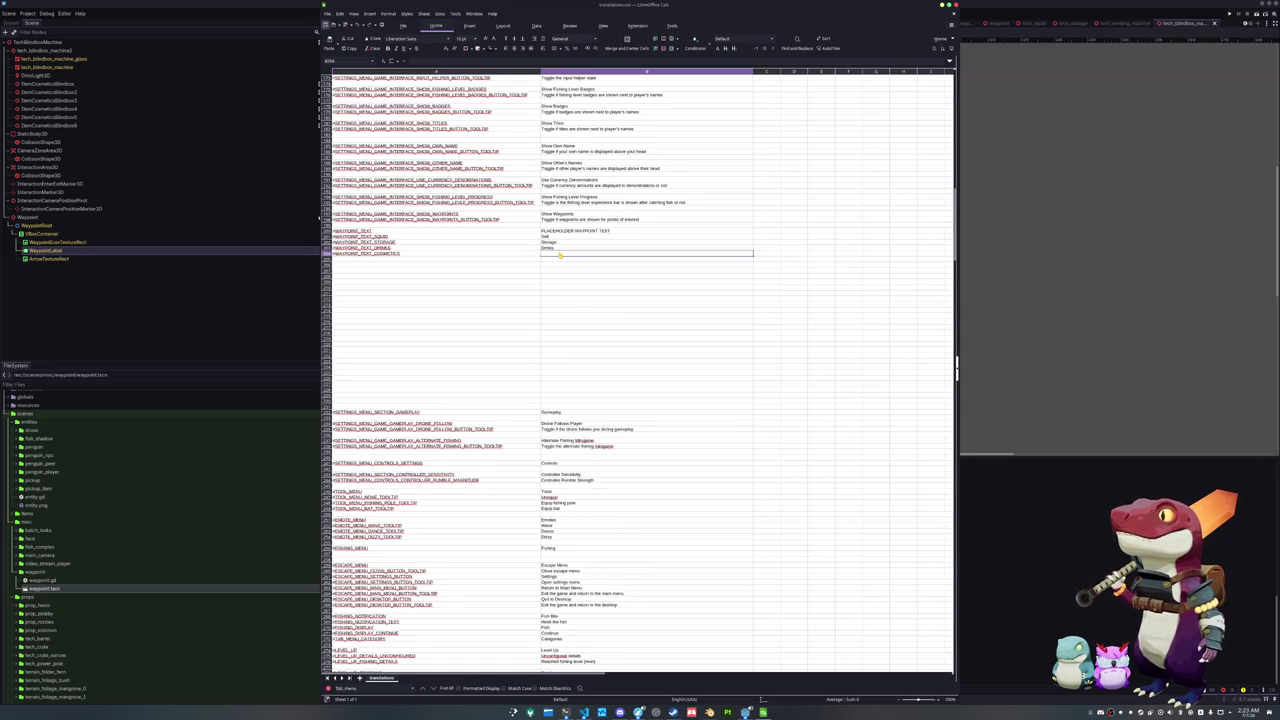
type("Cosmetics")
key("Return")
key("alt+Tab")
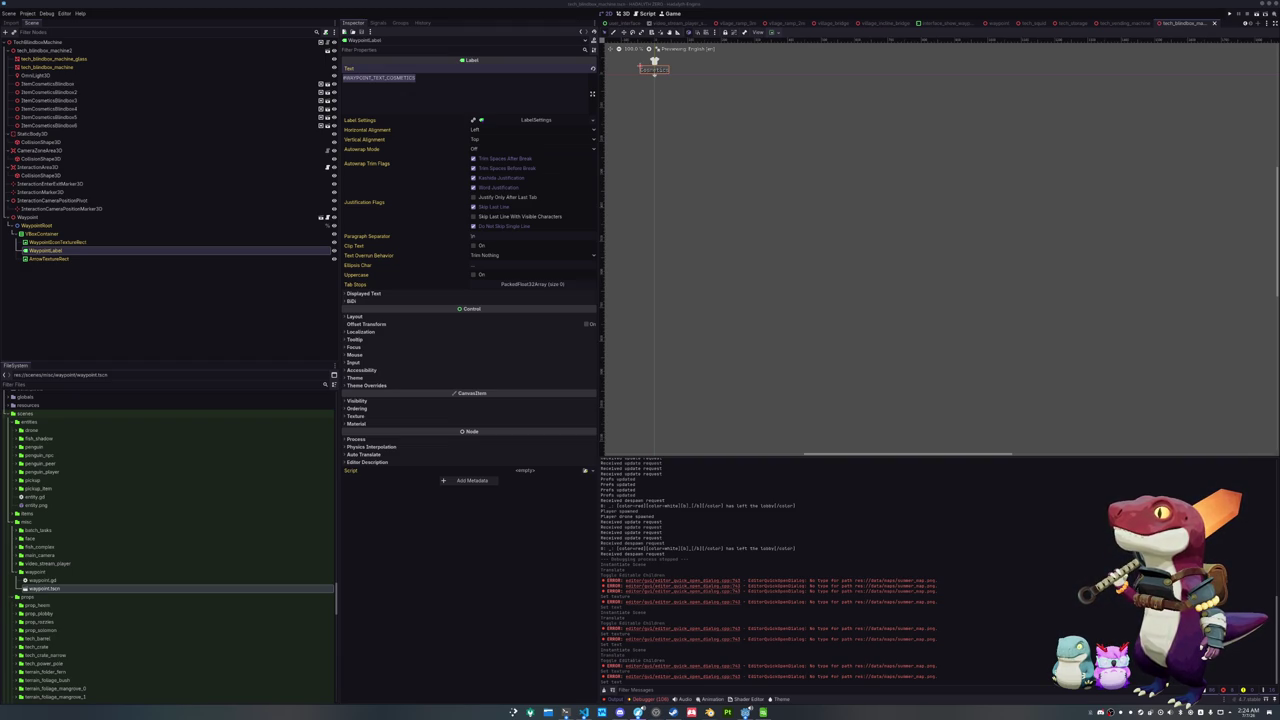
Open the tech_gumball_machine scene from TechGumballMachine4 in the main level
left_click_drag(808, 254, 851, 309)
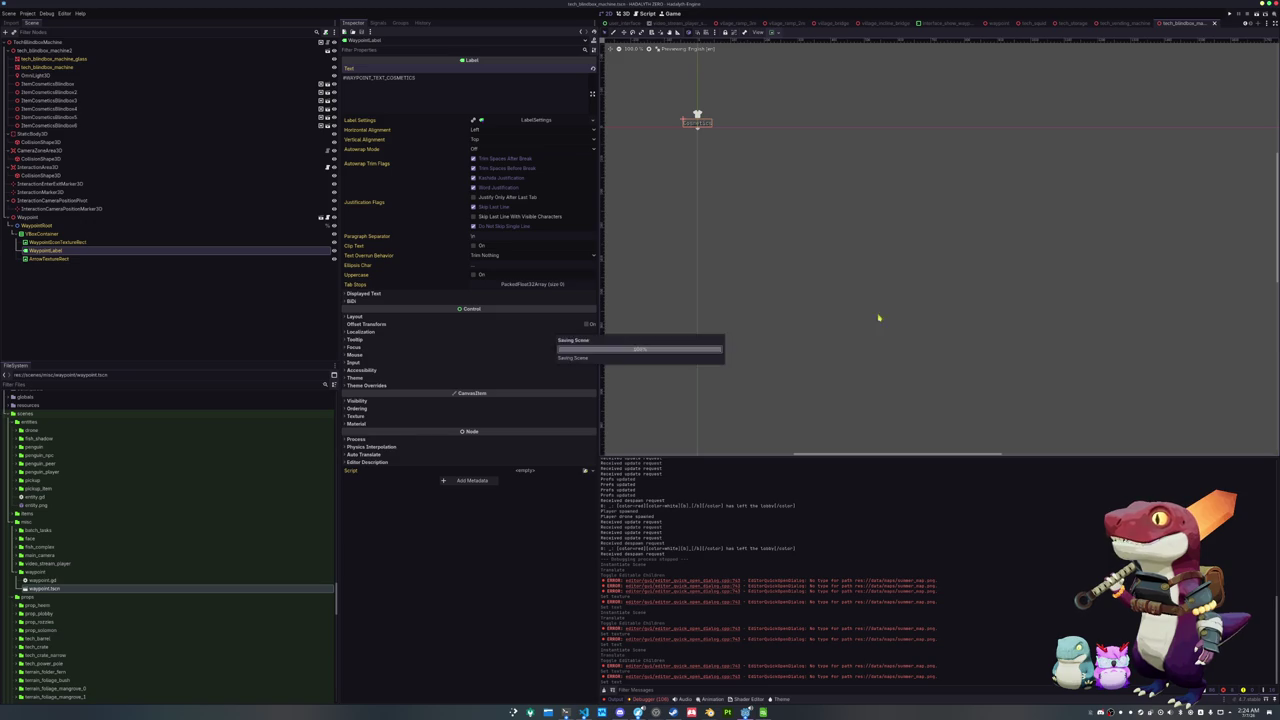
left_click(631, 22)
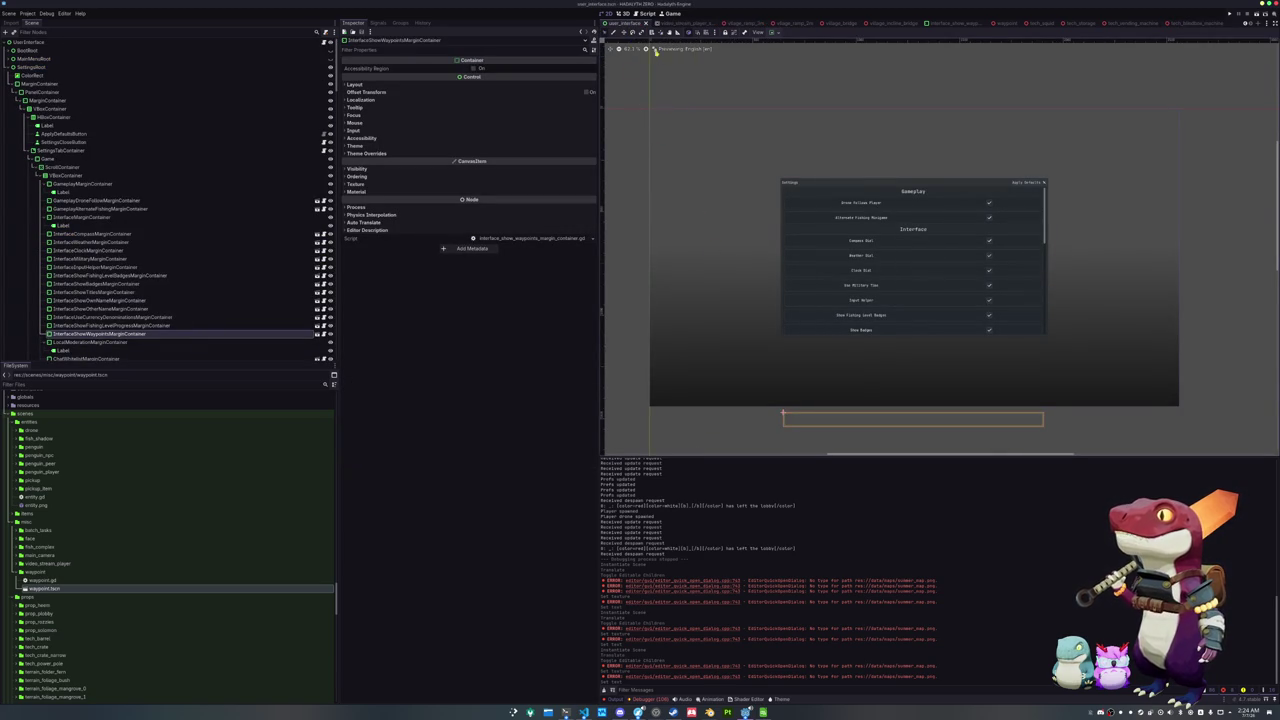
scroll(640, 22, "up", 5)
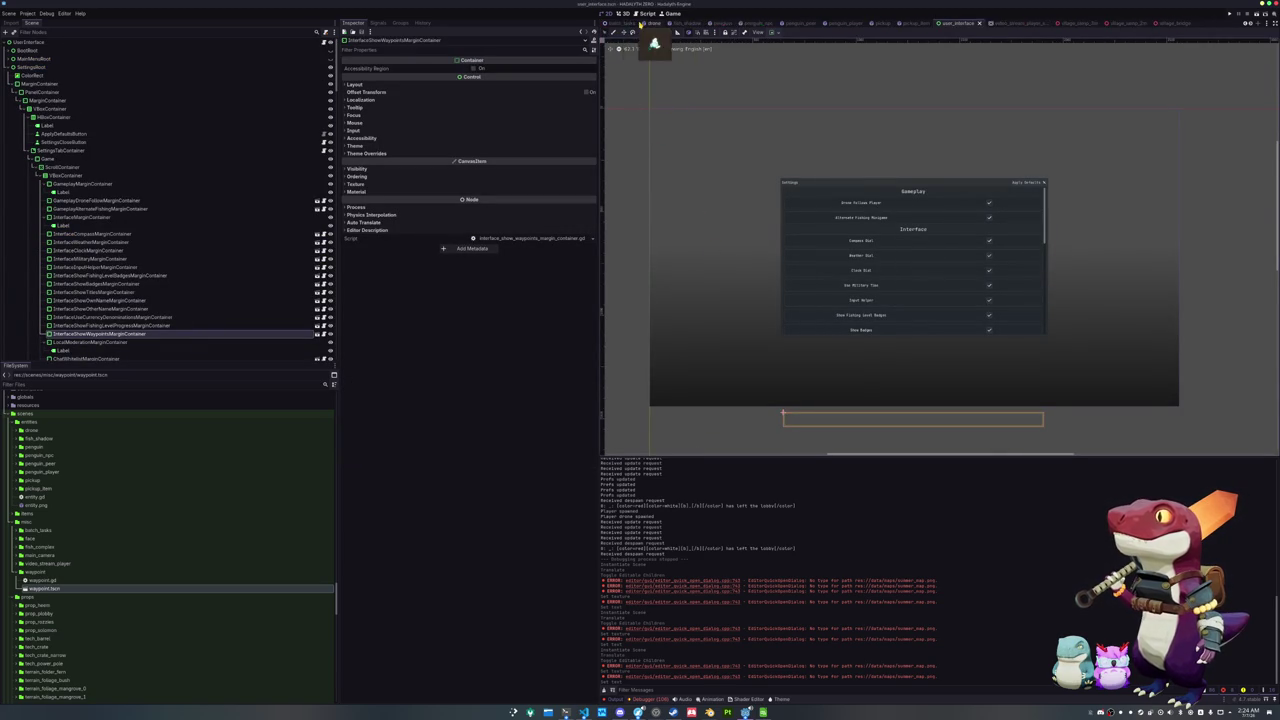
key("ctrl+Tab")
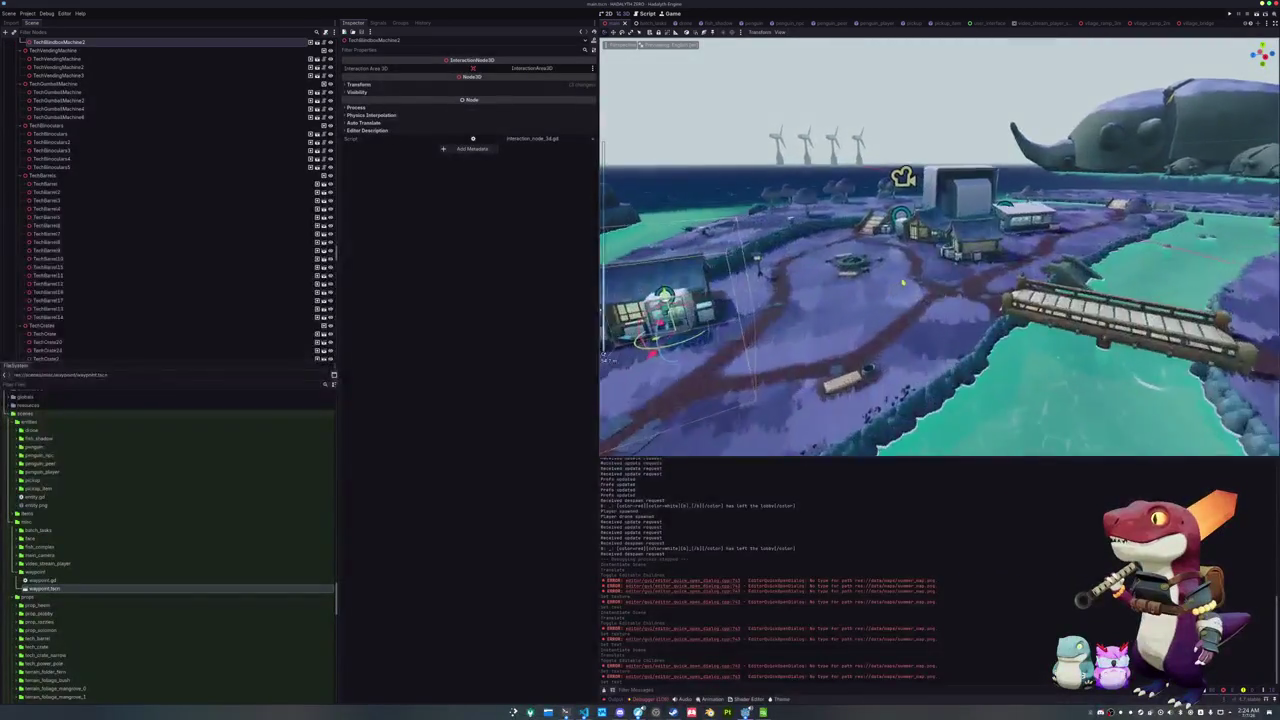
left_click(58, 108)
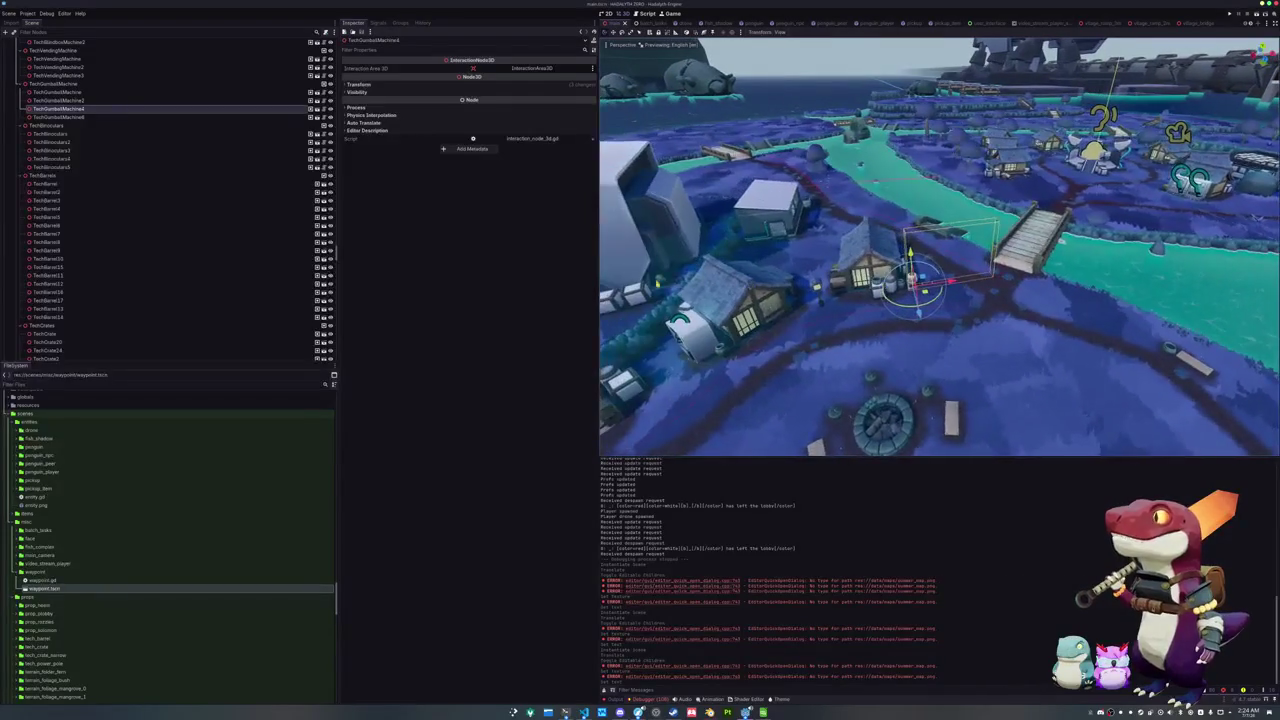
left_click(317, 92)
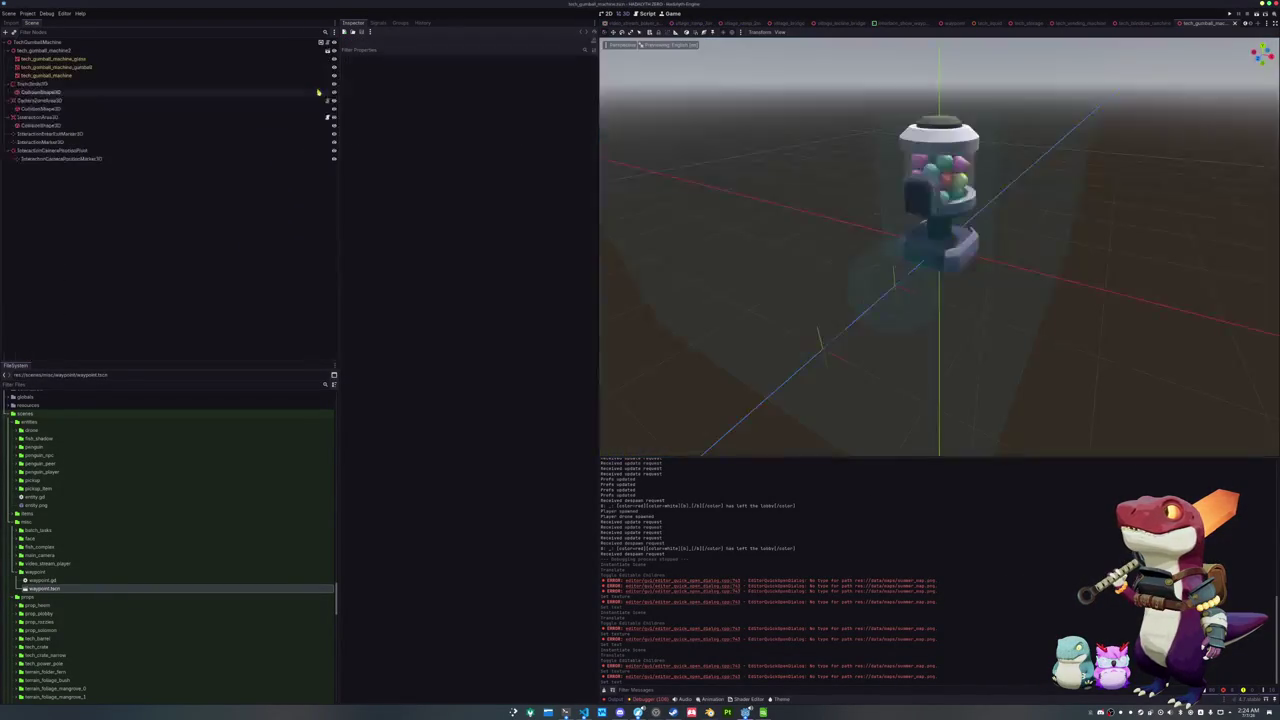
Add a Waypoint instance to the gumball machine, raise it 2 units, and make its children editable
mouse_move(43, 589)
left_mouse_down()
mouse_move(110, 565)
mouse_move(49, 41)
left_mouse_up()
scroll(779, 201, "down", 3)
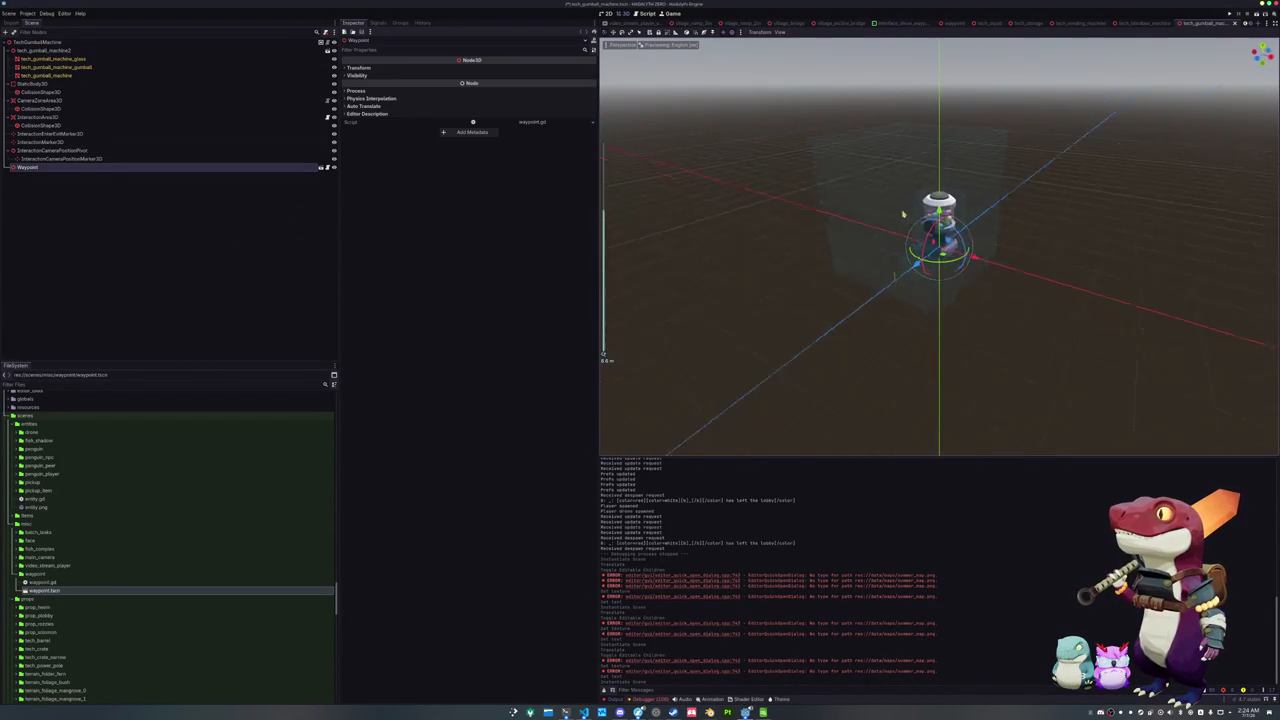
left_click_drag(938, 200, 938, 107)
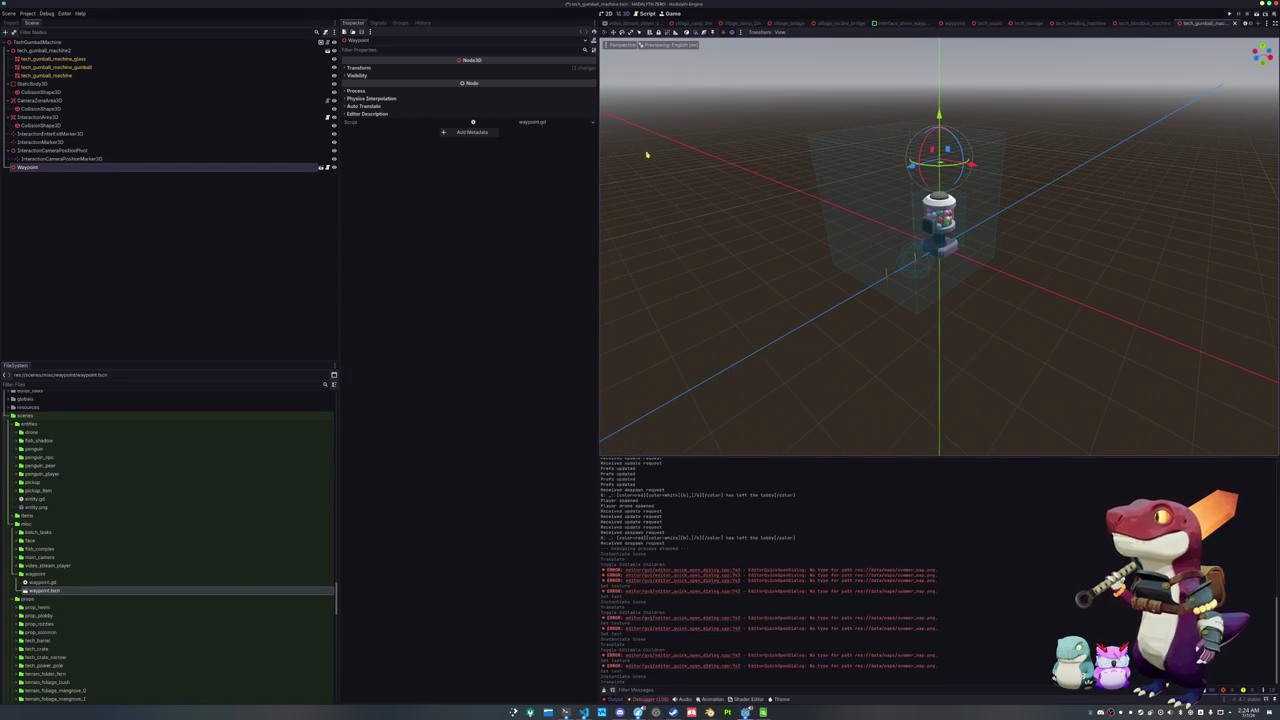
right_click(79, 168)
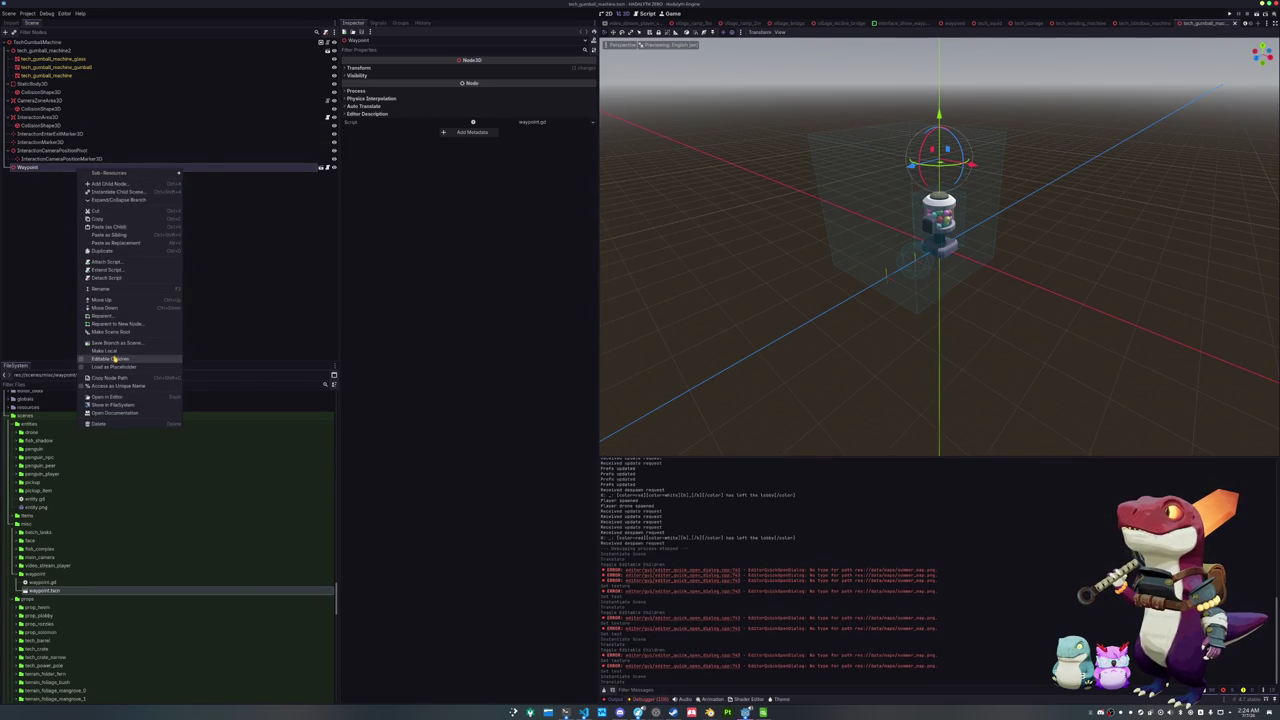
left_click(112, 358)
Inspect the waypoint icon's texture options, leaving the texture unchanged
left_click(72, 210)
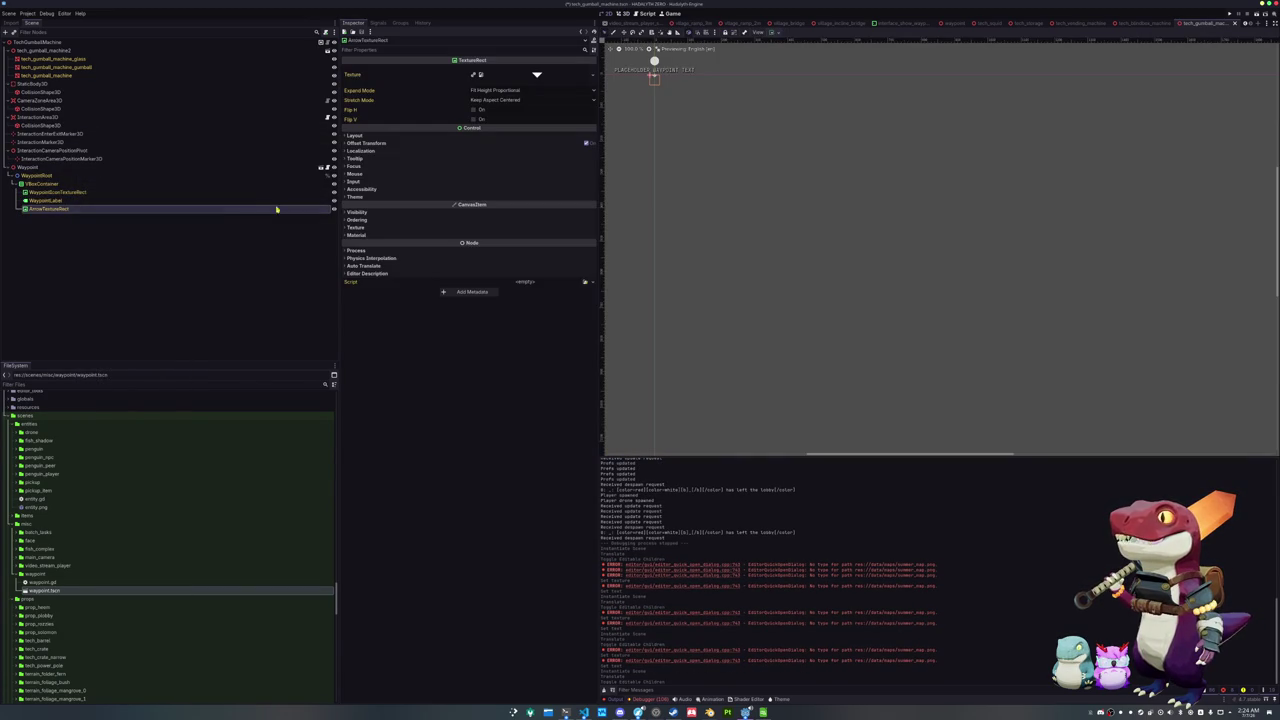
left_click(94, 193)
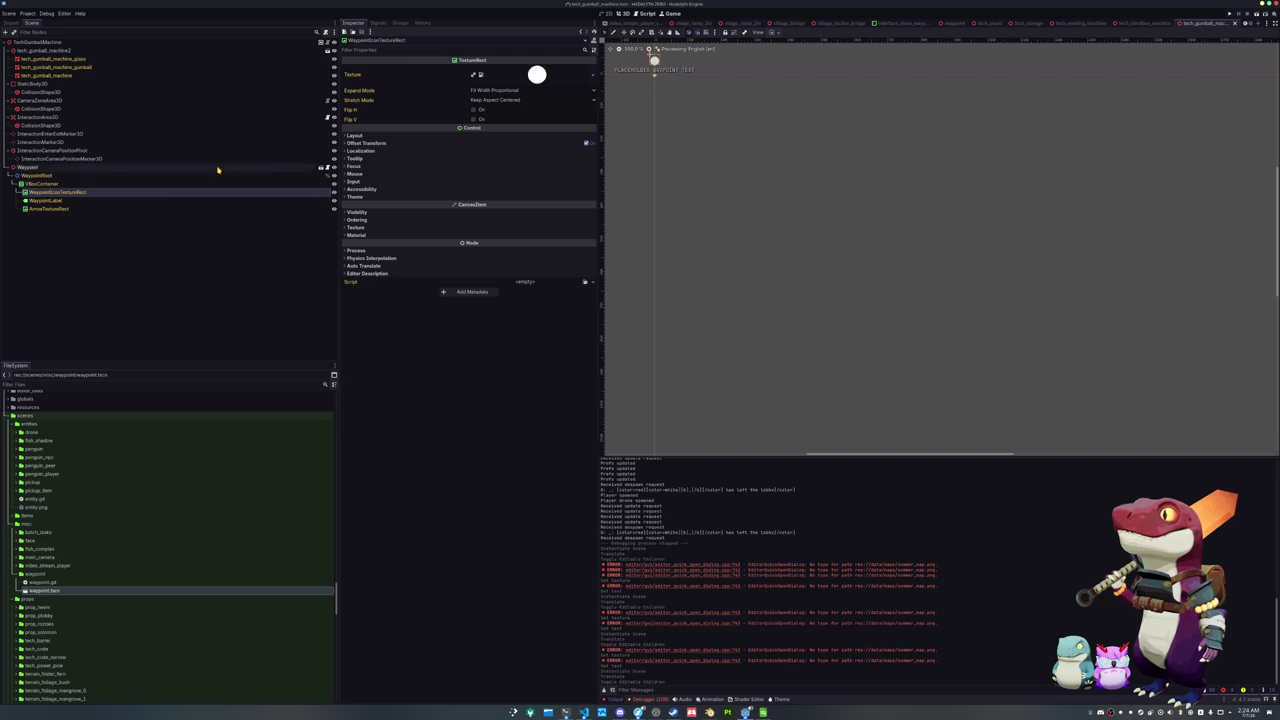
left_click(589, 74)
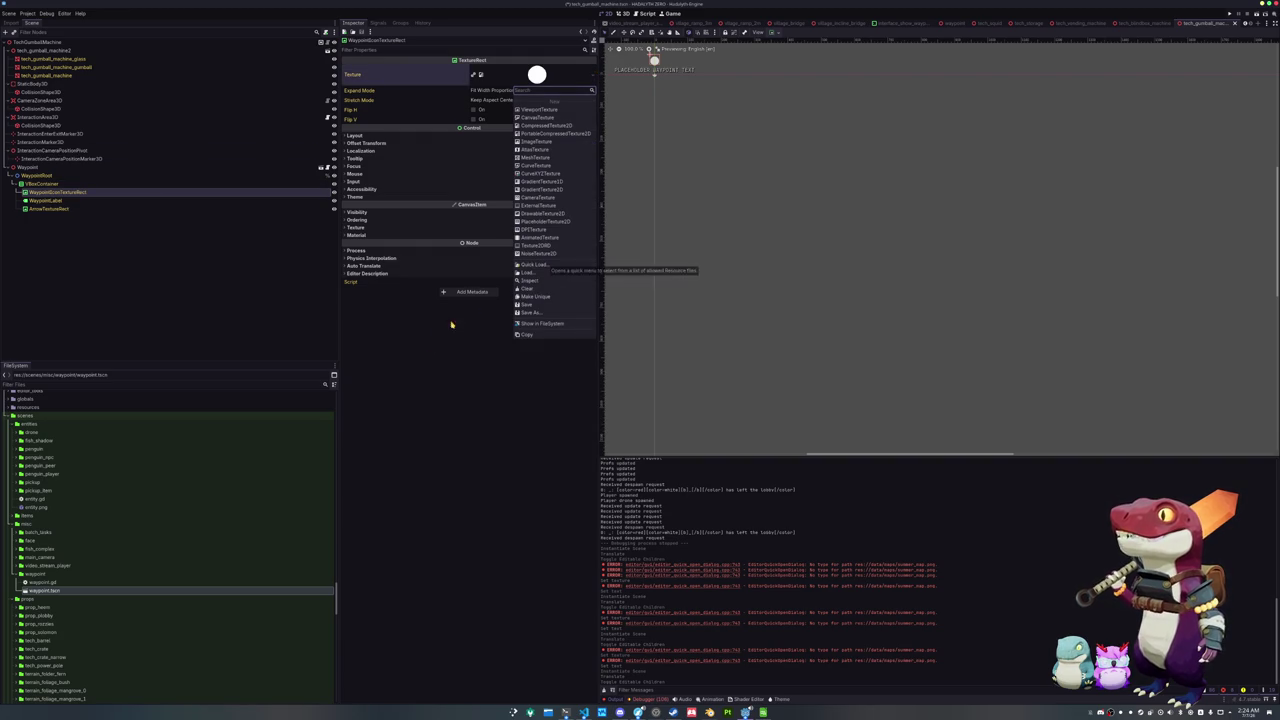
left_click(679, 76)
Set the label text to #WAYPOINT_TEXT_GUMBALL and paste the key into a new spreadsheet row
left_click(683, 73)
left_click(496, 77)
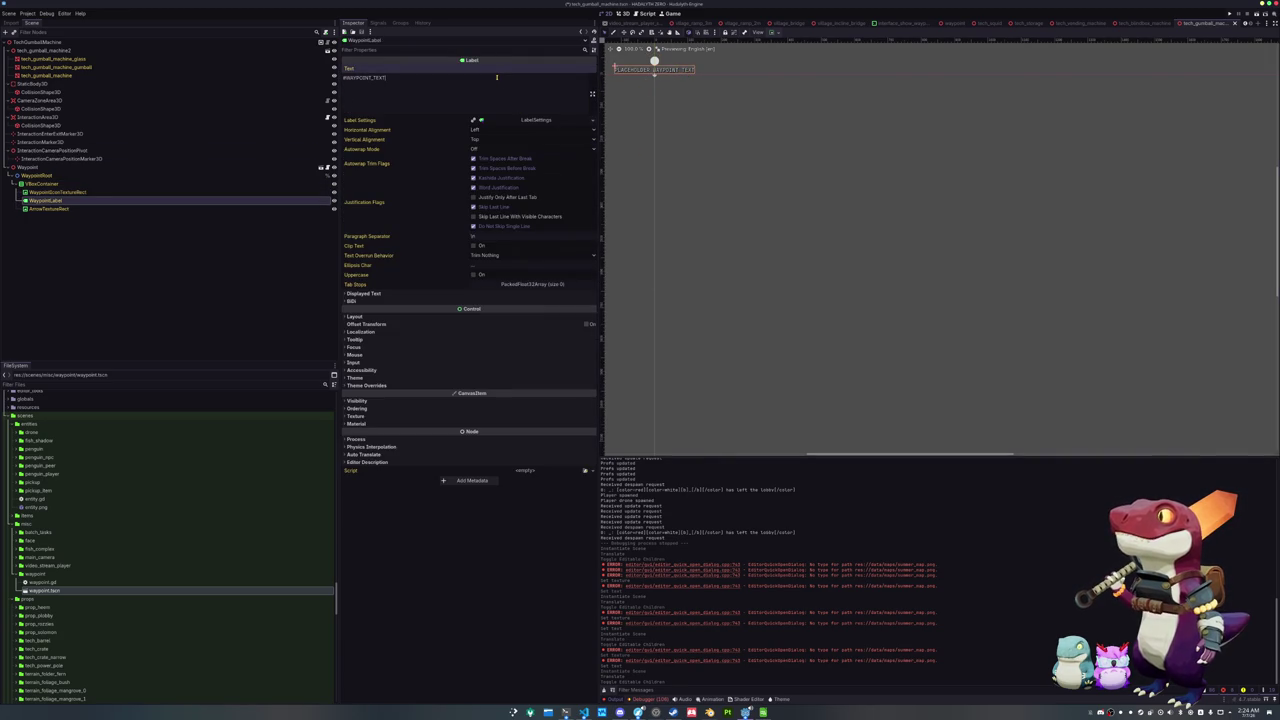
type("_DUMBALL")
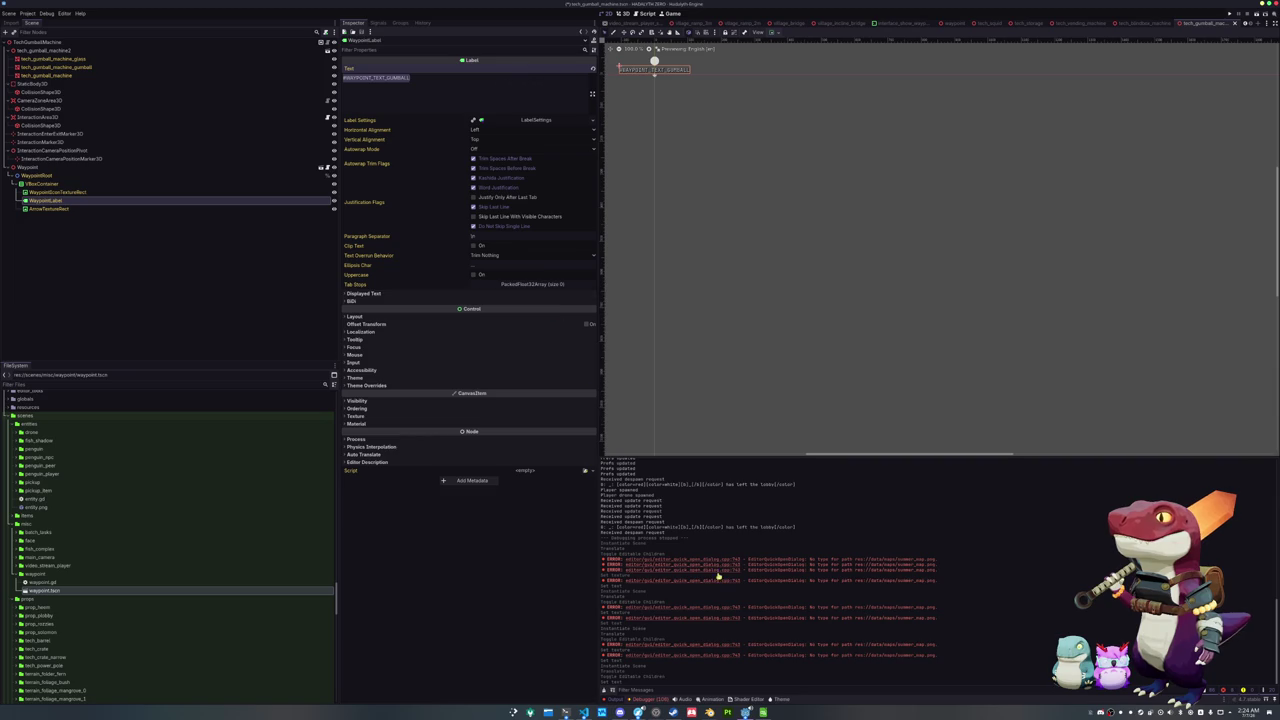
left_click(763, 712)
type("#WAYPOINT_TEXT_GUMBALL")
left_click(554, 260)
Enter Gumball as the key's English text, then run the project from Godot
type("Gumball")
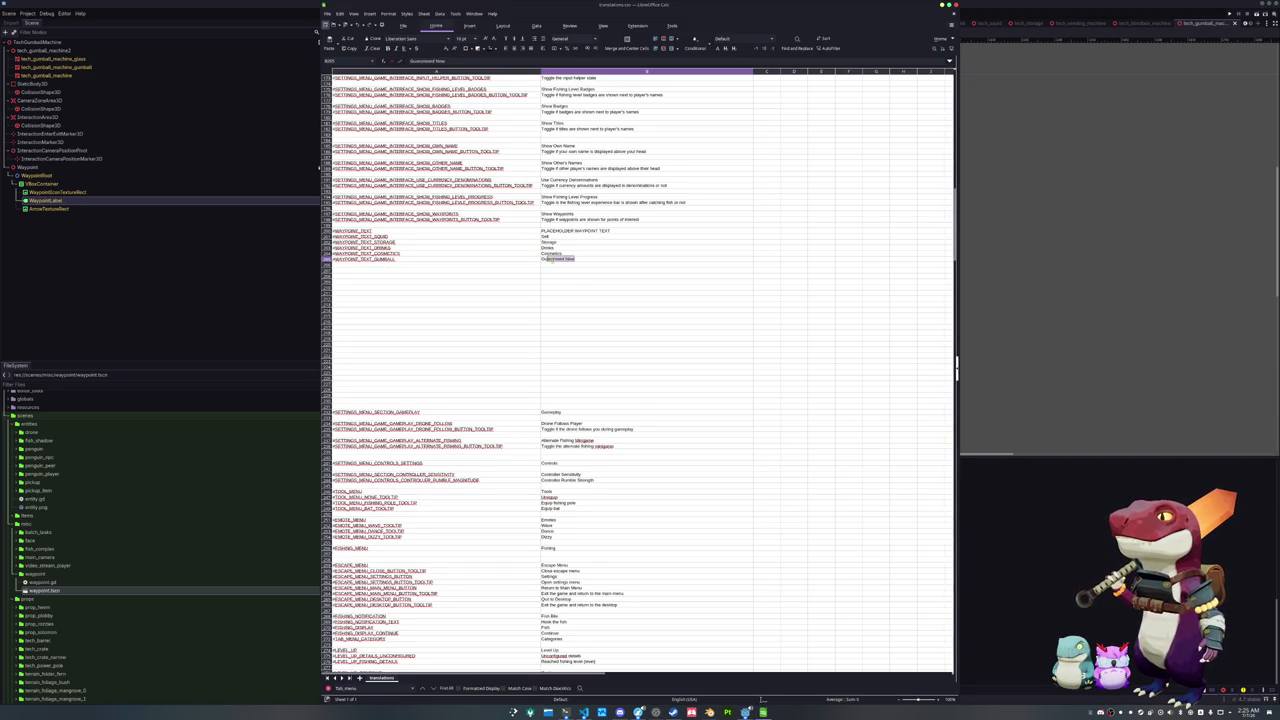
key("Return")
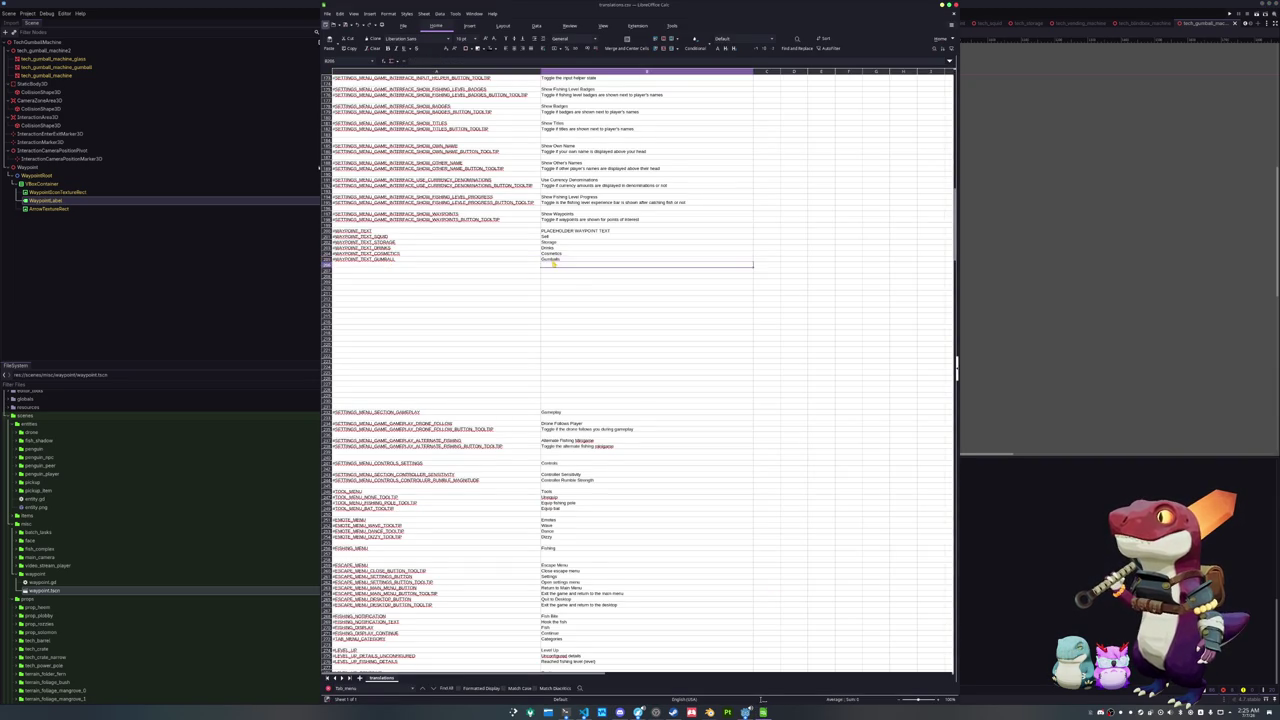
key("alt+Tab")
key("F5")
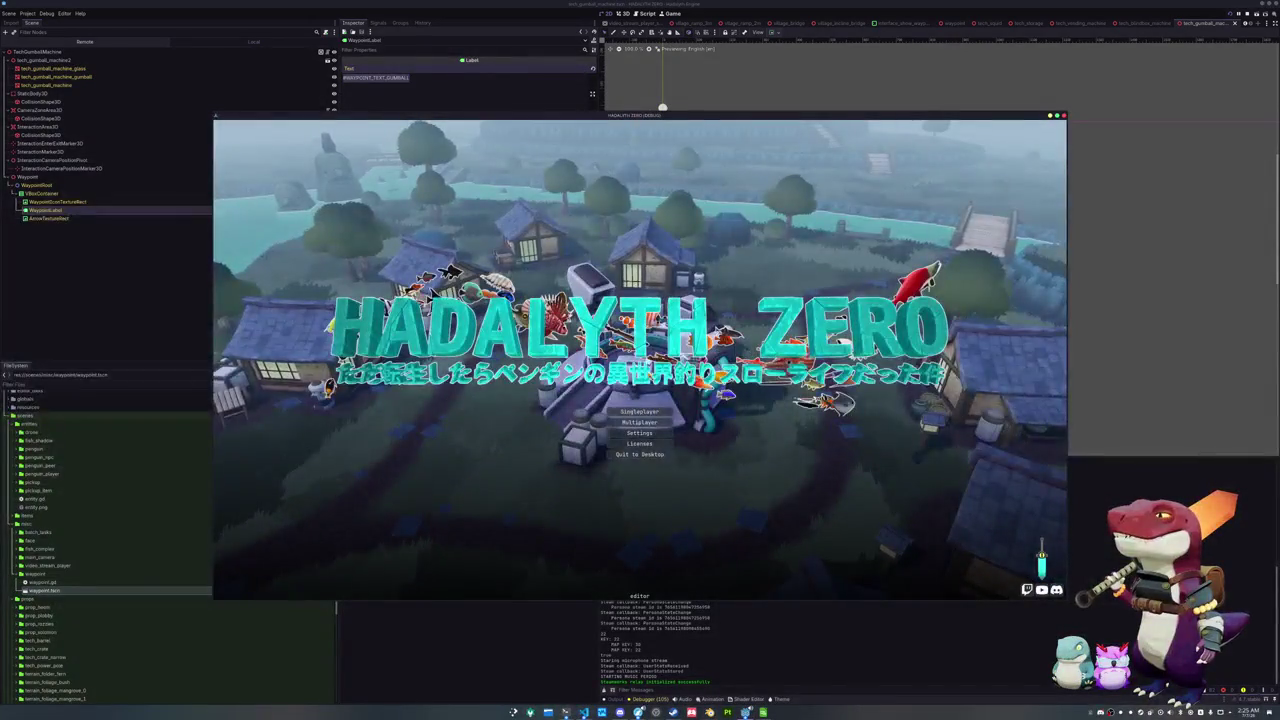
Start a singleplayer game and orbit the camera around the village to view the waypoints
left_click(671, 406)
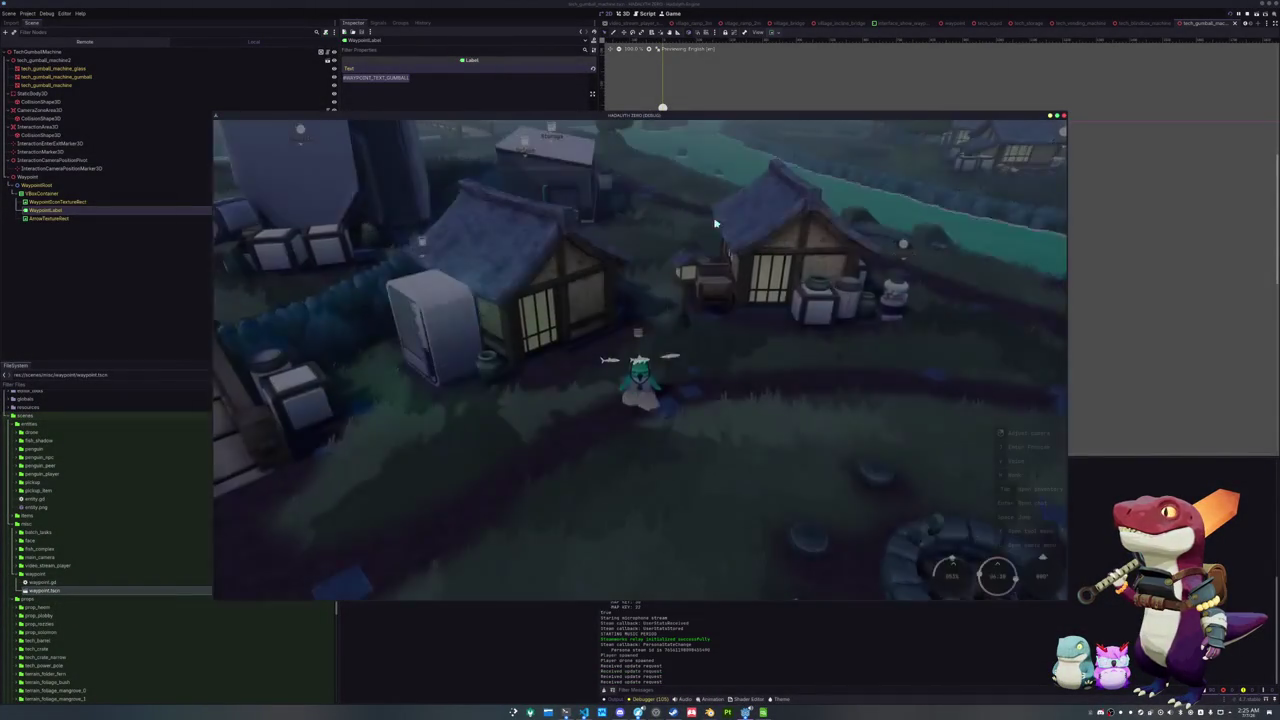
key("d")
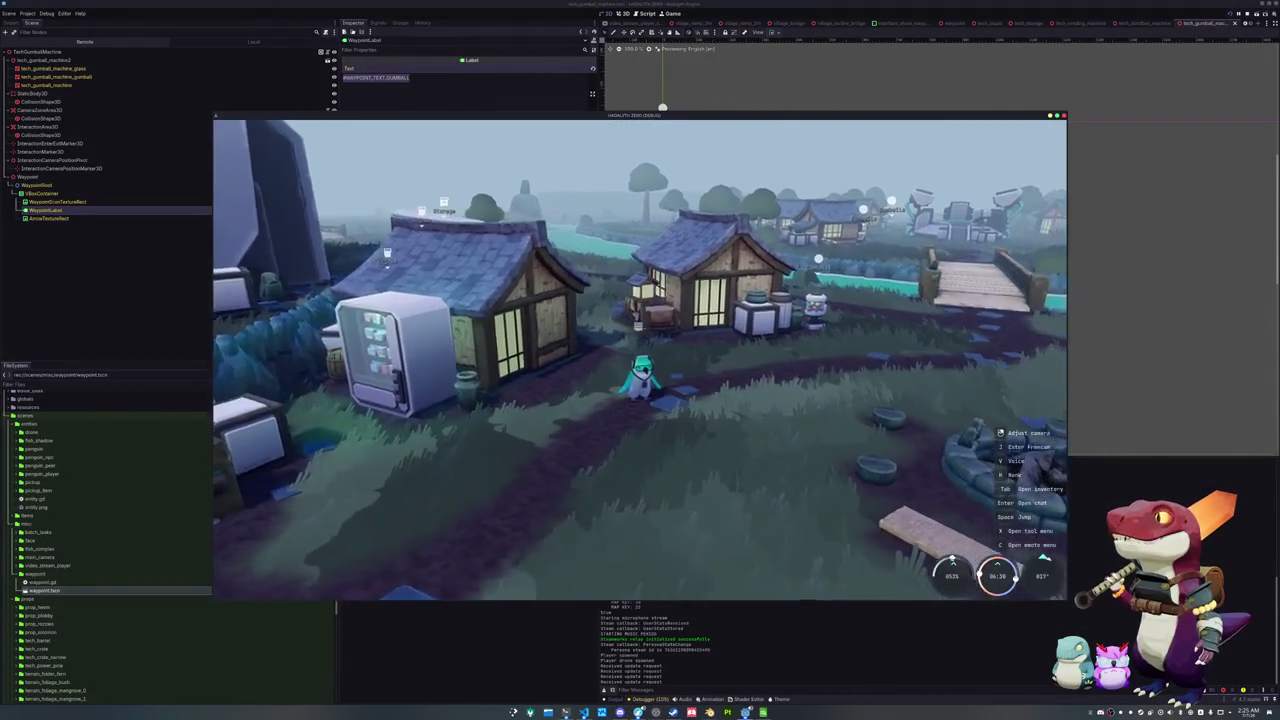
key("d")
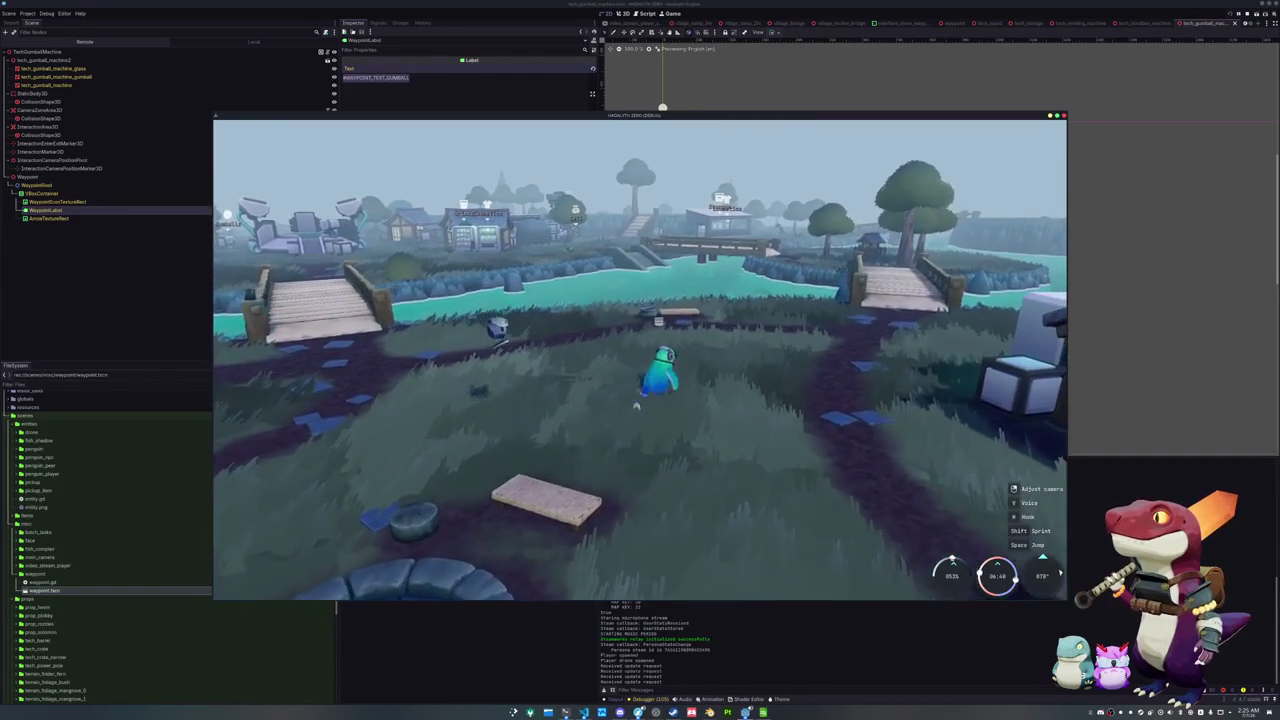
key("d")
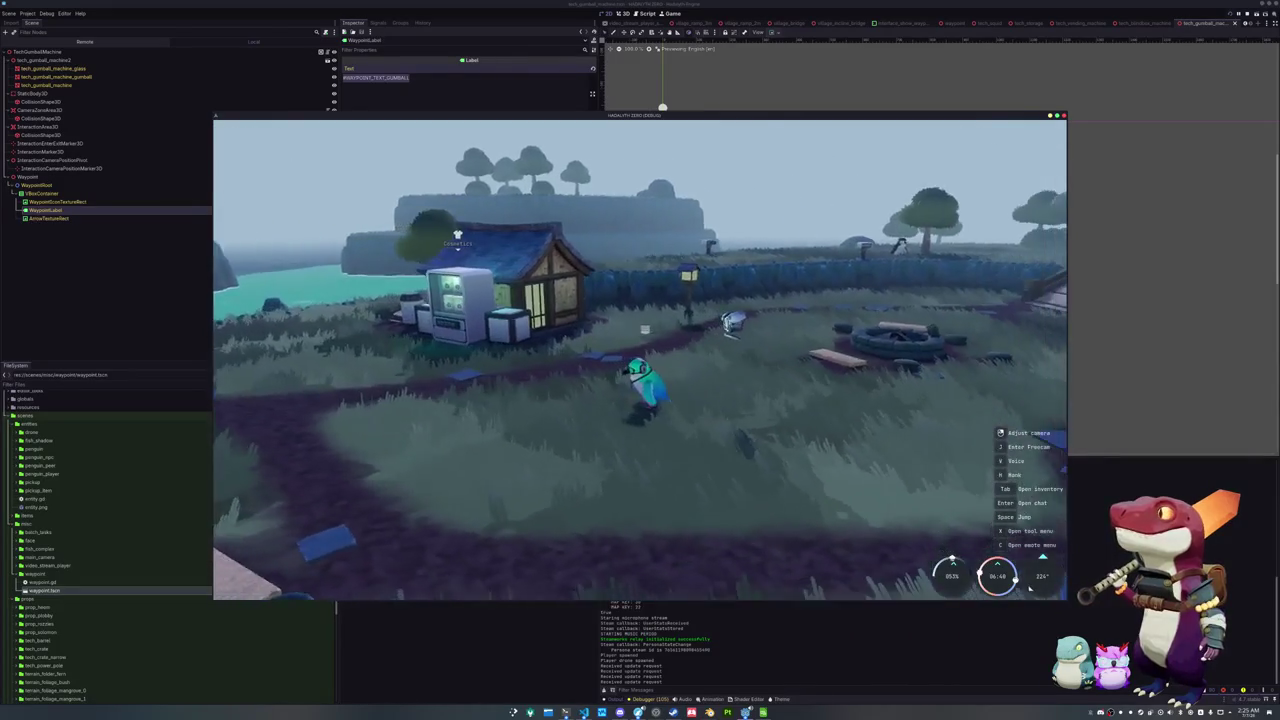
key("d")
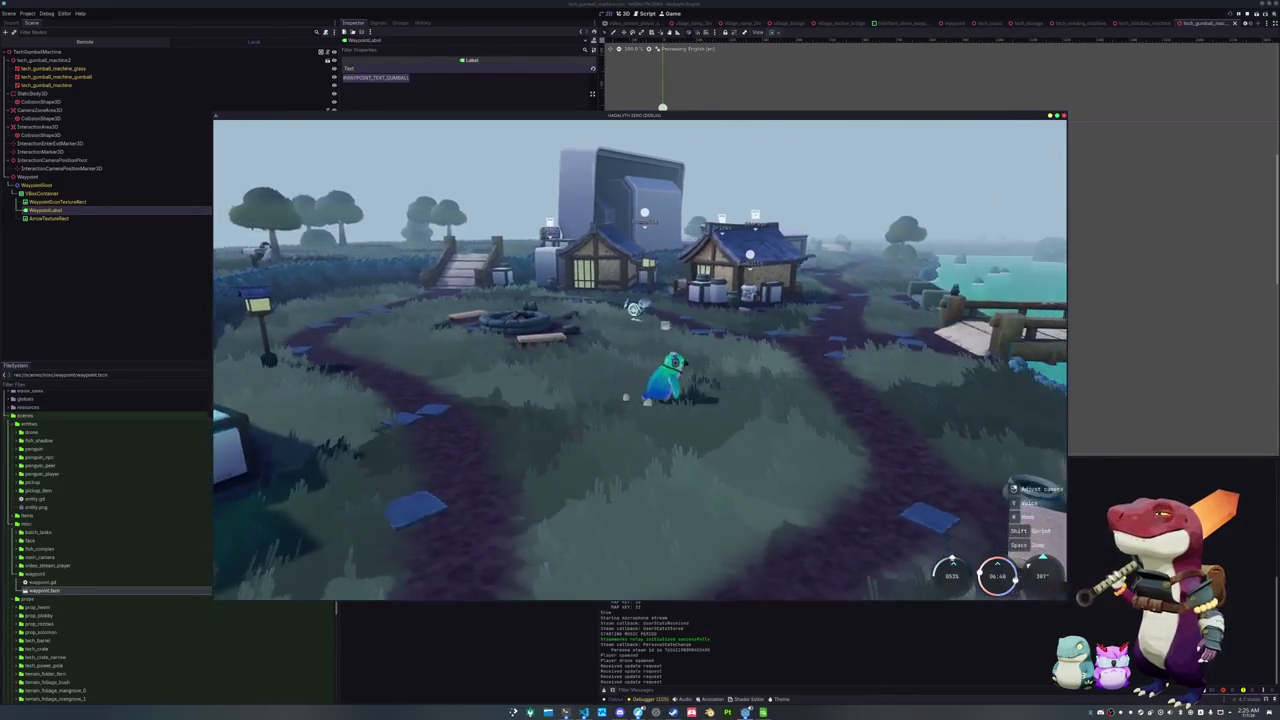
key("d")
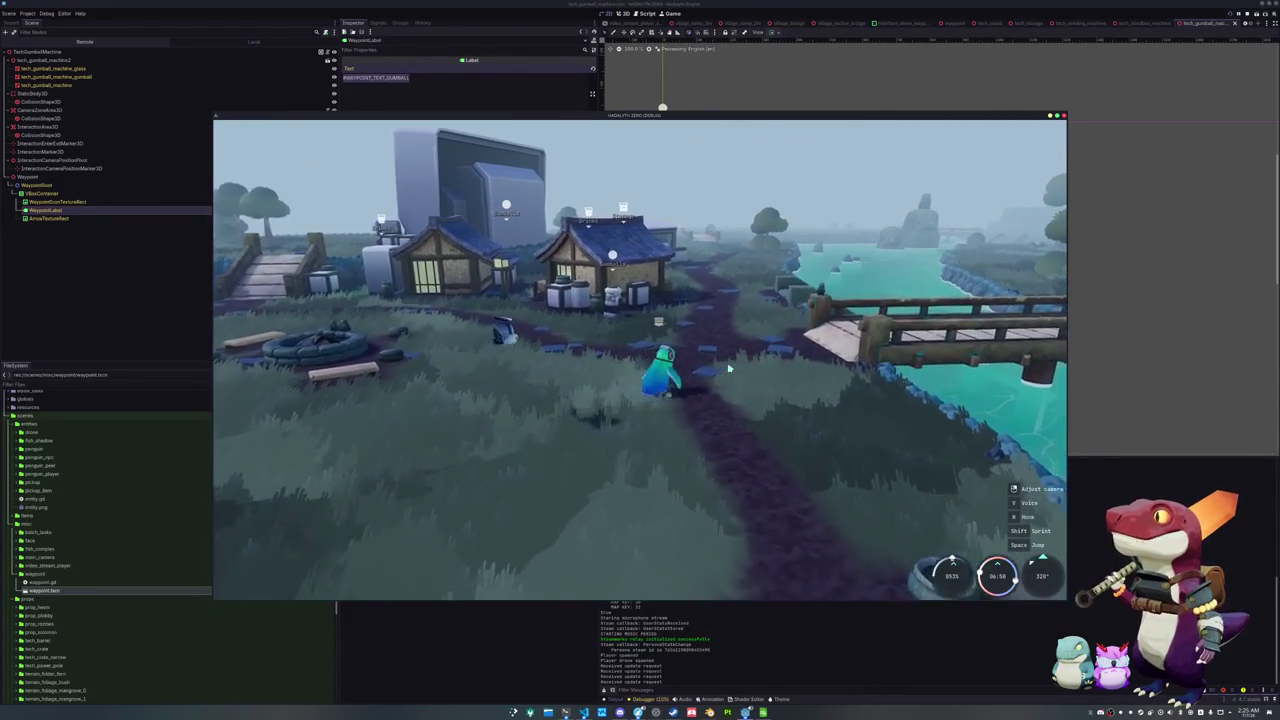
key("d")
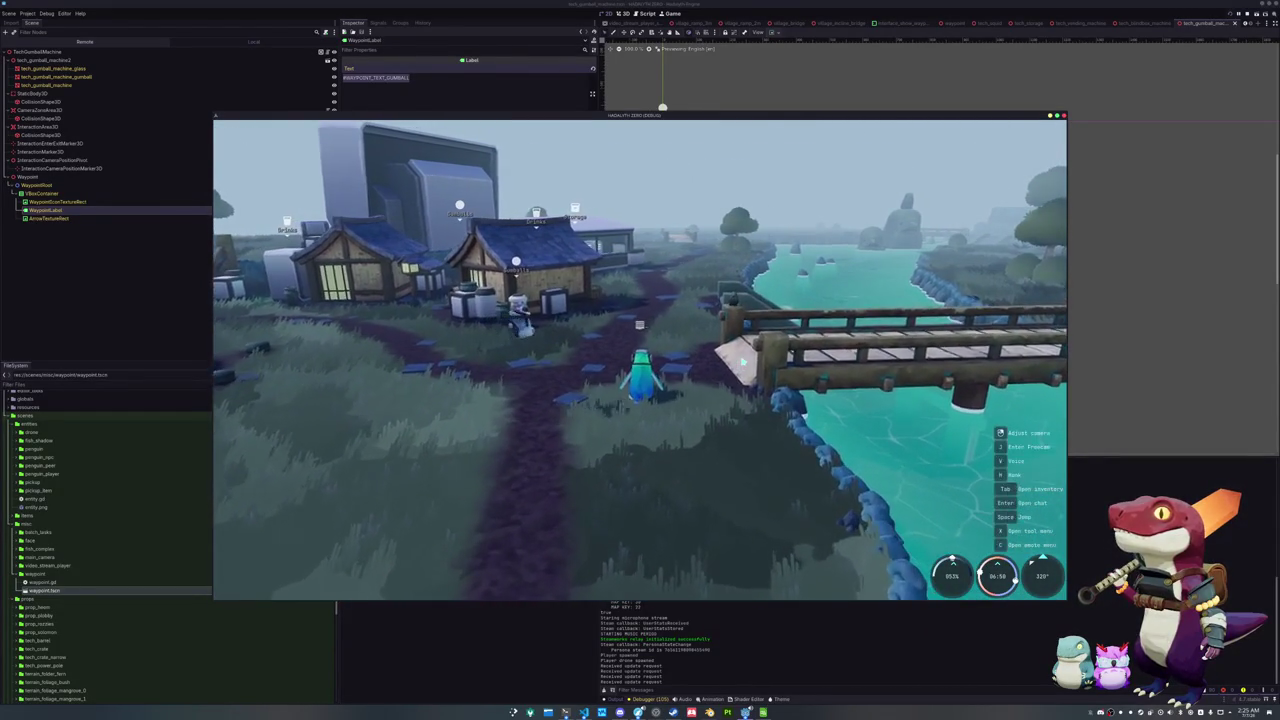
key("a")
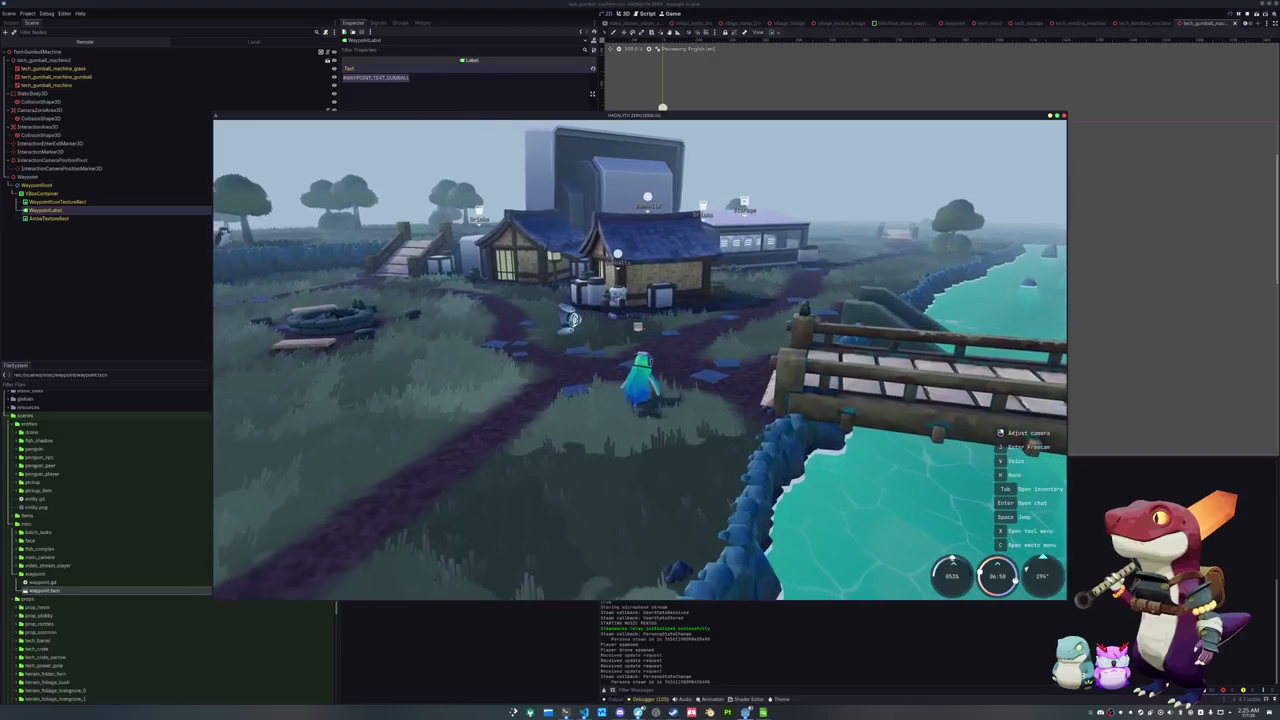
key("d")
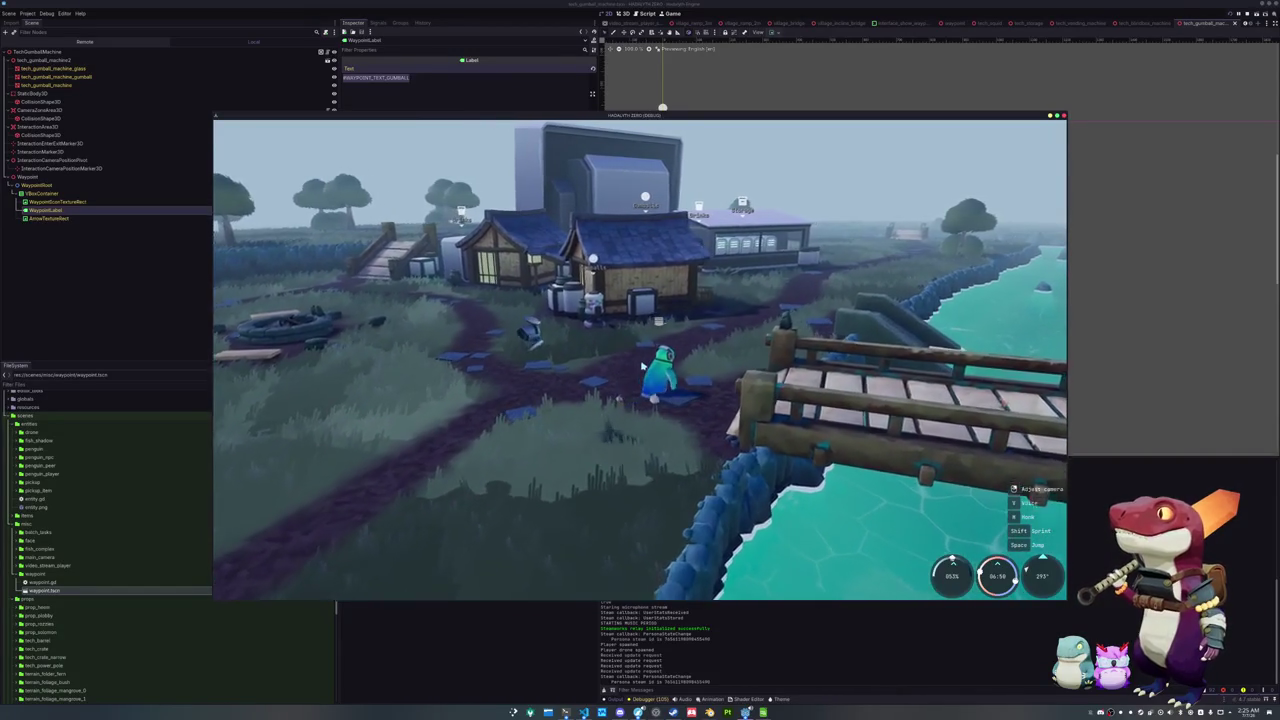
key("d")
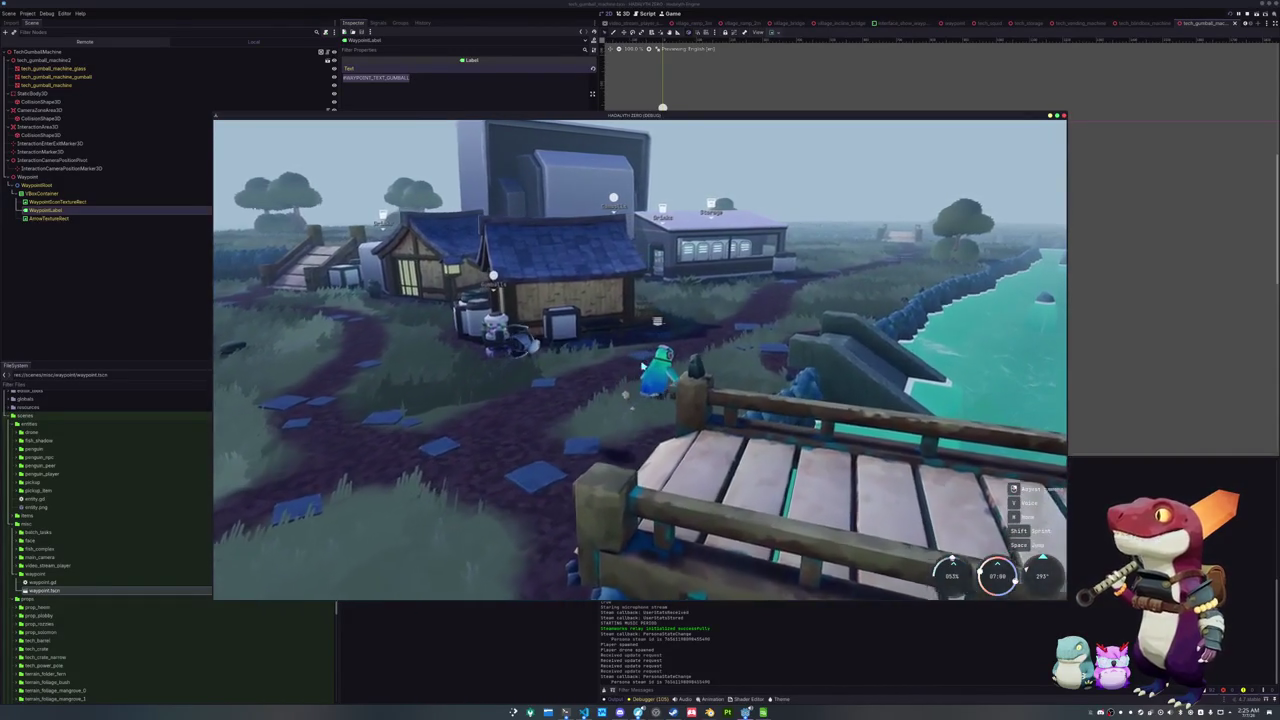
Walk the character past the markers and across the bridge, then stop the game
key("w")
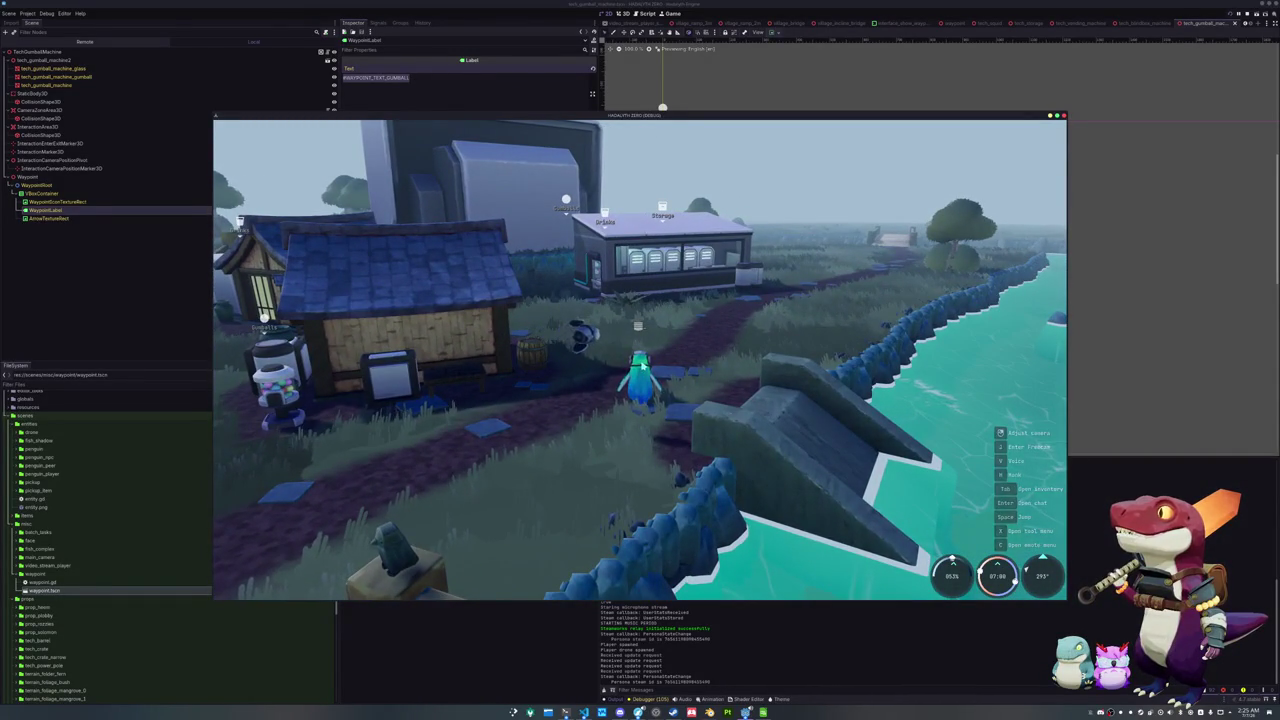
key("a")
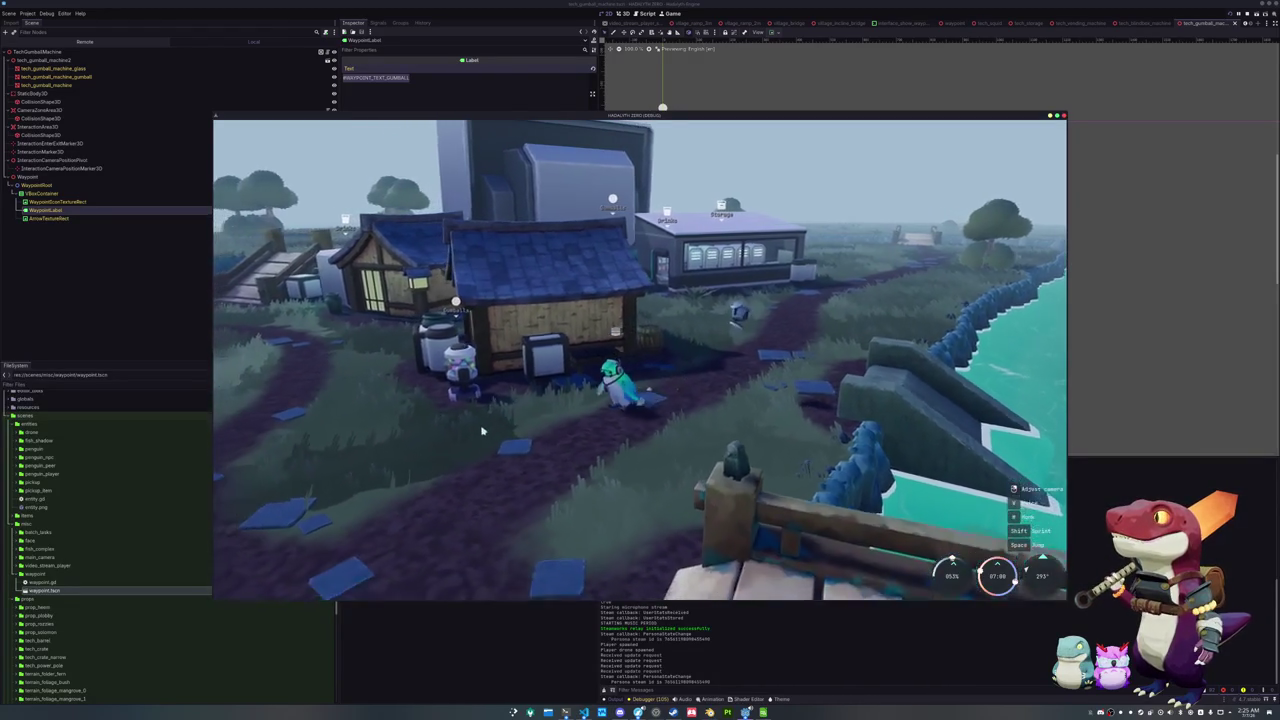
key("d")
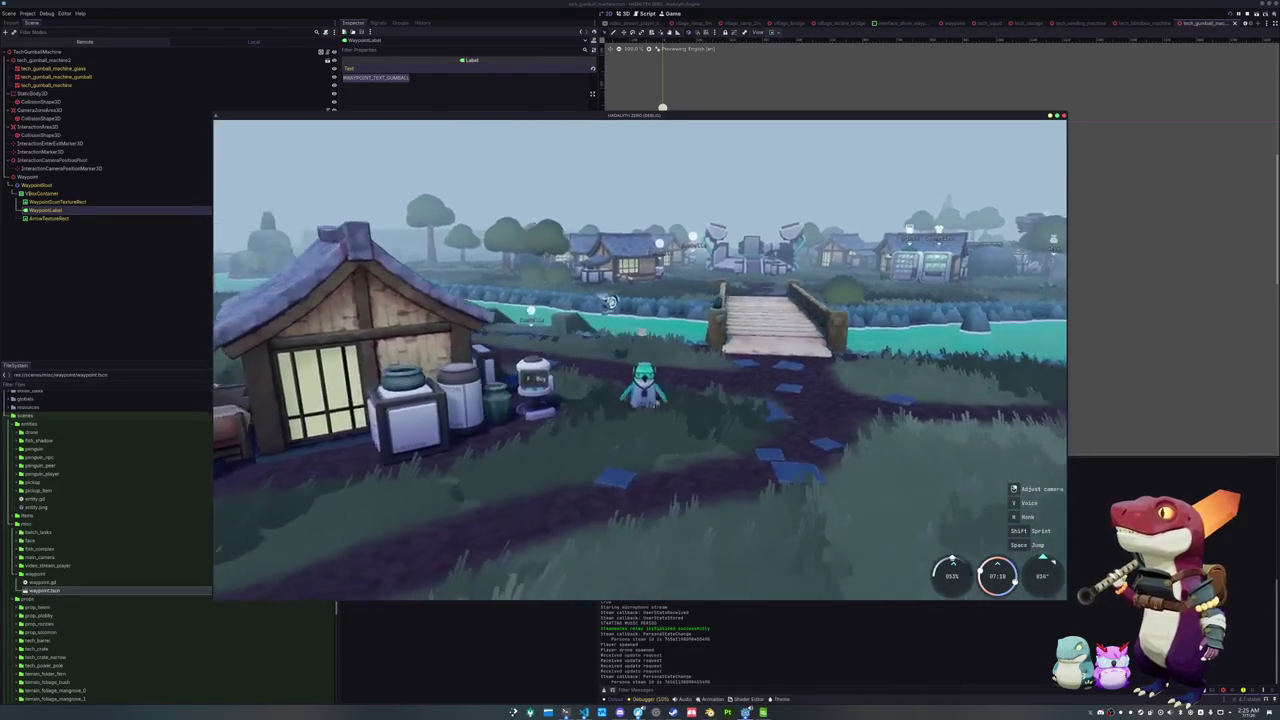
key("d")
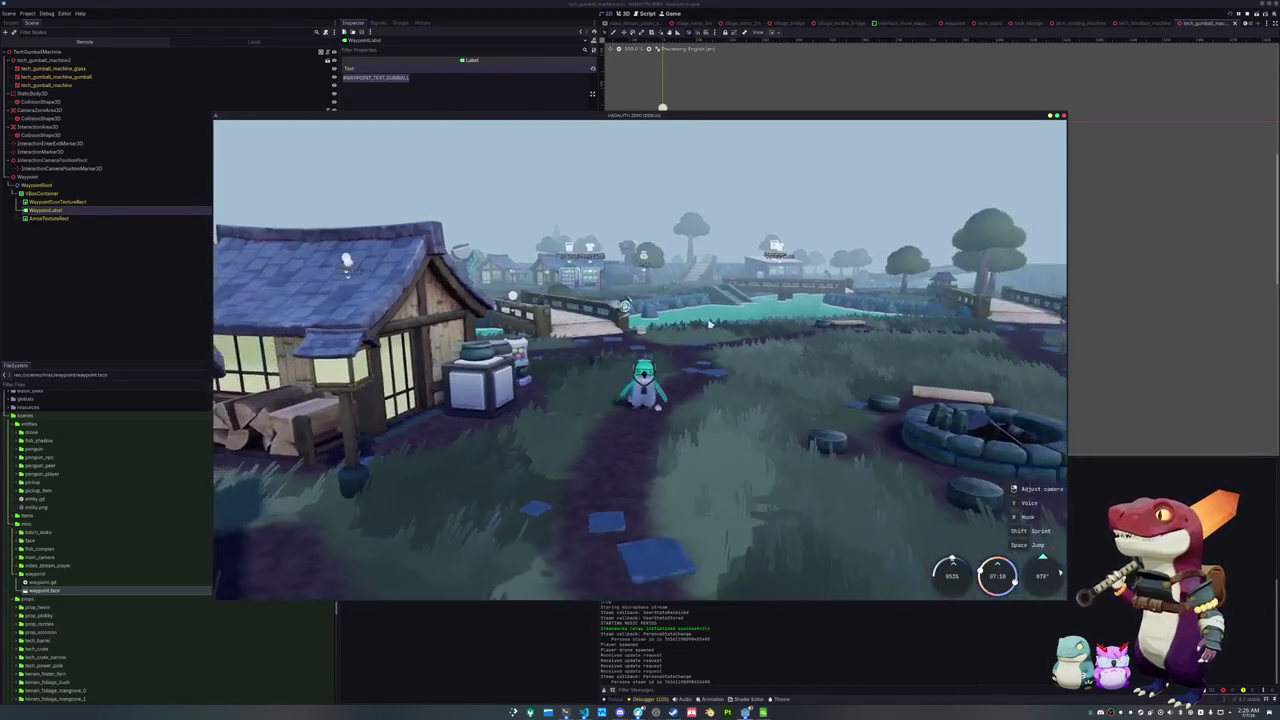
key("a")
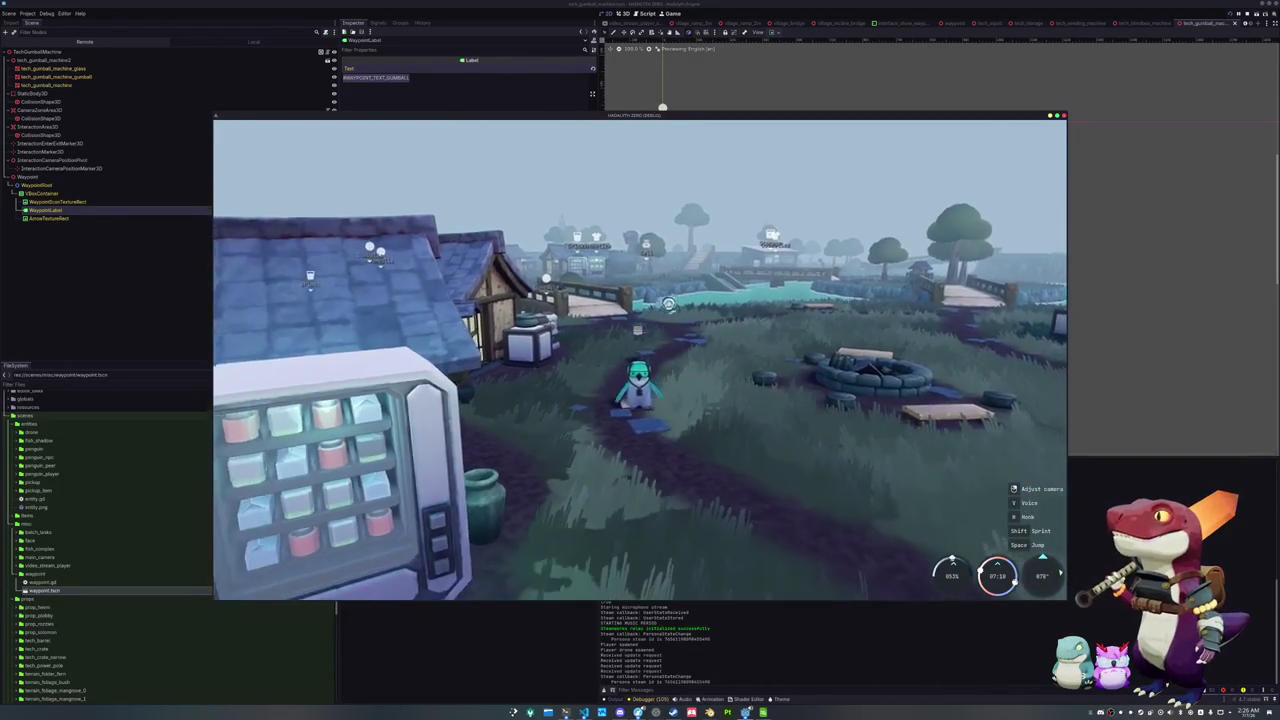
key("a")
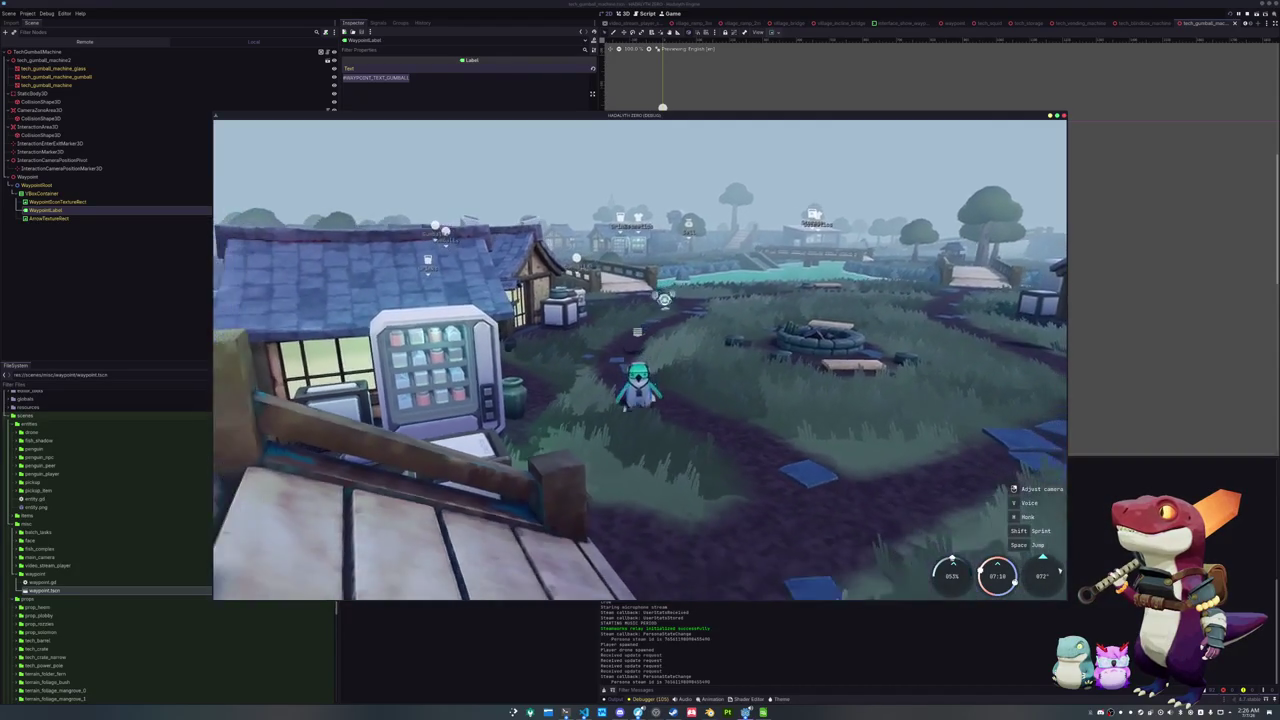
key("a")
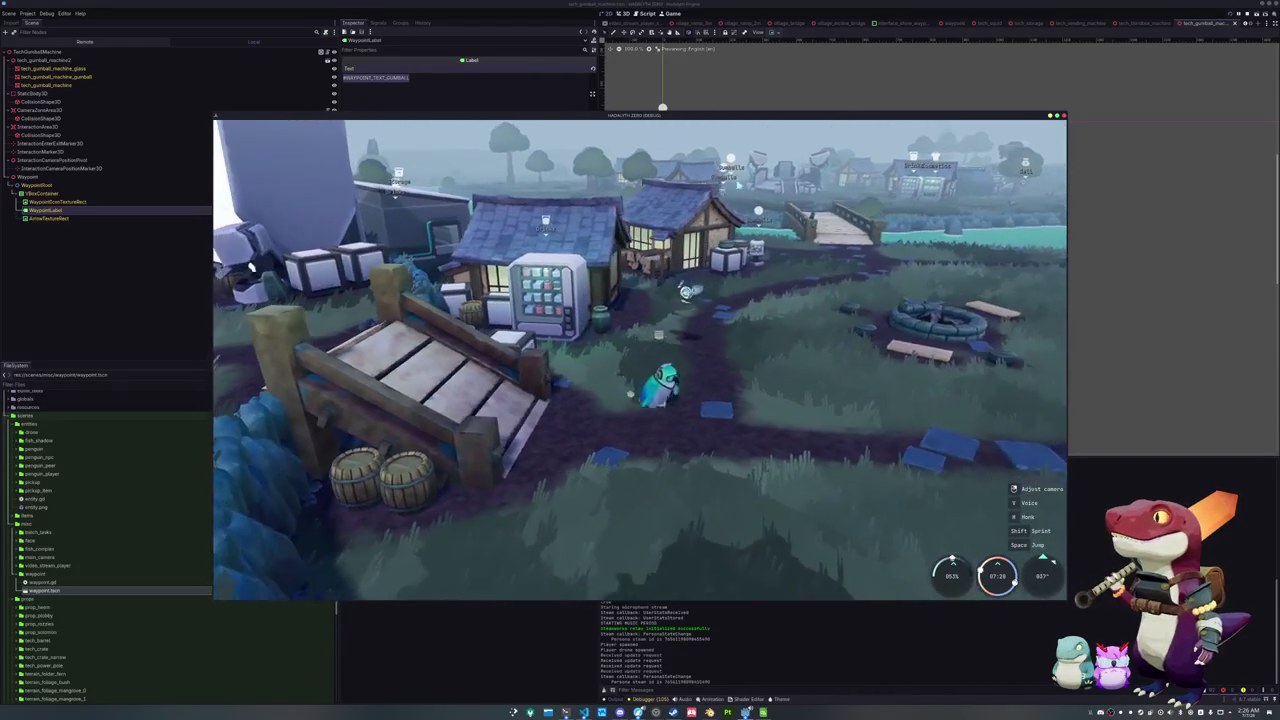
key("a")
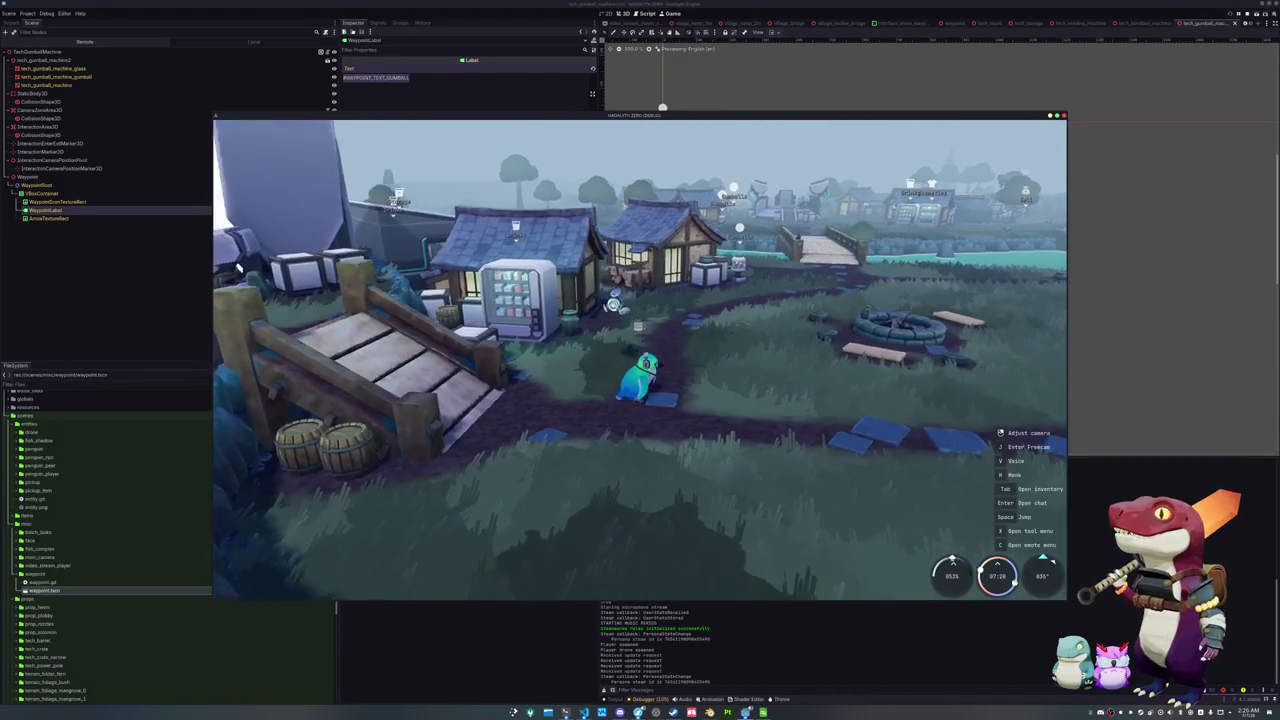
key("a")
key("a")
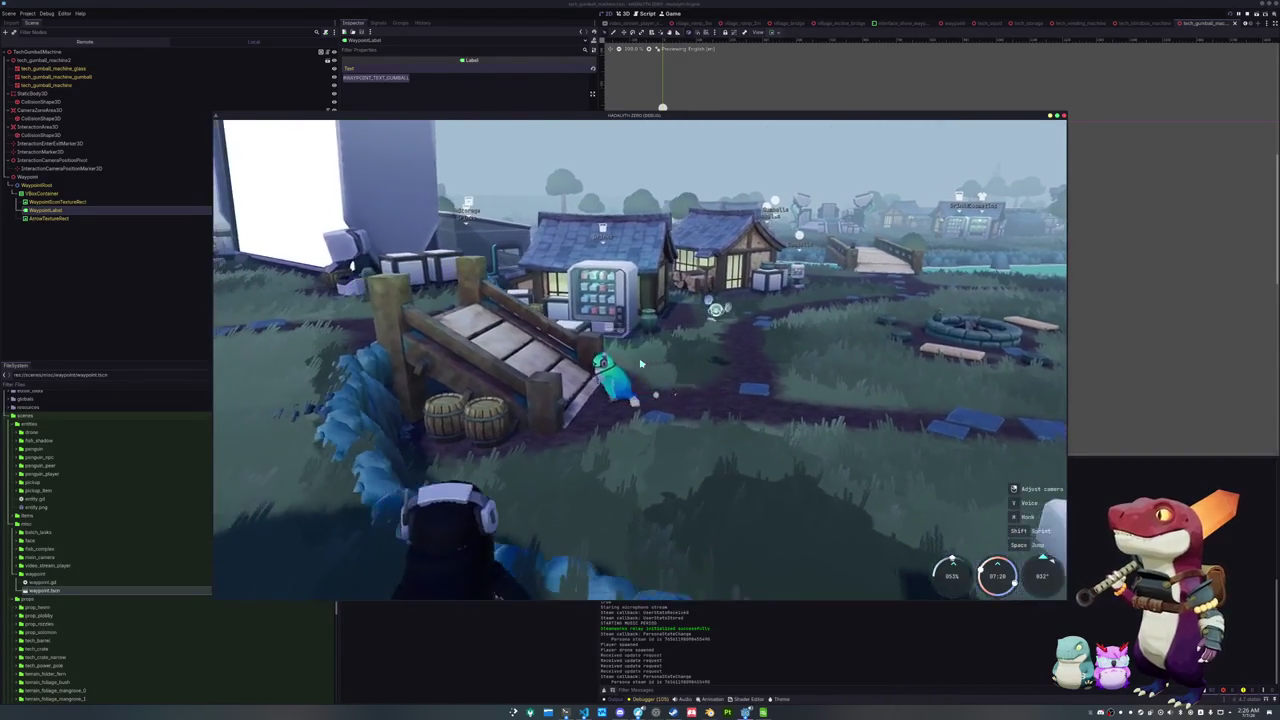
key("a")
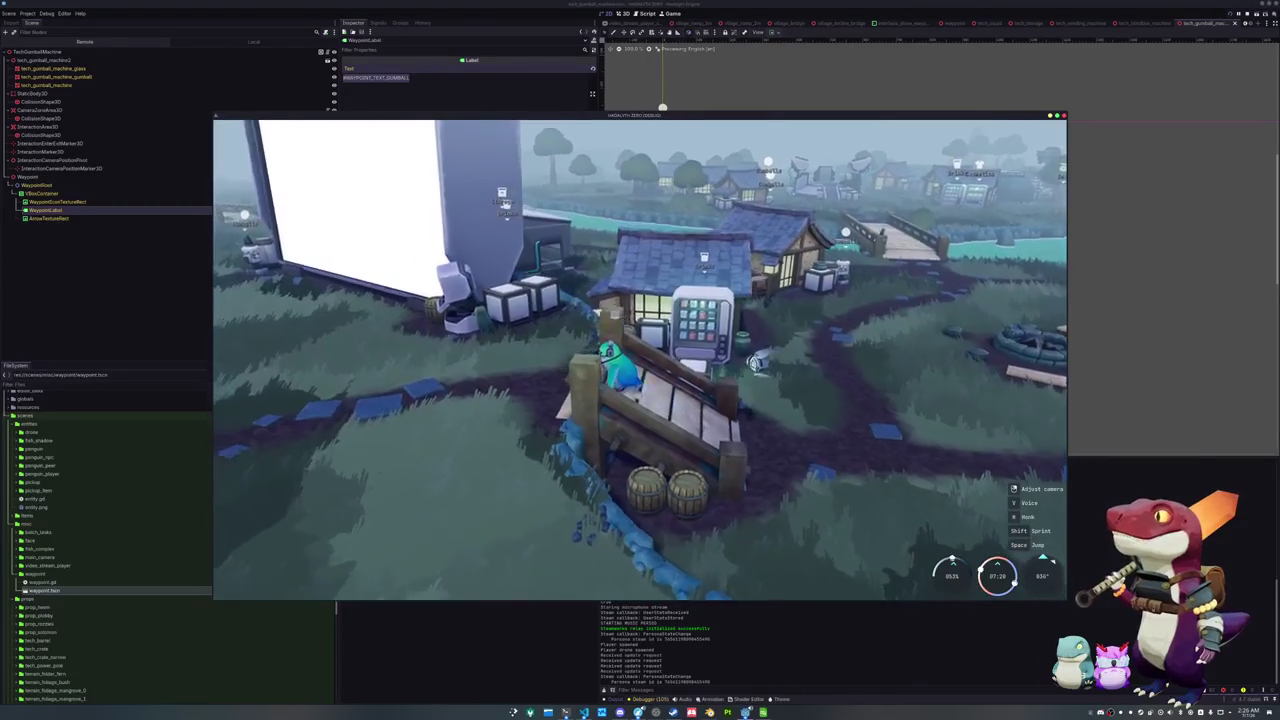
key("a")
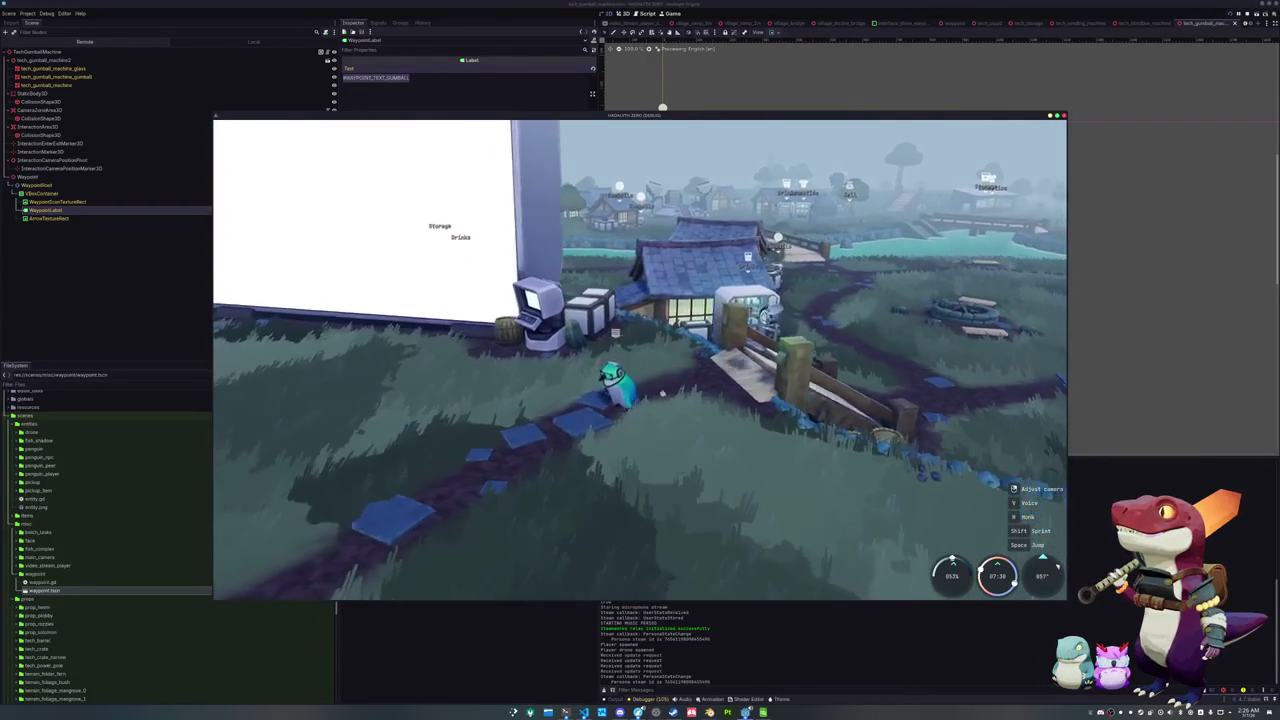
key("w")
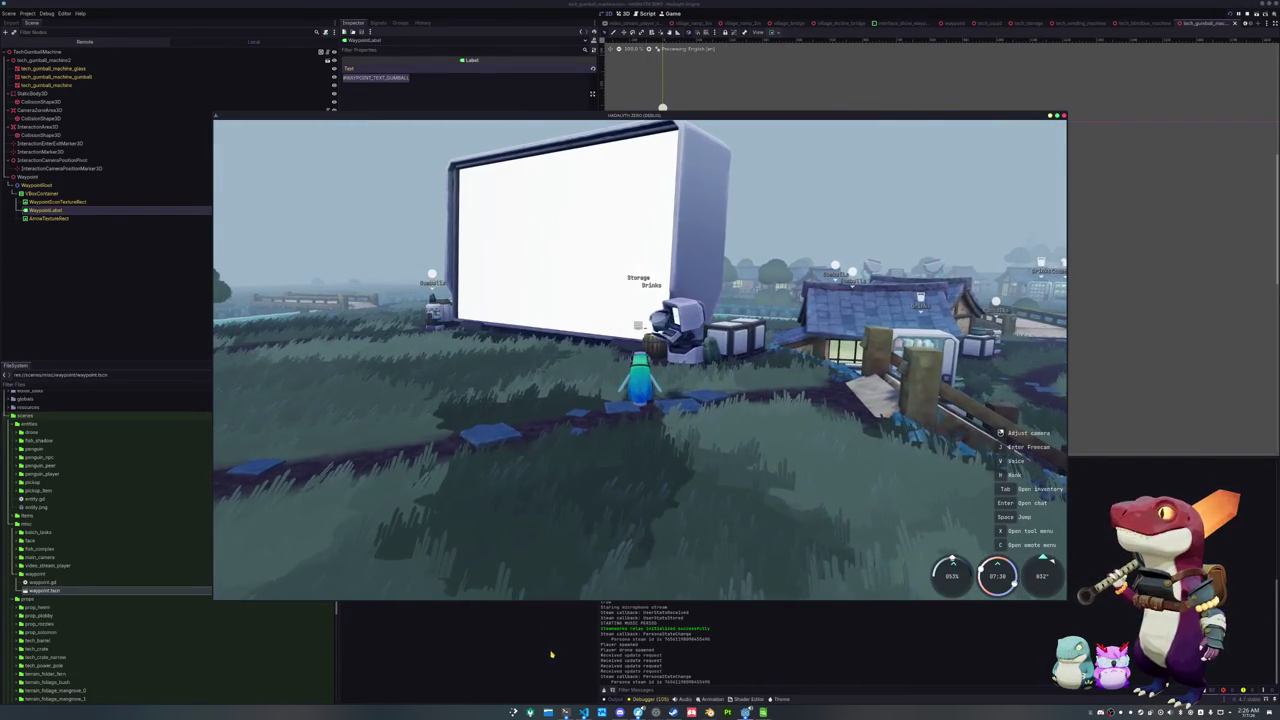
key("F8")
scroll(790, 22, "up", 5)
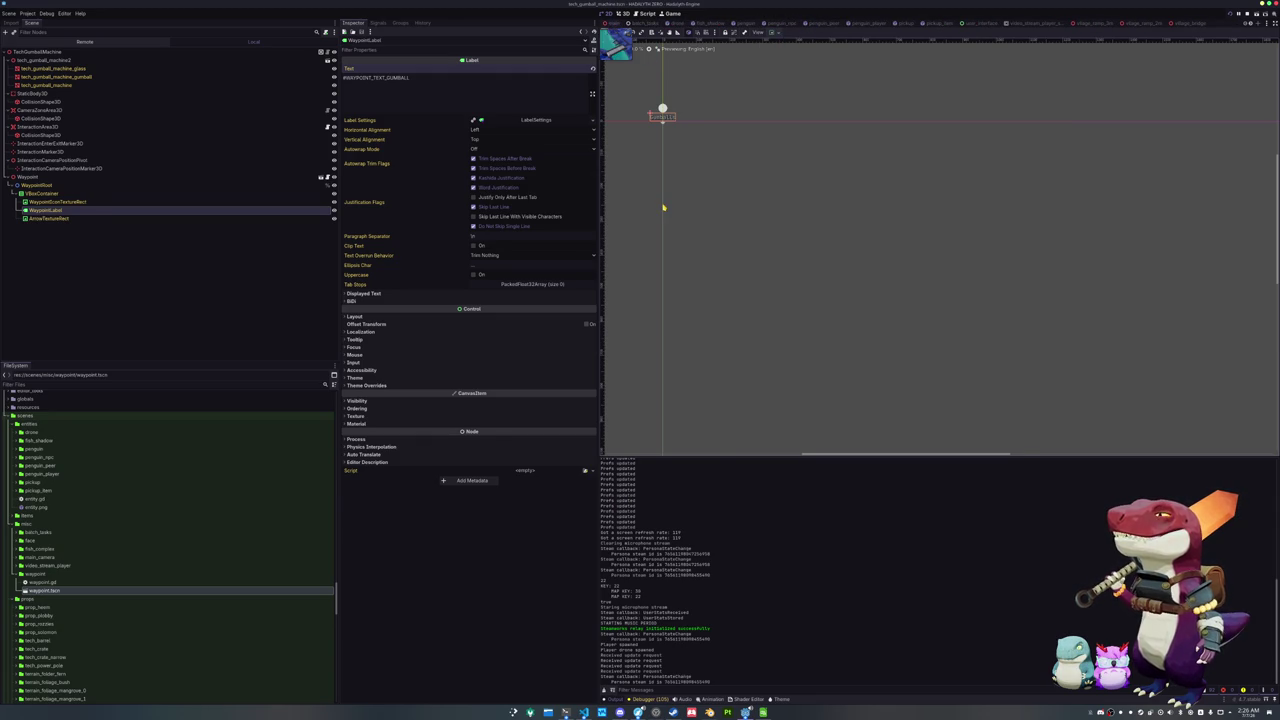
Switch to the Main scene and scroll the Scene dock to the screen's nodes
key("ctrl+Tab")
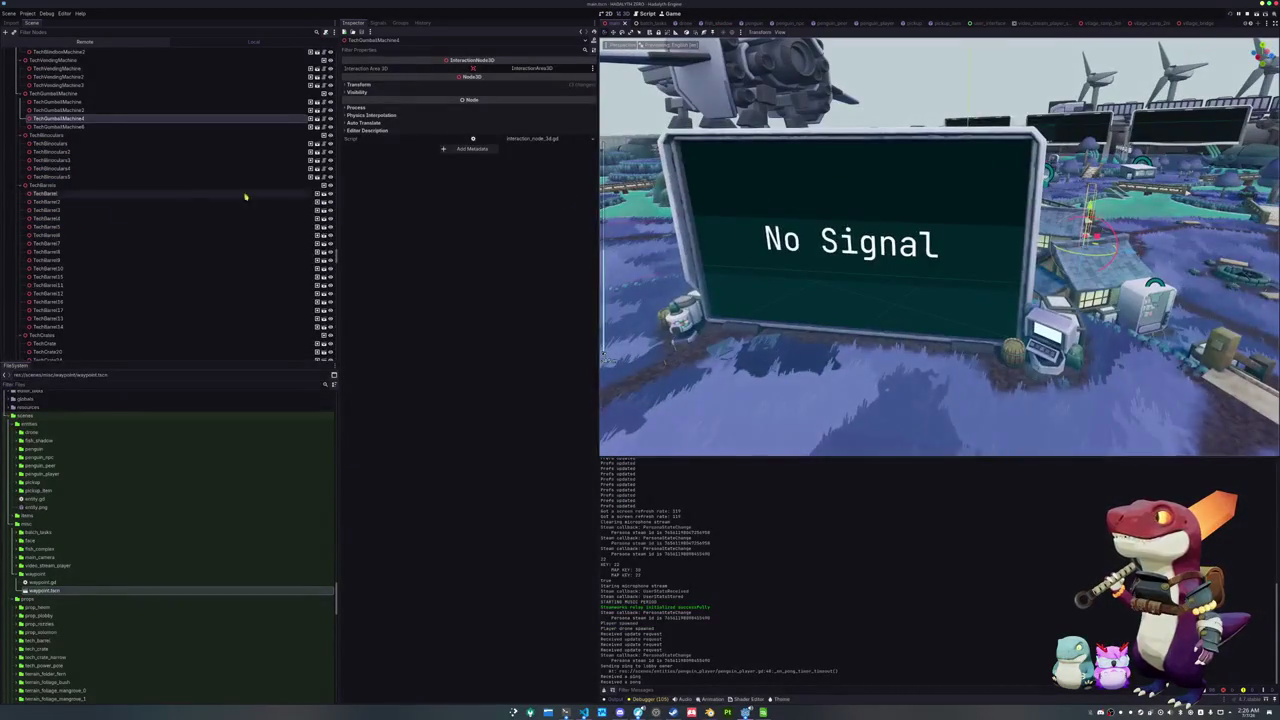
scroll(100, 200, "down", 15)
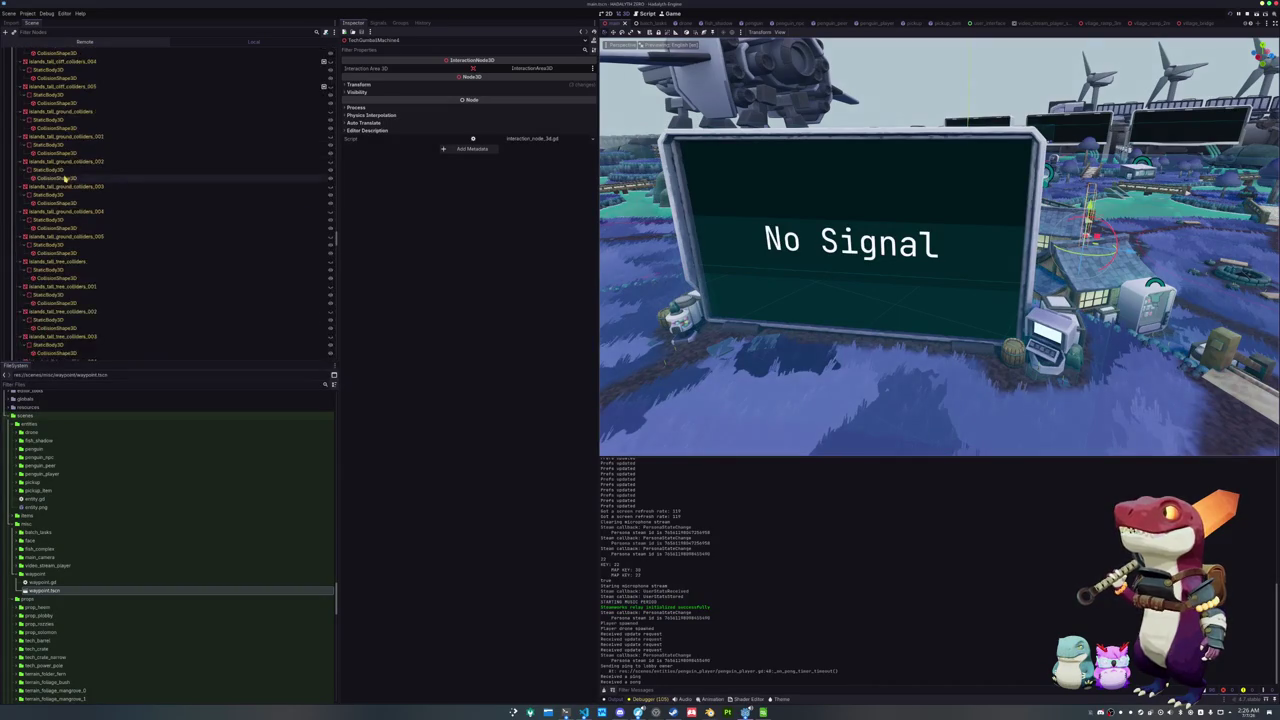
scroll(64, 178, "down", 10)
scroll(57, 183, "down", 10)
scroll(36, 187, "down", 12)
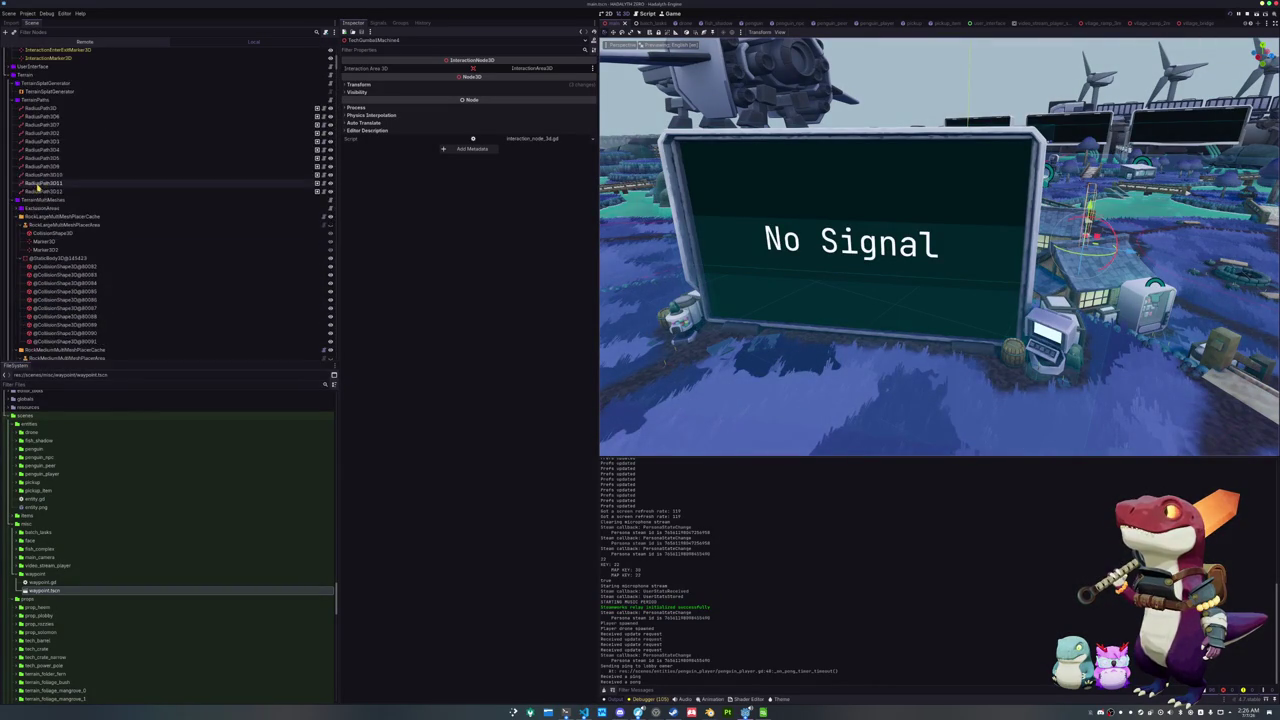
scroll(38, 187, "up", 5)
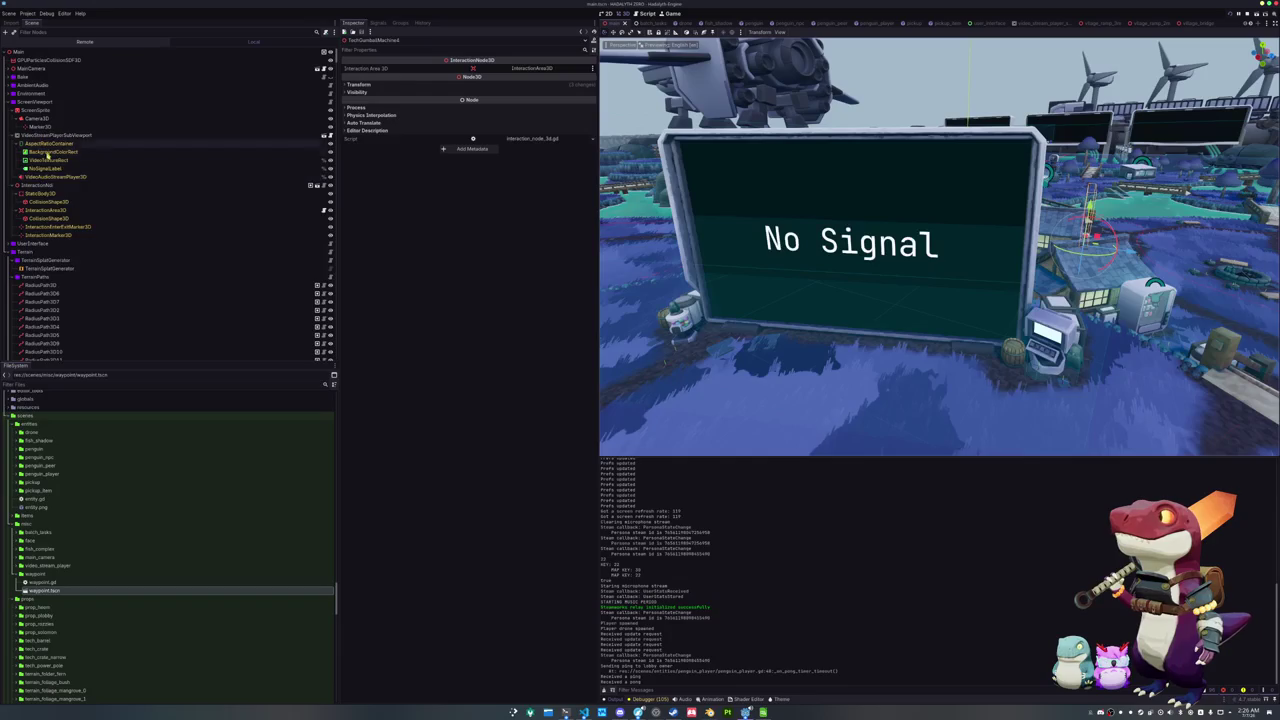
Inspect the InteractionNode and its StaticBody3D, then the VideoStreamPlayerSubViewport
left_click(40, 185)
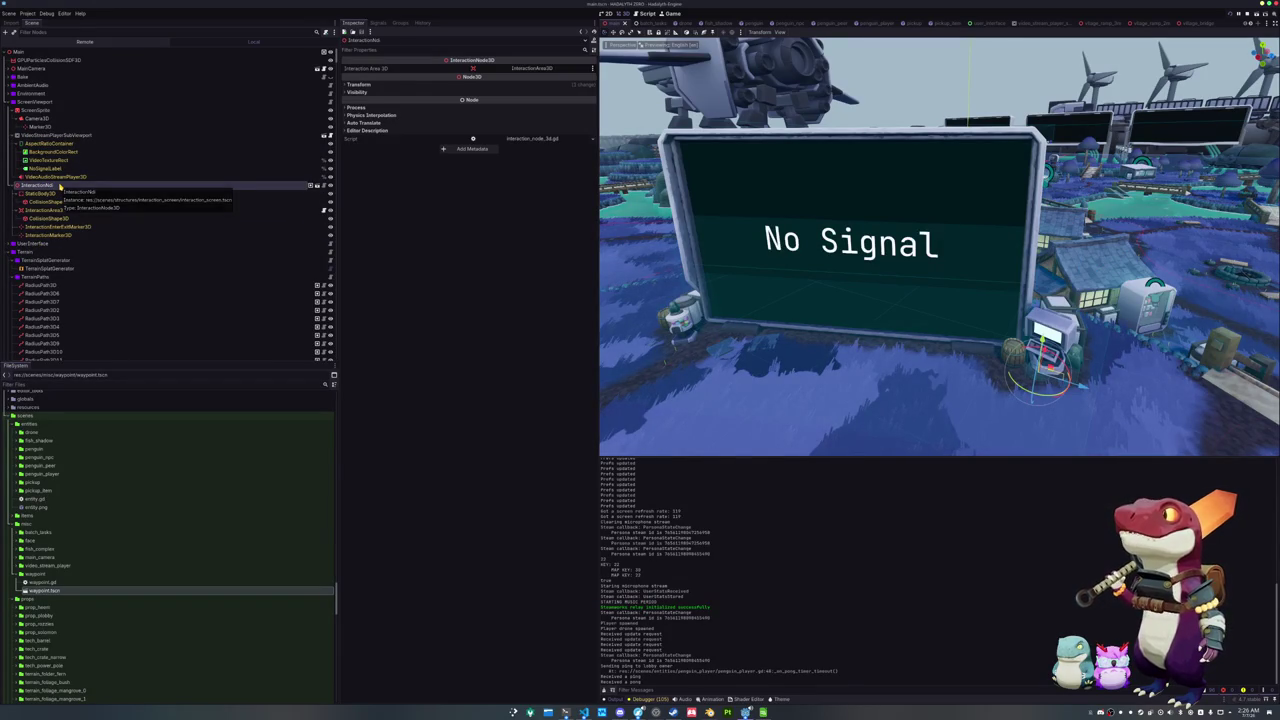
key("Down")
key("Left")
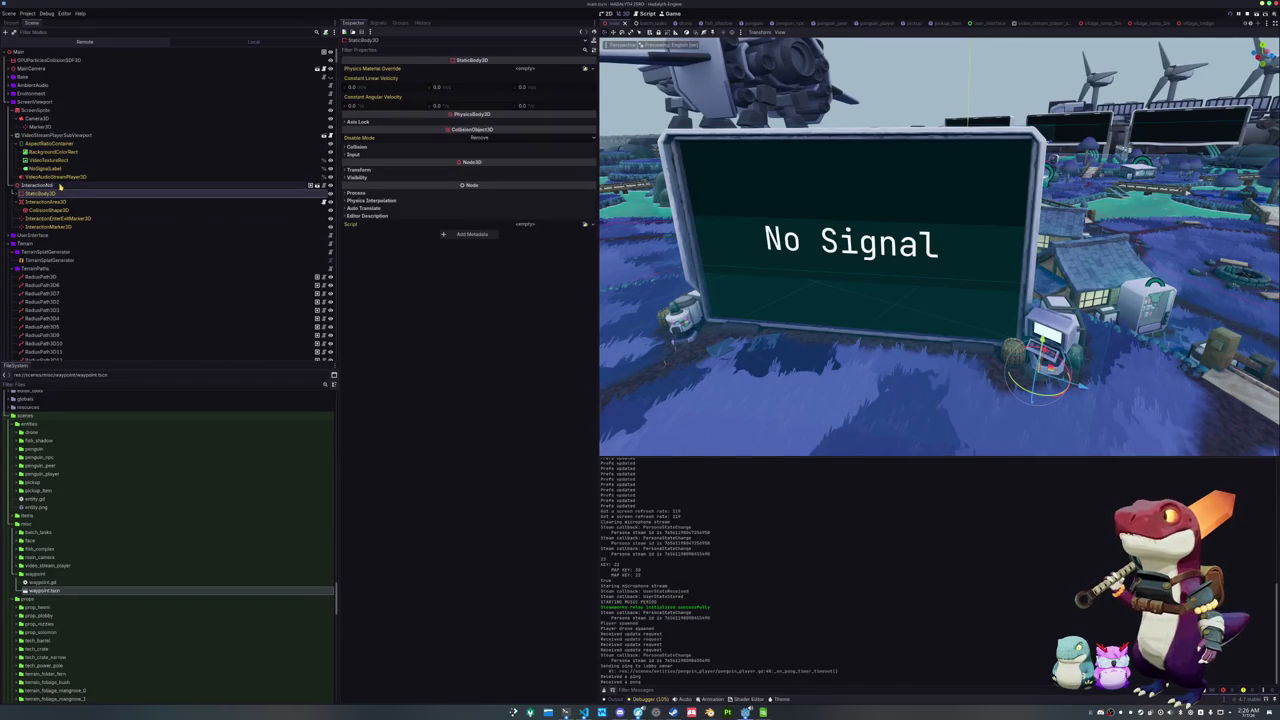
key("Right")
key("Up")
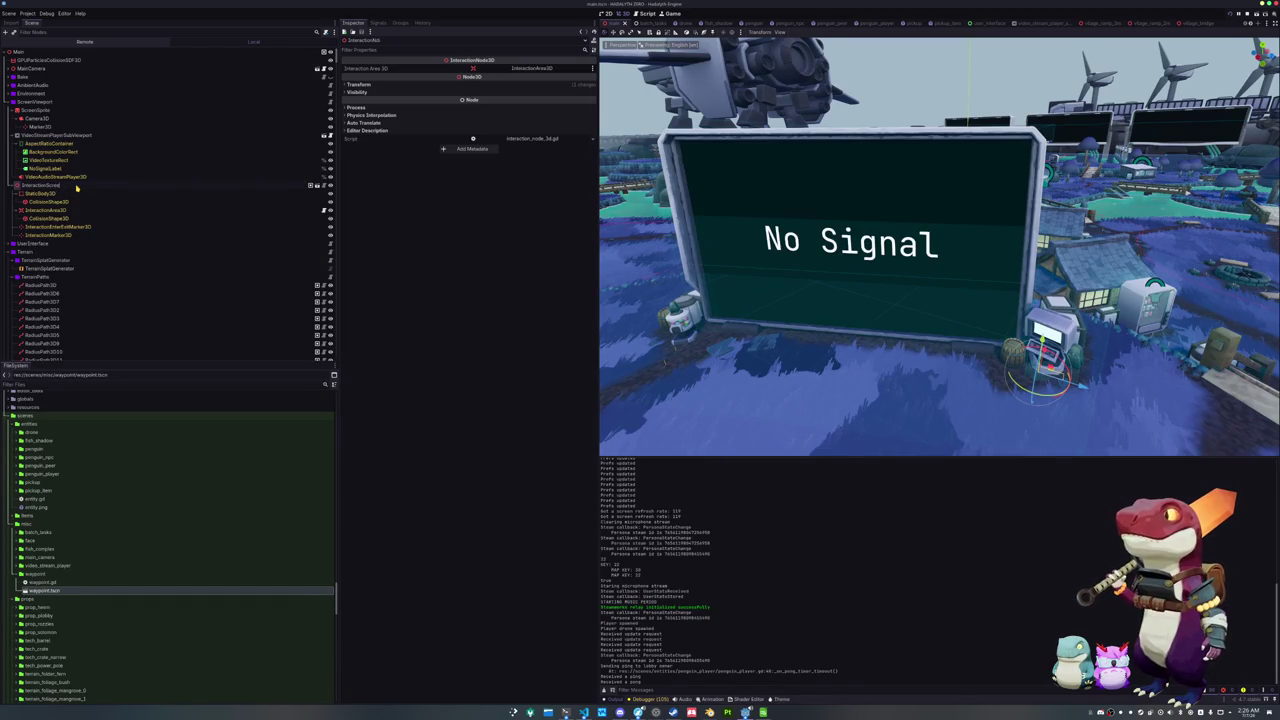
left_click(57, 135)
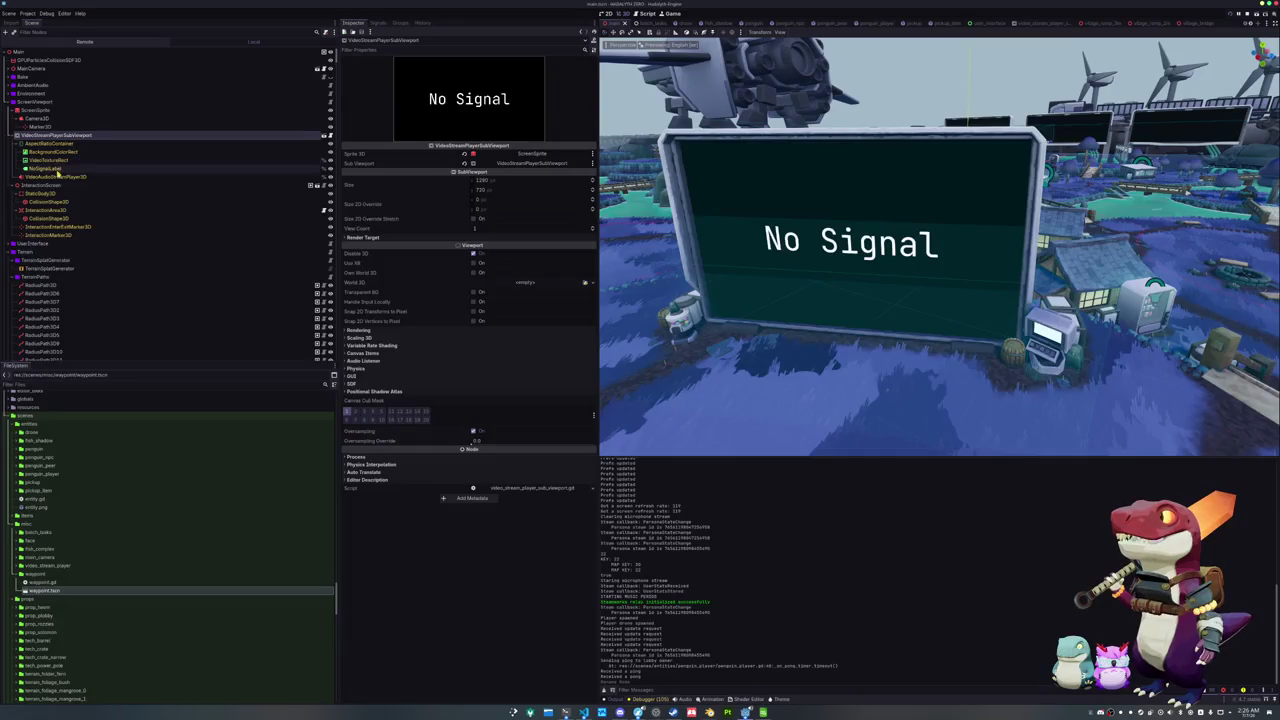
Set the ScreenSprite's Modulate colour to black (000000) and clear the output log
left_click(48, 111)
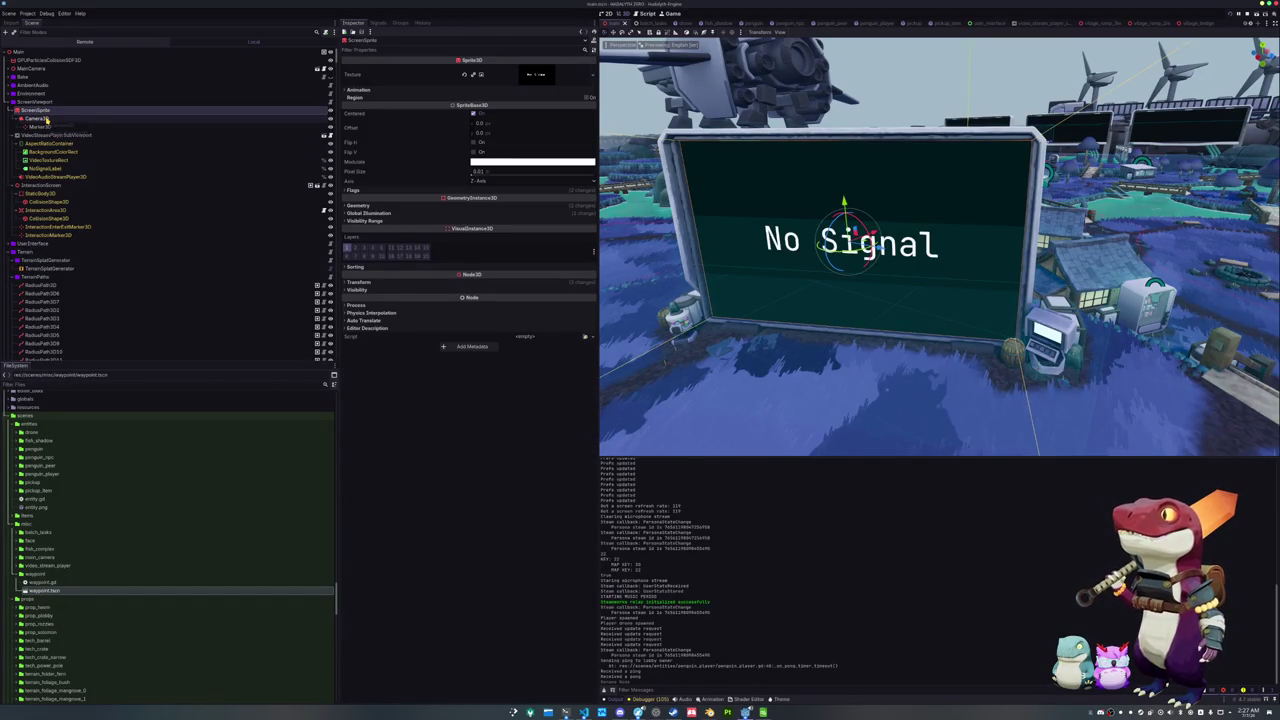
left_click(525, 161)
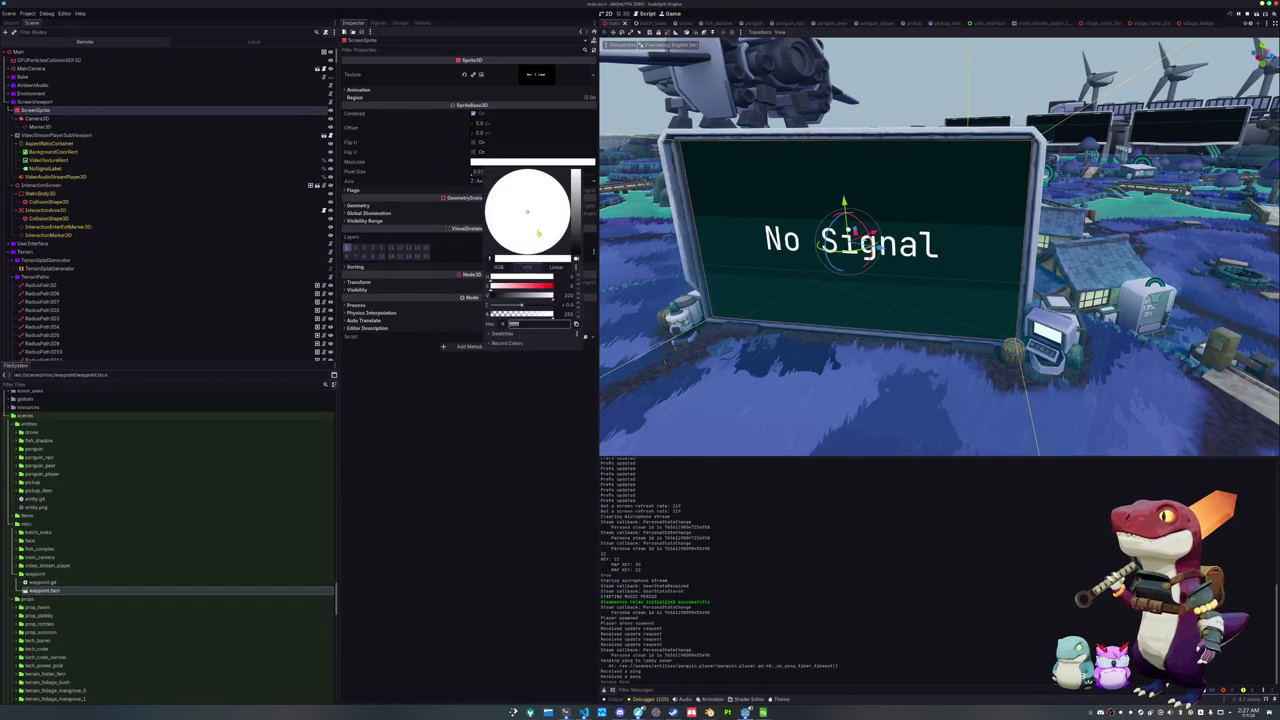
left_click_drag(574, 245, 588, 297)
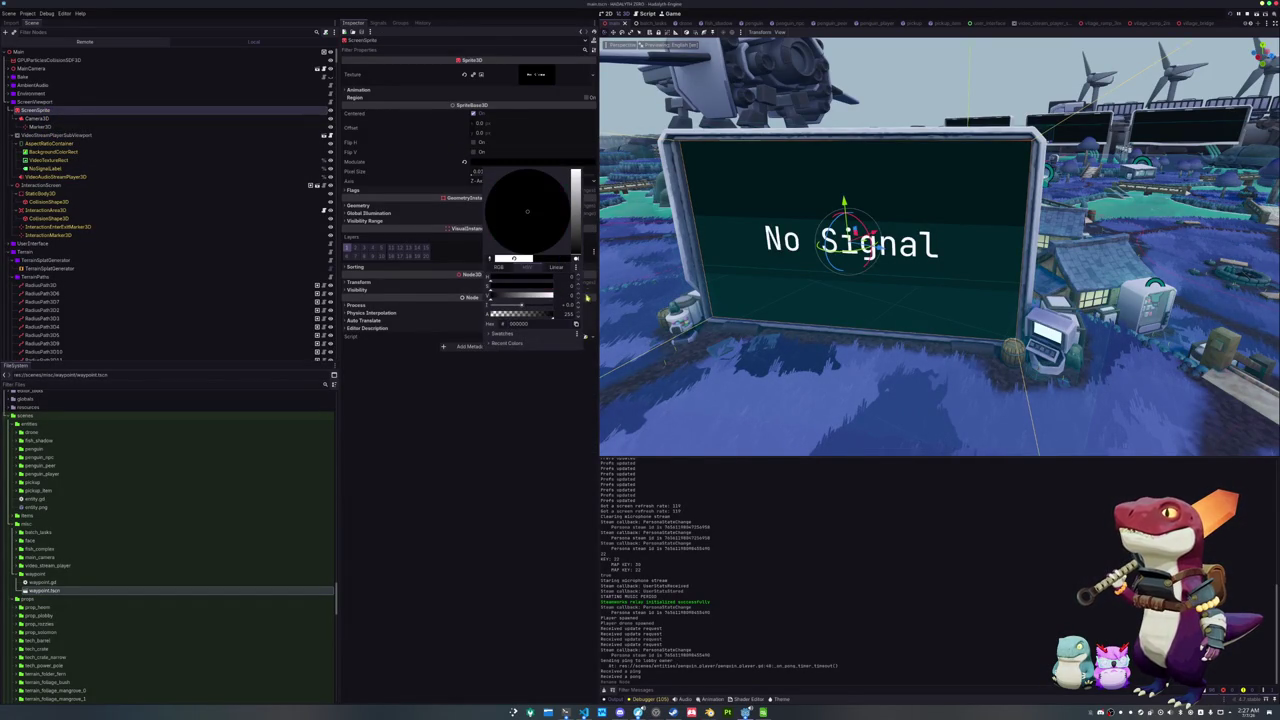
left_click(506, 466)
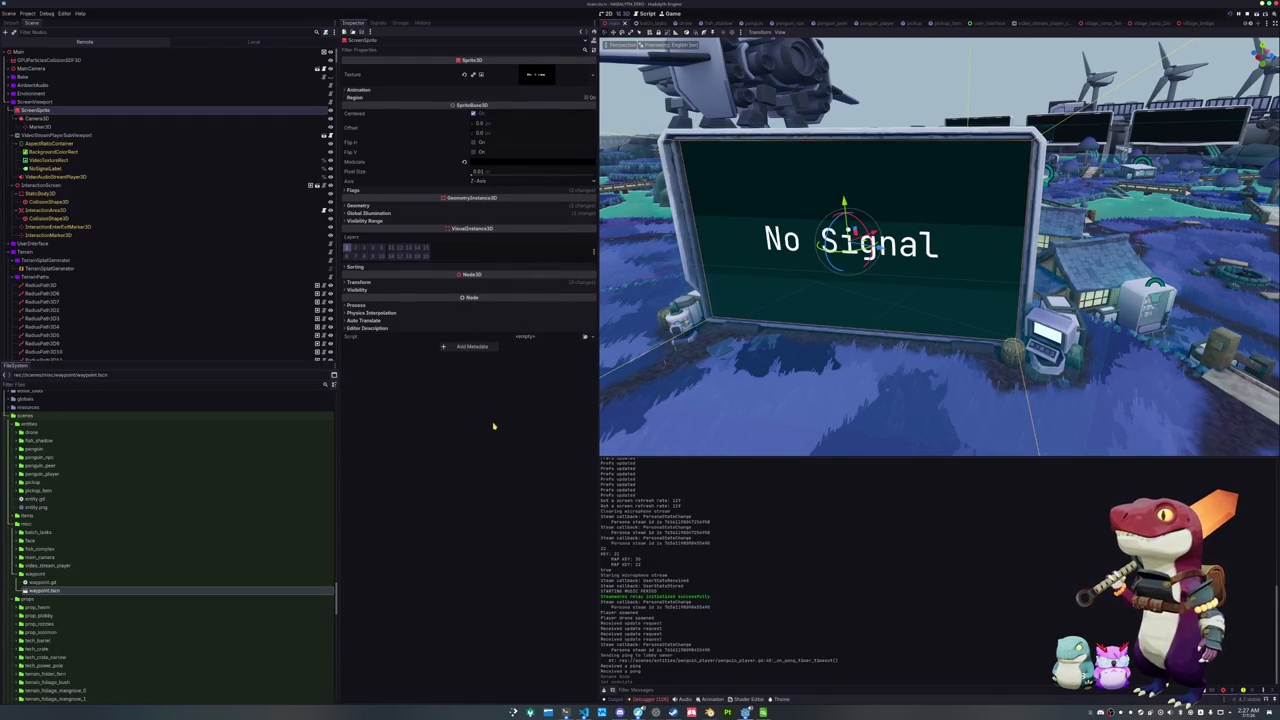
key("F5")
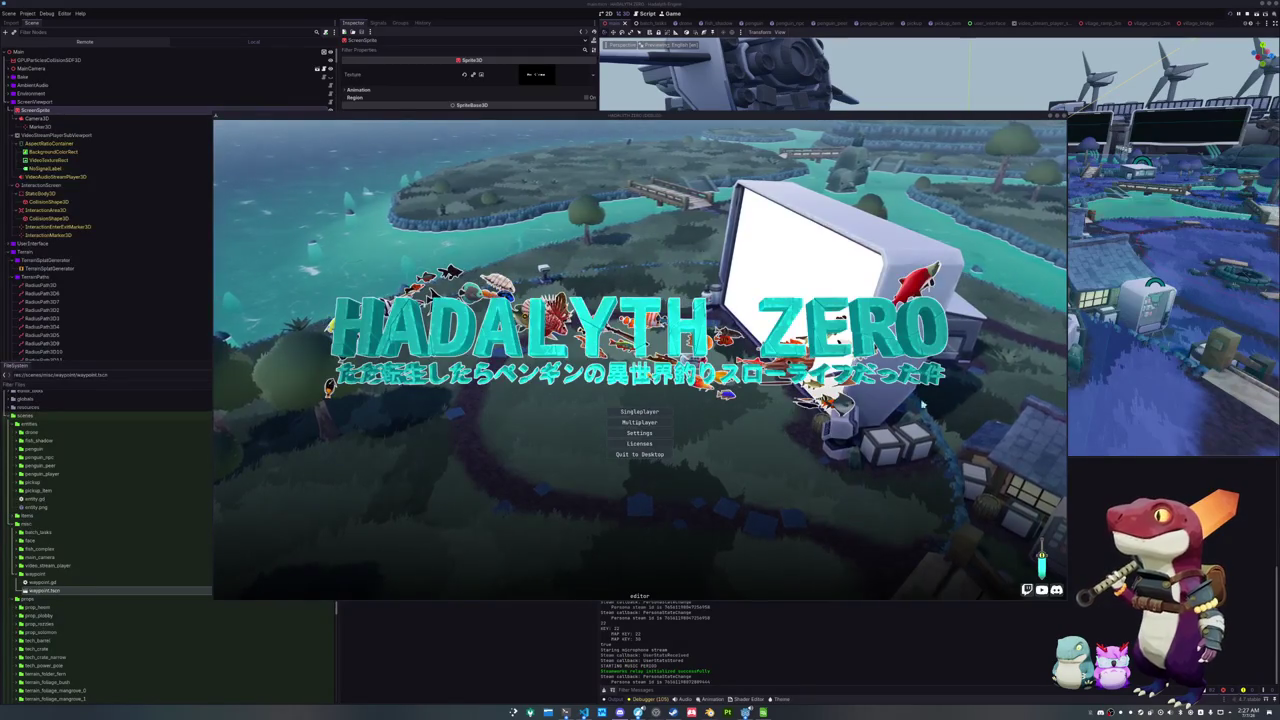
Start a singleplayer game, then switch to user_interface.gd in VS Code at _on_game_start
left_click(648, 412)
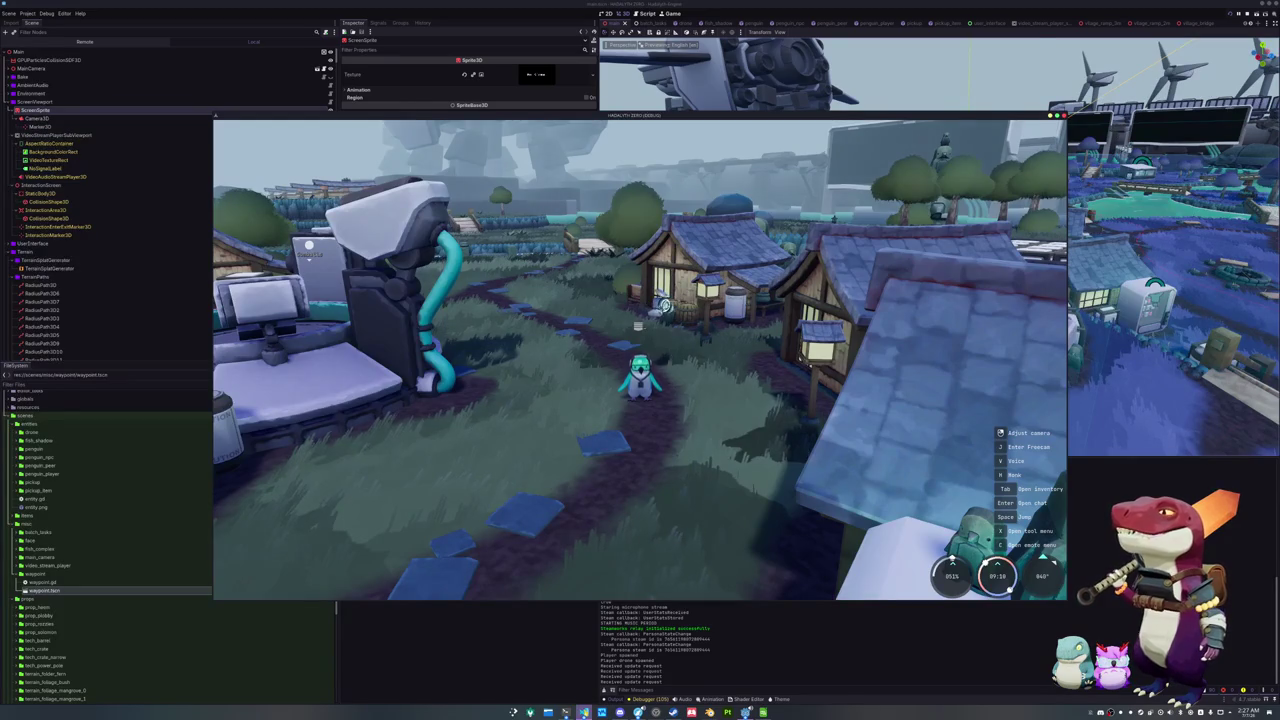
key("alt+Tab")
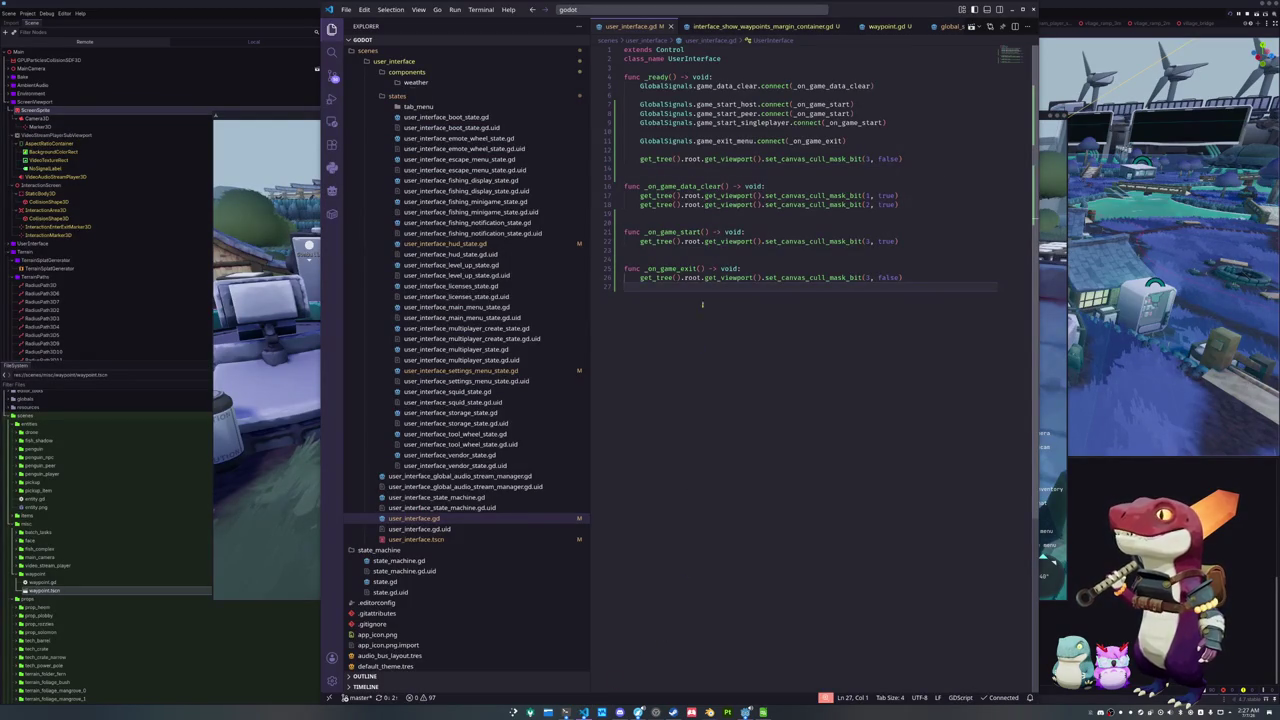
left_click(767, 234)
Insert 'await get_tree().create_timer(1.0).timeout' as _on_game_start's first line and rerun the game
key("Return")
type("await get_tree().create")
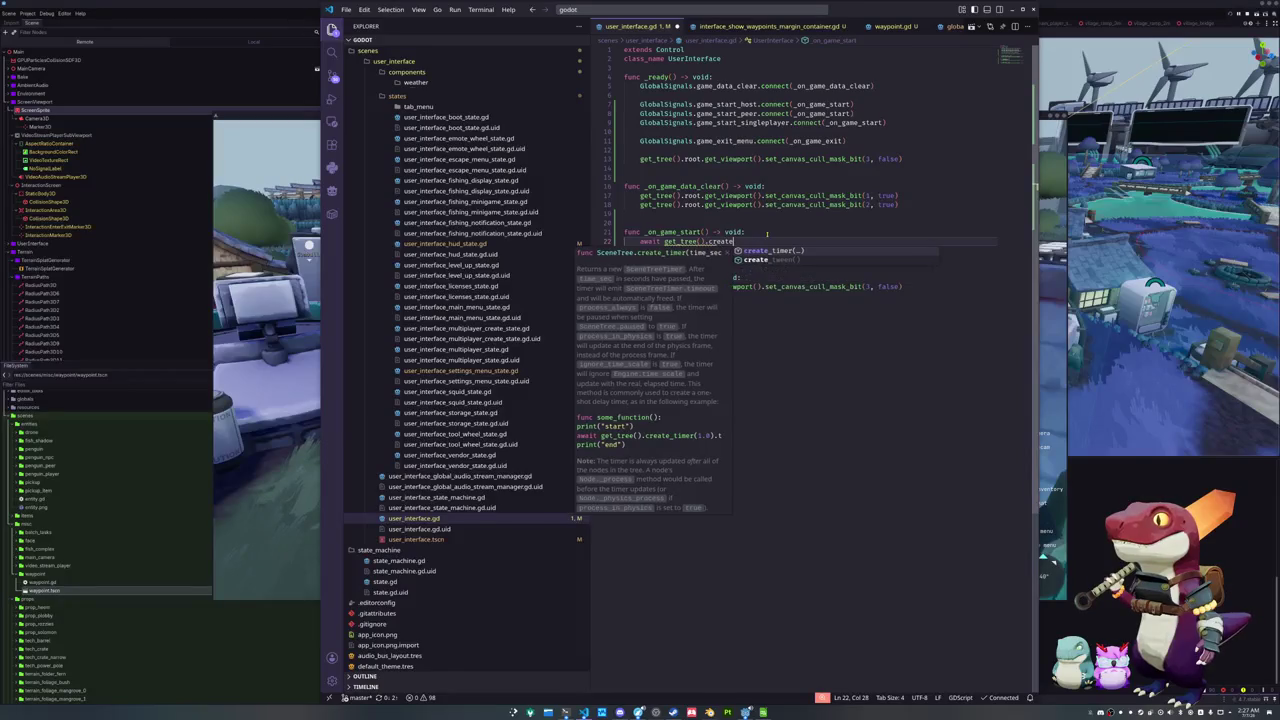
type("_timer(1.0)")
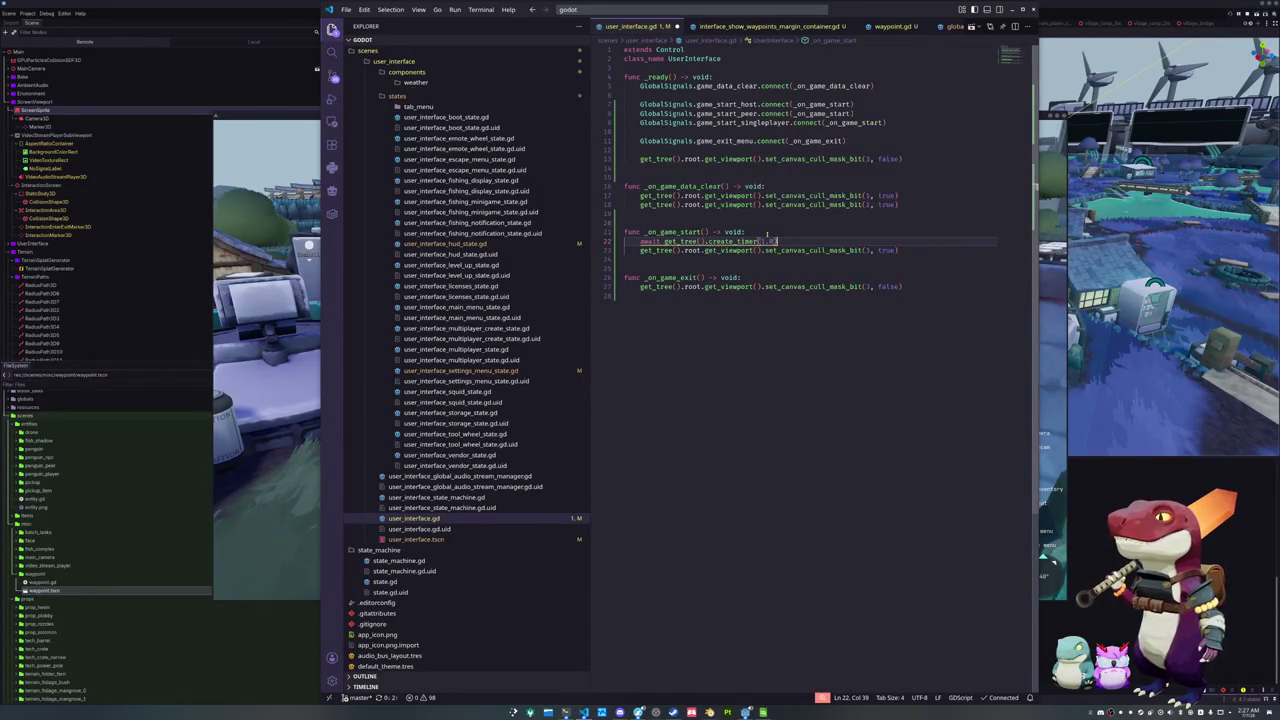
type(".tm")
key("Down")
key("Return")
key("F5")
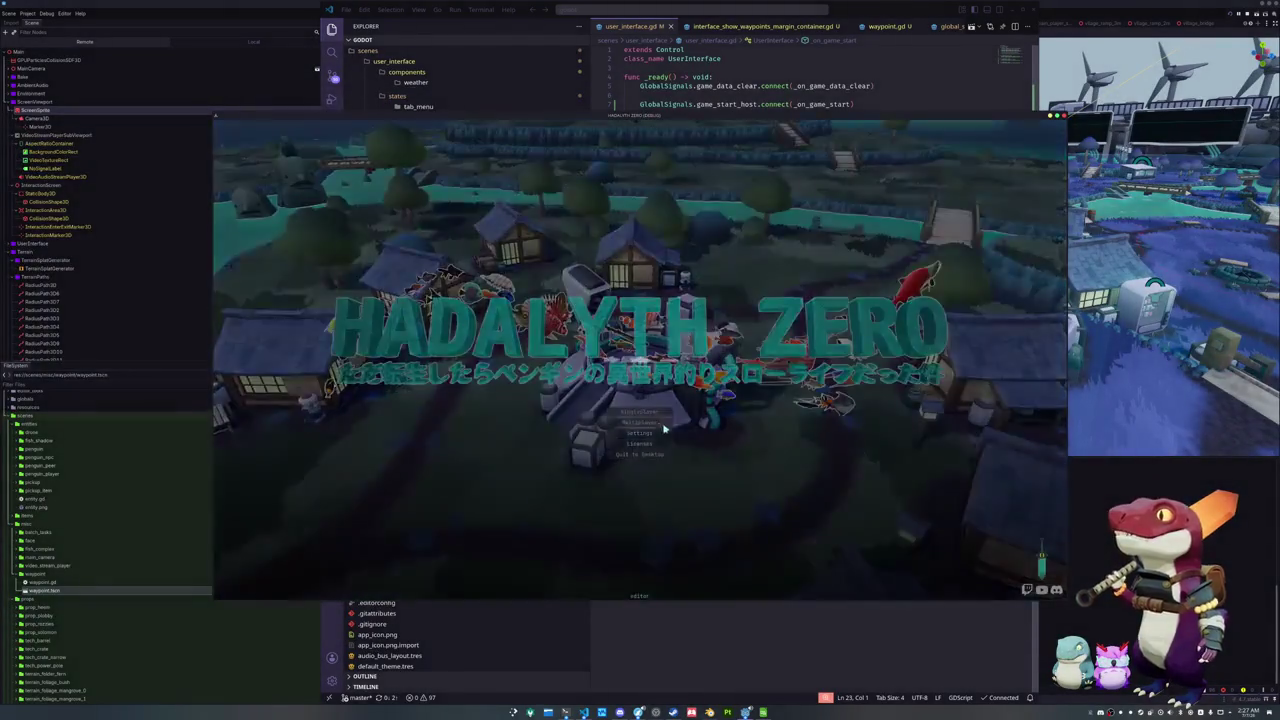
Start singleplayer and walk the penguin forward, then left toward the riverside houses and bridge
left_click(663, 424)
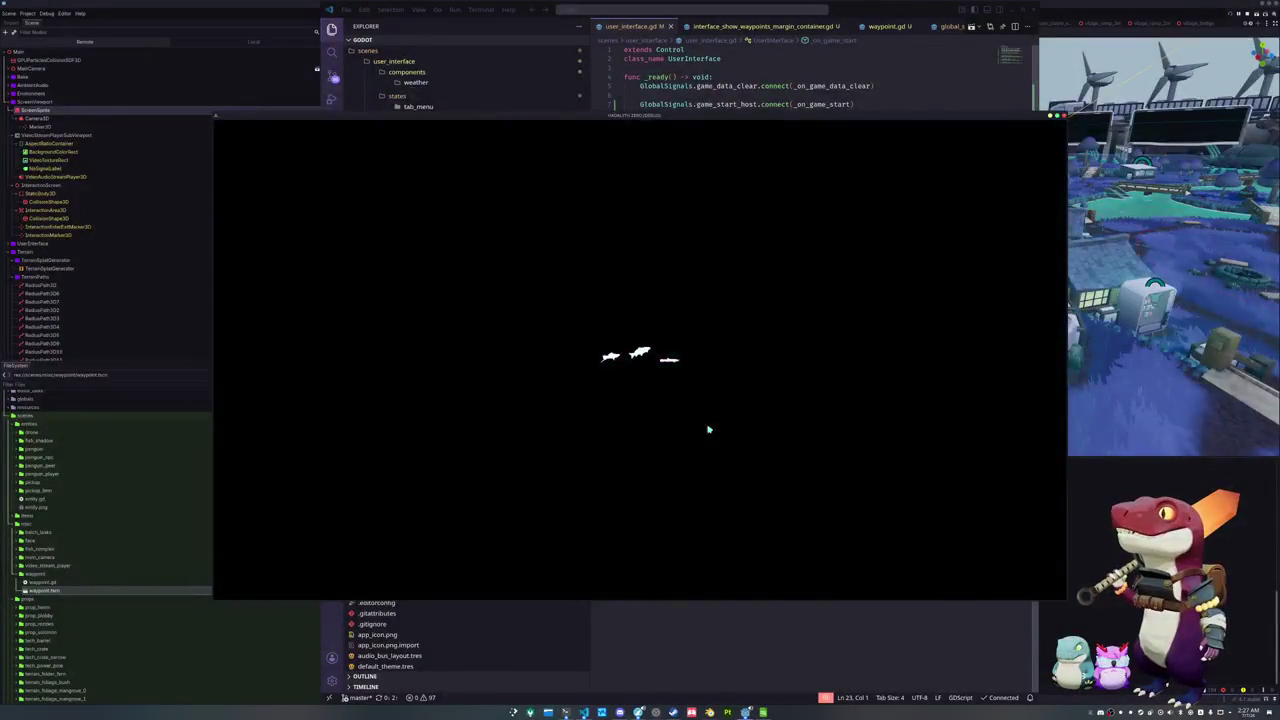
key("w")
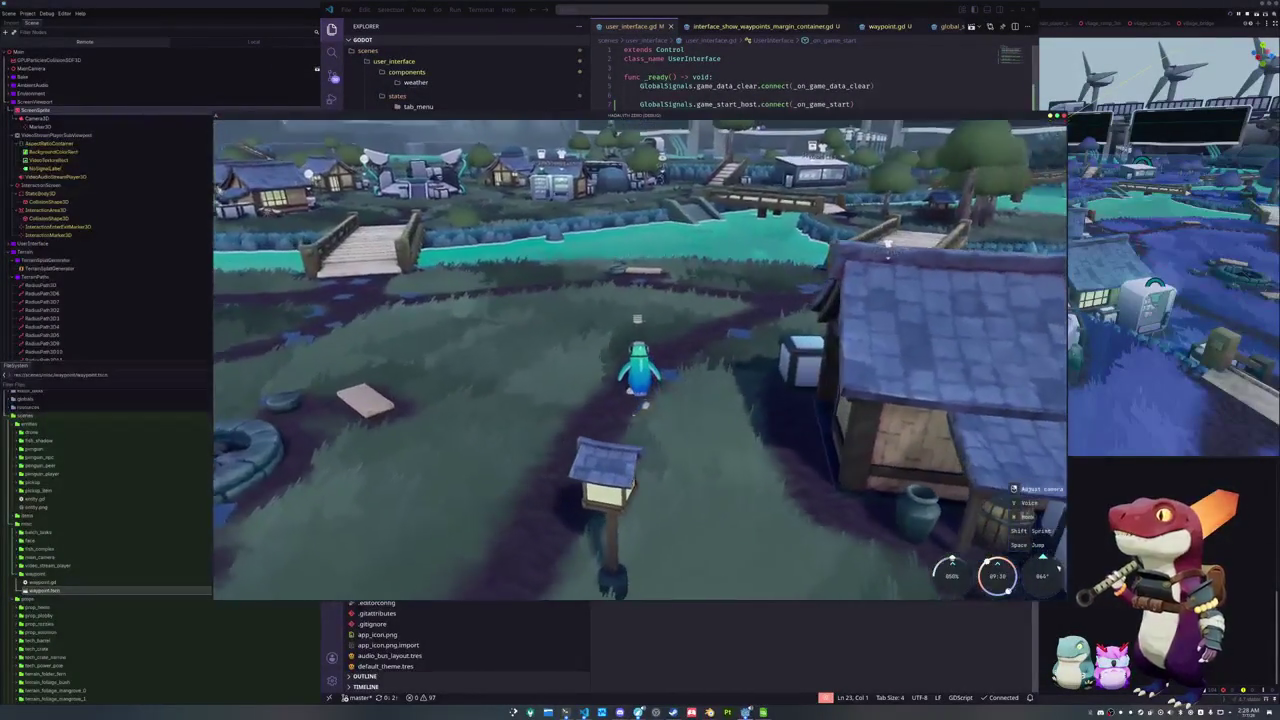
key("w")
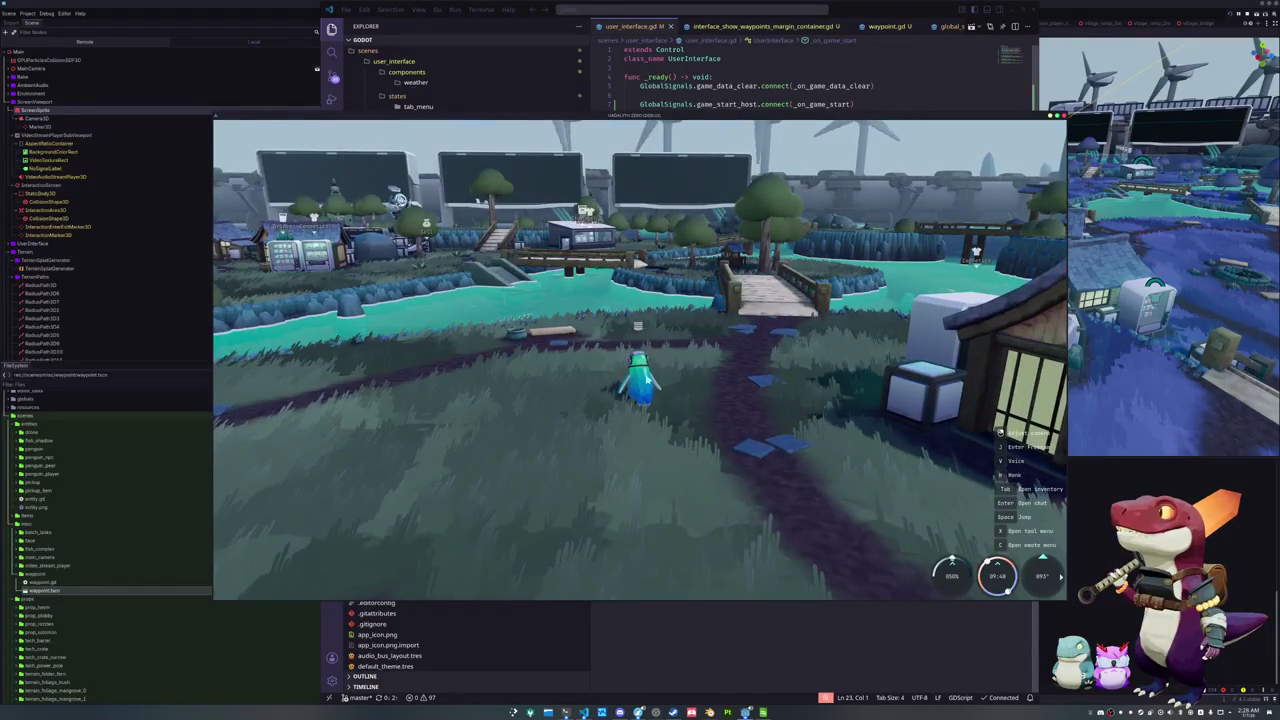
key("a")
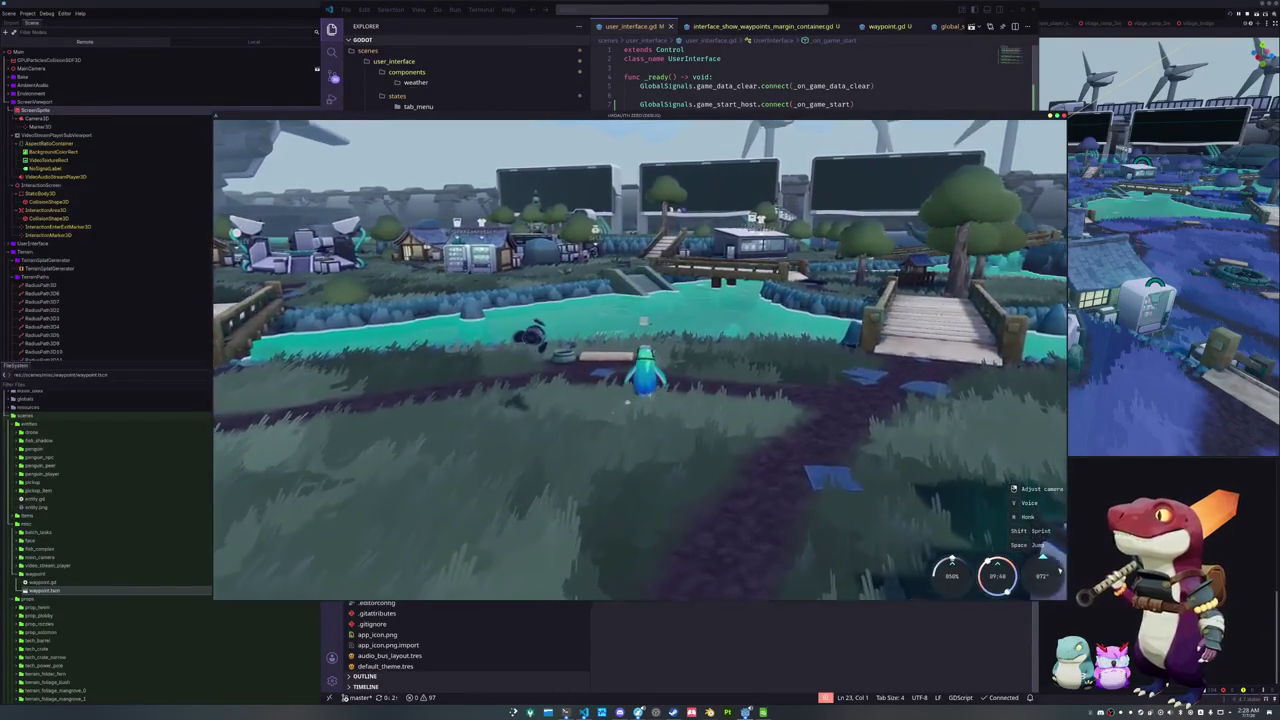
key("a")
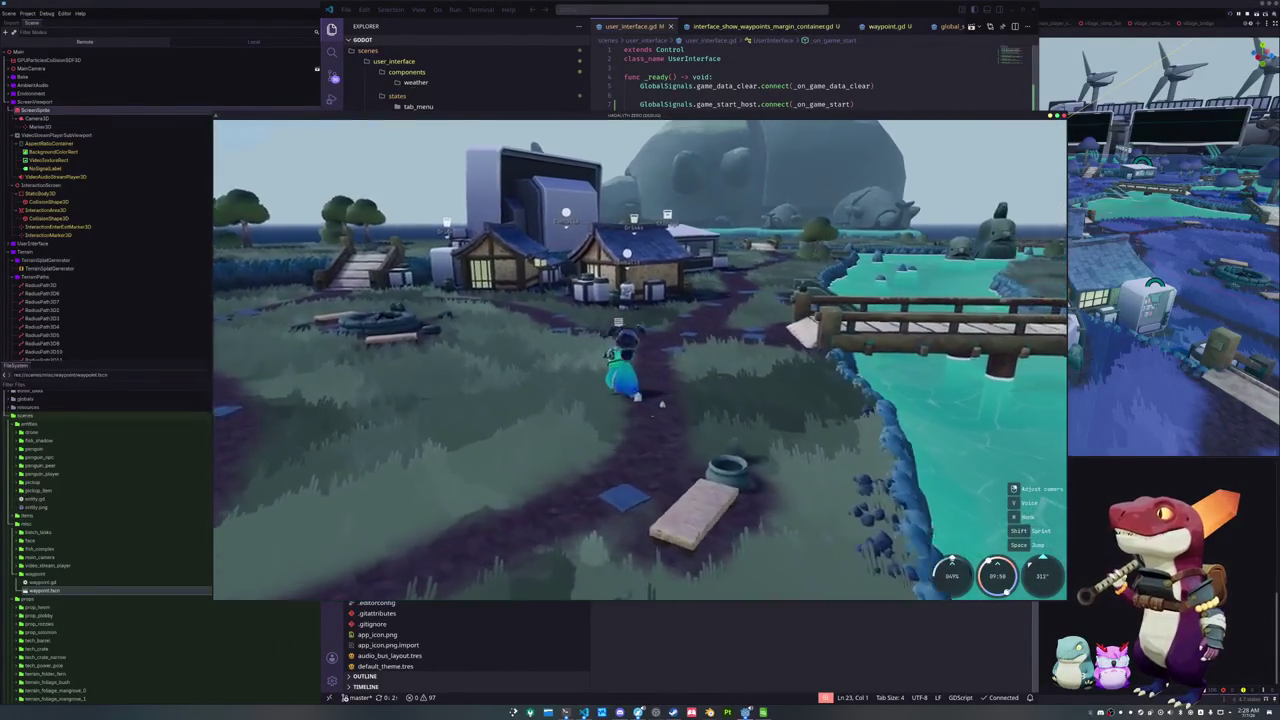
key("a")
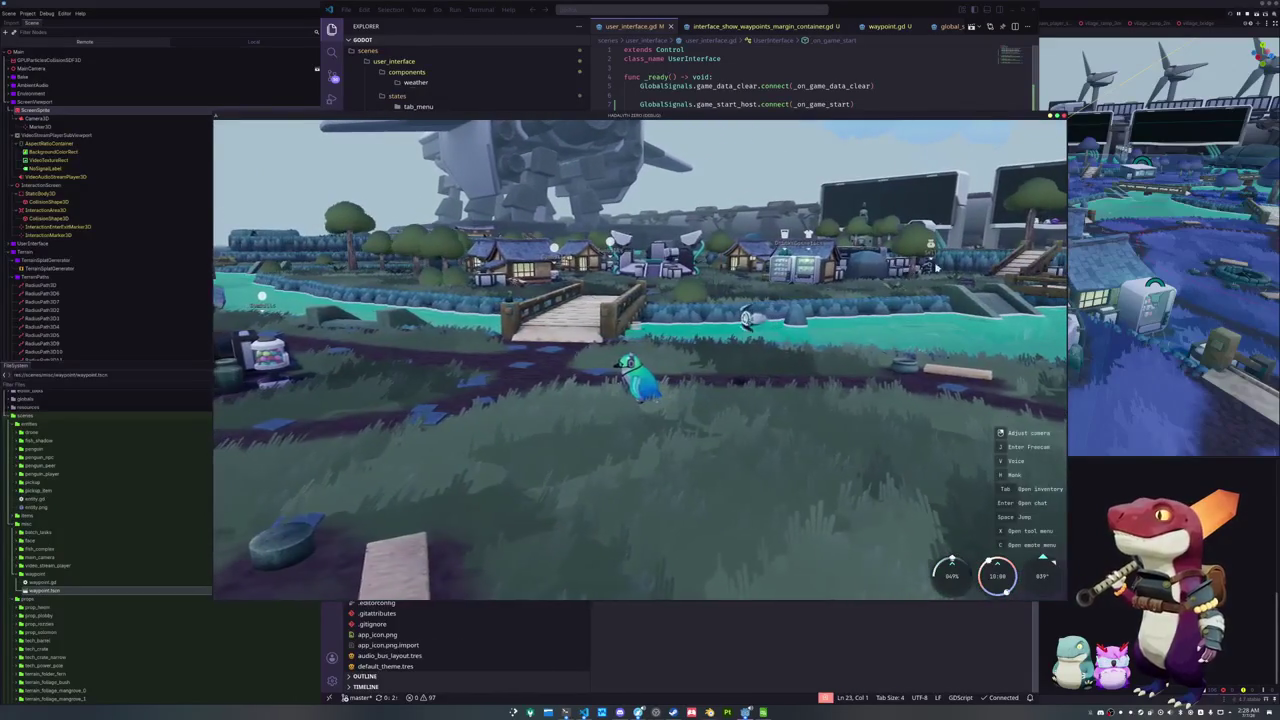
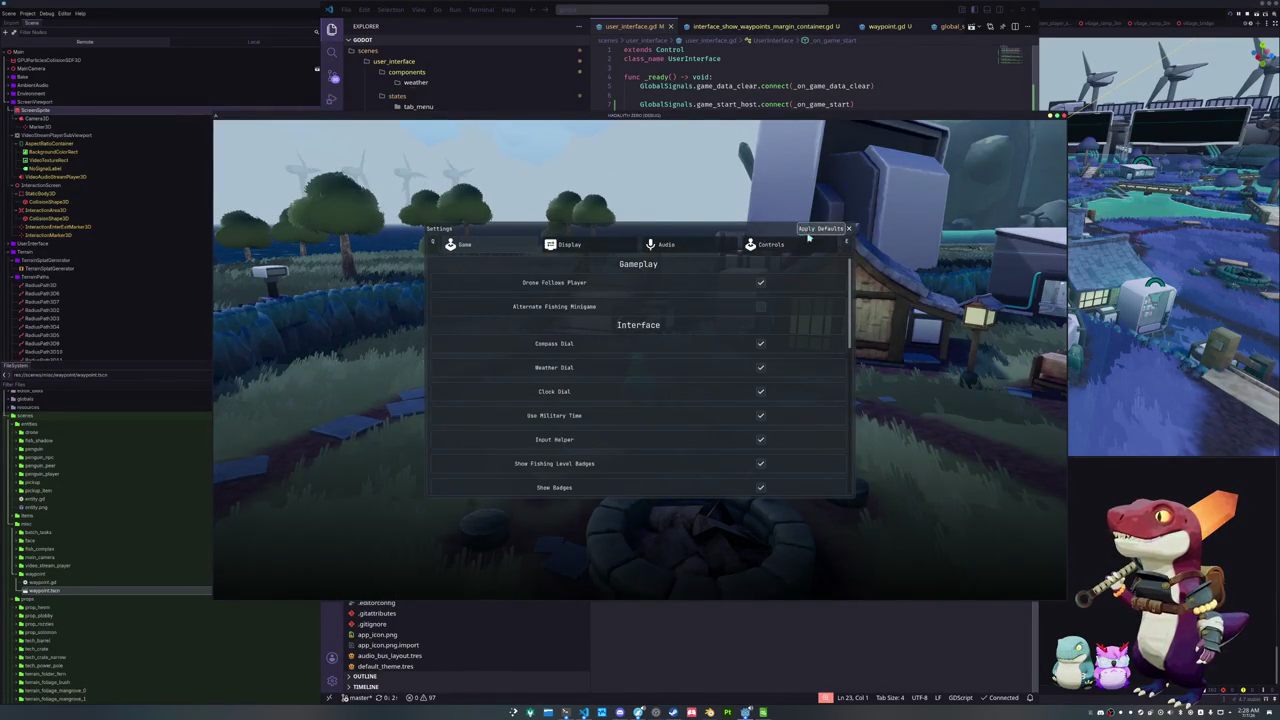
Close the game settings and walk the character up to the big white screen
key("Escape")
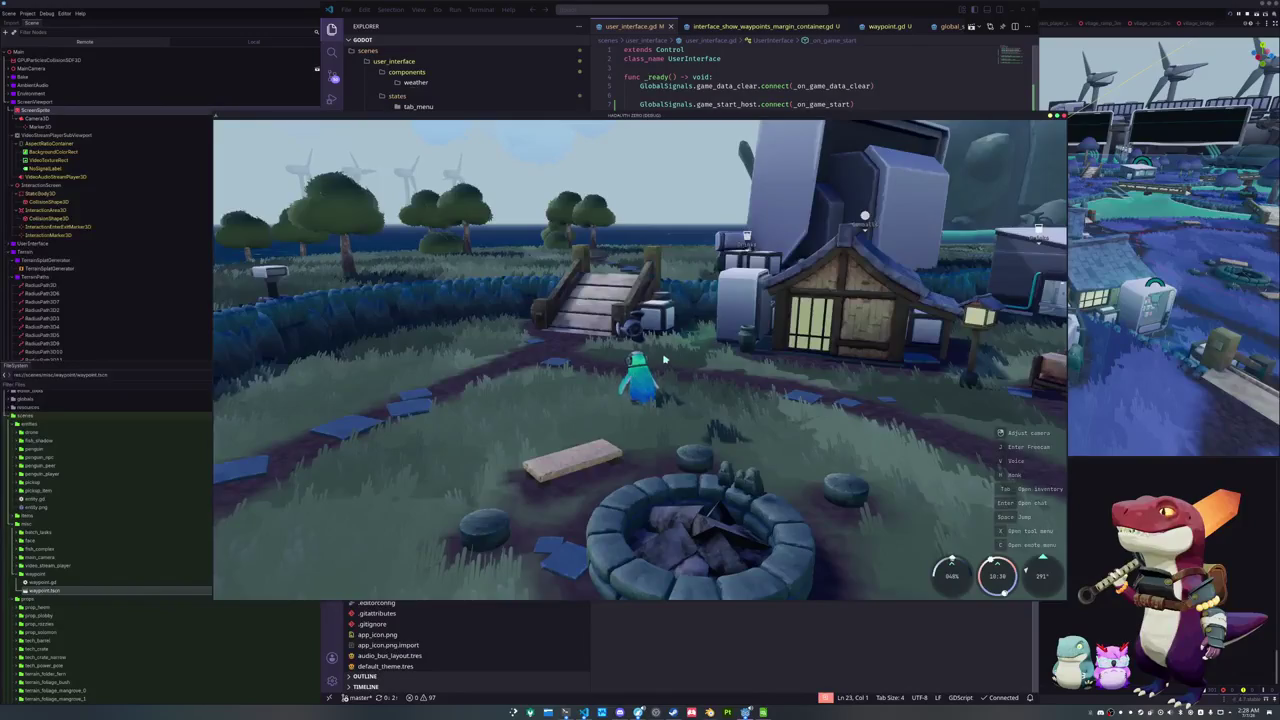
key("w")
key("w")
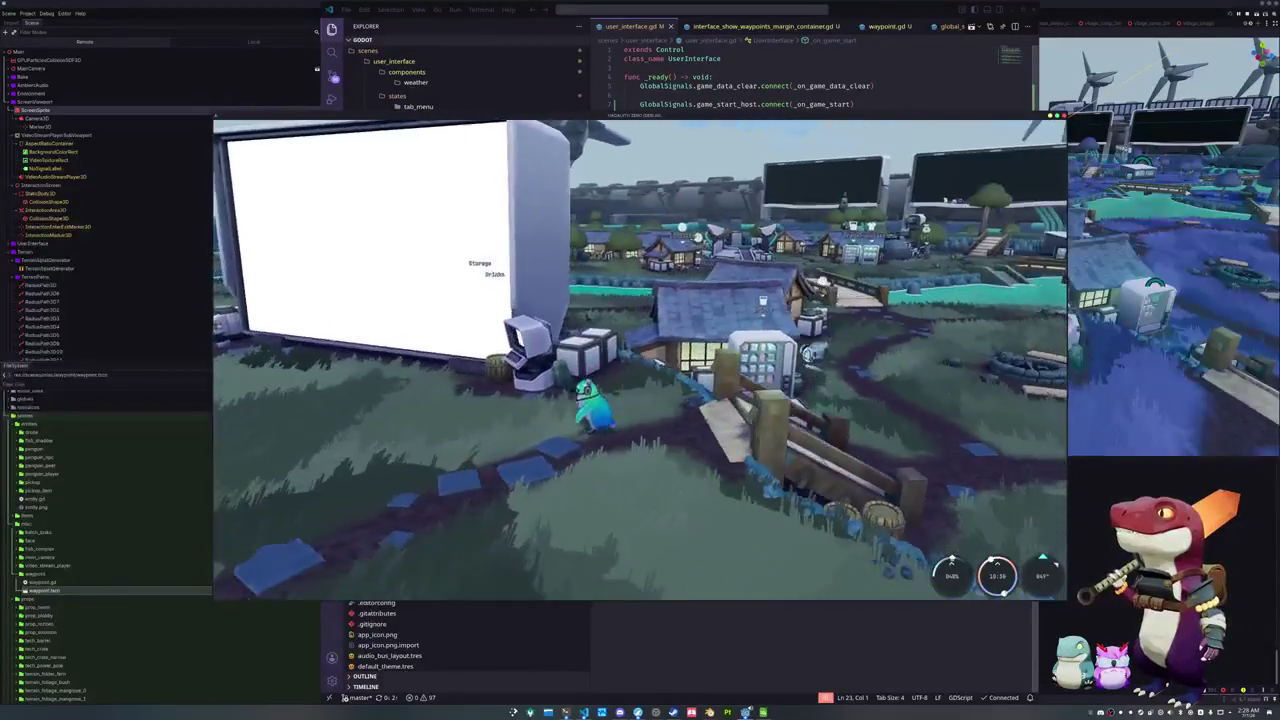
key("w")
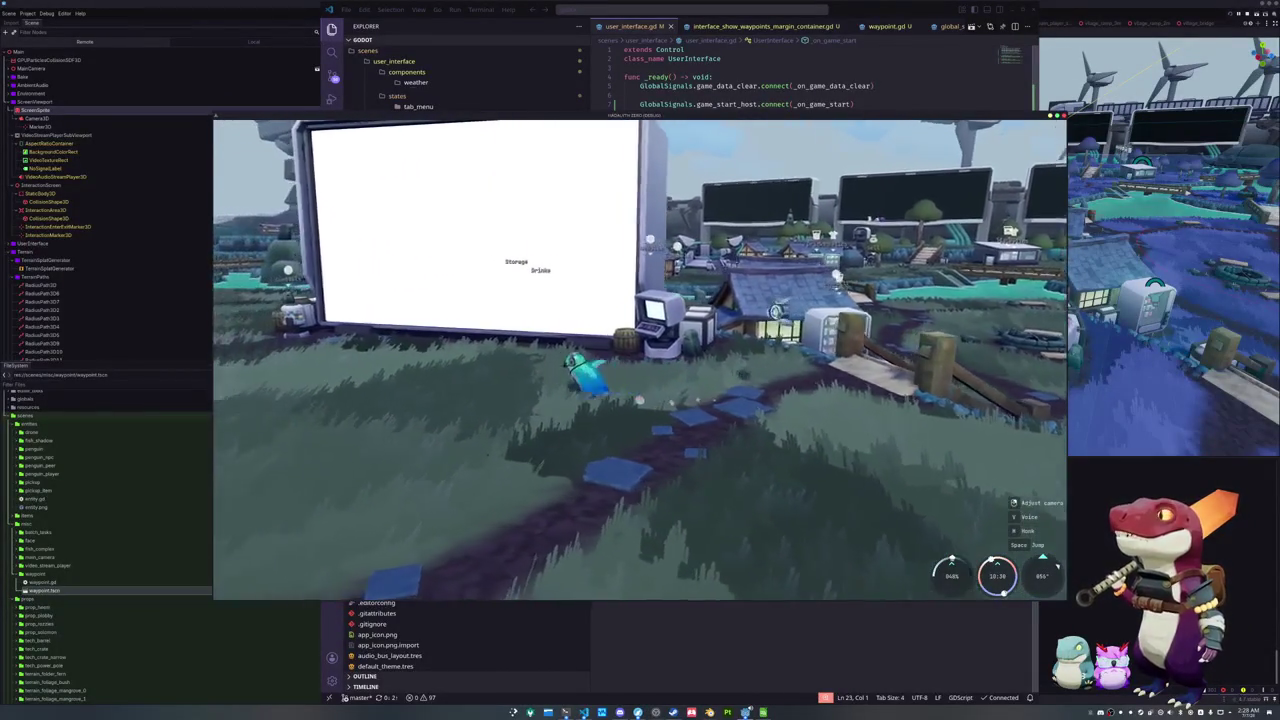
key("w")
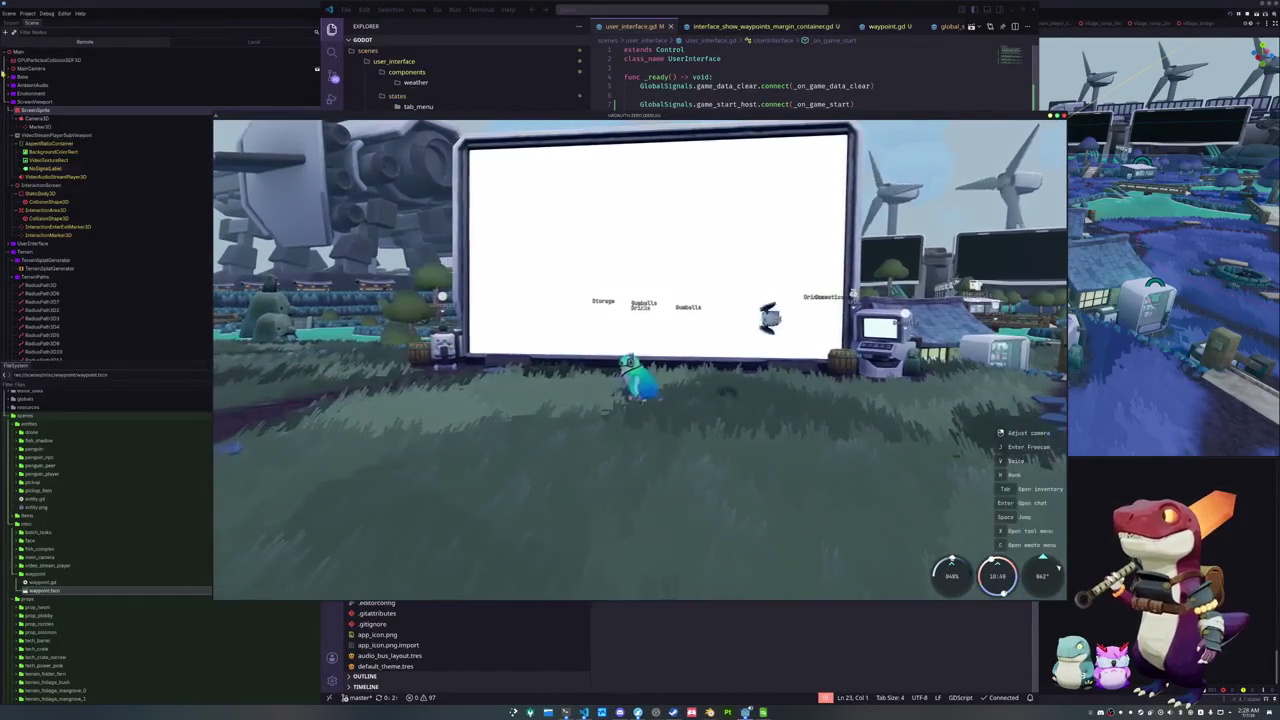
key("alt+Tab")
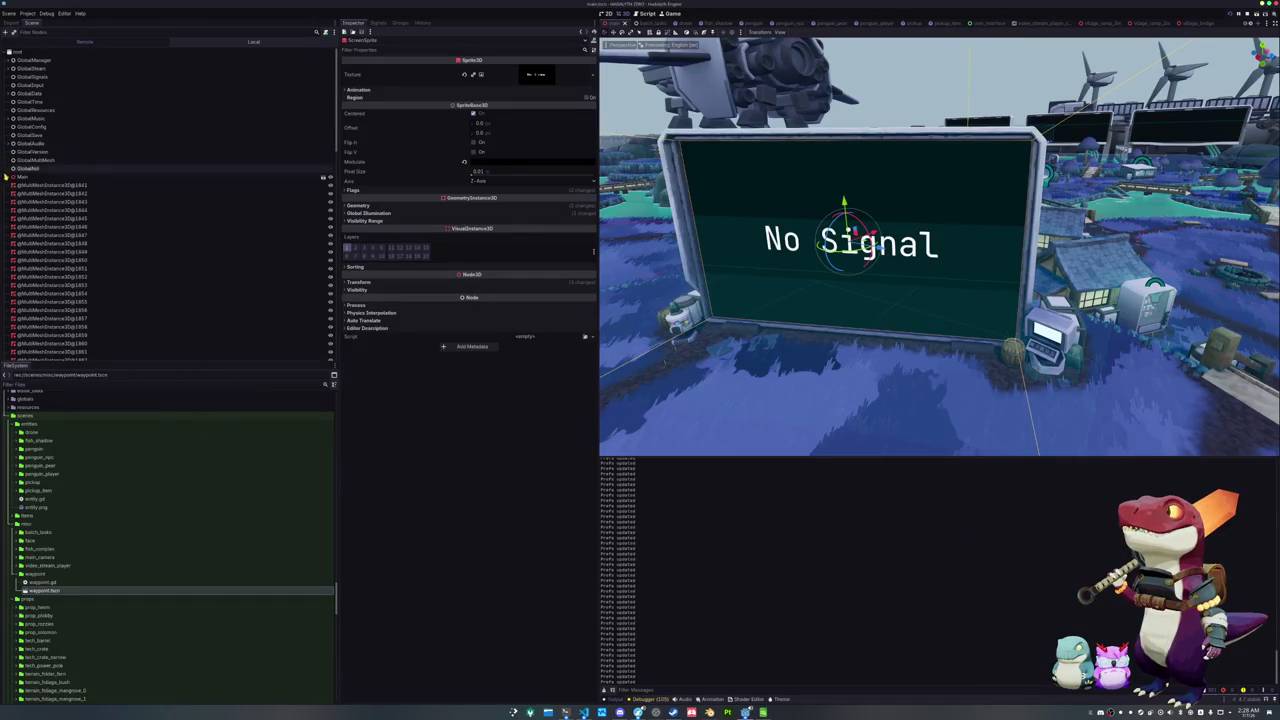
Expand Main > ScreenViewport in the Remote scene tree and select the ScreenSprite node
left_click(5, 175)
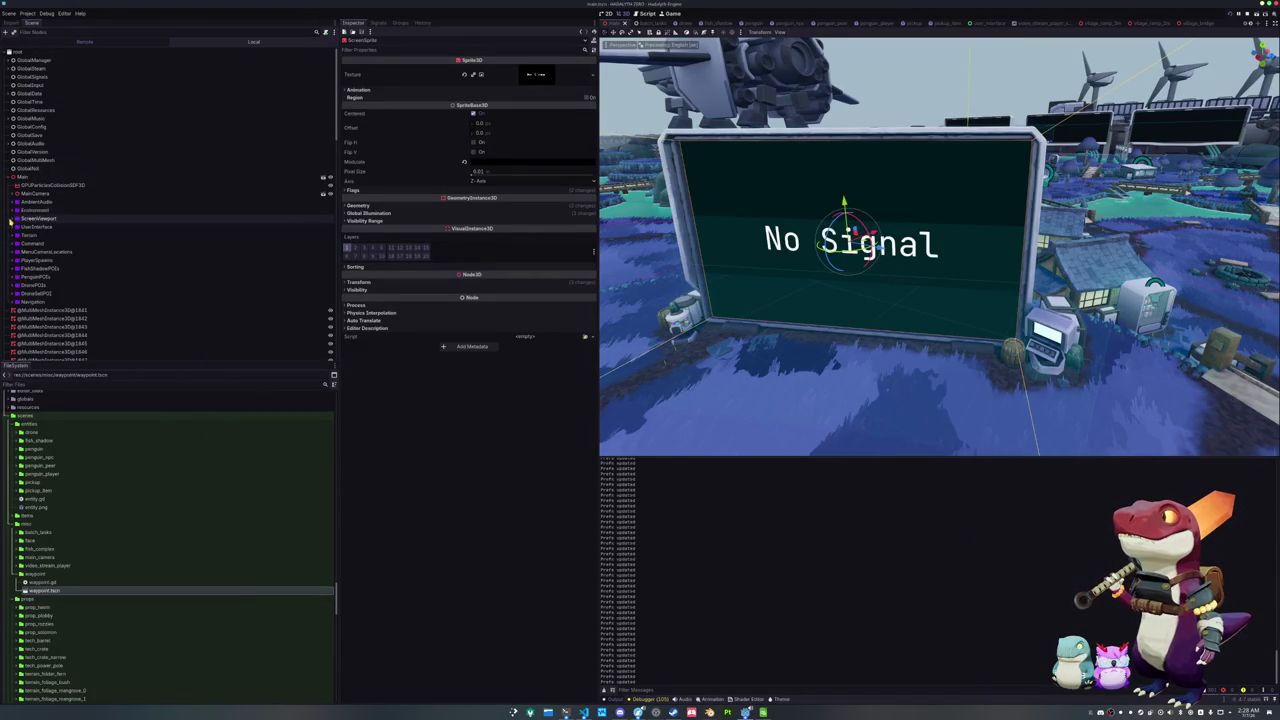
left_click(12, 218)
left_click(30, 227)
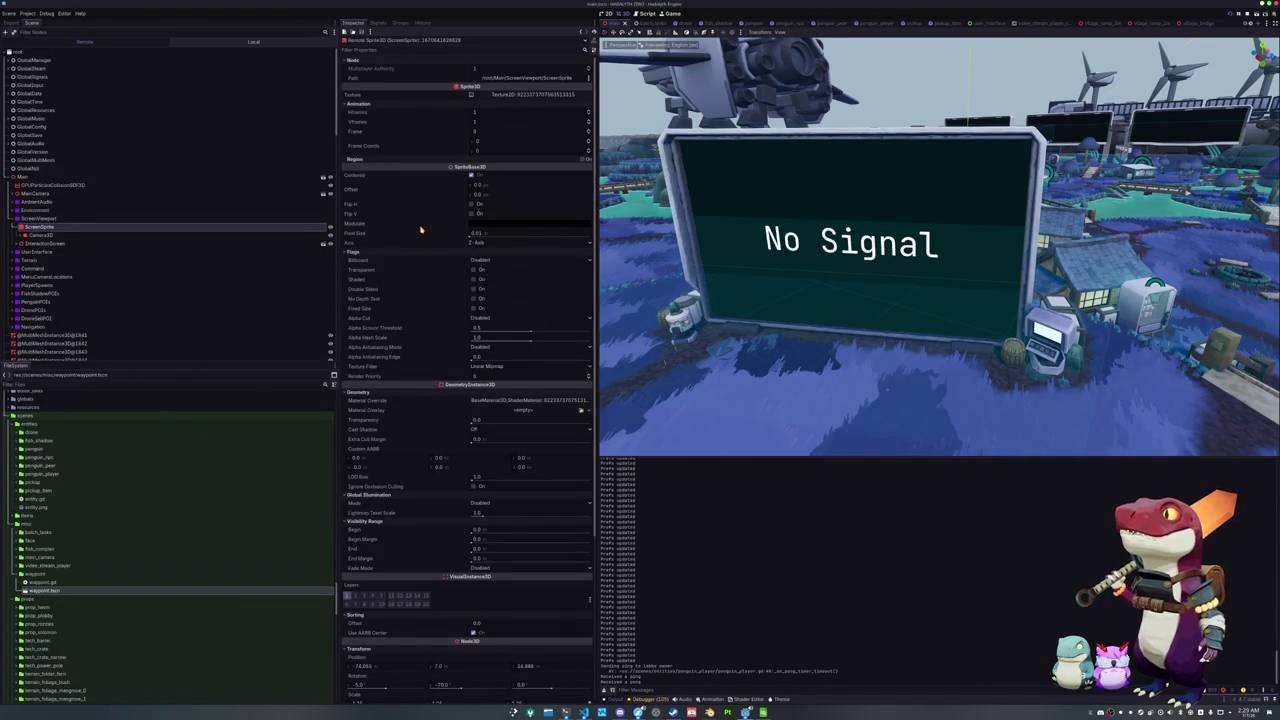
scroll(424, 237, "down", 2)
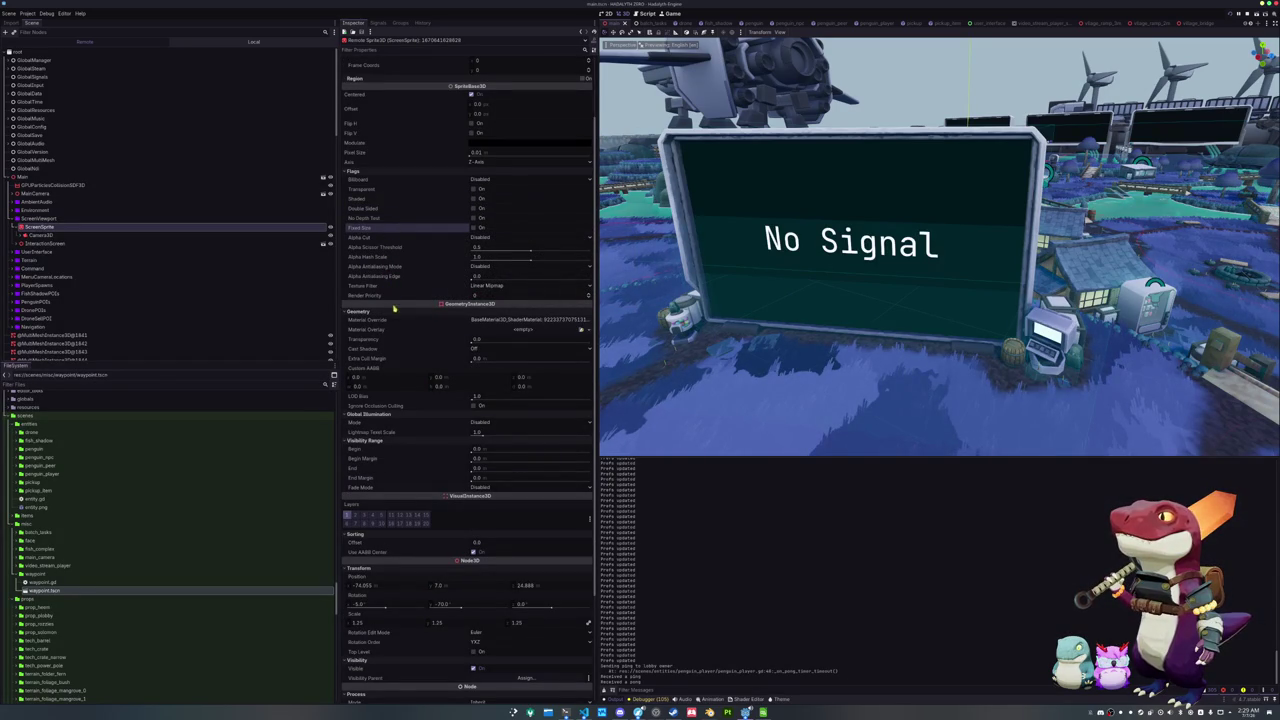
scroll(391, 320, "down", 4)
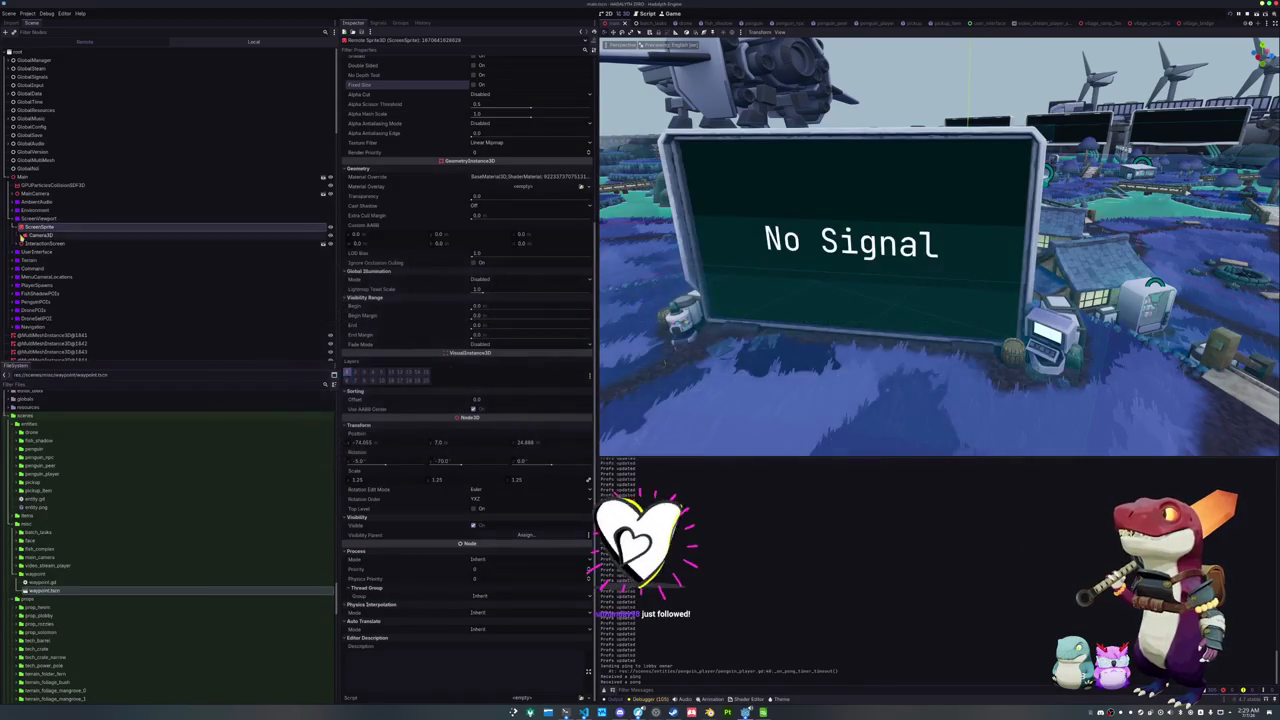
left_click(21, 235)
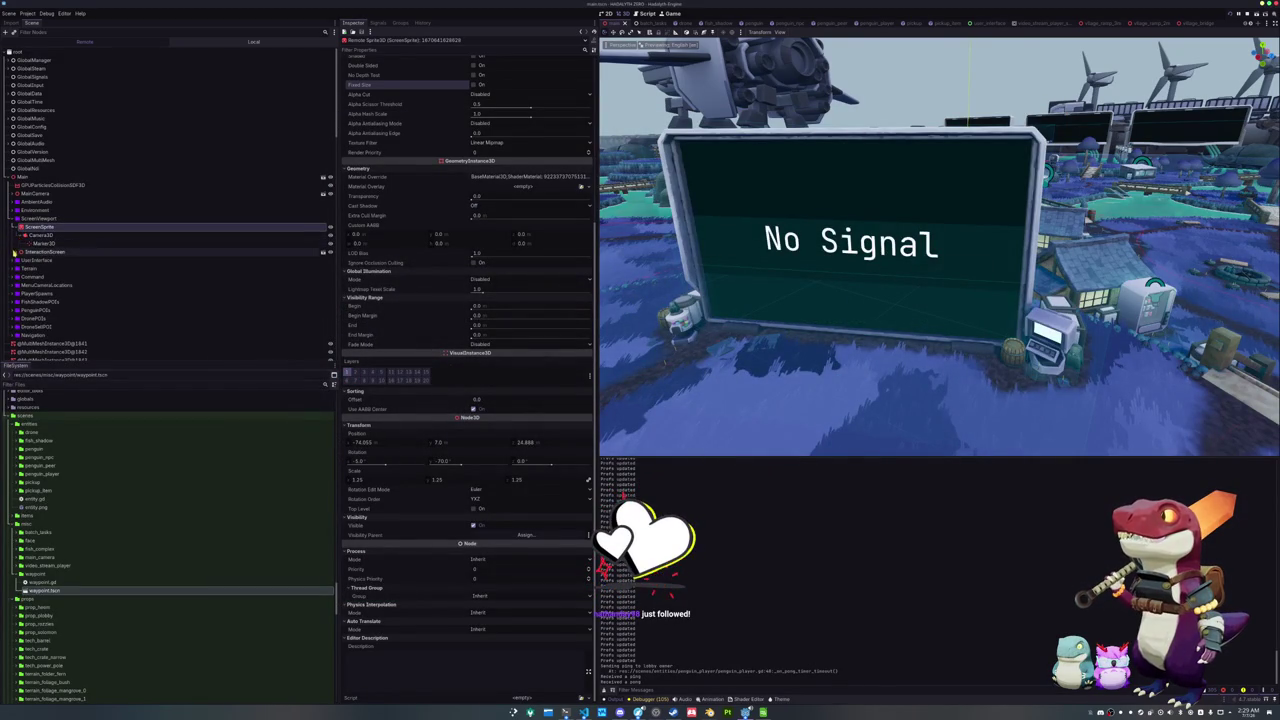
left_click(14, 252)
left_click(40, 234)
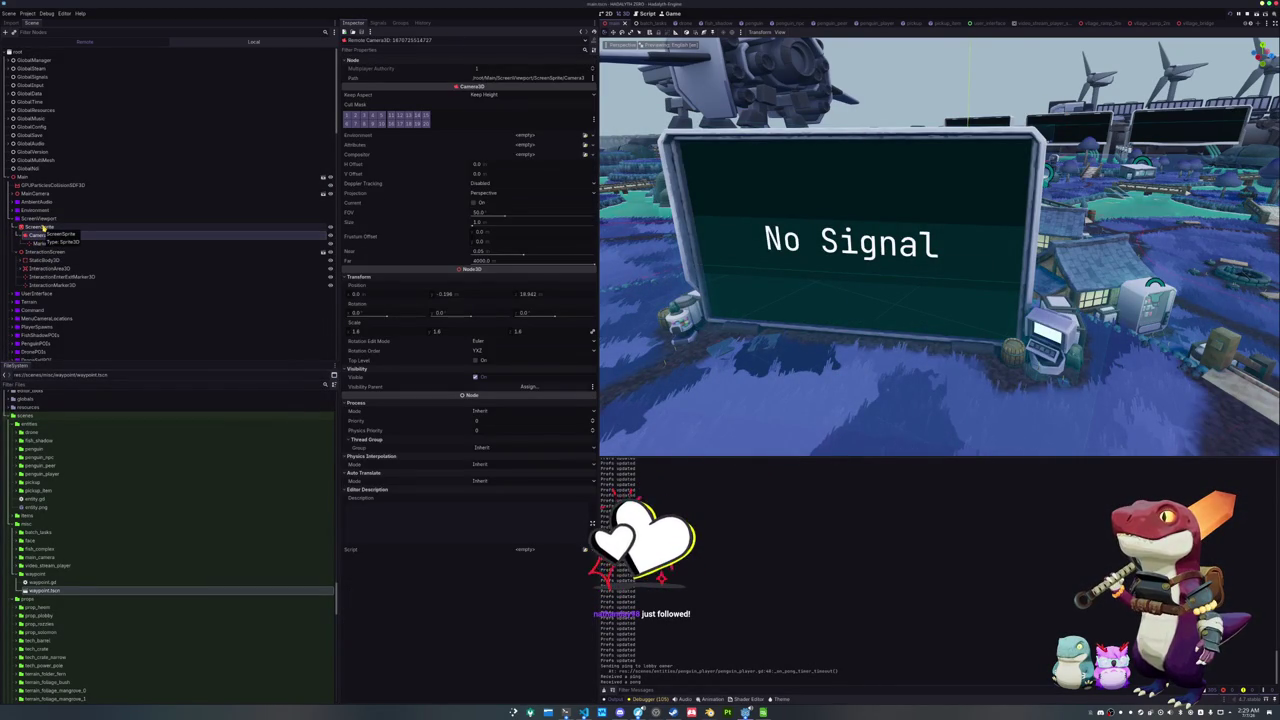
left_click(40, 227)
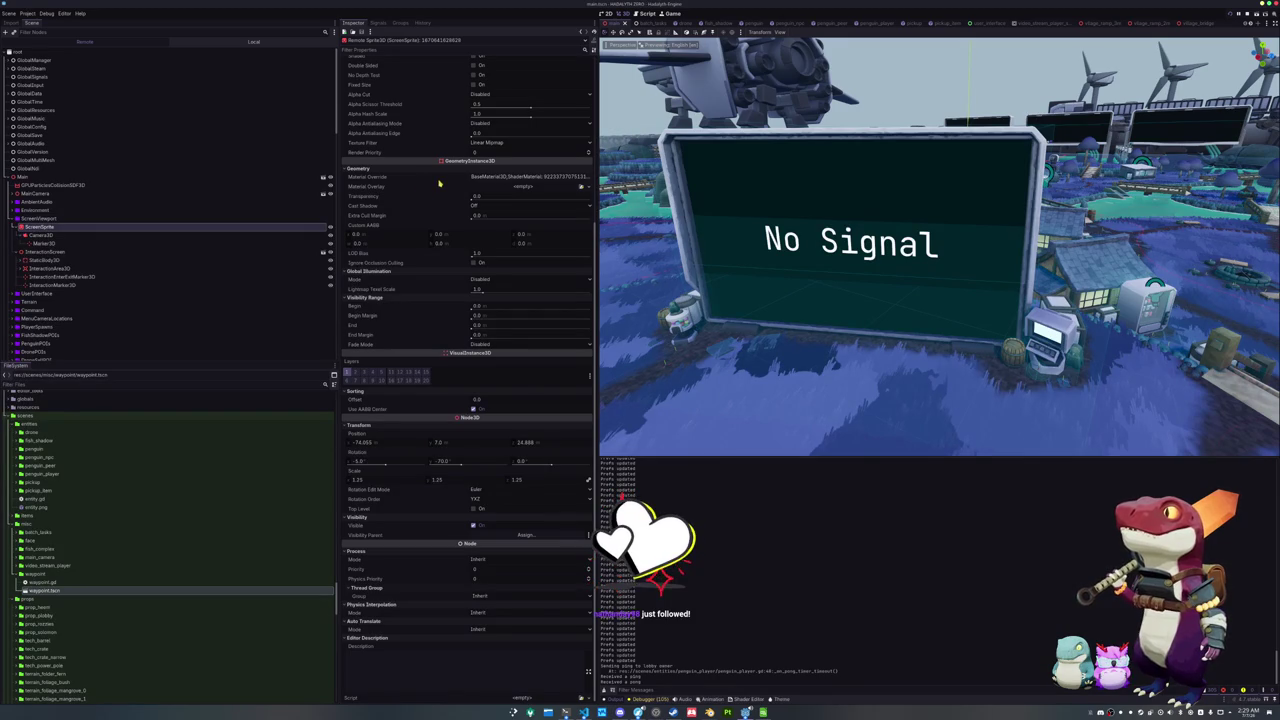
Open ScreenSprite's ShaderMaterial and load video.gdshader into the Shader Editor
left_click(515, 176)
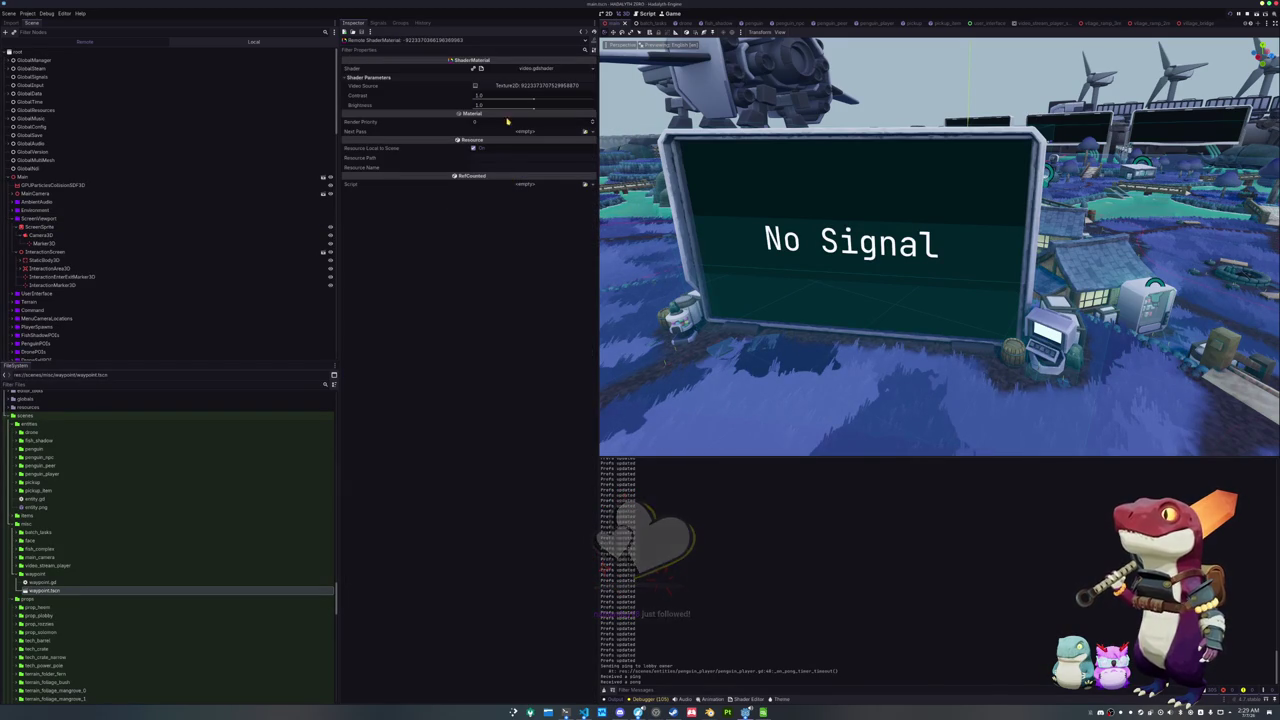
left_click(517, 79)
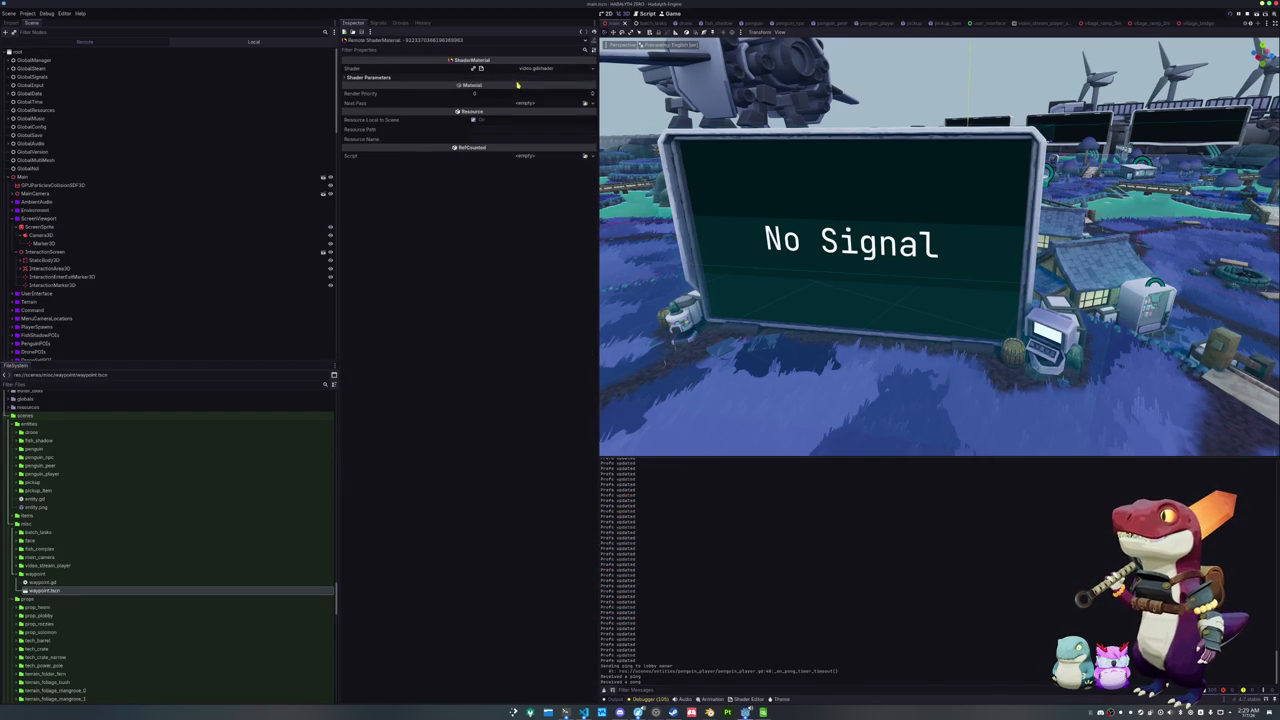
left_click(517, 81)
left_click(535, 68)
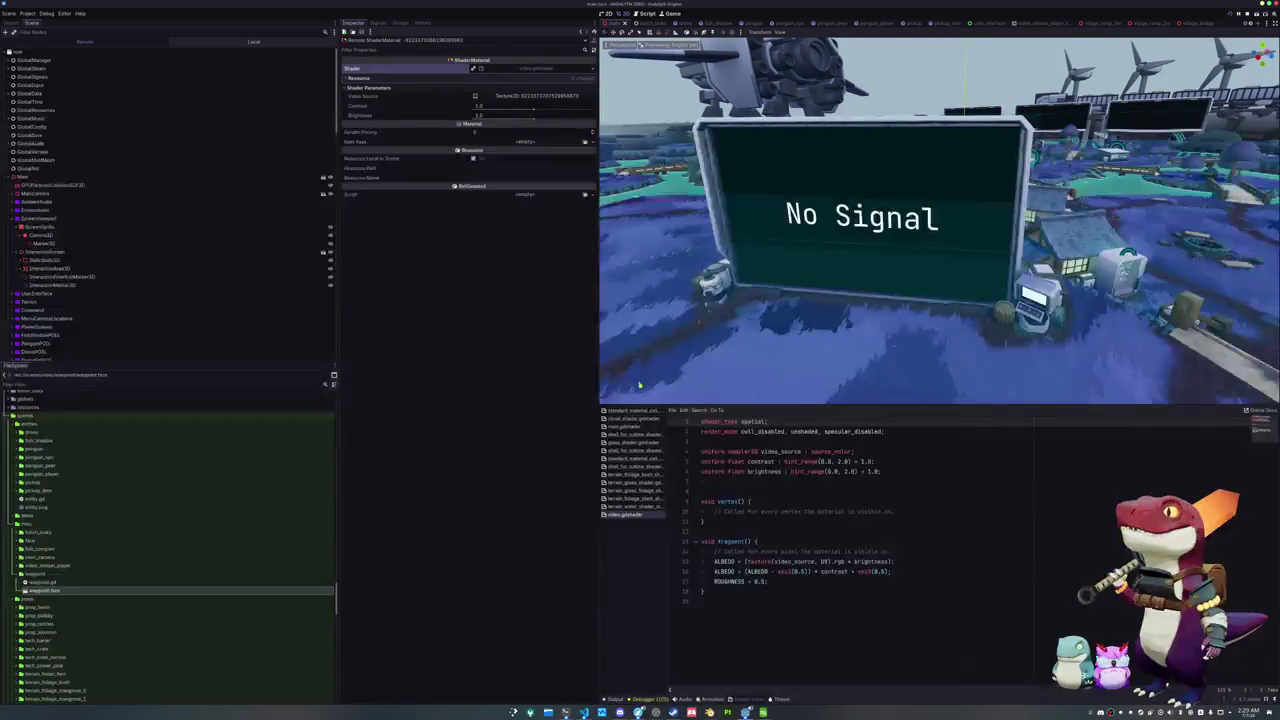
Add hint_default_black to the video_source uniform on line 4, then close the Shader Editor
left_click(852, 451)
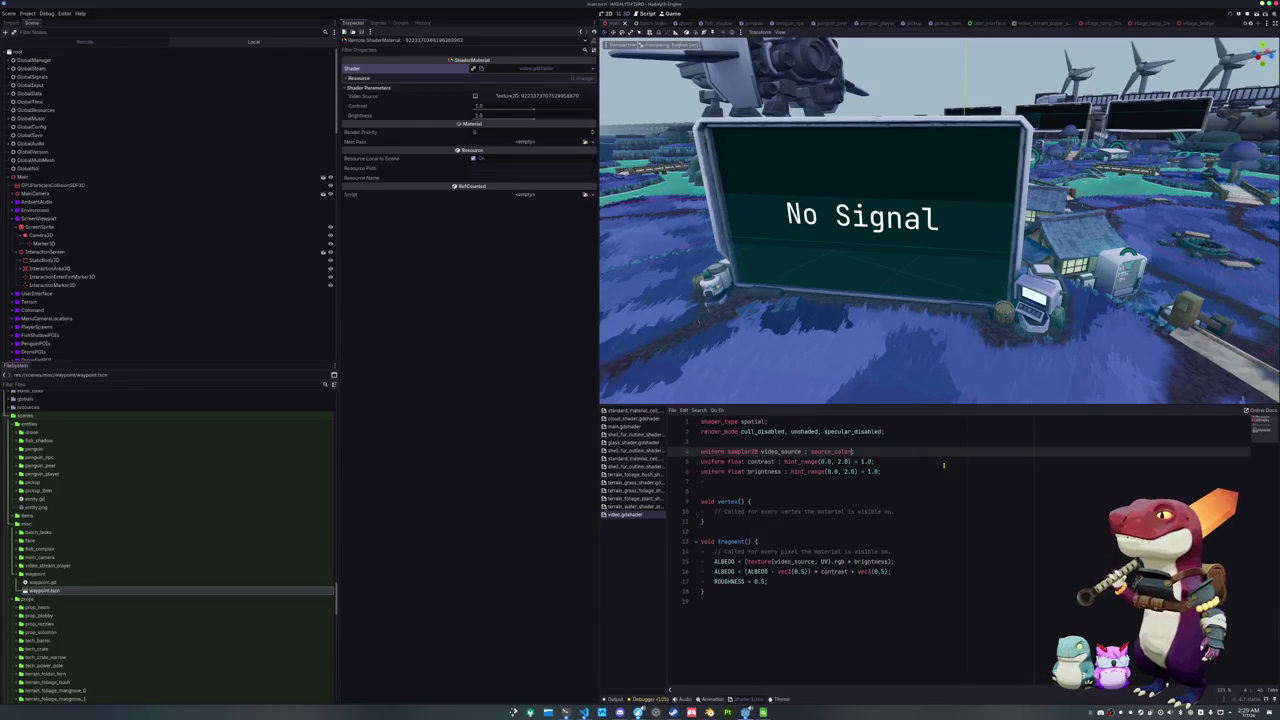
type(", hint_default_black;")
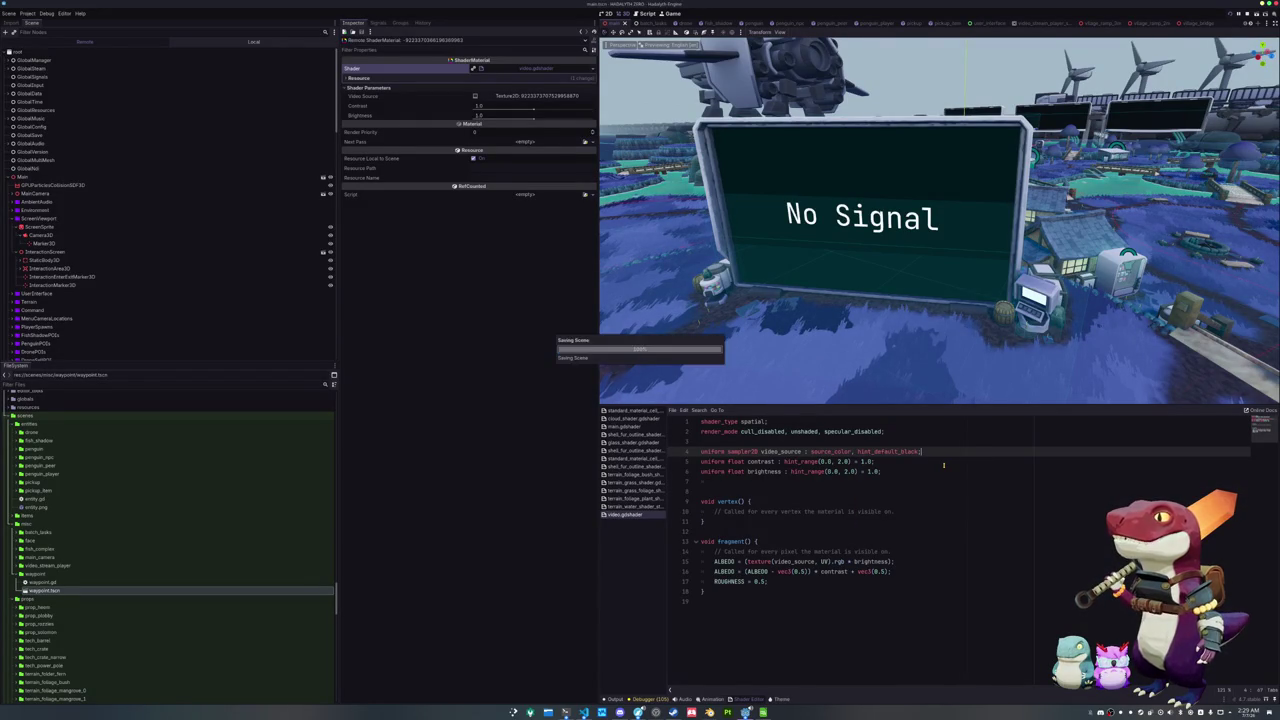
key("F8")
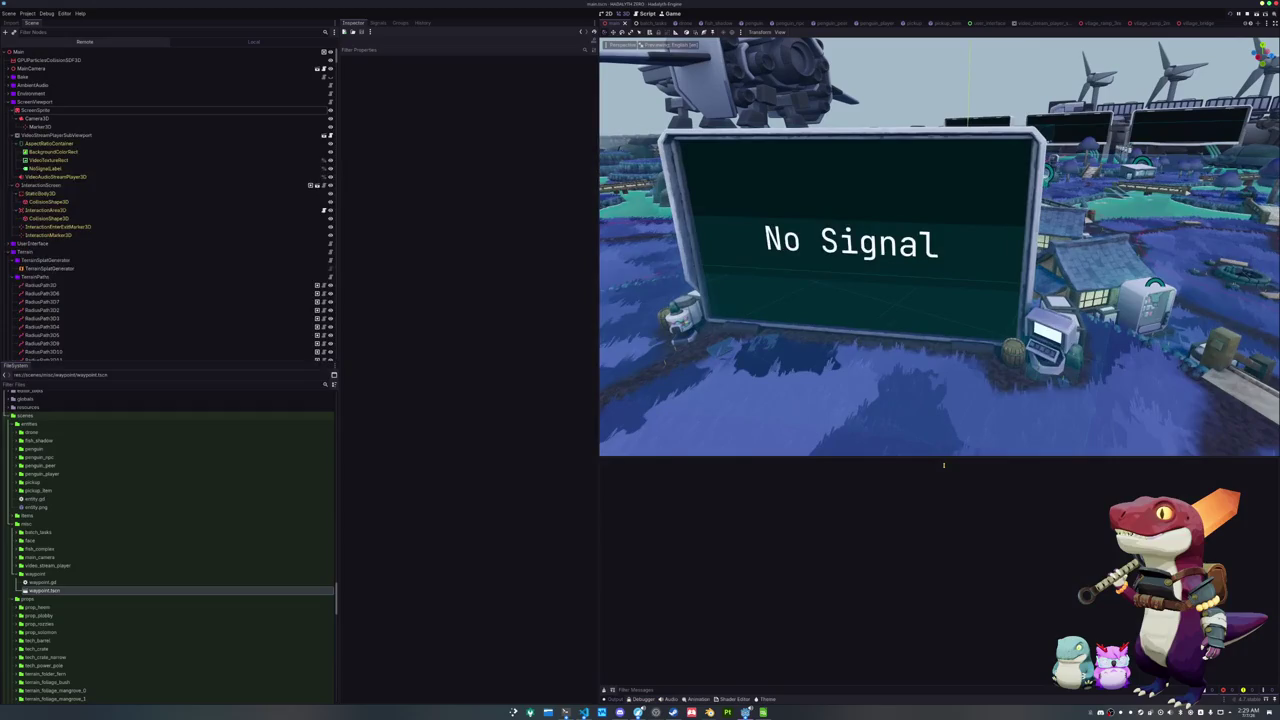
Launch the game, run across the bridge to the Storage house and check the vendor inventory
key("F5")
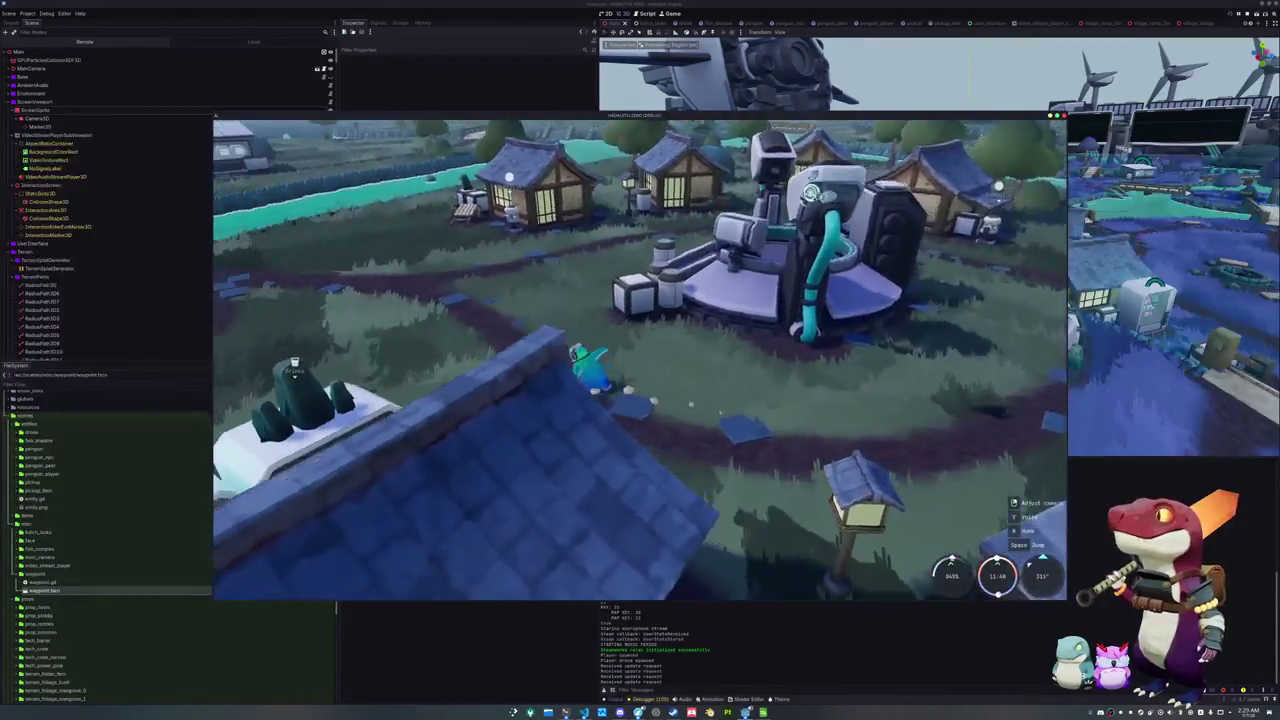
key("w")
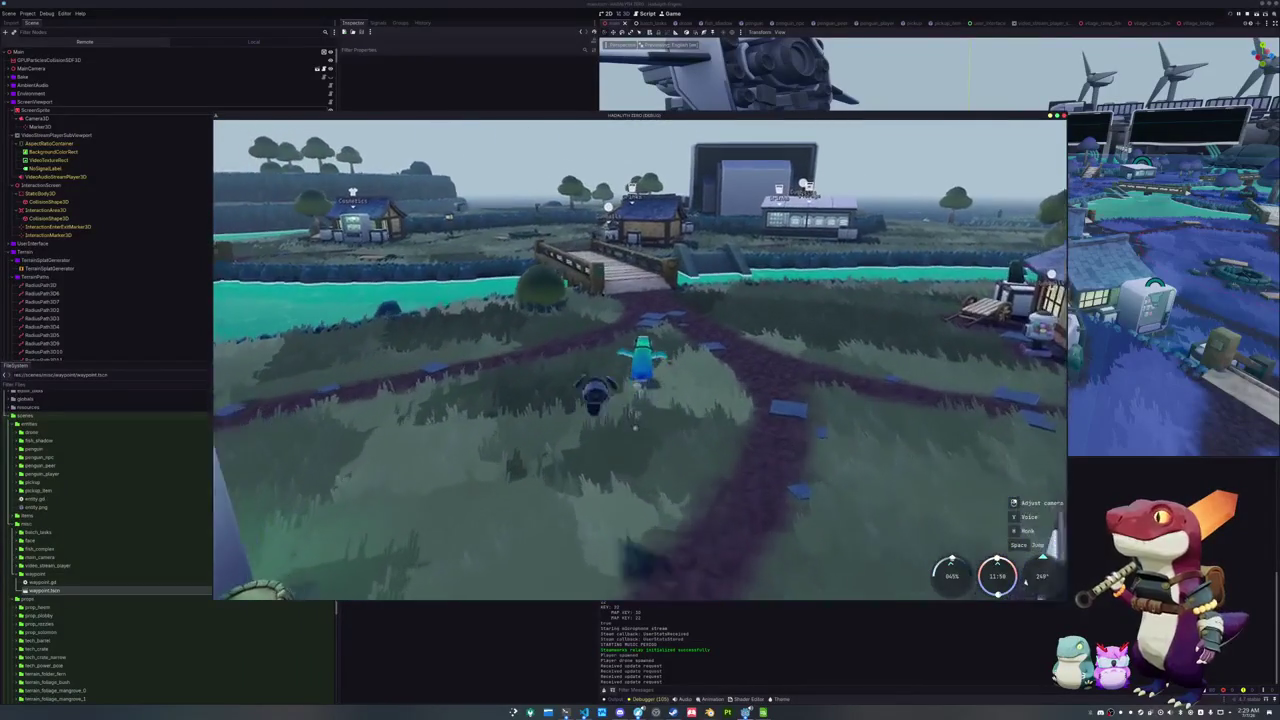
key("w")
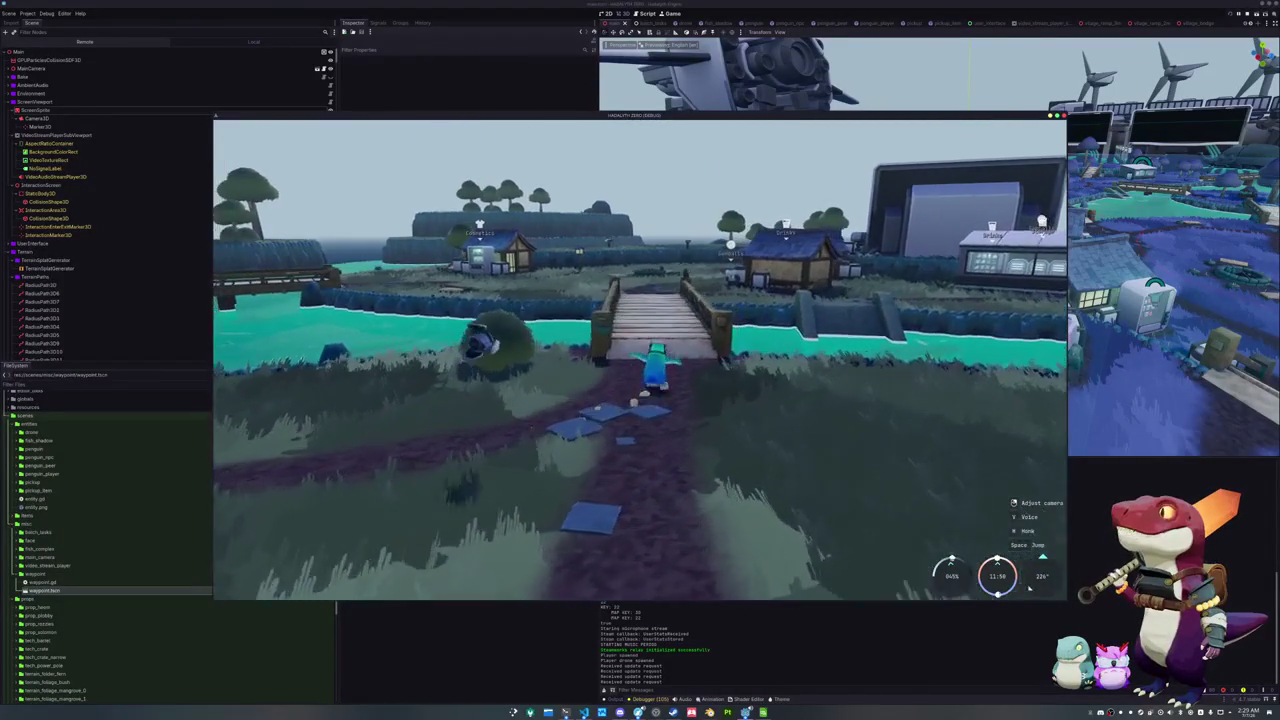
key("w")
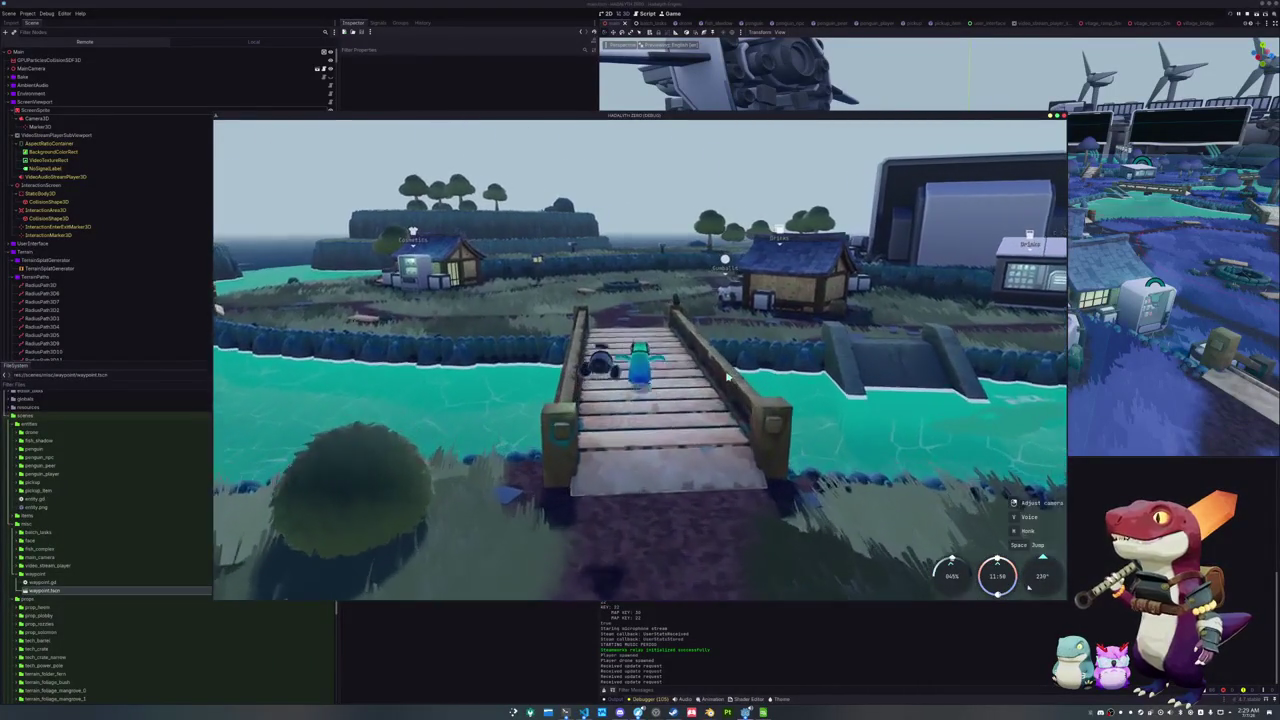
key("w")
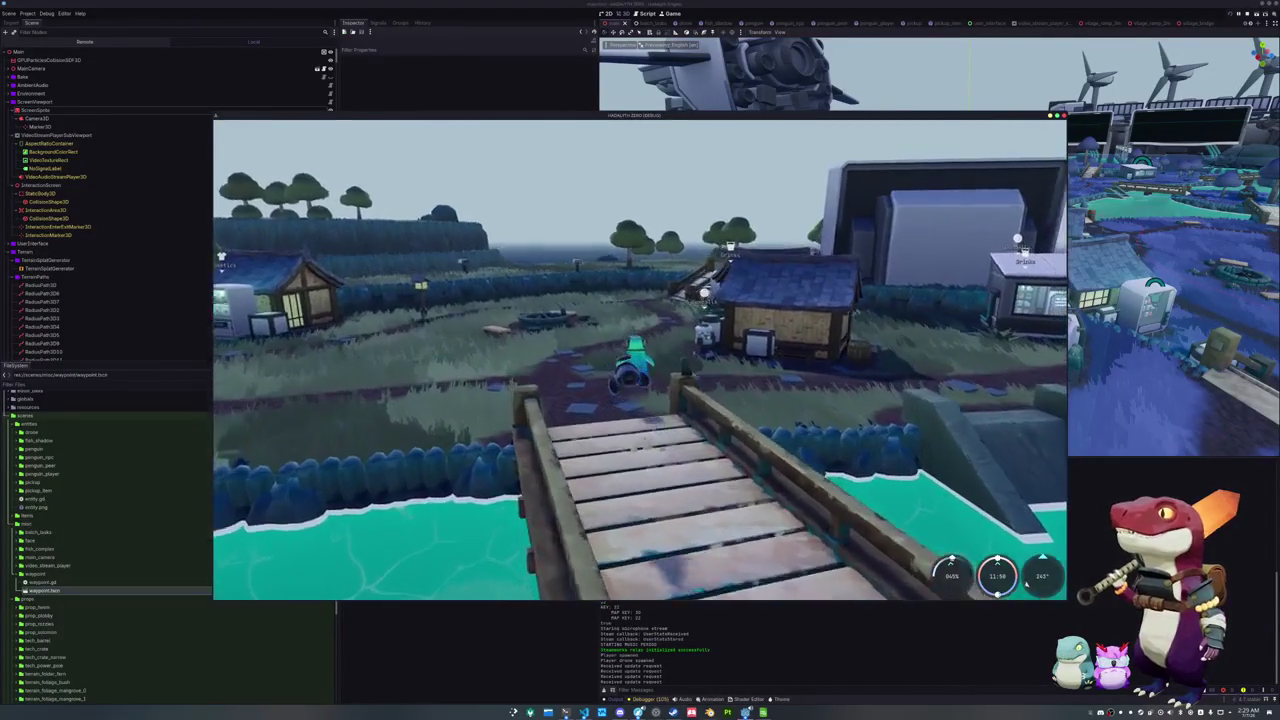
key("w")
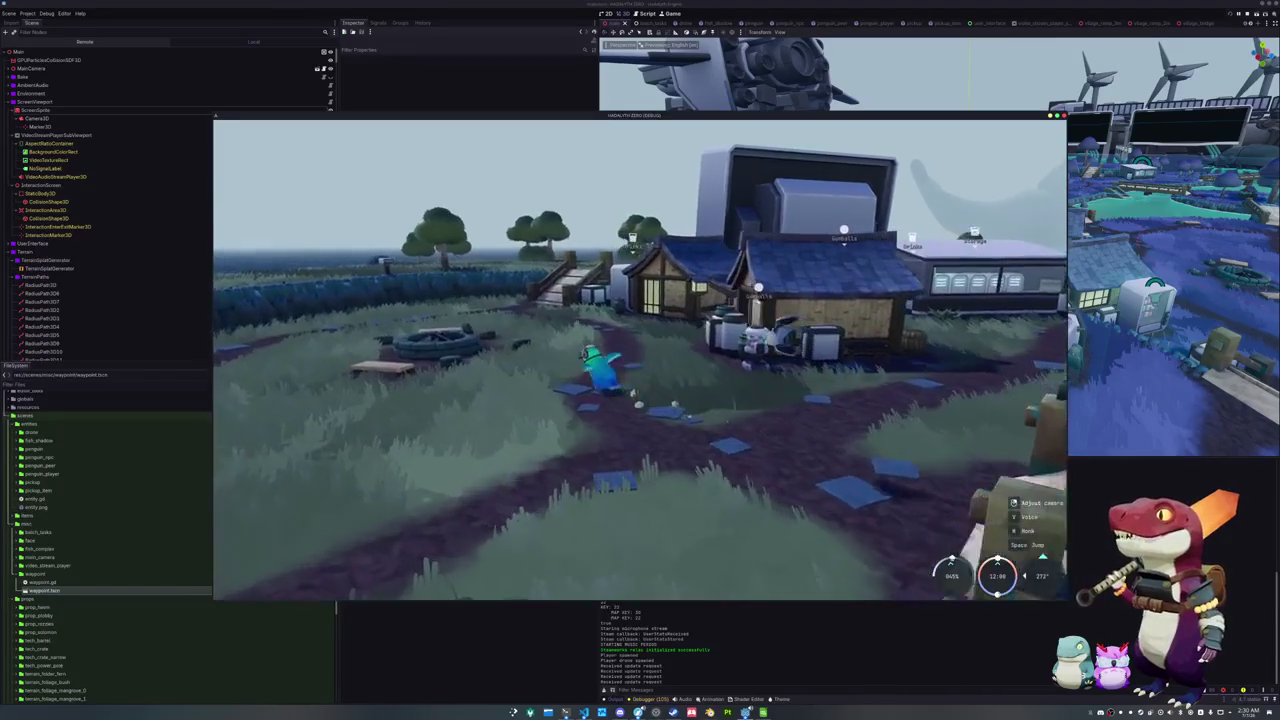
key("e")
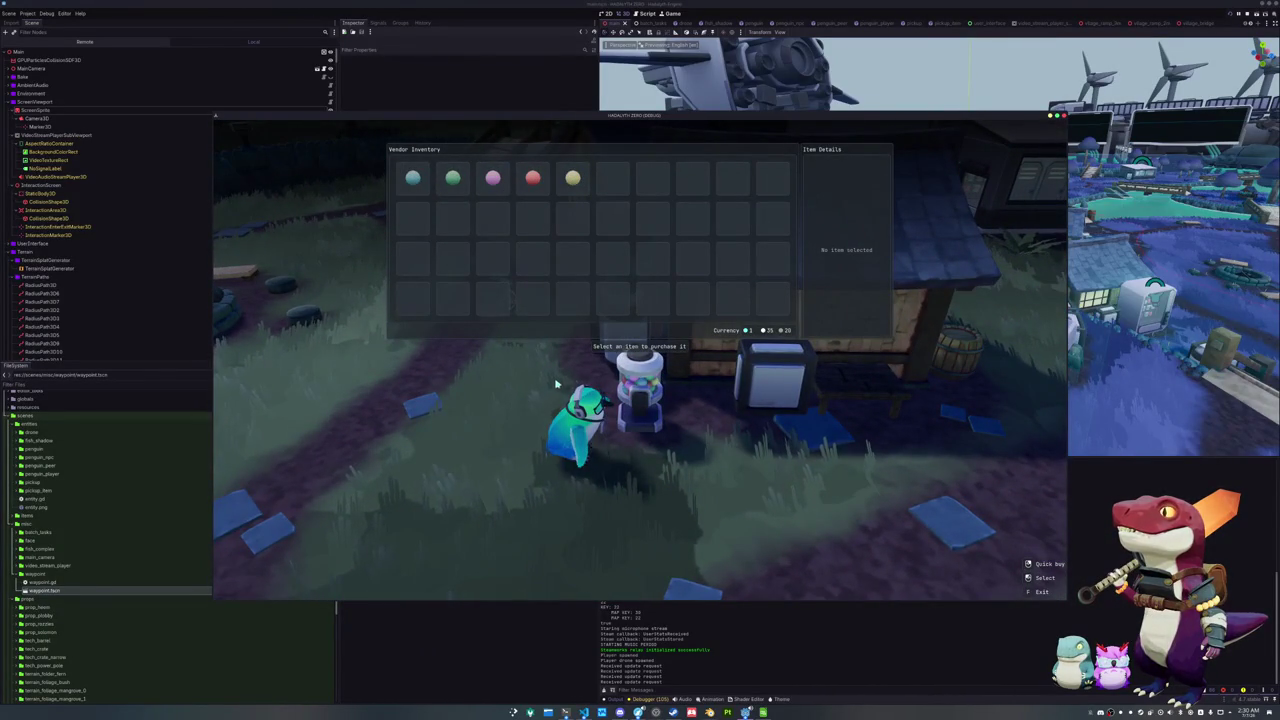
key("Escape")
Walk back to the big black screen to see its untranslated INTERACTION_SCREEN prompt
key("a")
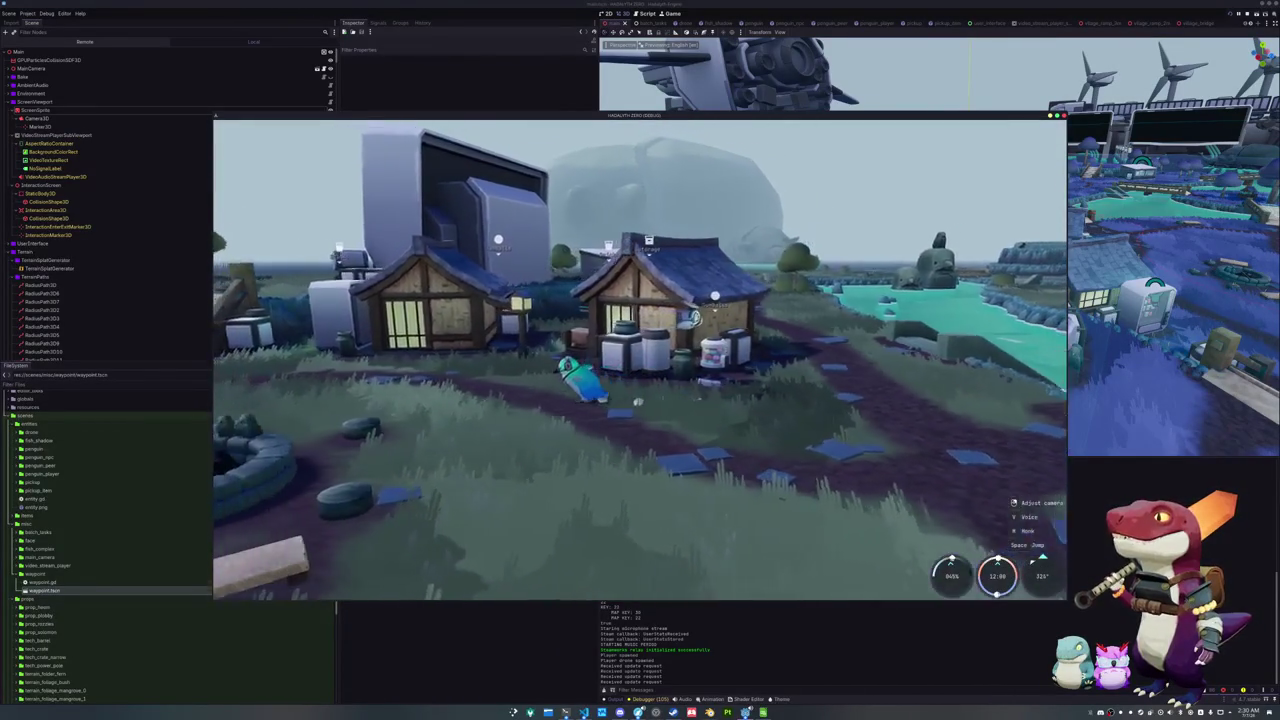
key("a")
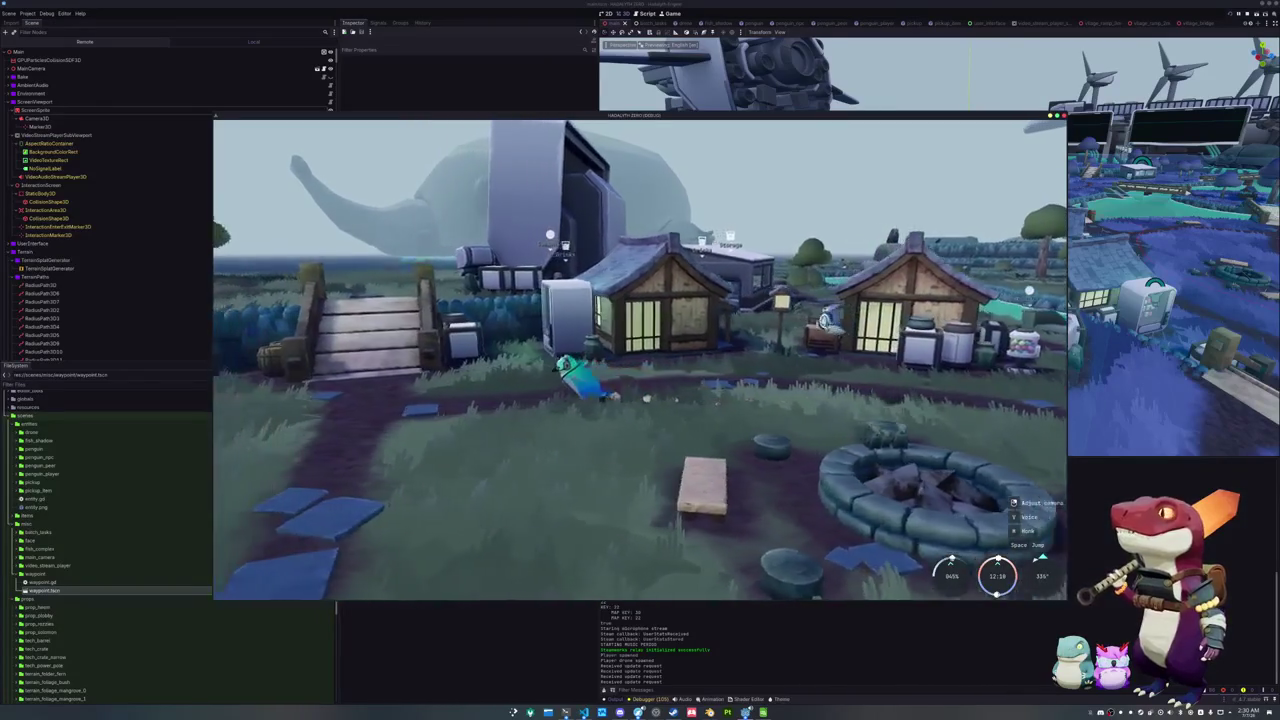
key("w")
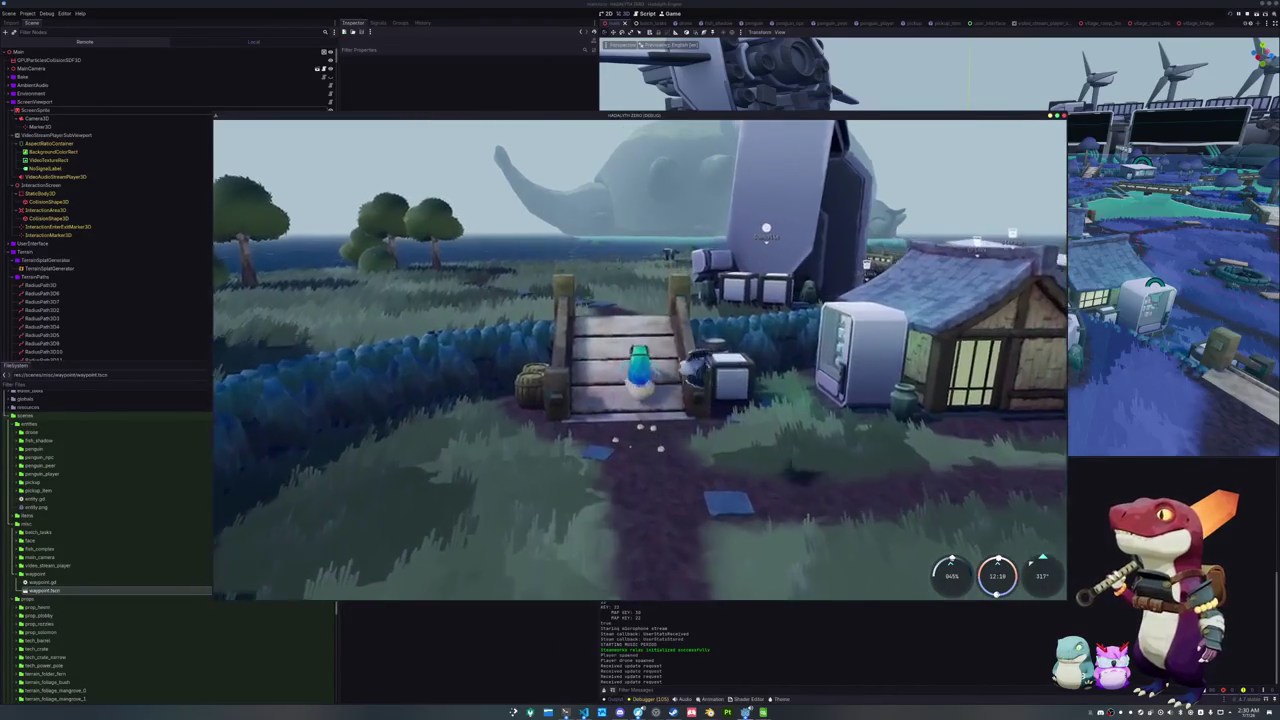
key("a")
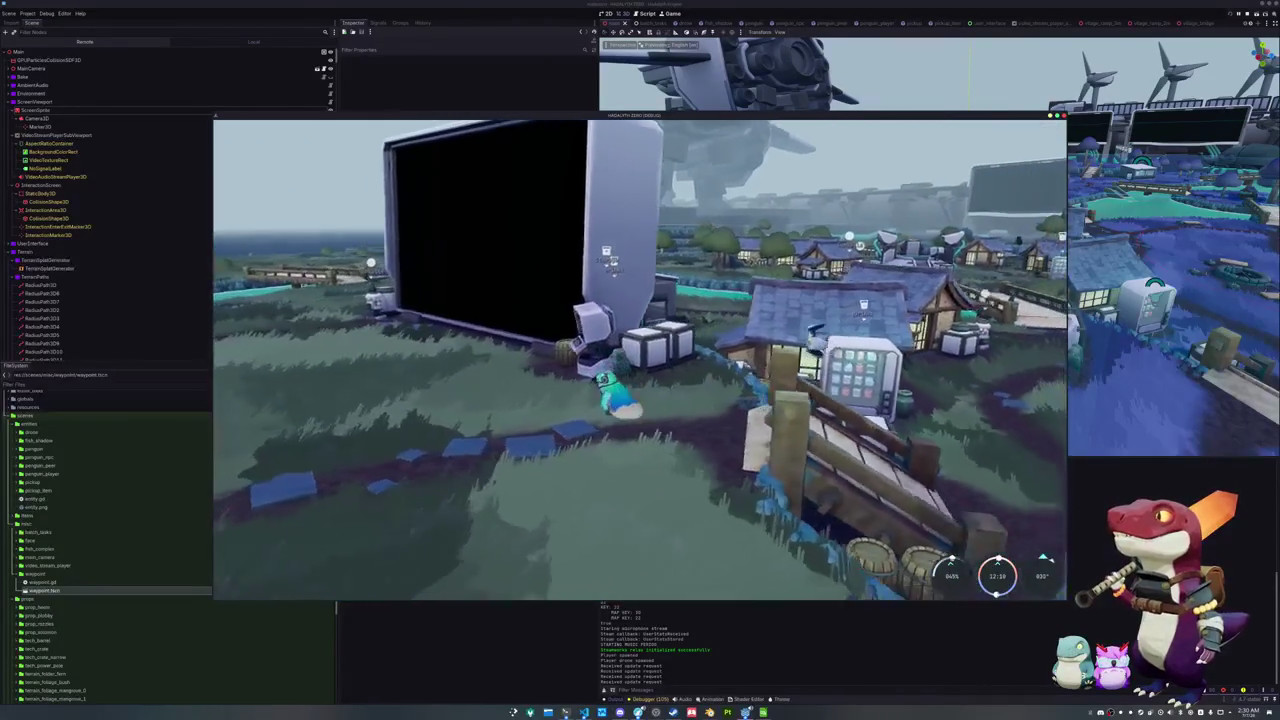
key("w")
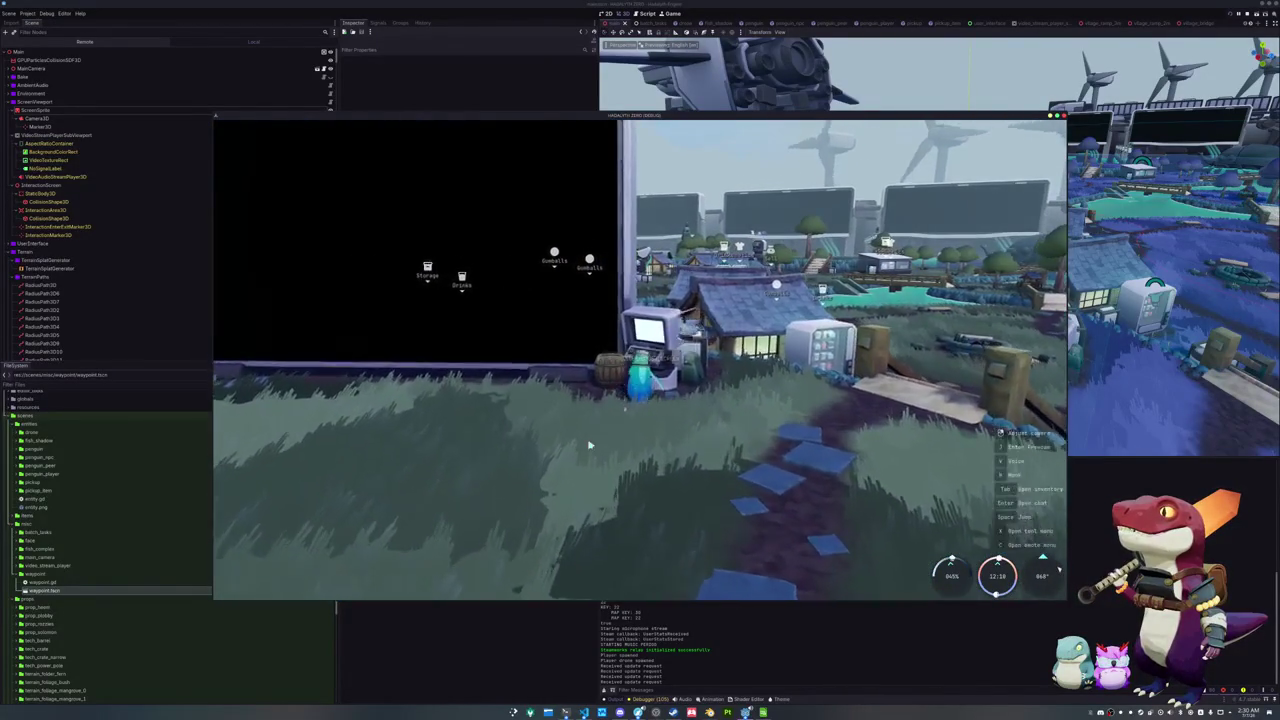
key("w")
key("a")
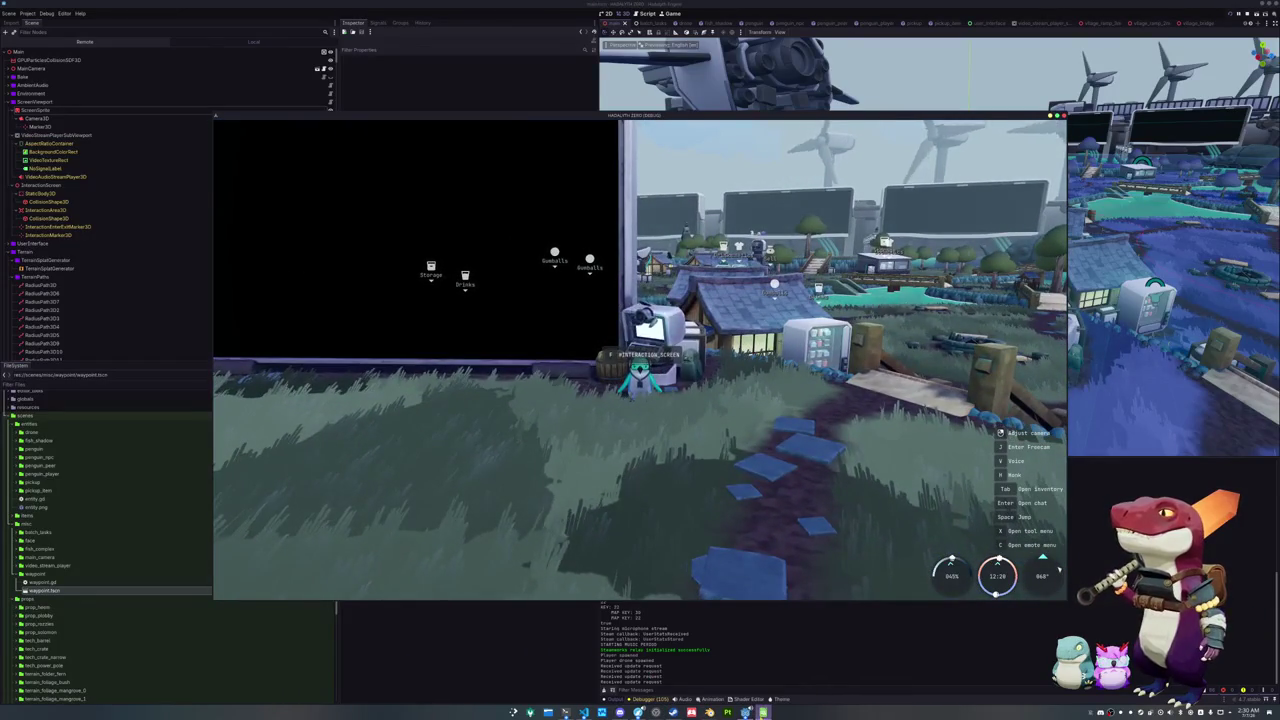
key("alt+Tab")
left_click(463, 305)
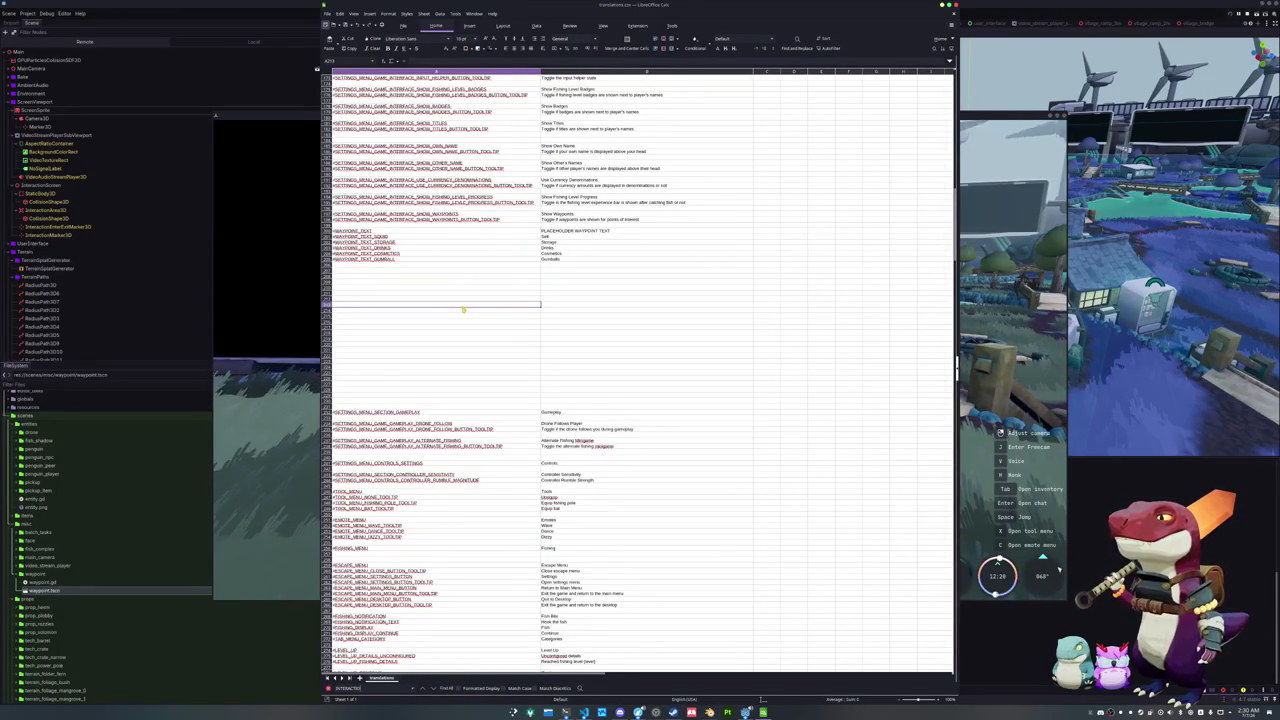
Add an INTERACTION_SCREEN key with English text 'Screen' below INTERACTION_STORAGE in translations.csv
key("ctrl+v")
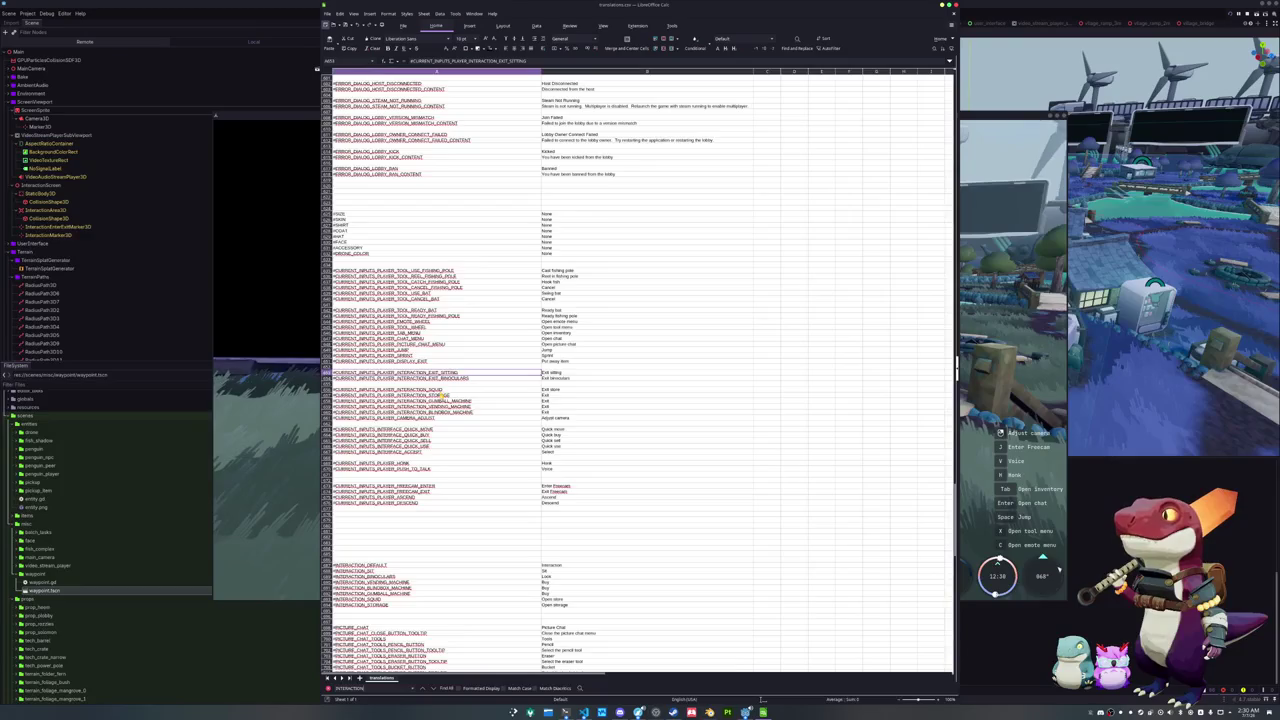
key("Down")
key("Down")
key("Down")
key("Right")
scroll(425, 446, "down", 3)
left_click(412, 560)
key("F2")
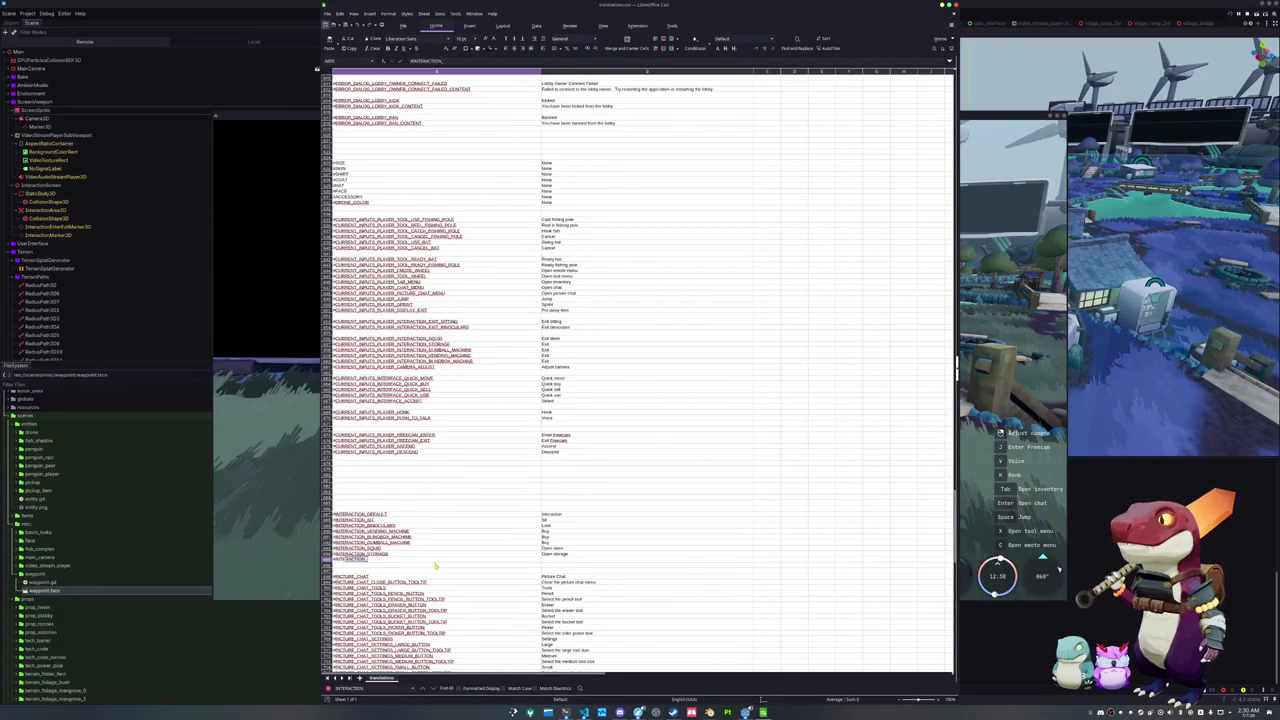
type("SCREEN")
key("Tab")
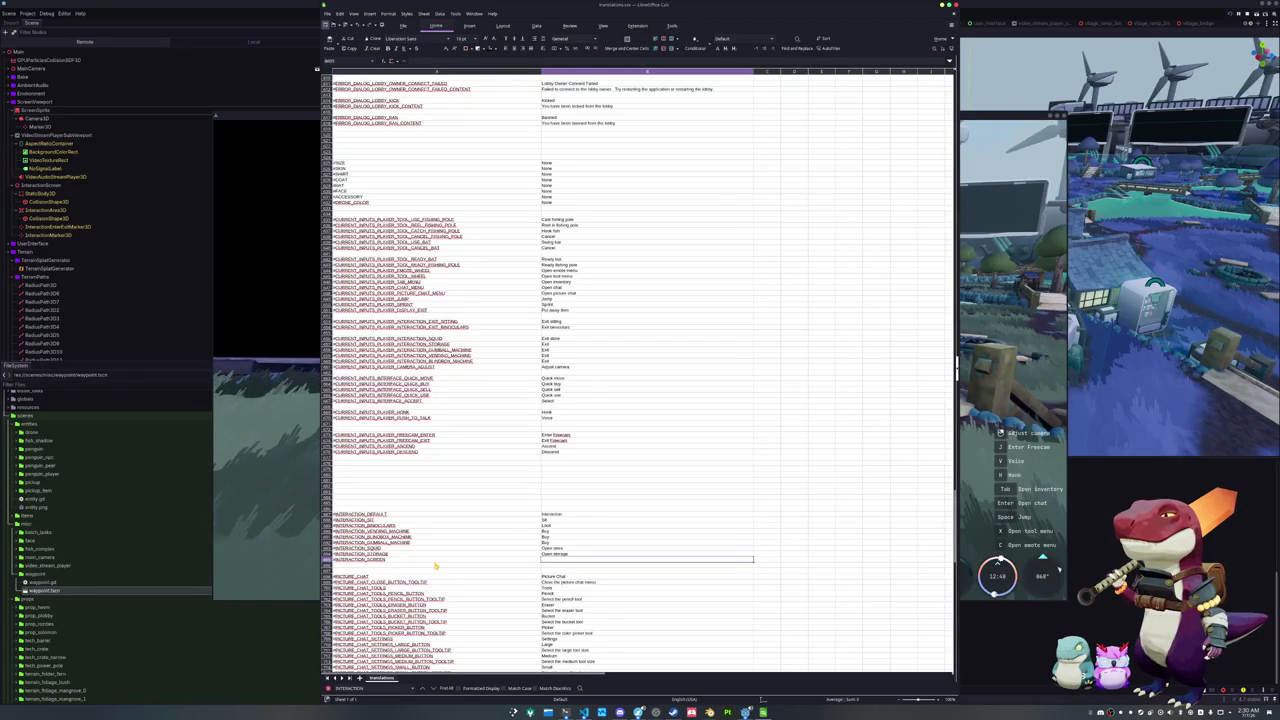
type("Scr")
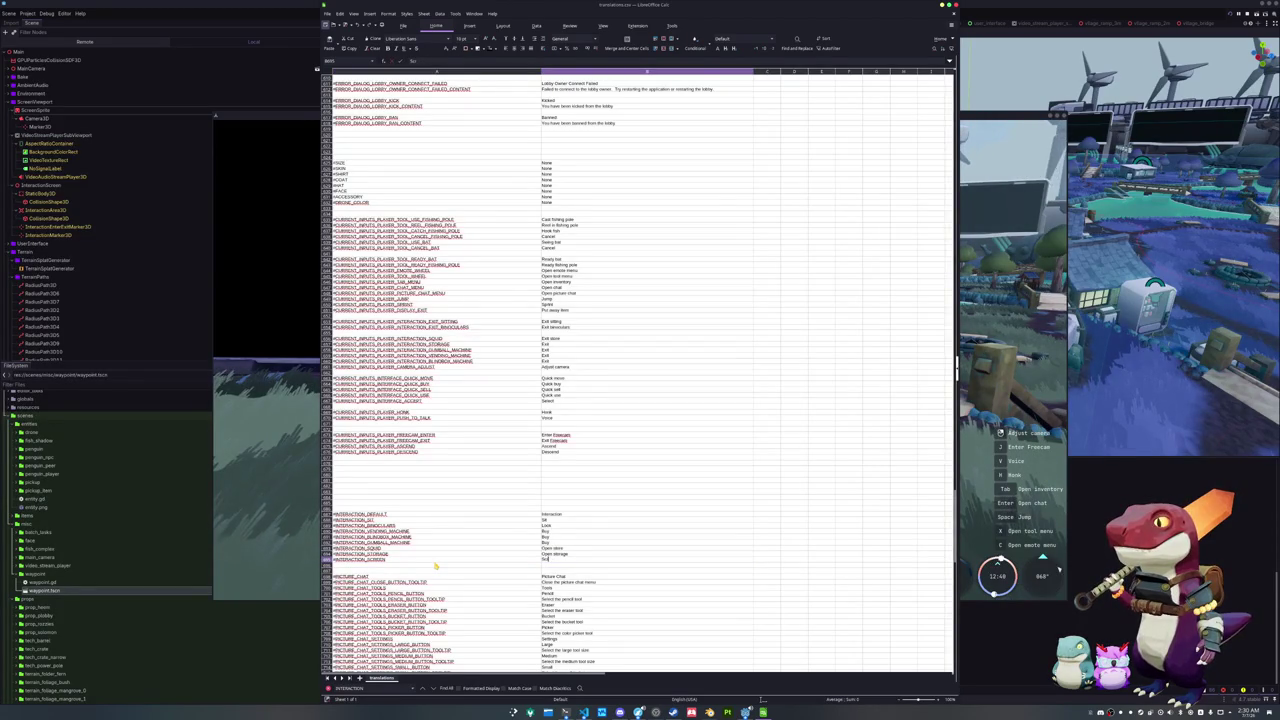
key("Return")
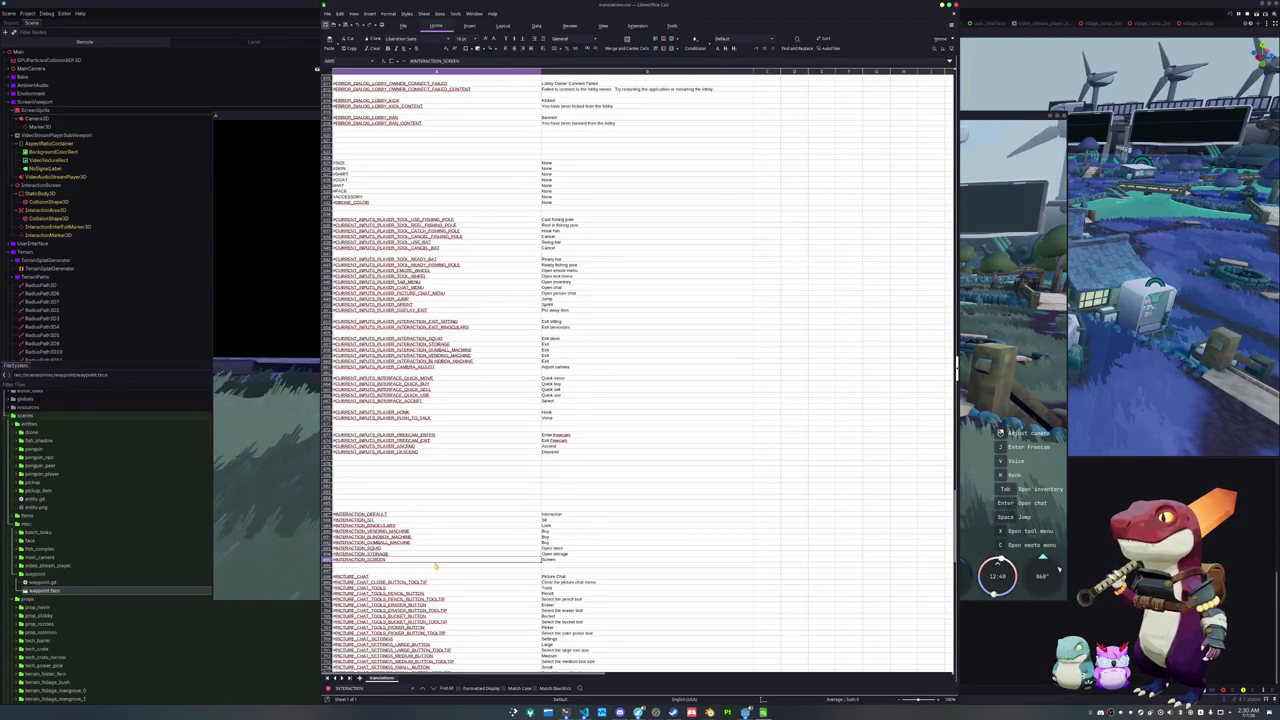
key("alt+Tab")
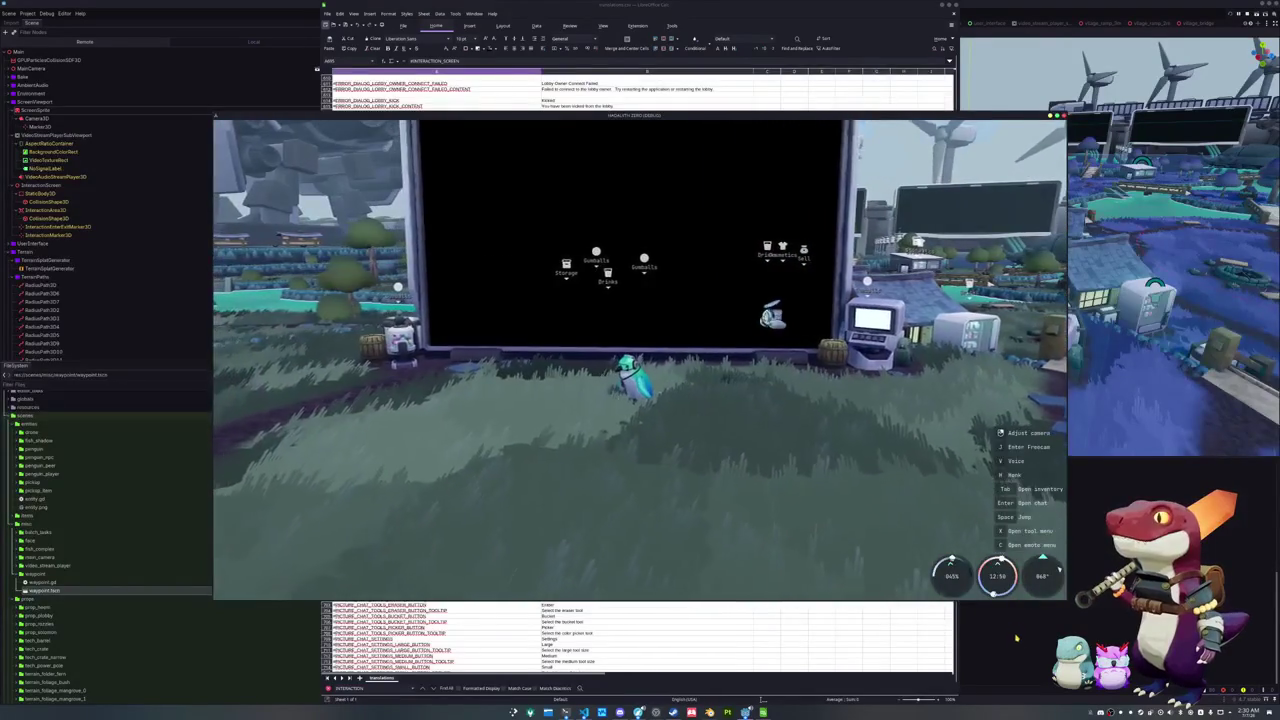
Stop the running game so it can be rerun with the new translations
key("F8")
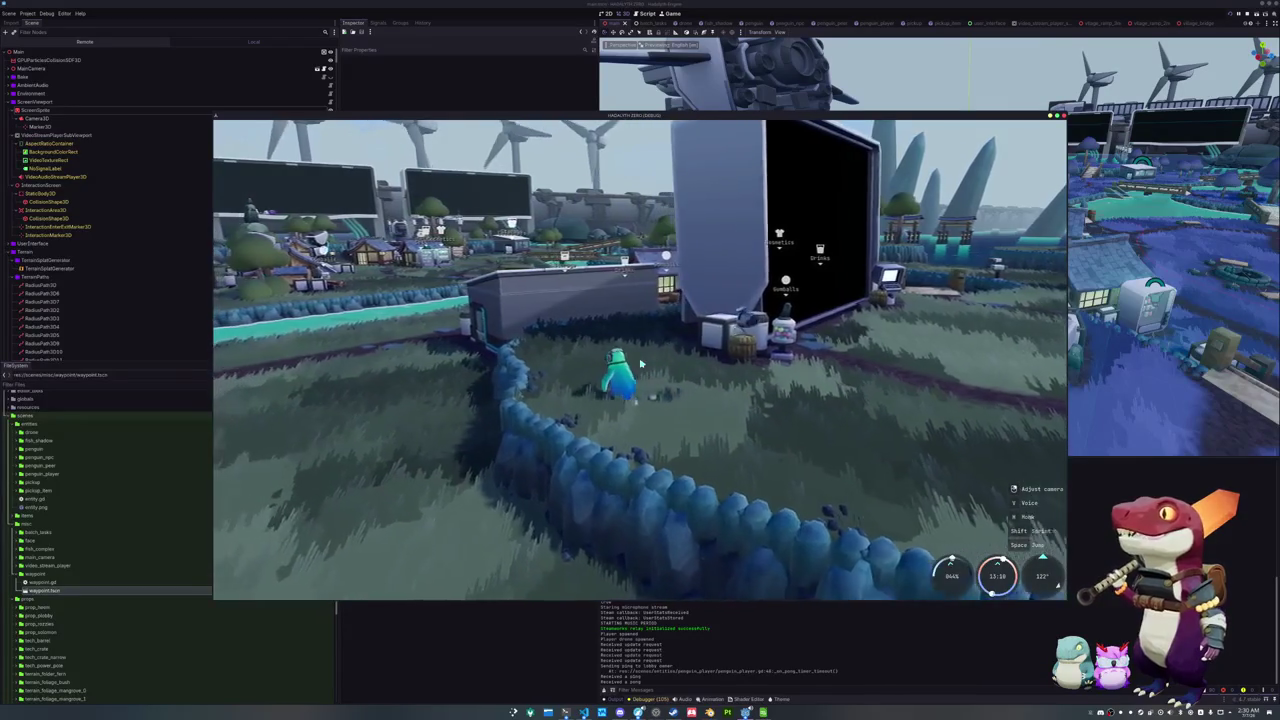
key("alt+Tab")
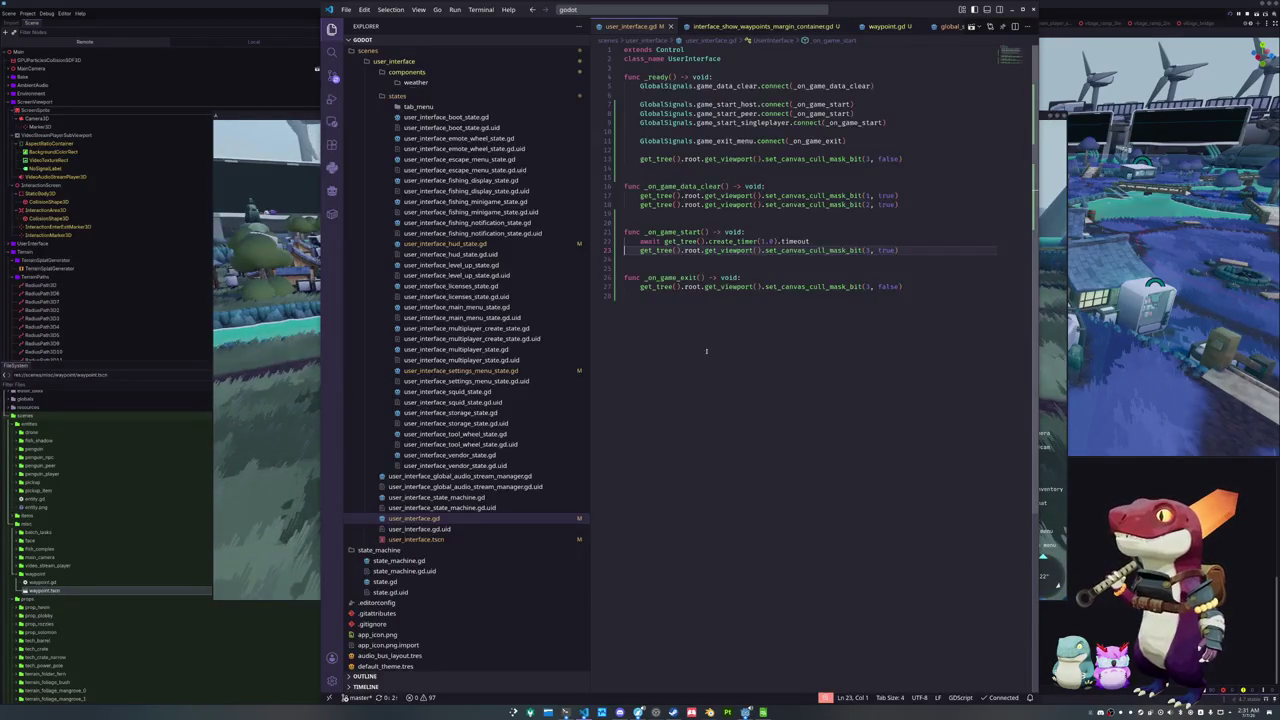
Open waypoint.gd and locate the _update_position function
left_click(752, 27)
left_click(684, 320)
left_click(885, 27)
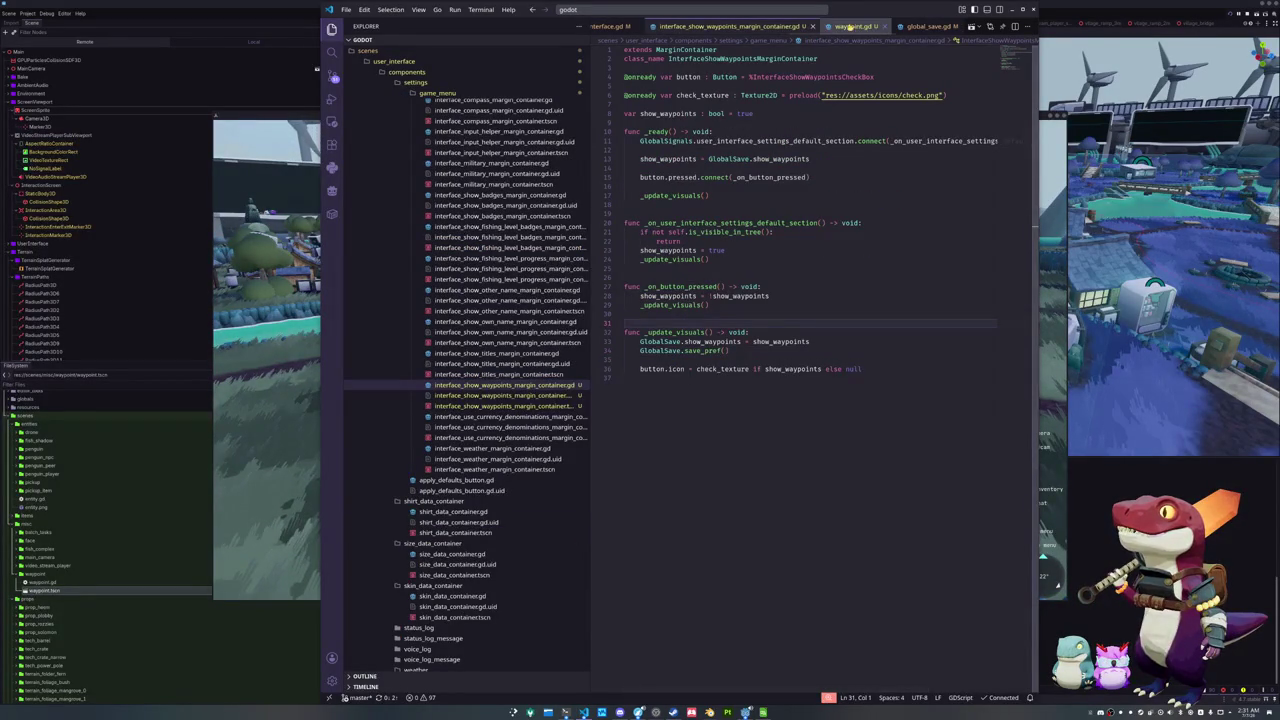
left_click(688, 460)
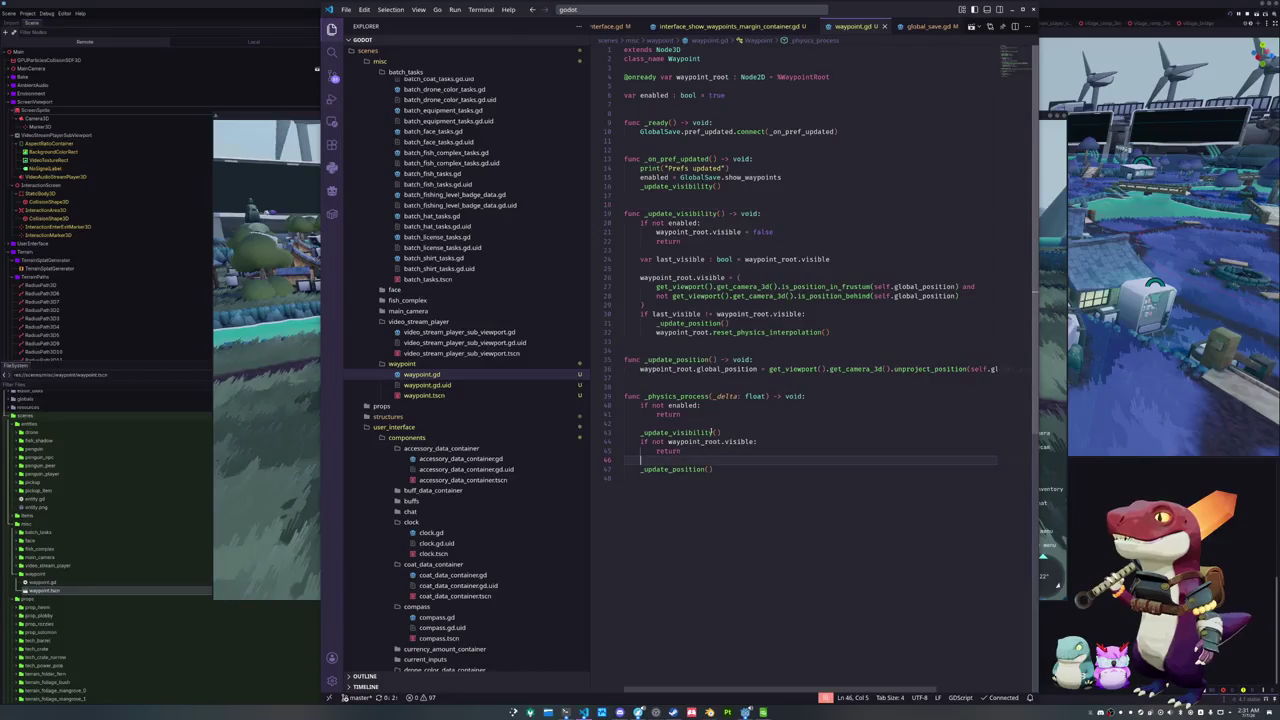
left_click(690, 433, "ctrl")
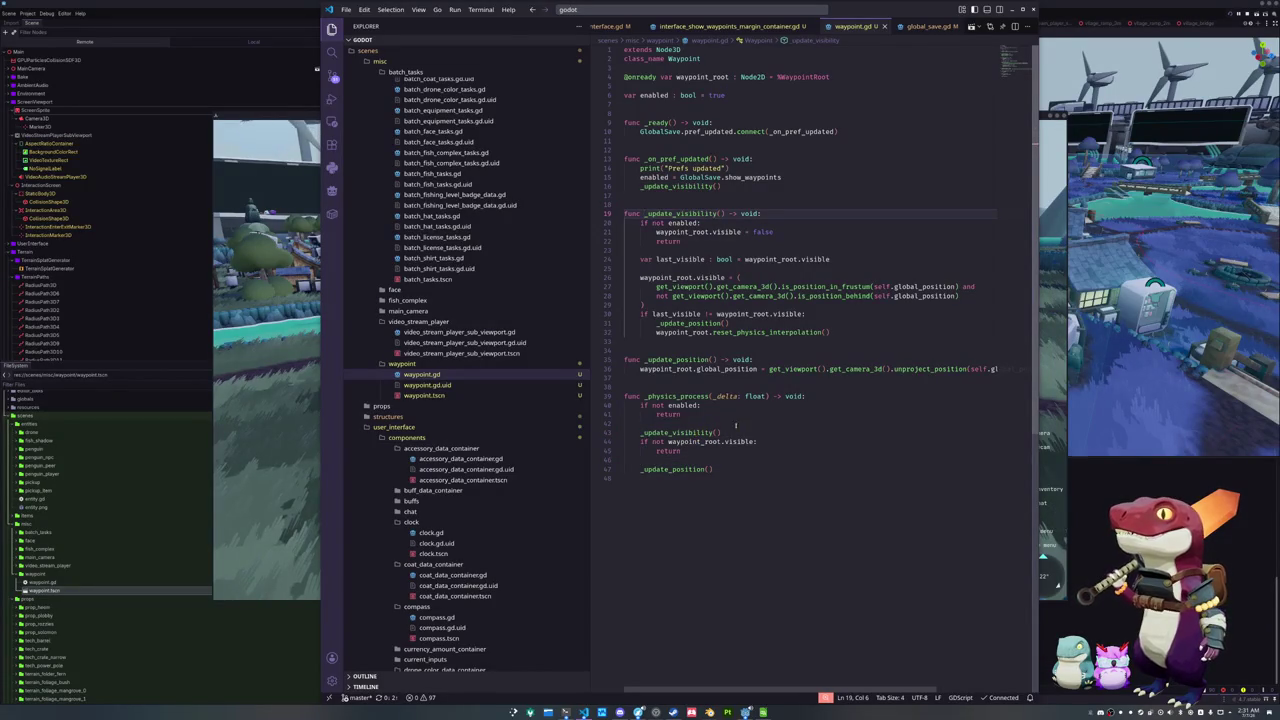
left_click(670, 340)
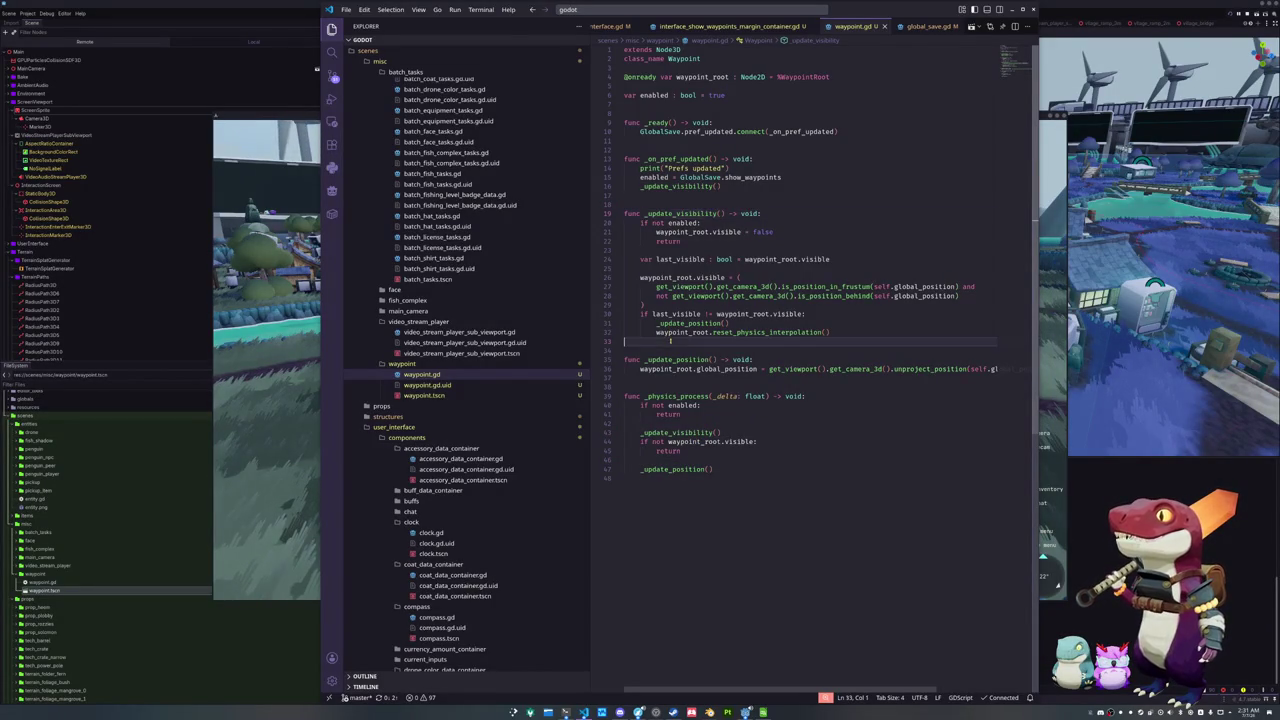
double_click(670, 469)
left_click(673, 479)
key("Up")
key("Up")
key("Up")
key("Up")
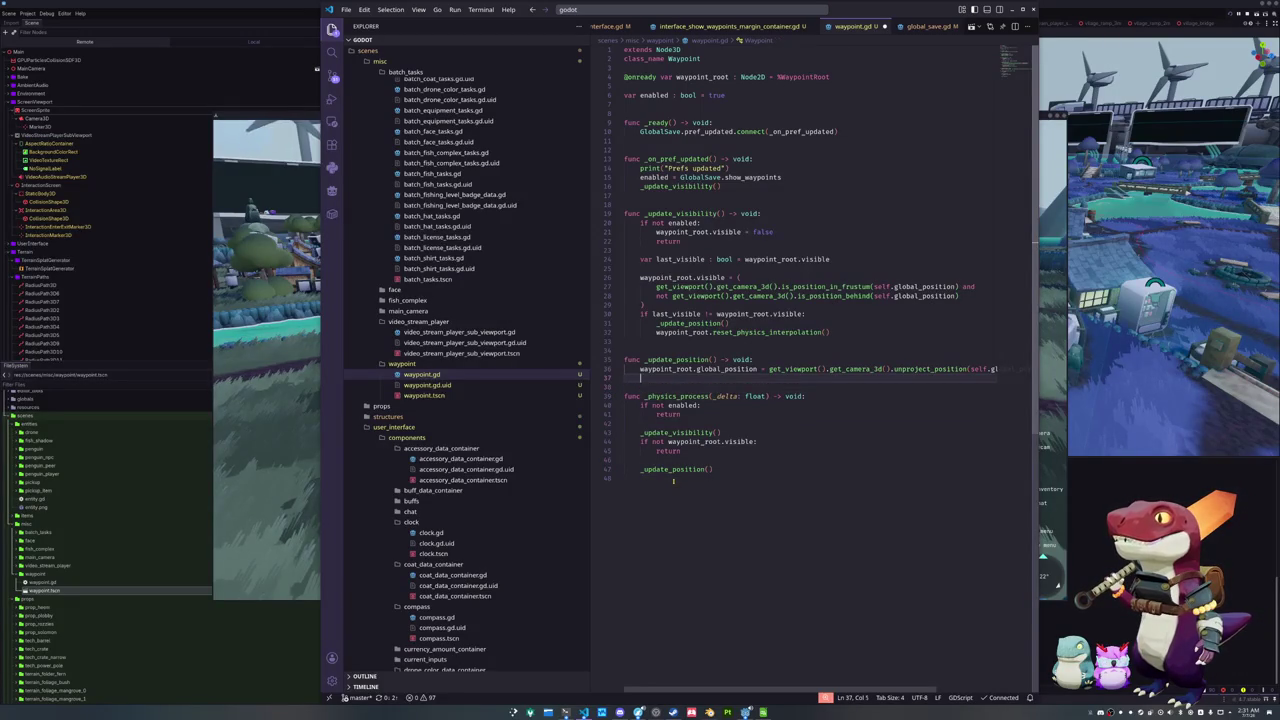
Start a new line assigning waypoint_root.modulate.a = smoothstep(
key("Return")
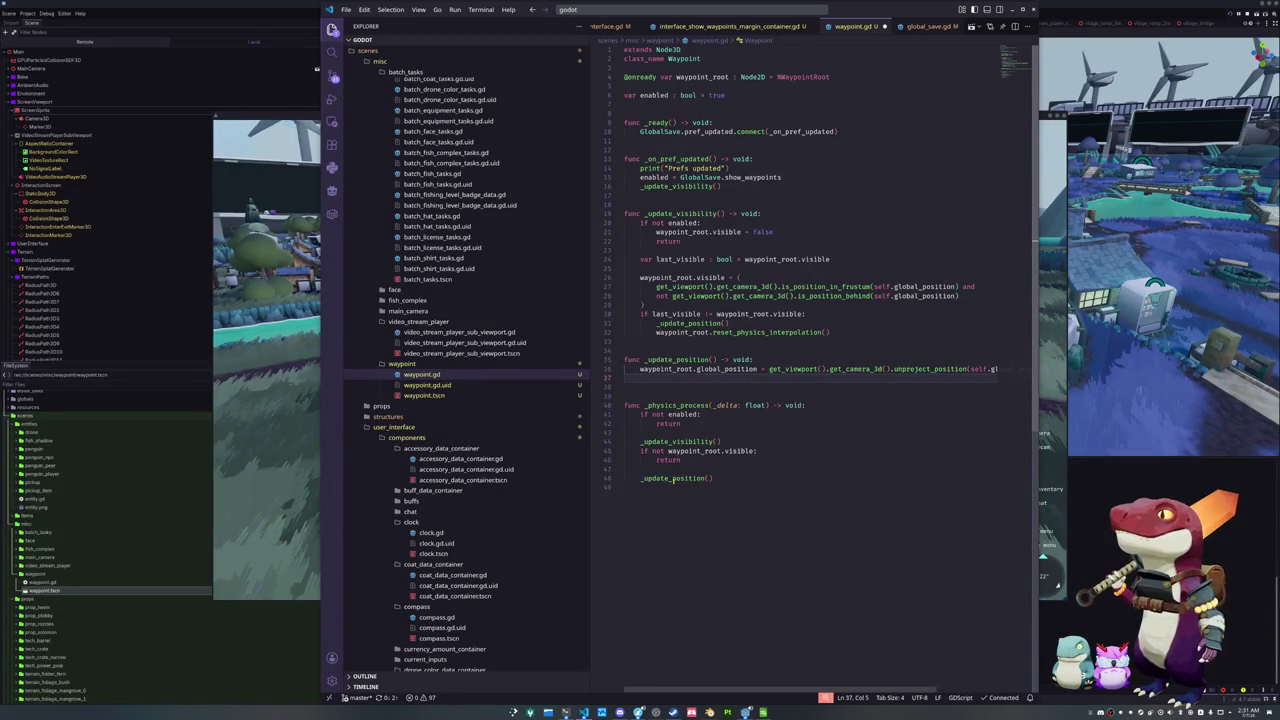
type("self.mod")
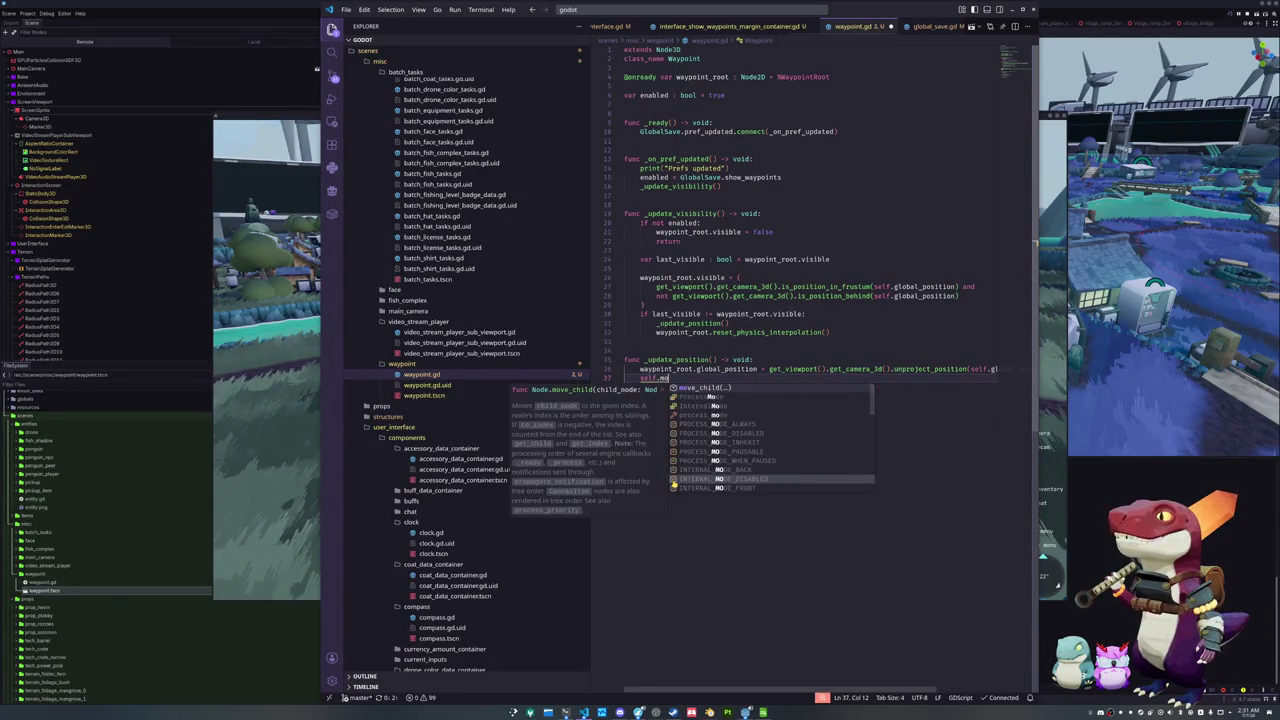
key("BackSpace")
key("BackSpace")
key("BackSpace")
type("wayp")
key("Tab")
type(".mod")
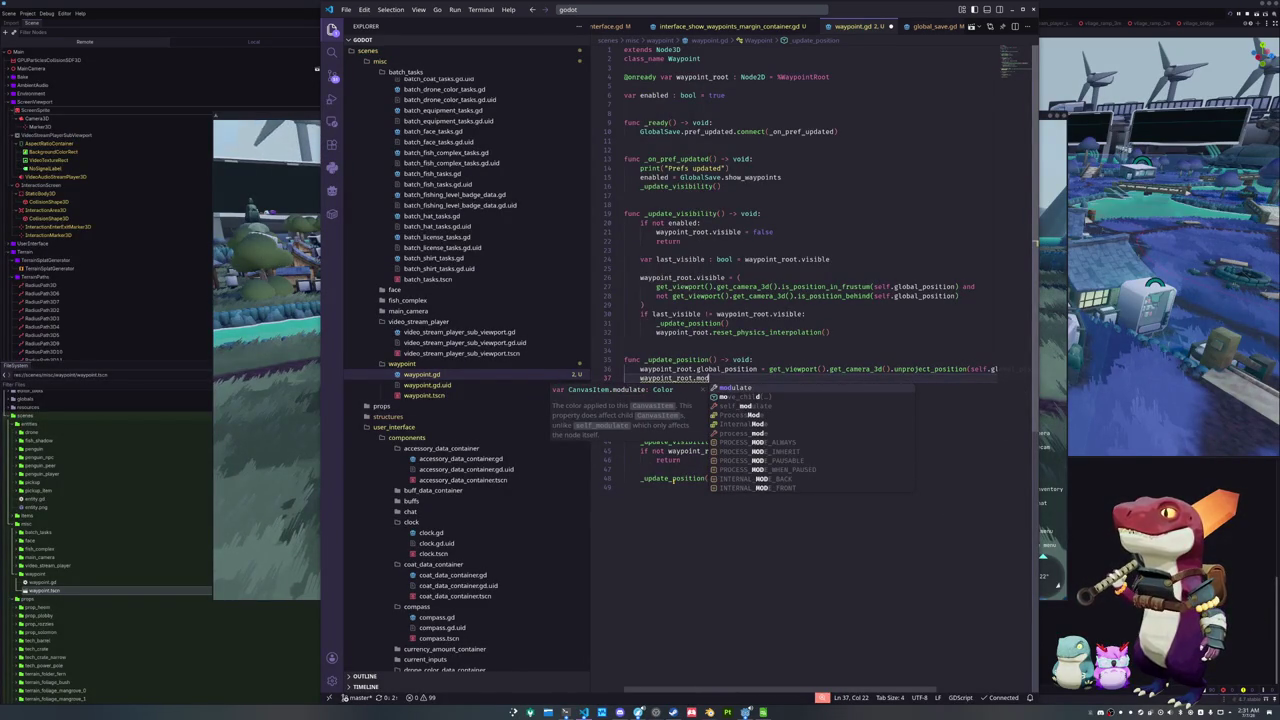
key("Tab")
type(".a = ")
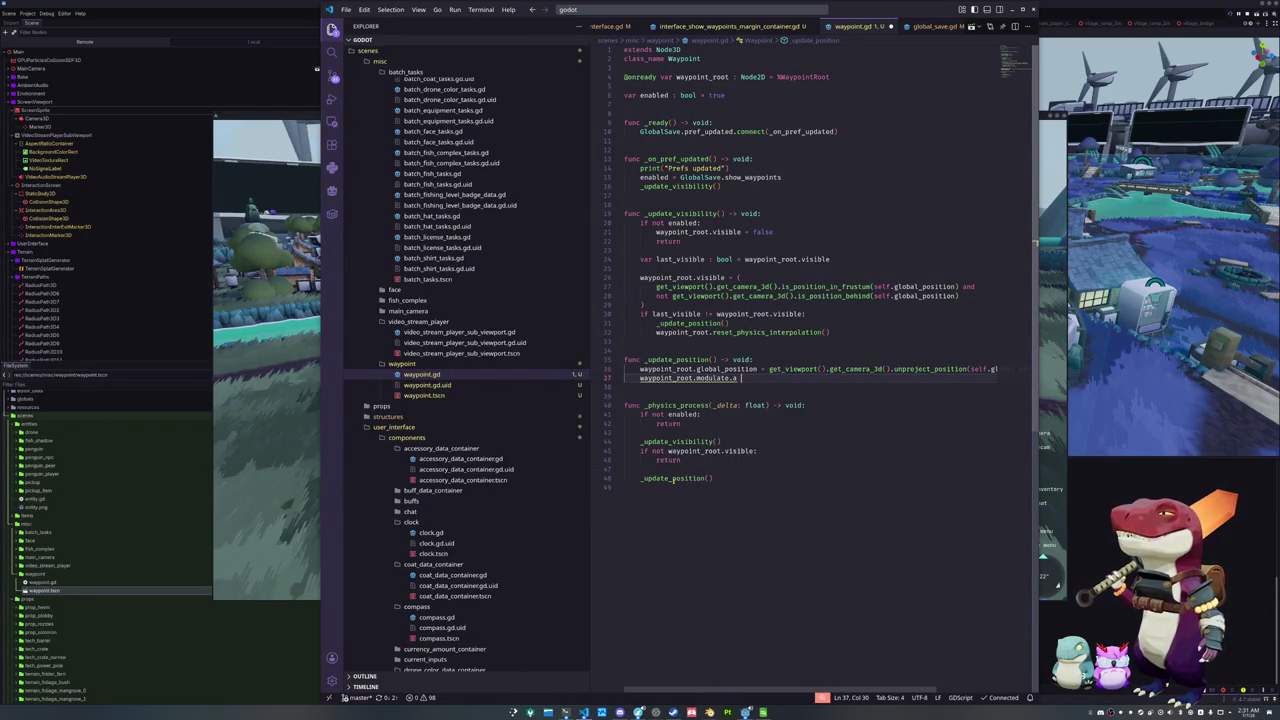
type("smoothstep")
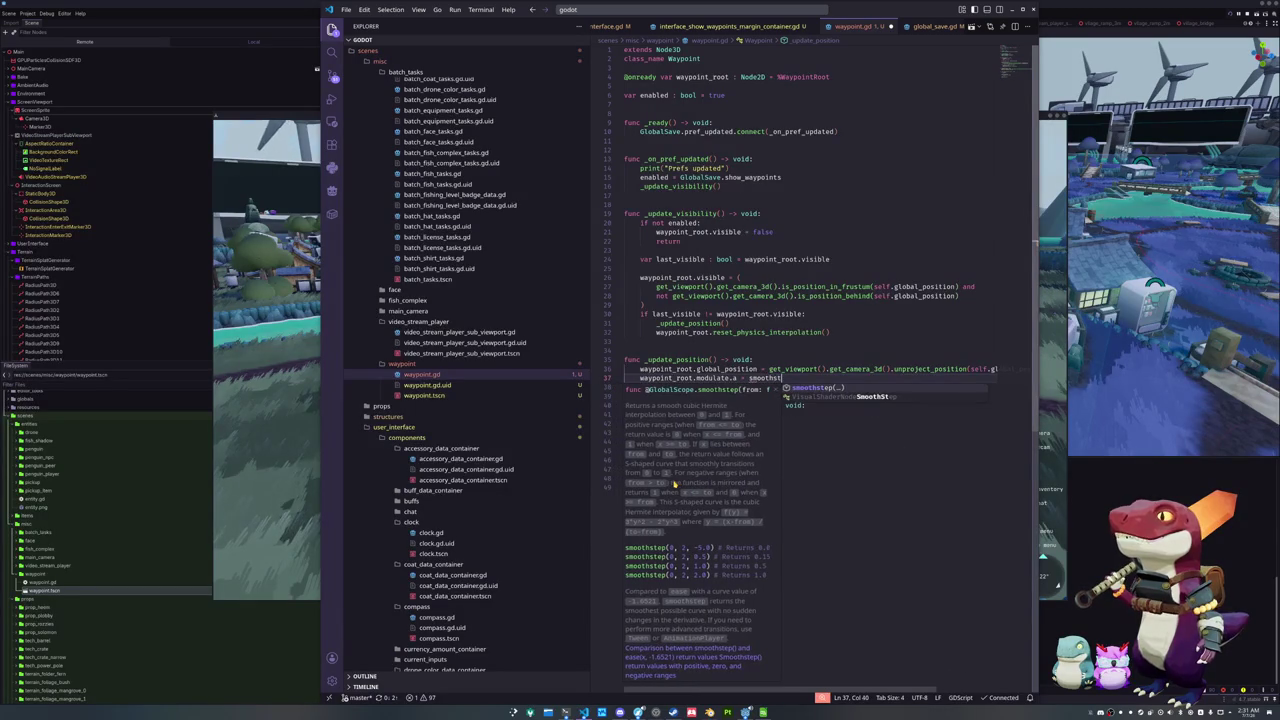
type("(")
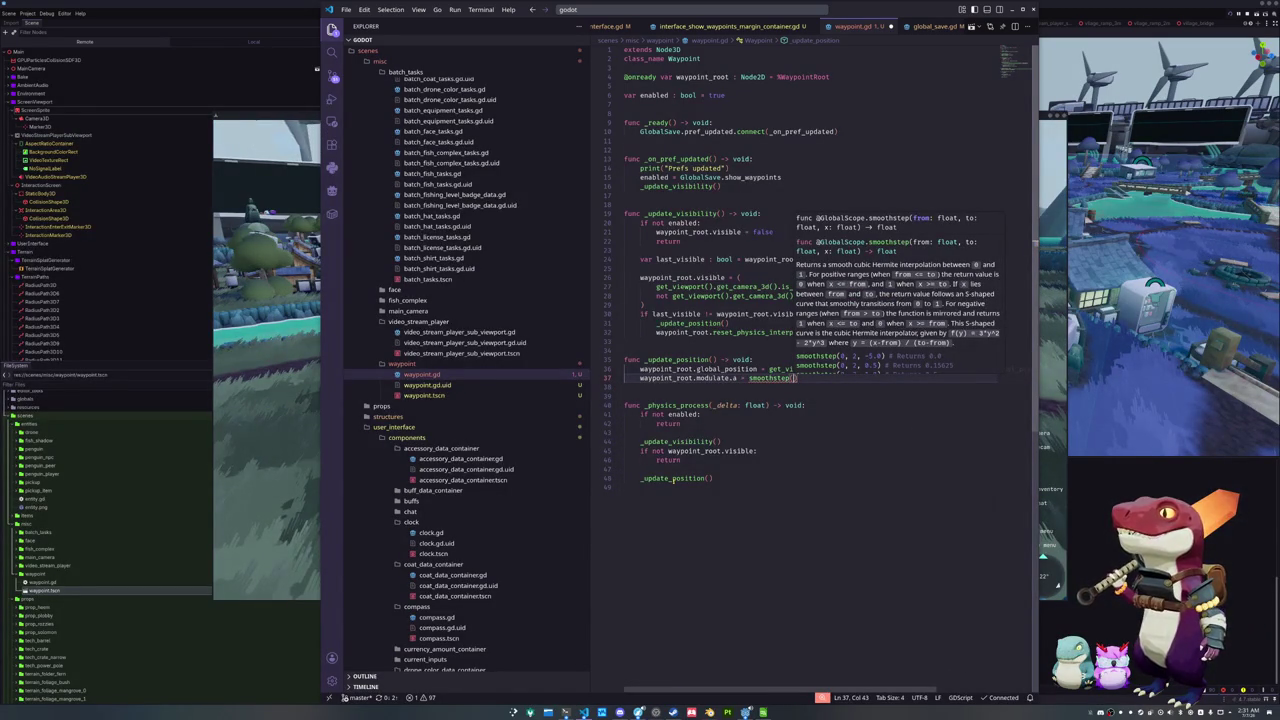
key("Escape")
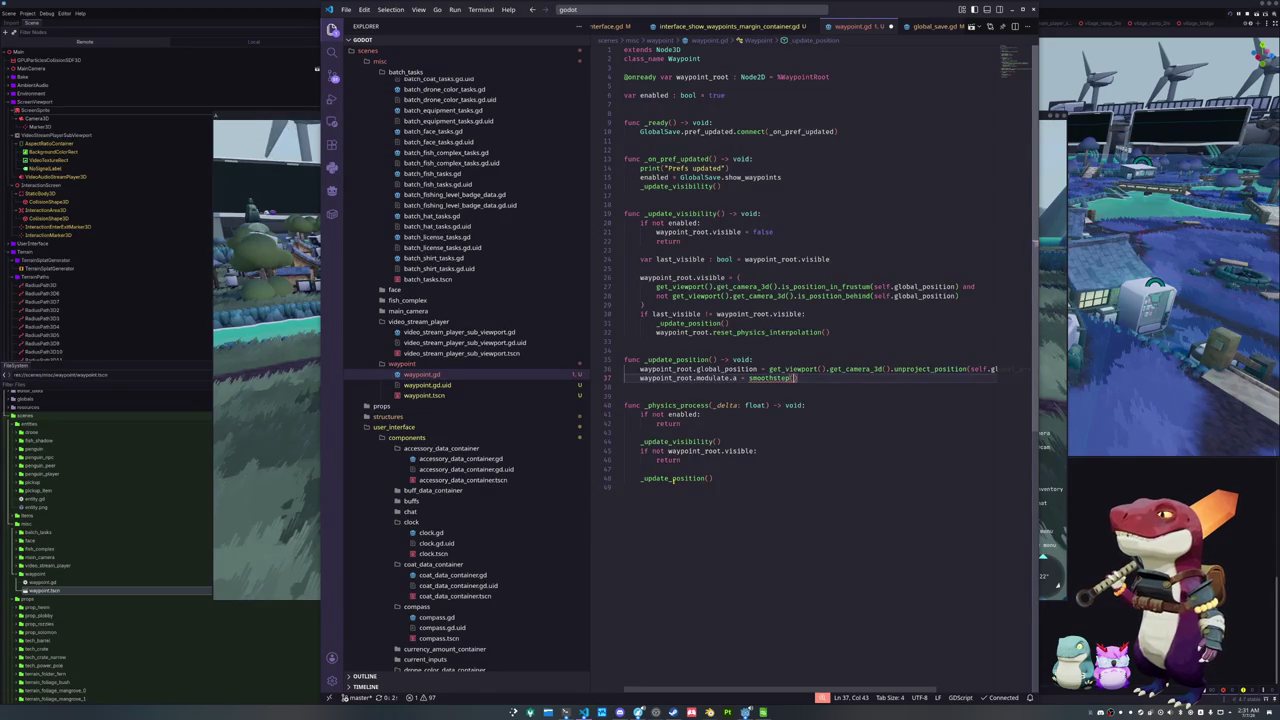
Pass the camera's distance_squared_to(self.global_position) into the smoothstep call
key("Up")
key("ctrl+Left")
key("ctrl+Left")
key("ctrl+Left")
key("ctrl+shift+Left")
key("ctrl+shift+Left")
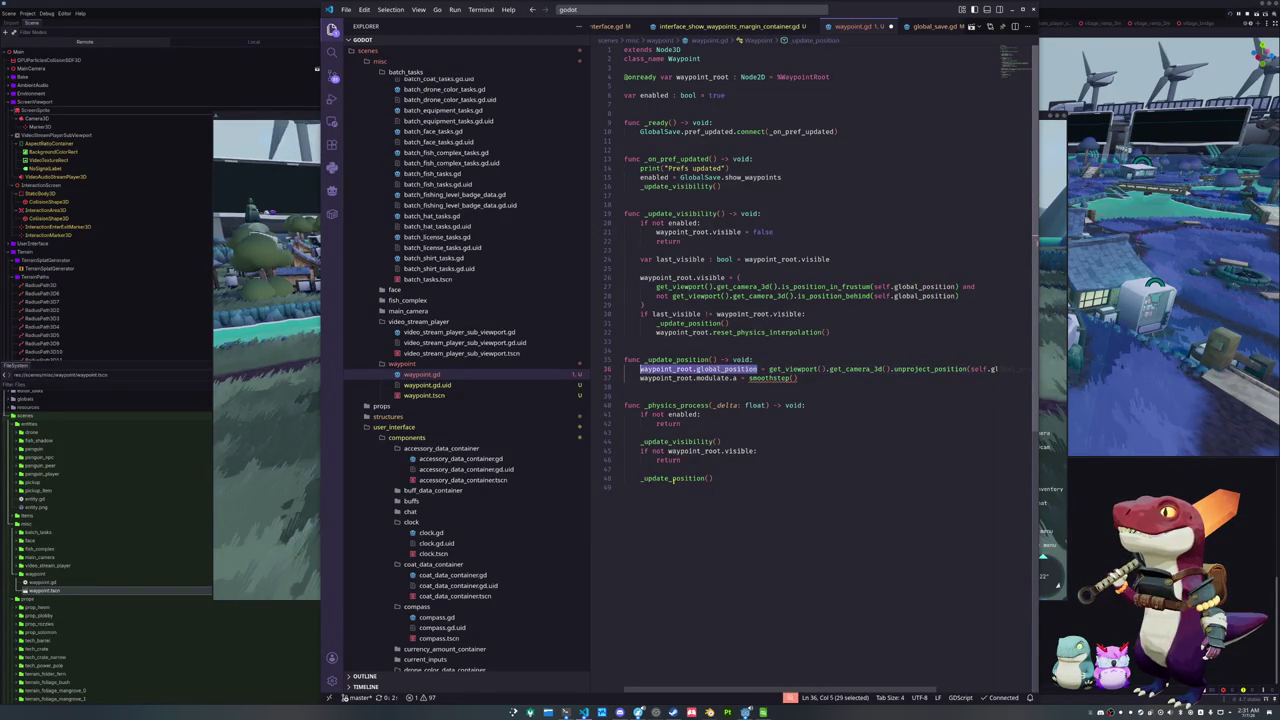
key("Down")
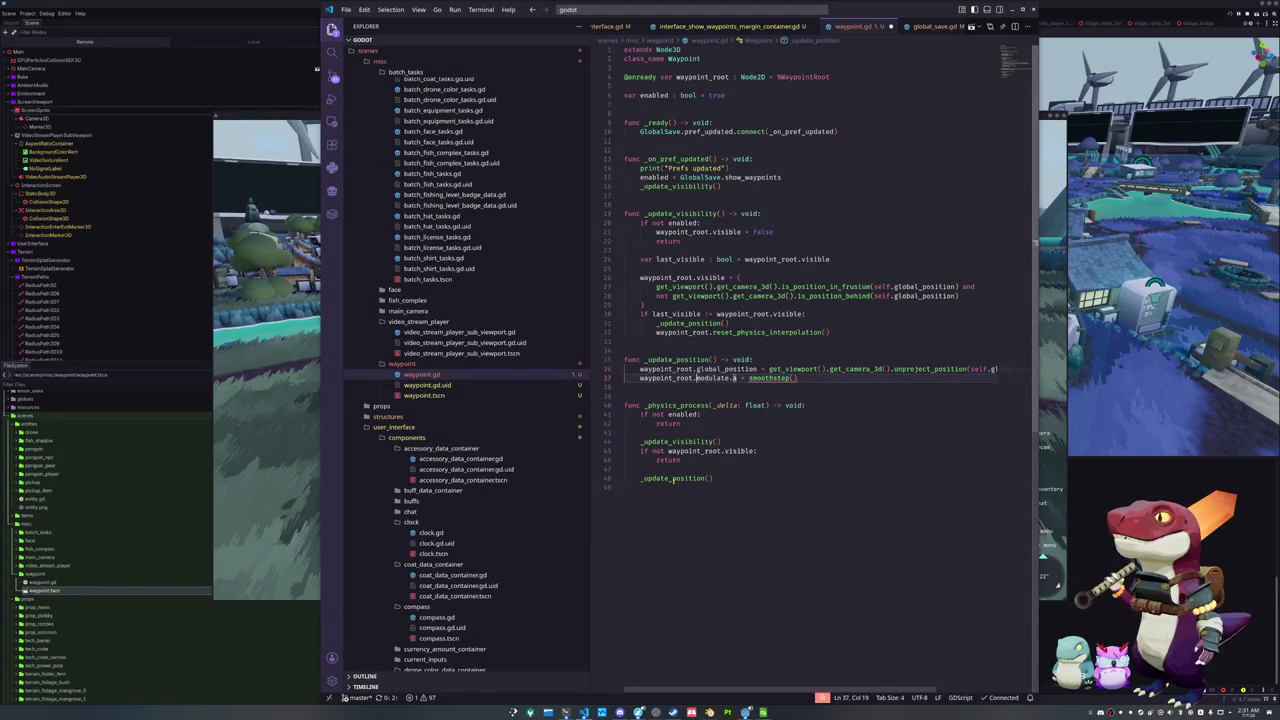
key("Up")
key("End")
key("ctrl+shift+Left")
key("ctrl+shift+Left")
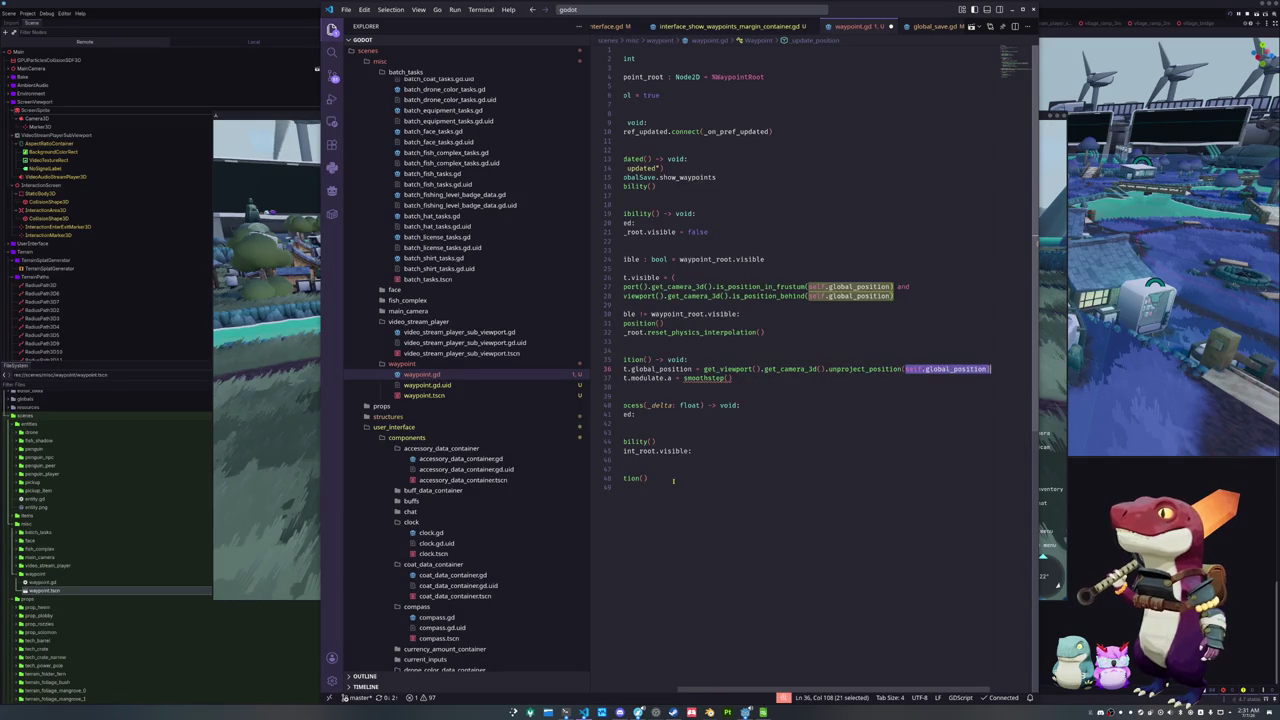
key("Down")
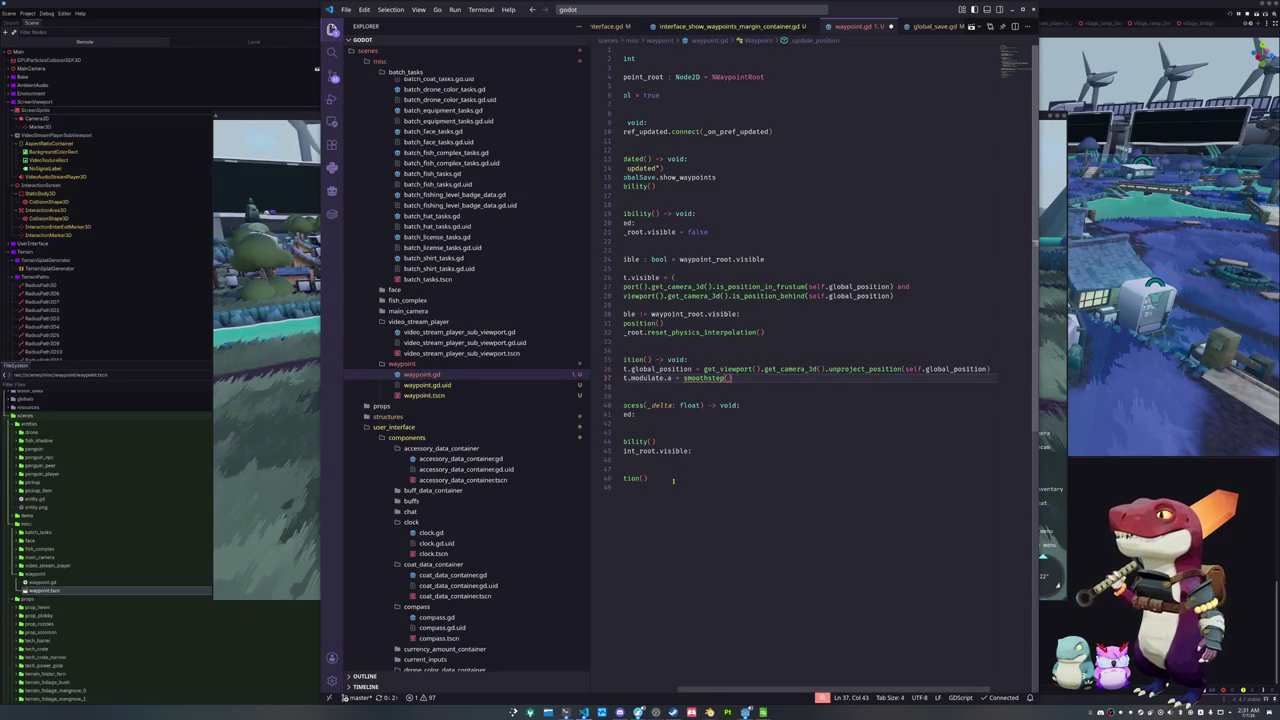
type("get_viewport")
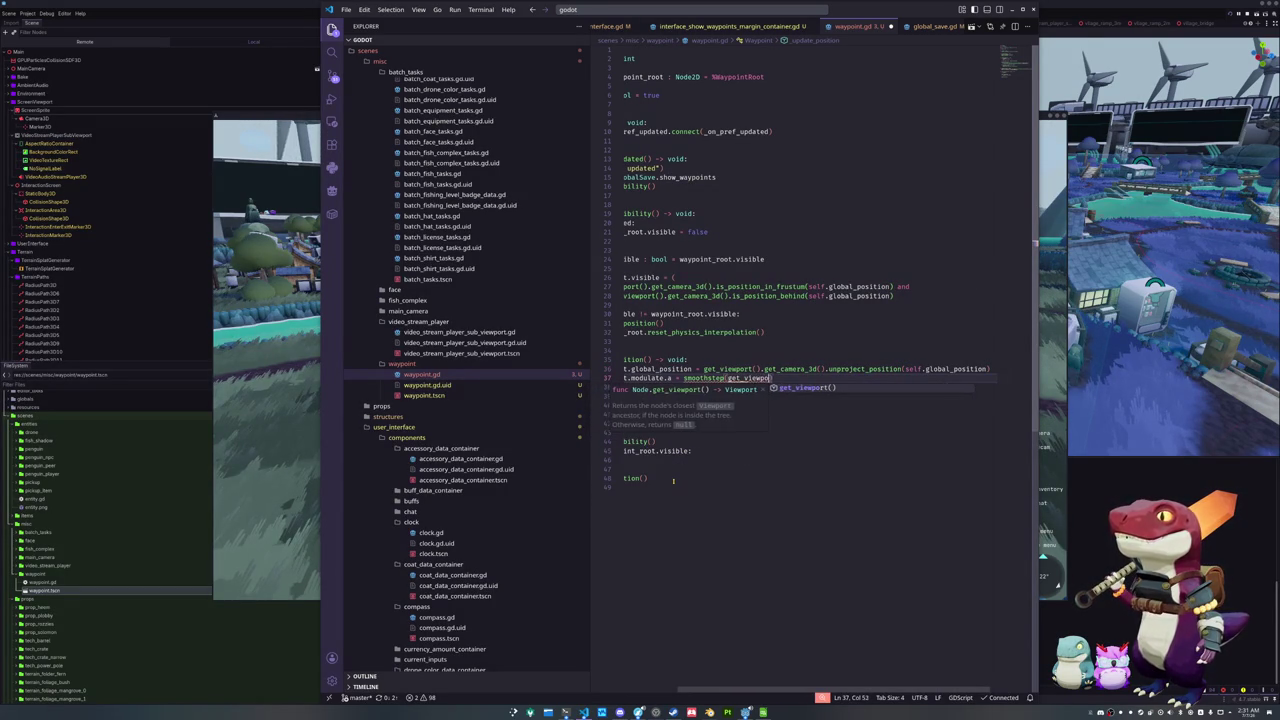
type("().get")
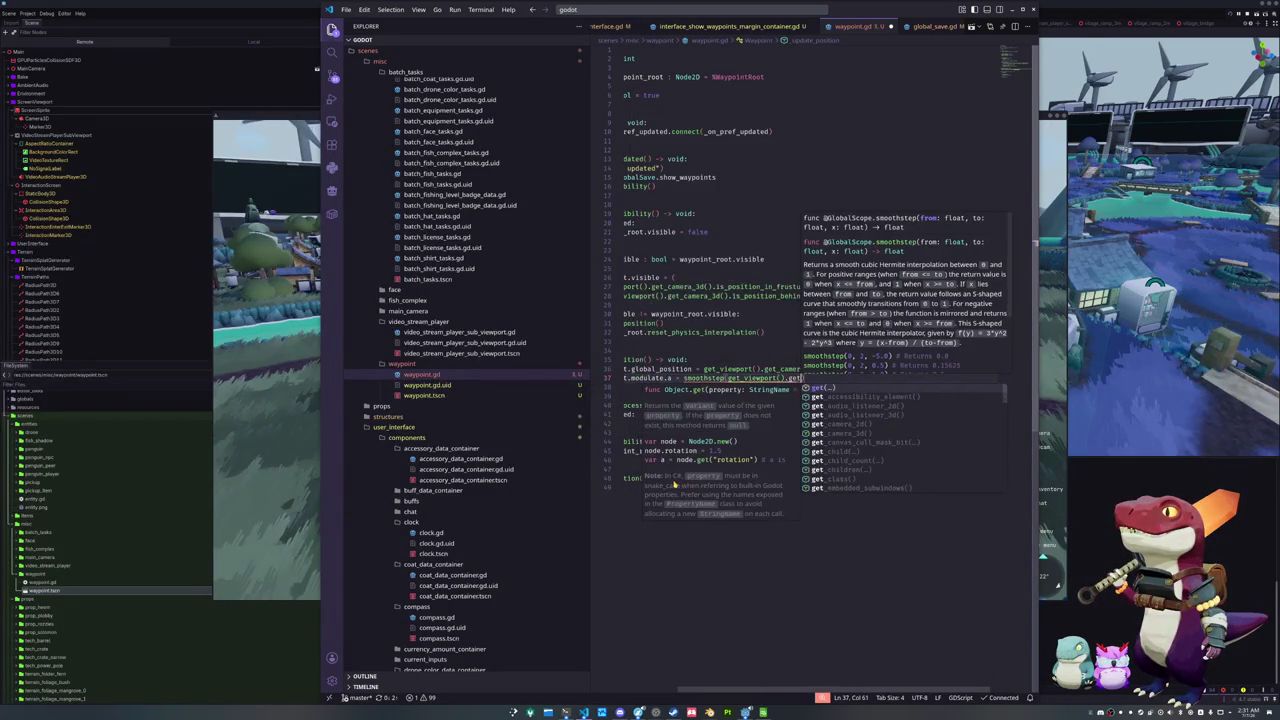
type("_camera_3d")
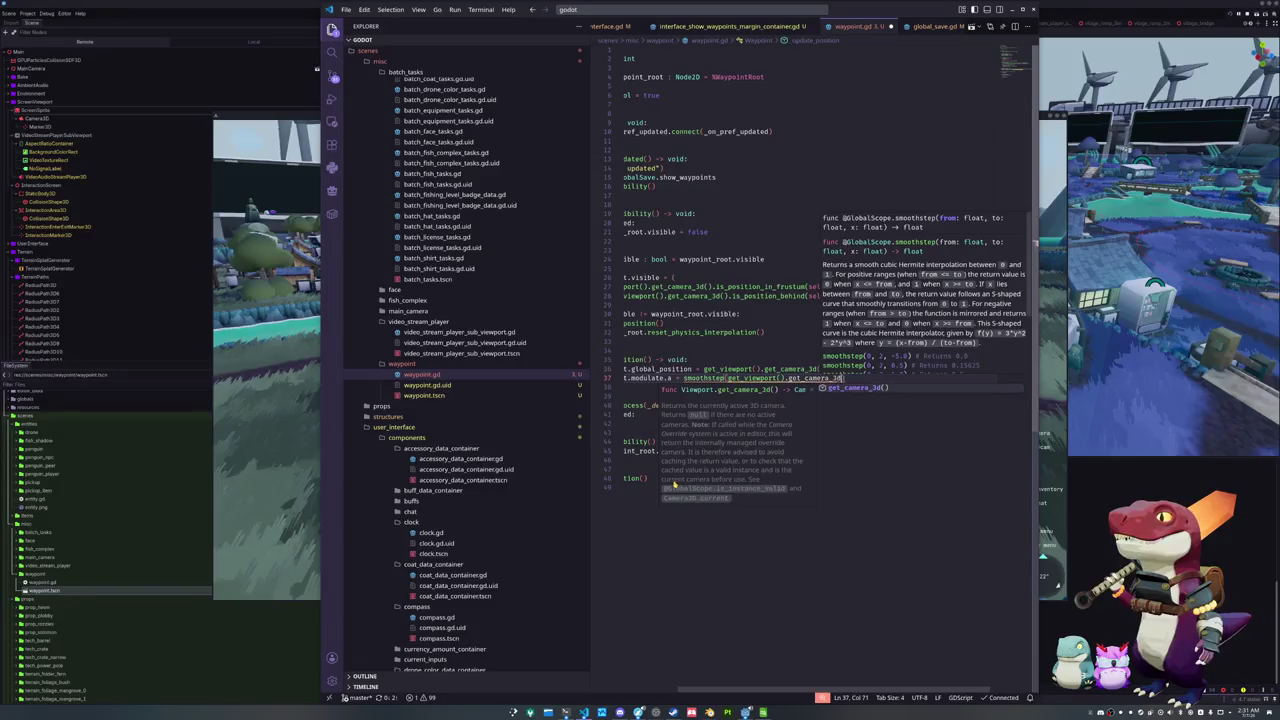
type("().")
type("gl")
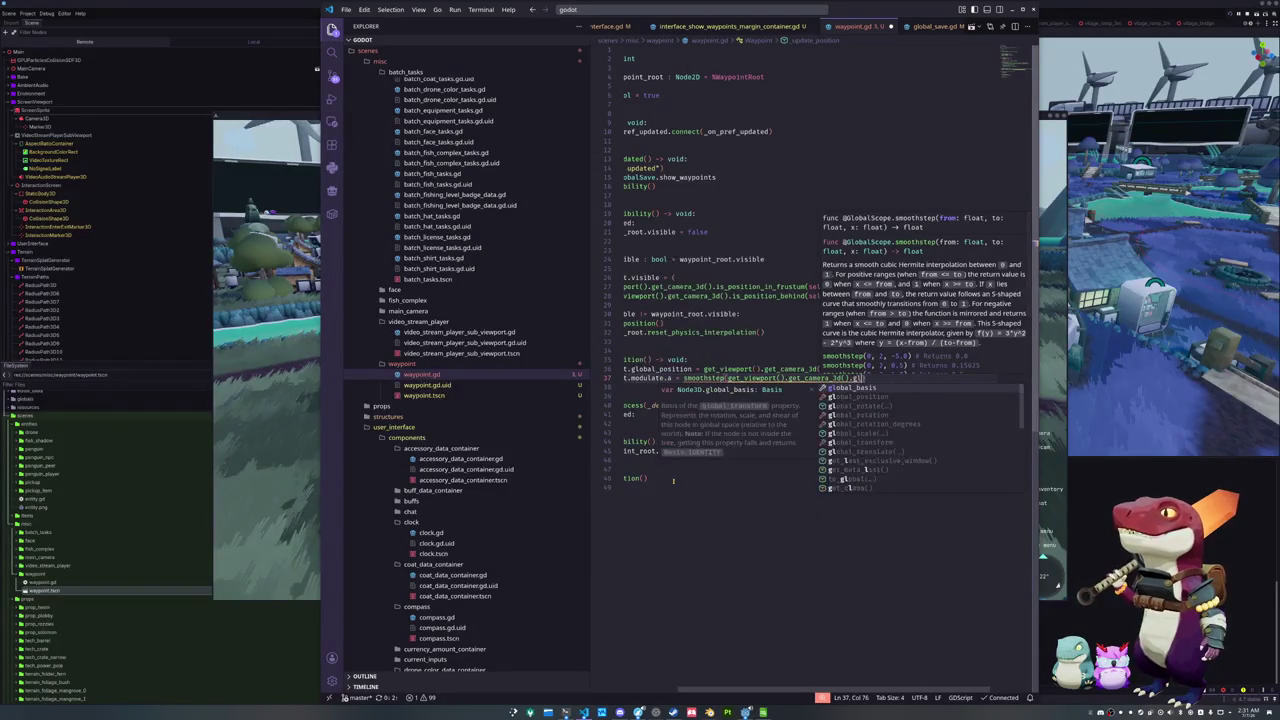
type("obal_position.distance_")
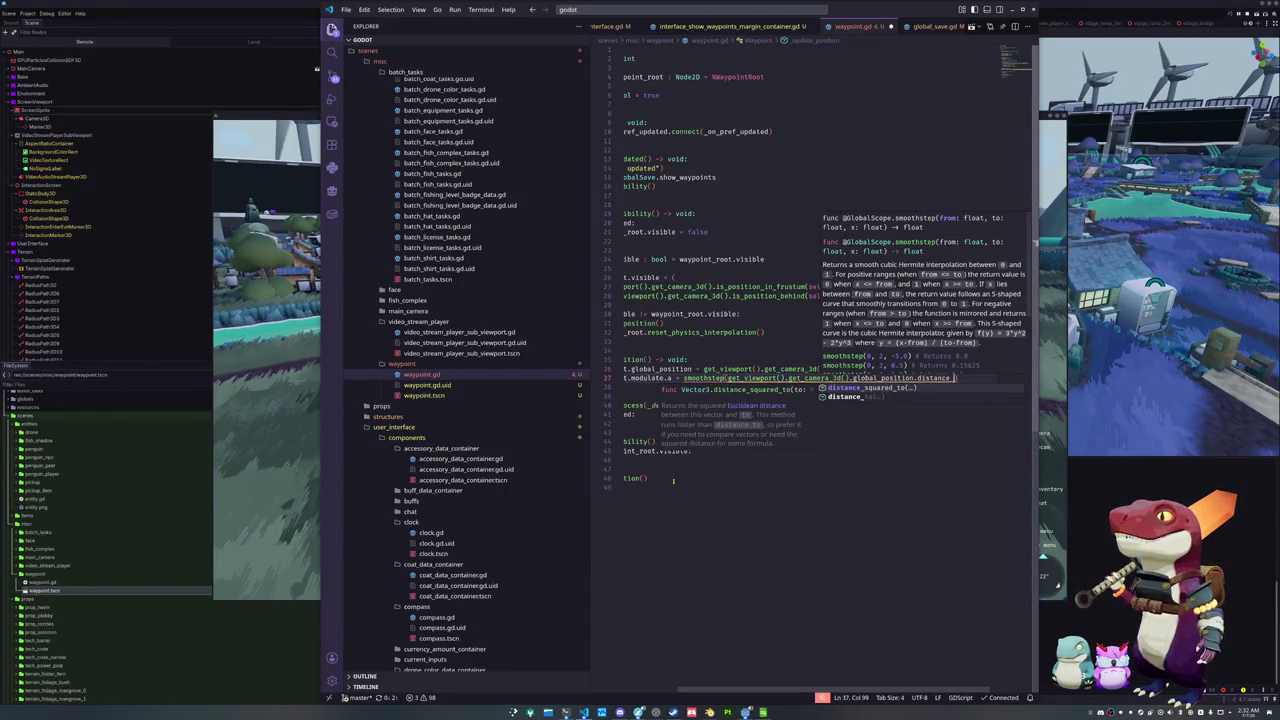
key("Tab")
type("(self.g")
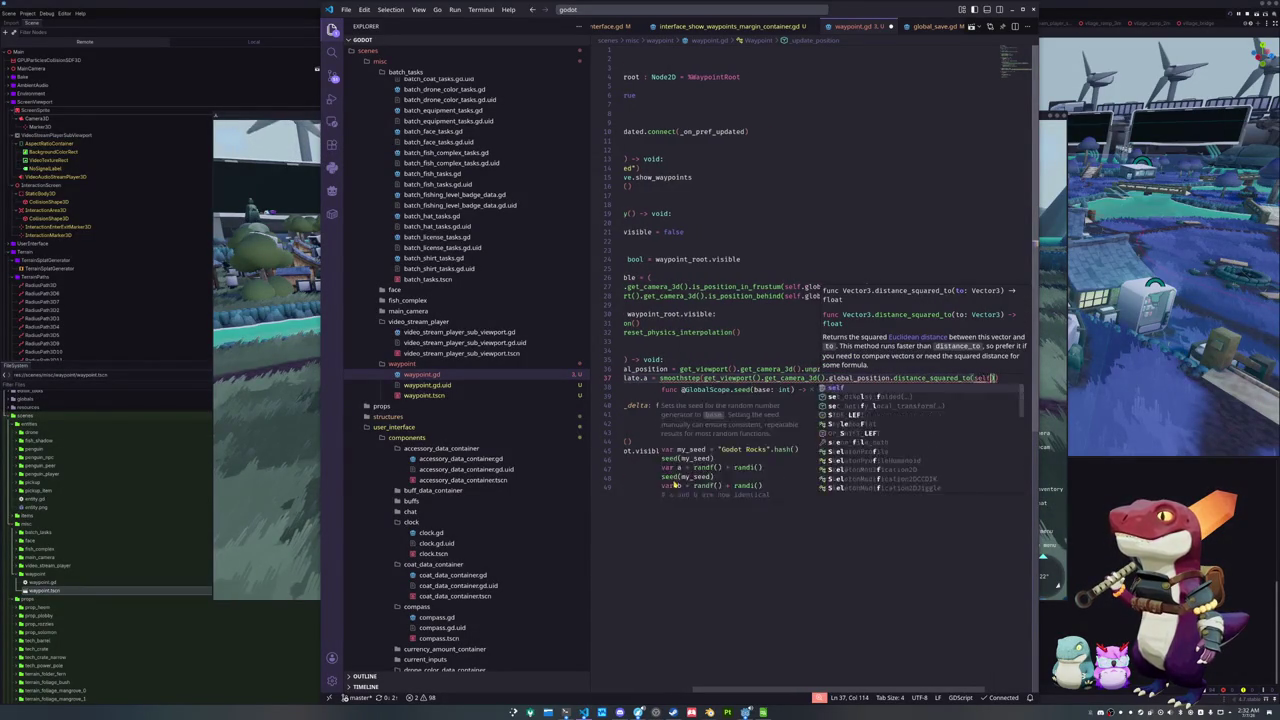
type("lobal_position")
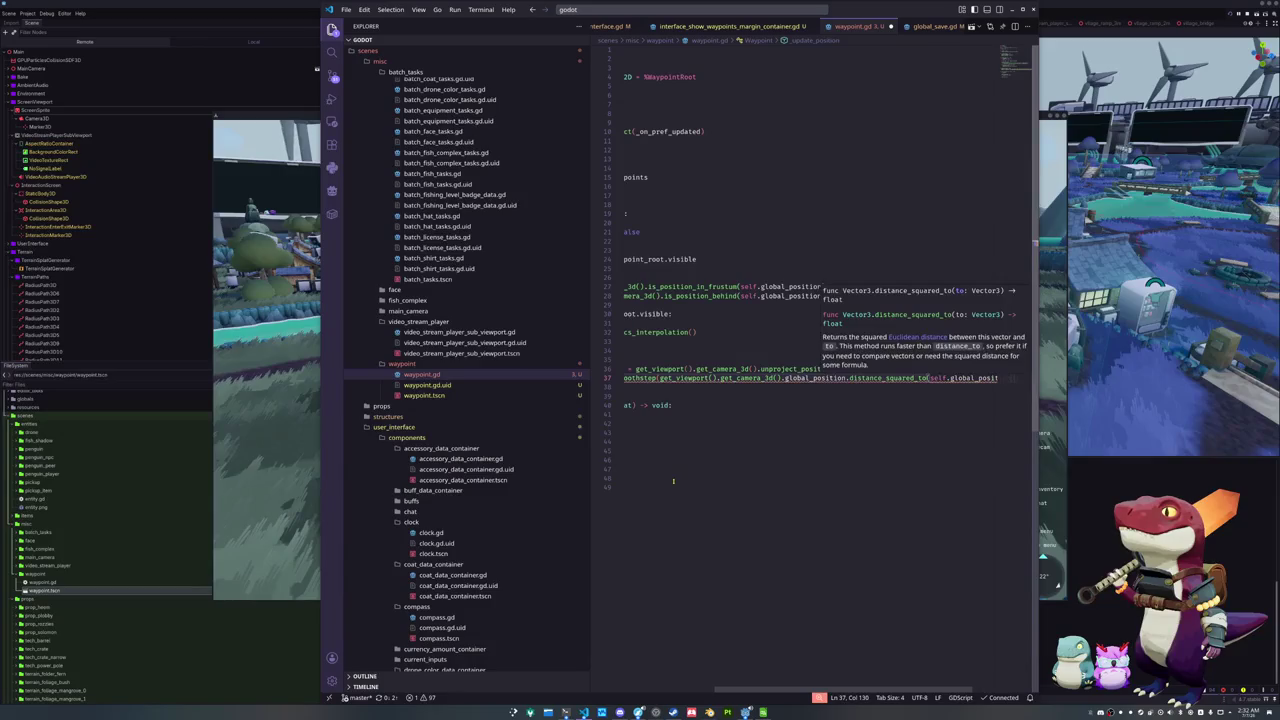
Add 90.0 and 100.0 as the smoothstep fade thresholds
key("ctrl+Left")
key("ctrl+Left")
key("ctrl+Left")
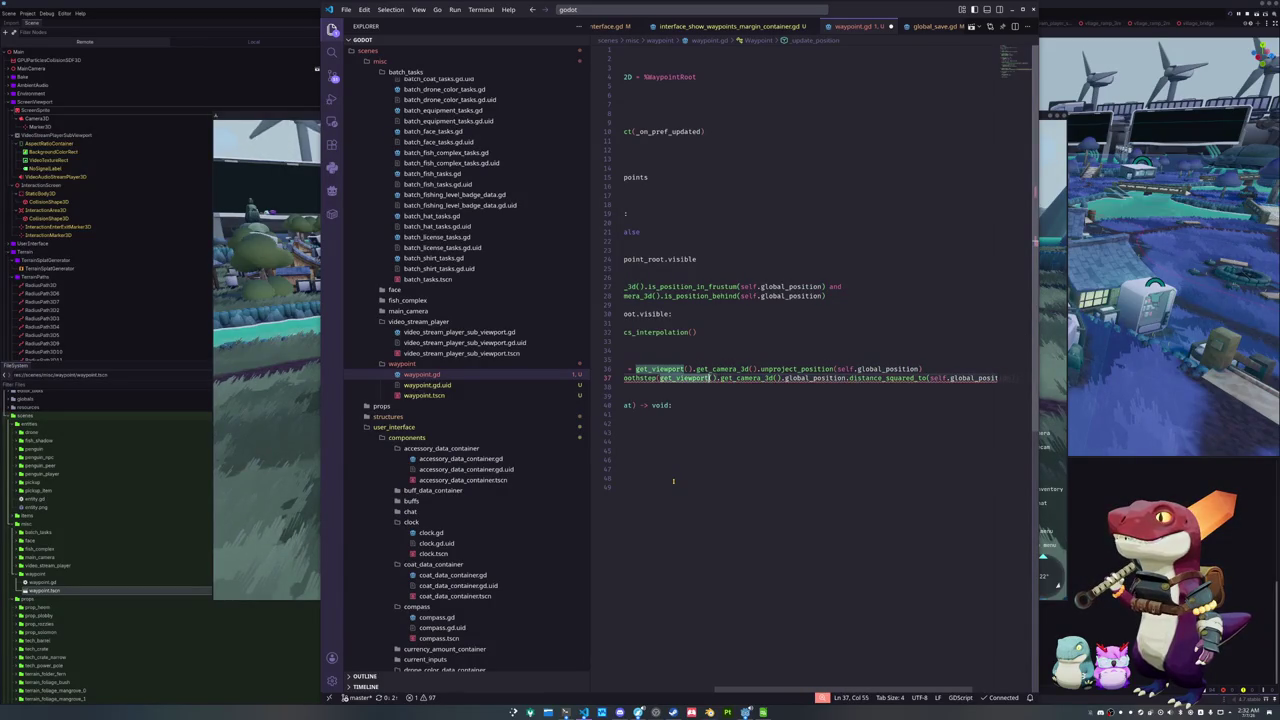
type(", ")
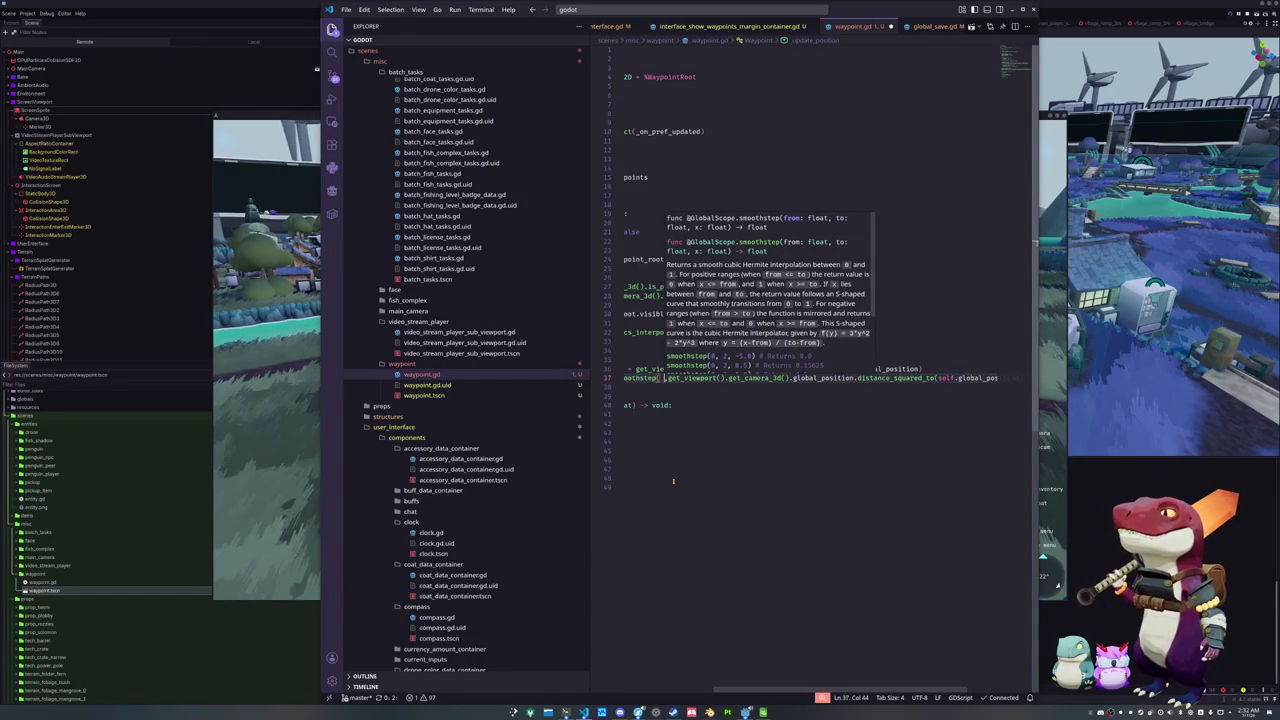
type("90.0")
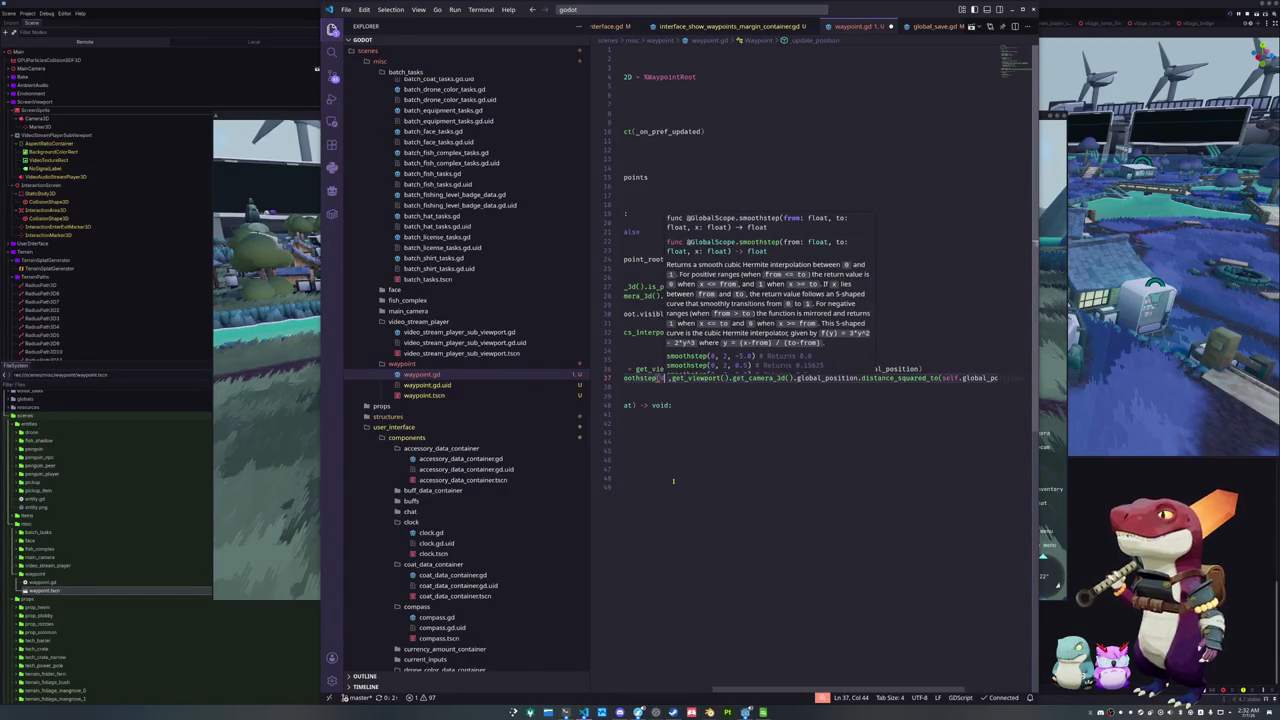
key("Right")
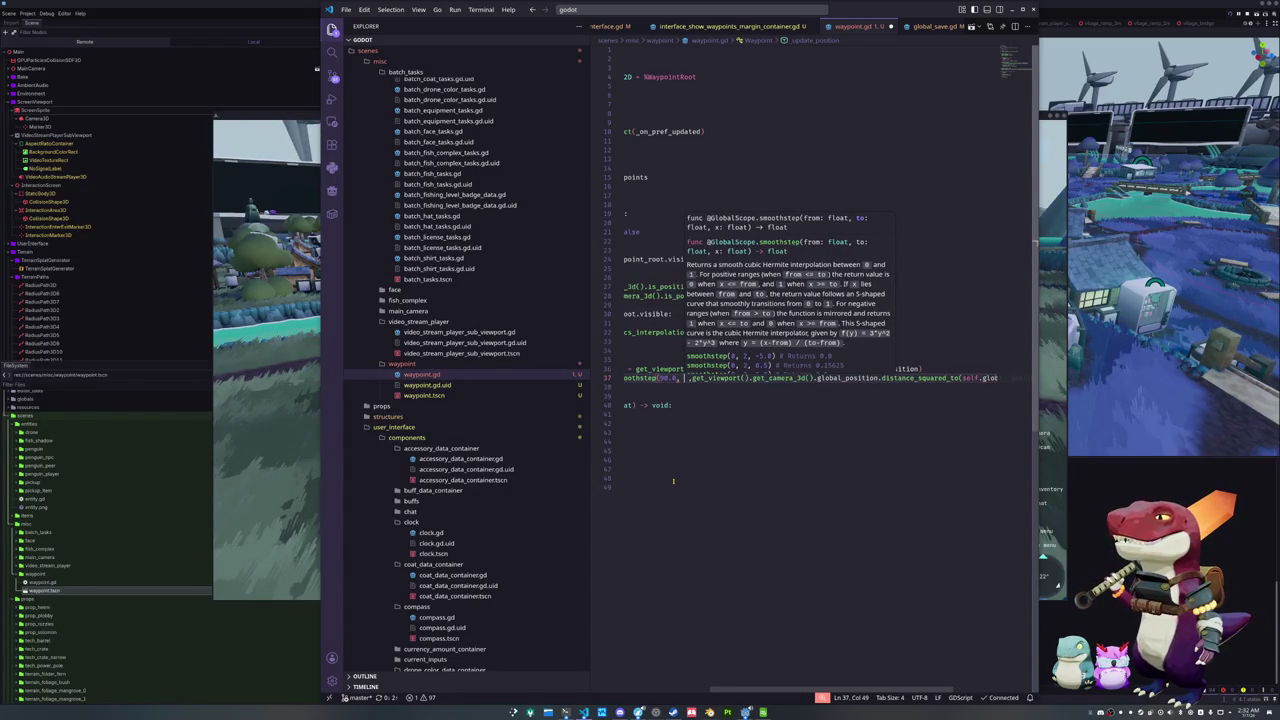
type("100")
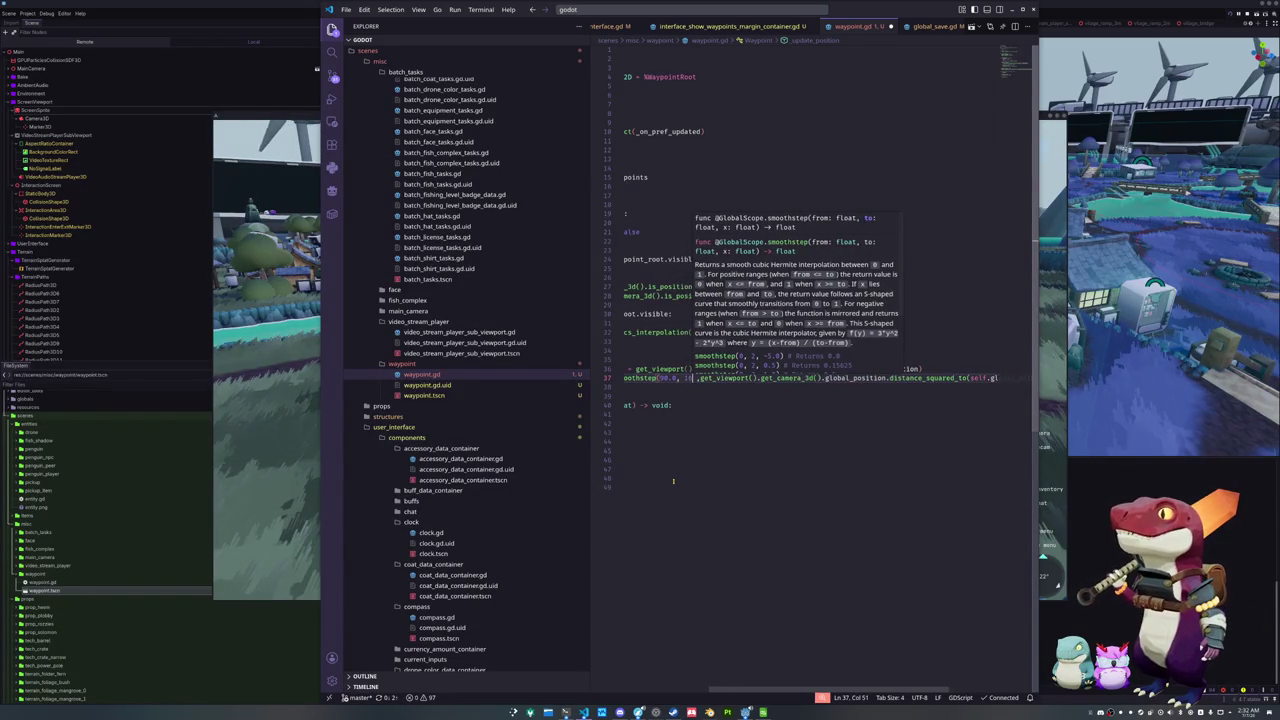
type(".0")
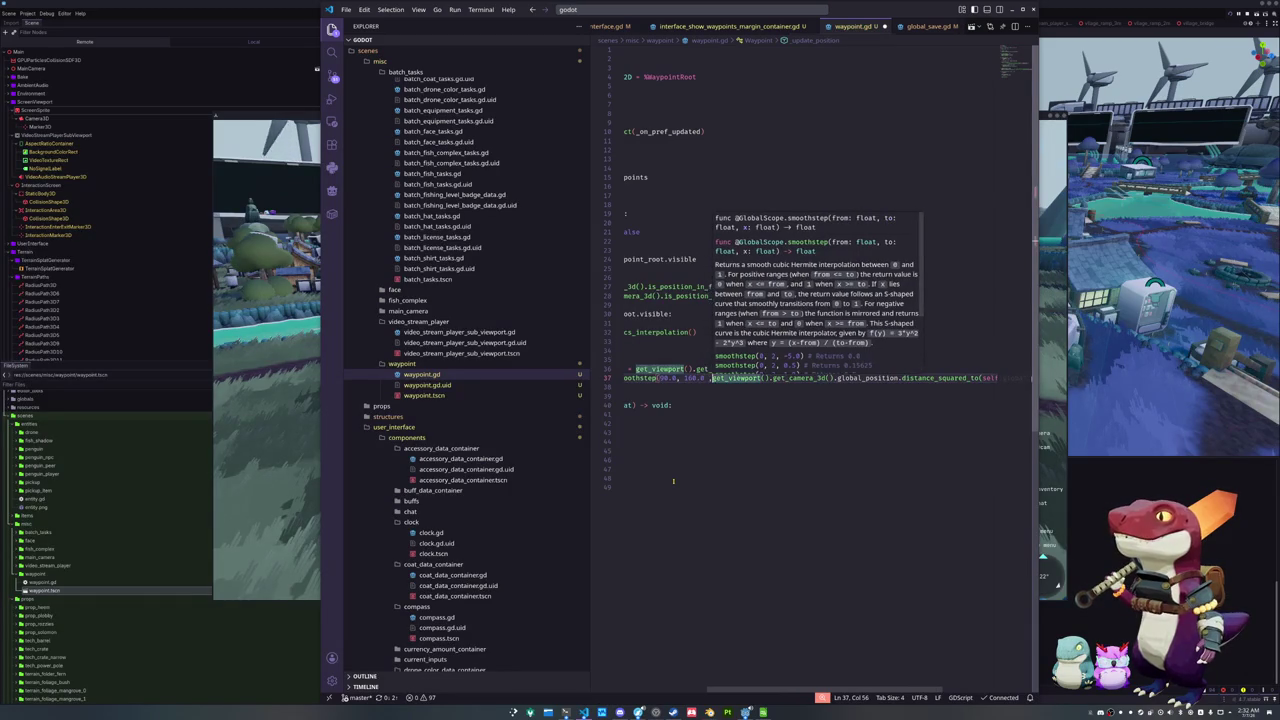
key("ctrl+Left")
key("ctrl+Left")
key("ctrl+Left")
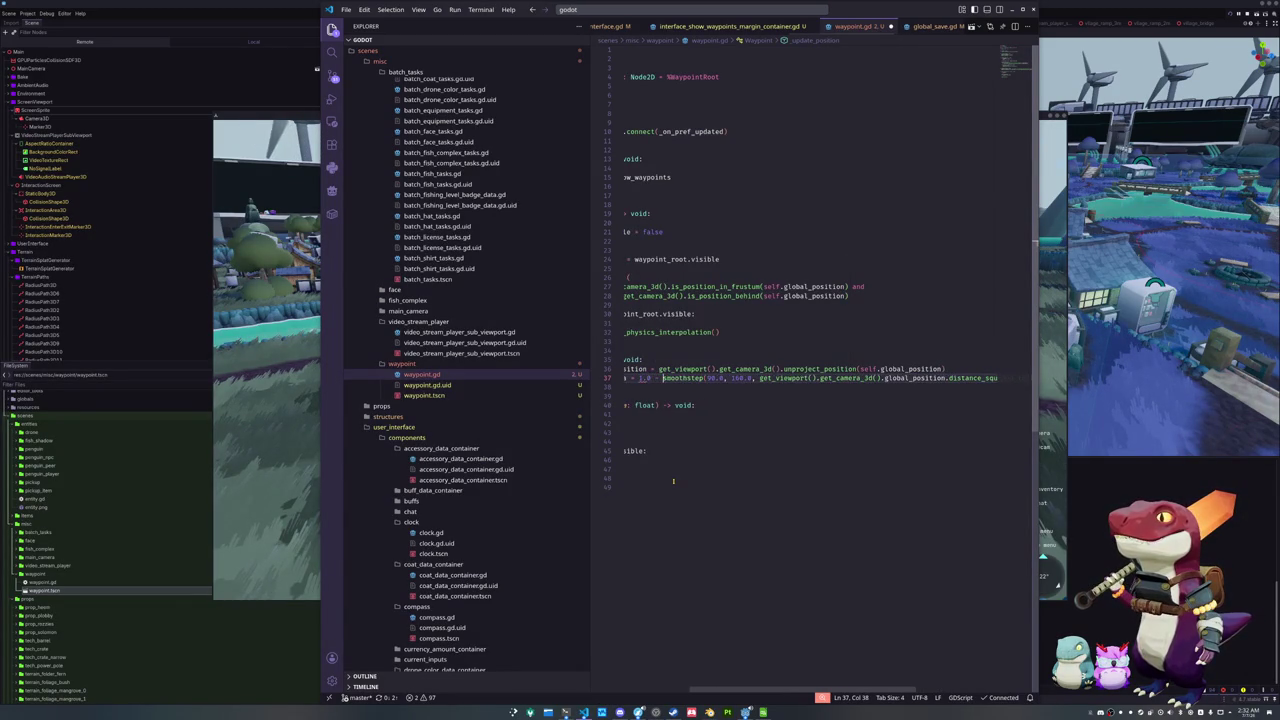
key("Down")
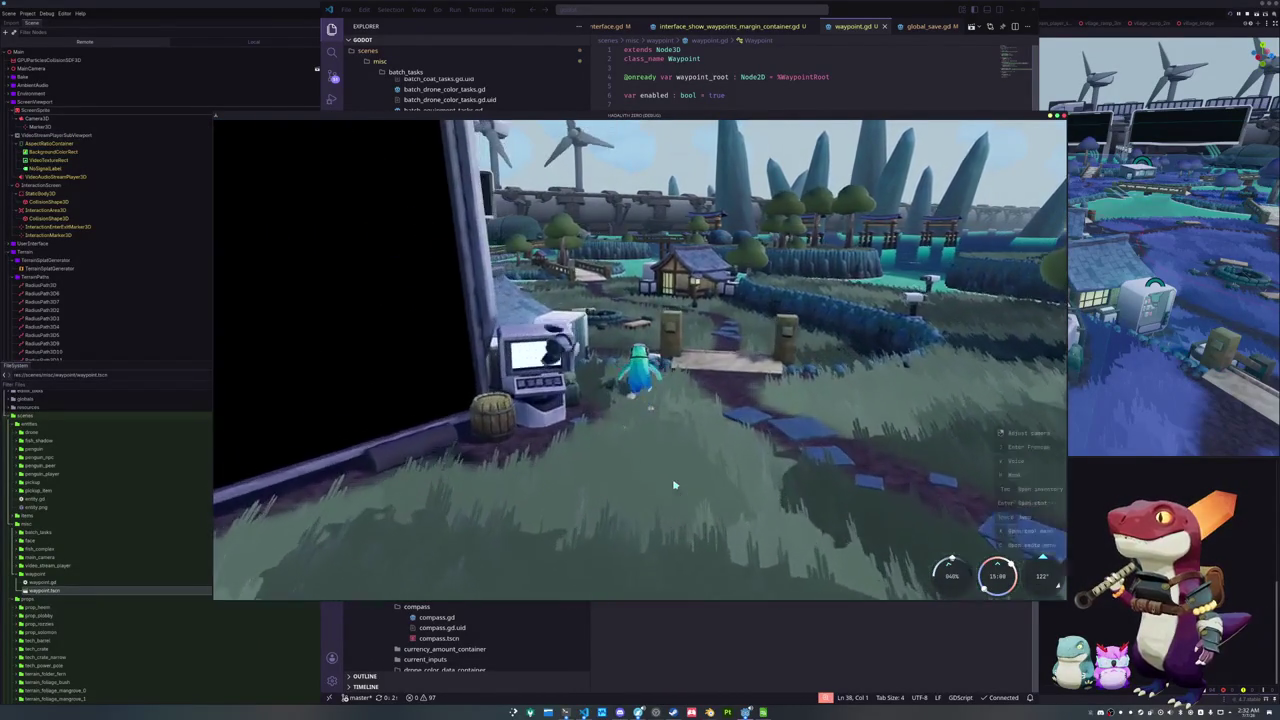
Return to waypoint.gd in VS Code and read the smoothstep documentation
key("alt+Tab")
mouse_move(787, 377)
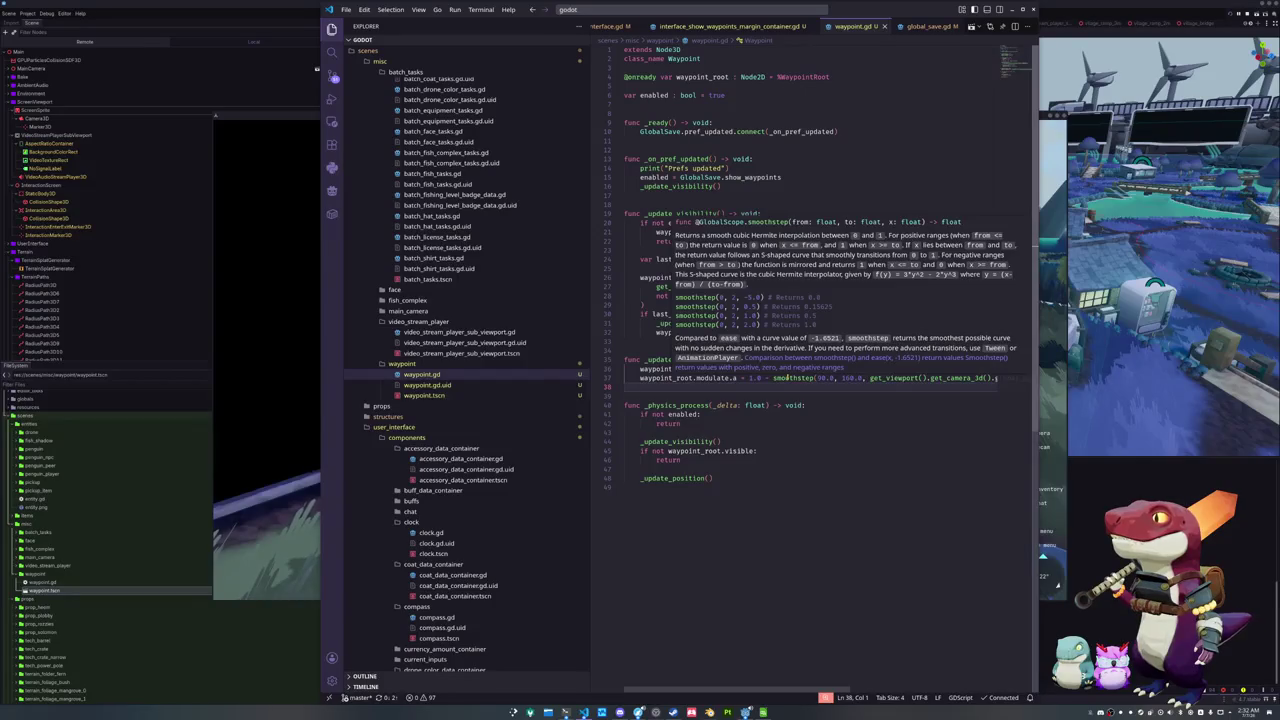
Change the smoothstep fade start from 90 to 900 and save waypoint.gd
scroll(787, 378, "right", 5)
left_click(787, 378)
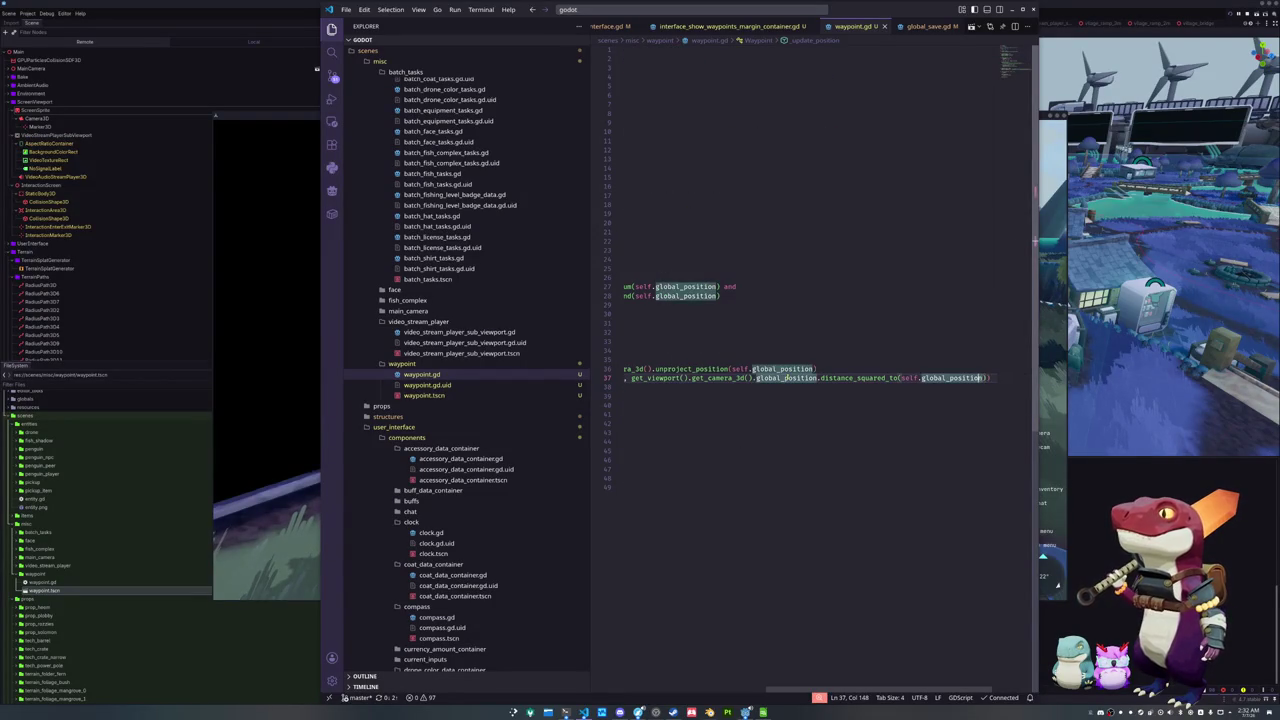
key("ctrl+Left")
key("ctrl+Left")
key("ctrl+Left")
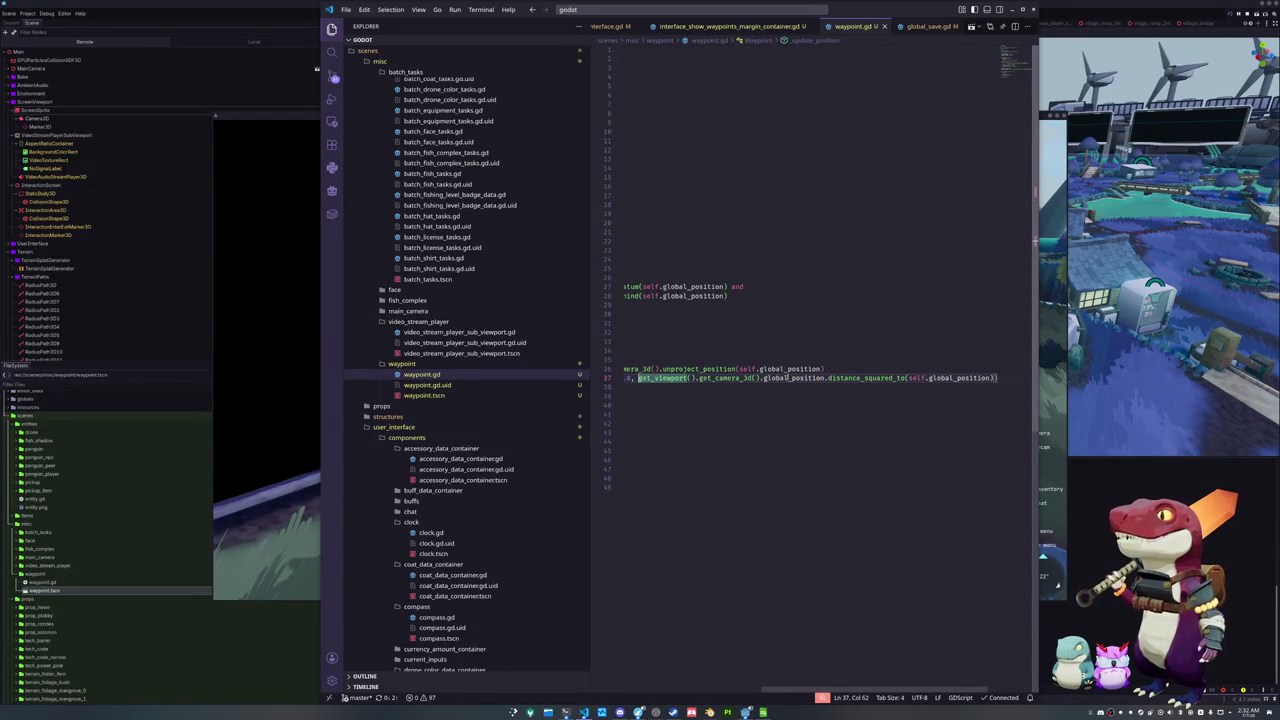
key("ctrl+Right")
key("ctrl+Right")
key("ctrl+Right")
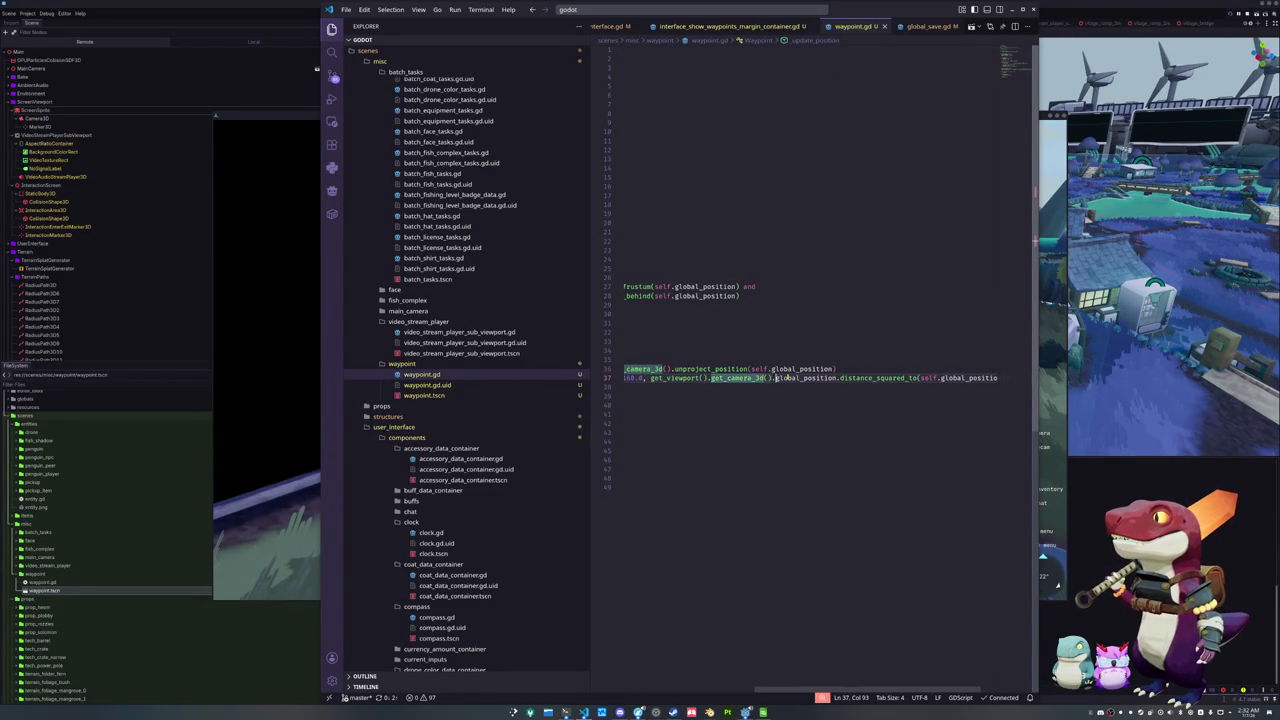
key("ctrl+Left")
key("ctrl+Left")
key("ctrl+Left")
key("ctrl+Left")
key("ctrl+Left")
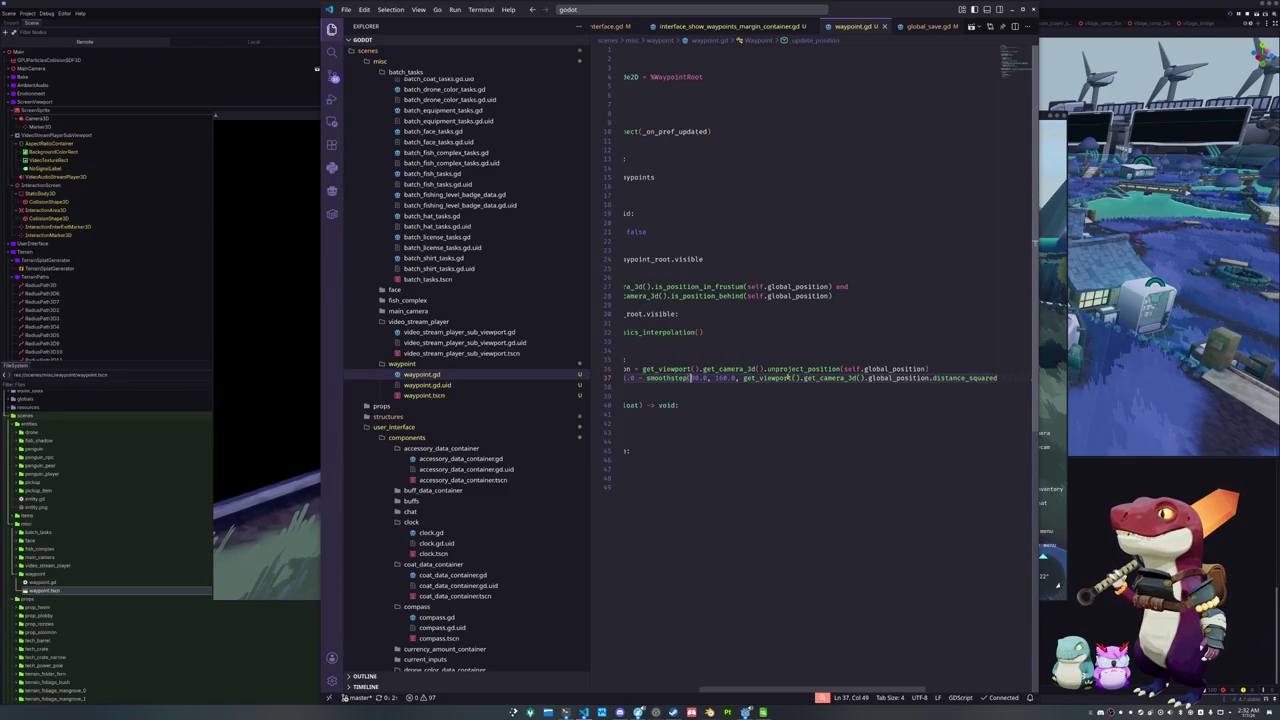
key("ctrl+shift+Right")
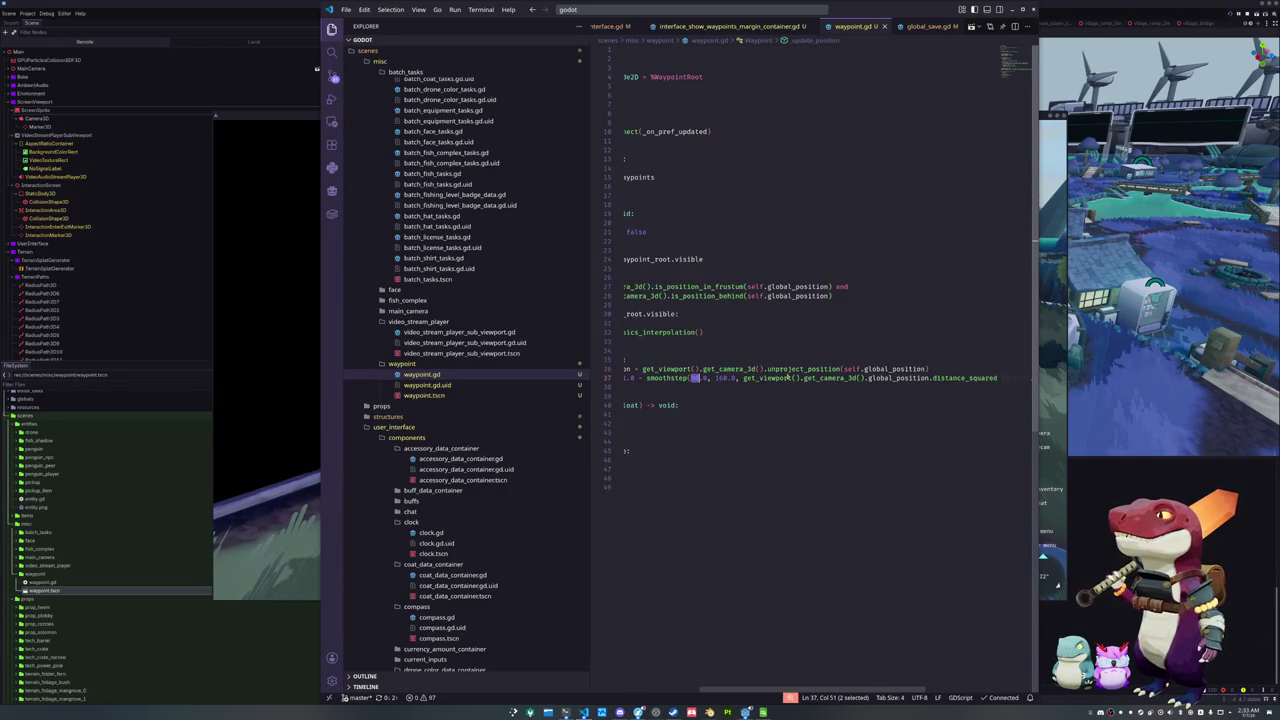
type("900")
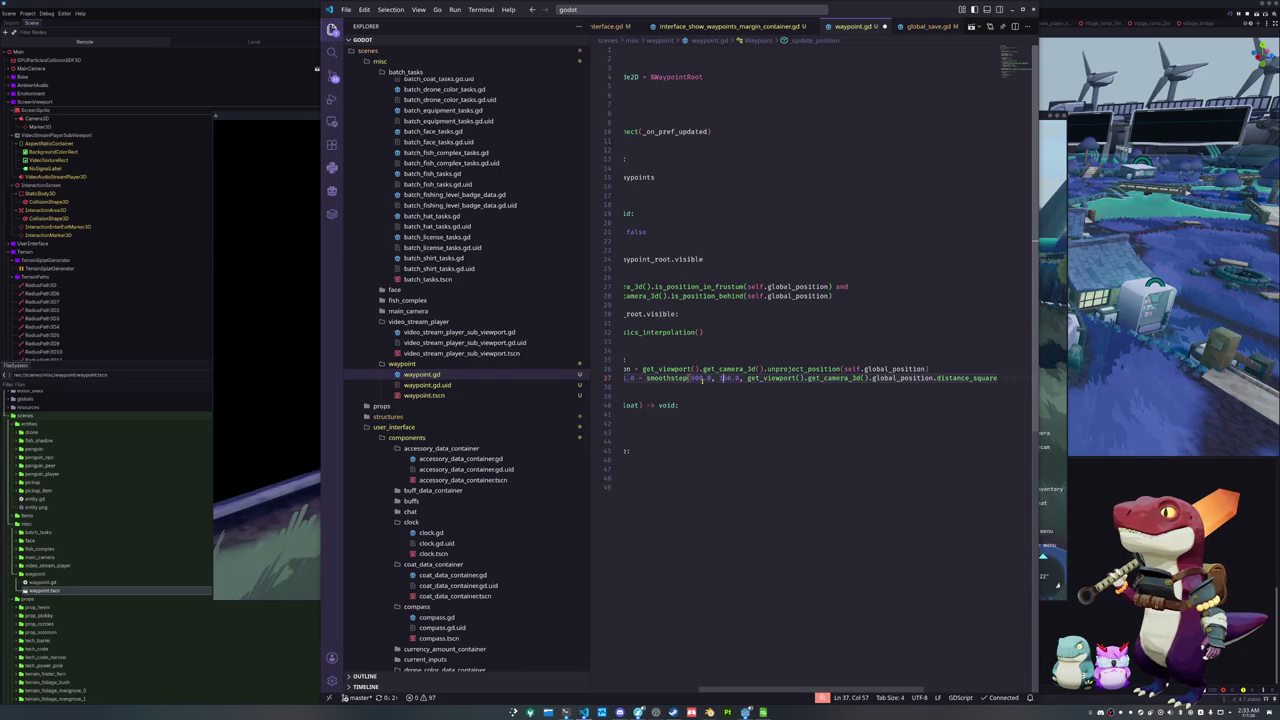
key("ctrl+s")
key("alt+Tab")
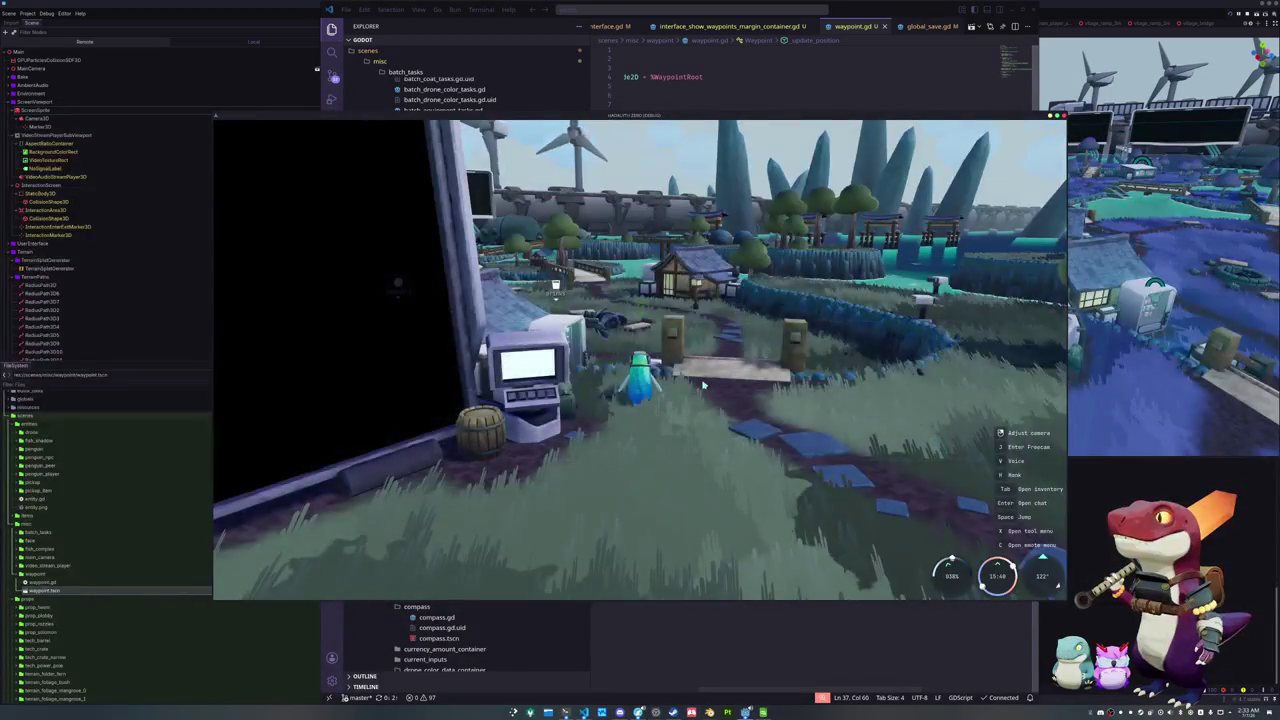
Orbit the game camera around the character to survey the area, then stop the game
mouse_move(703, 385)
left_mouse_down()
mouse_move(240, 283)
mouse_move(250, 267)
mouse_move(354, 274)
left_mouse_up()
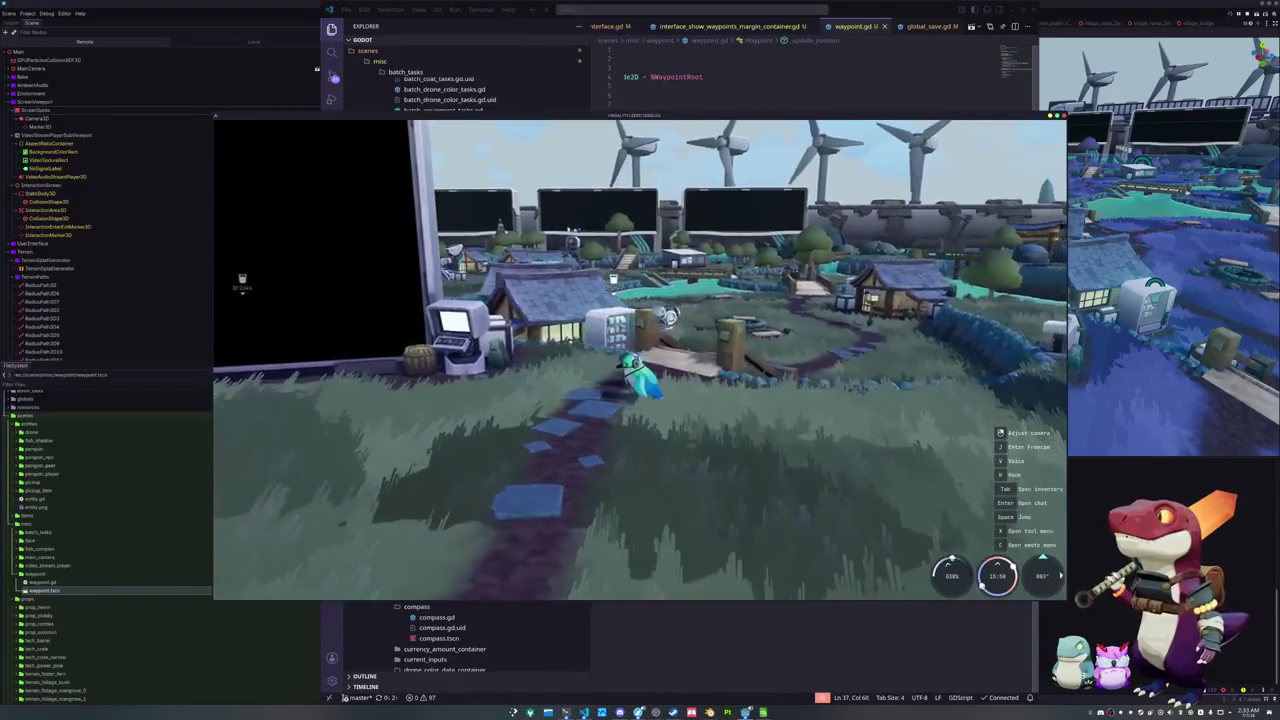
left_click_drag(354, 274, 220, 268)
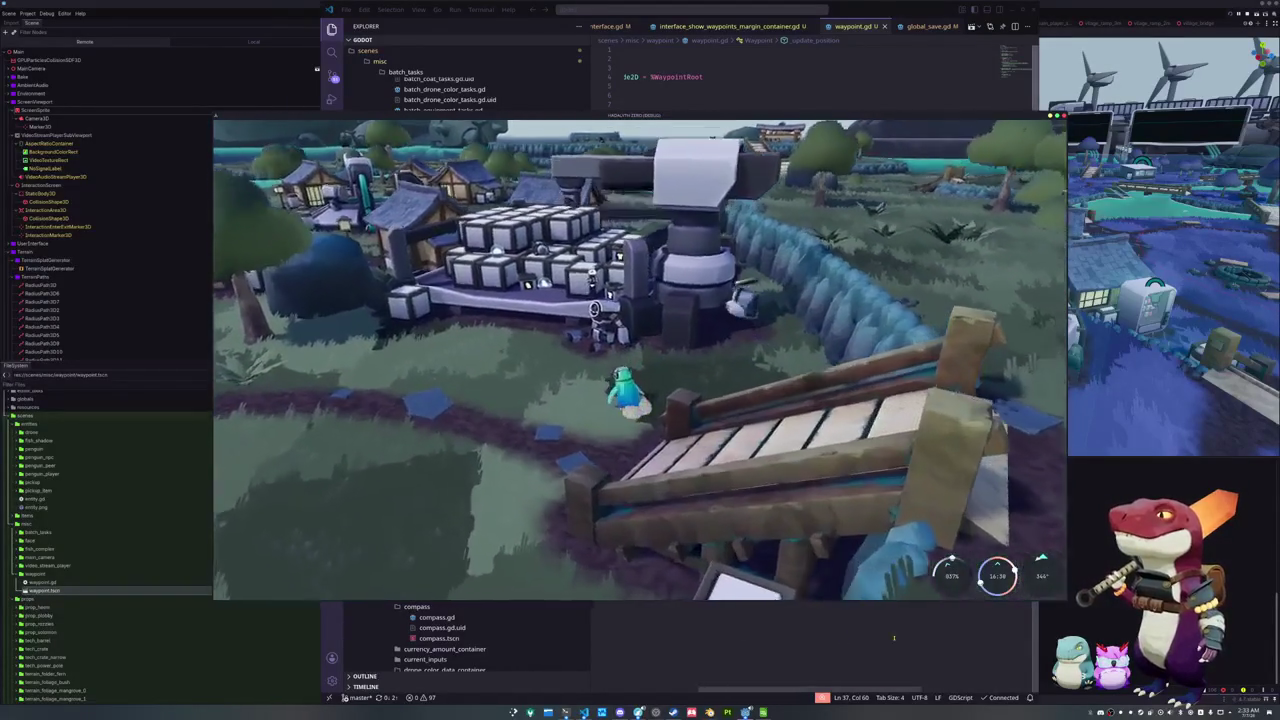
key("alt+Tab")
Show the Debugger Monitors and bring up the VS Code windows
left_click(660, 700)
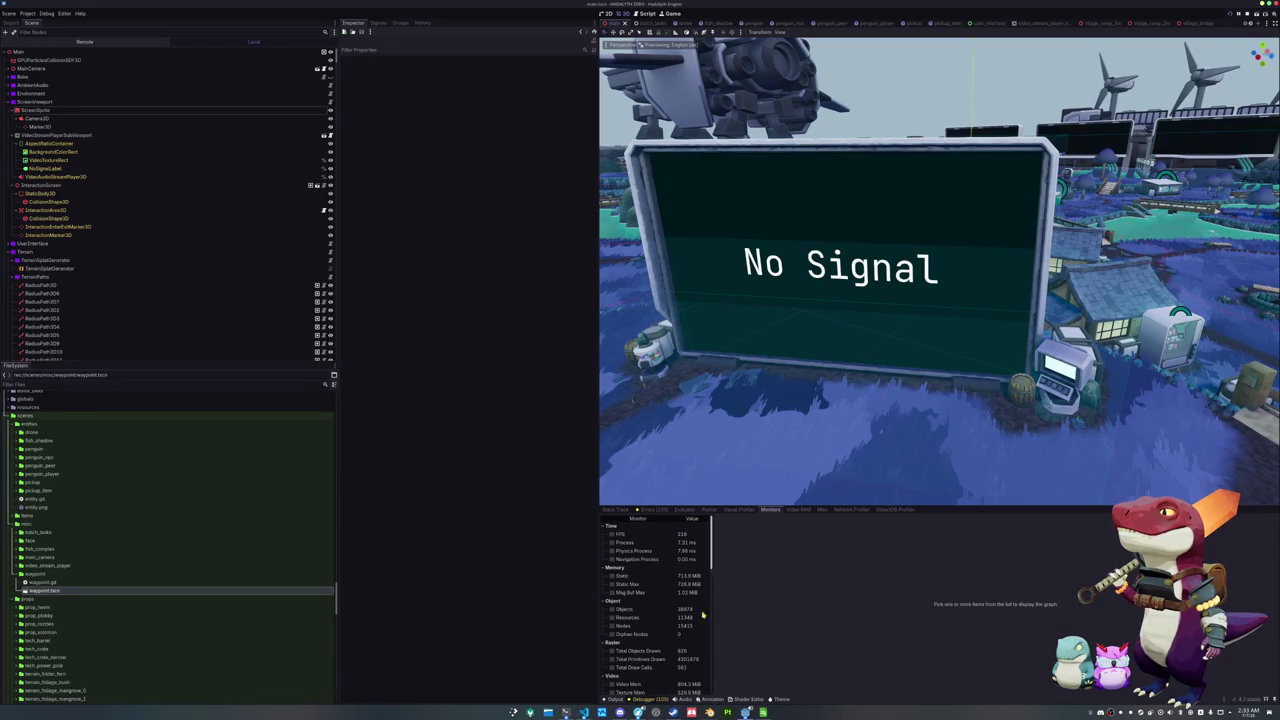
left_click(584, 712)
left_click(601, 712)
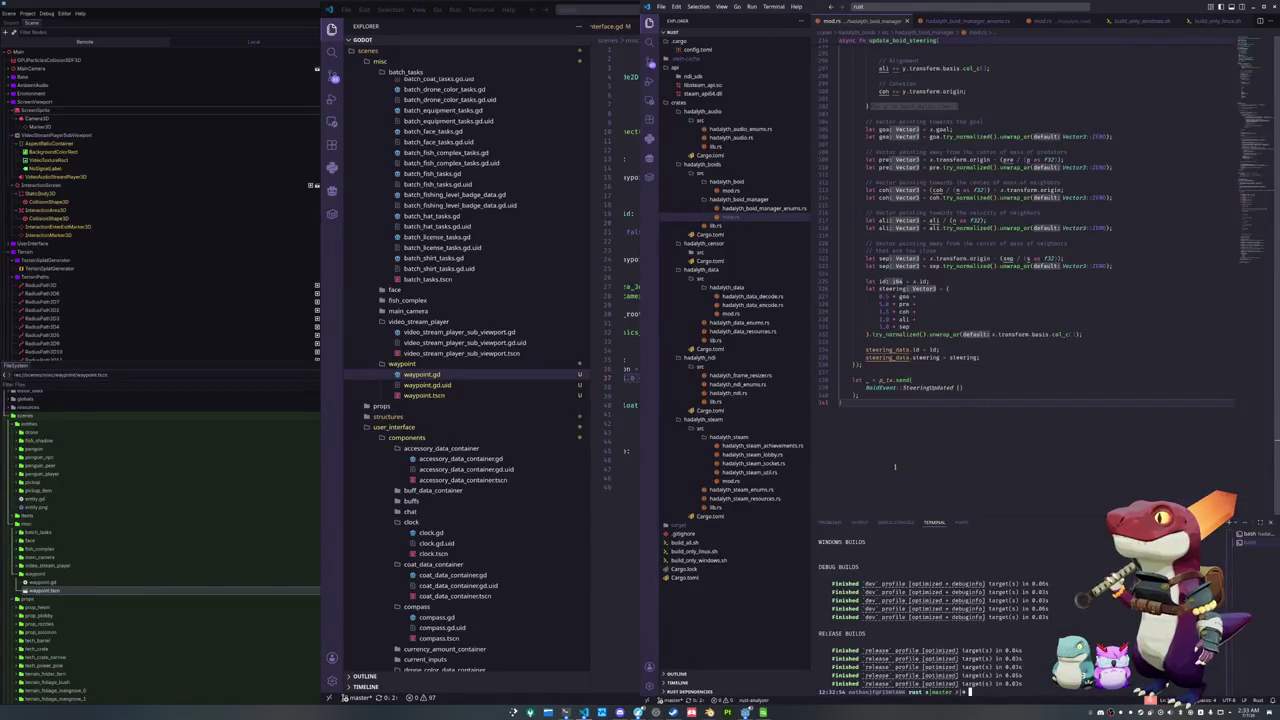
Add an 'if self.boids.len() == 0 { return; }' check inside process() in mod.rs
scroll(1036, 229, "up", 10)
scroll(1036, 229, "up", 20)
scroll(1036, 229, "up", 10)
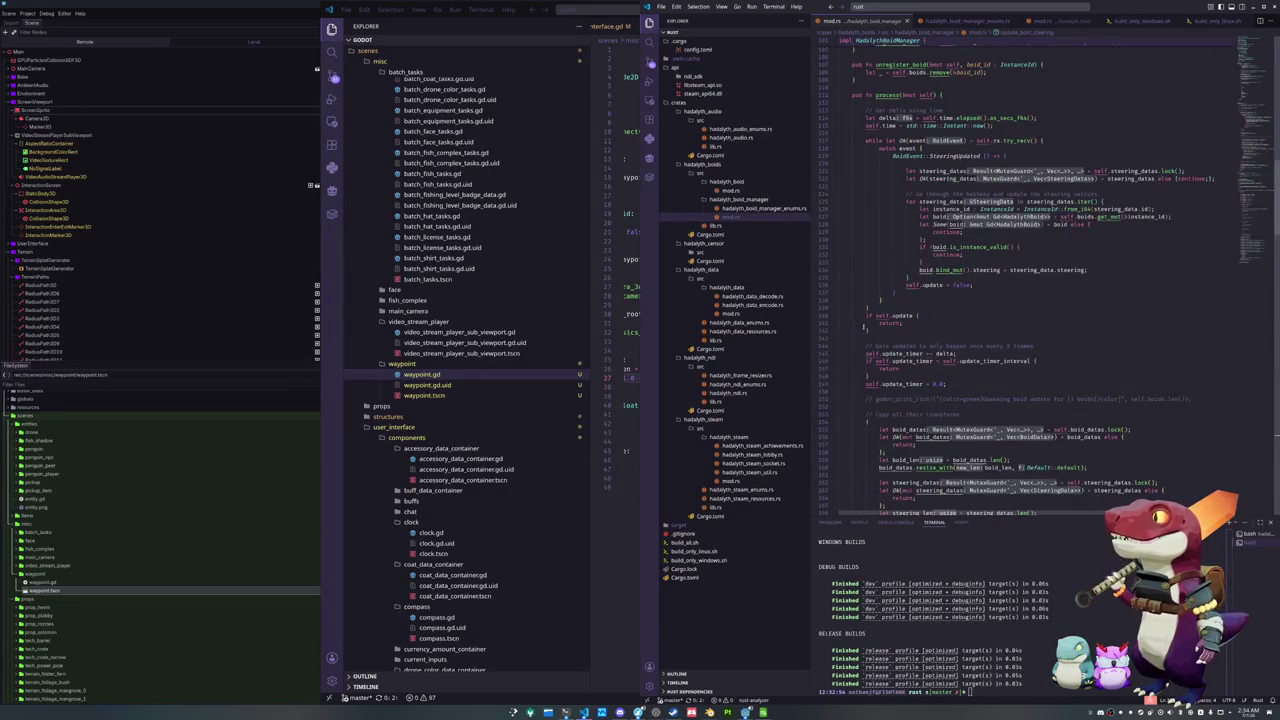
scroll(863, 326, "down", 2)
left_click(872, 355)
key("Return")
type("{")
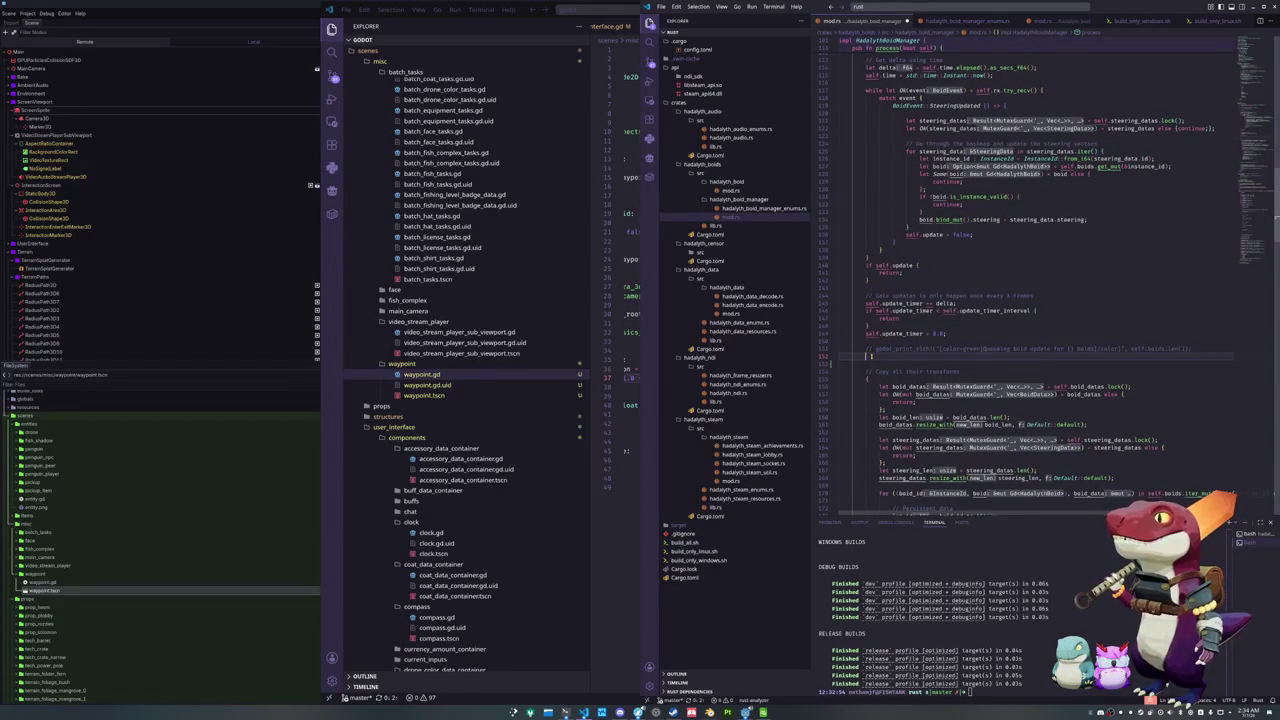
type("sel")
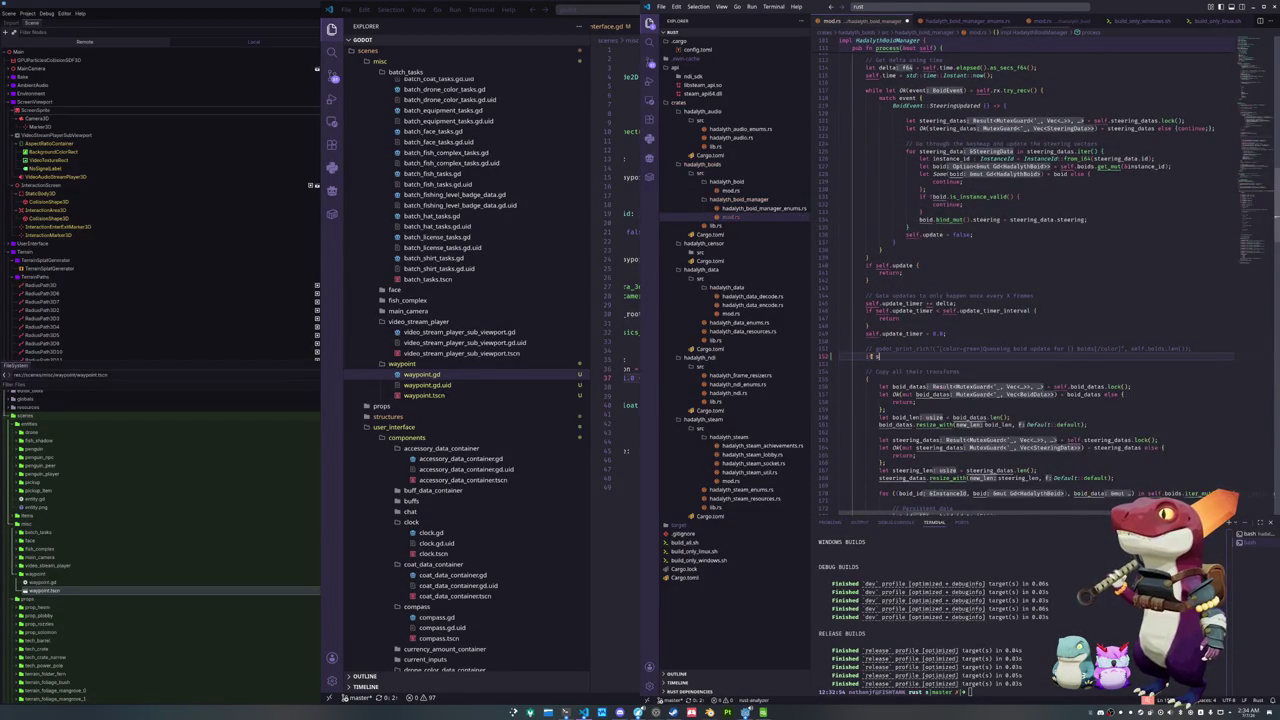
type("f.boid")
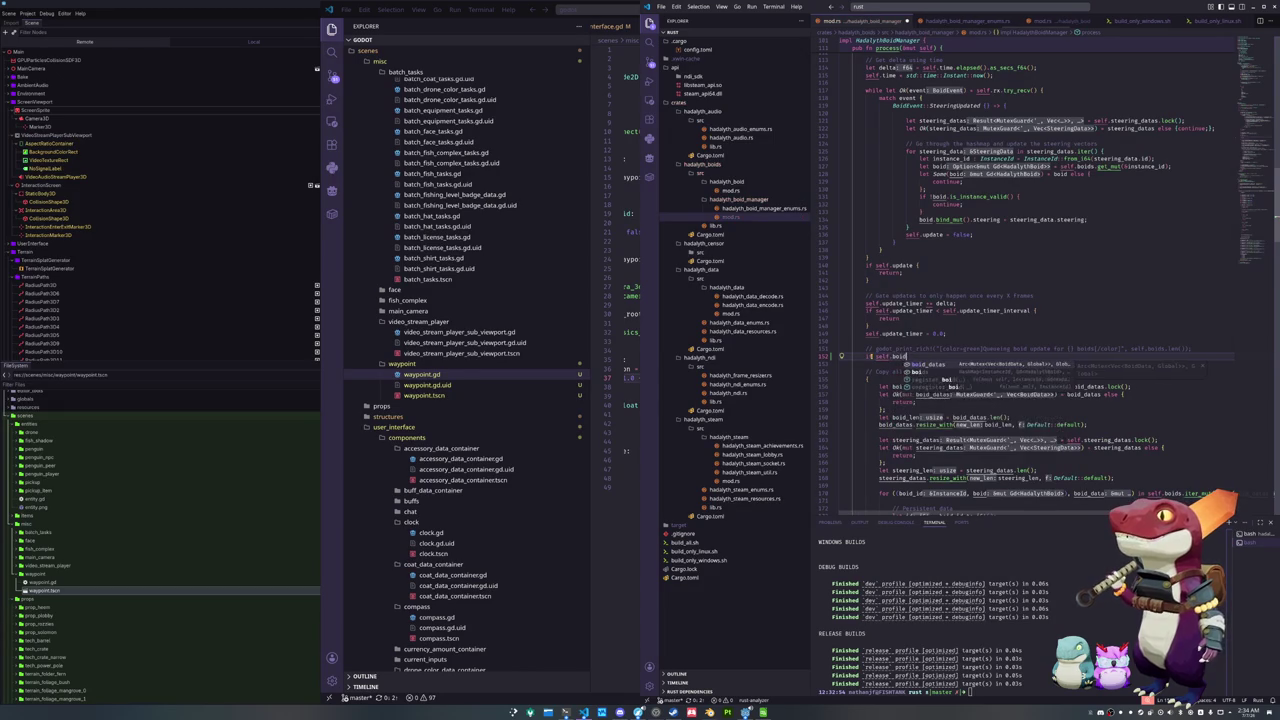
type("s.len(")
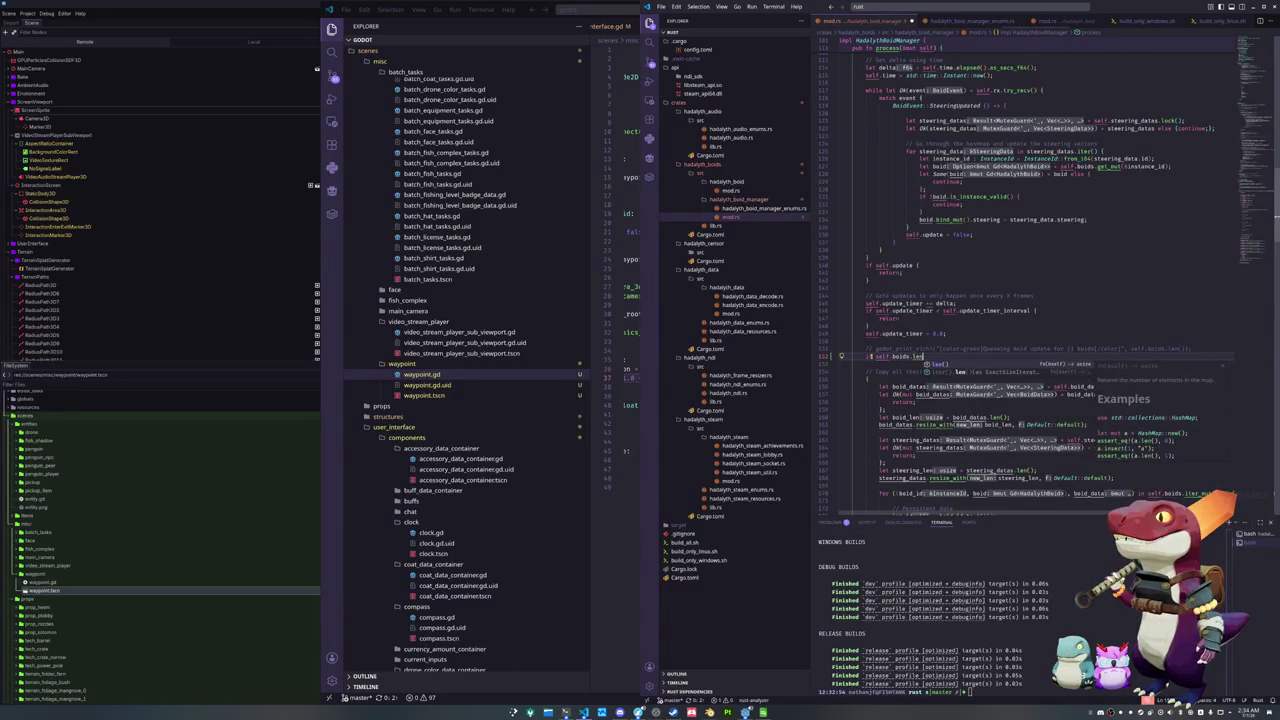
type(") == 0 {")
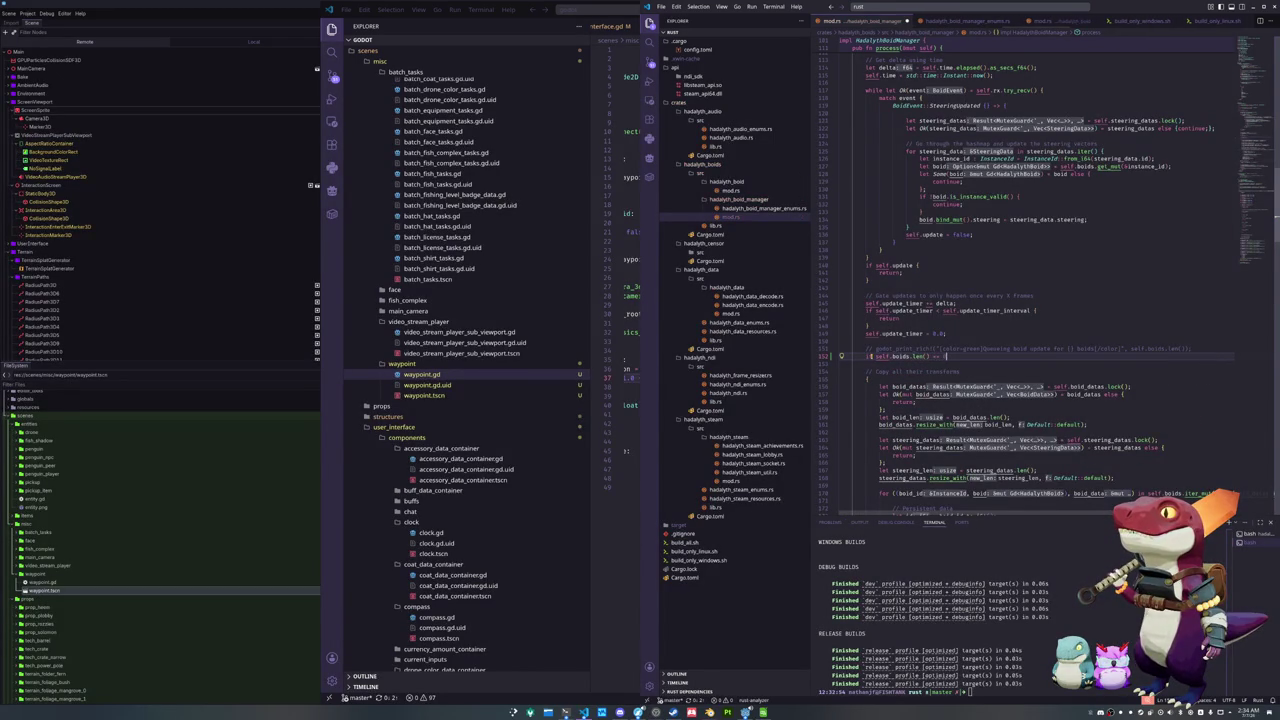
key("Return")
type("return;")
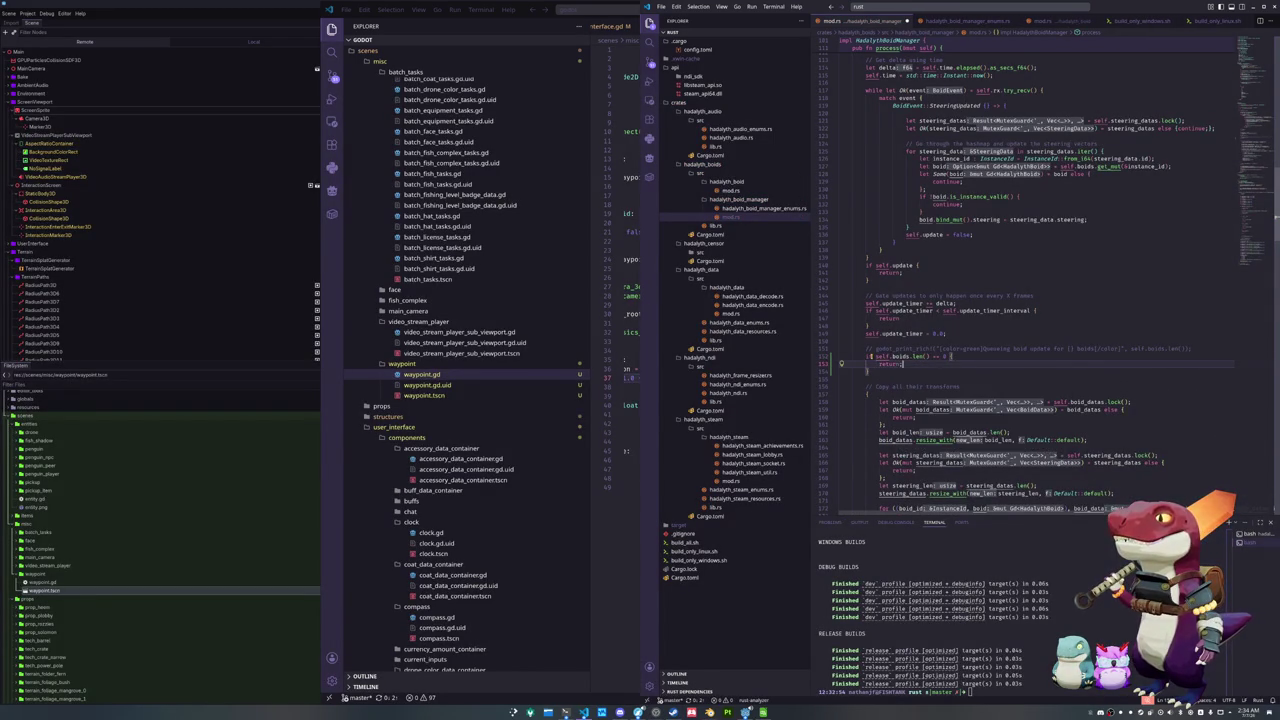
key("Down")
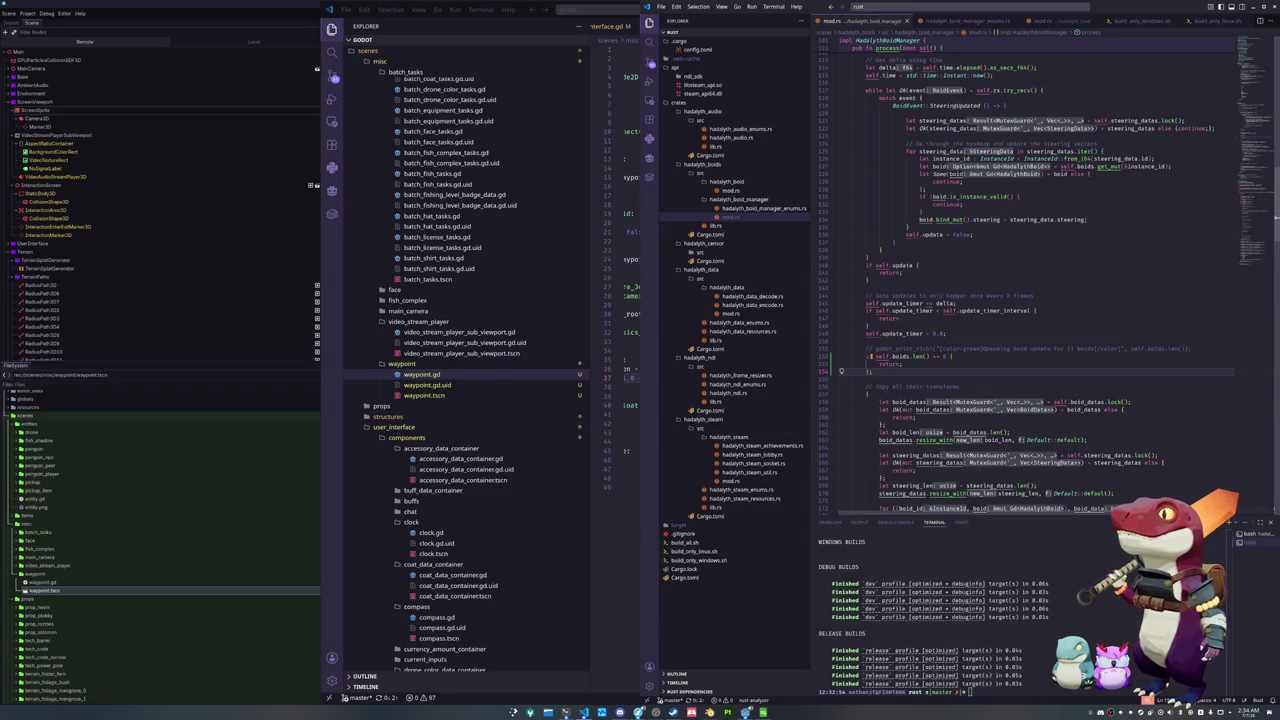
Add an '// Early return if not boids' comment above the check, keeping the print comment below
left_click(868, 356)
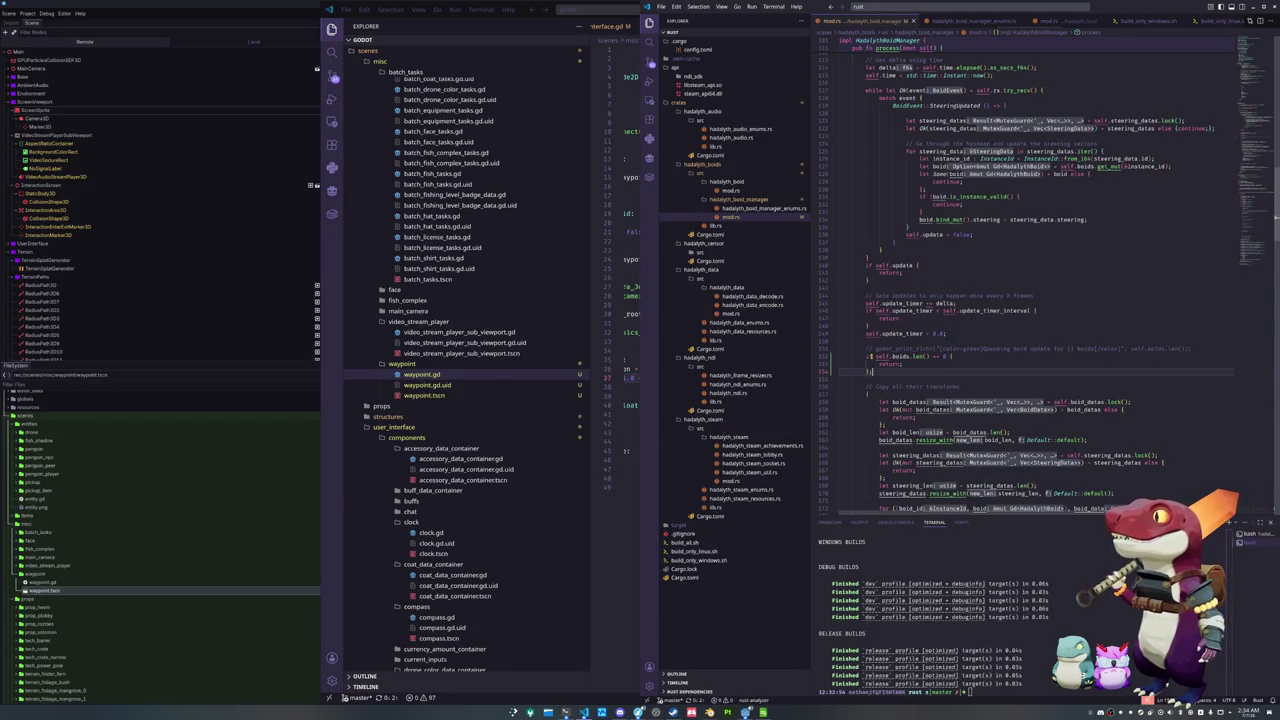
key("Up")
key("ctrl+shift+k")
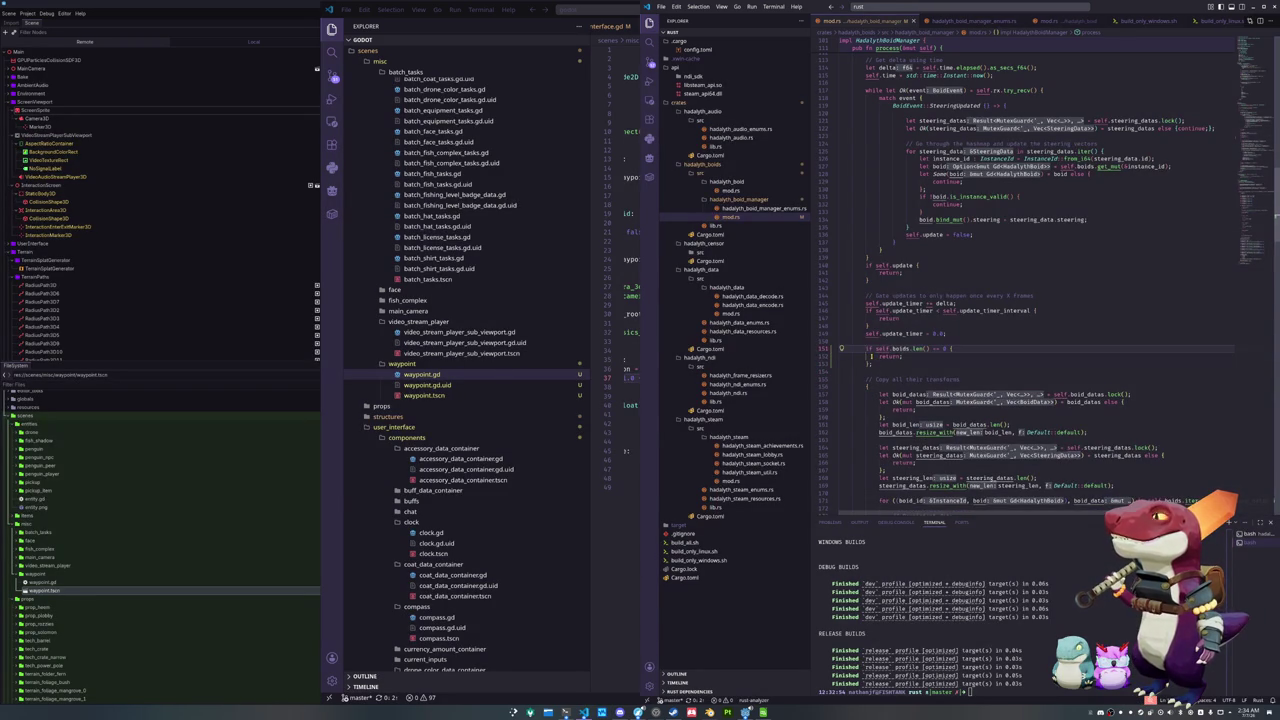
key("ctrl+shift+Return")
type("// Bai")
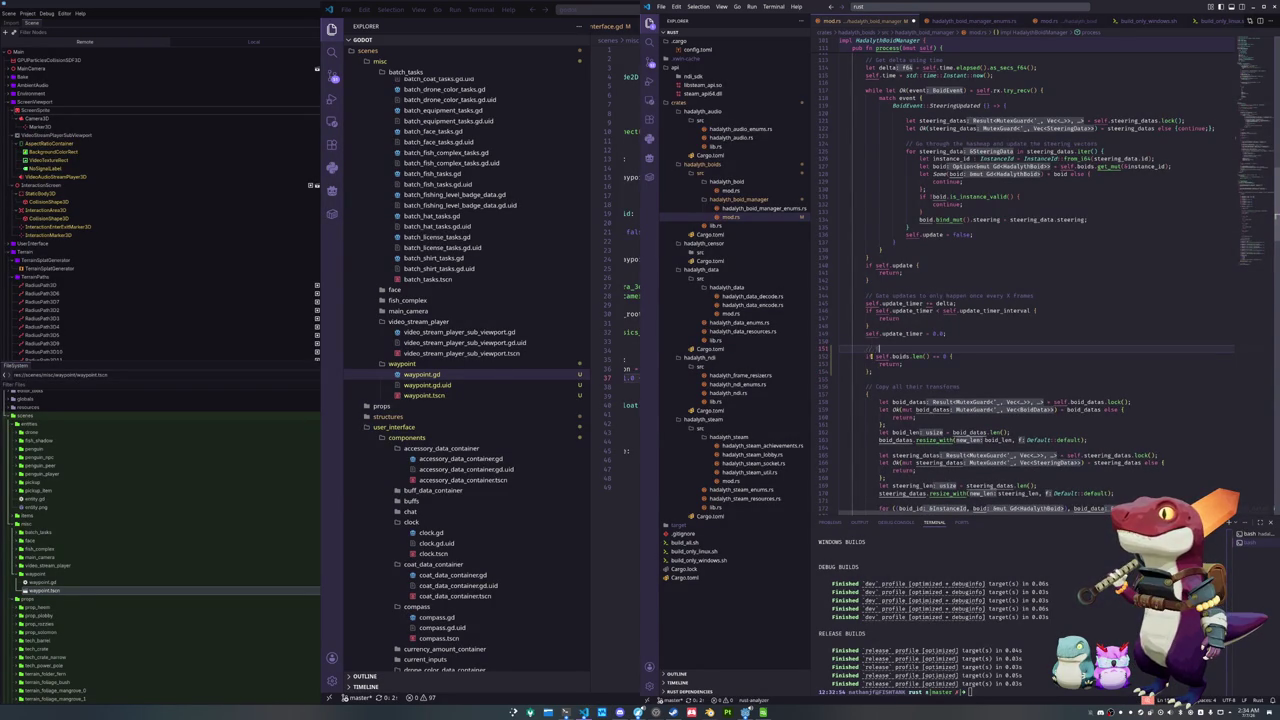
key("BackSpace")
key("BackSpace")
key("BackSpace")
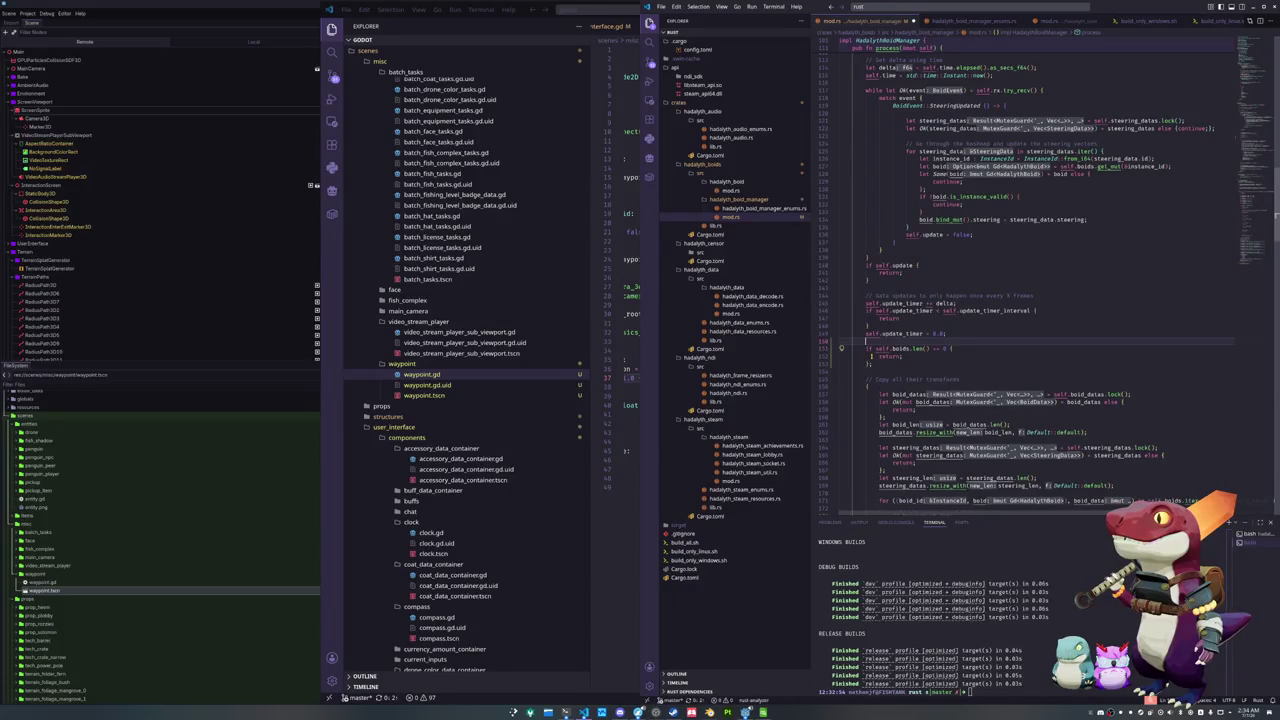
key("ctrl+z")
key("ctrl+z")
key("ctrl+z")
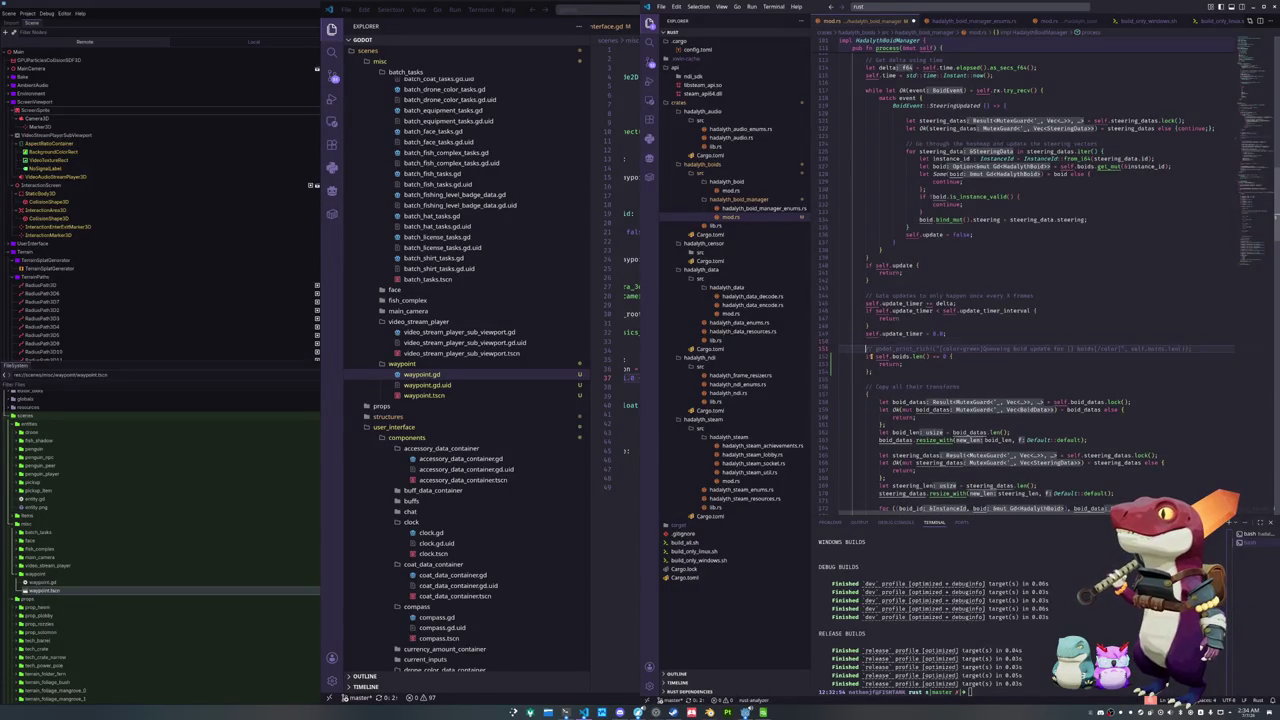
key("ctrl+z")
key("ctrl+z")
key("ctrl+z")
key("ctrl+z")
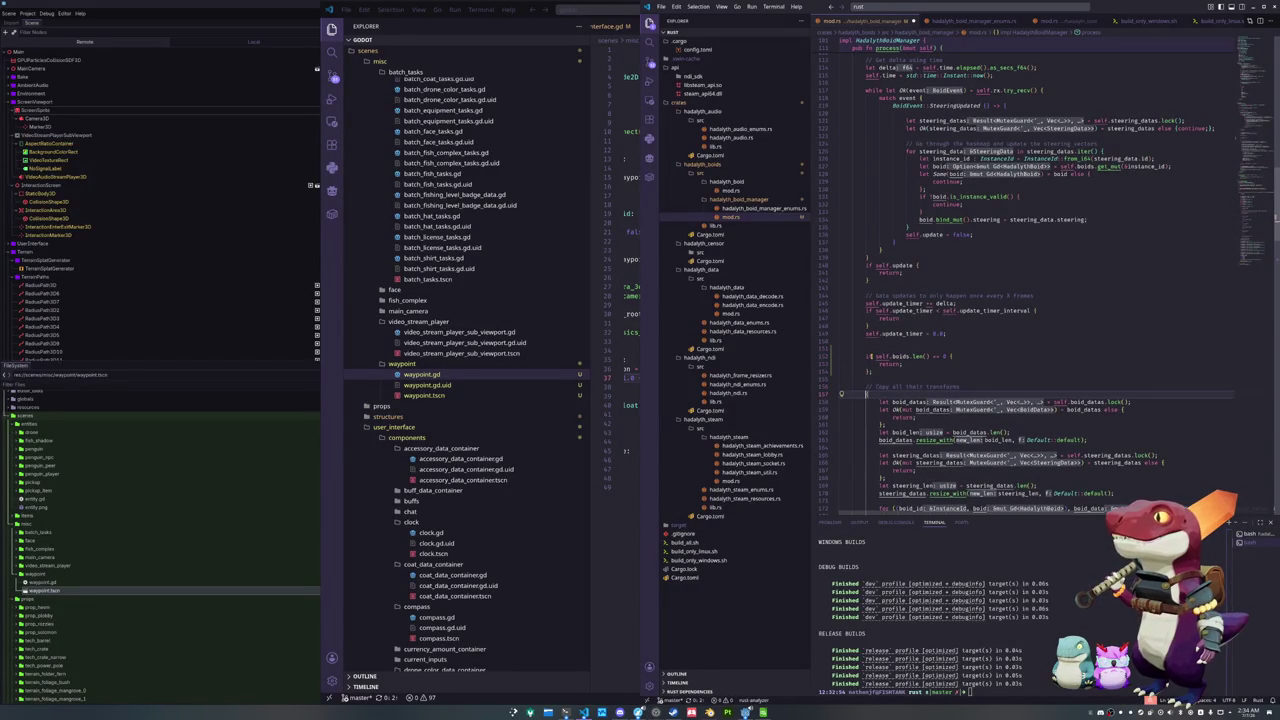
key("ctrl+z")
key("ctrl+z")
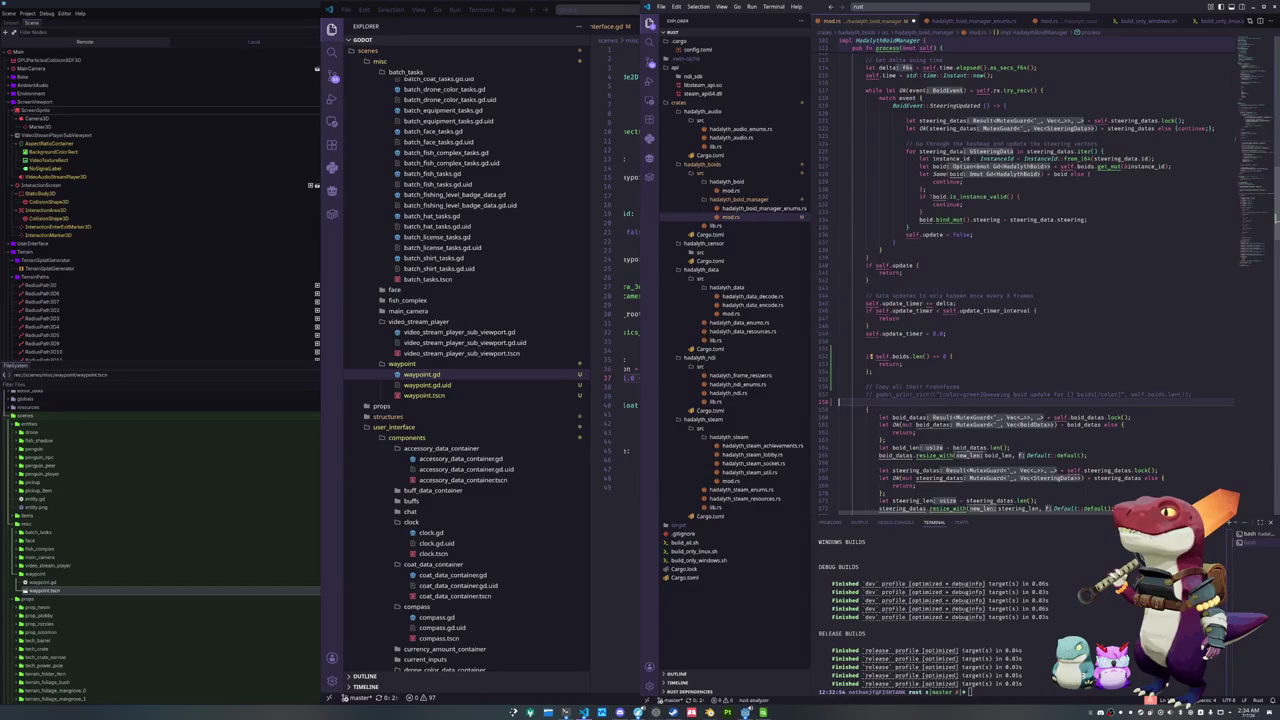
key("ctrl+z")
key("ctrl+z")
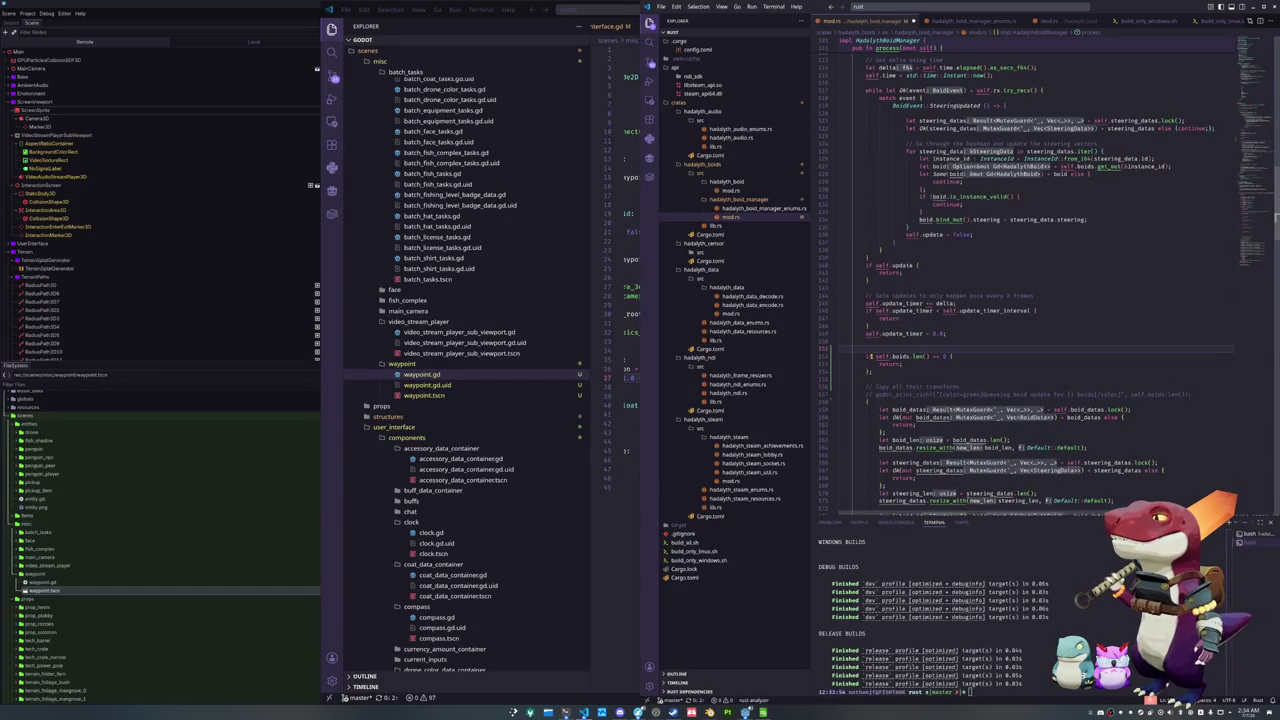
type("// Early retur")
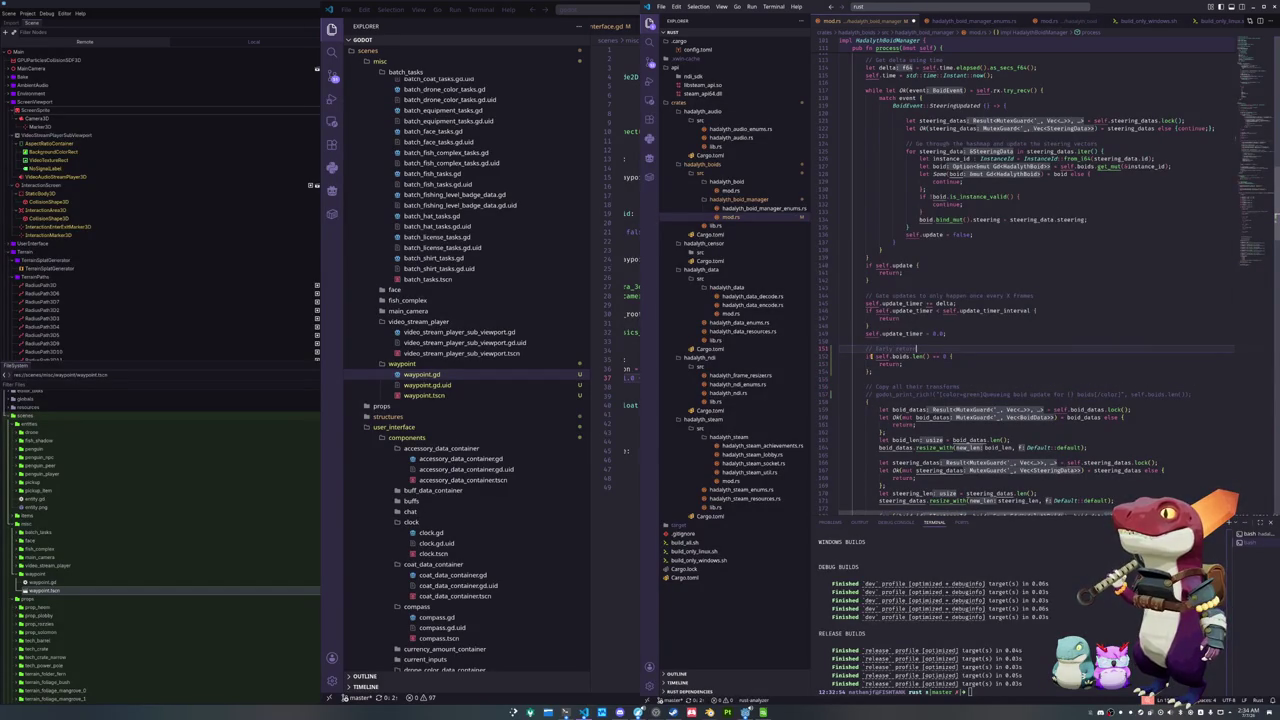
type("n if not boids")
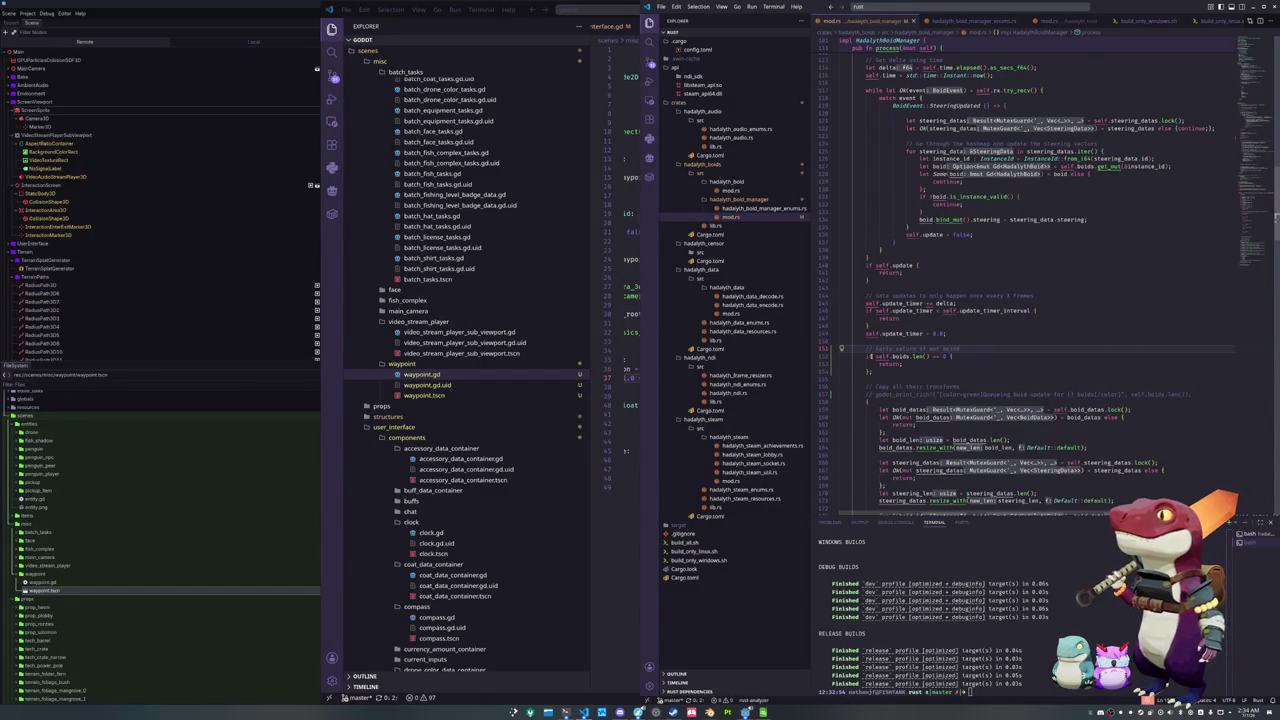
left_click(867, 341)
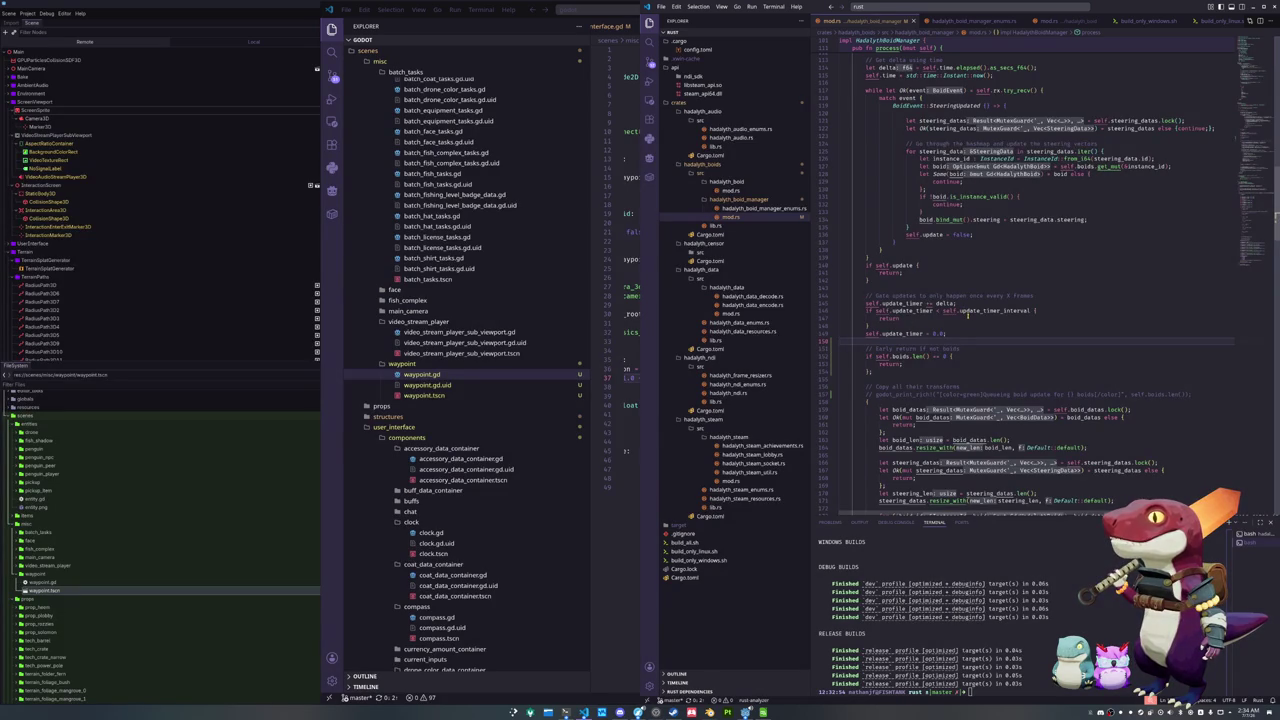
scroll(967, 320, "up", 6)
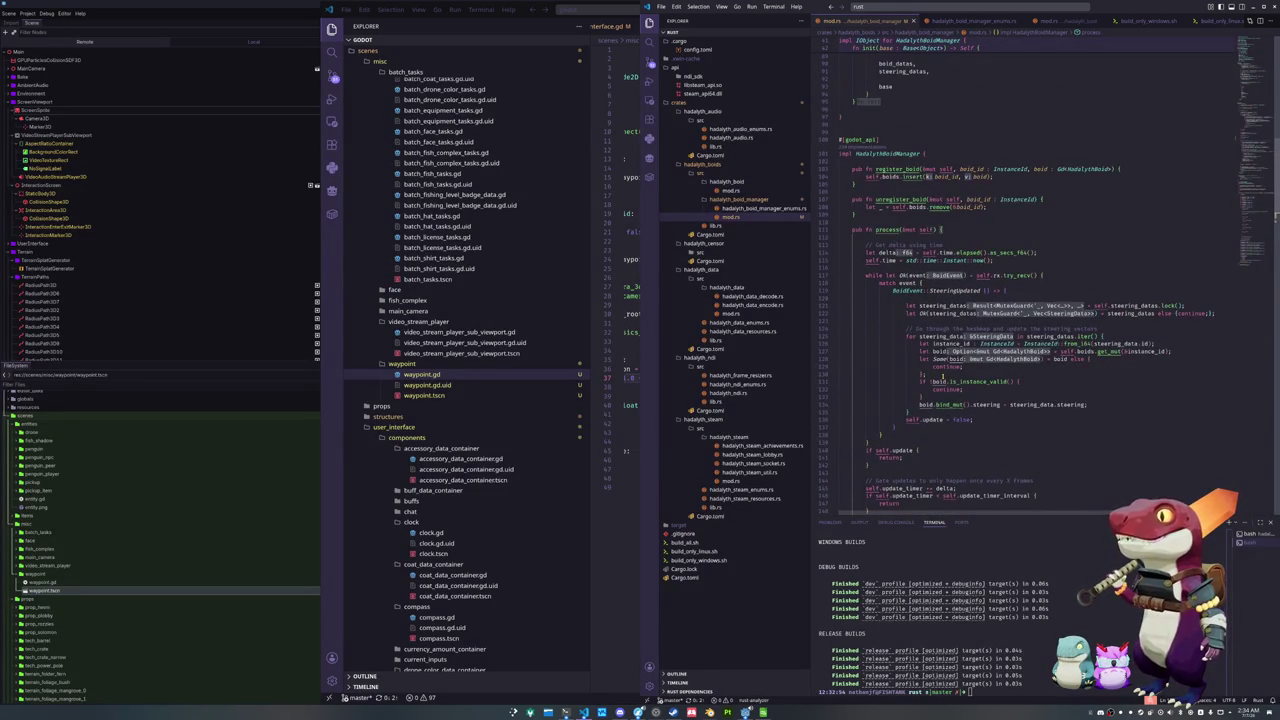
Review the HadalythBoidManager code in mod.rs, then open hadalyth_data_decode.rs
scroll(943, 376, "up", 3)
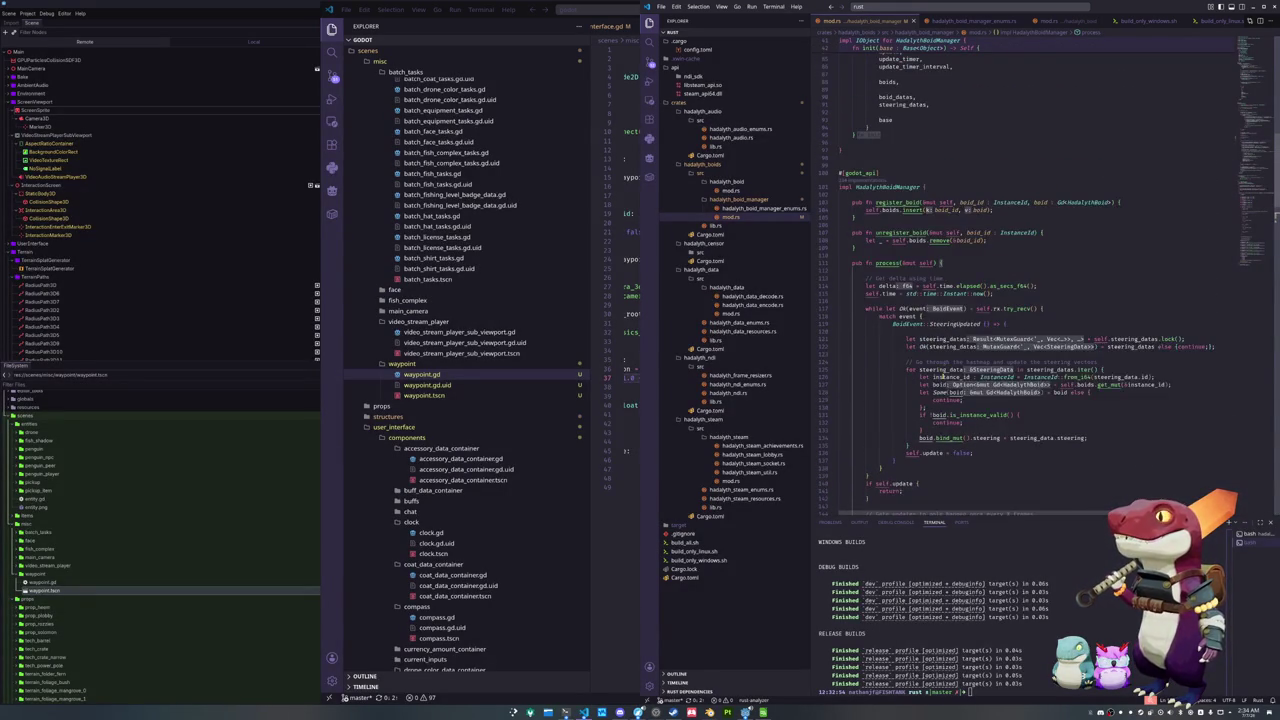
scroll(943, 376, "up", 4)
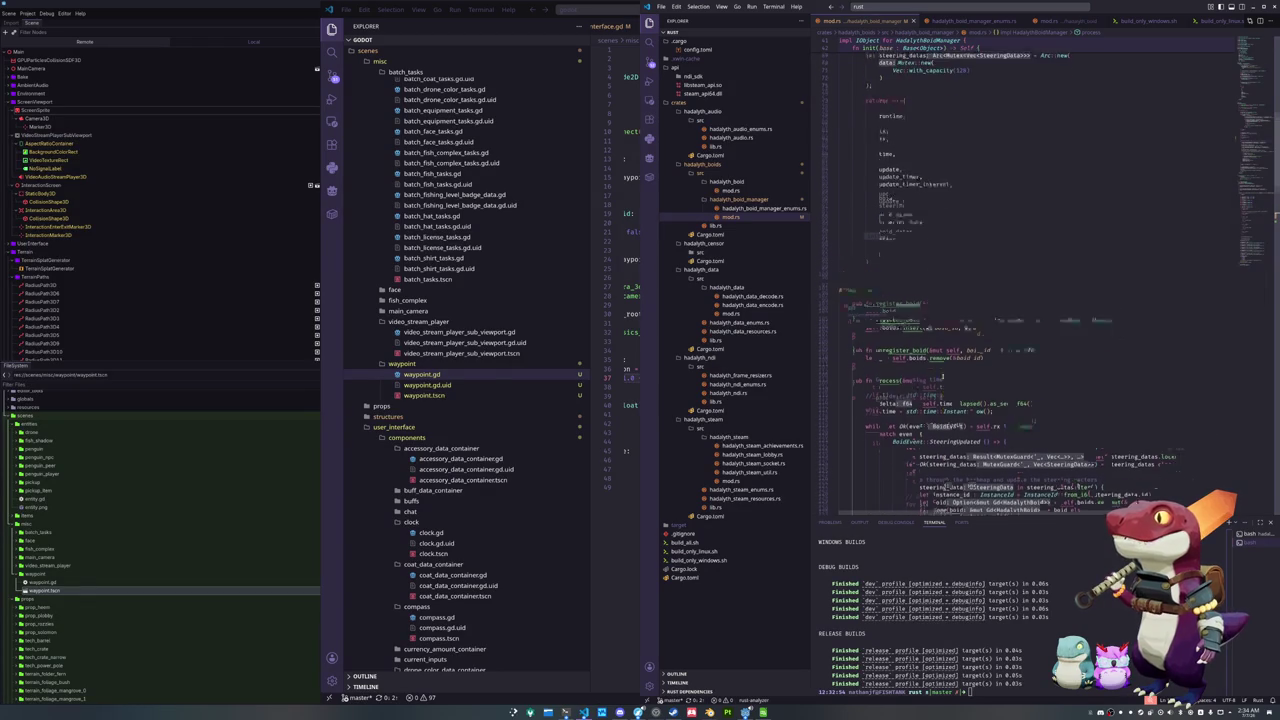
scroll(942, 376, "up", 2)
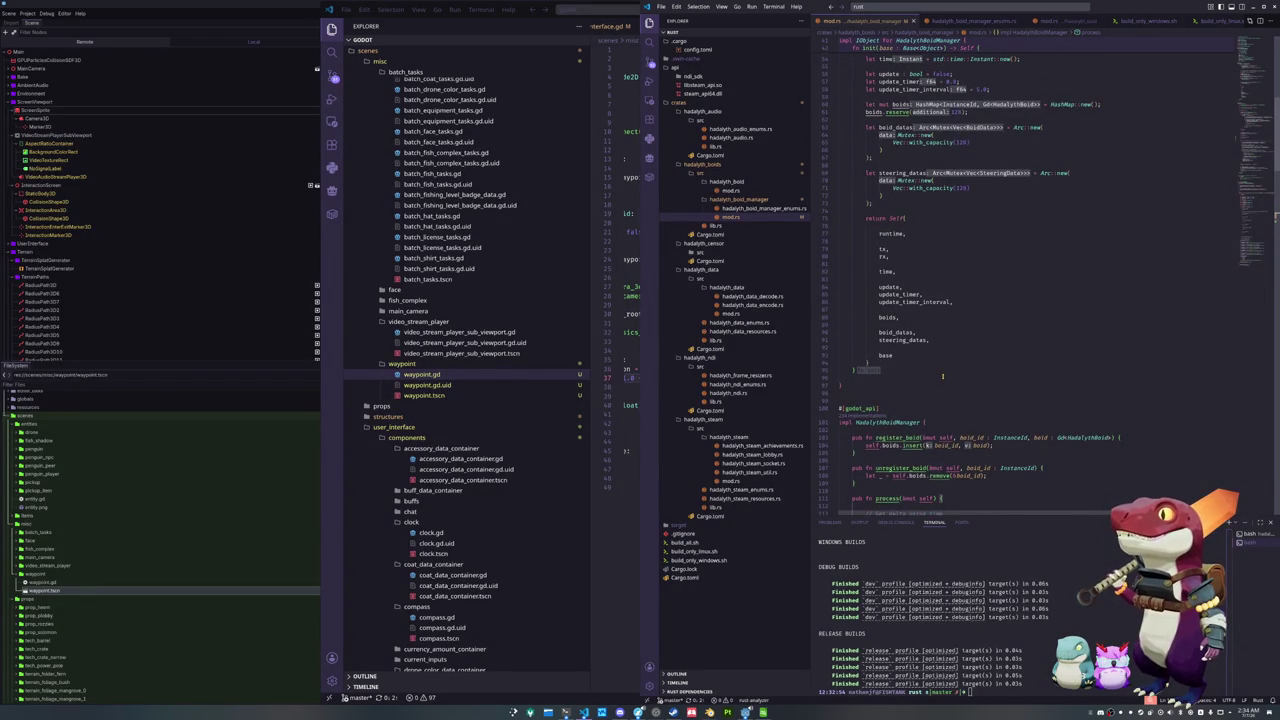
scroll(942, 376, "down", 10)
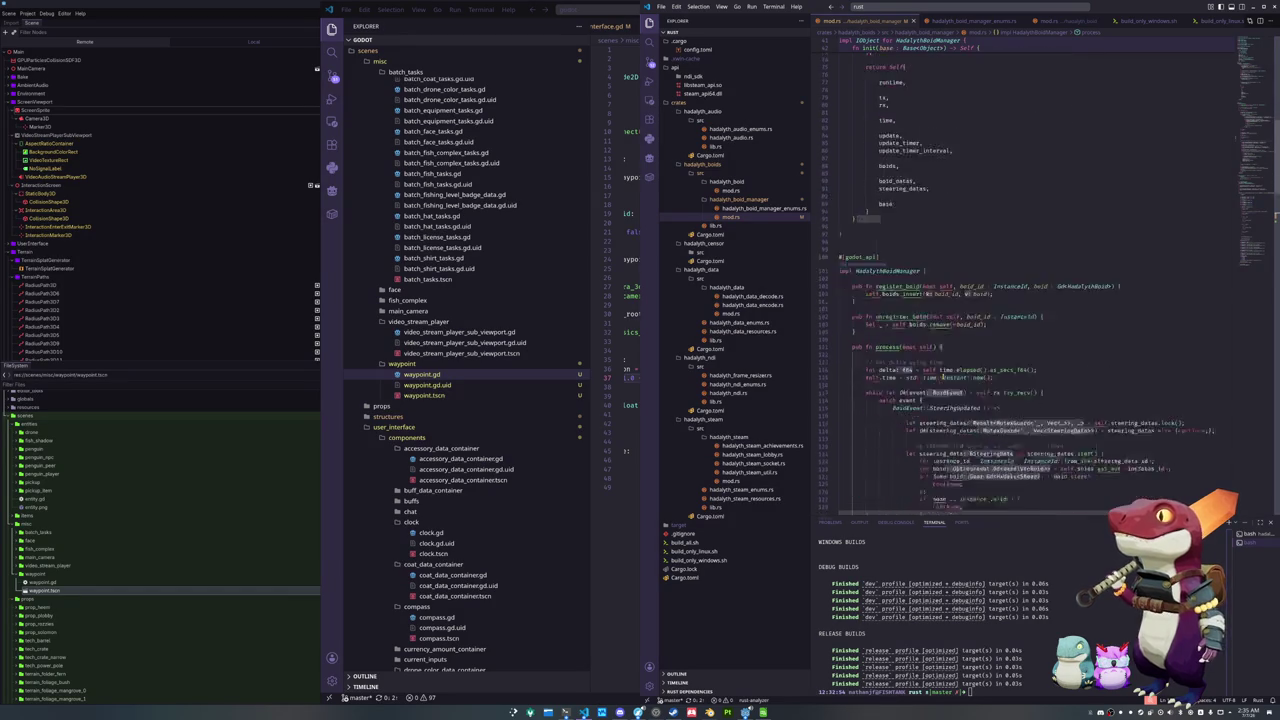
left_click(905, 402)
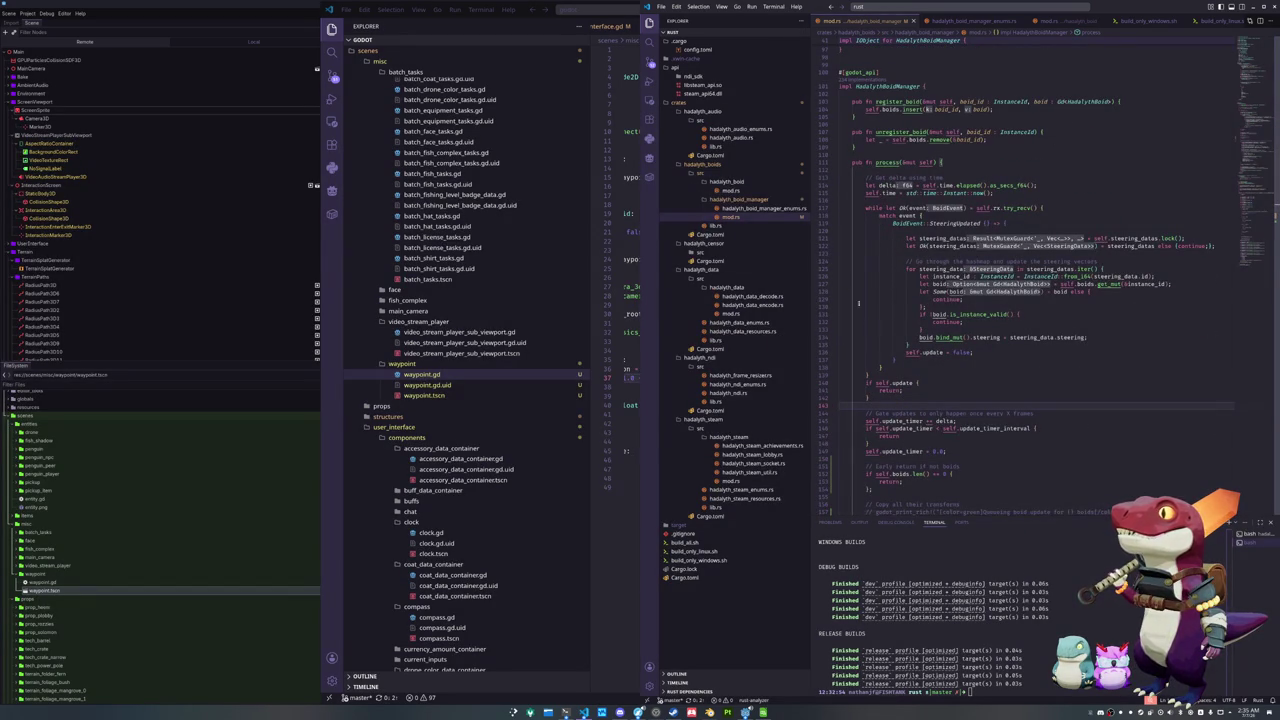
scroll(860, 405, "down", 5)
scroll(860, 405, "down", 10)
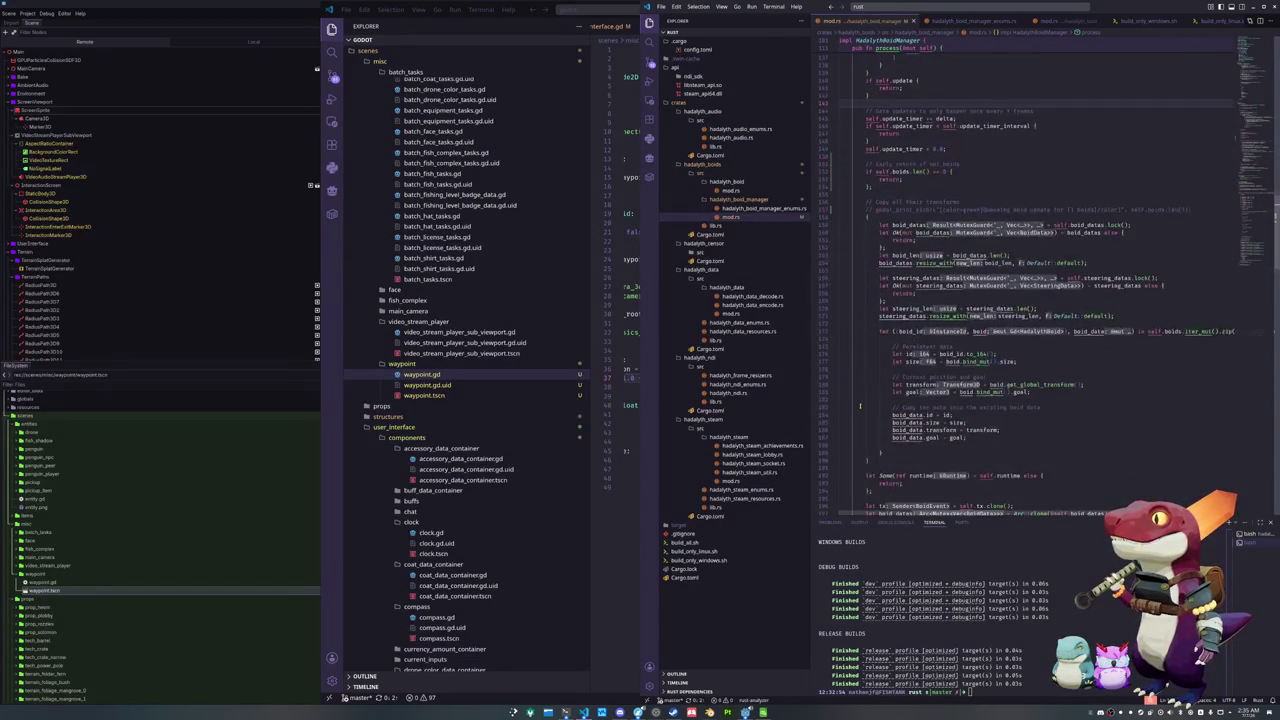
scroll(858, 406, "down", 3)
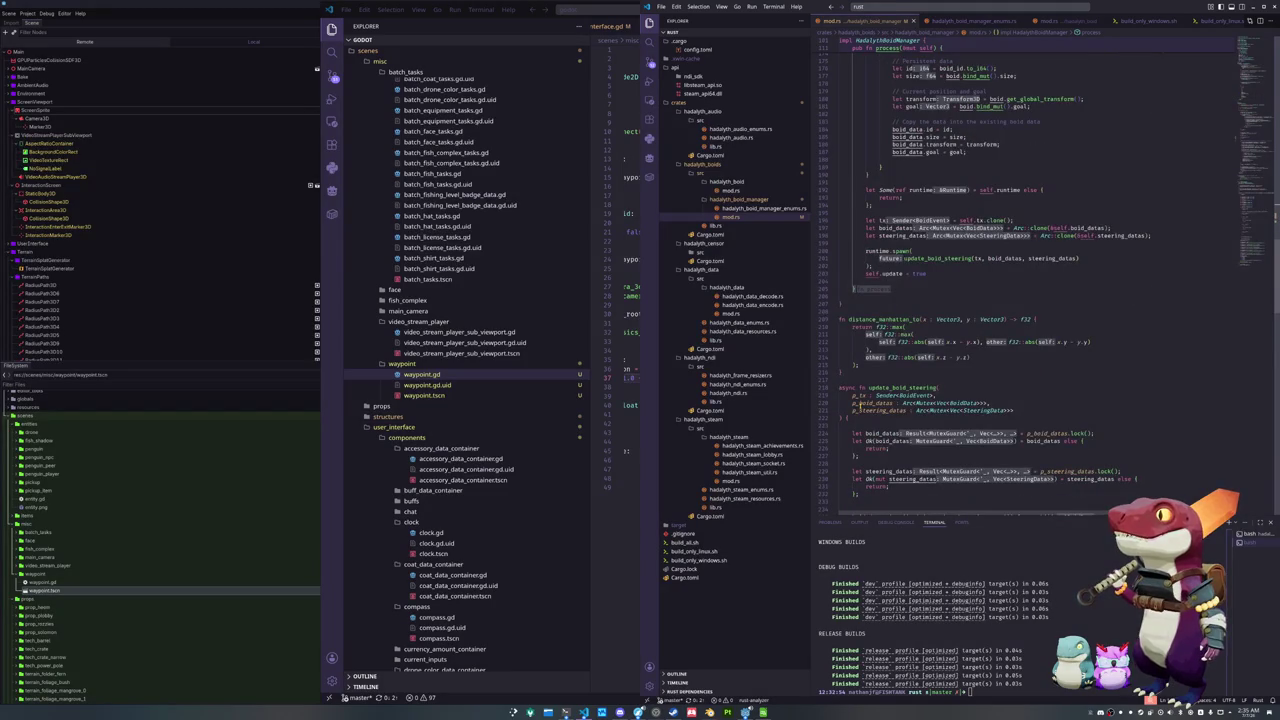
scroll(858, 406, "down", 4)
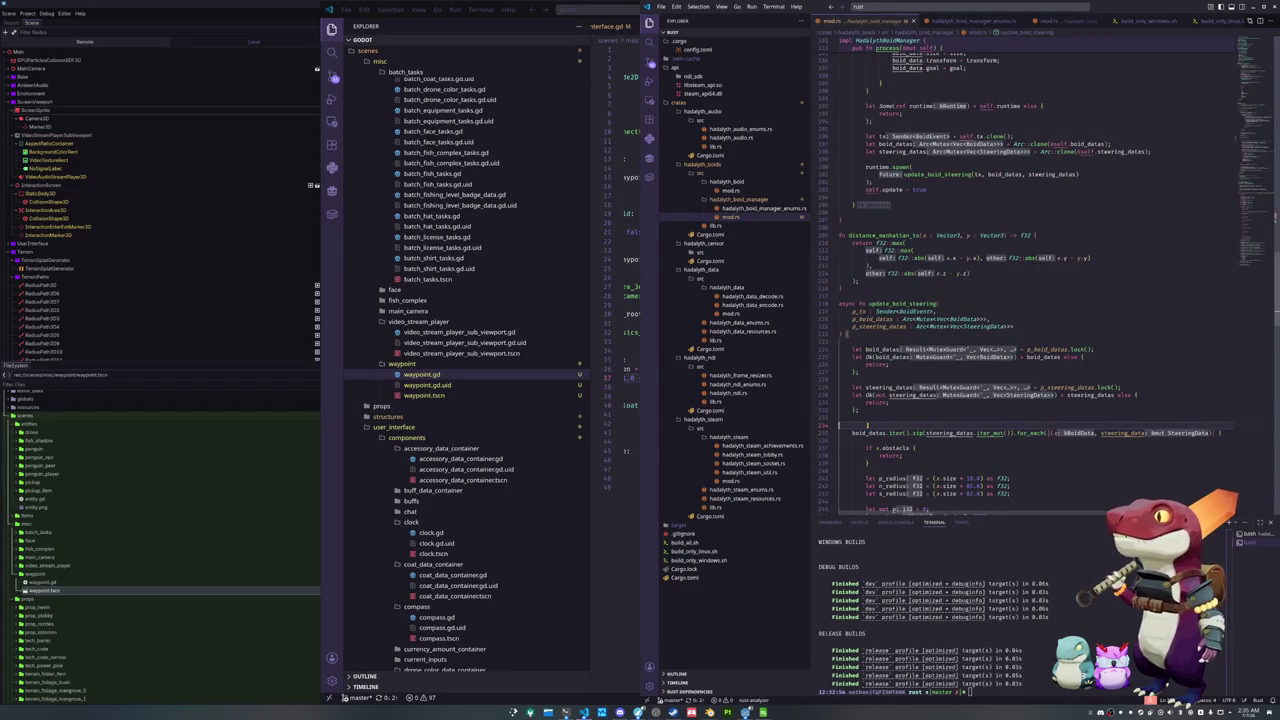
left_click(740, 296)
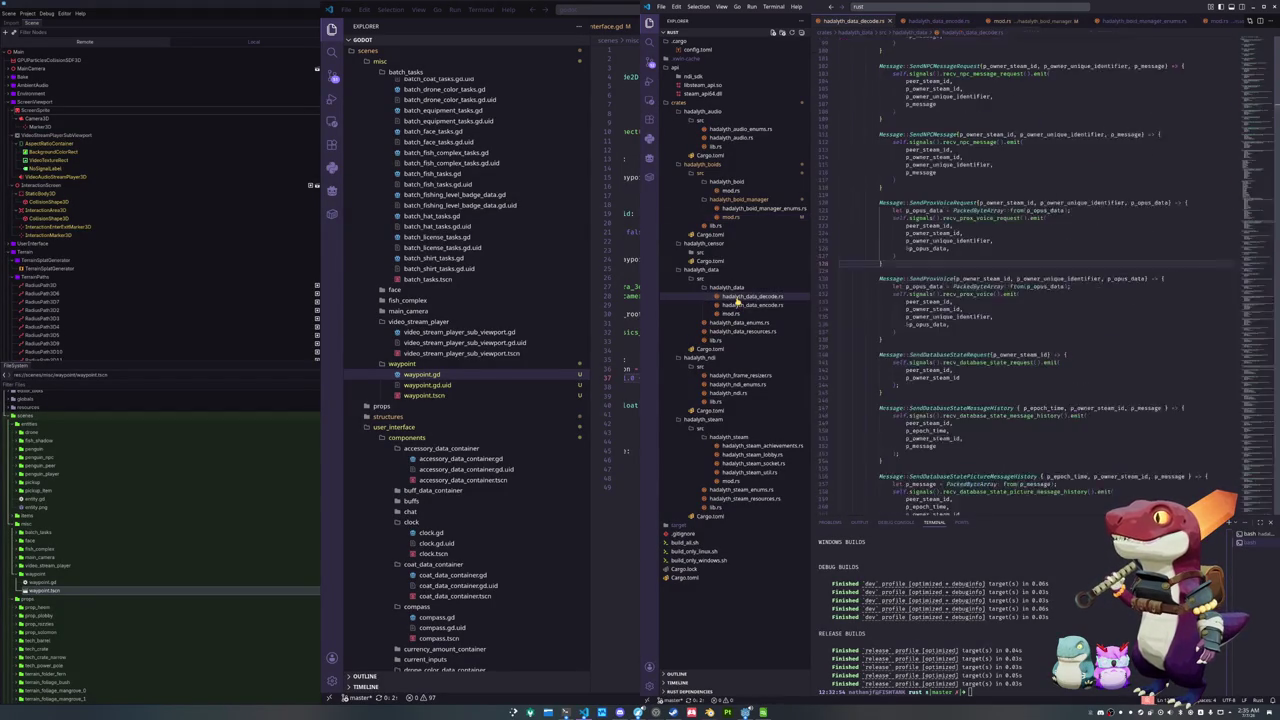
Browse the hadalyth_data files: encode, enums, resources, lib.rs and mod.rs
left_click(740, 304)
left_click(738, 322)
left_click(736, 331)
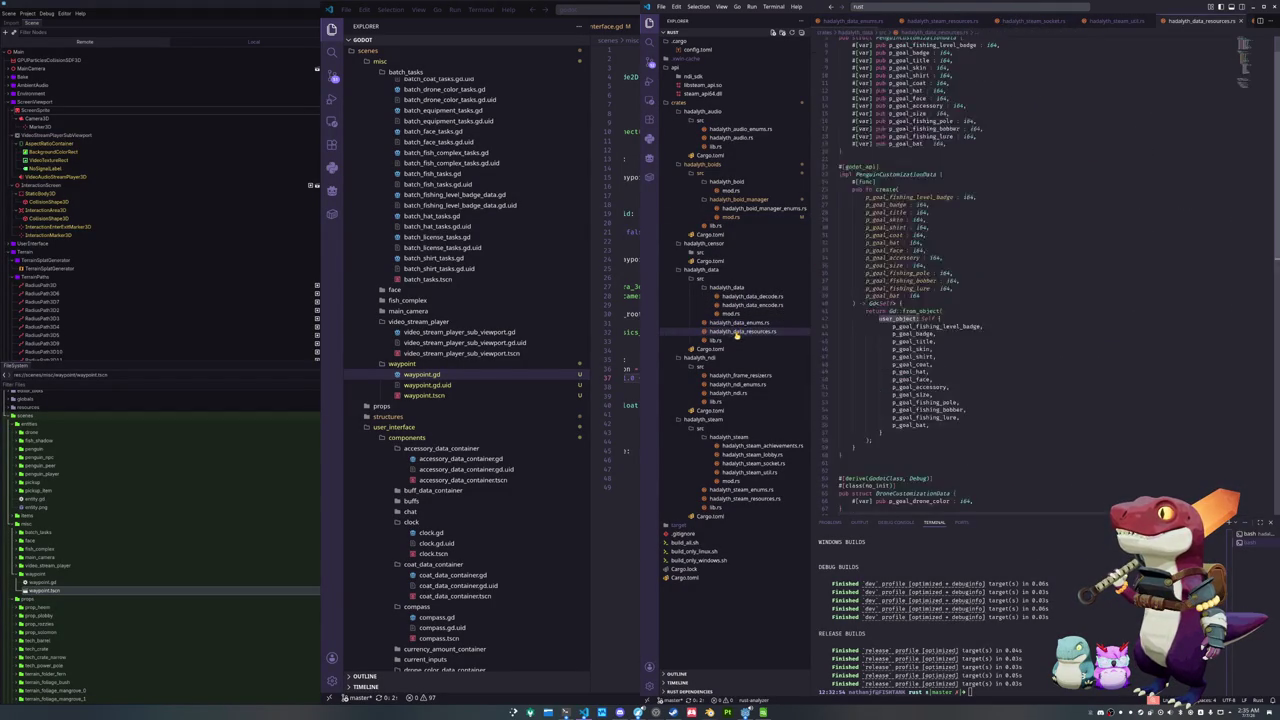
left_click(735, 340)
left_click(730, 313)
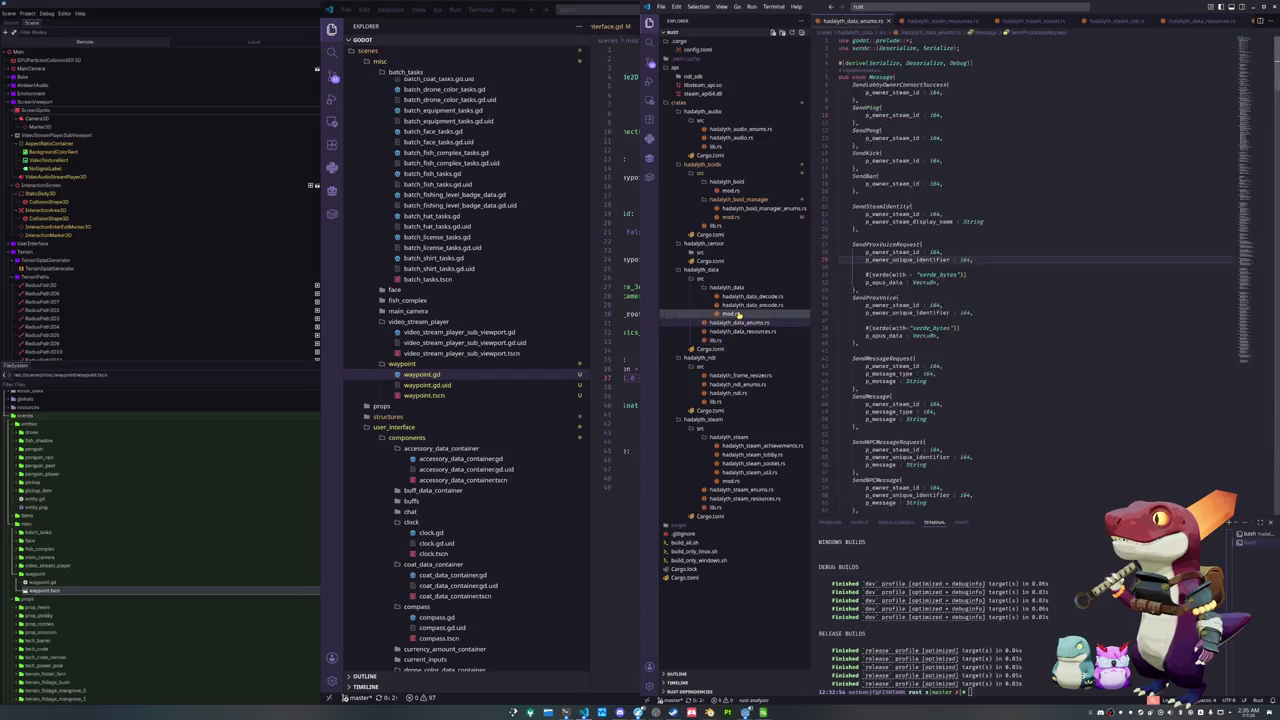
left_click(740, 304)
left_click(738, 322)
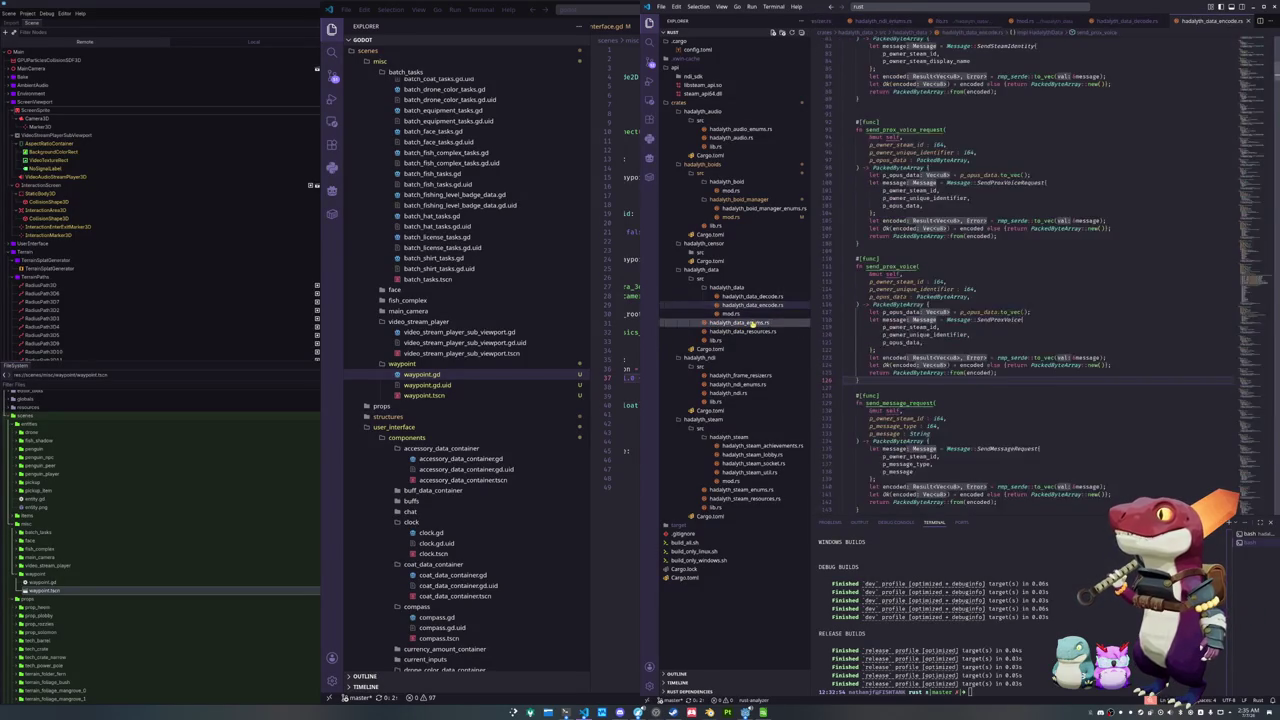
Return to the boid manager's mod.rs, showing the update_boid_steering function
mouse_move(1250, 245)
left_mouse_down()
mouse_move(1249, 345)
mouse_move(1224, 46)
left_mouse_up()
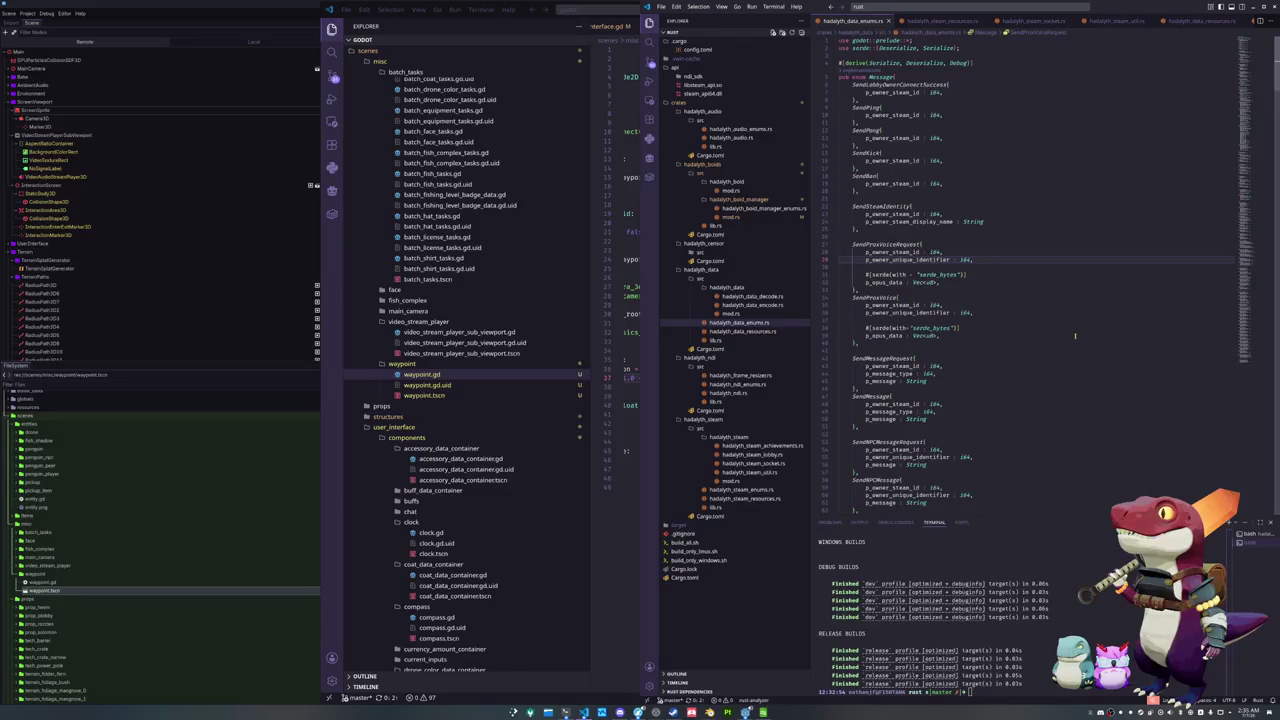
left_click(730, 215)
scroll(898, 293, "down", 5)
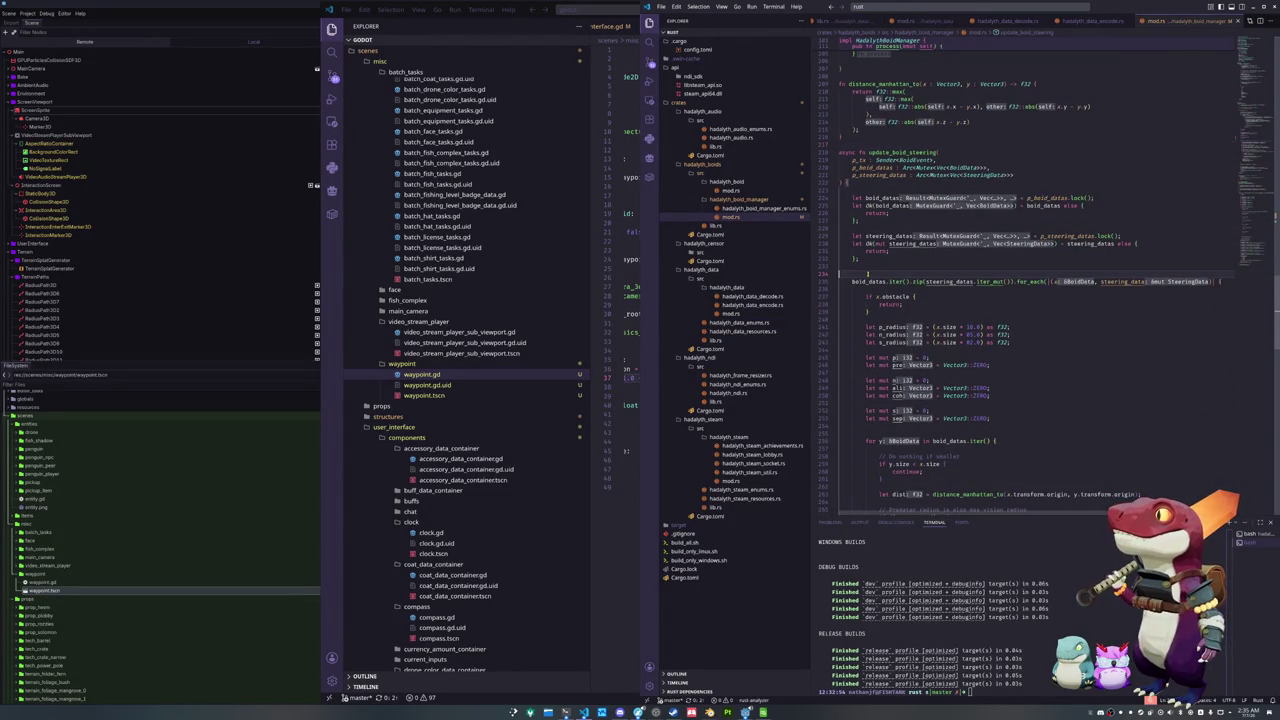
Review the boid steering code in mod.rs and glance at the boid manager enums file
scroll(864, 294, "down", 3)
scroll(851, 293, "down", 6)
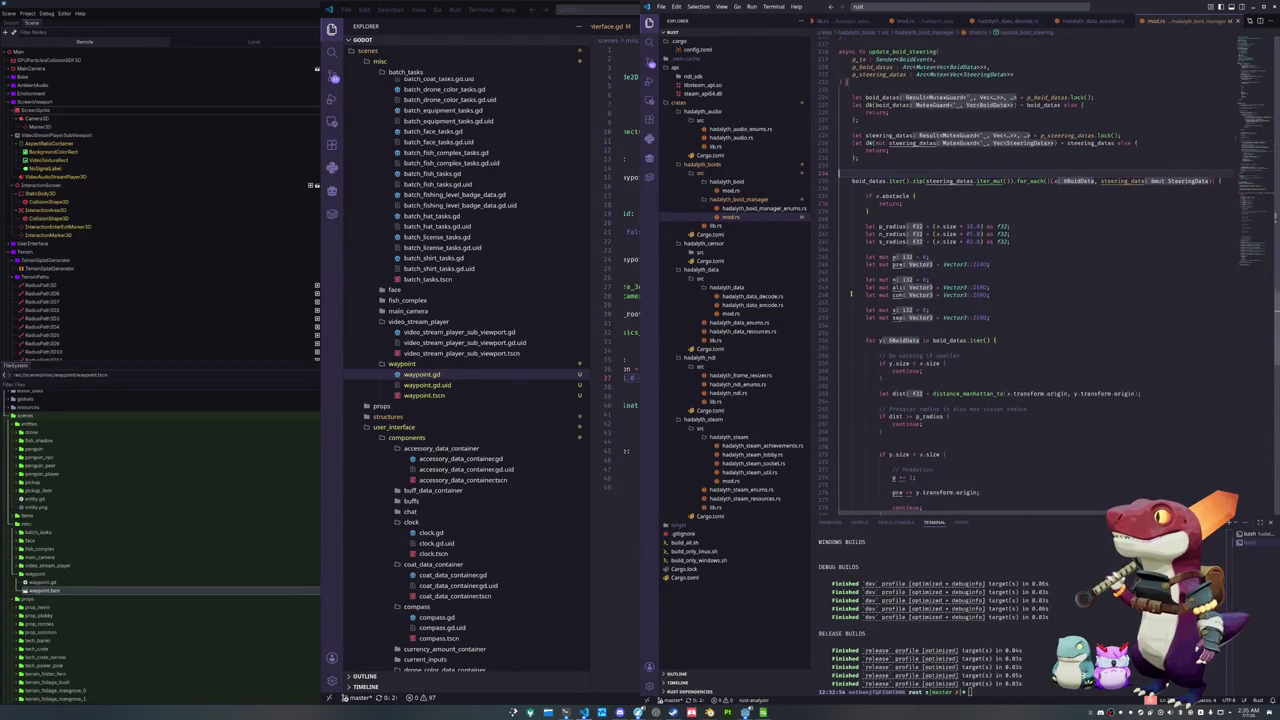
scroll(851, 293, "down", 20)
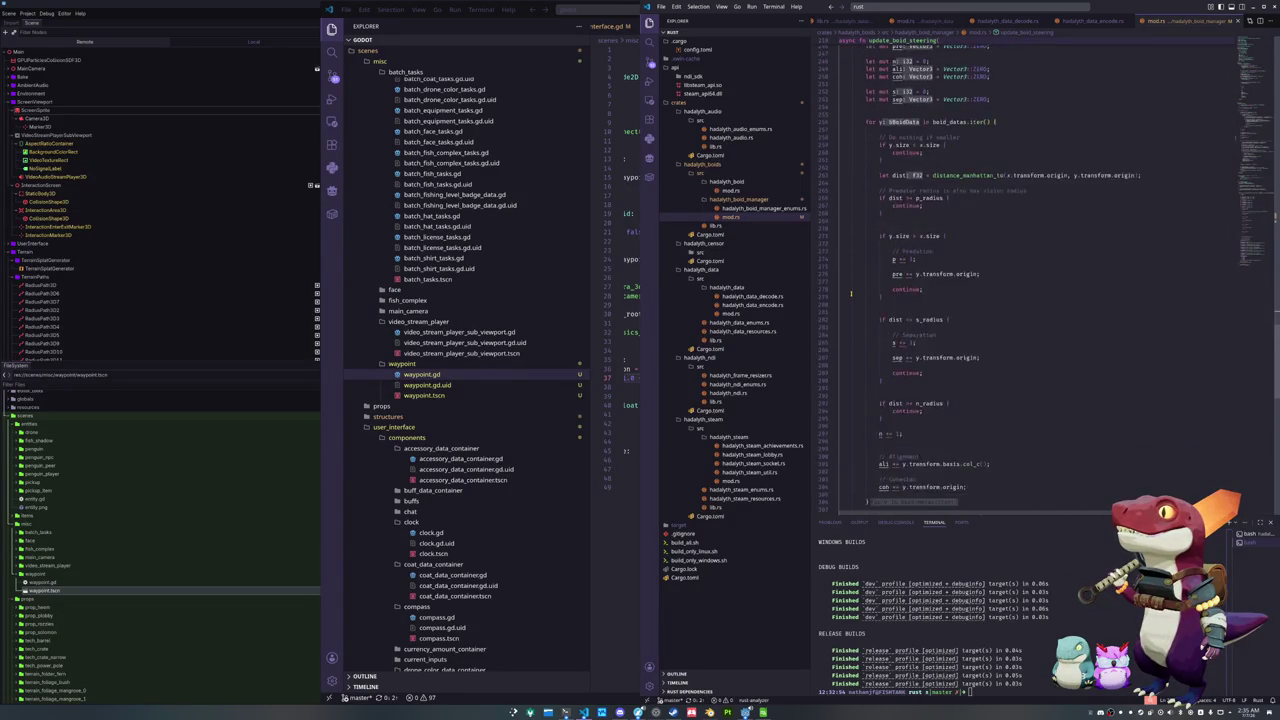
scroll(851, 293, "up", 10)
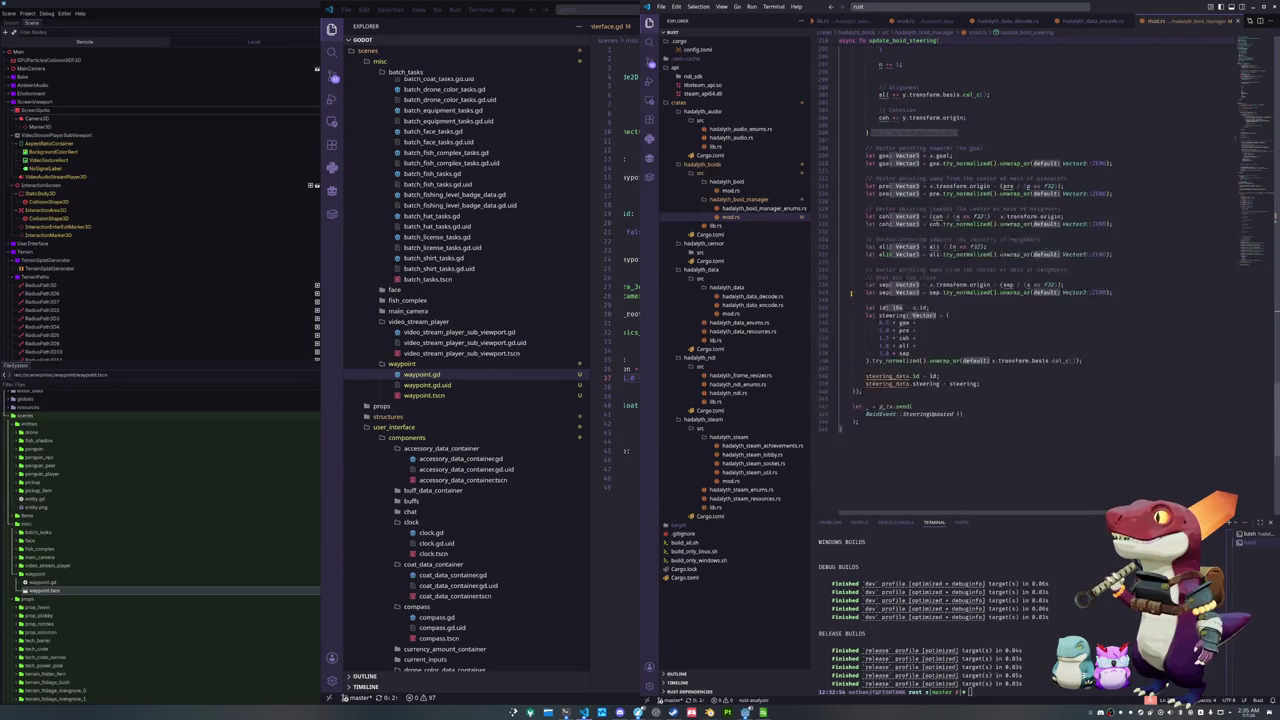
scroll(851, 293, "up", 3)
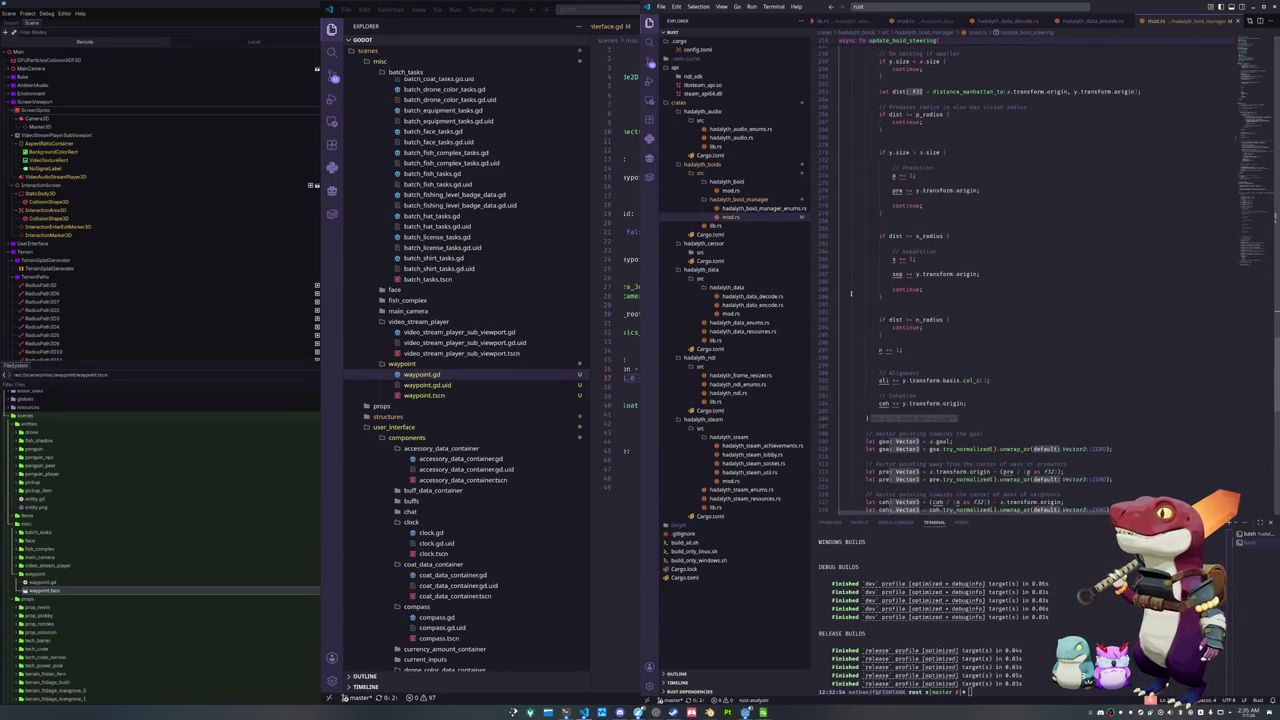
scroll(851, 293, "up", 10)
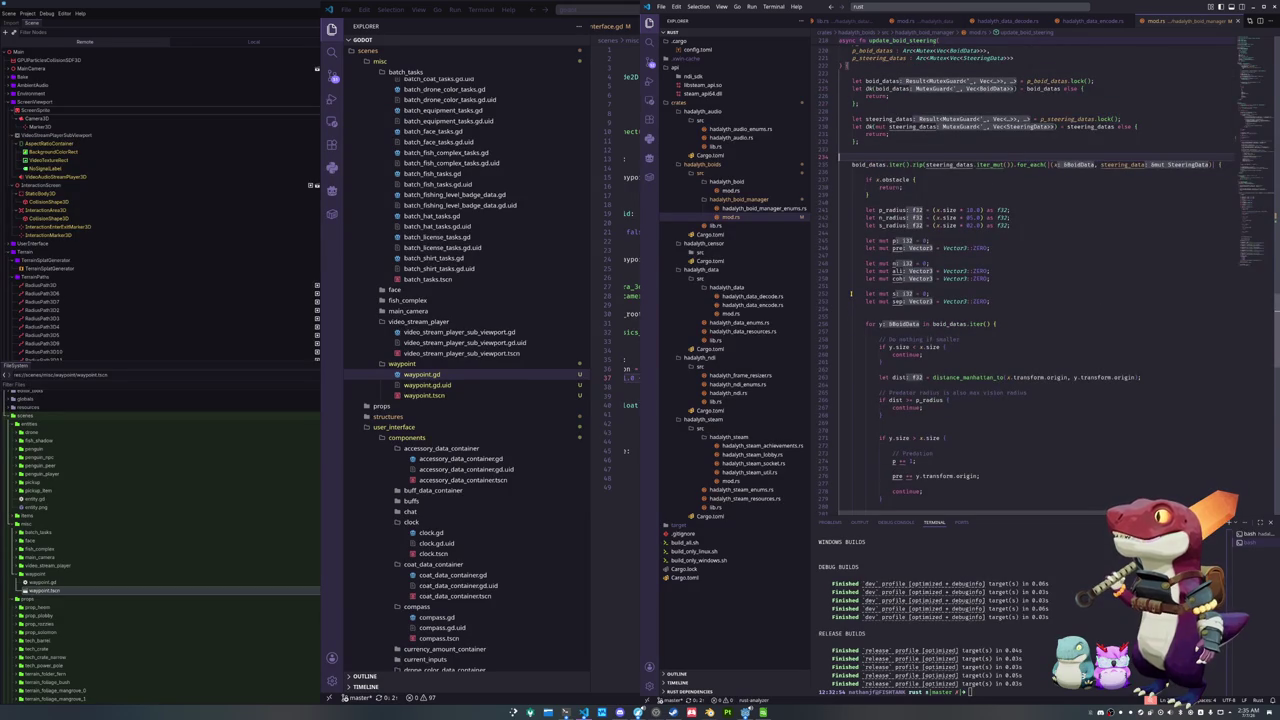
scroll(851, 293, "up", 5)
left_click(745, 208)
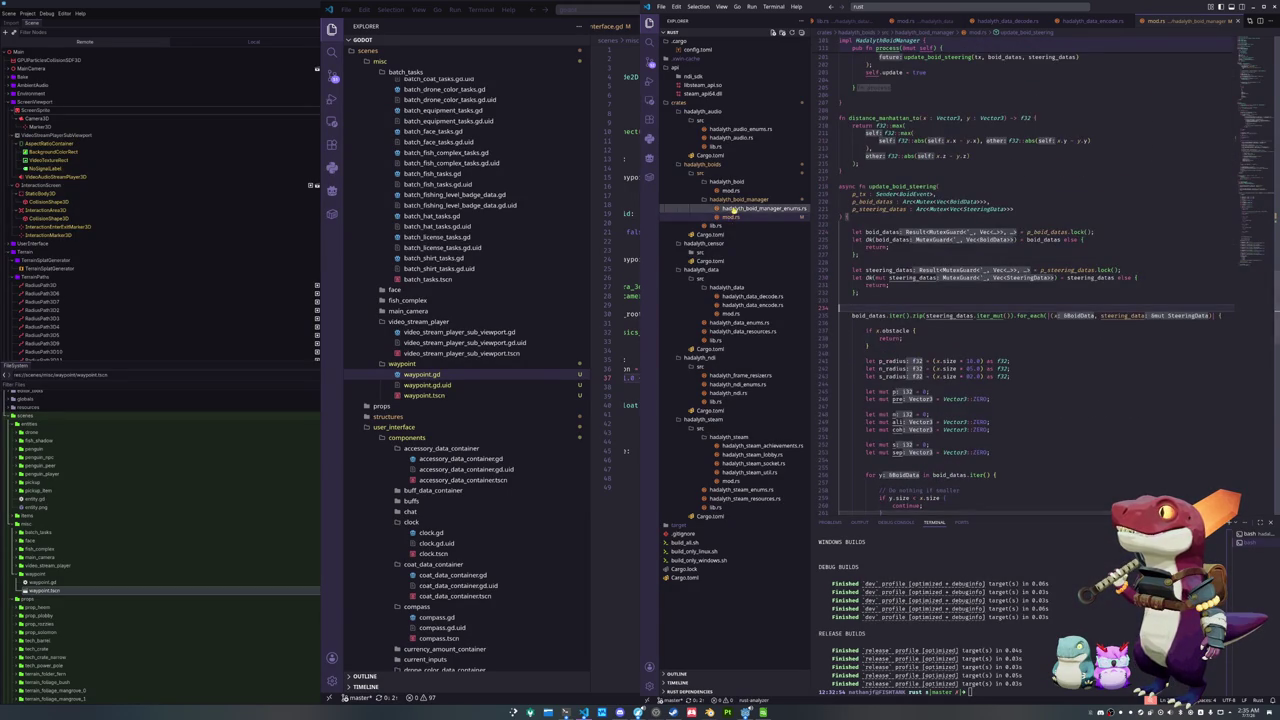
left_click(879, 236)
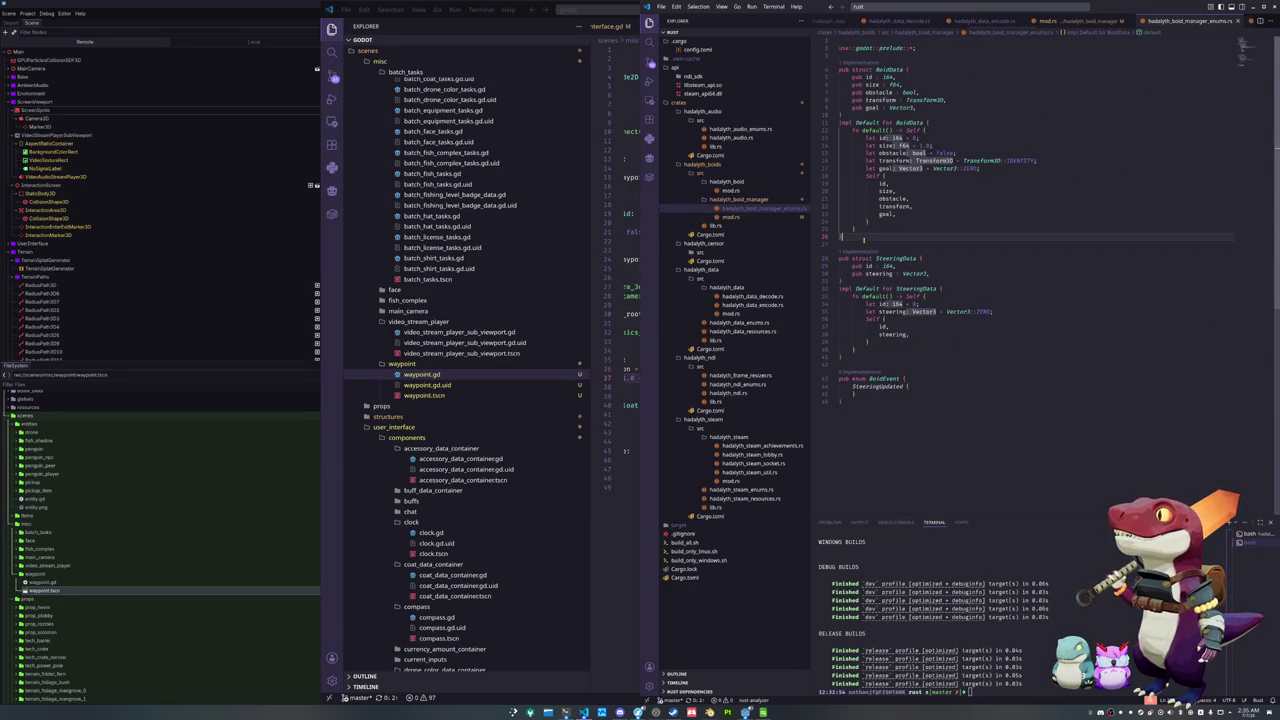
left_click(745, 218)
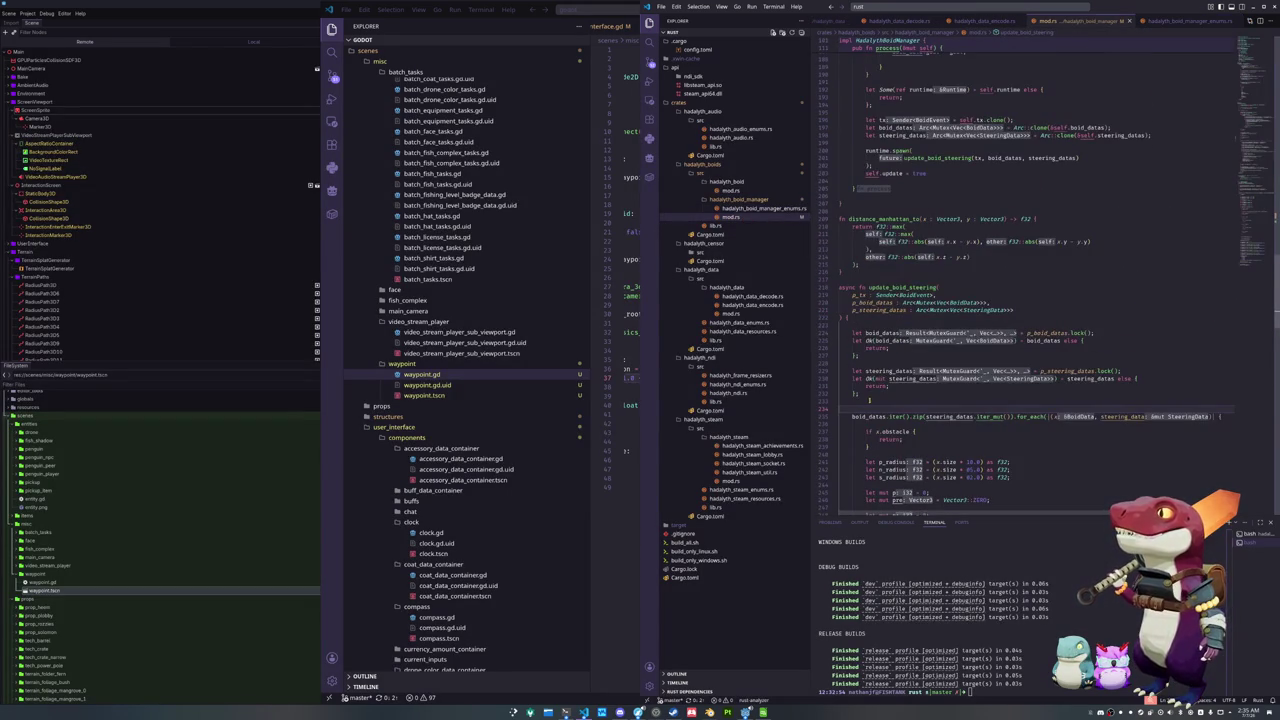
Bring Blender's render window to the front and bring up its taskbar close menu
scroll(869, 400, "down", 3)
scroll(1085, 176, "up", 20)
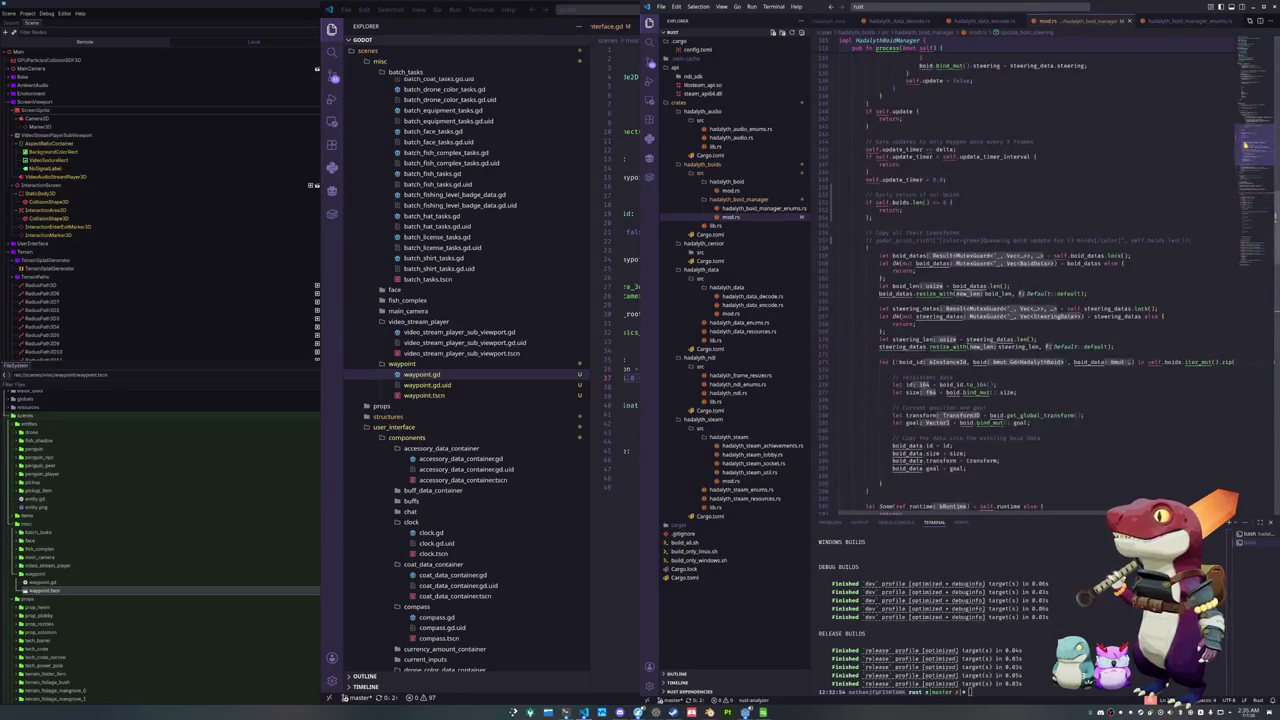
left_click(906, 212)
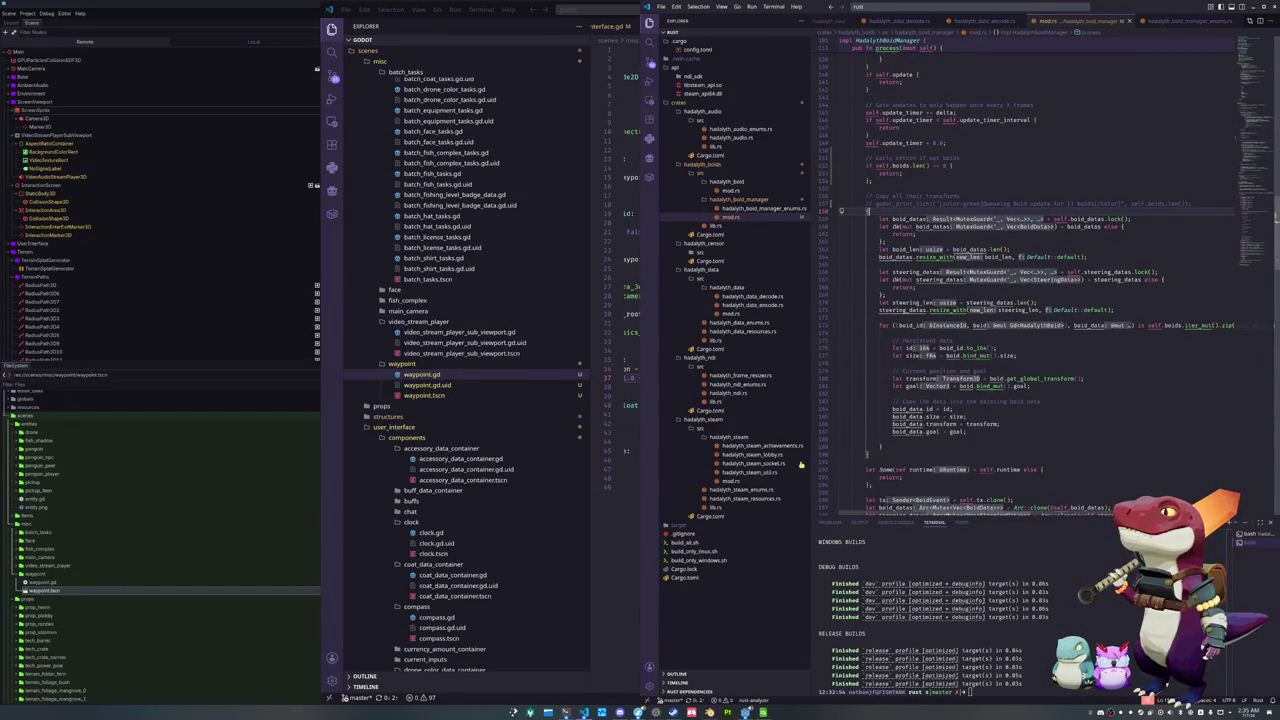
left_click(710, 712)
right_click(710, 710)
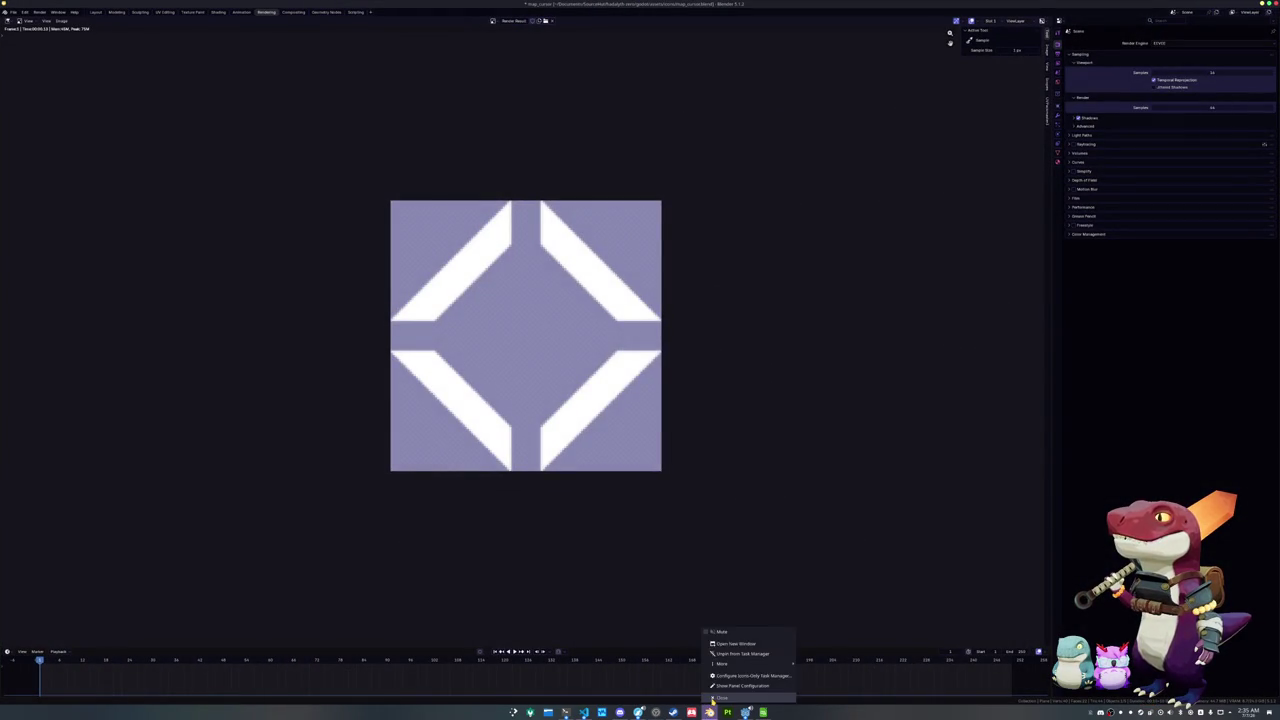
Close Blender without saving, rerun ./build_all.sh, and bring up the todo.txt list
left_click(716, 697)
left_click(690, 367)
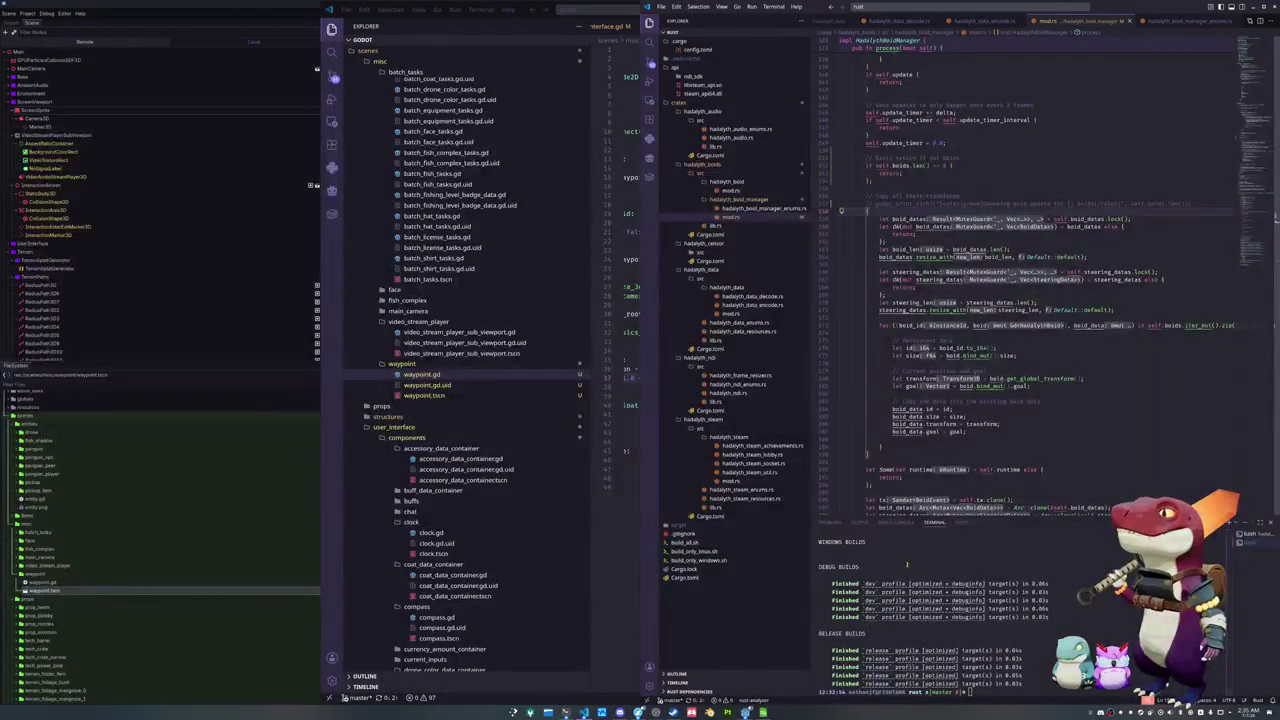
key("Up")
key("Return")
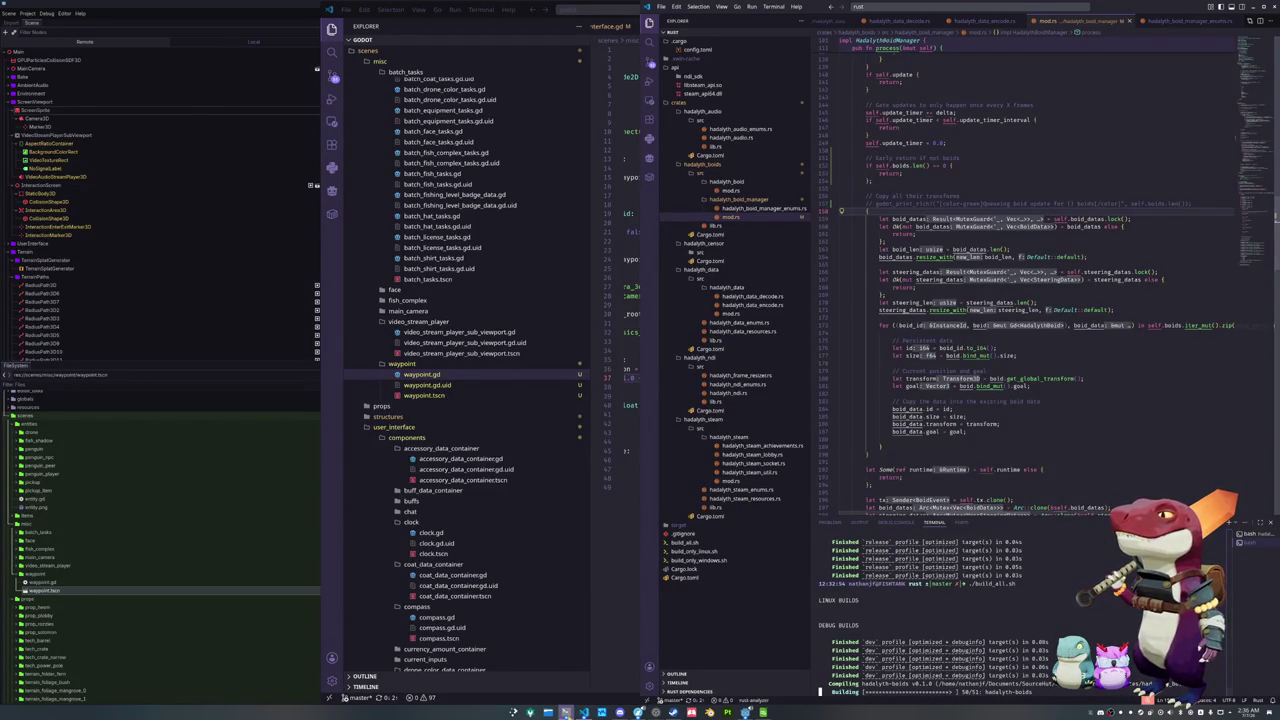
left_click(566, 712)
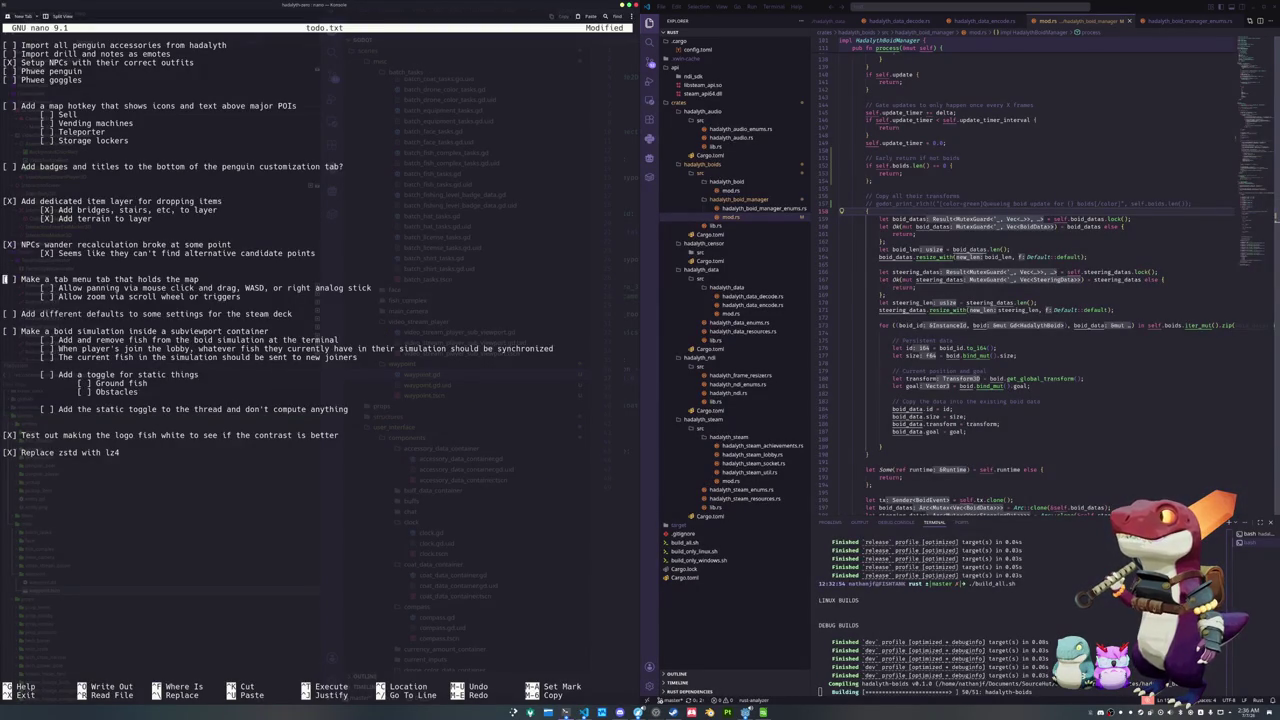
Cut the three-line tab-menu map task from todo.txt
key("shift+Down")
key("shift+Down")
key("shift+Down")
key("ctrl+k")
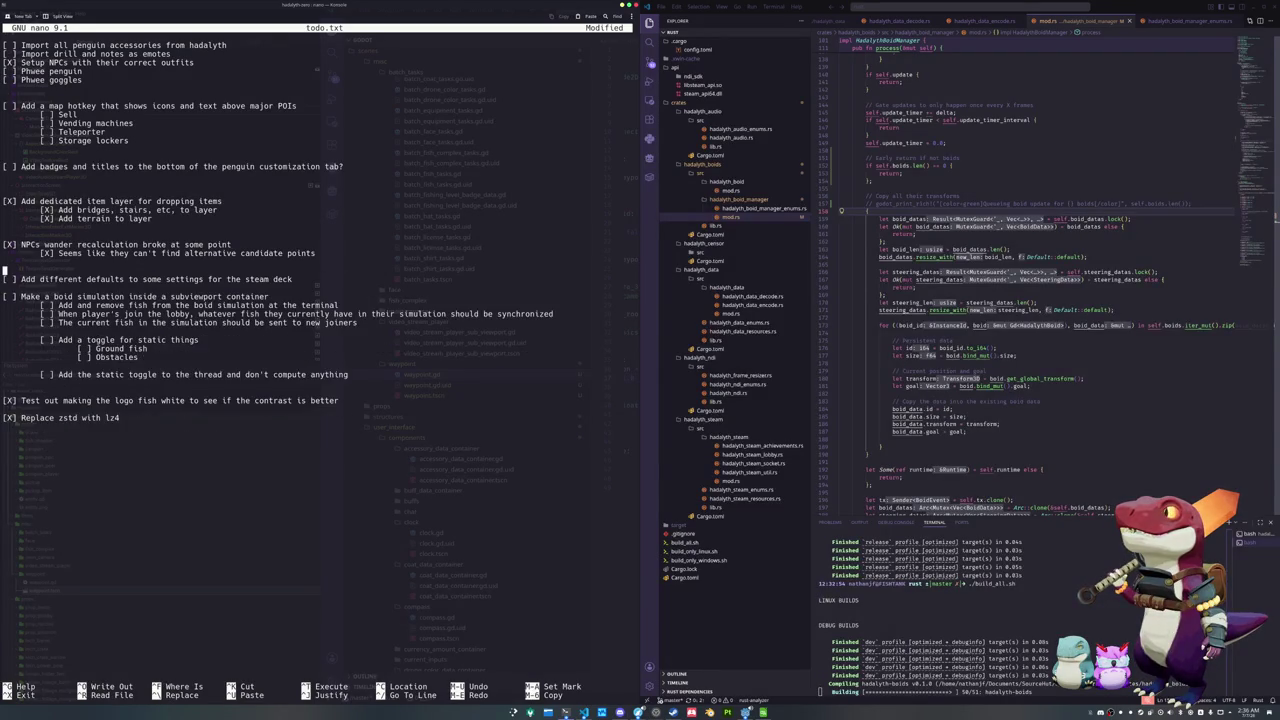
key("Down")
key("Down")
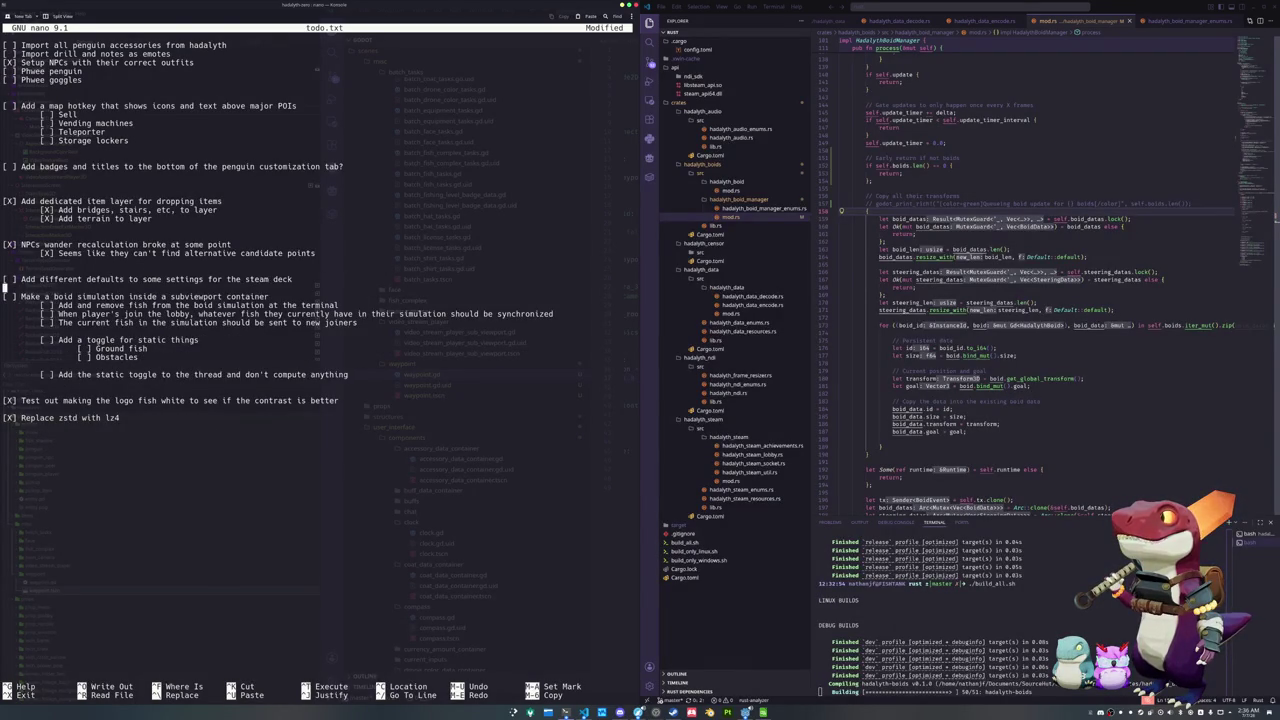
key("Return")
key("Up")
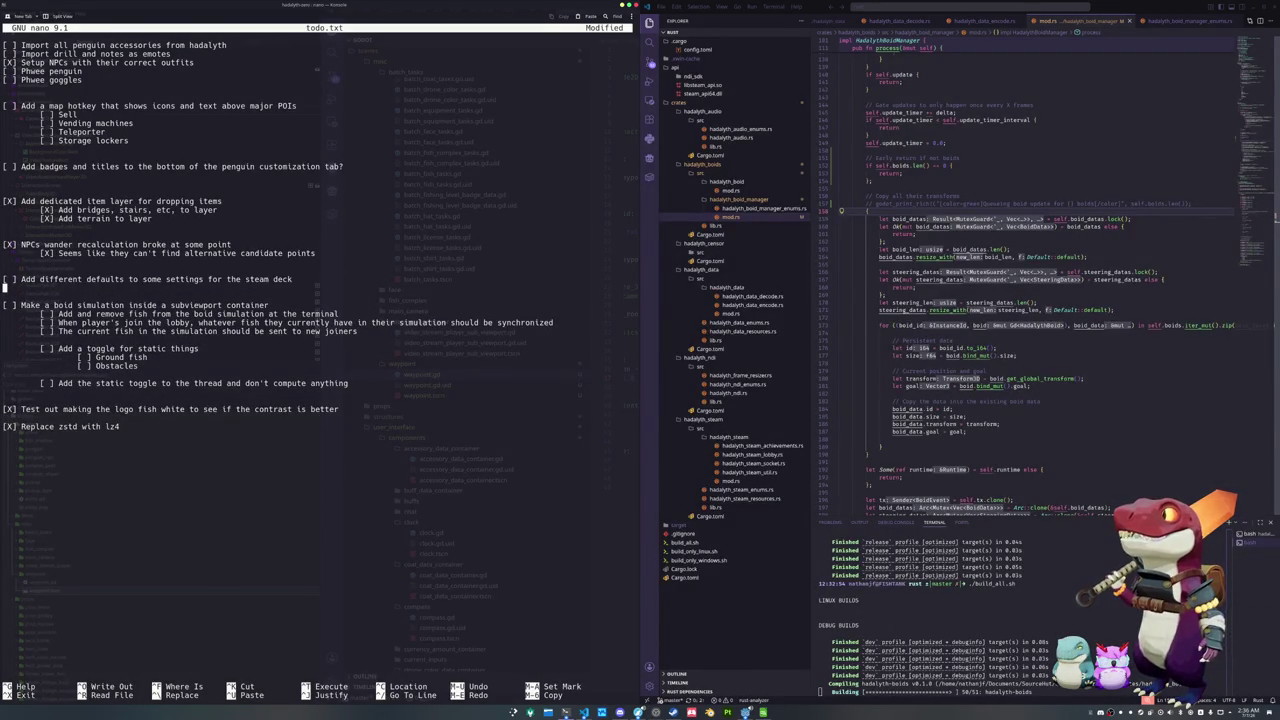
Add '[ ] Allow players to equip multiple accessories' below Storage lockers and tidy the spacing
key("Up")
key("Up")
key("Up")
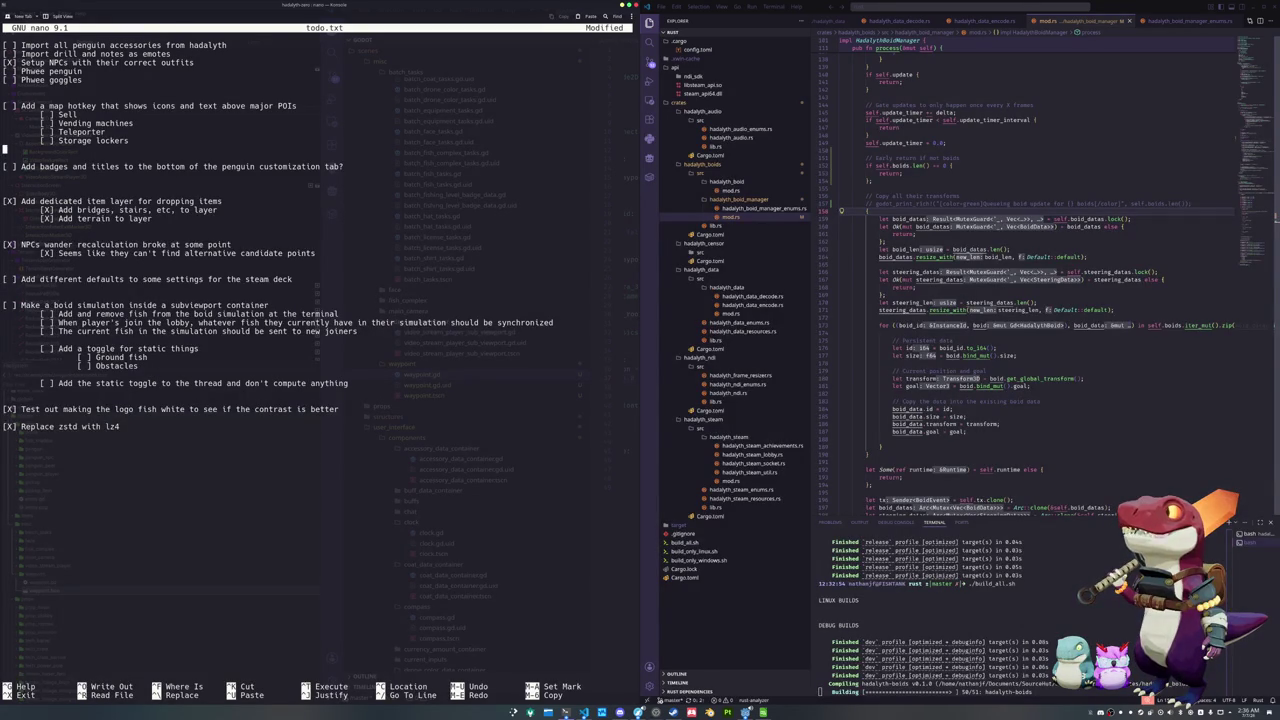
key("Return")
type("[ ] Allow players to equip multiple accessories")
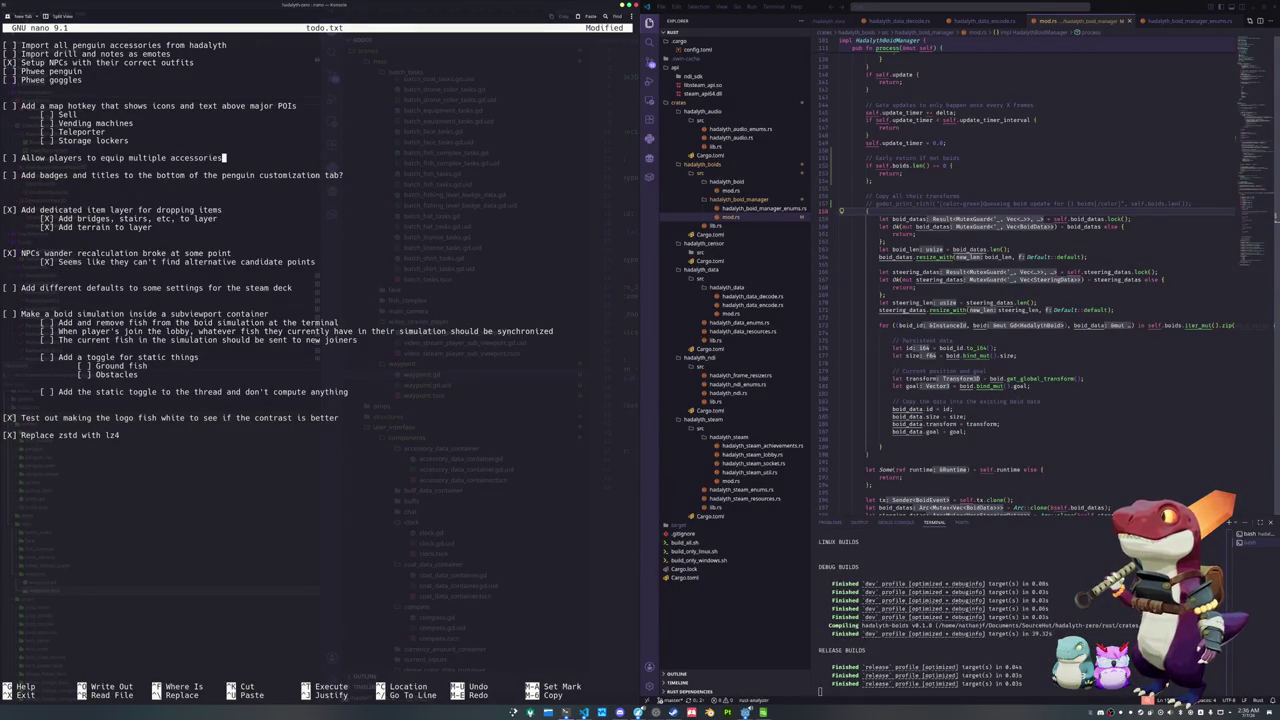
key("Return")
key("Down")
key("Down")
key("Down")
key("Delete")
key("Down")
key("Down")
key("Down")
key("Down")
key("Down")
key("Down")
key("Down")
key("Down")
key("Down")
key("Left")
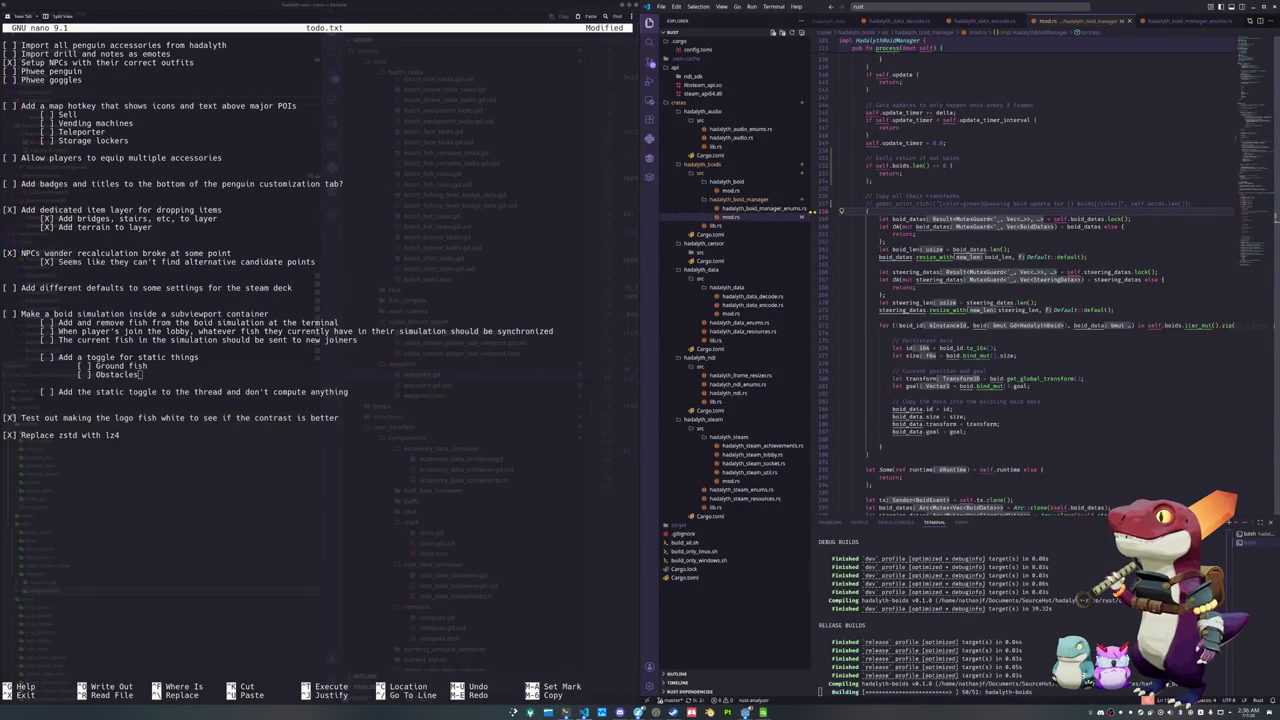
left_click(760, 210)
left_click(733, 190)
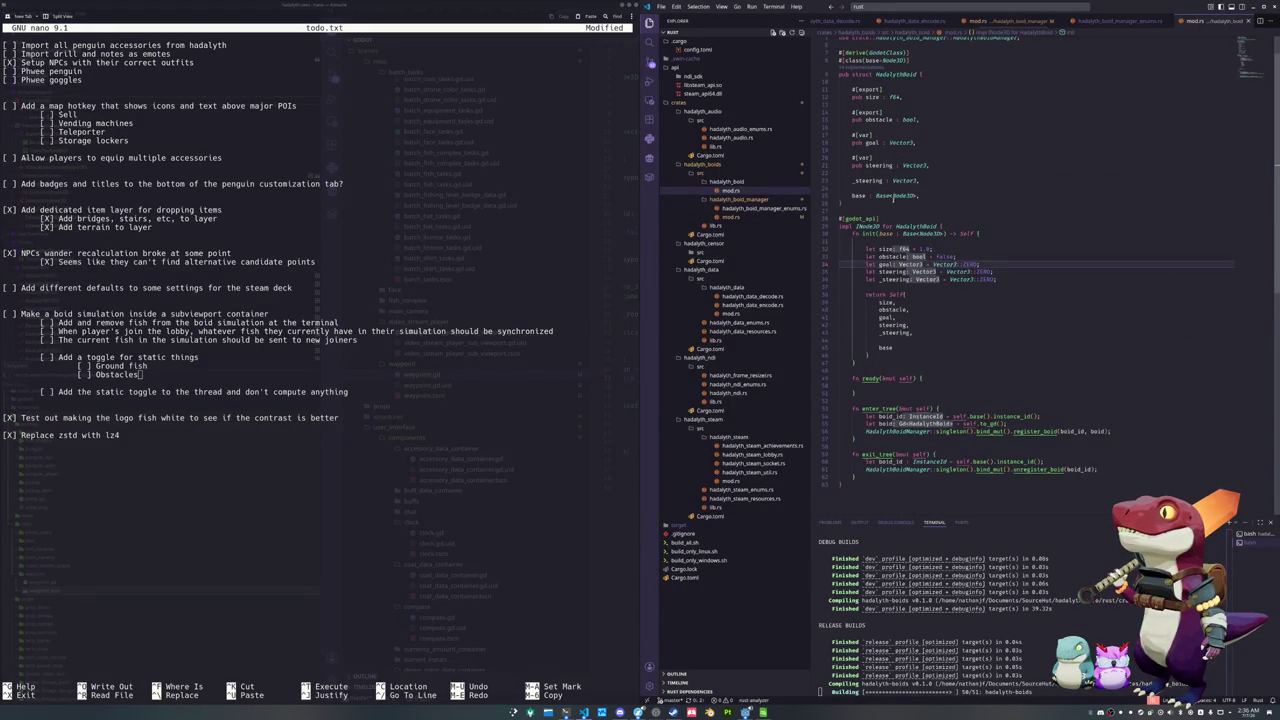
Reopen the boid manager's mod.rs and read update_boid_steering while the builds finish
left_click(731, 216)
scroll(1256, 218, "down", 15)
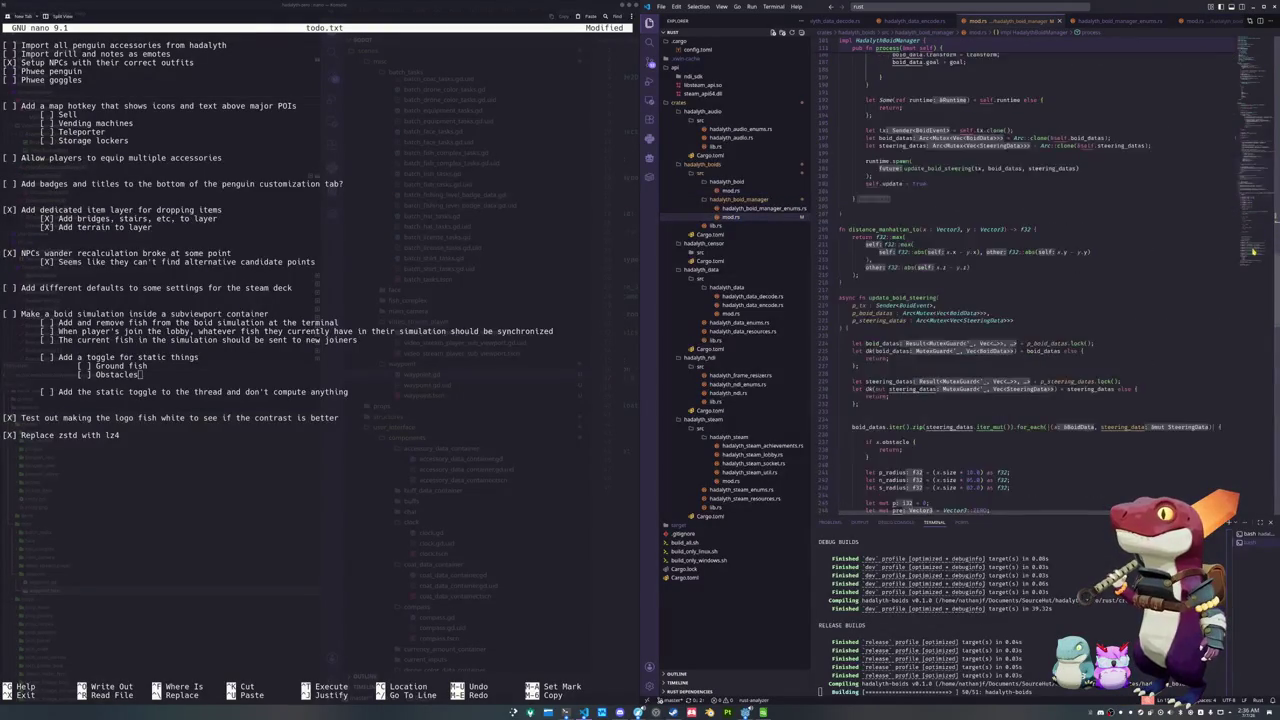
scroll(1256, 218, "up", 8)
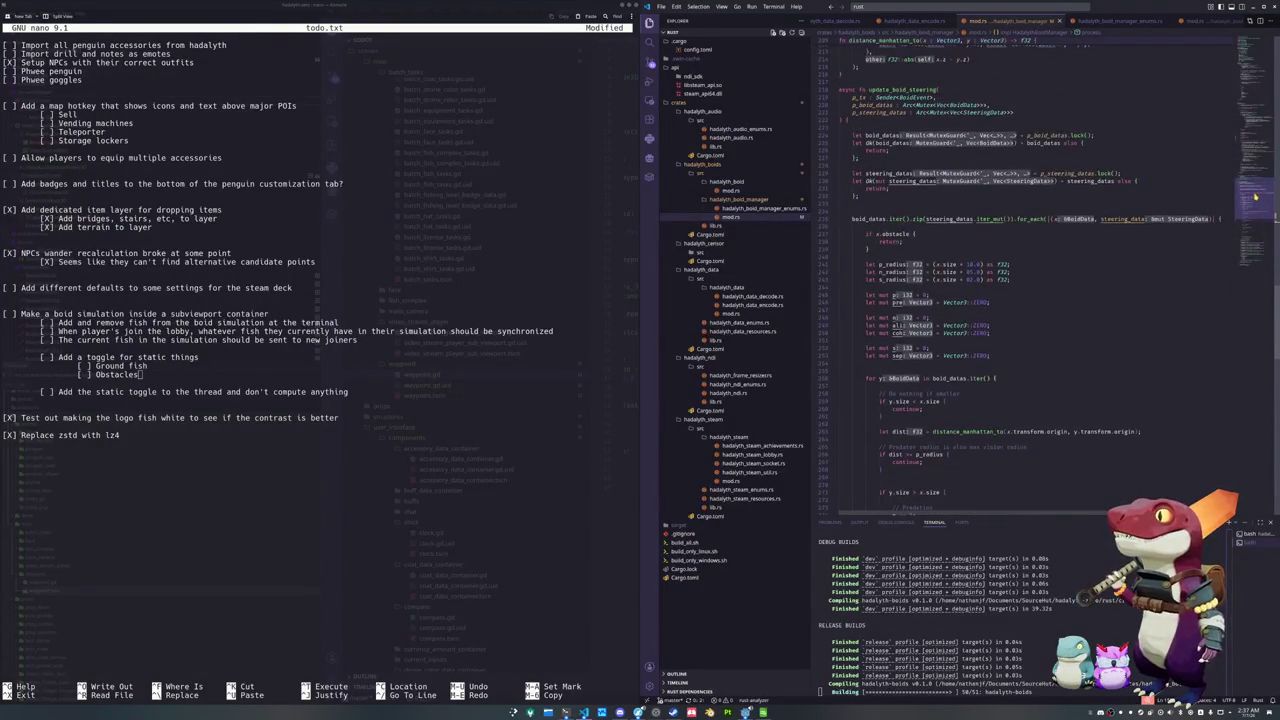
scroll(920, 281, "down", 15)
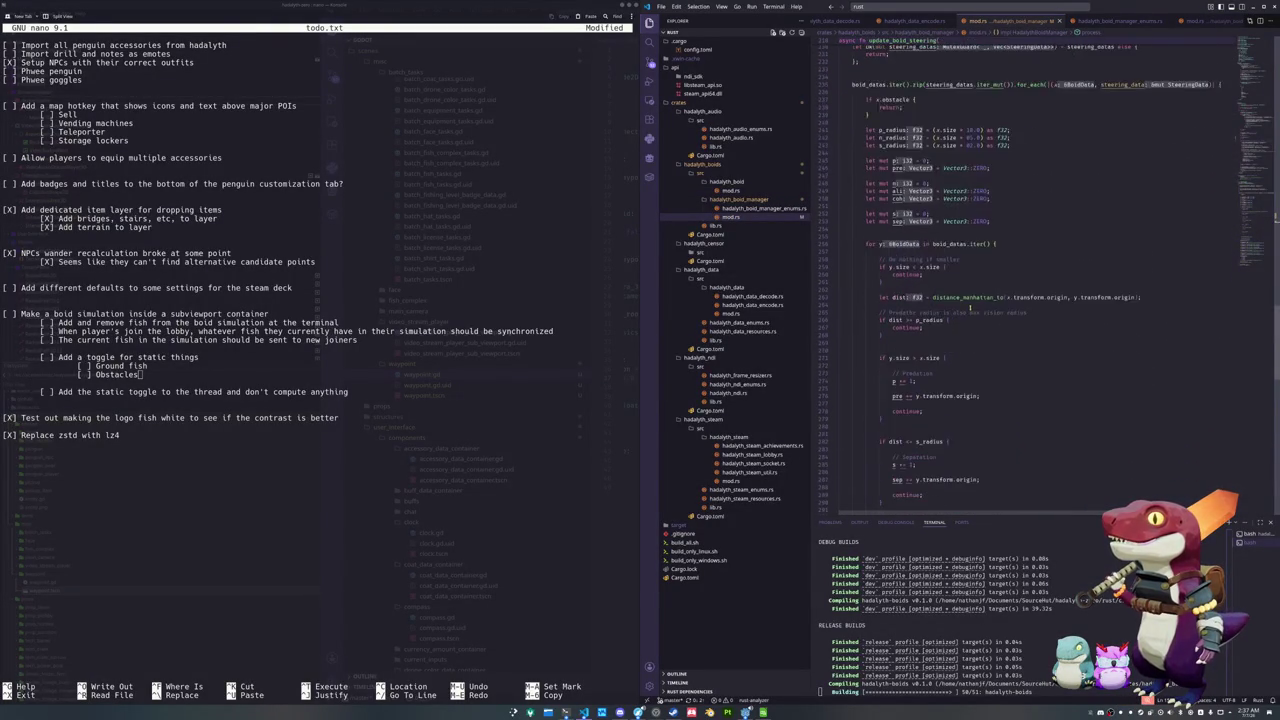
scroll(970, 308, "down", 6)
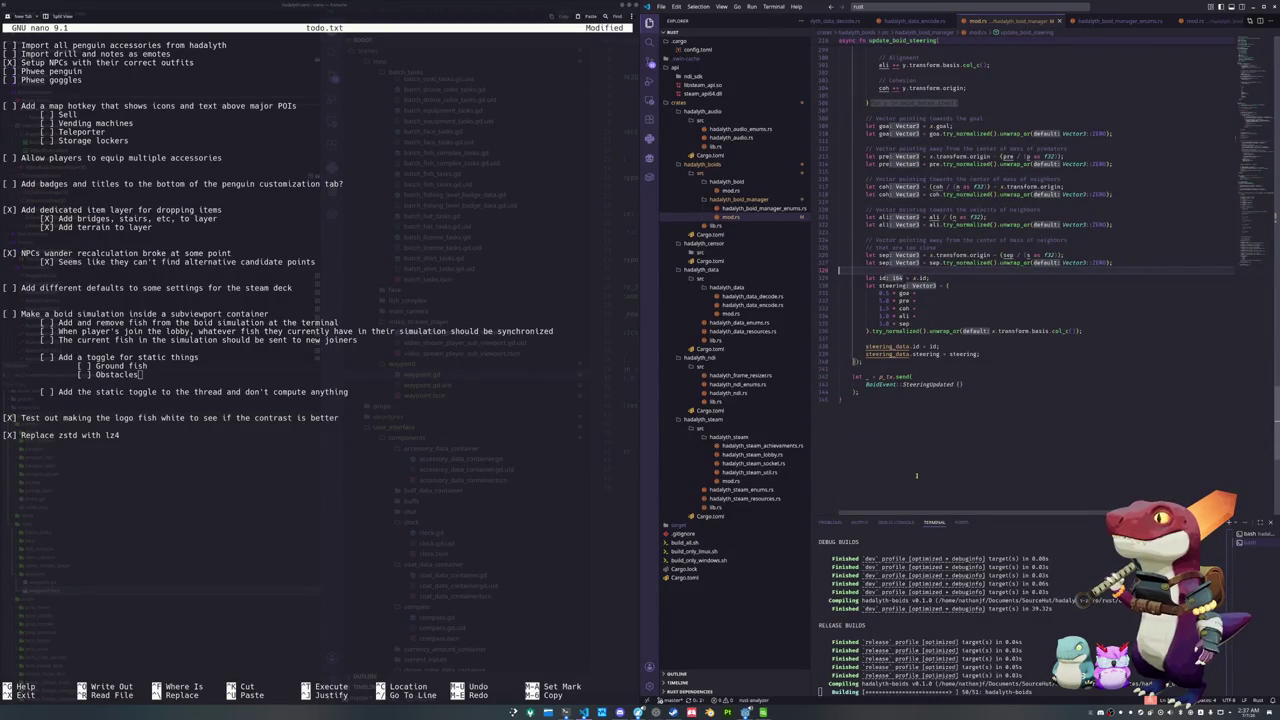
scroll(1076, 628, "up", 3)
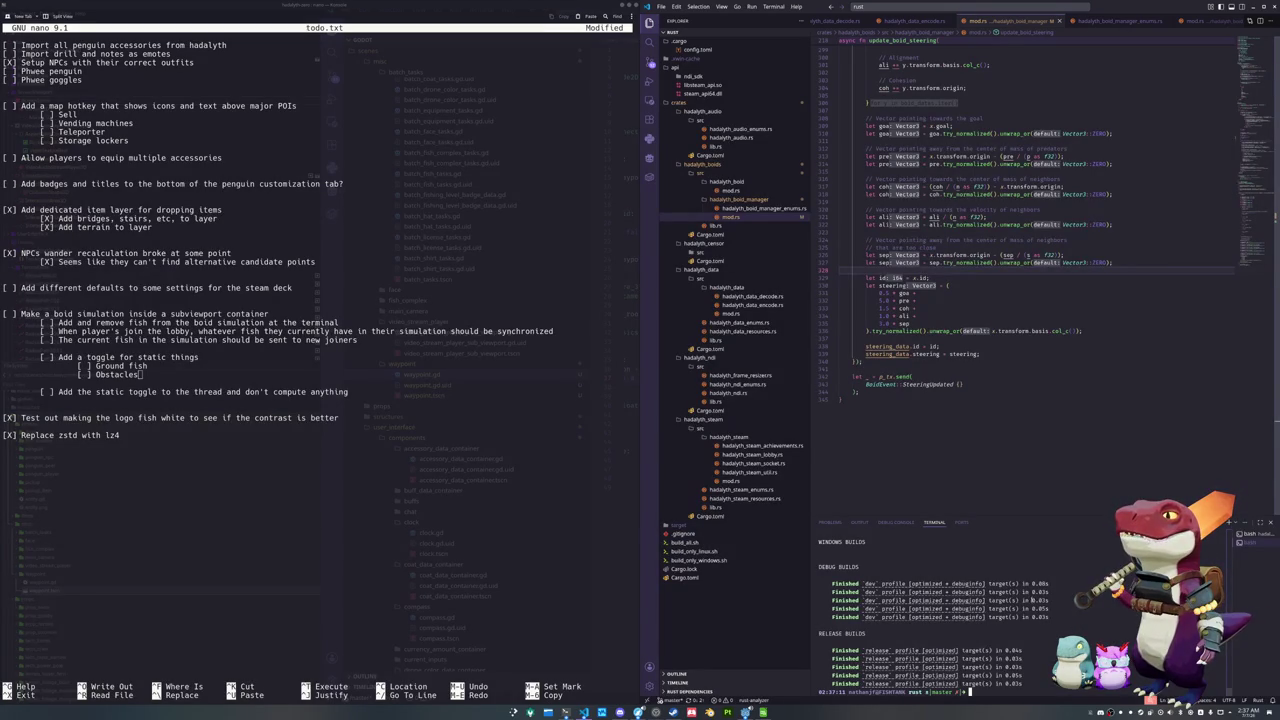
Bring the Godot editor forward and run Hadalyth Zero to its title menu
mouse_move(746, 712)
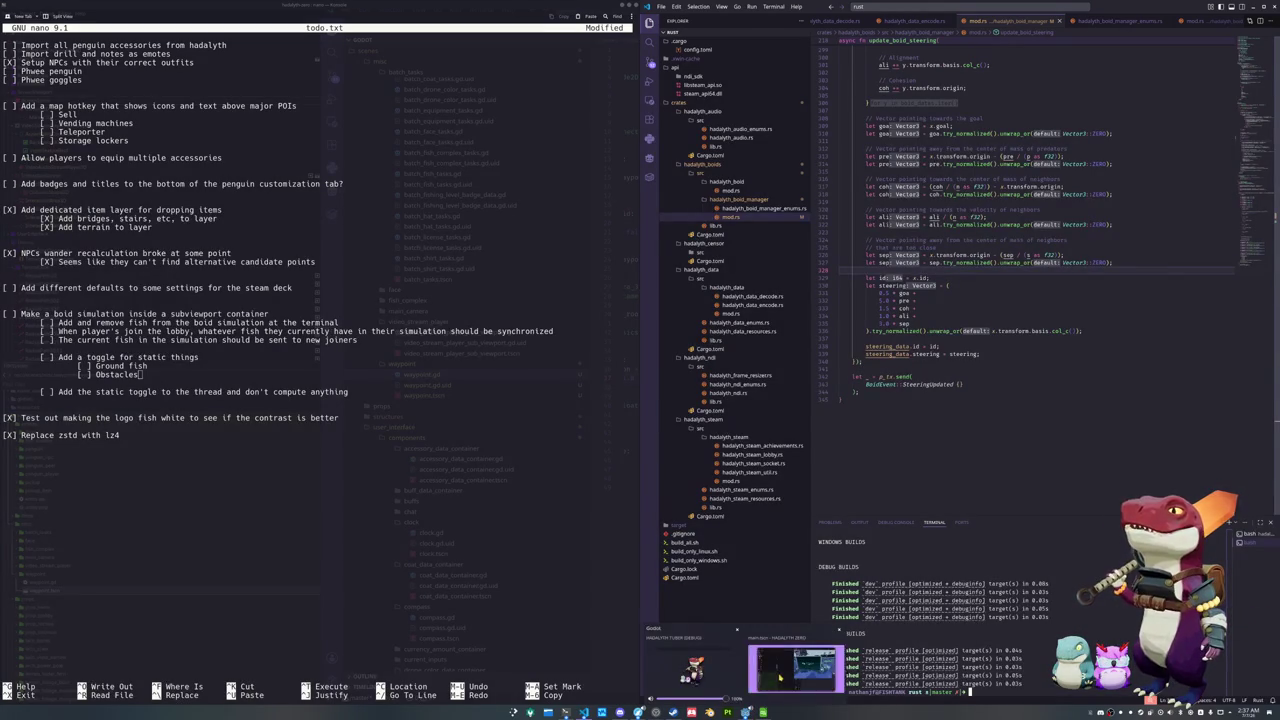
left_click(780, 677)
left_click(1228, 15)
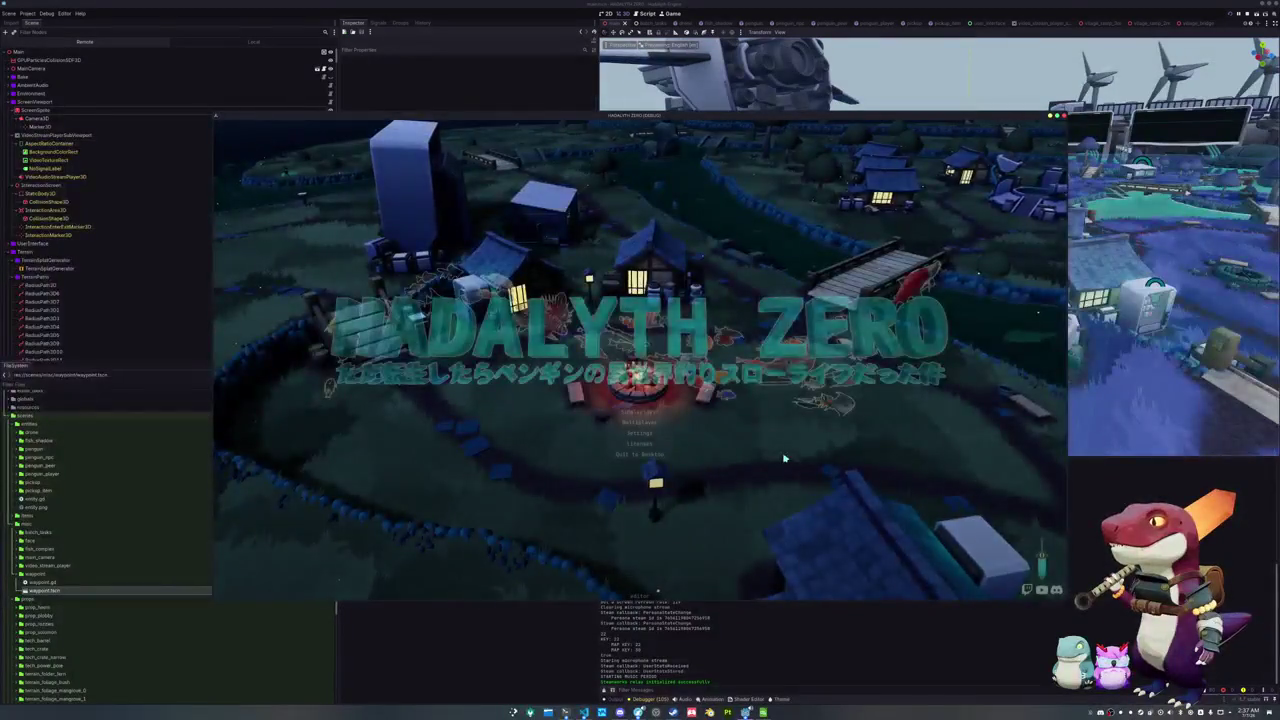
In the game settings, set VSync Mode to Enabled and toggle Directional Shadows
left_click(635, 433)
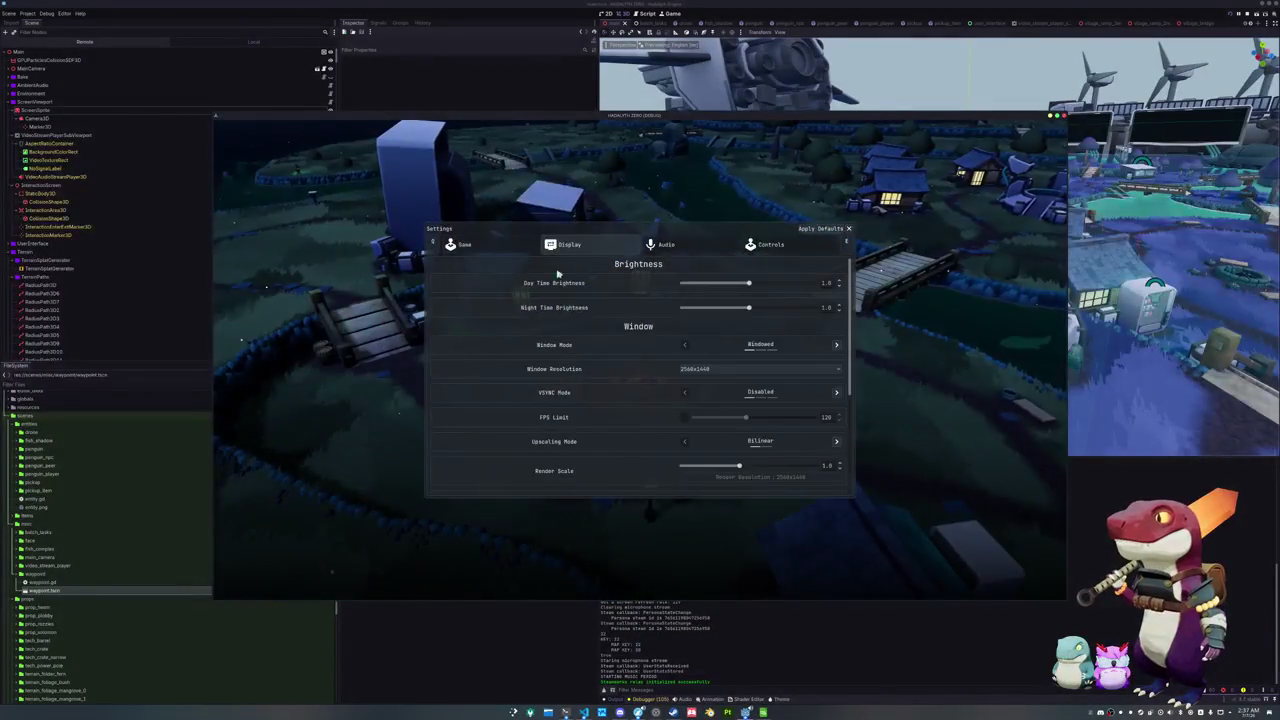
scroll(630, 352, "down", 1)
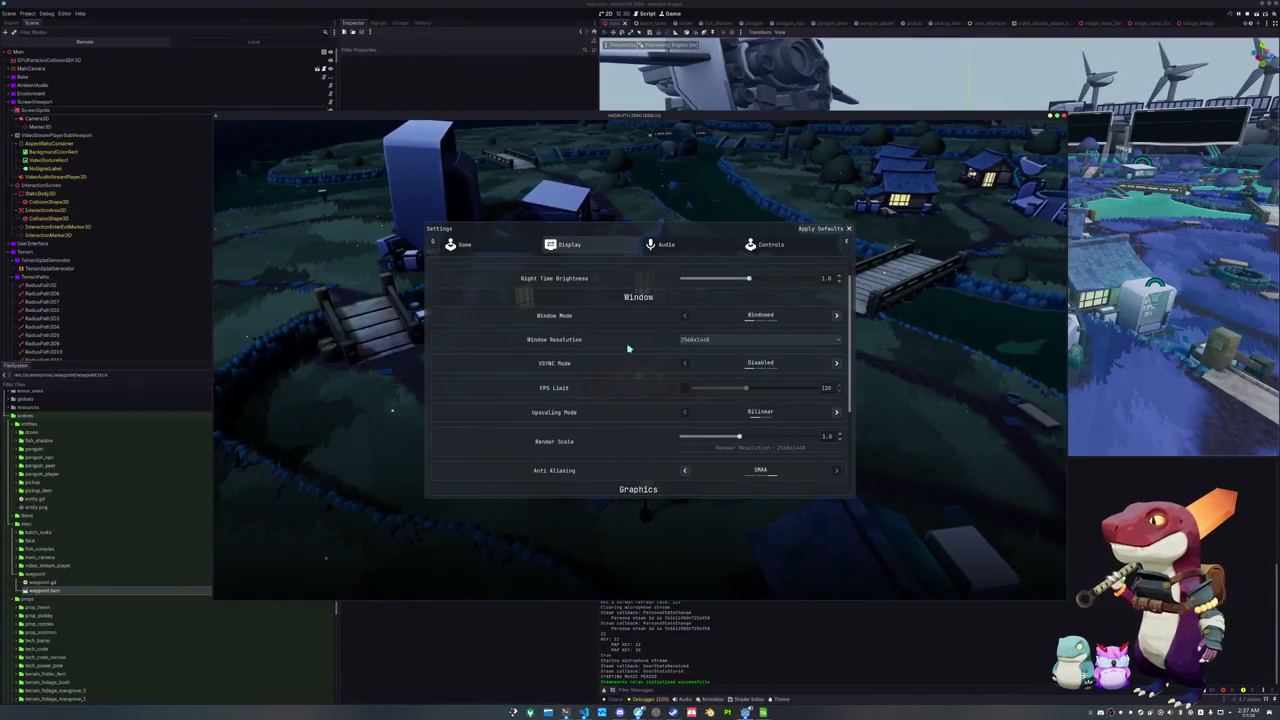
left_click(836, 363)
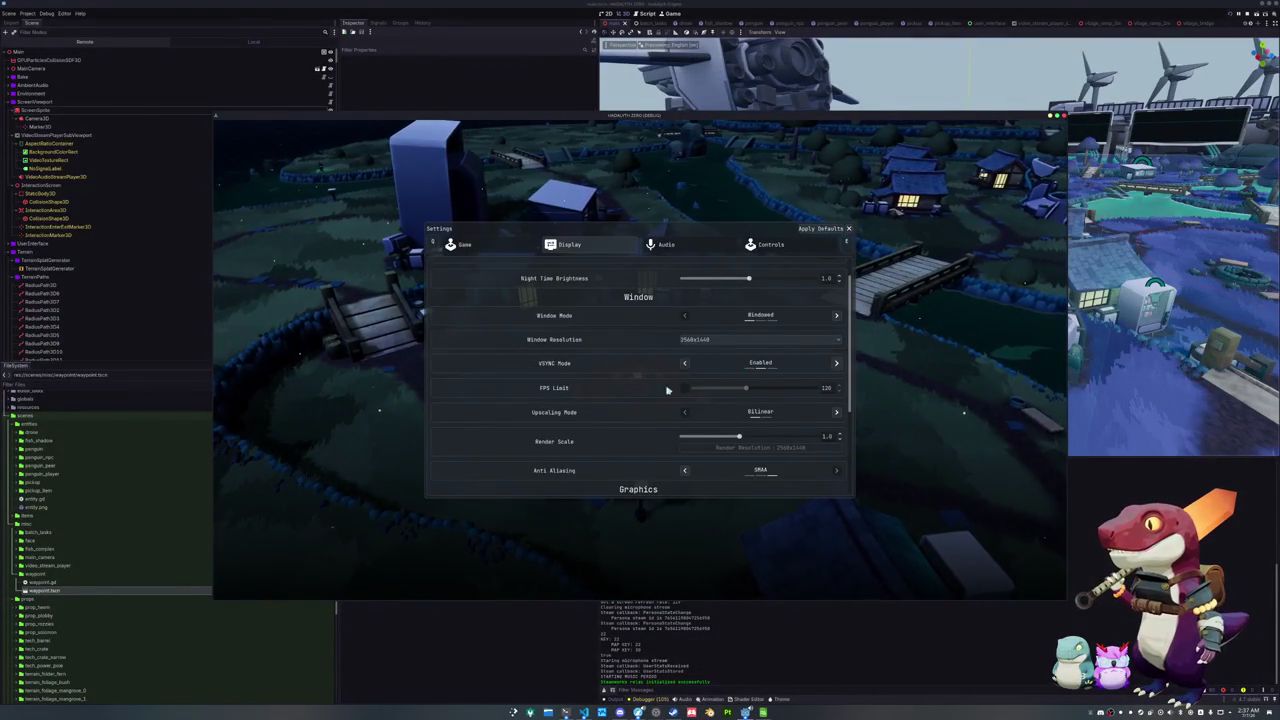
scroll(642, 416, "down", 1)
scroll(645, 412, "down", 1)
scroll(646, 412, "down", 3)
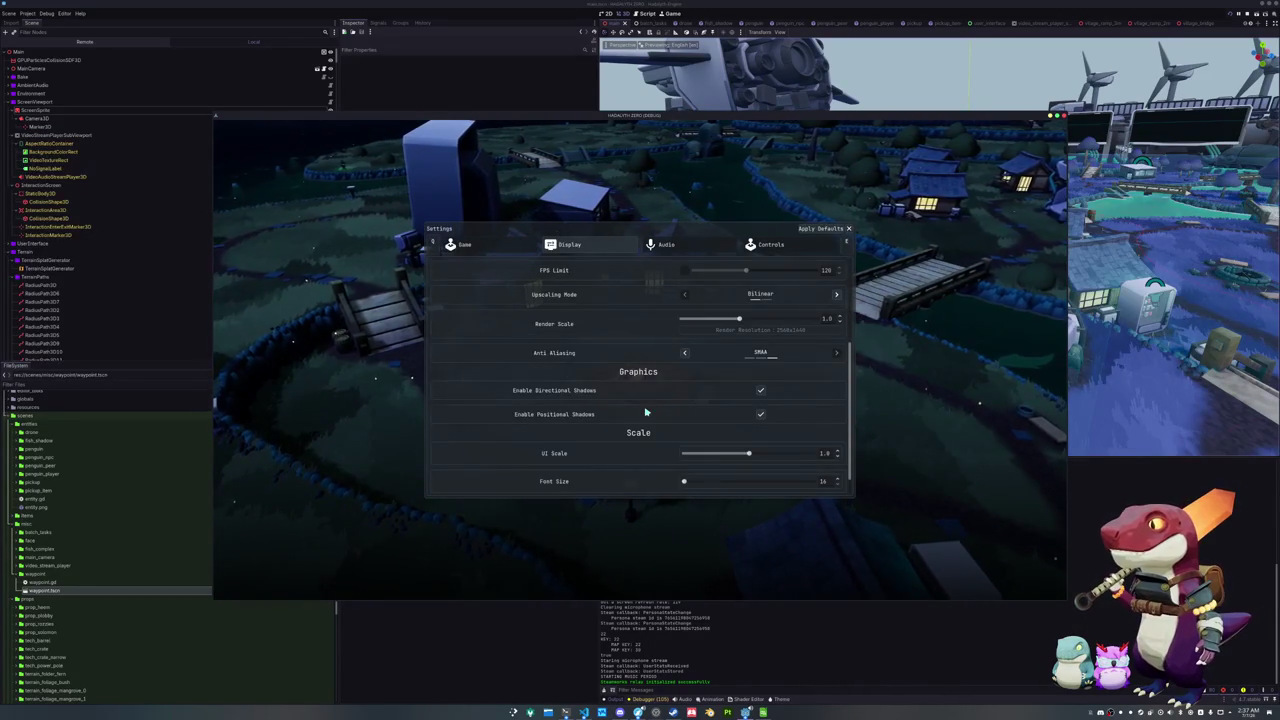
left_click(760, 365)
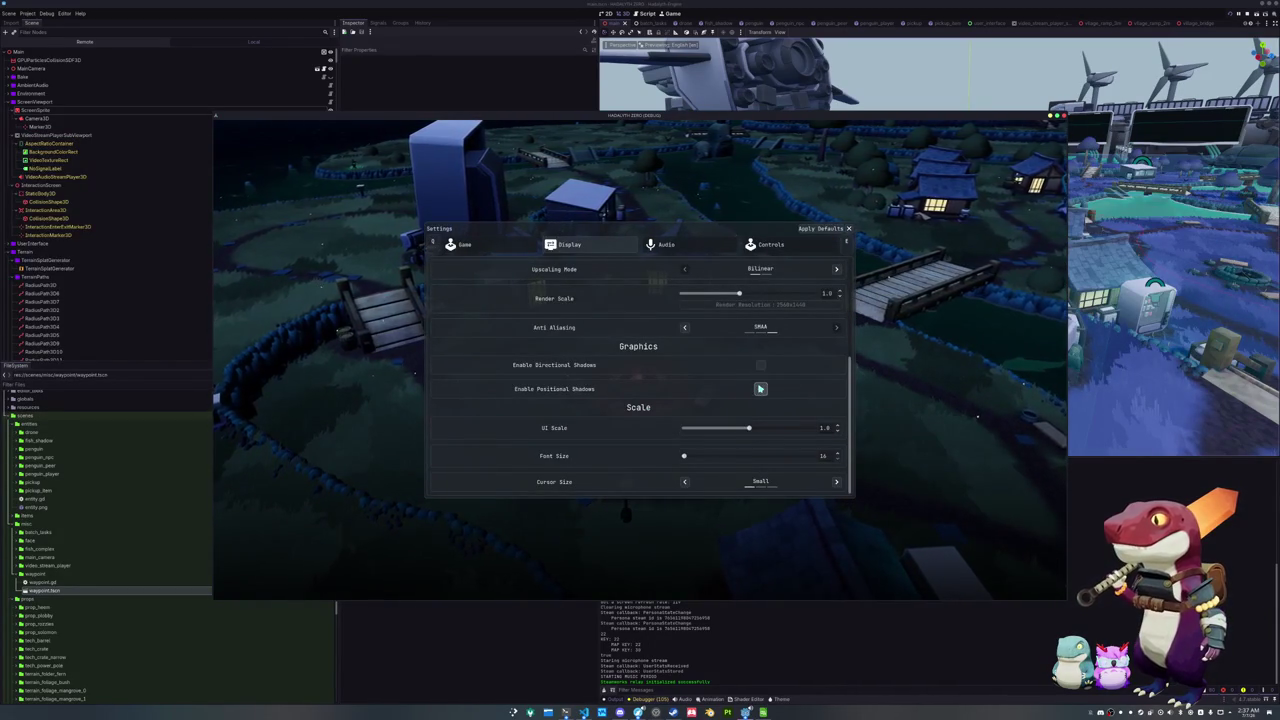
left_click(760, 365)
scroll(760, 365, "up", 6)
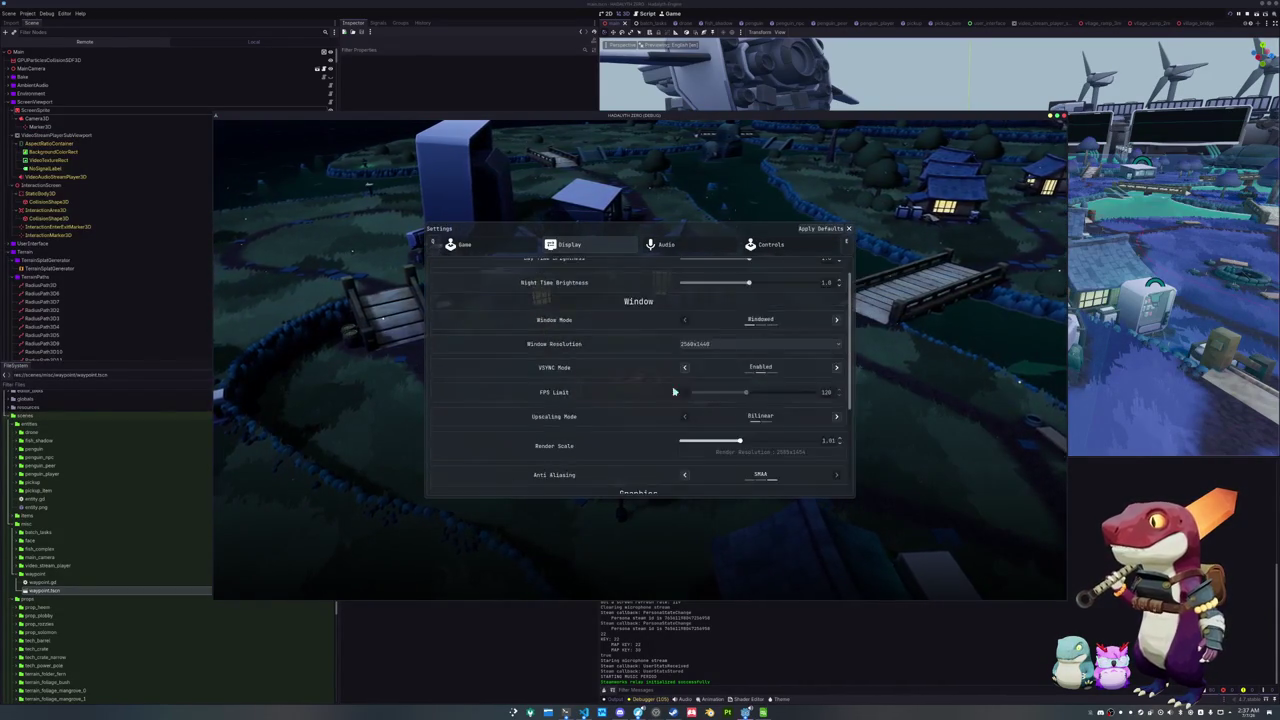
Set the Audio Master volume to 70 and close the settings with Esc
left_click(716, 245)
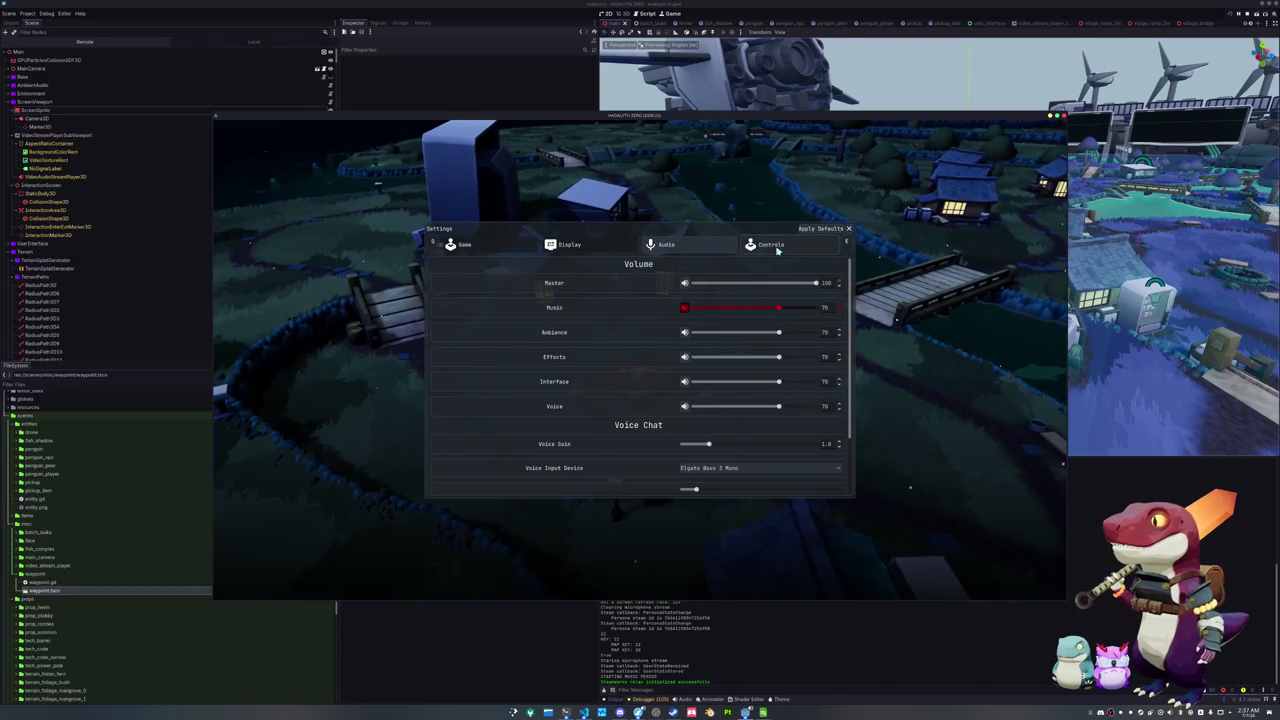
left_click(774, 250)
left_click(662, 245)
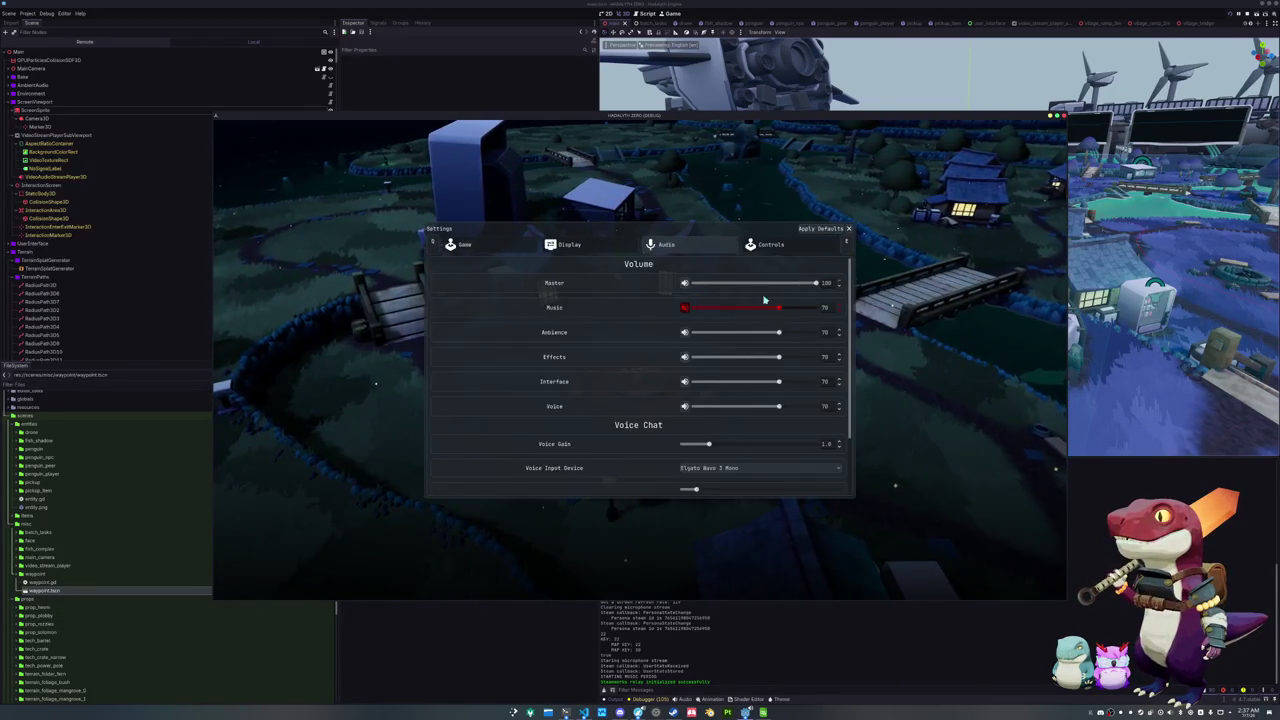
double_click(826, 283)
type("70")
key("Return")
scroll(613, 374, "down", 2)
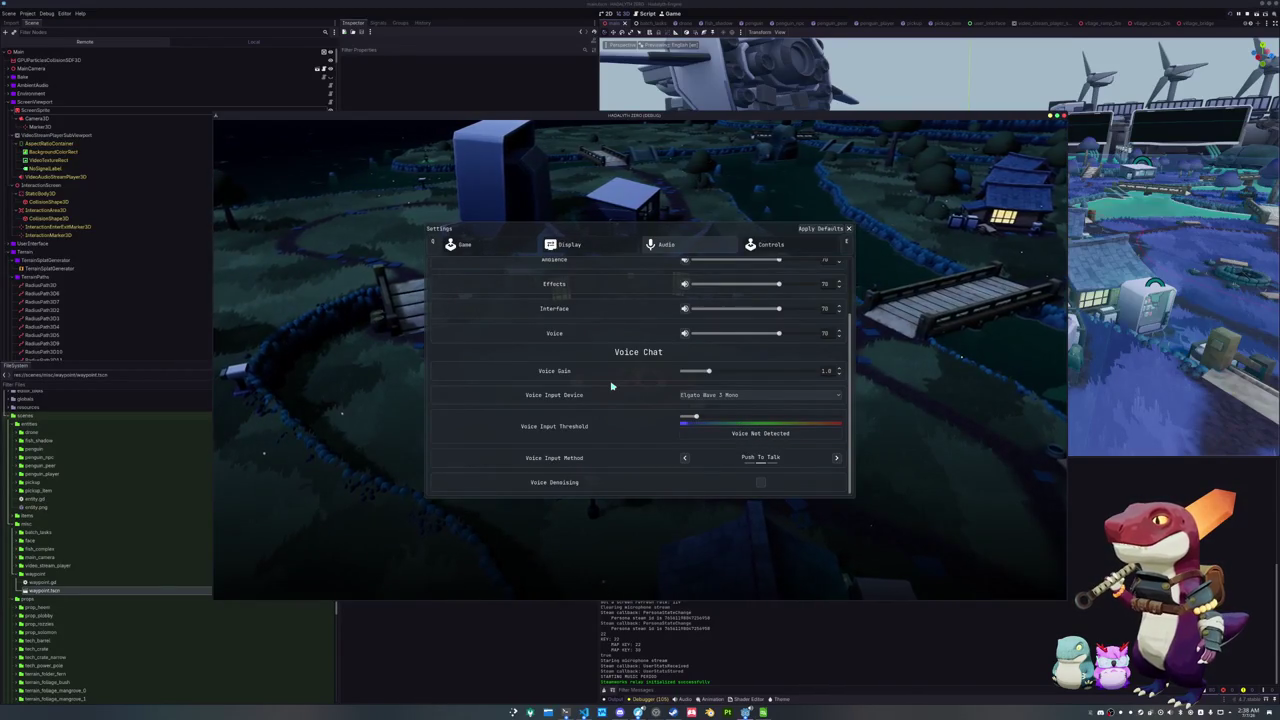
scroll(612, 386, "up", 2)
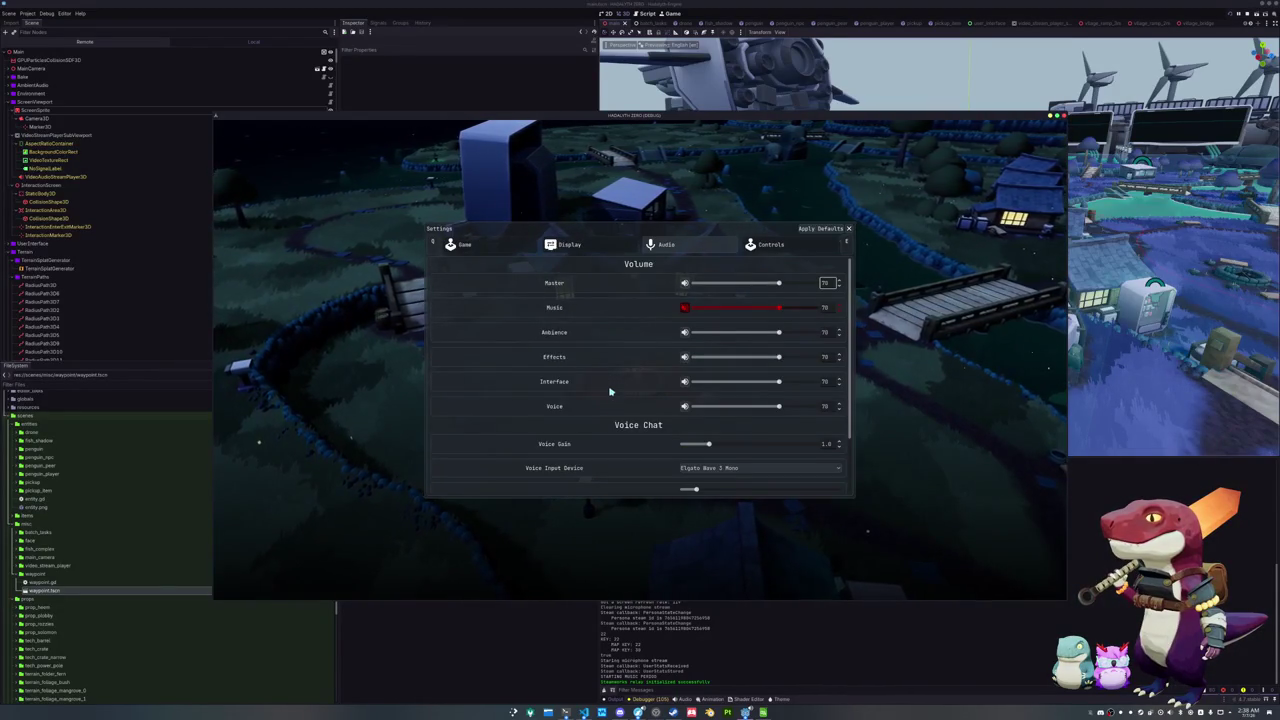
key("Escape")
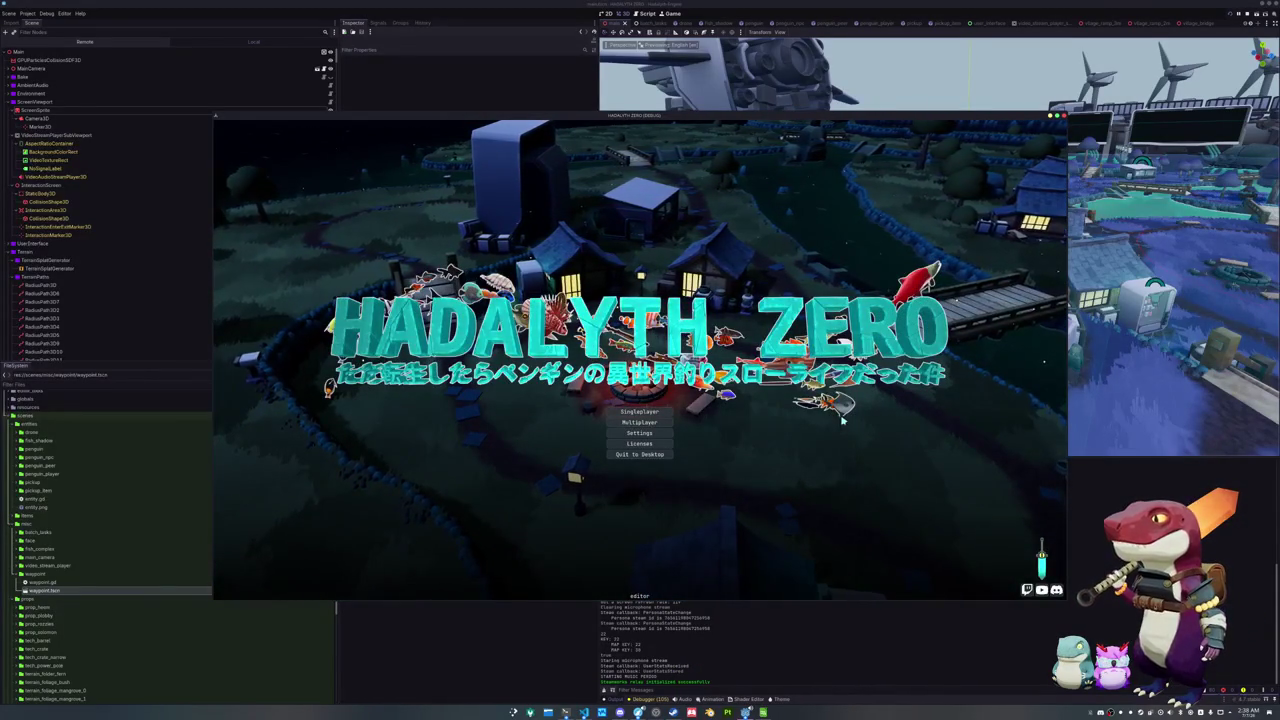
left_click(709, 712)
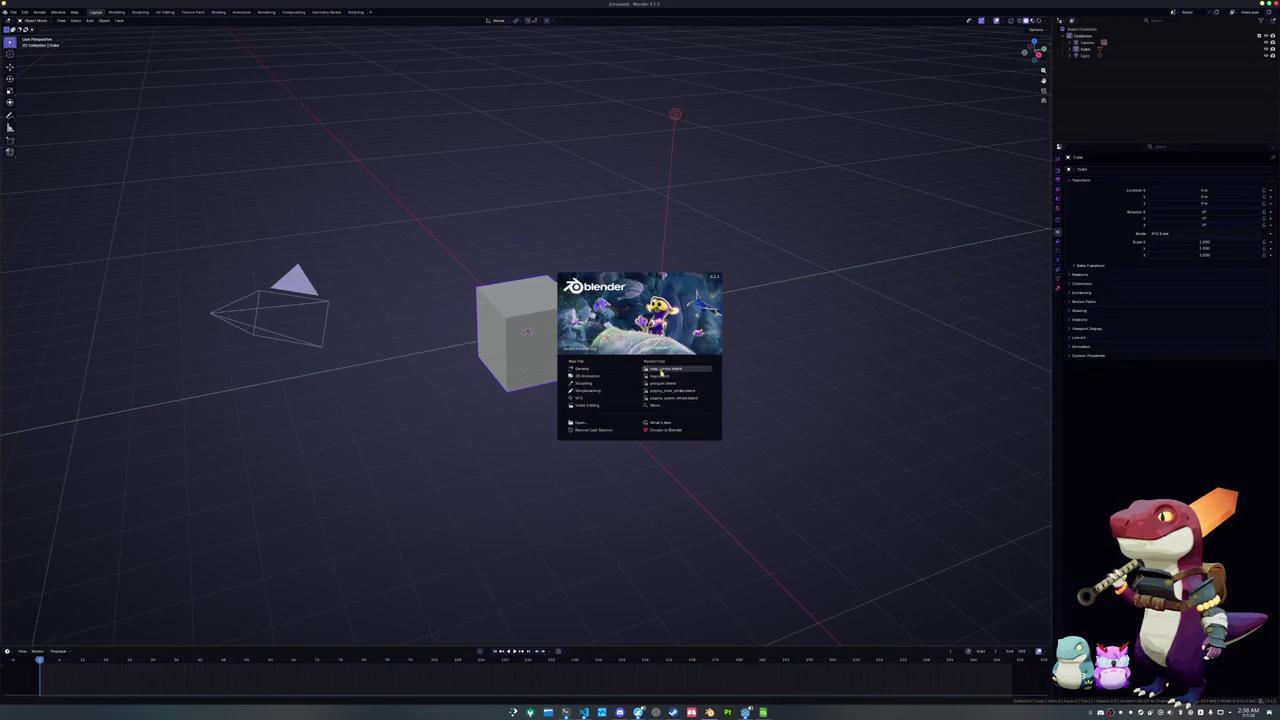
Open logo.blend from recent files, switch to Layout, and view through the camera in rendered shading
left_click(665, 376)
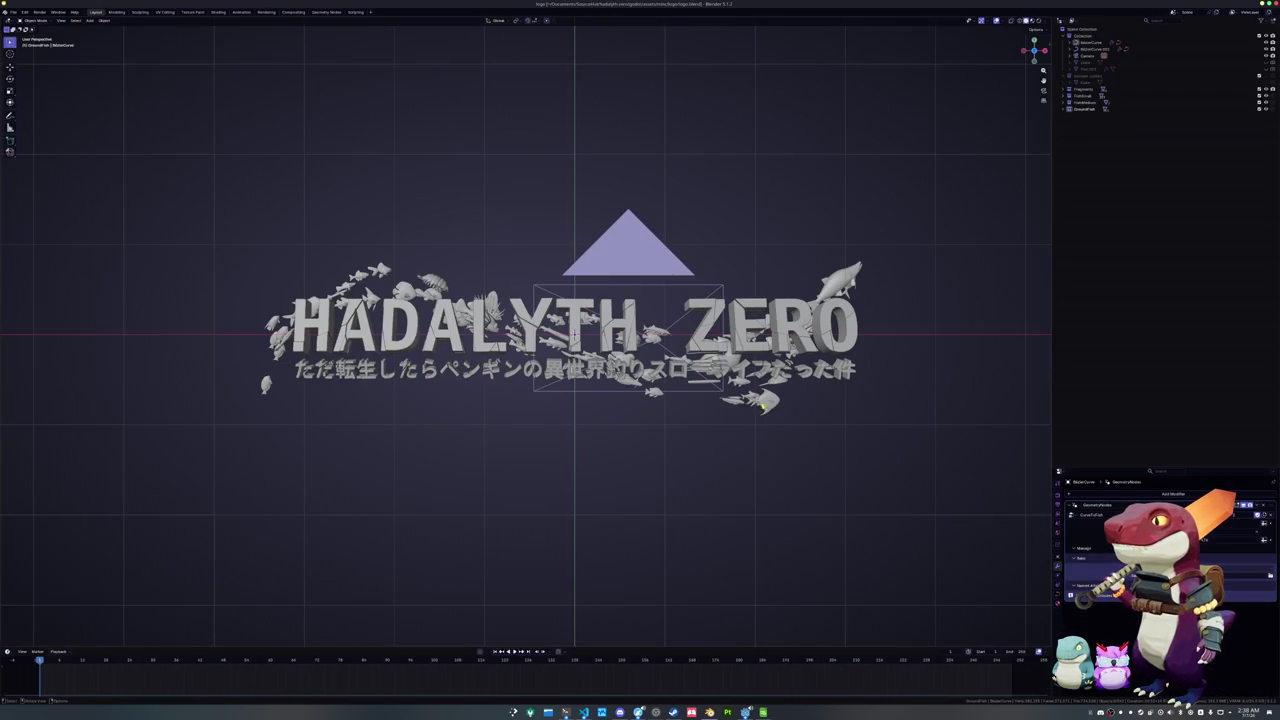
left_click(763, 403)
key("KP_0")
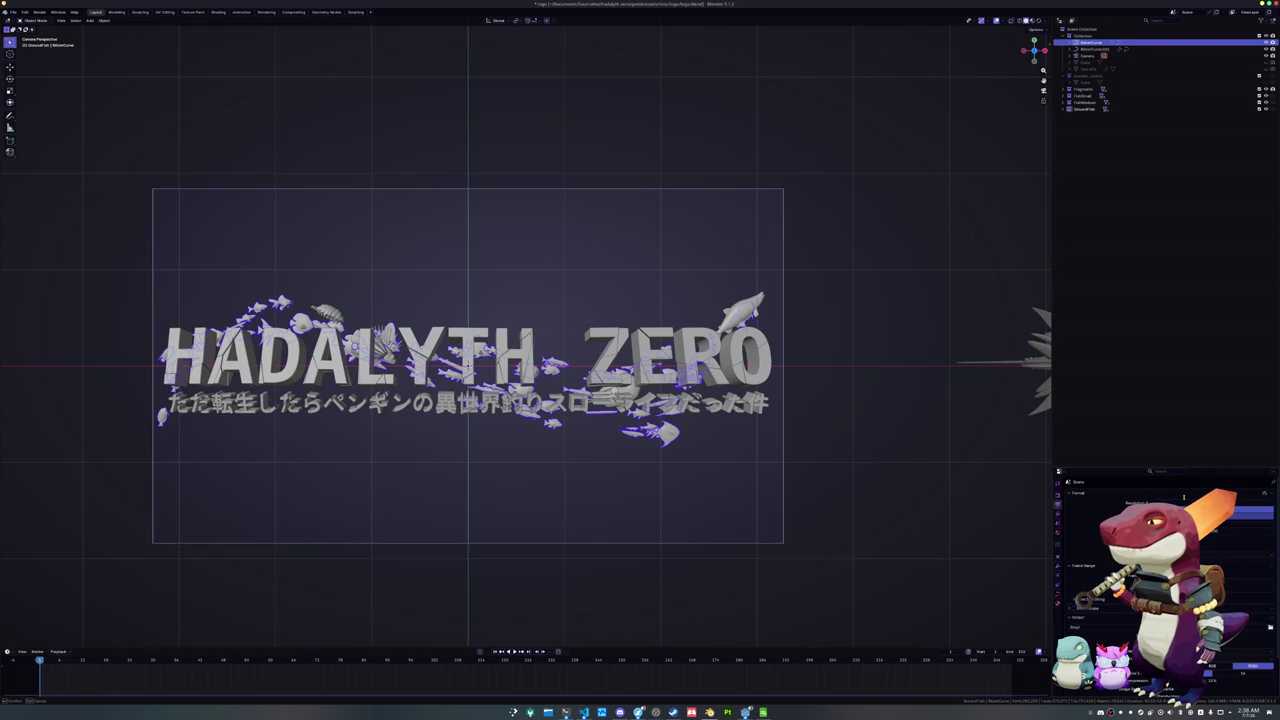
left_click(1038, 21)
Move the fish path curve along Z so more fish fill the logo
key("Tab")
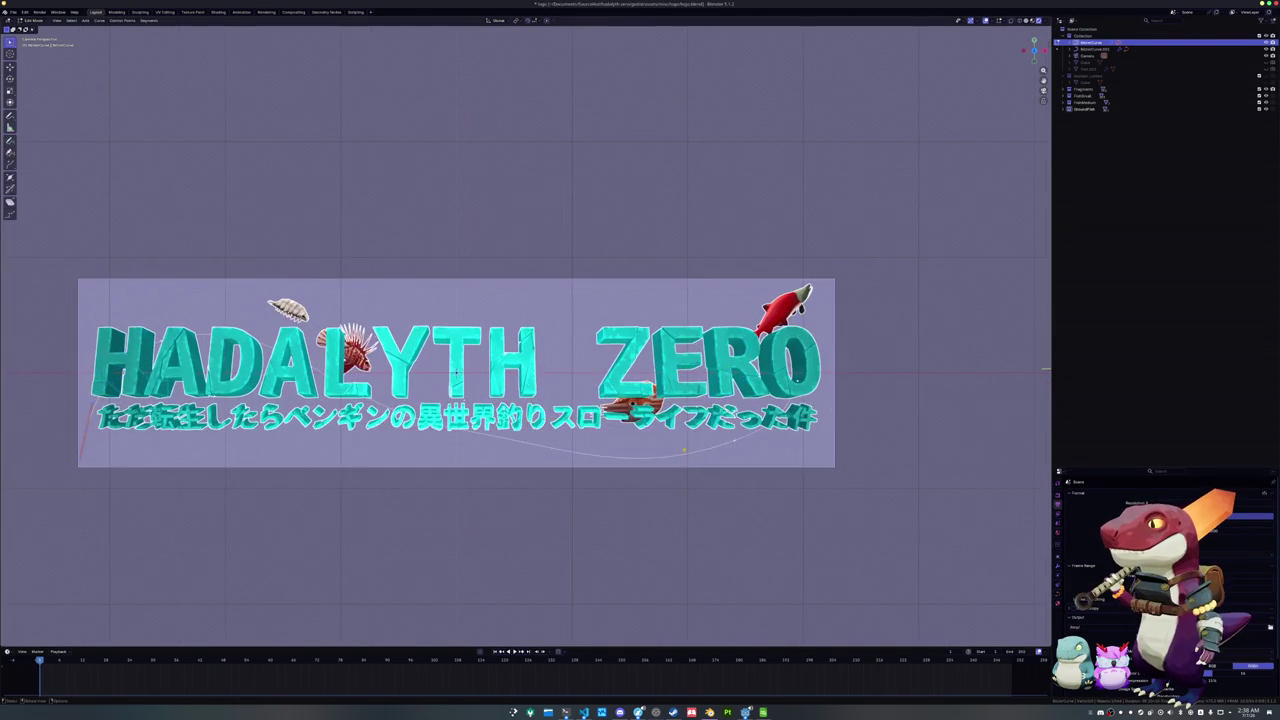
key("g")
key("z")
left_click(455, 372)
key("Tab")
key("Tab")
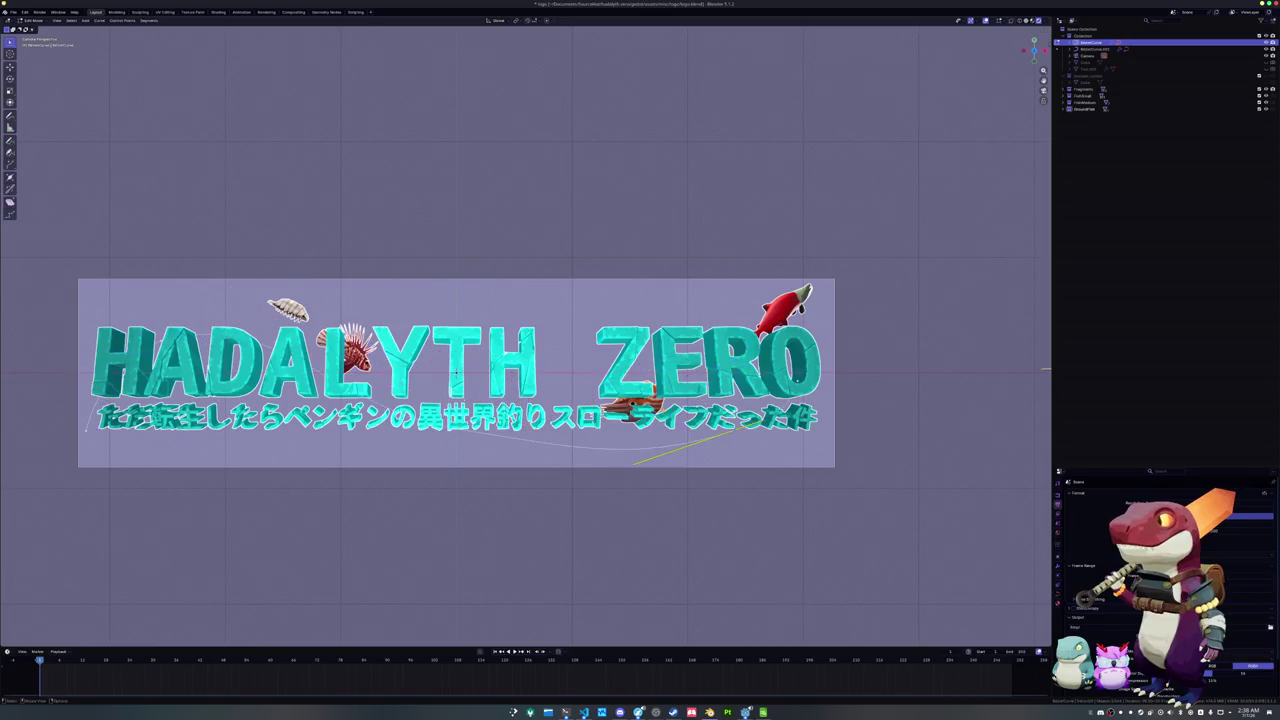
key("Tab")
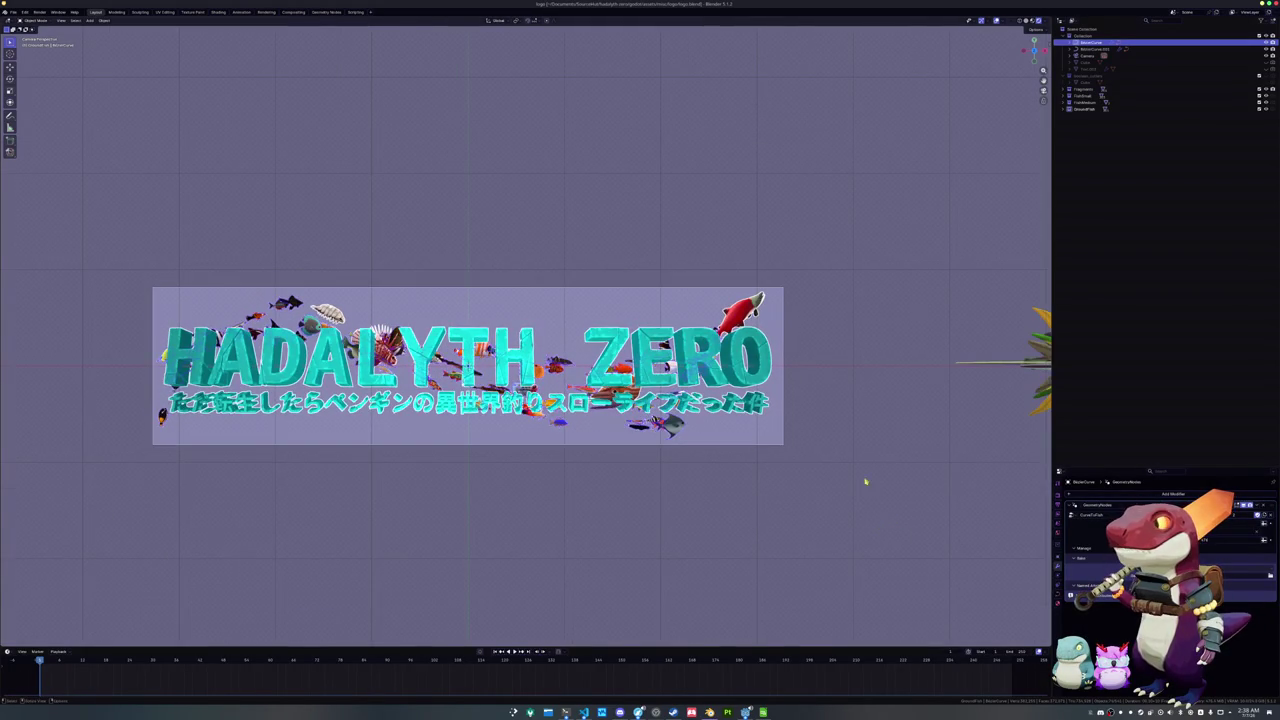
Save logo.blend and show the render in the Rendering workspace
key("ctrl+s")
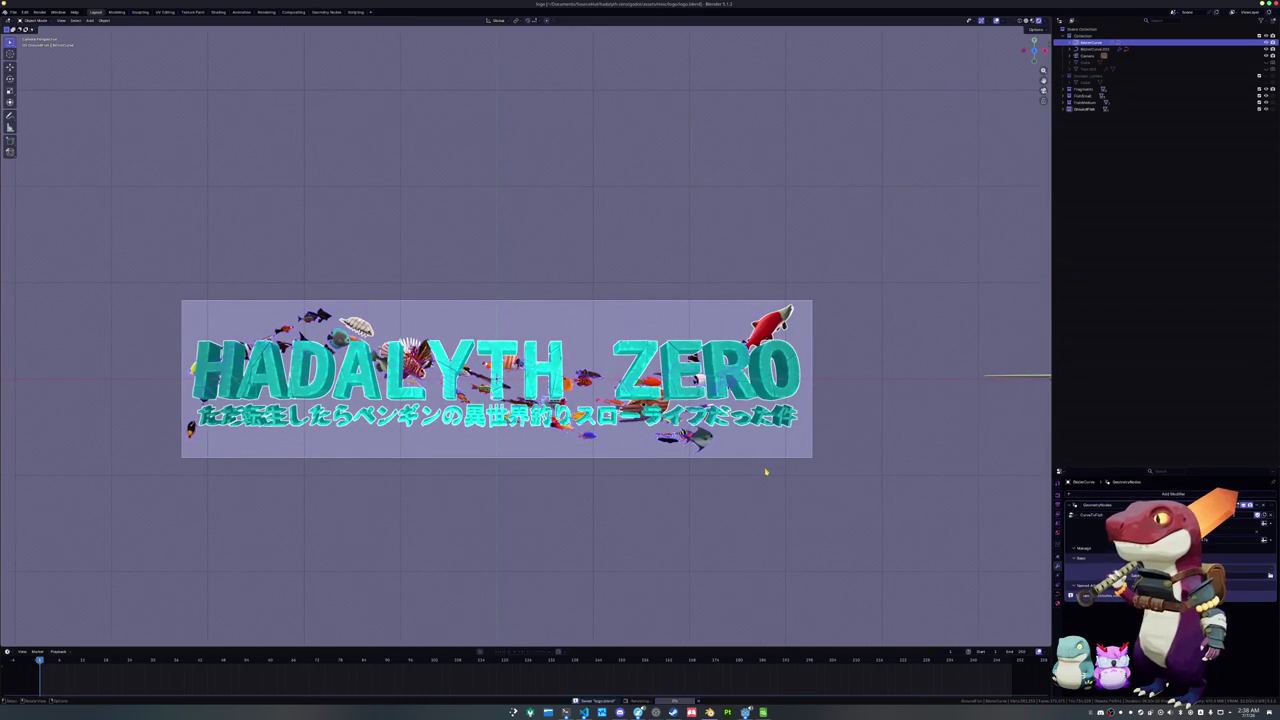
left_click(218, 11)
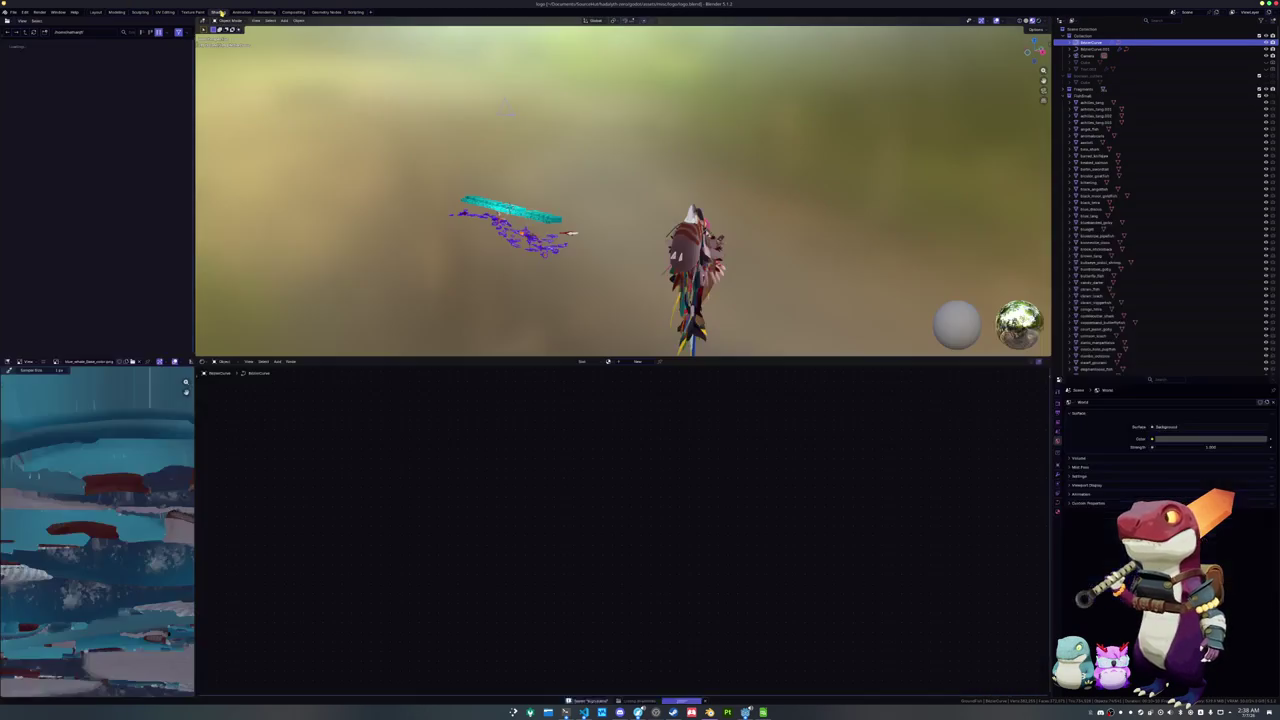
left_click(266, 11)
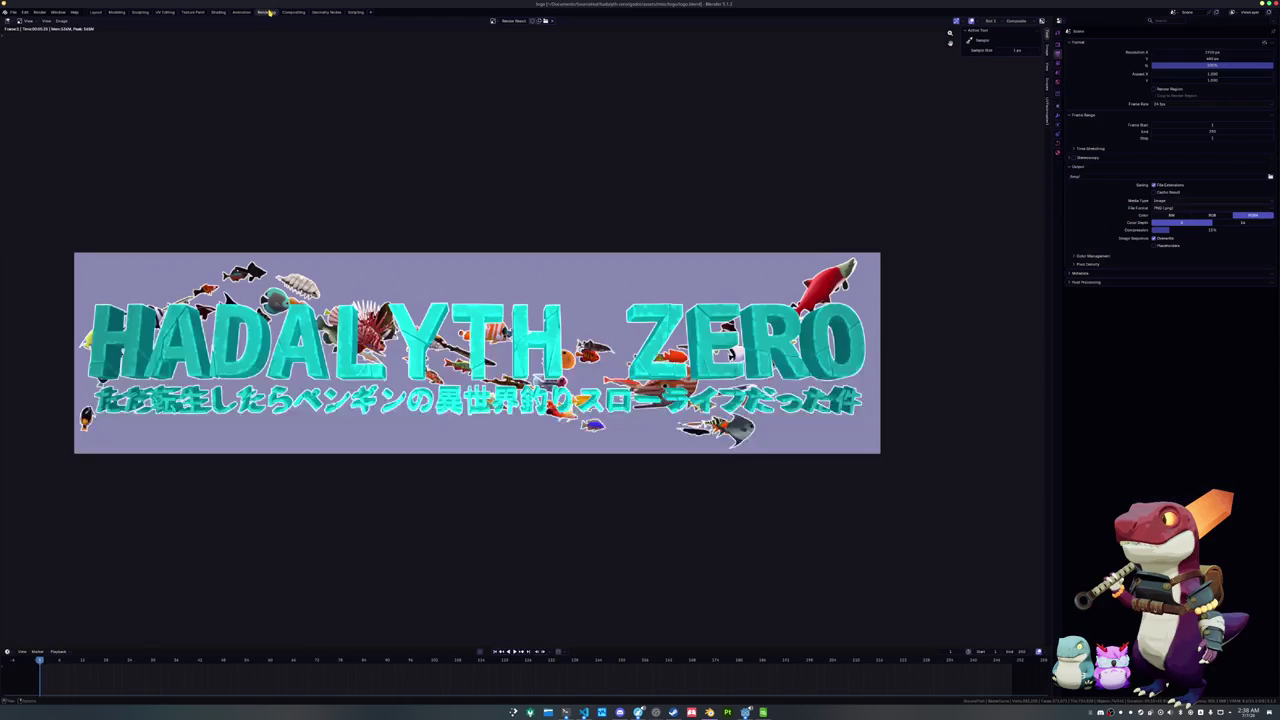
Save the render over the existing logo PNG in the textures folder
left_click(62, 21)
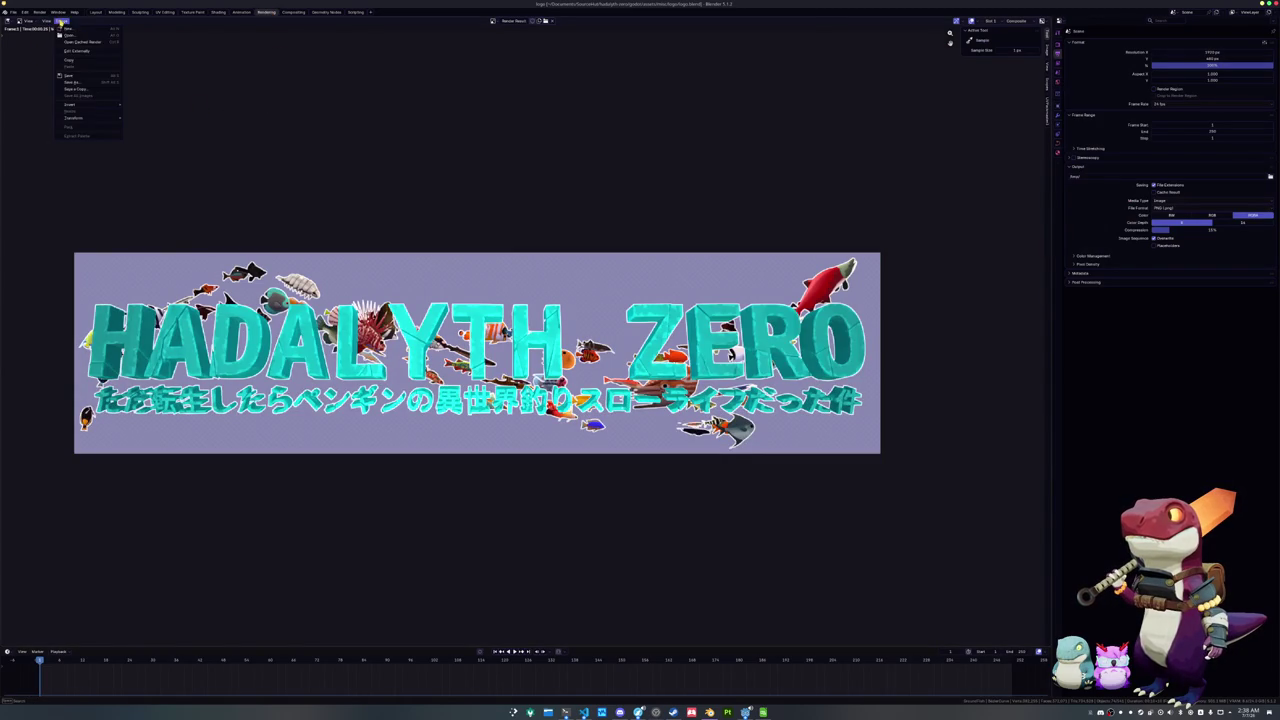
left_click(85, 84)
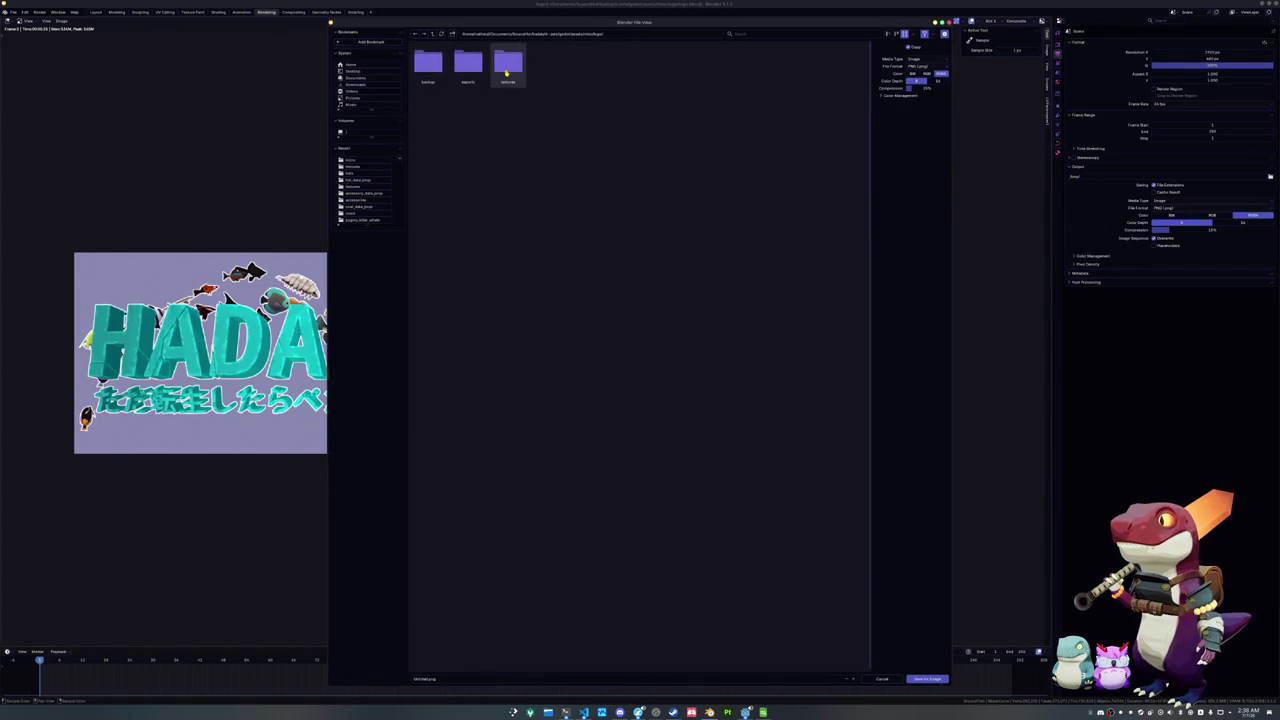
double_click(508, 70)
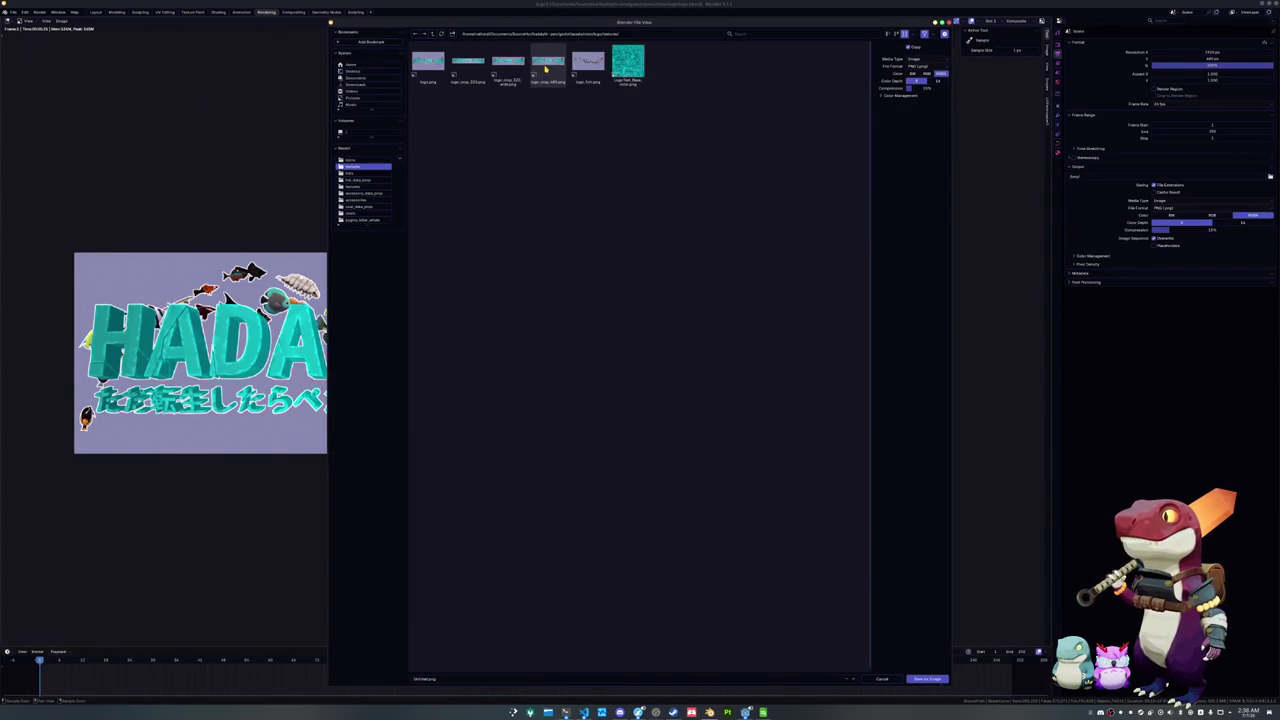
double_click(546, 68)
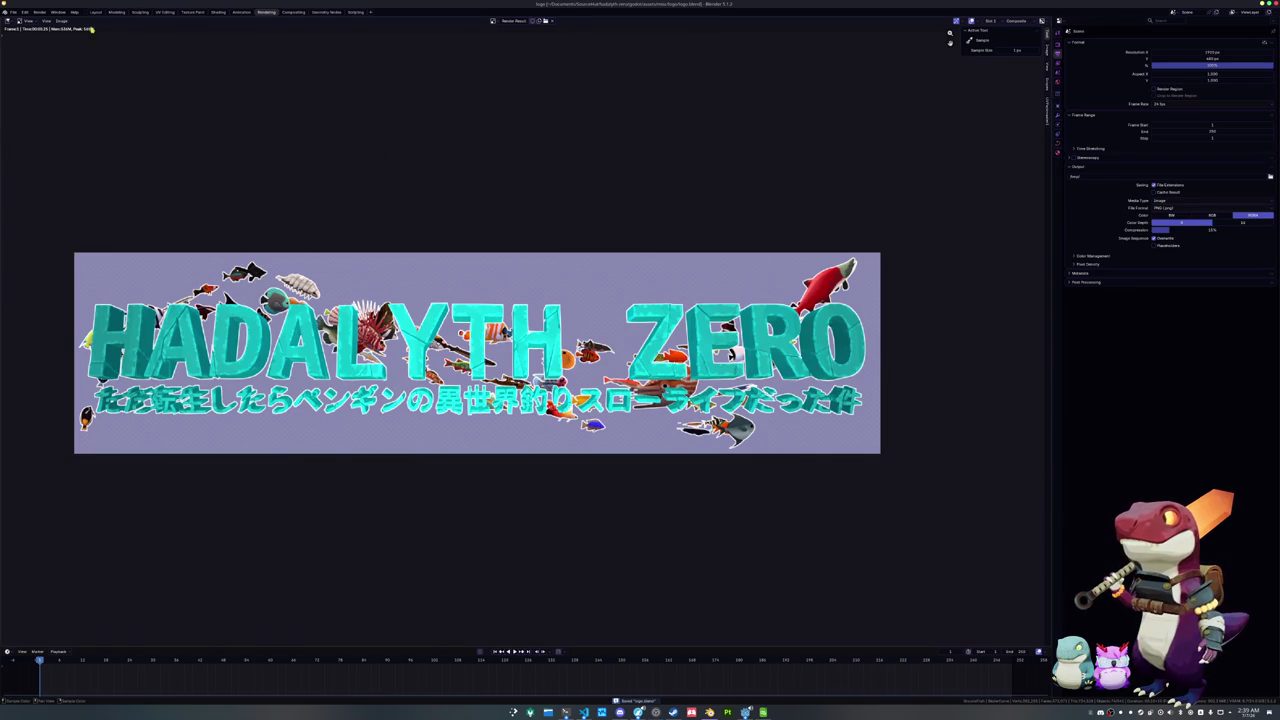
Increase the vertical render resolution and re-render the logo at the taller size
left_click(1056, 50)
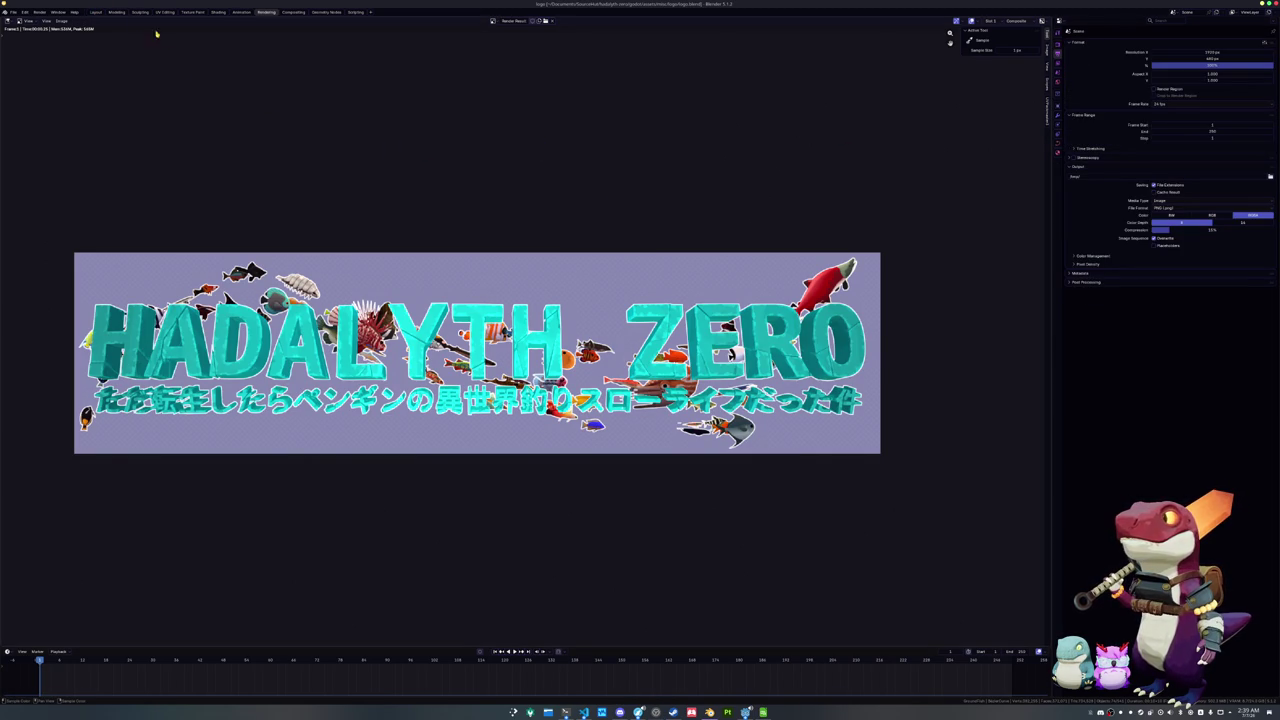
left_click(1191, 58)
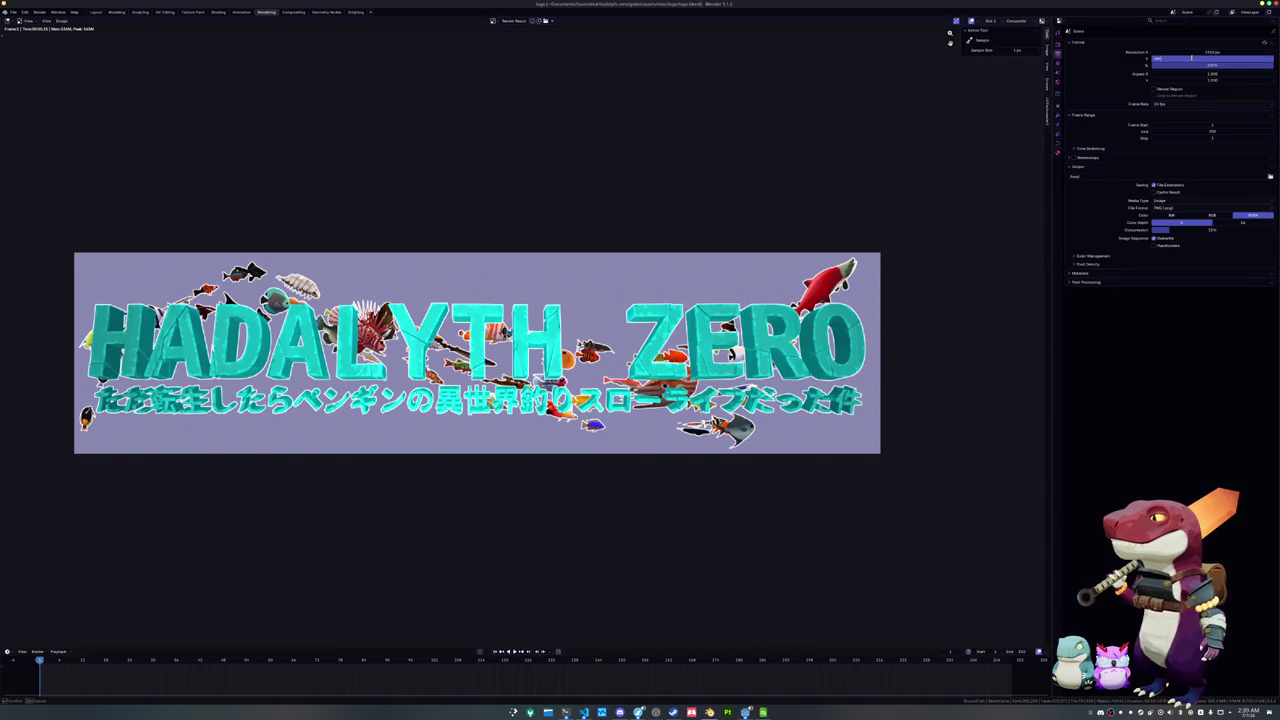
key("Return")
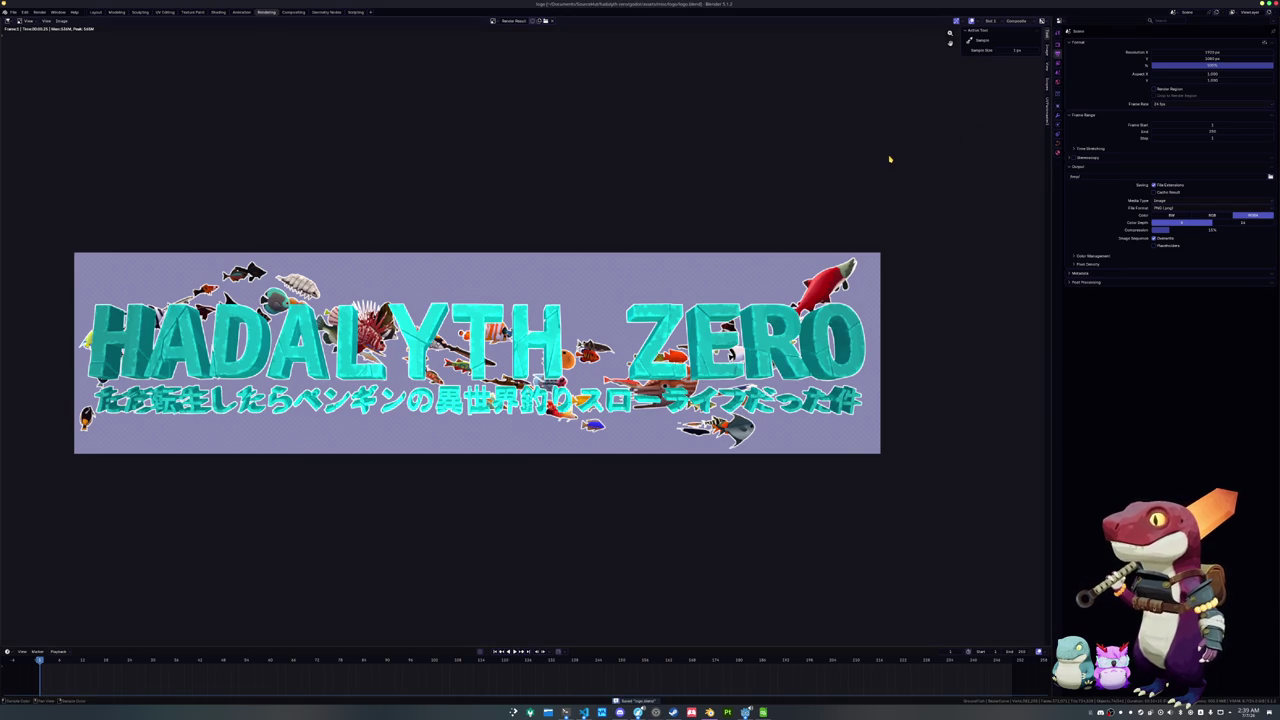
key("F12")
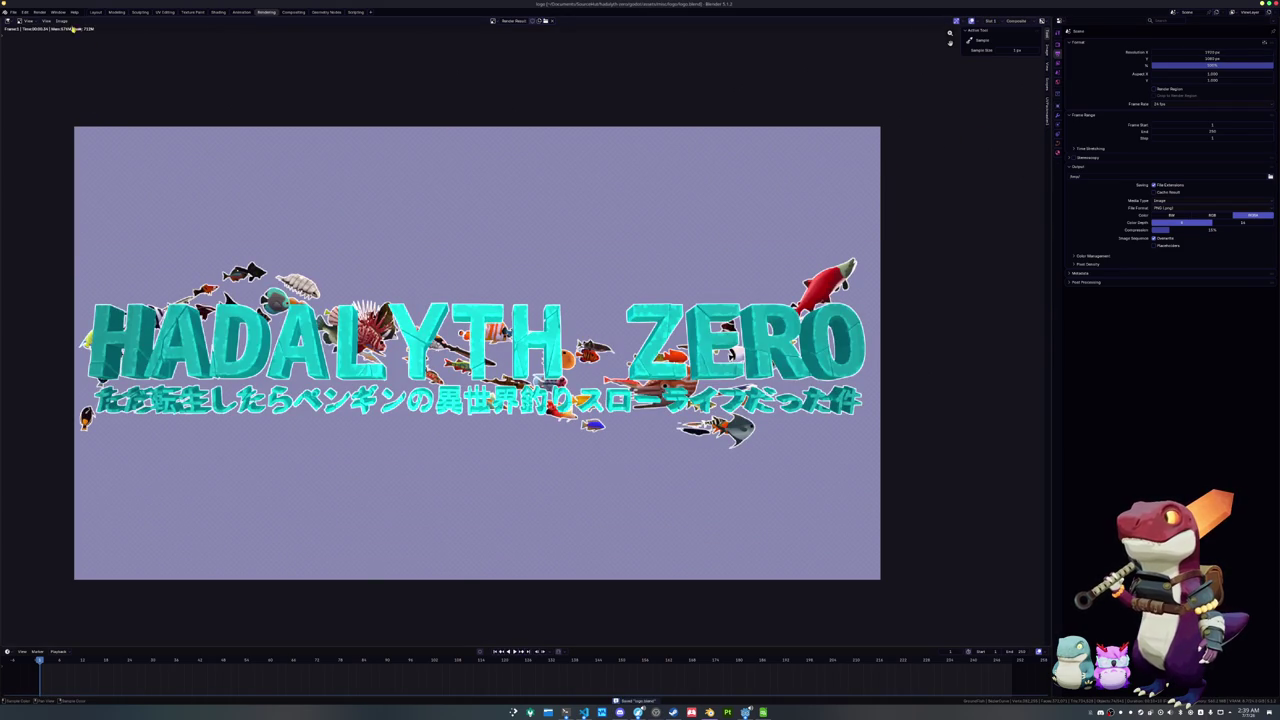
Overwrite the logo PNG with the taller render and return to the Layout workspace
left_click(62, 20)
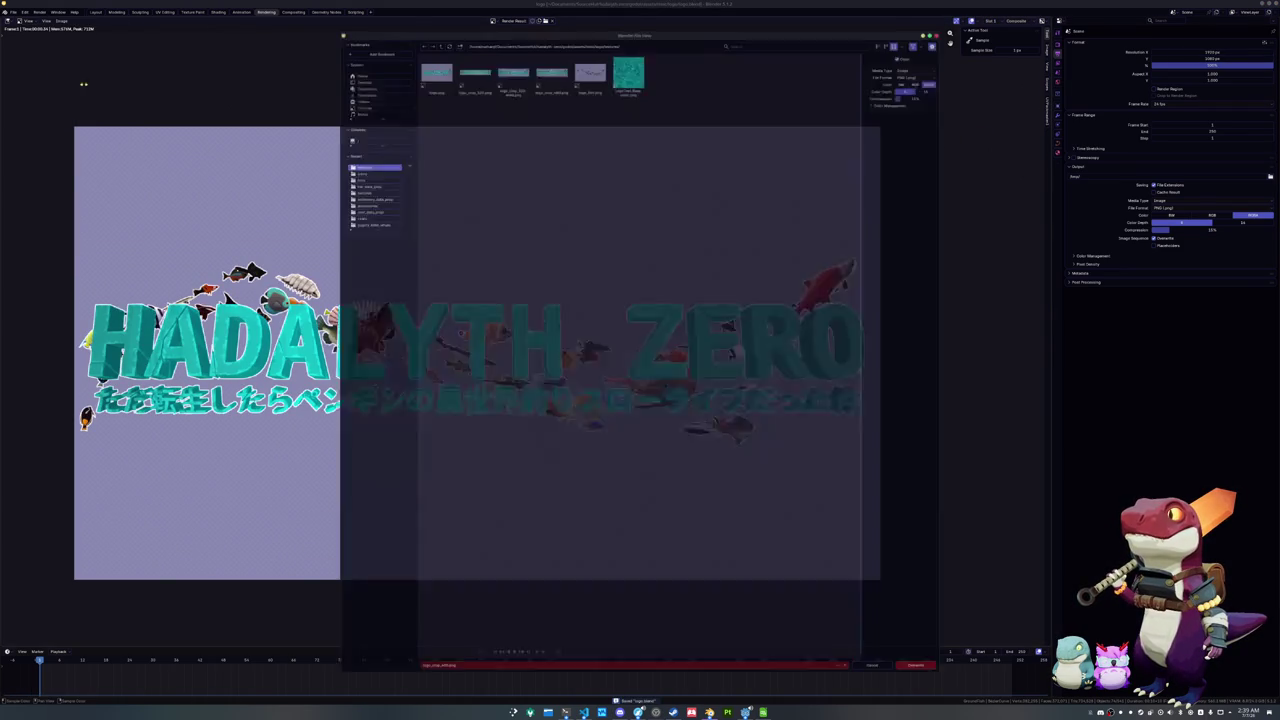
left_click(85, 89)
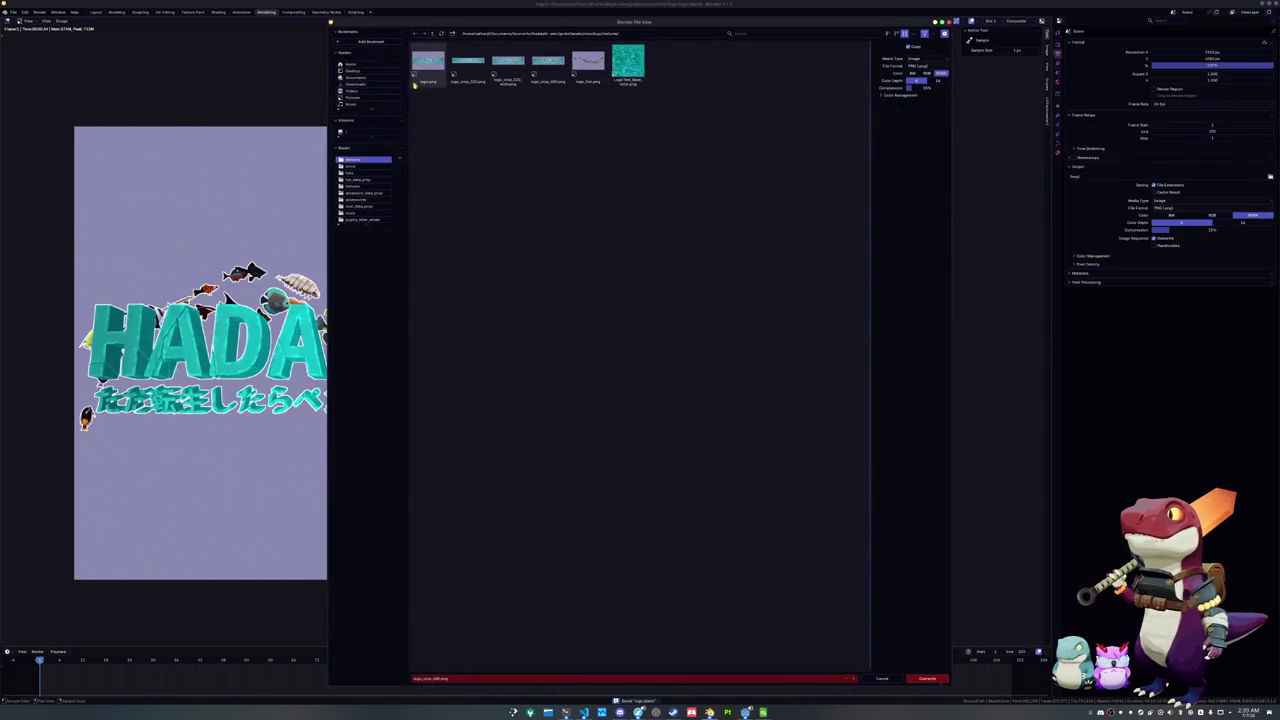
double_click(428, 62)
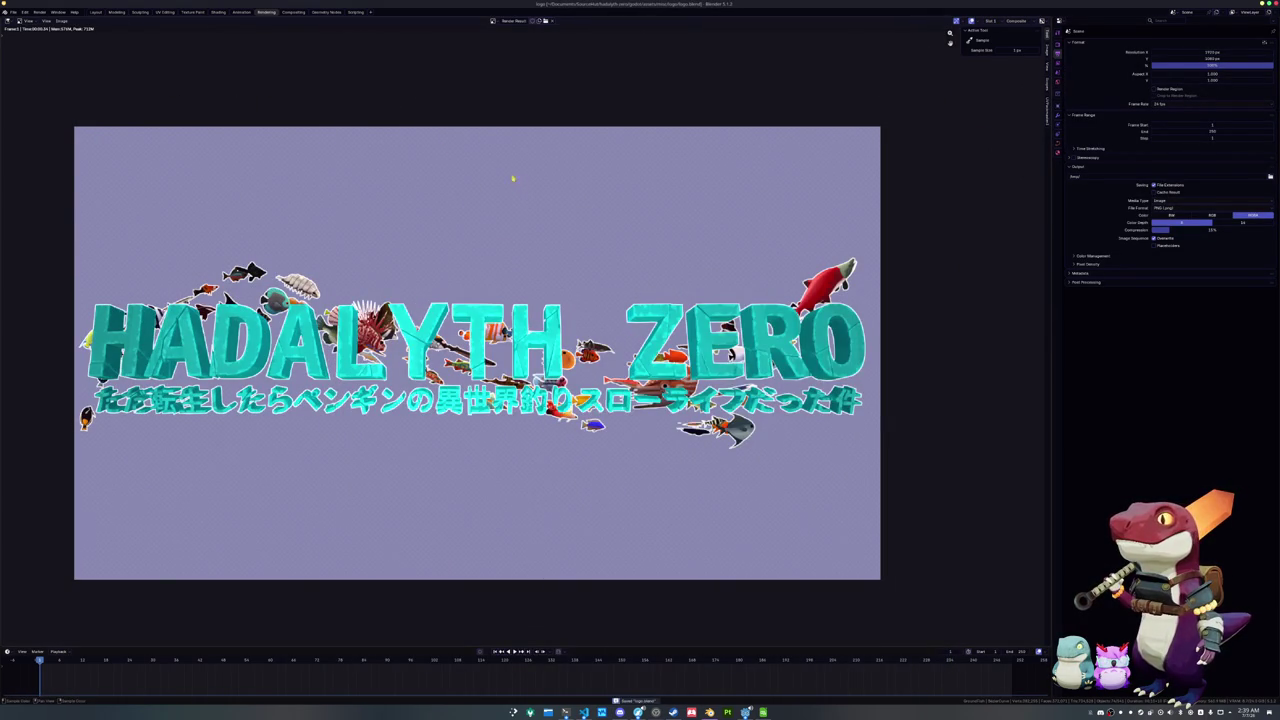
left_click(96, 12)
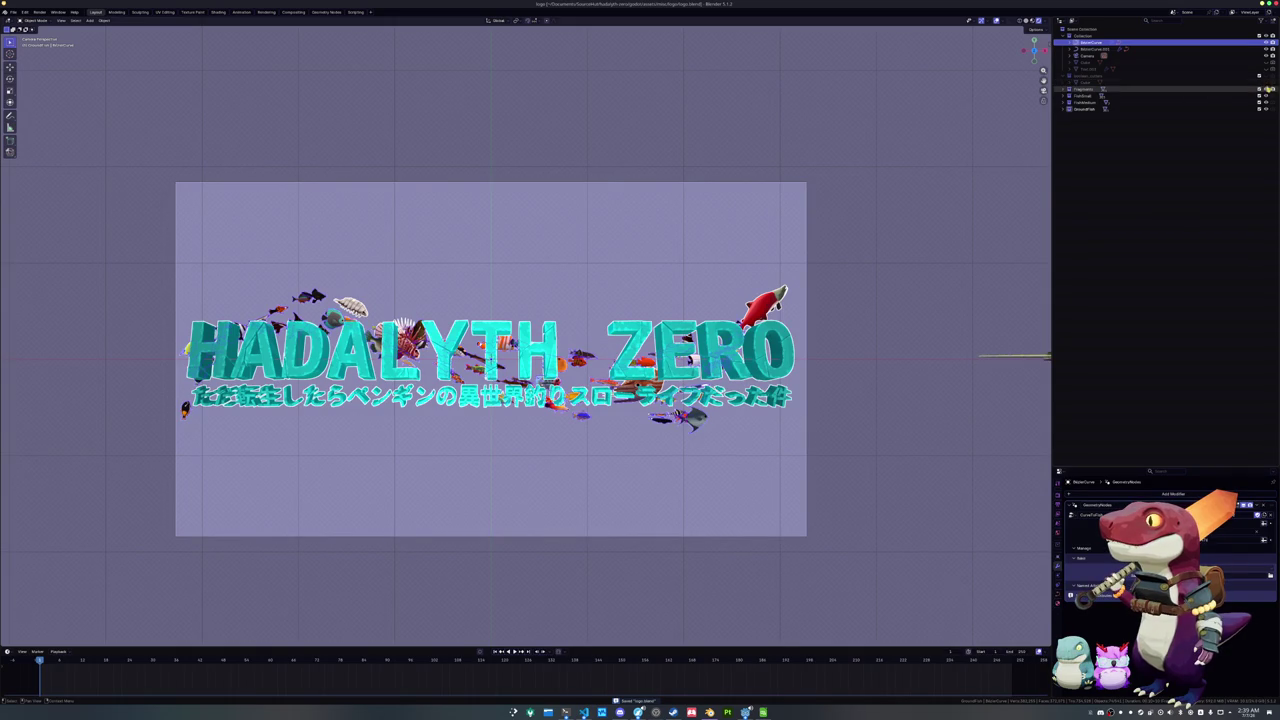
Hide the Fragments collection, save the fish-only render as an image, and return to Layout
left_click(1273, 89)
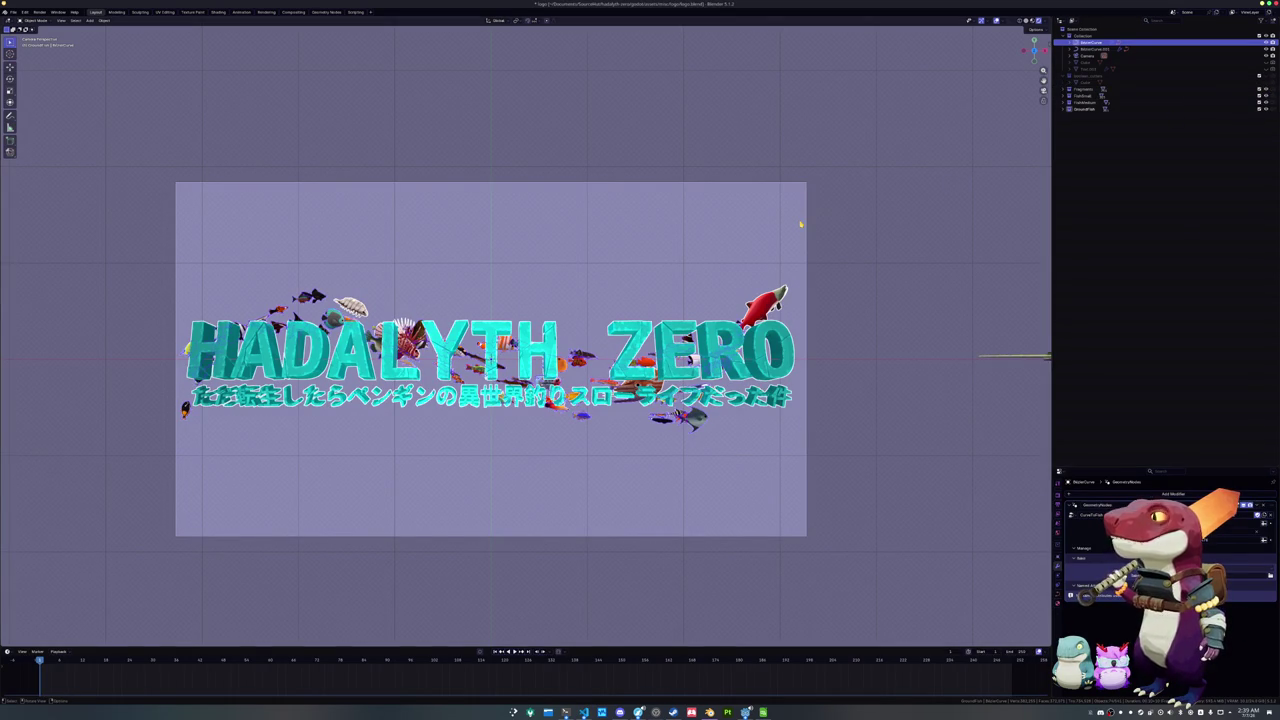
left_click(226, 12)
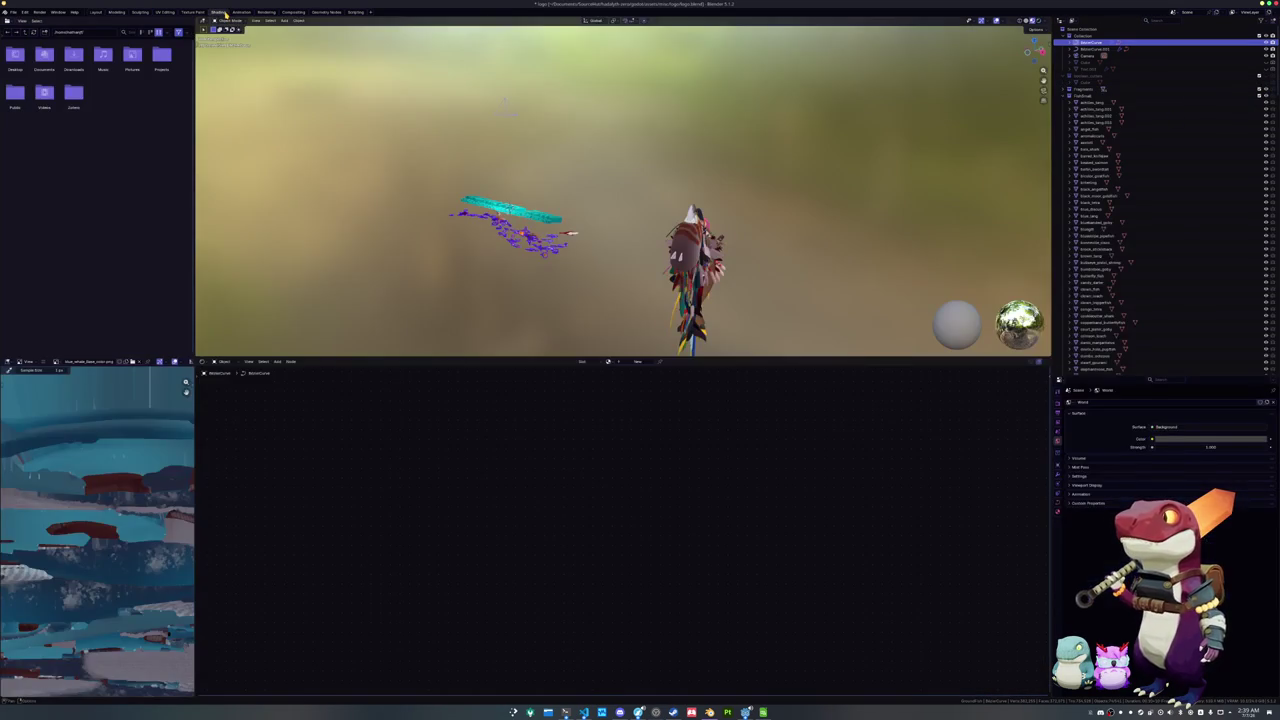
left_click(267, 12)
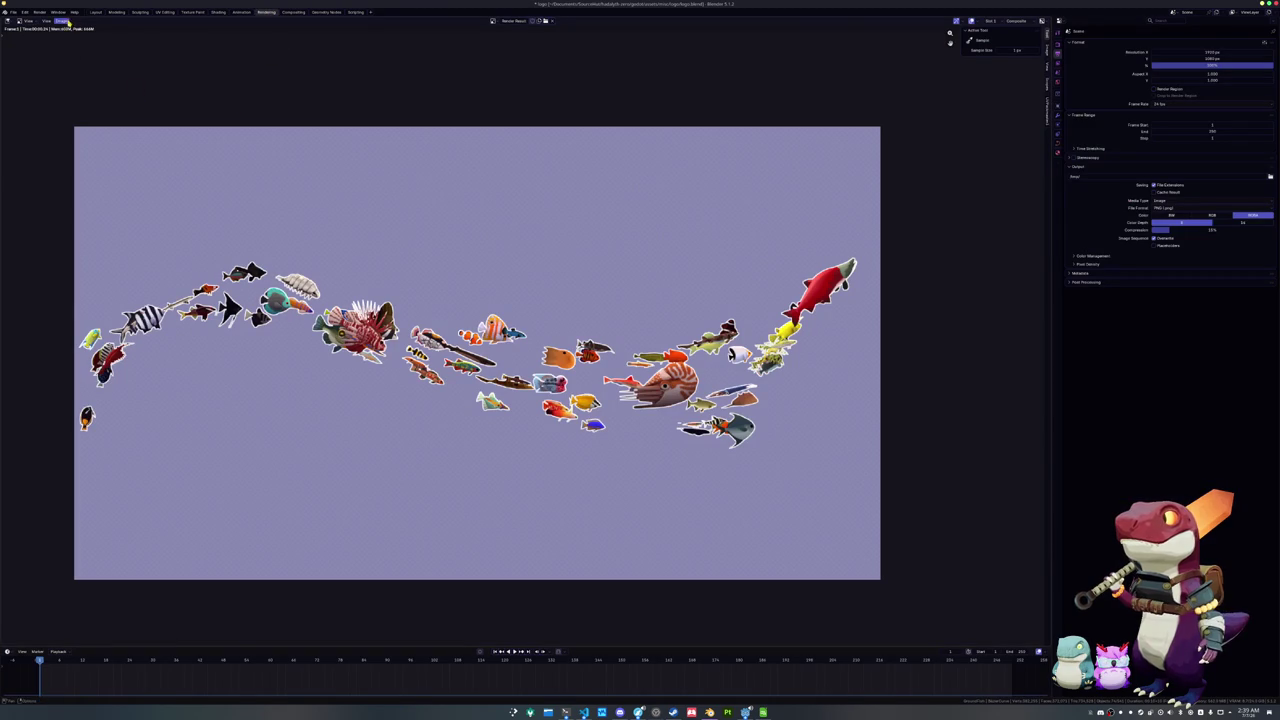
left_click(62, 21)
left_click(75, 82)
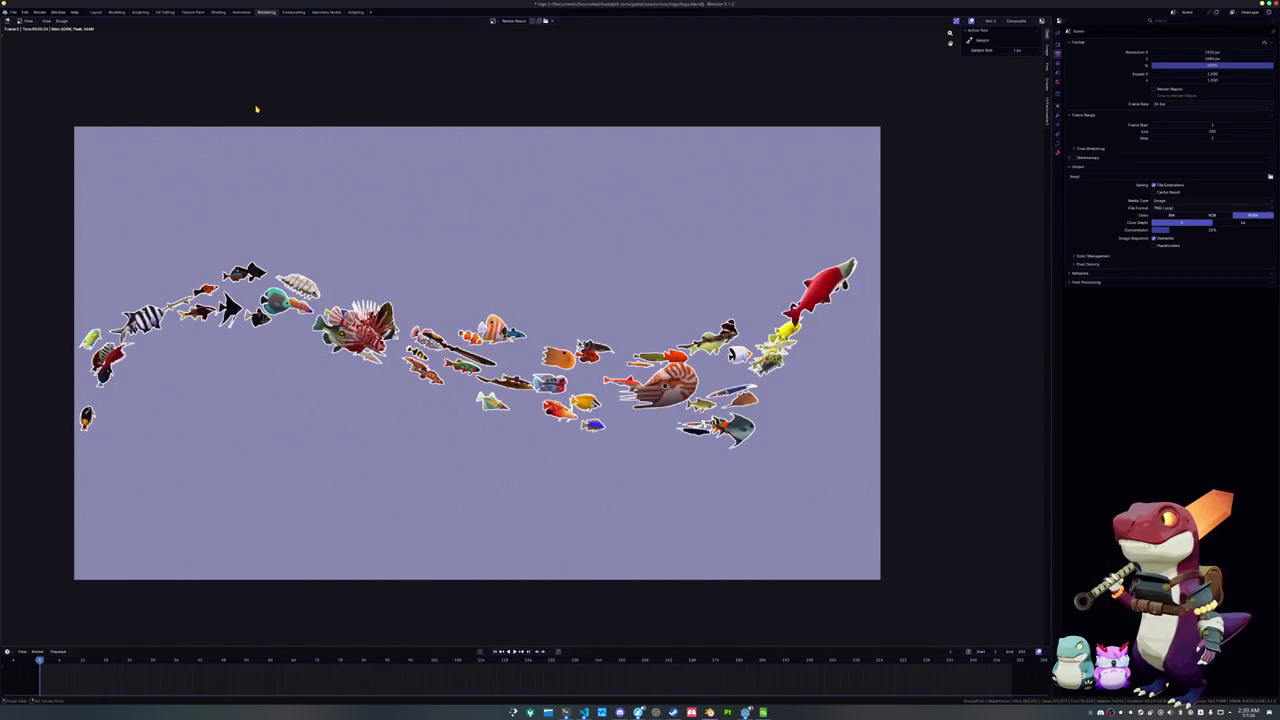
left_click(95, 12)
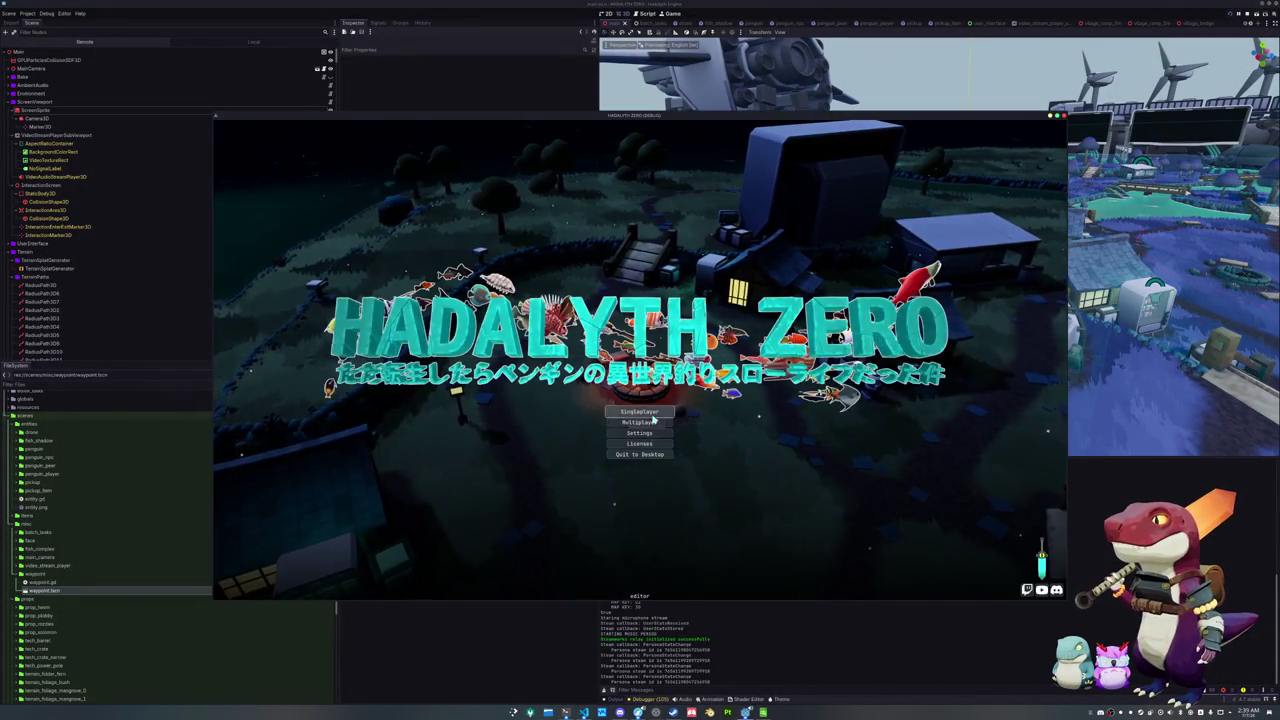
Start a singleplayer game with debugger monitors shown, then check the vendor and inventory
left_click(652, 414)
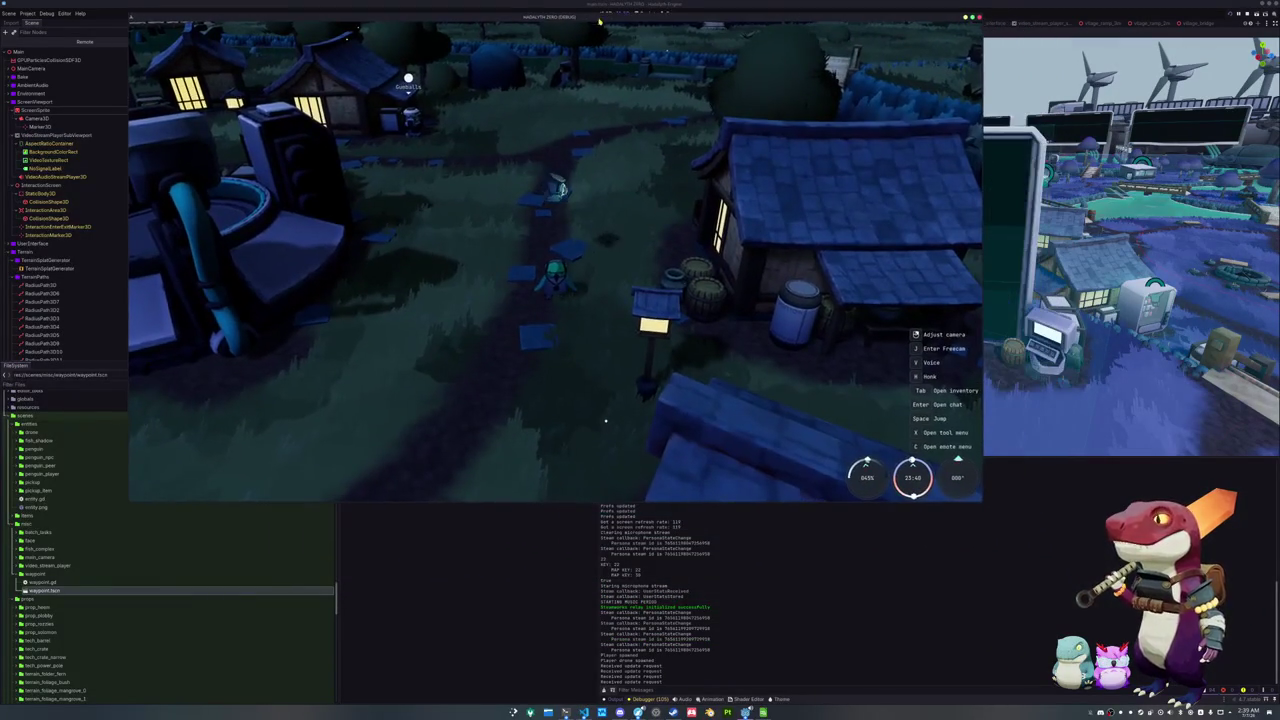
left_click(645, 699)
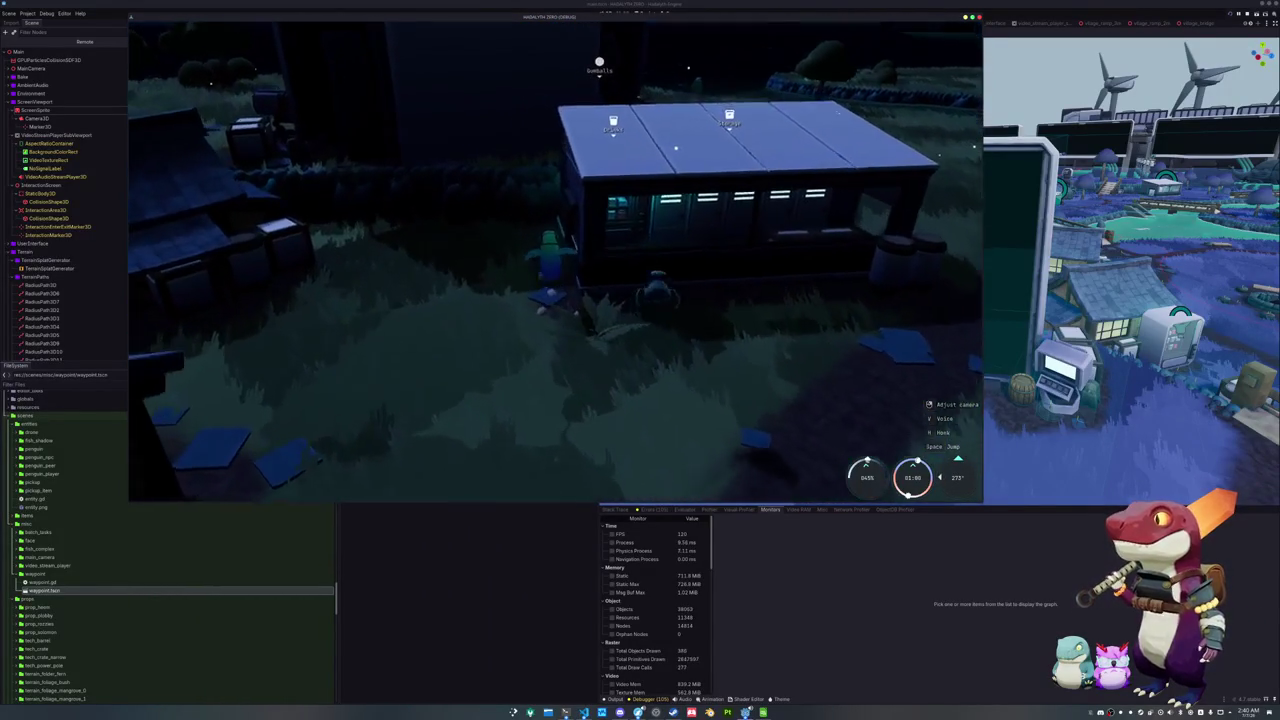
key("e")
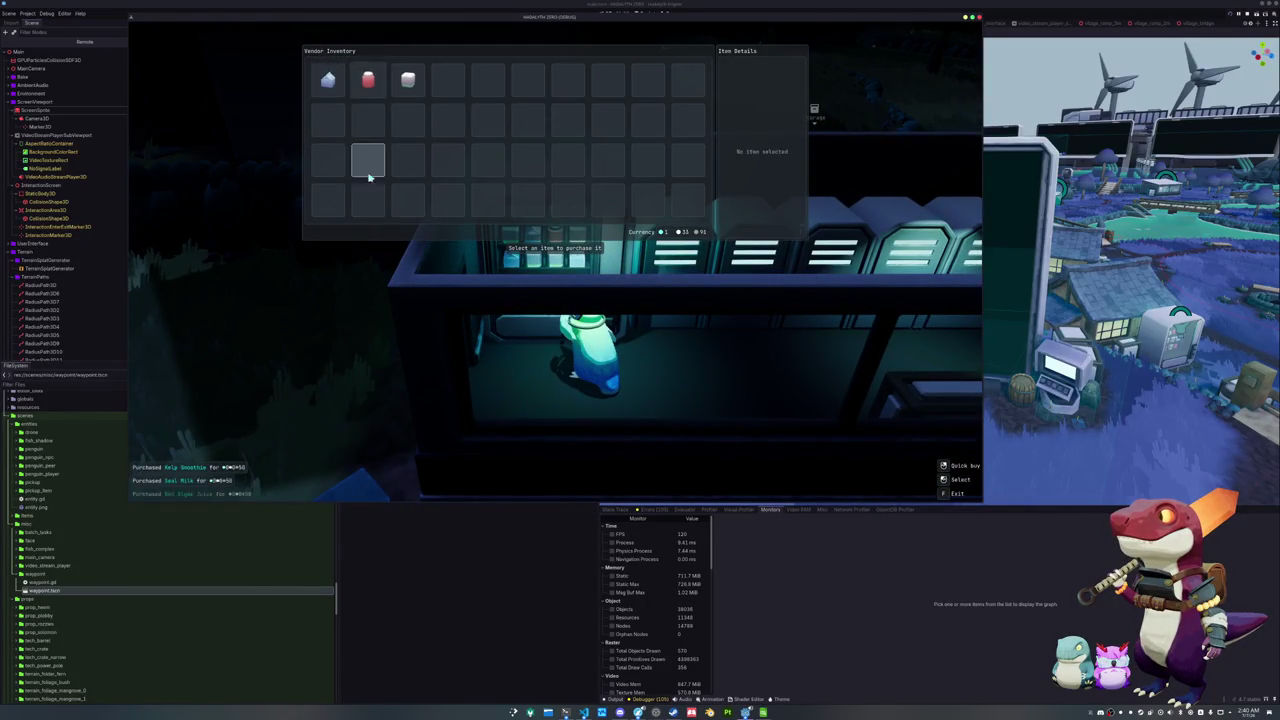
key("Escape")
key("e")
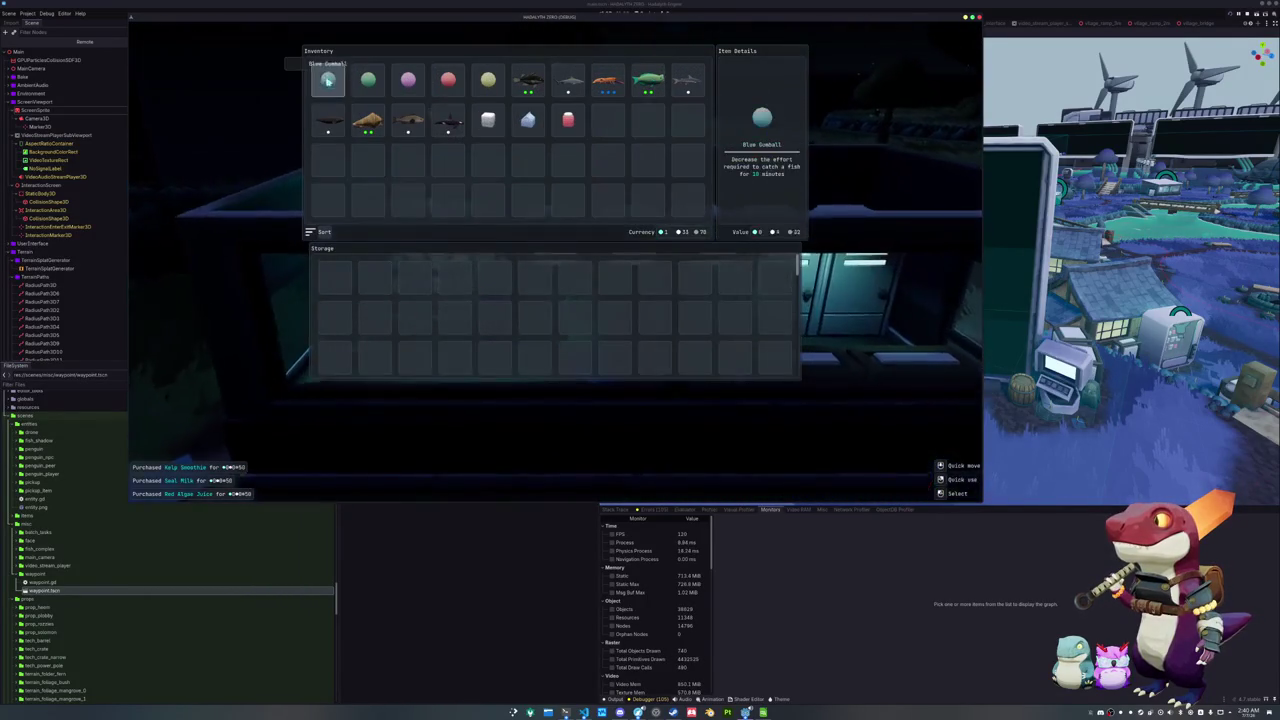
key("Escape")
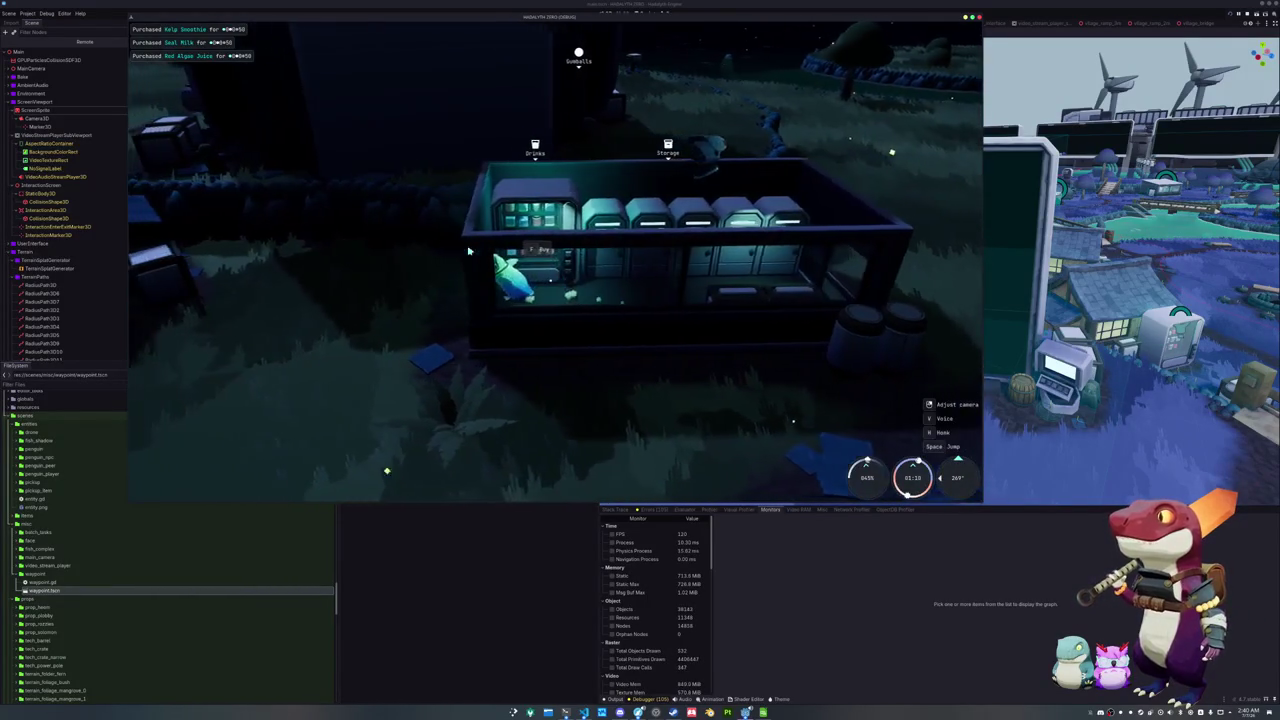
key("s")
Sort the inventory and apply the Jump, Bait and Swim Boost items
key("Tab")
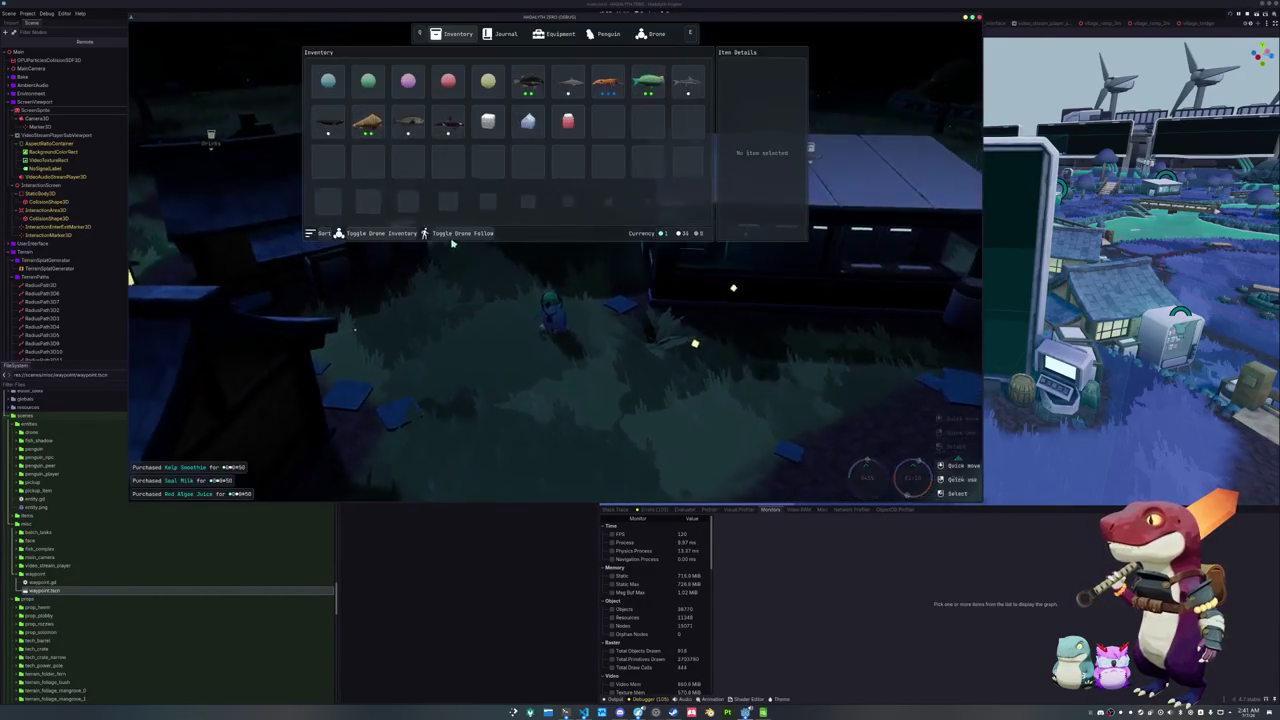
key("r")
right_click(450, 84)
right_click(408, 84)
right_click(328, 84)
key("Tab")
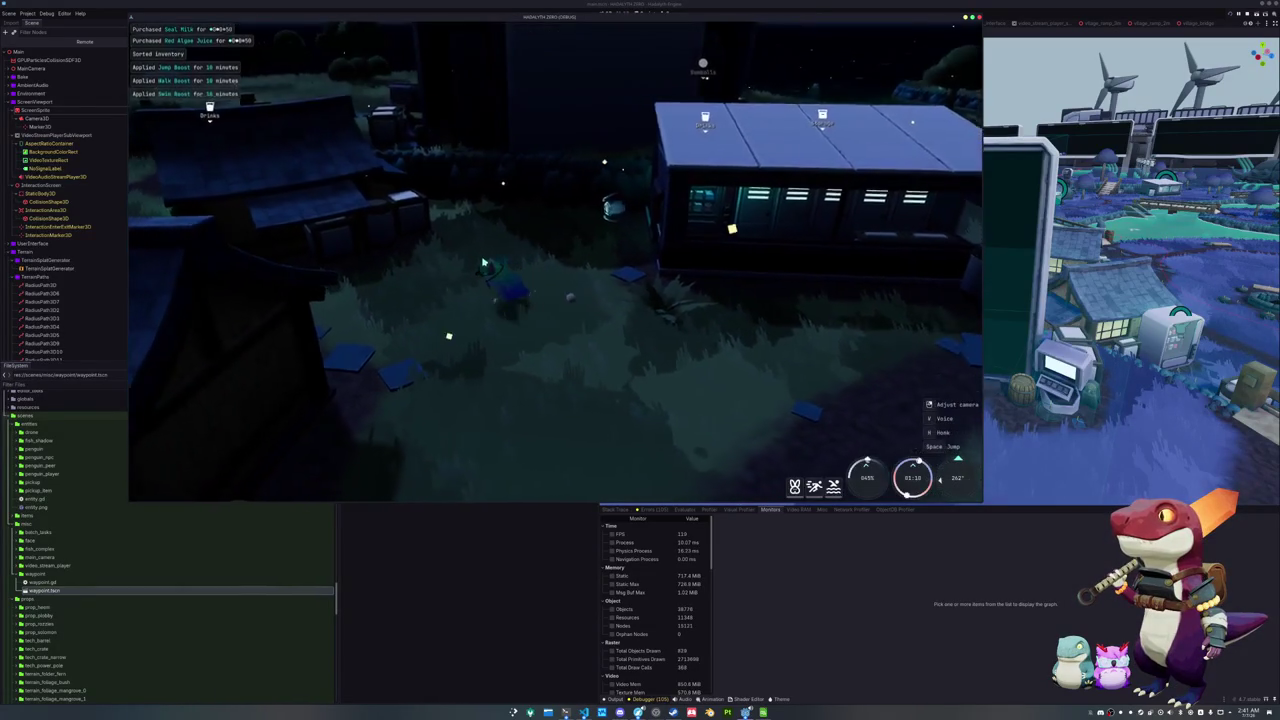
Walk the penguin across the bridge to the big screen and along its length
key("a")
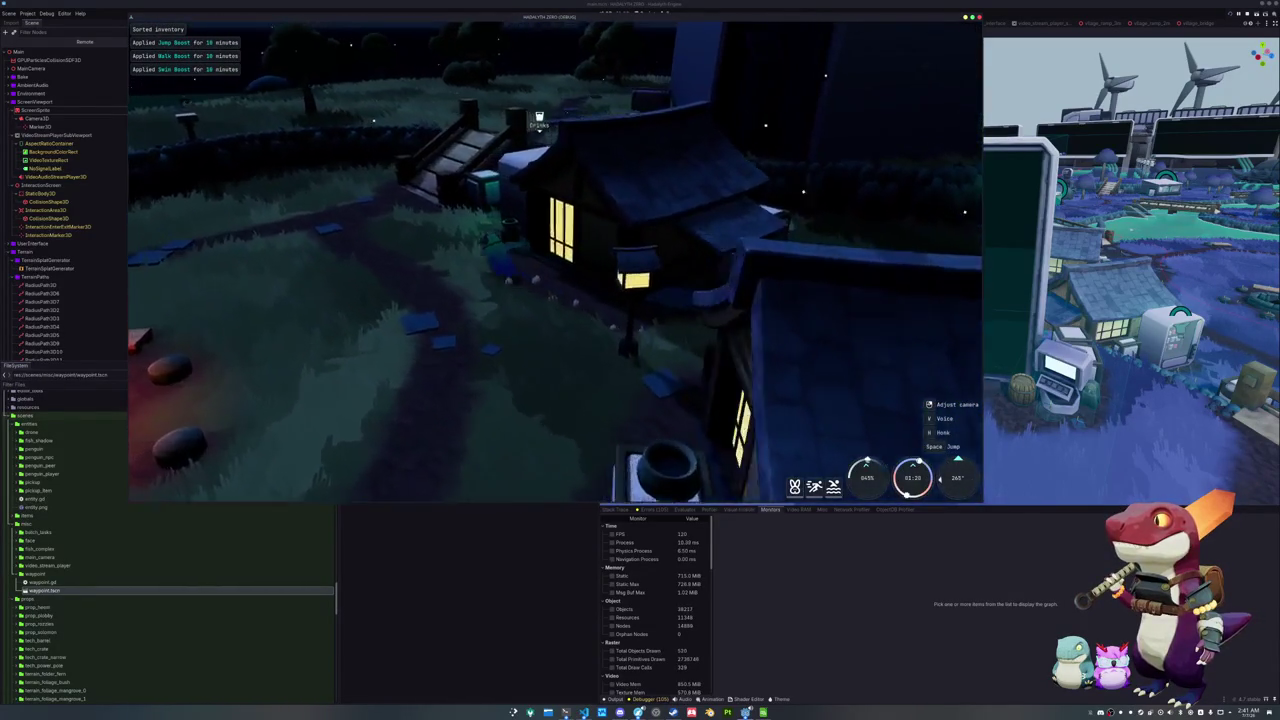
key("w")
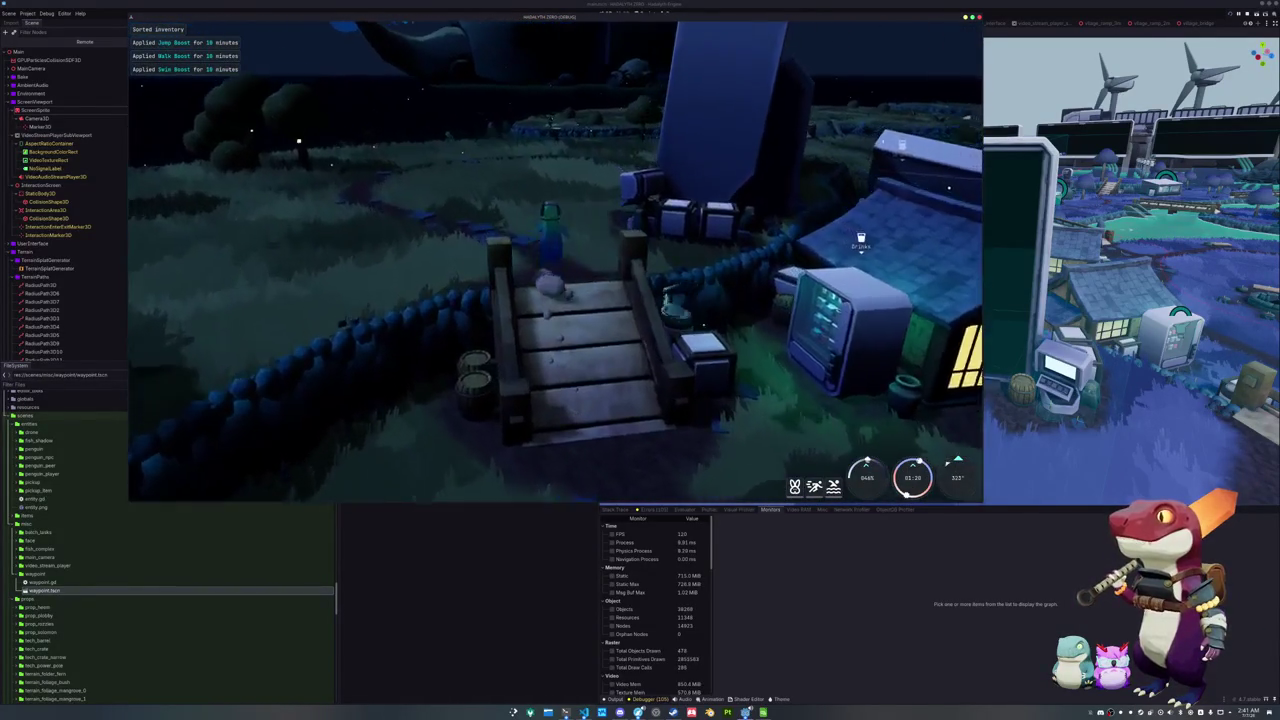
key("w")
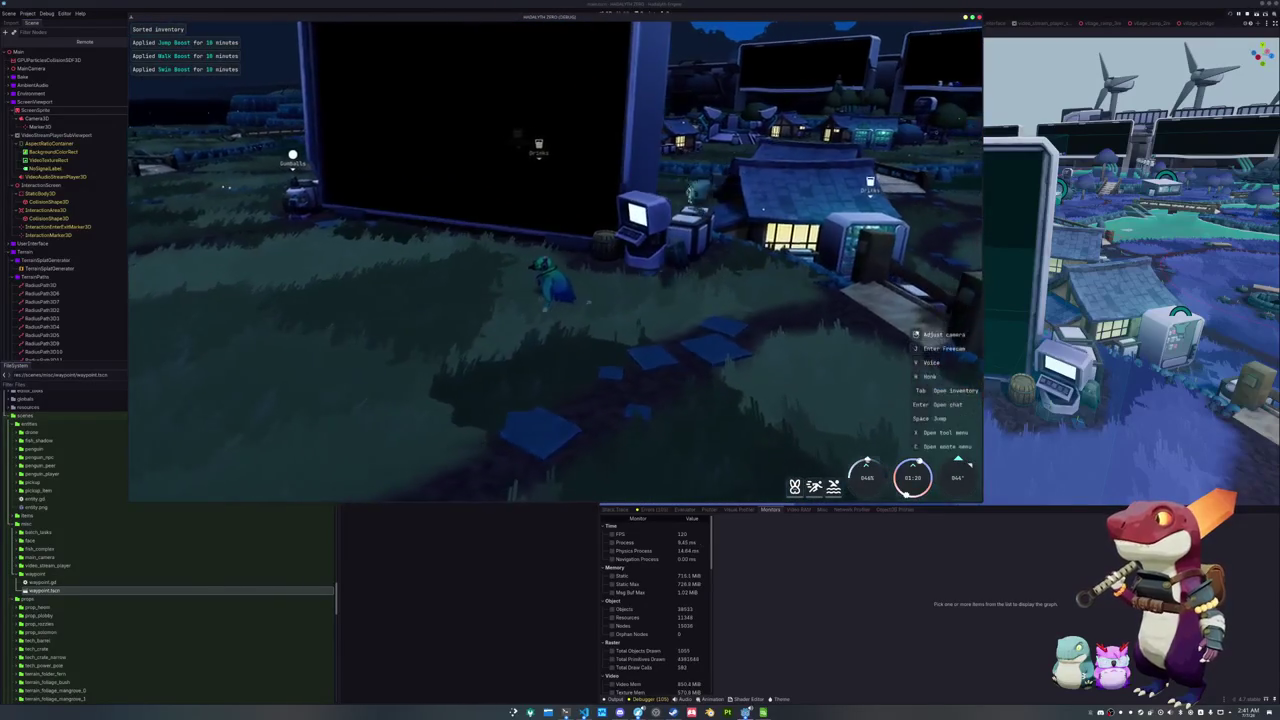
key("w")
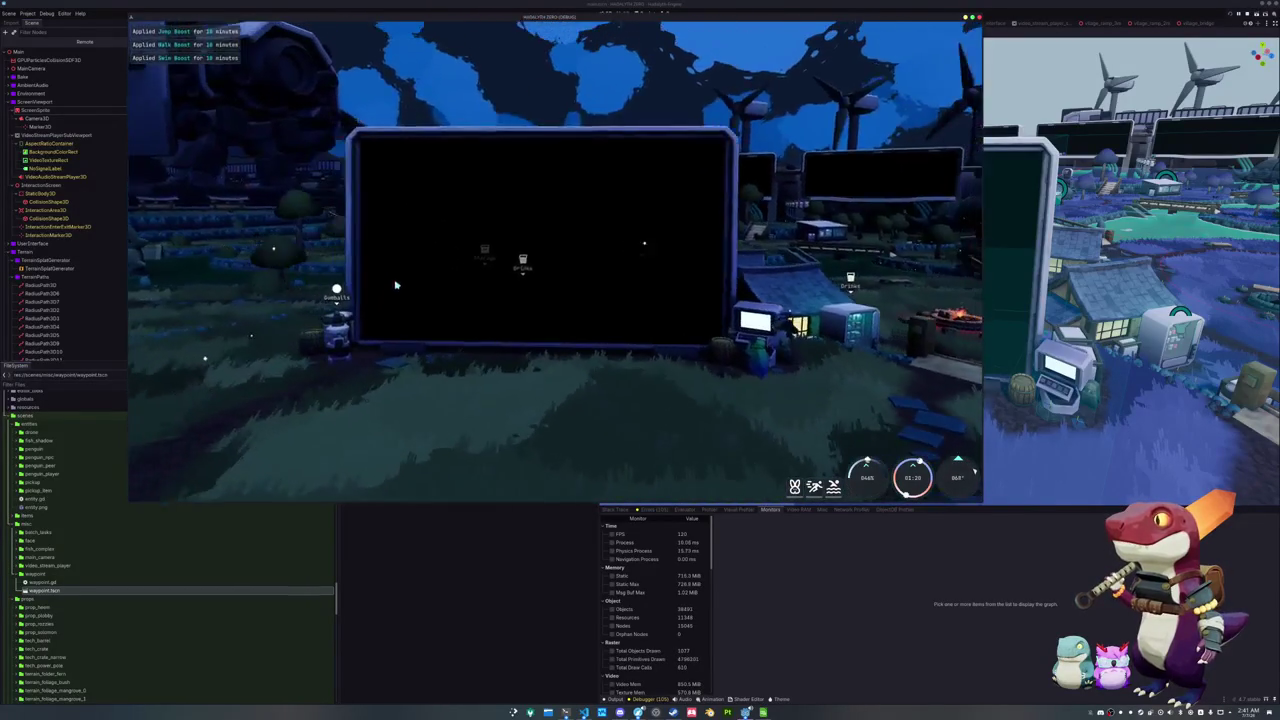
key("s")
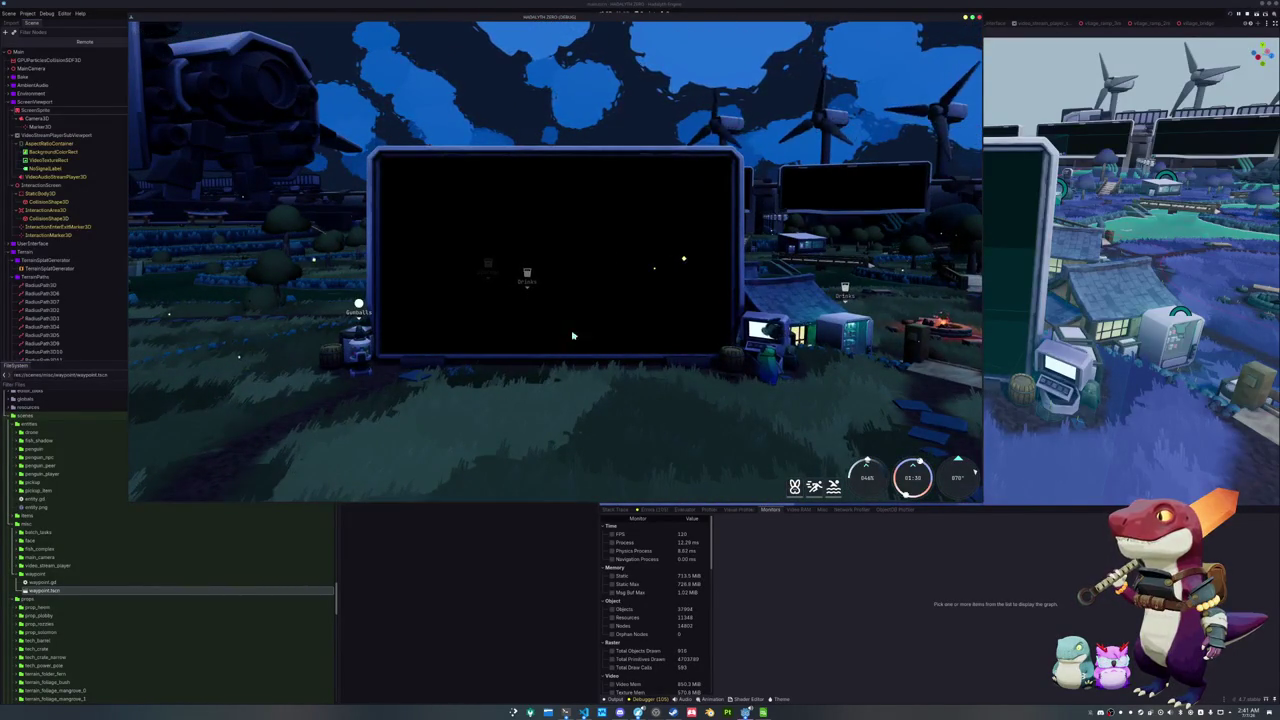
key("d")
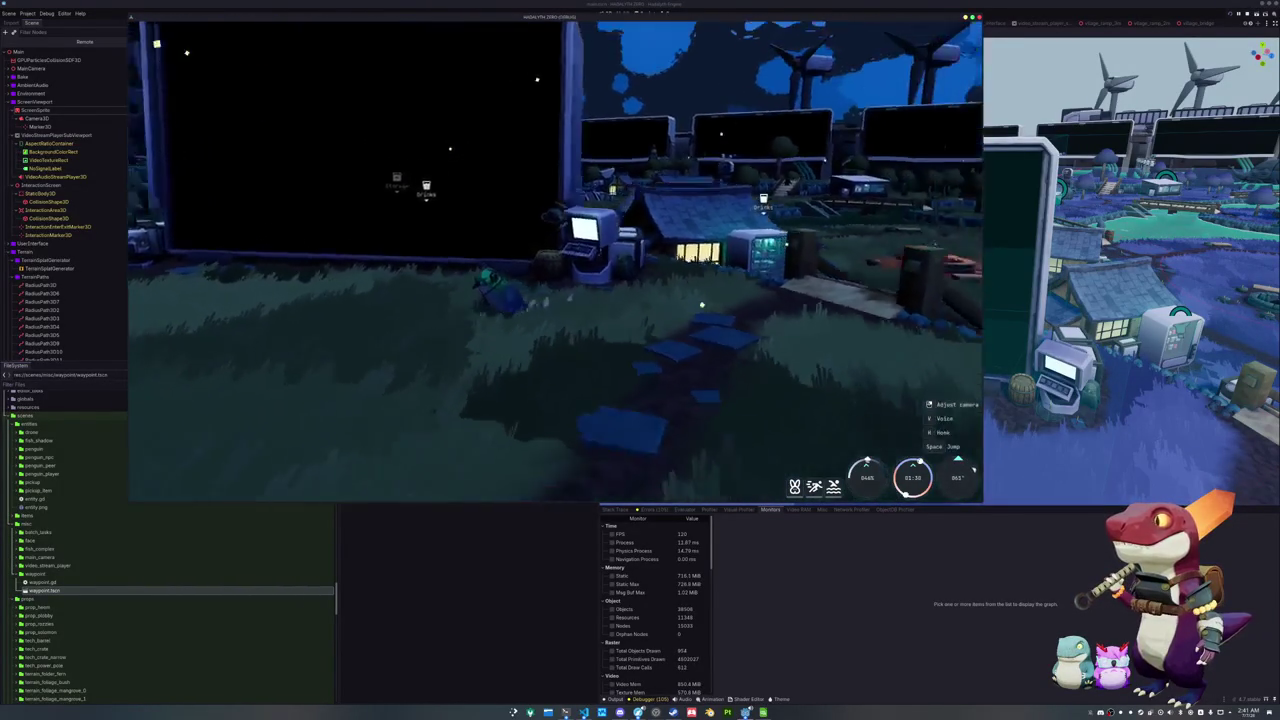
key("a")
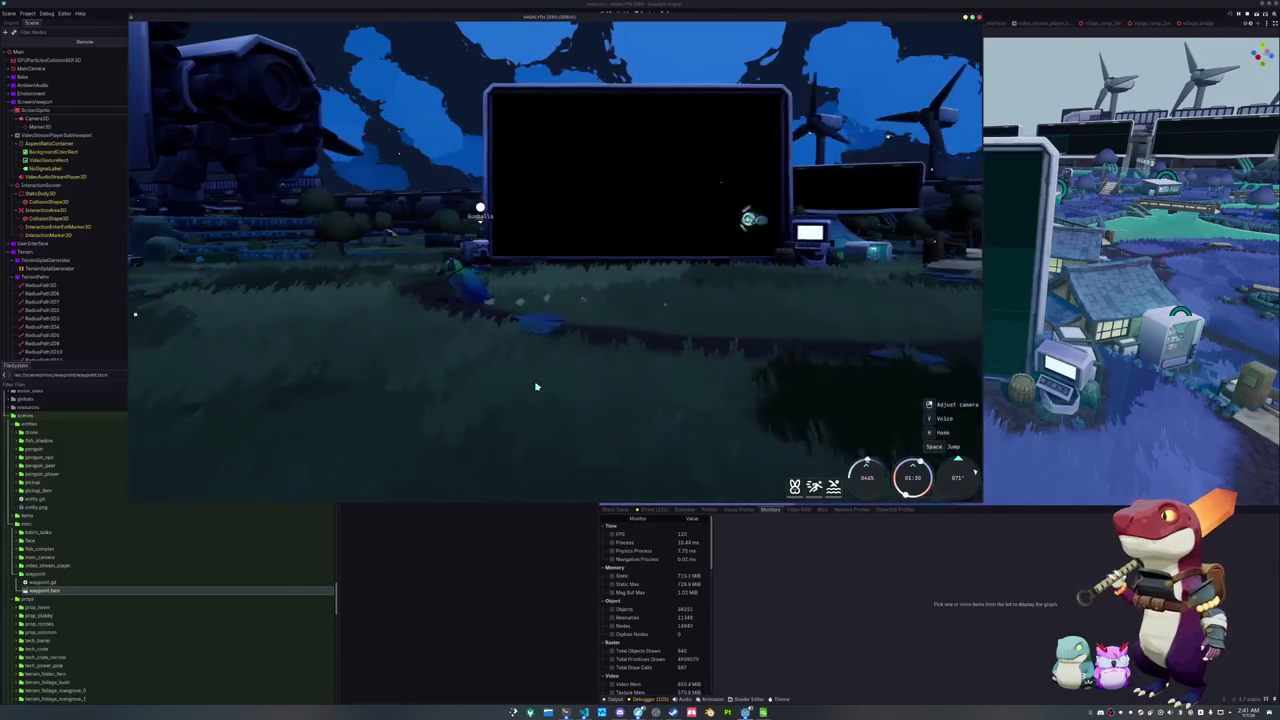
key("a")
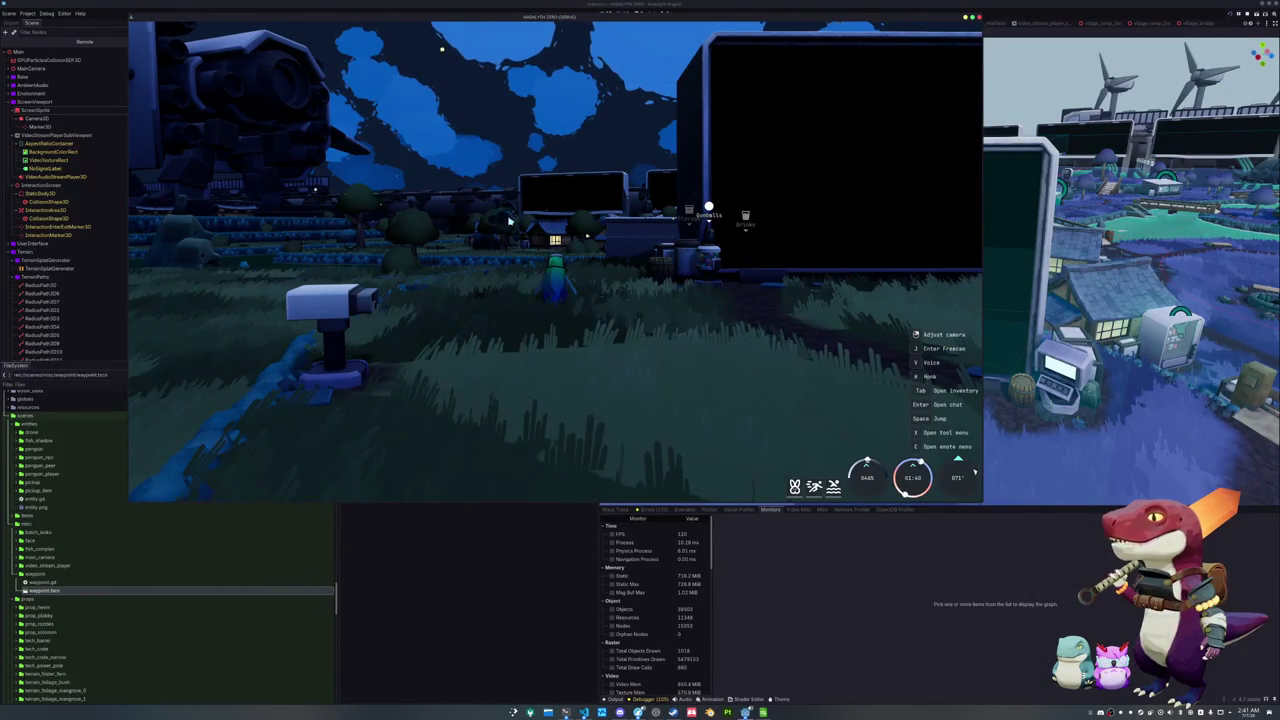
key("d")
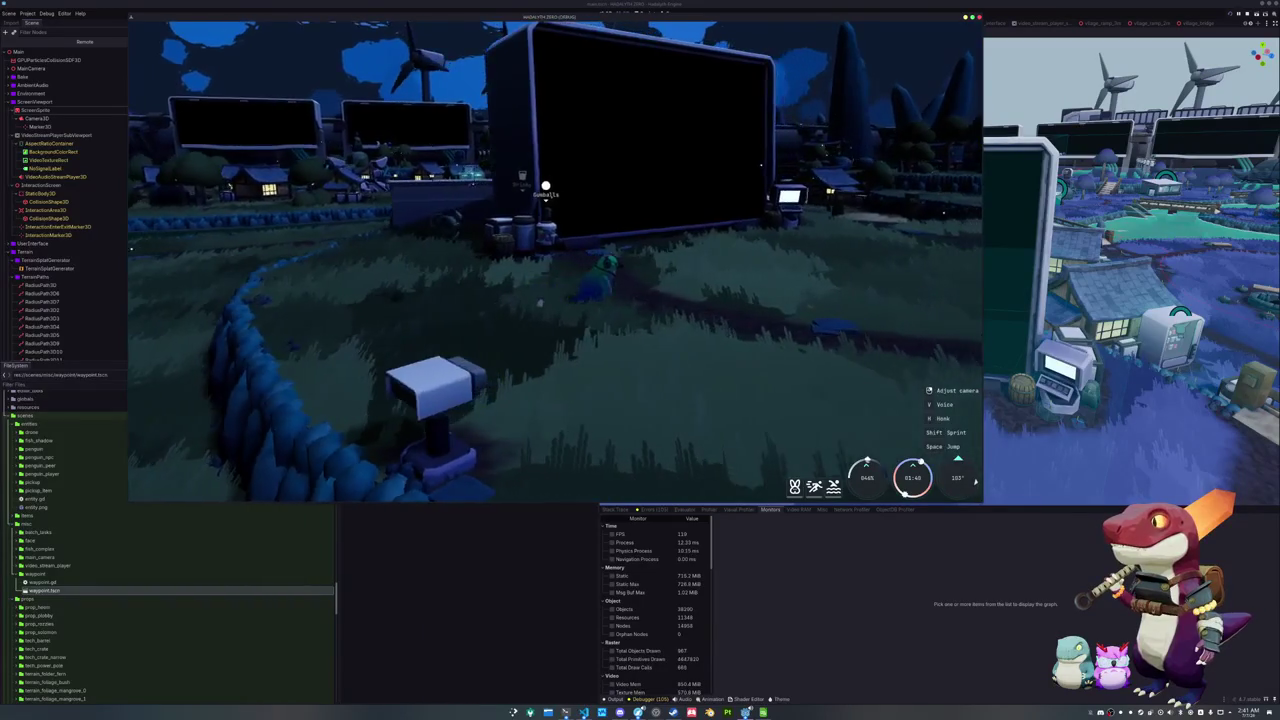
key("d")
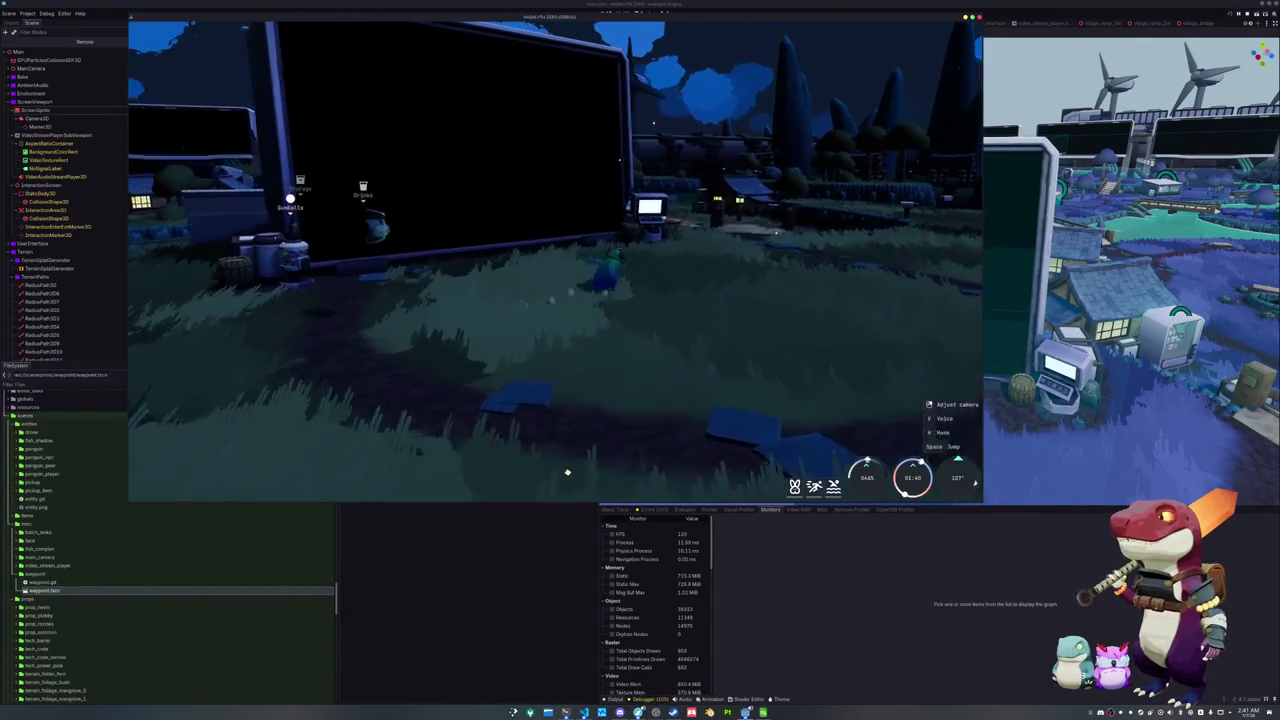
key("d")
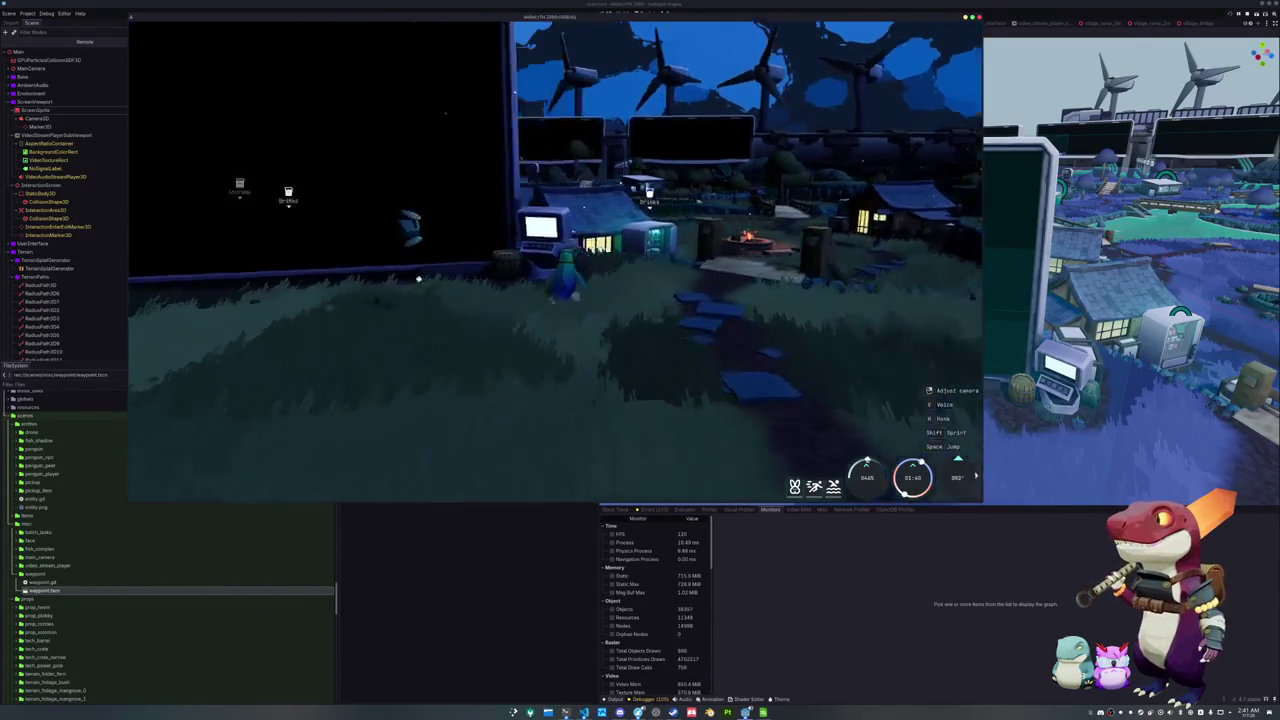
Walk back past the house and bridge, circle the big screen, and run across the field
key("d")
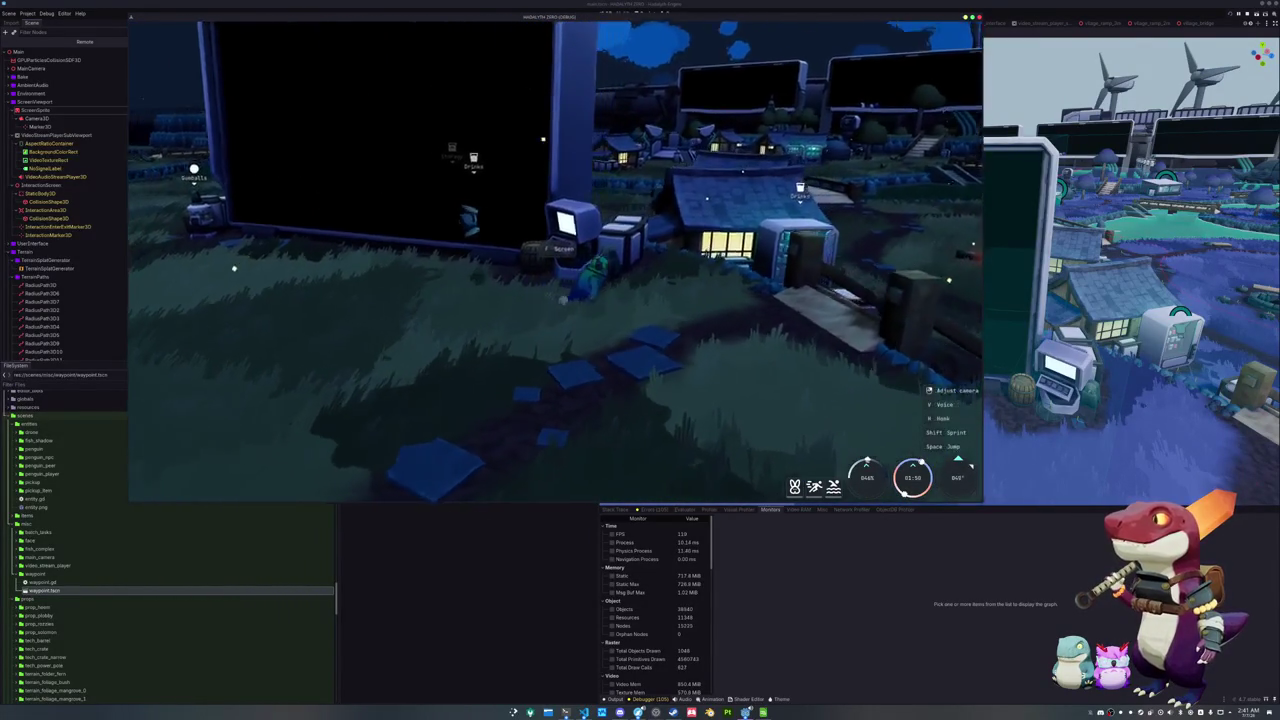
key("s")
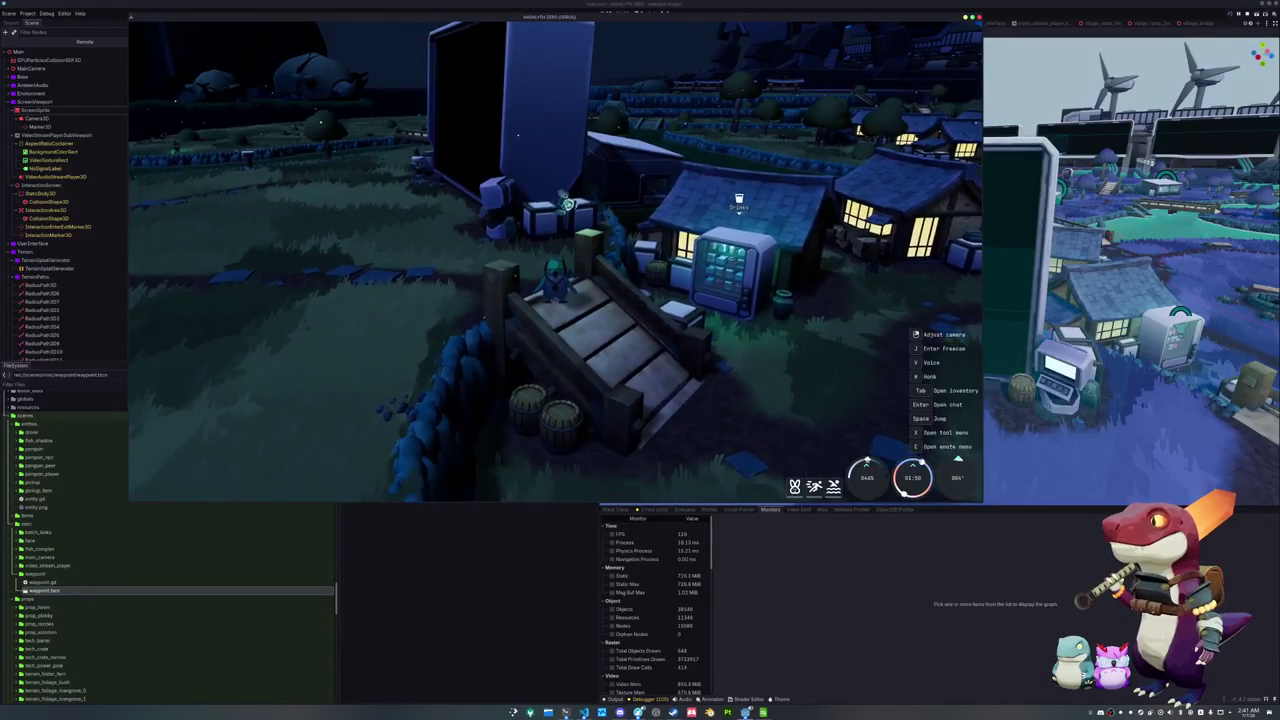
key("w")
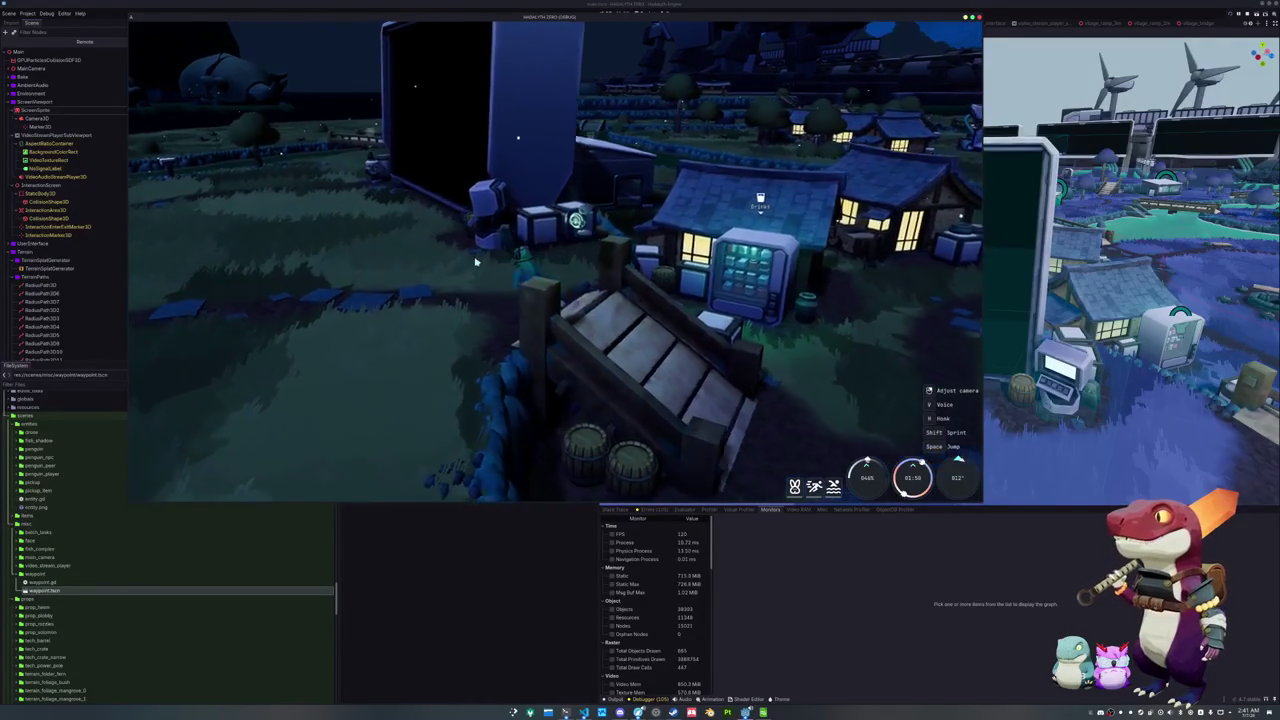
key("a")
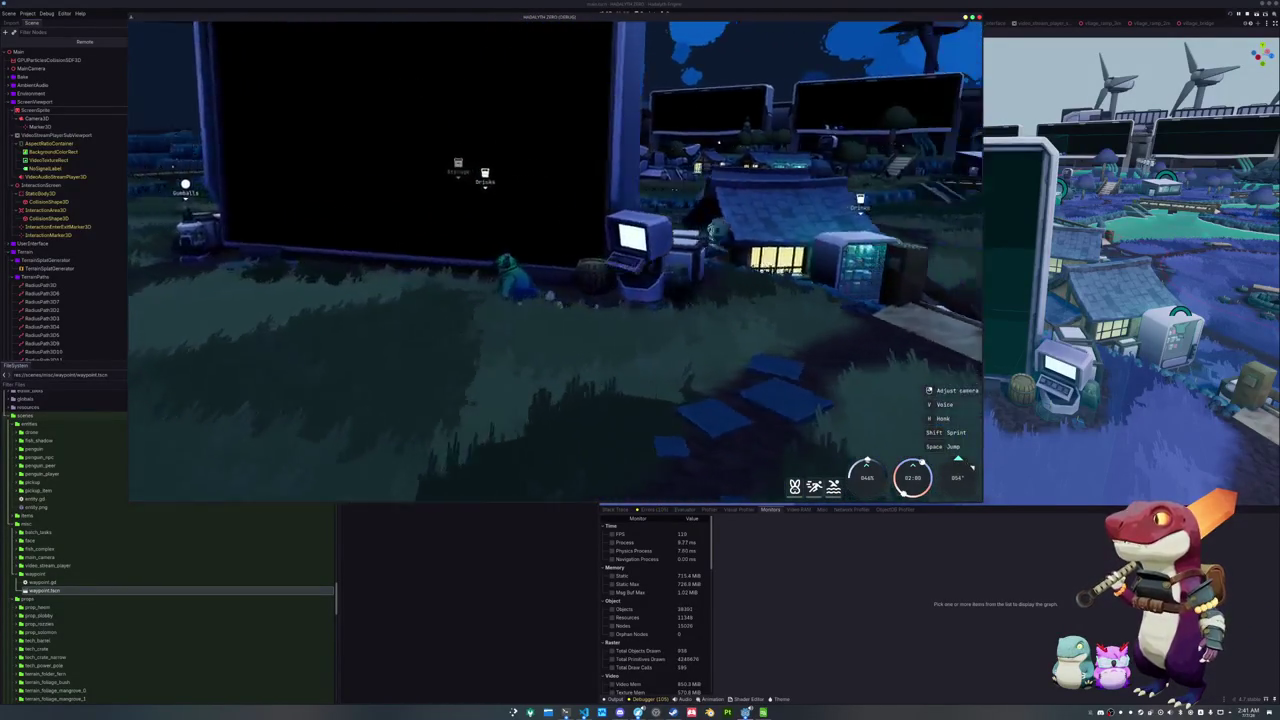
key("a")
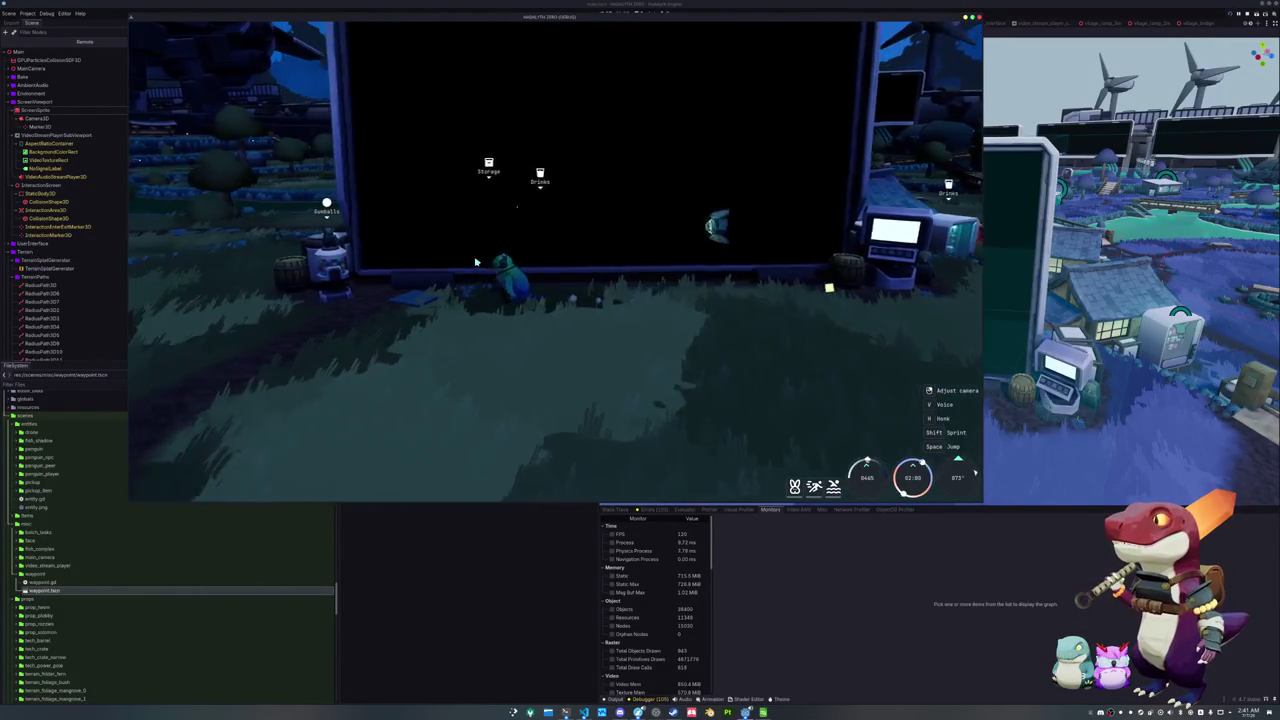
key("a")
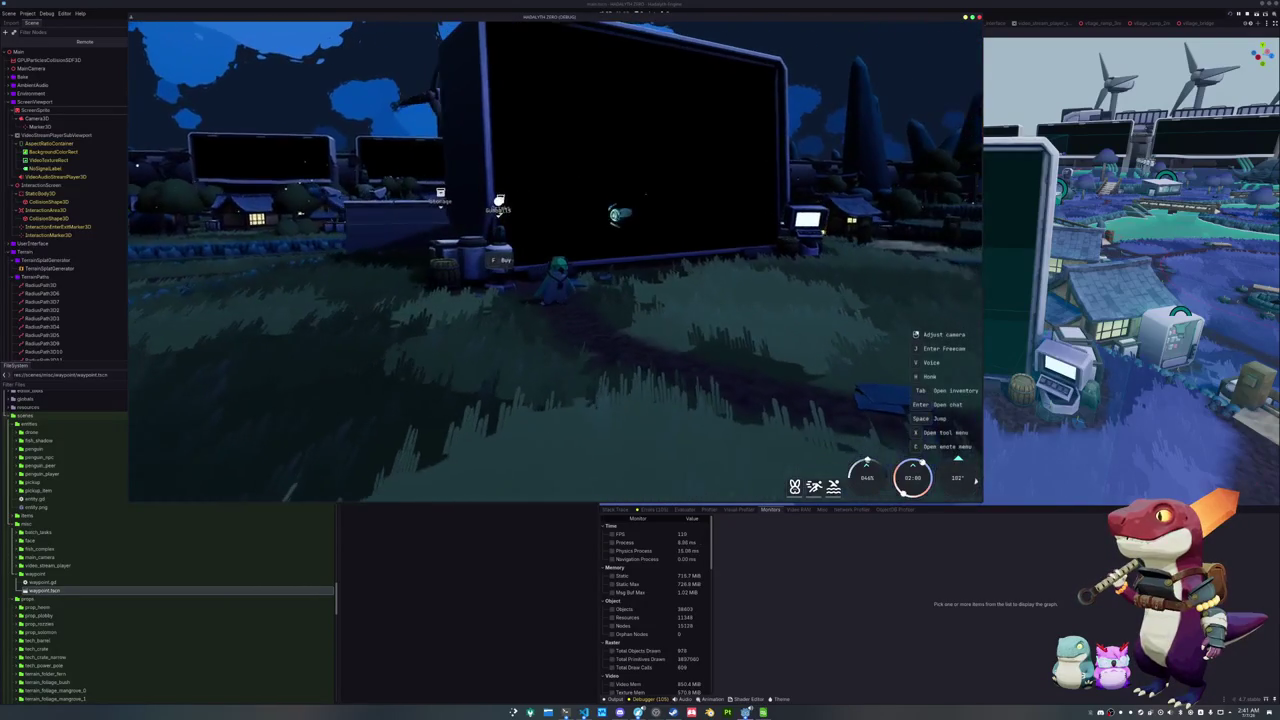
key("a")
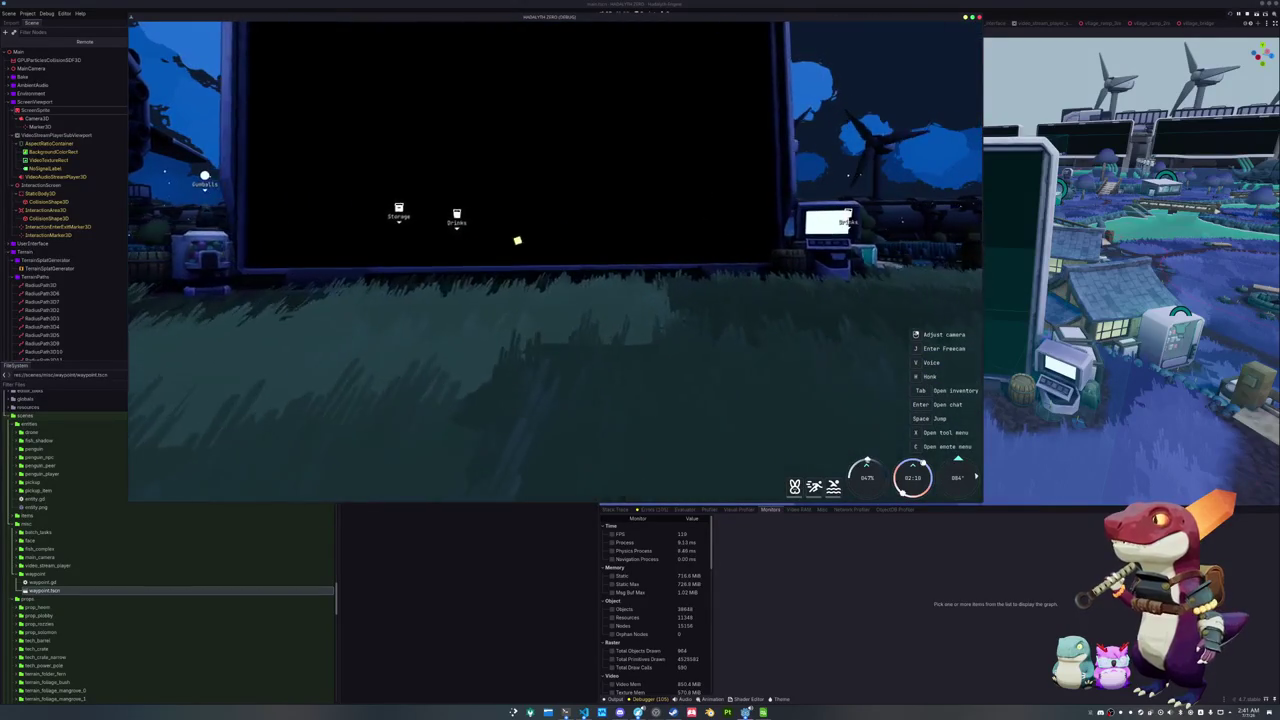
key("d")
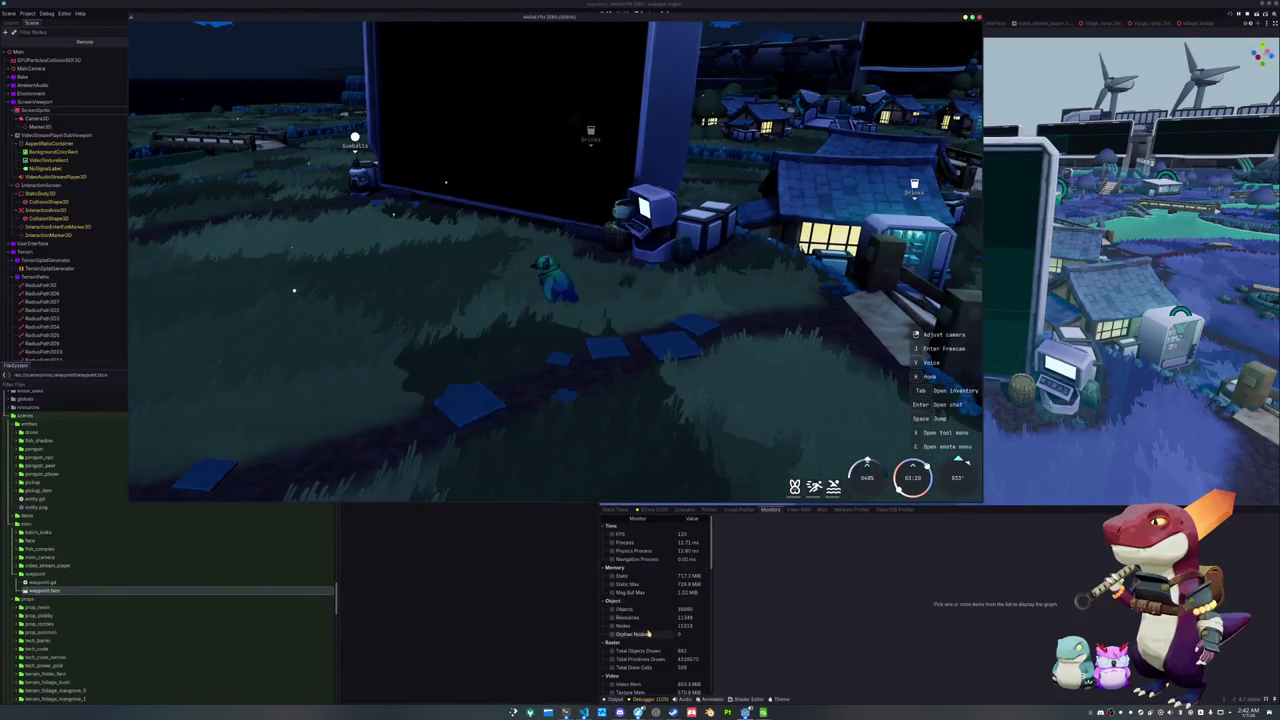
Scroll the debugger's Monitors panel down and back up
scroll(661, 661, "down", 1)
scroll(661, 655, "down", 4)
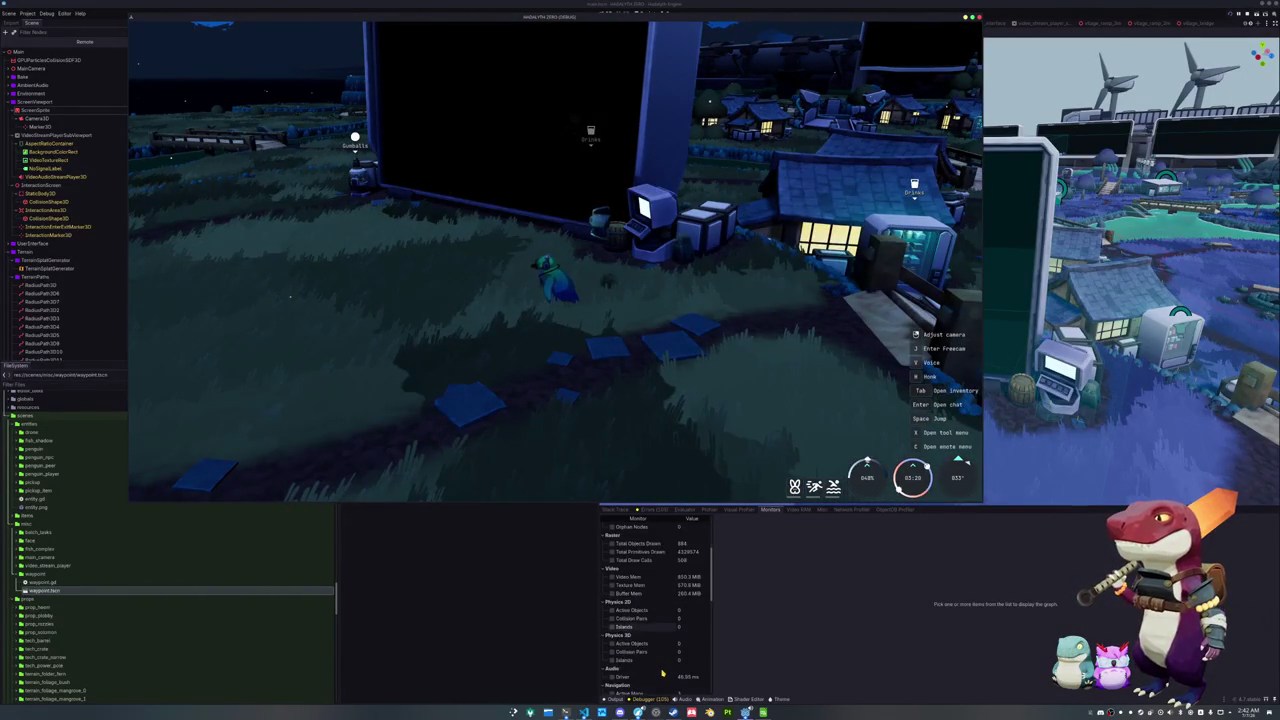
scroll(661, 640, "down", 1)
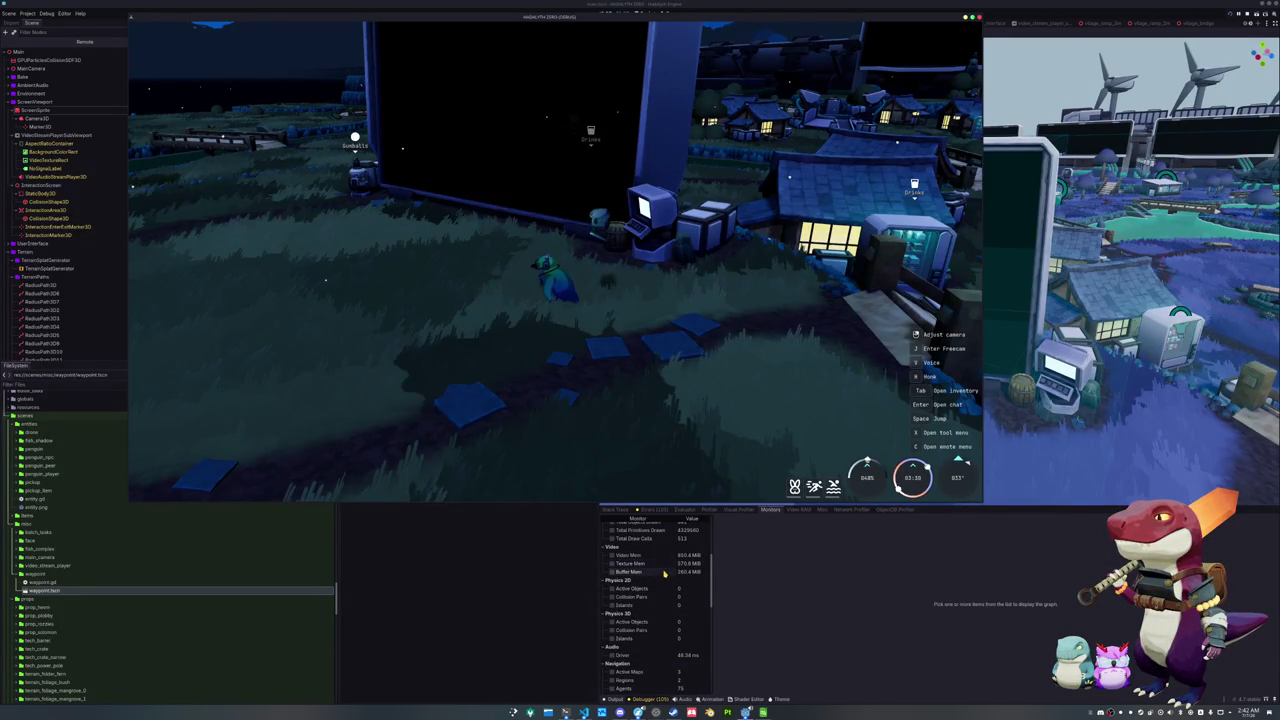
scroll(664, 574, "up", 2)
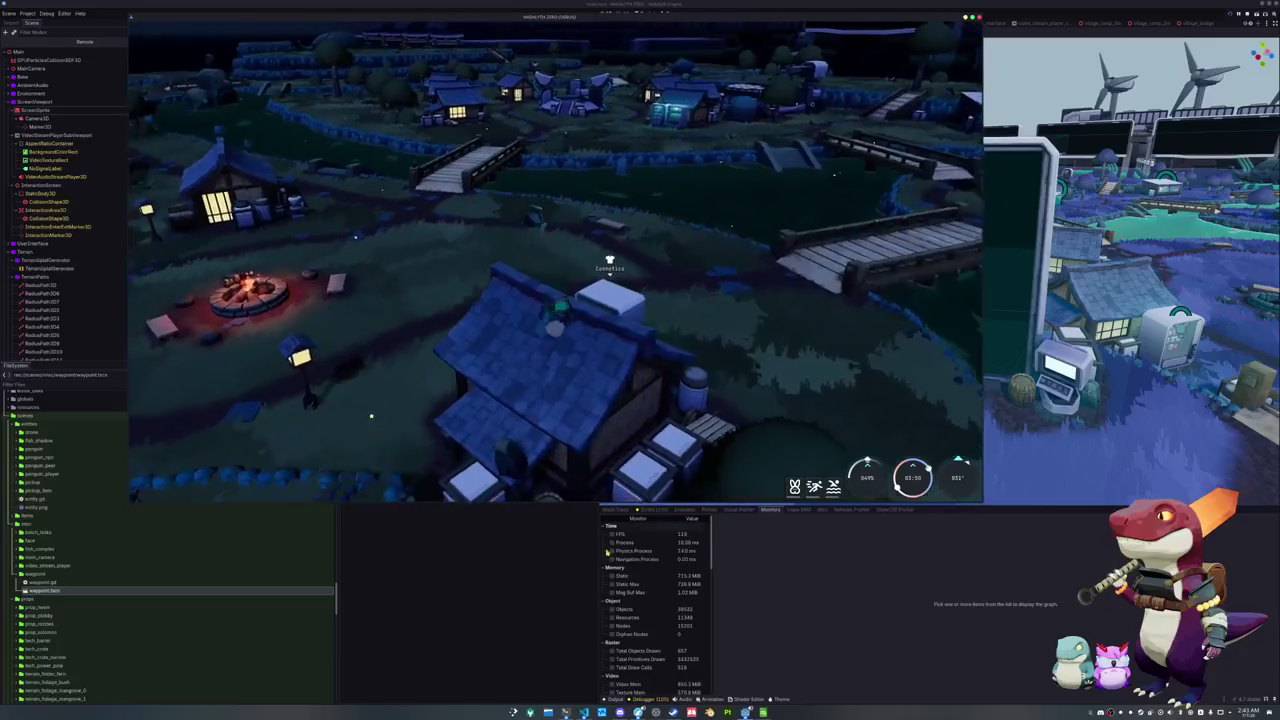
key("alt+Tab")
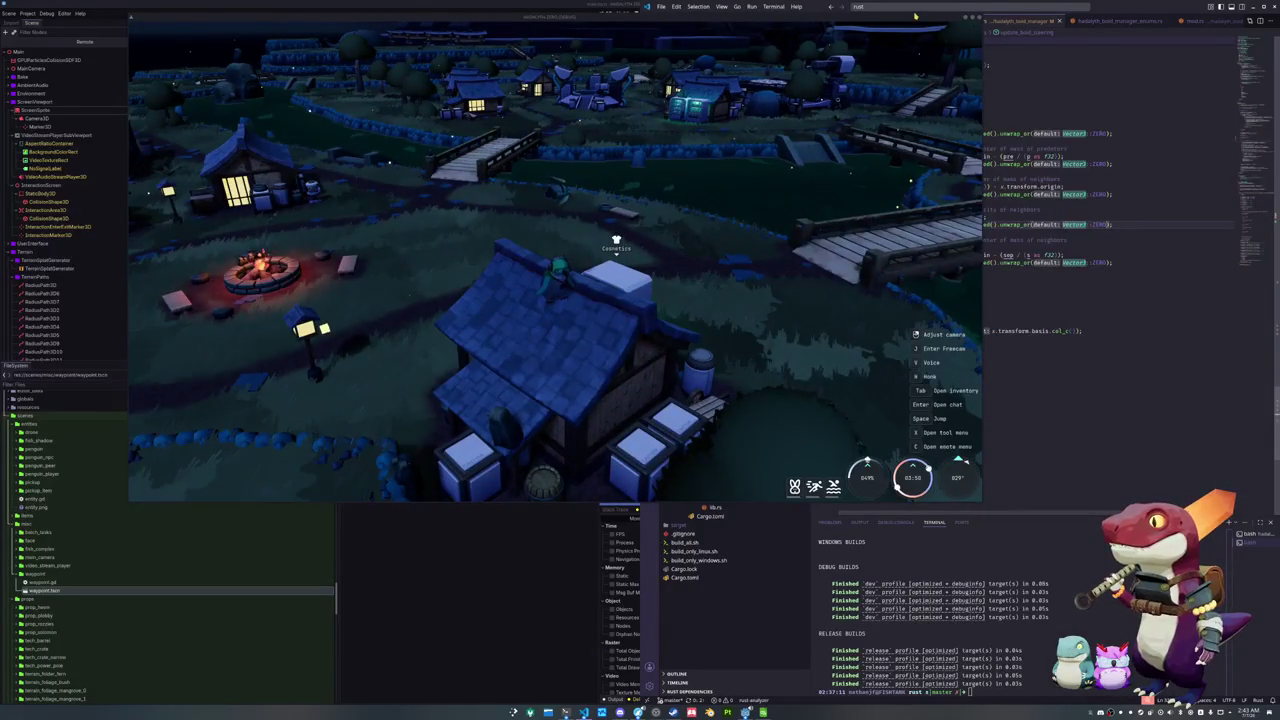
Snap the waypoint.gd VS Code window to the right half and place the cursor on line 31
key("super+Right")
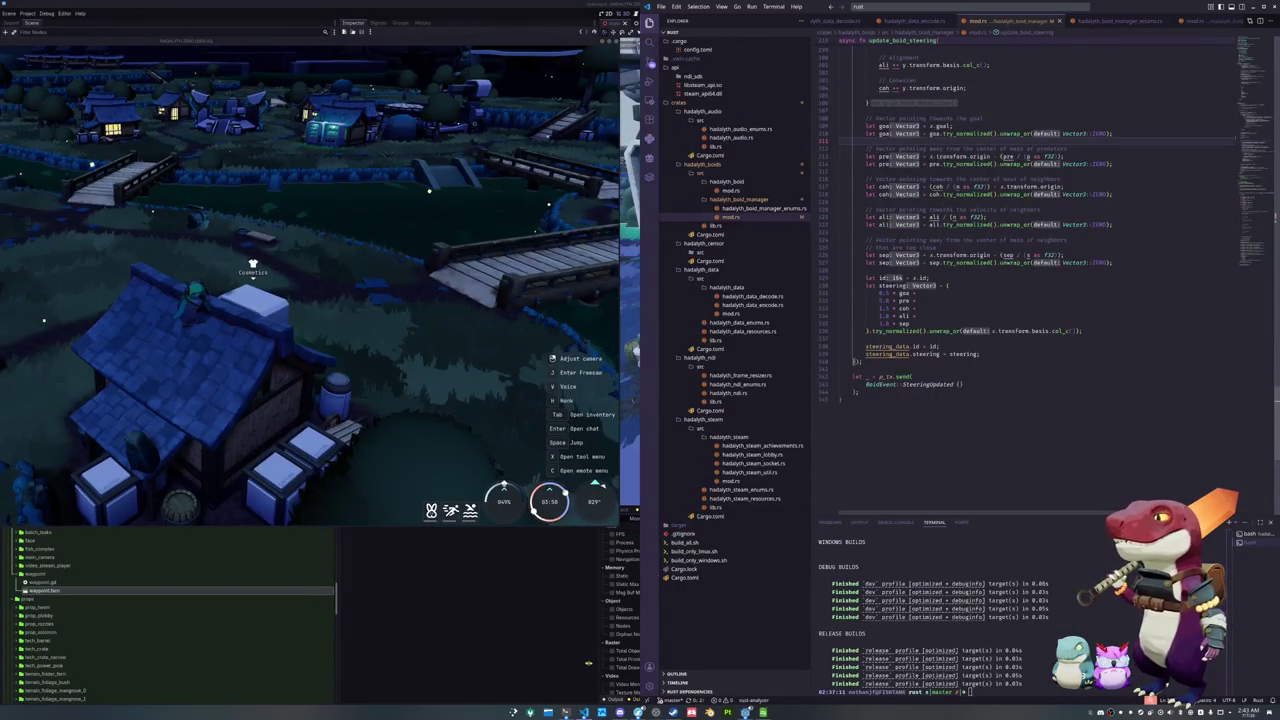
left_click(584, 712)
key("super+Right")
left_click(966, 342)
left_click(1074, 322)
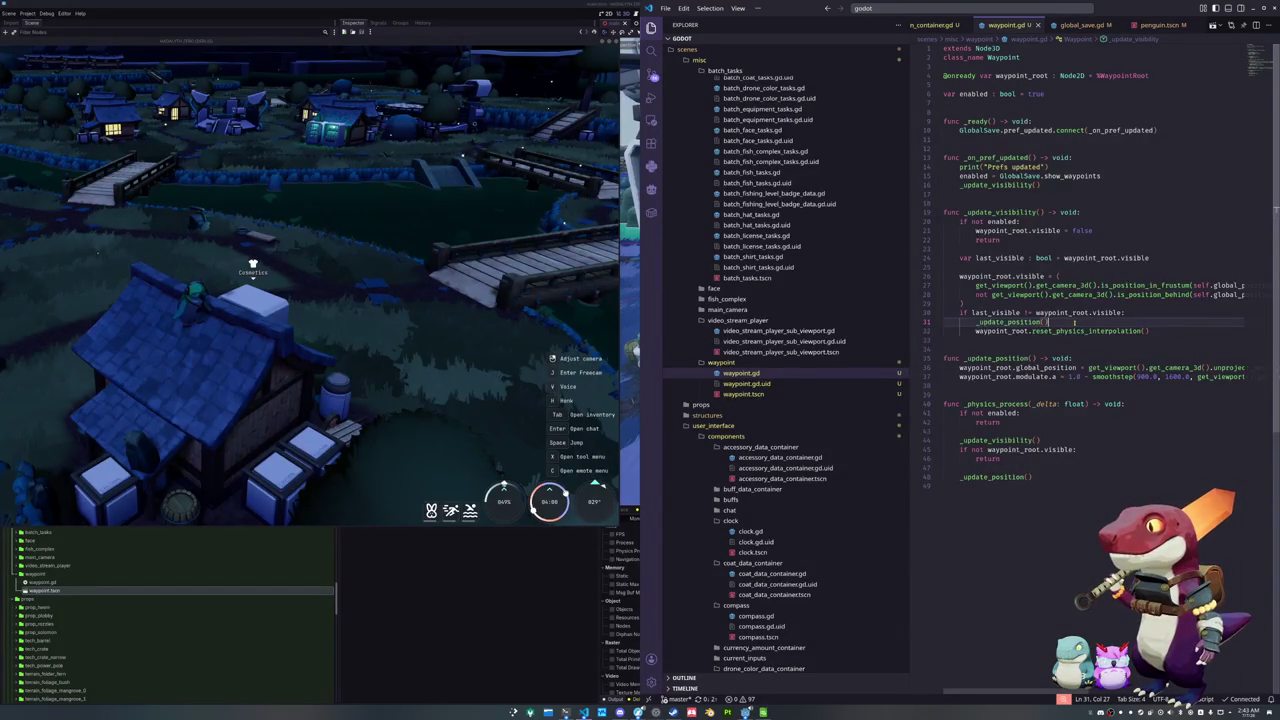
left_click(1036, 341)
left_click(999, 265)
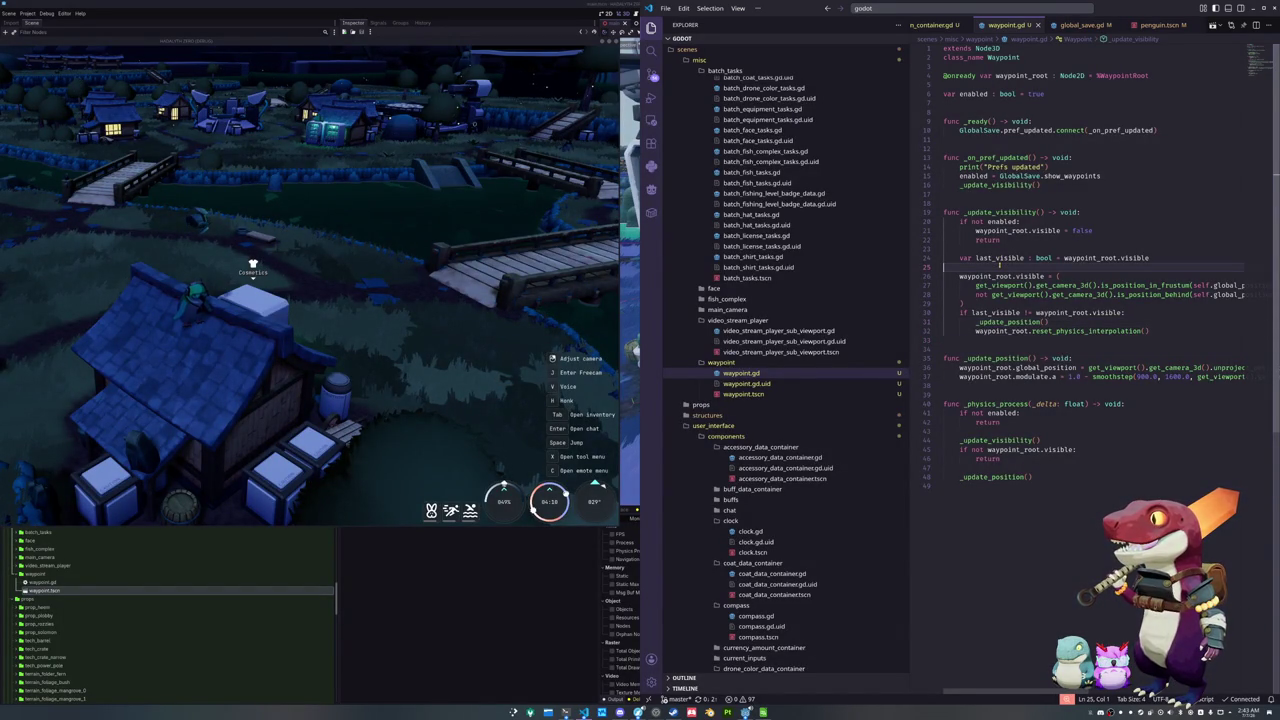
double_click(1025, 276)
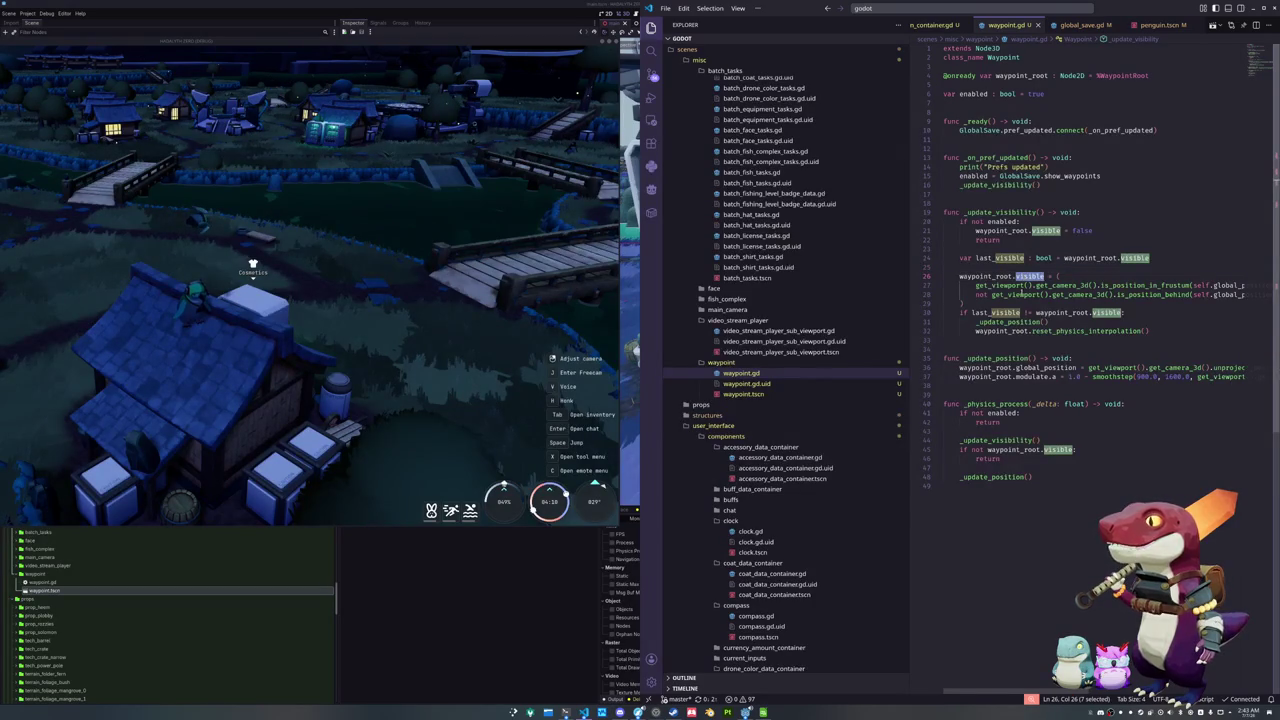
double_click(996, 312)
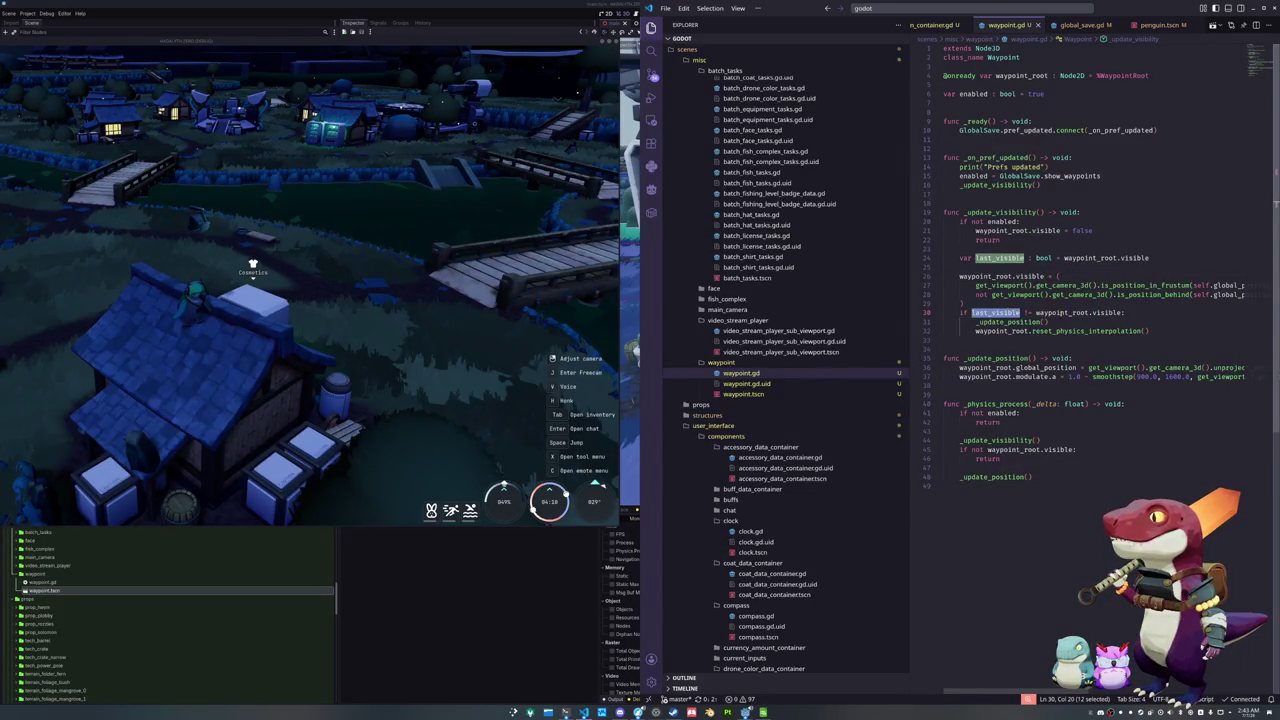
double_click(1060, 312)
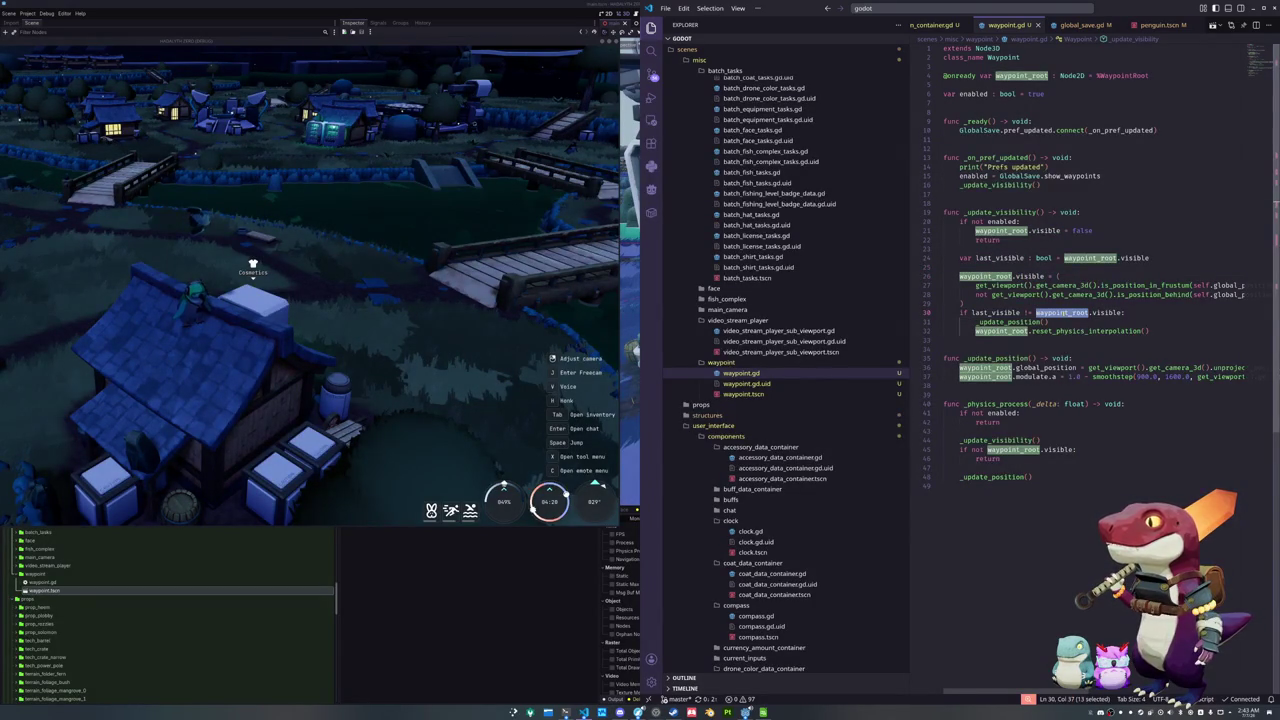
double_click(1010, 322)
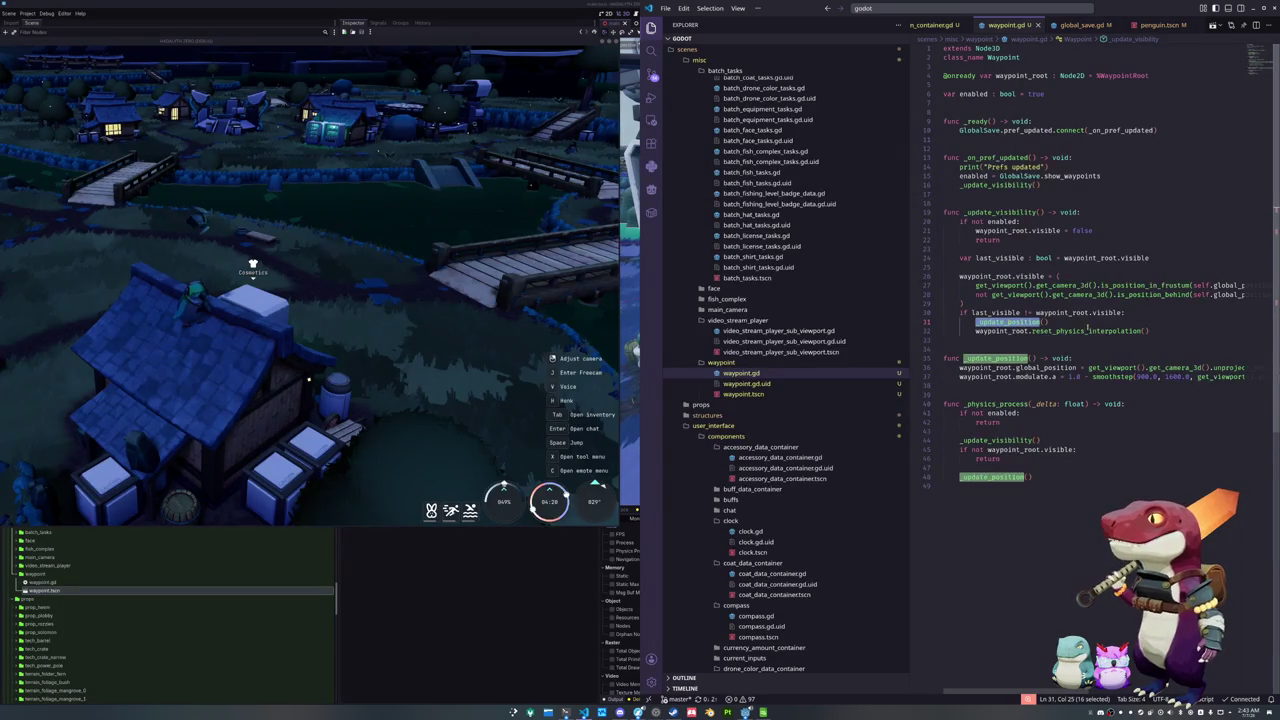
double_click(1106, 331)
left_click(1076, 337)
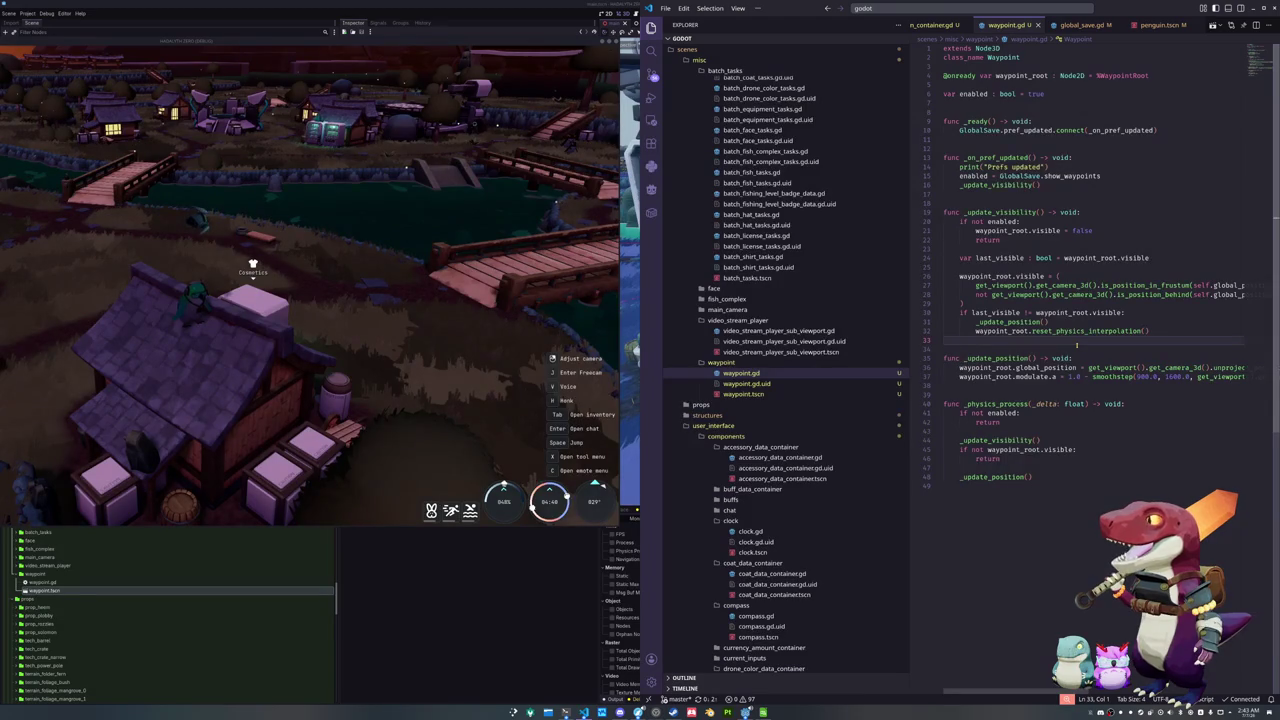
Change line 37's smoothstep fade distances from 900.0, 1600.0 to 1600.0, 2500.0
key("Down")
key("Down")
key("Down")
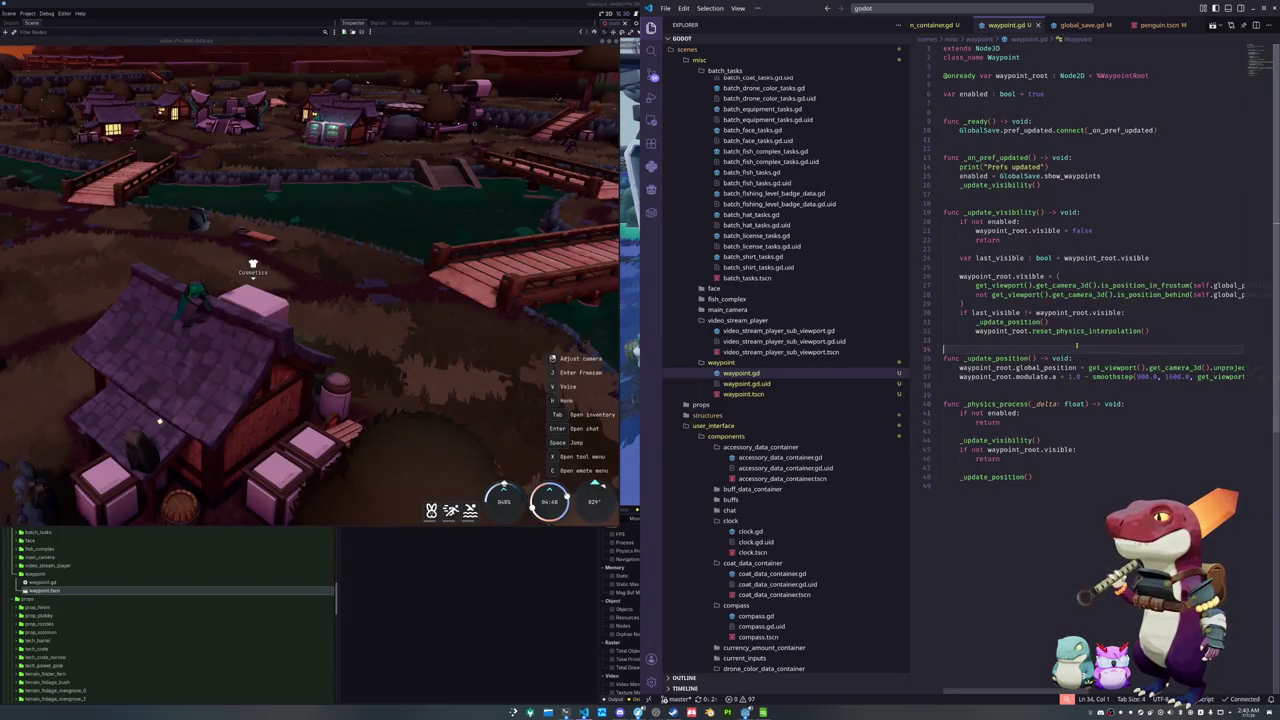
key("ctrl+Right")
key("ctrl+Right")
key("ctrl+Right")
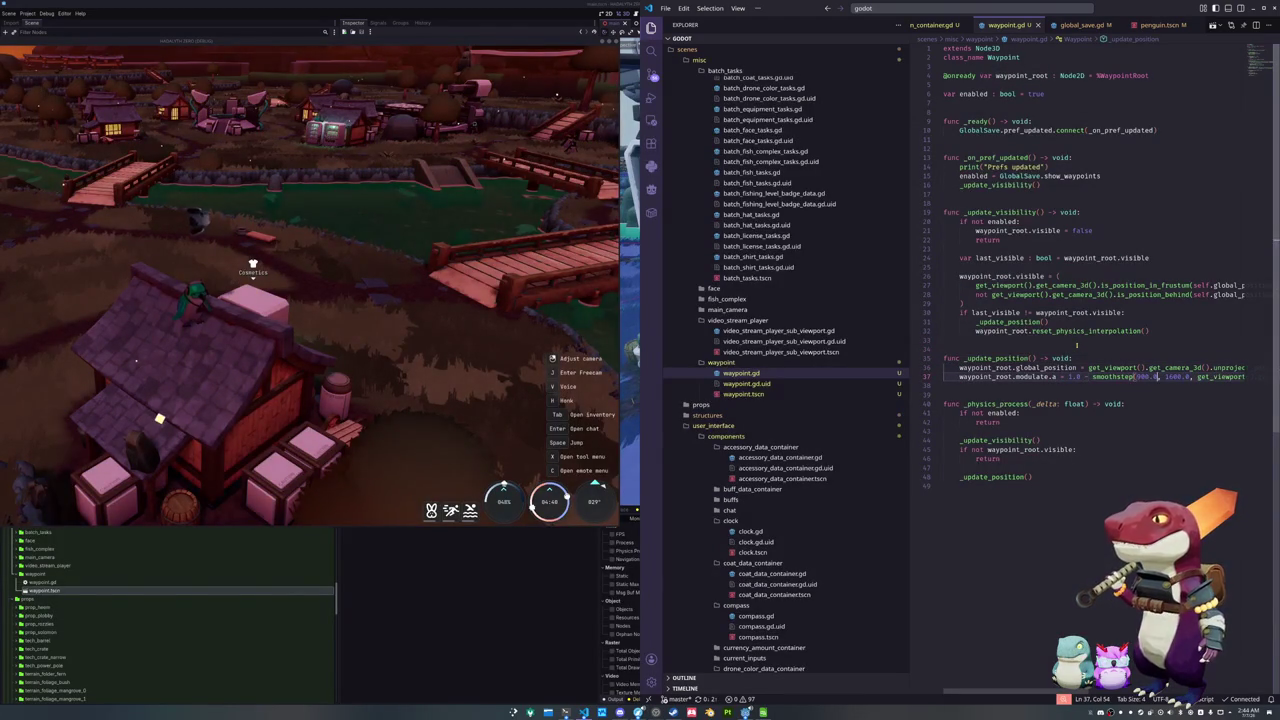
key("ctrl+shift+Left")
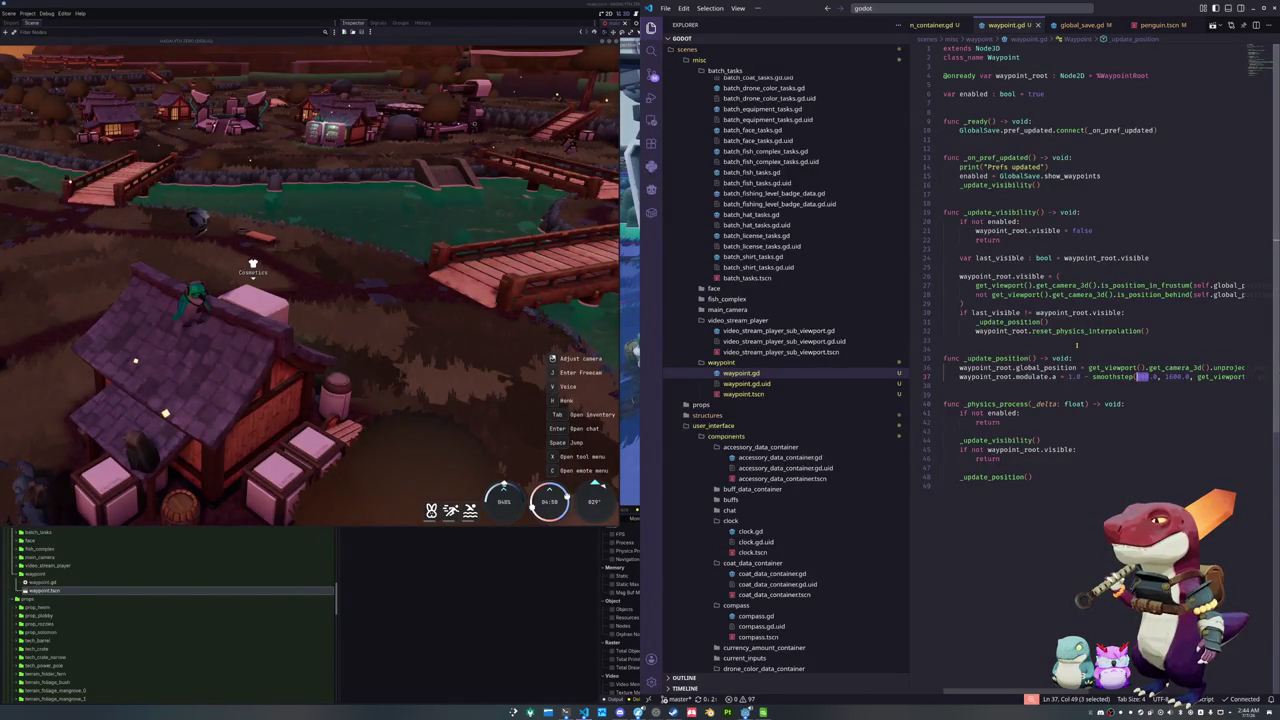
type("1600")
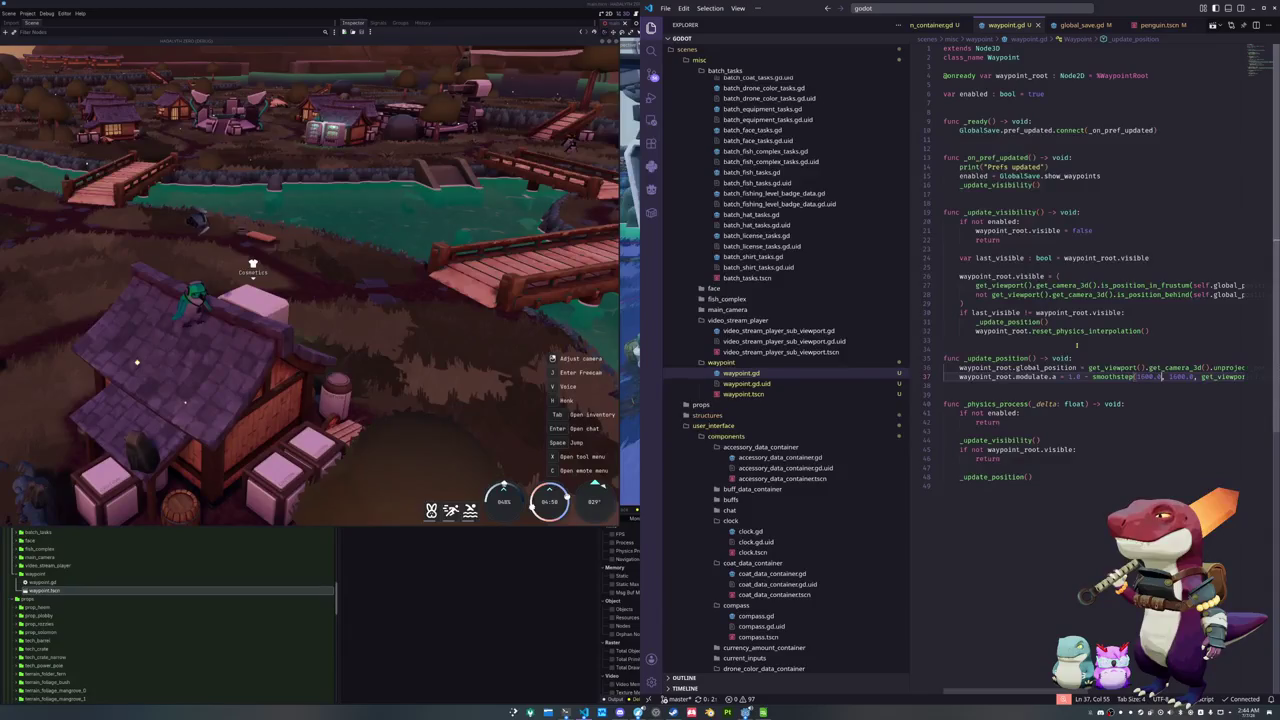
key("ctrl+shift+Left")
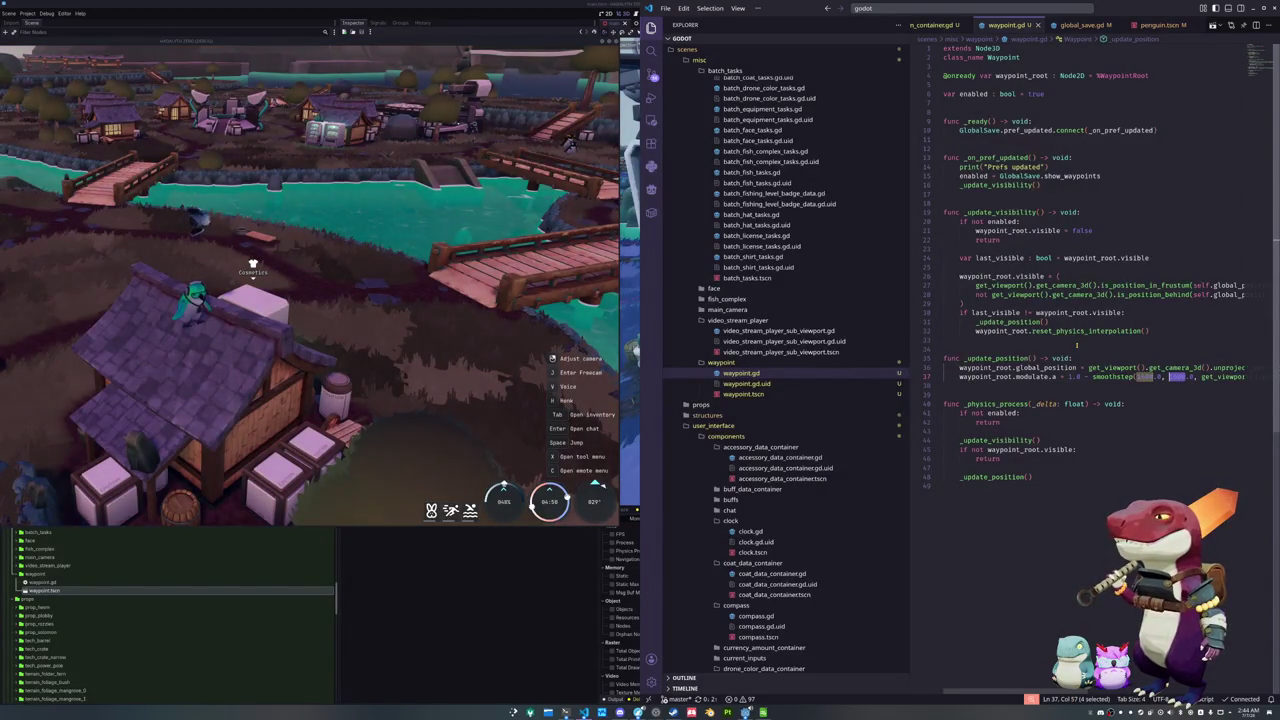
type("2500")
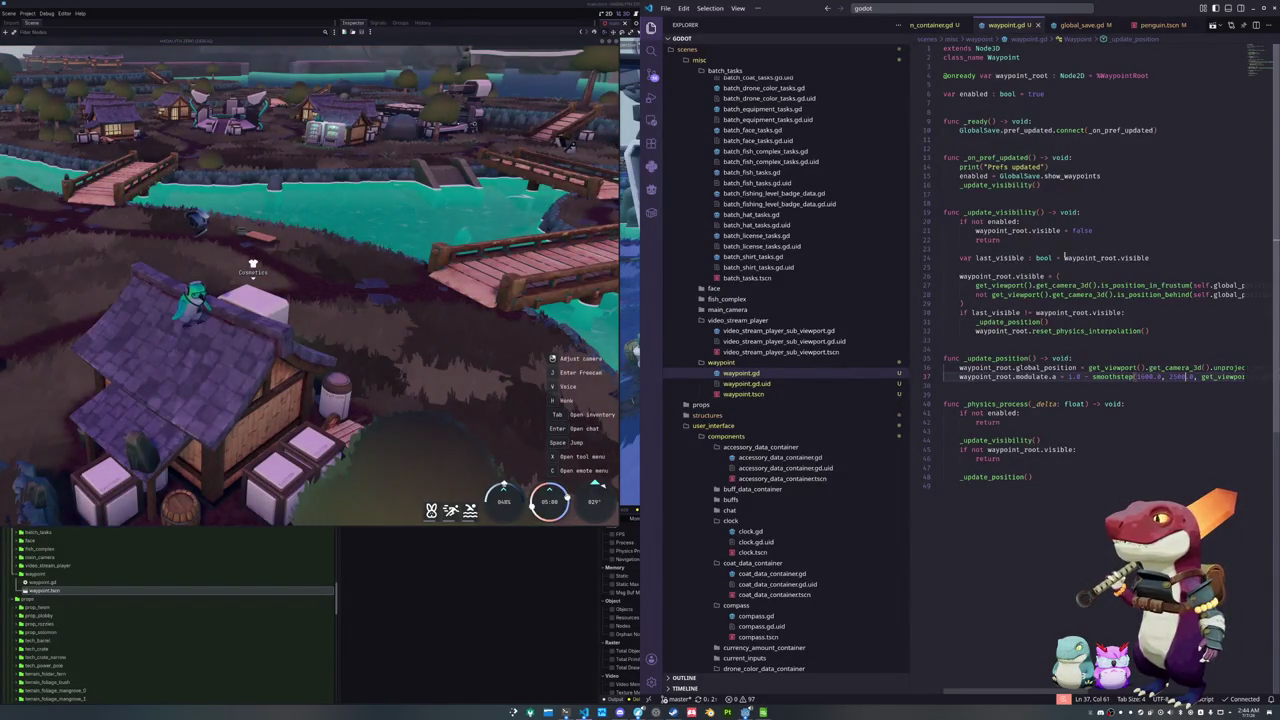
Walk the penguin around the village in the running game to check the waypoint fade
left_click(283, 214)
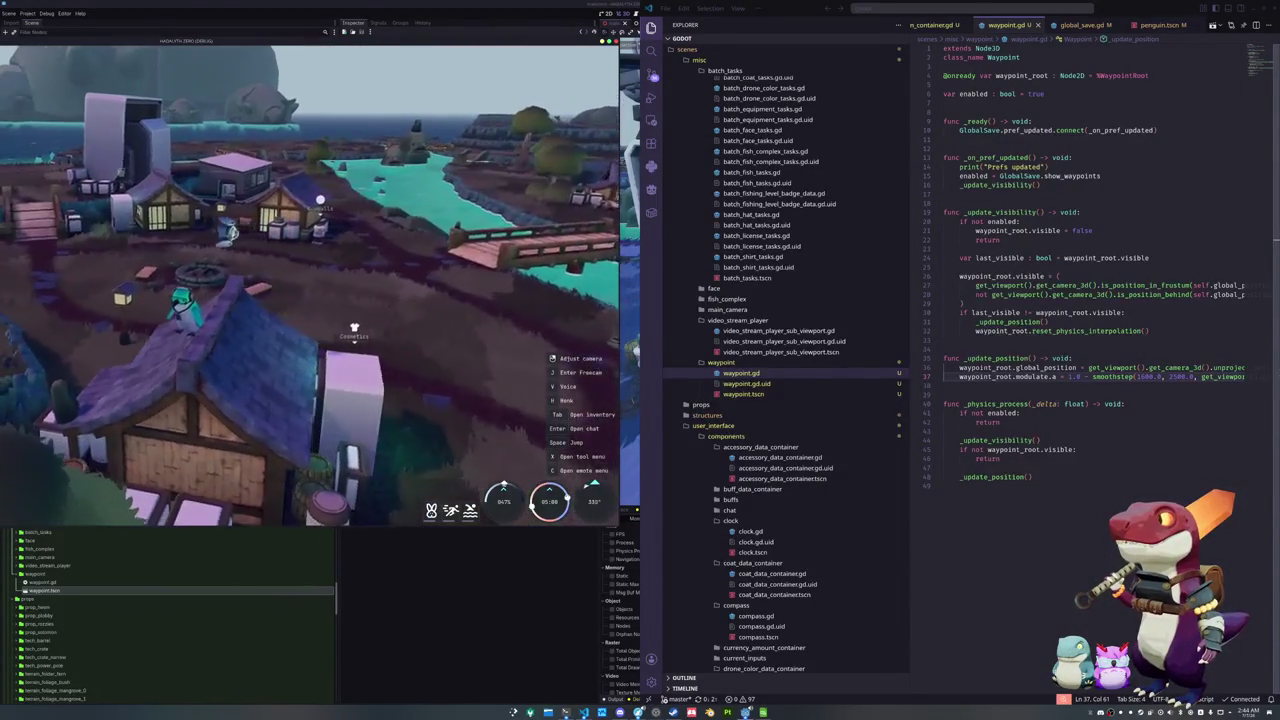
key("w")
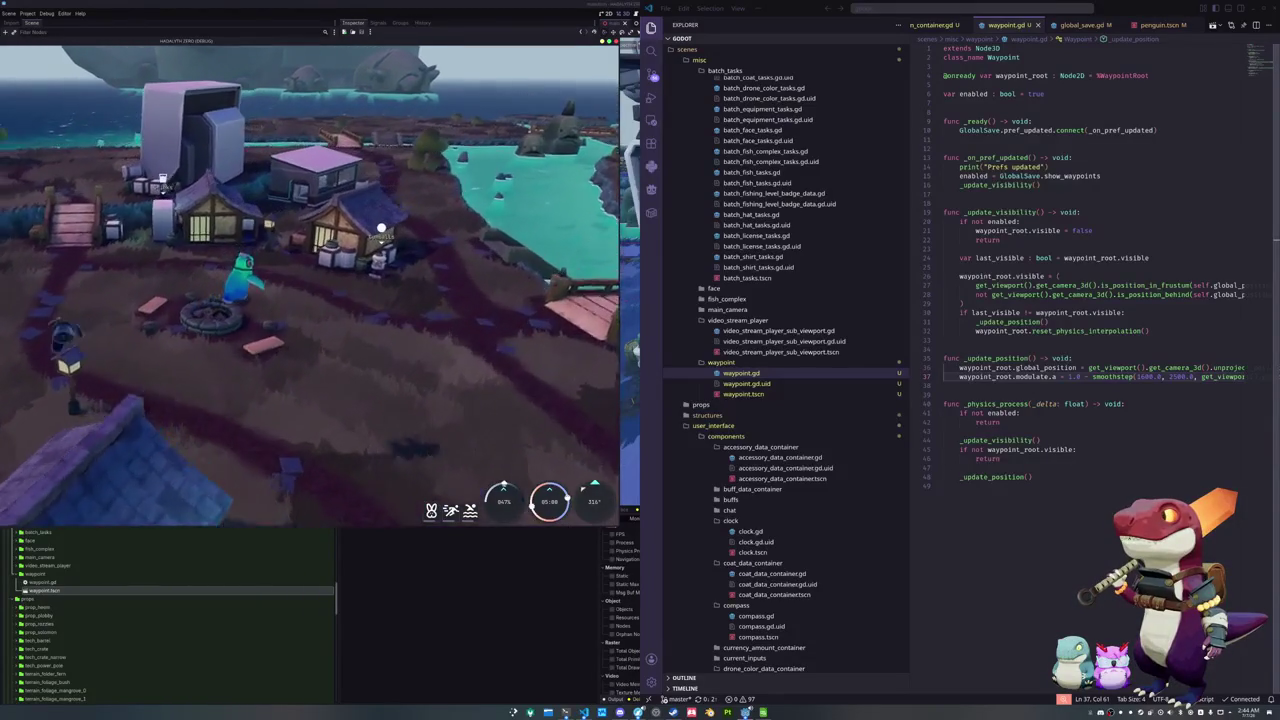
key("s")
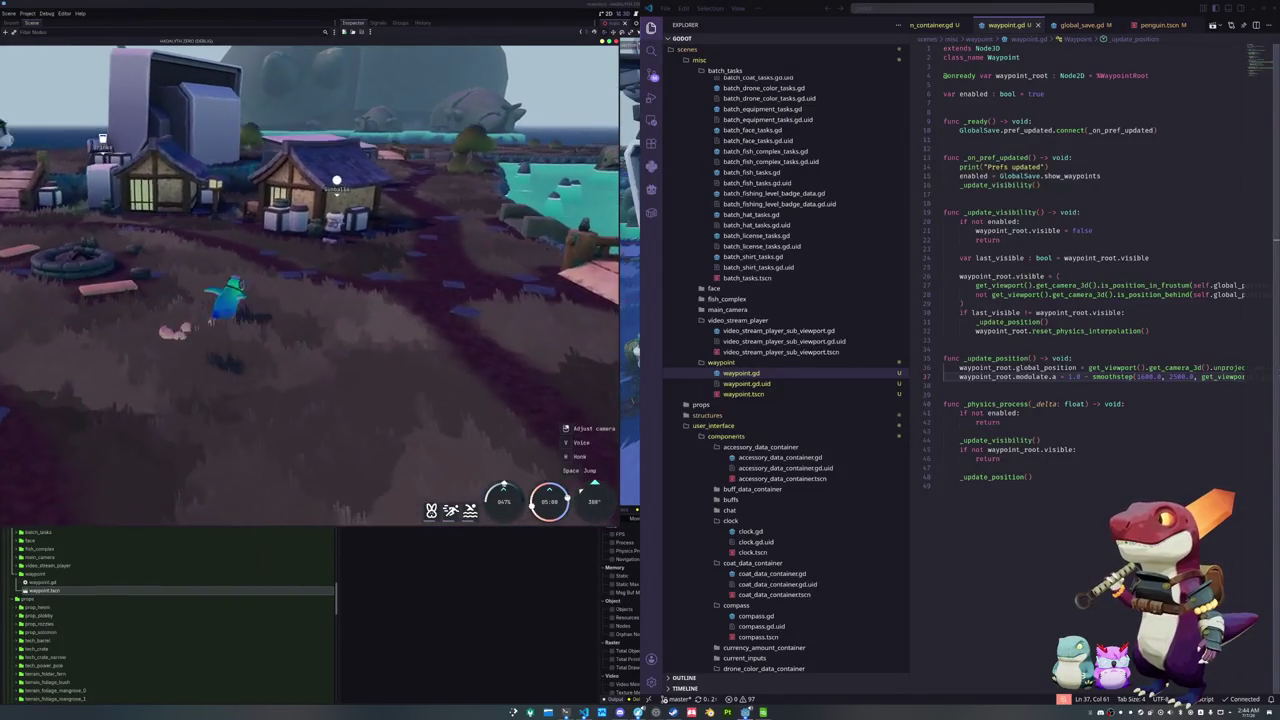
key("w")
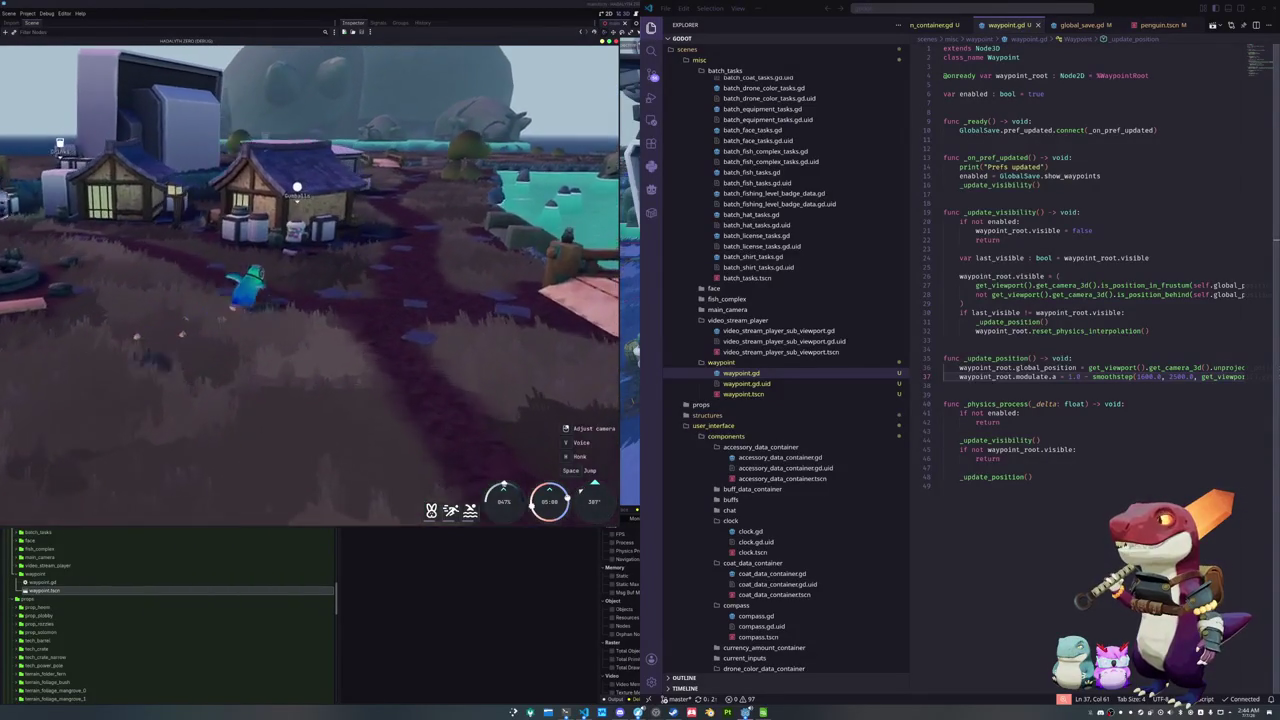
key("s")
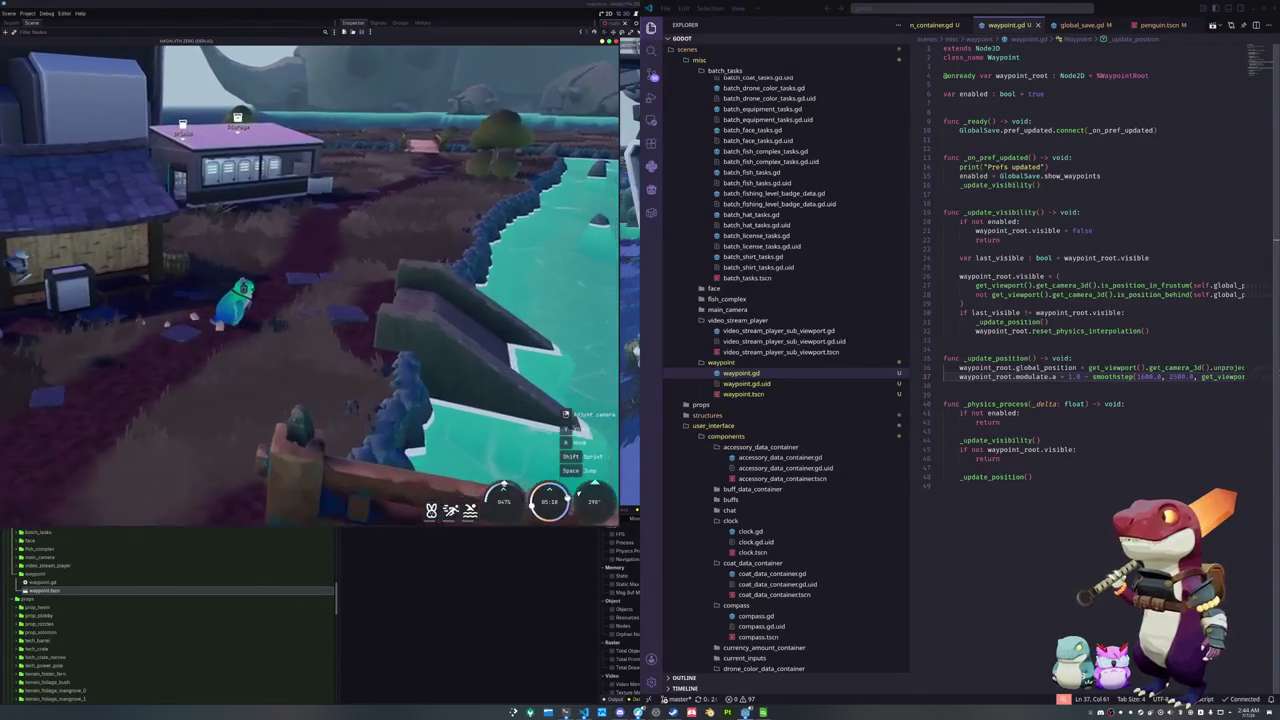
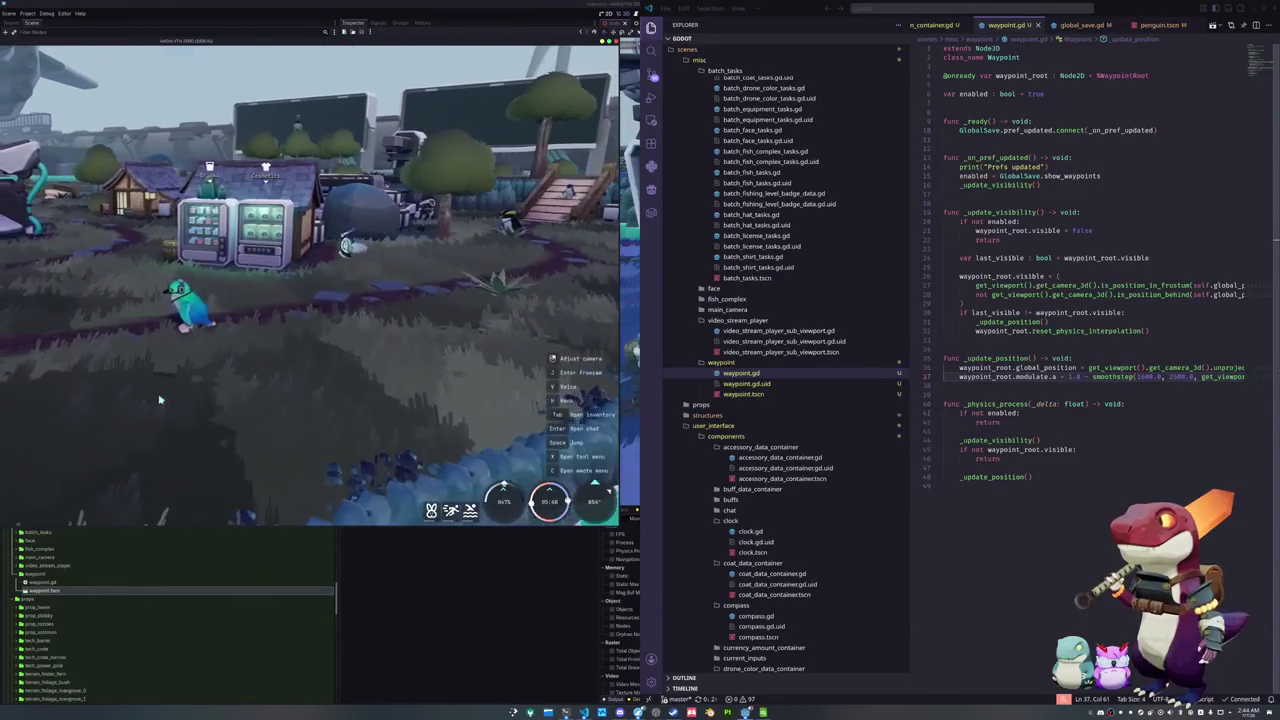
Screenshot the game view, close the extra game window, and bring the Konsole terminals forward
key("super+shift+s")
left_click_drag(97, 103, 383, 388)
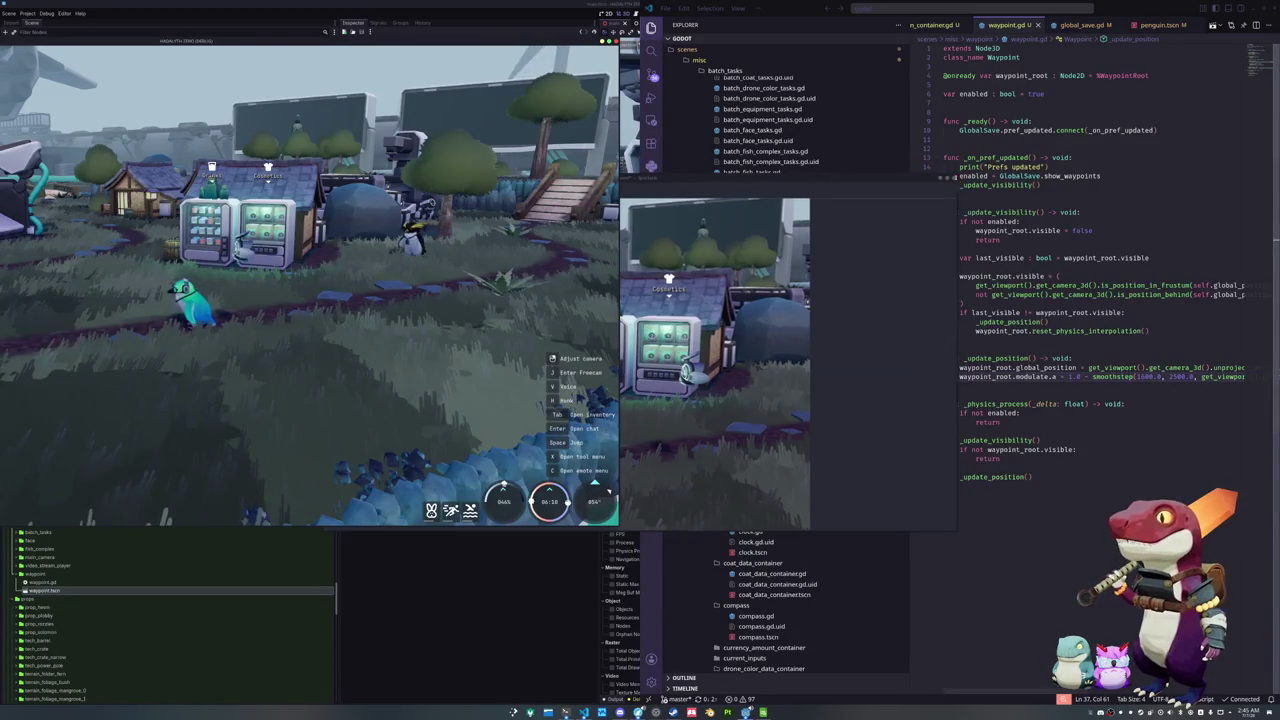
left_click(1000, 467)
left_click(566, 712)
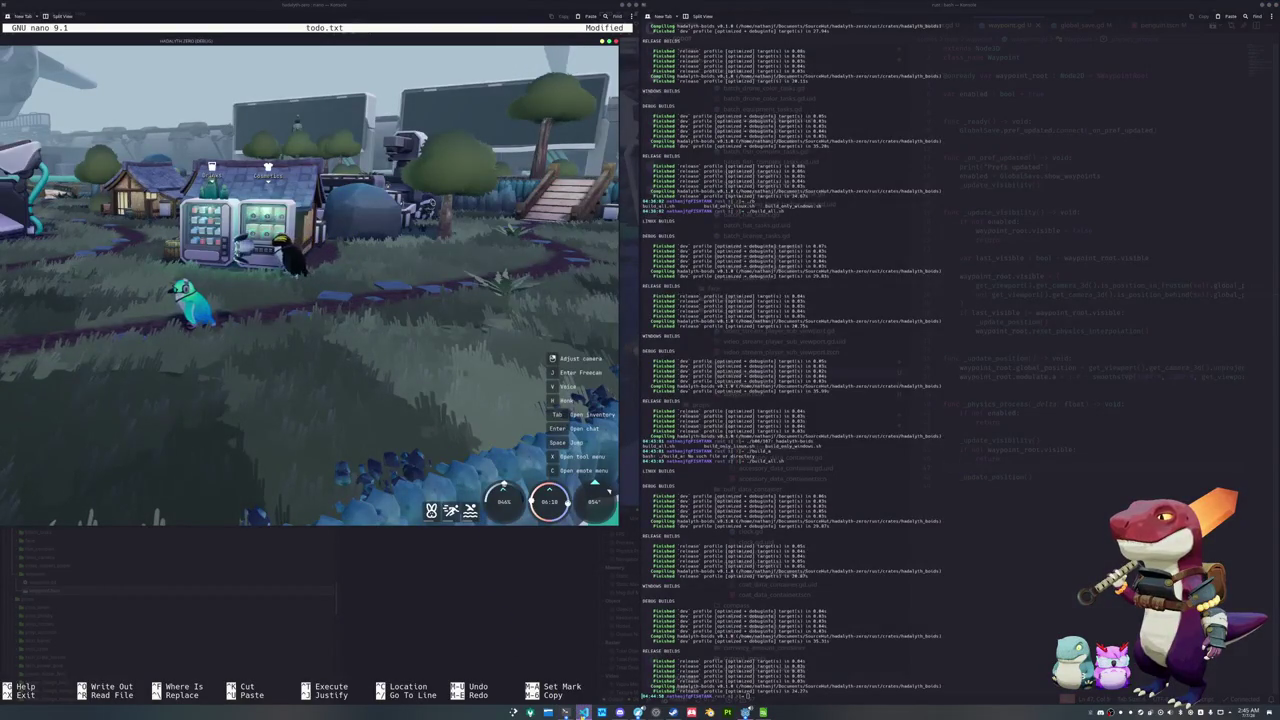
Return to the editor and quick-open directional_shadow_margin_container.gd
left_click(584, 712)
left_click(971, 341)
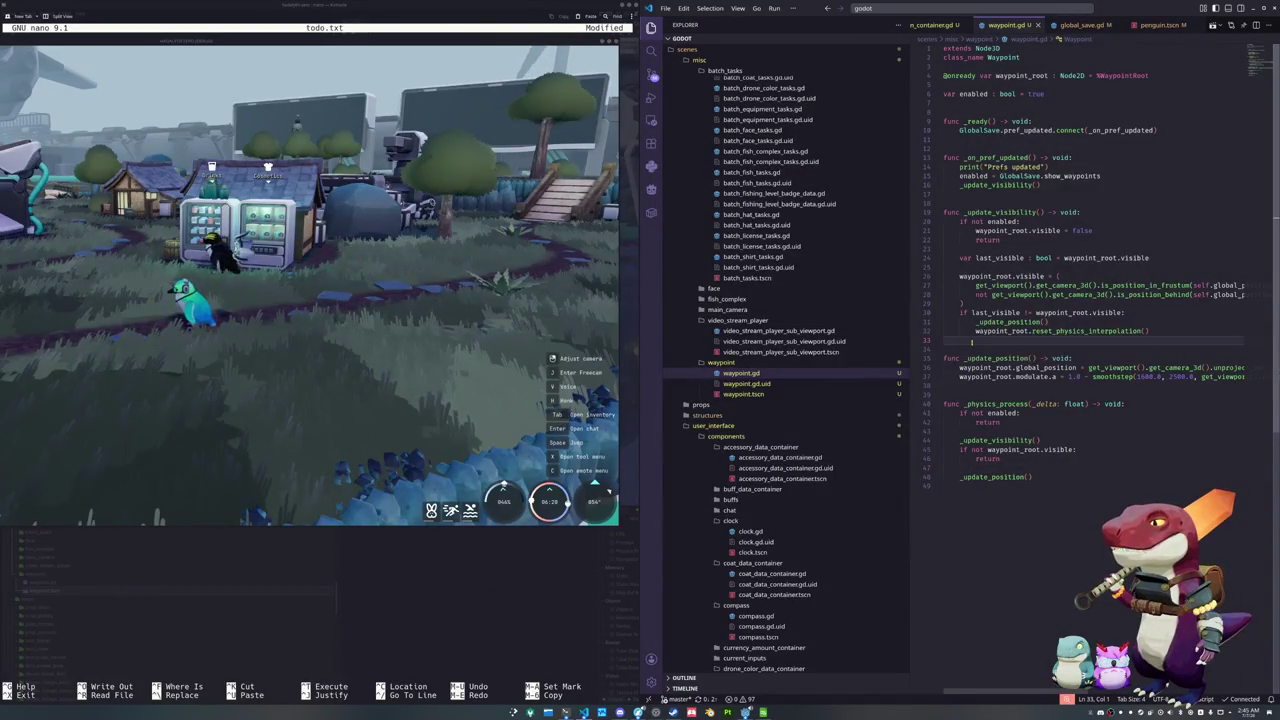
key("ctrl+p")
type("directional_sh")
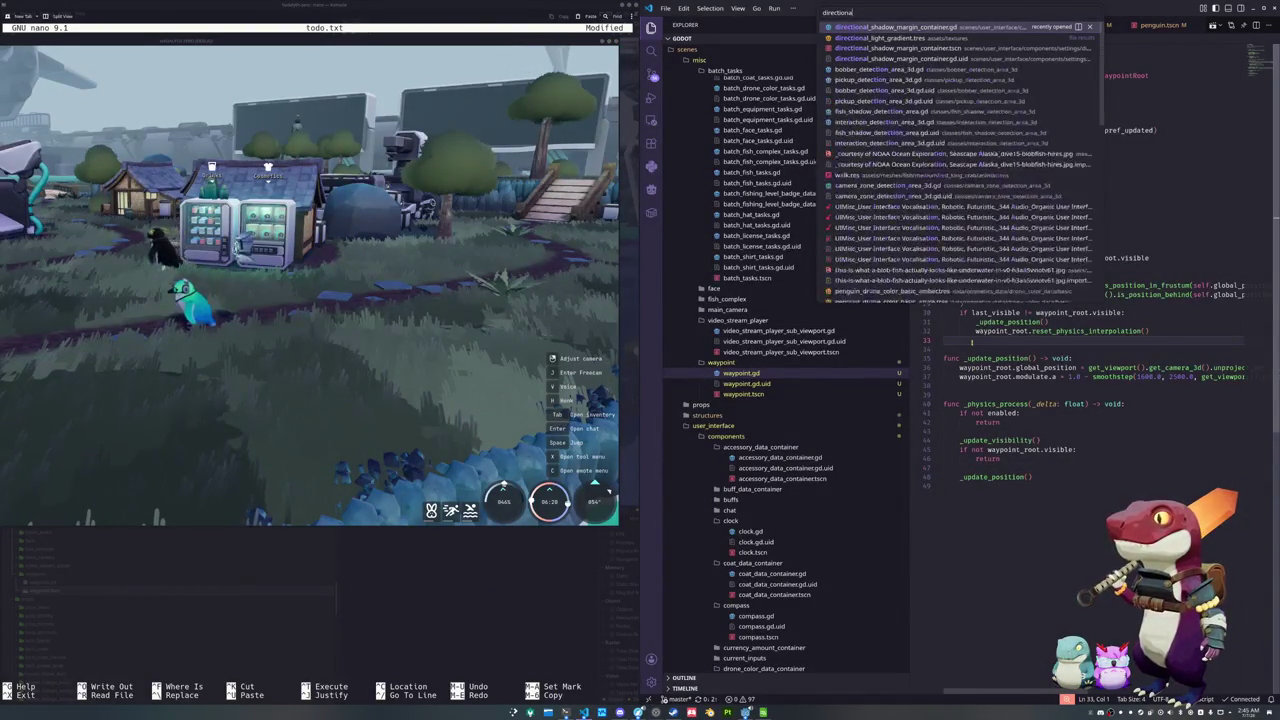
key("Return")
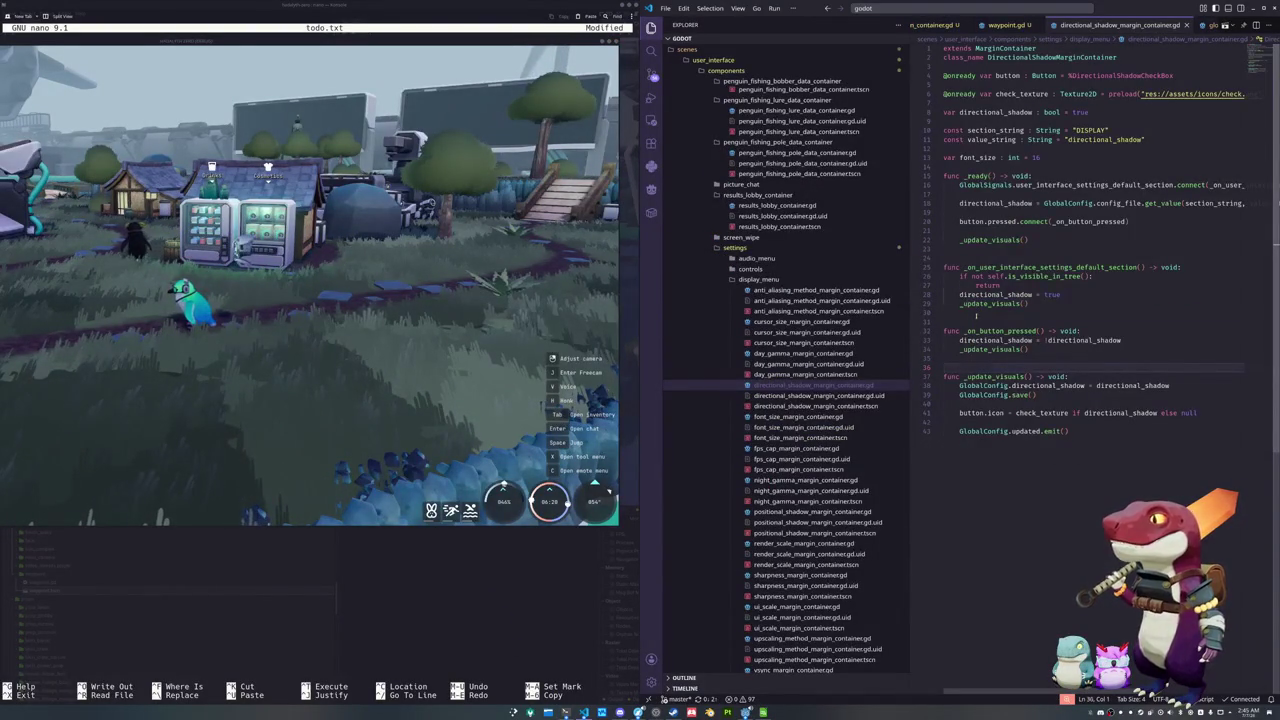
Review the get_value call on line 18 of the _ready function
left_click(1093, 212)
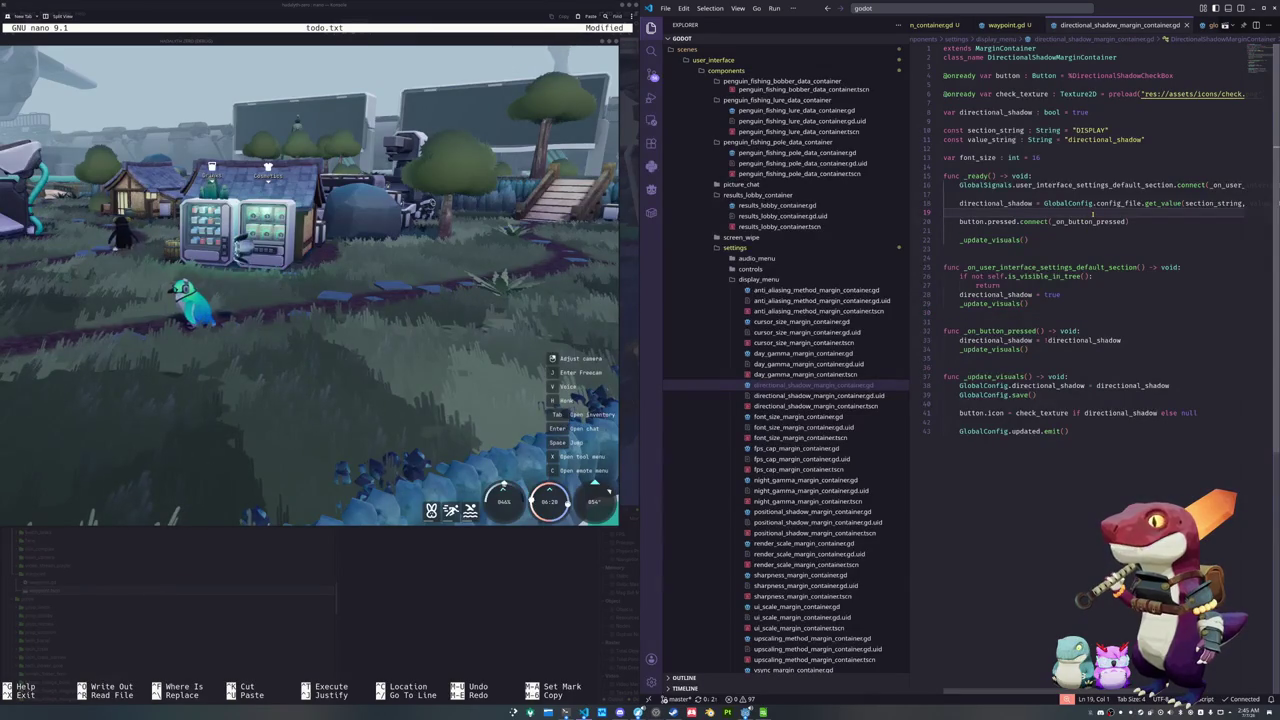
key("Up")
key("End")
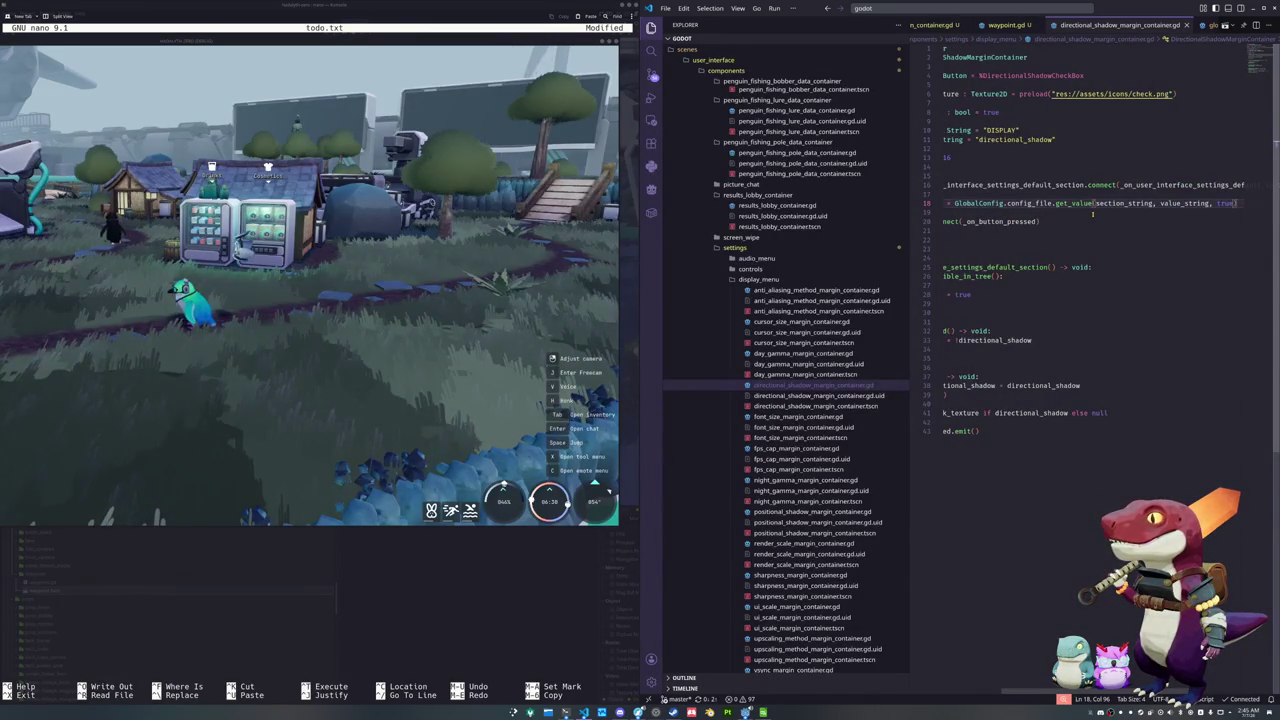
key("Up")
key("Down")
key("End")
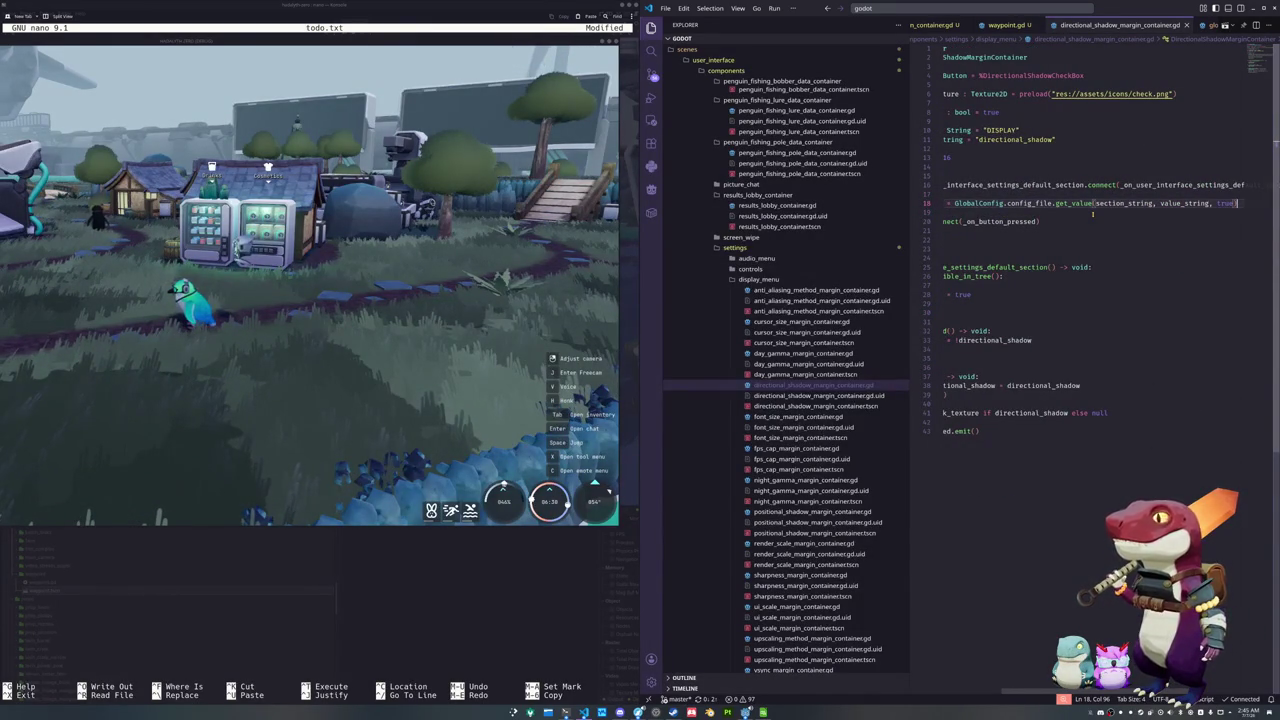
key("Up")
key("Down")
key("Up")
key("Down")
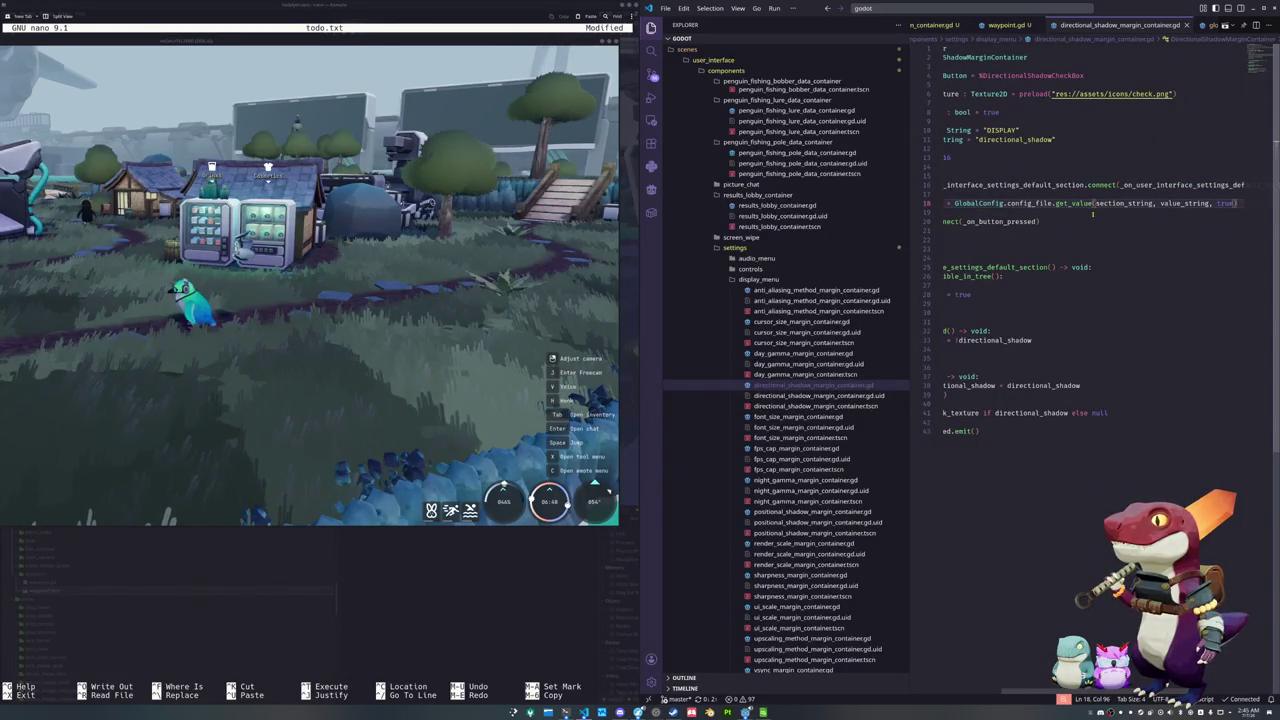
key("ctrl+Left")
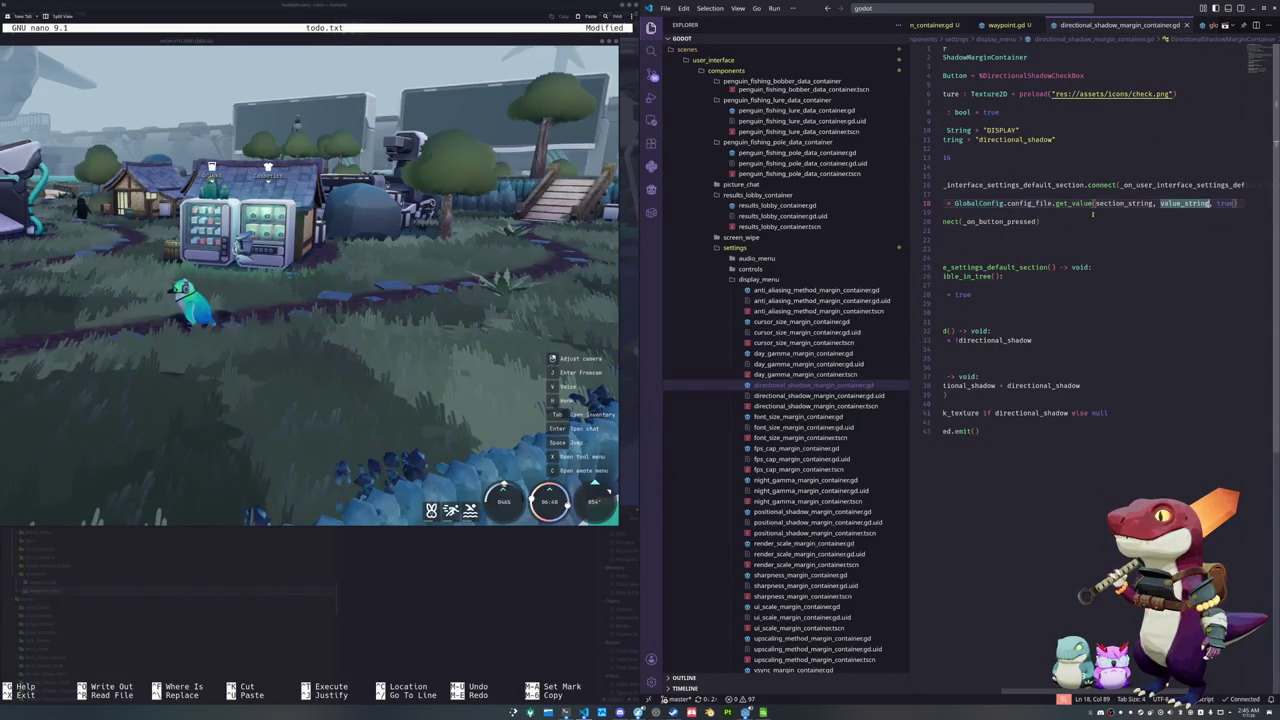
key("Down")
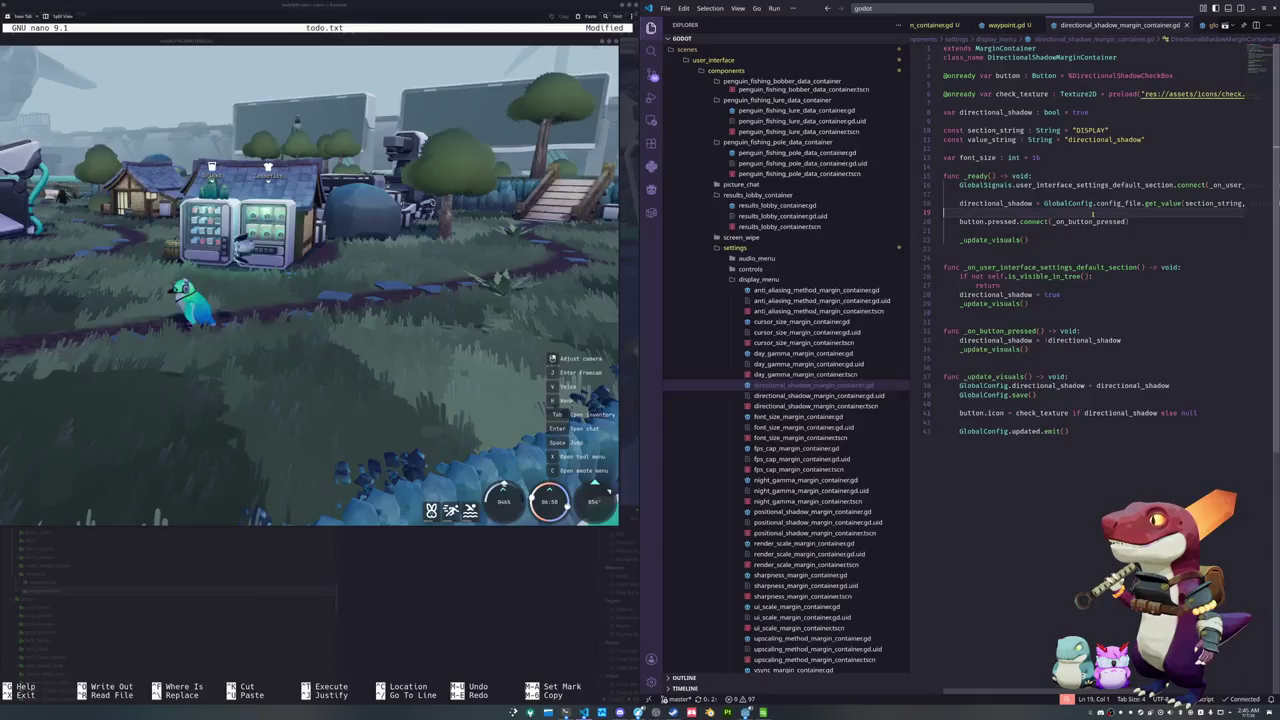
Try an 'if globalSteam.is_steam' line above the directional_shadow assignment, then undo it
key("Up")
key("Home")
key("Return")
key("Up")
type("if globalSteam.is_steam")
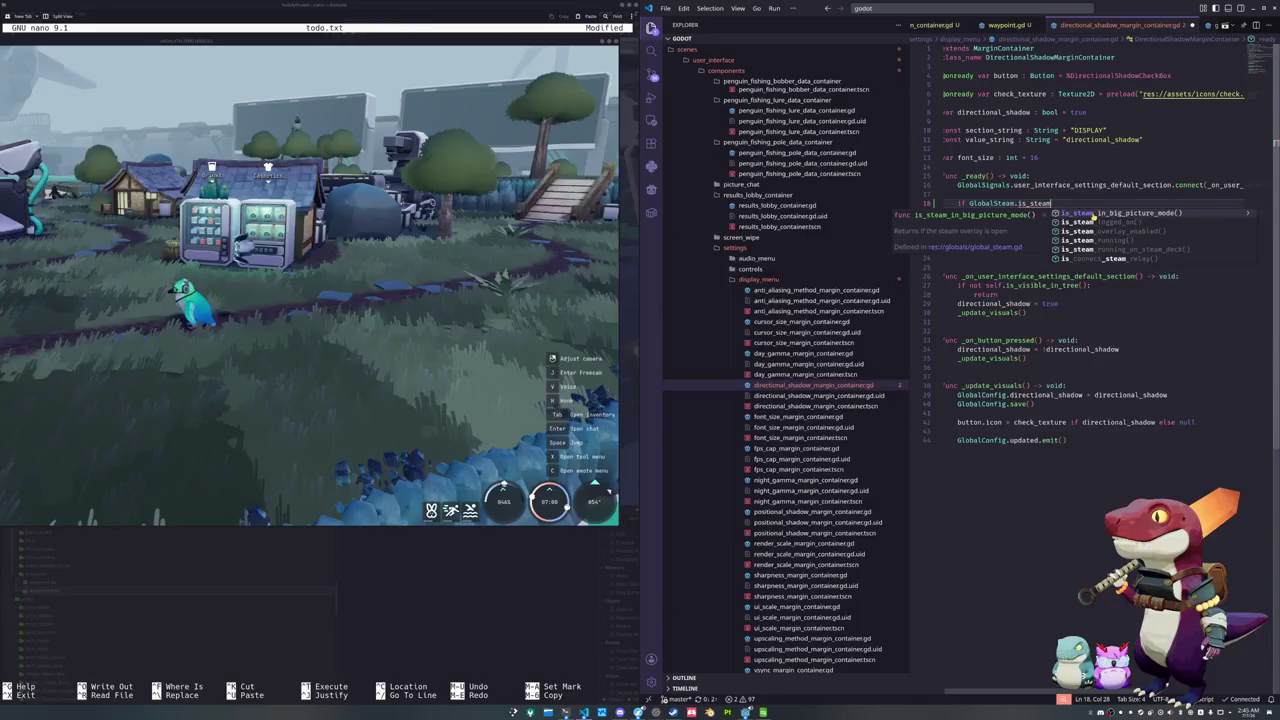
key("ctrl+z")
key("ctrl+z")
key("ctrl+z")
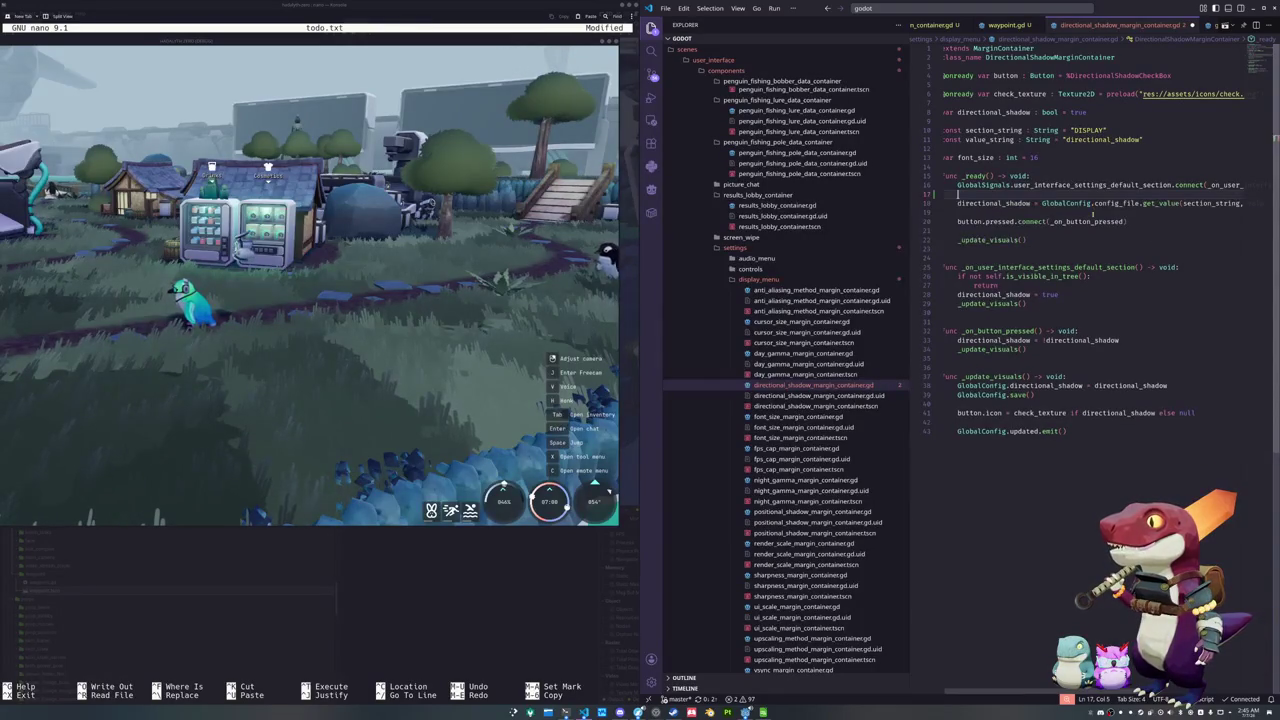
left_click(1014, 10)
Open global_steam.gd and select the is_steam_running_on_steam_deck function name
type("global_steam")
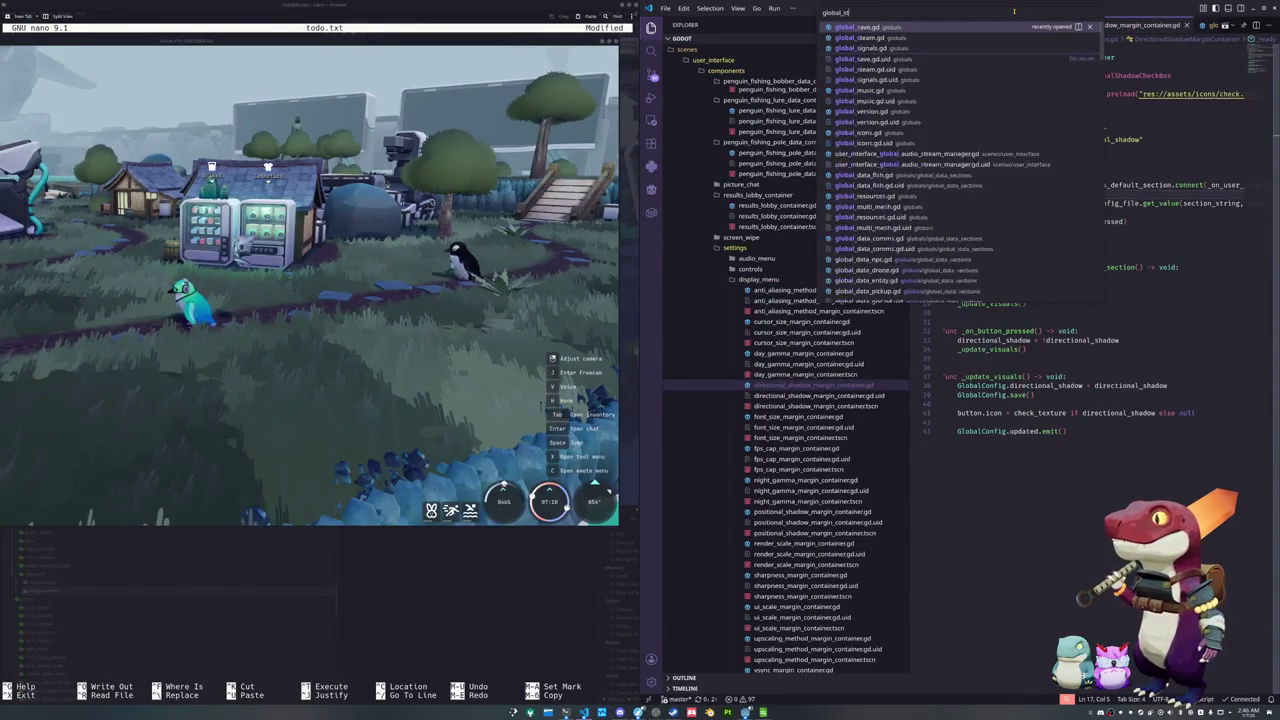
key("Return")
scroll(1258, 330, "down", 5)
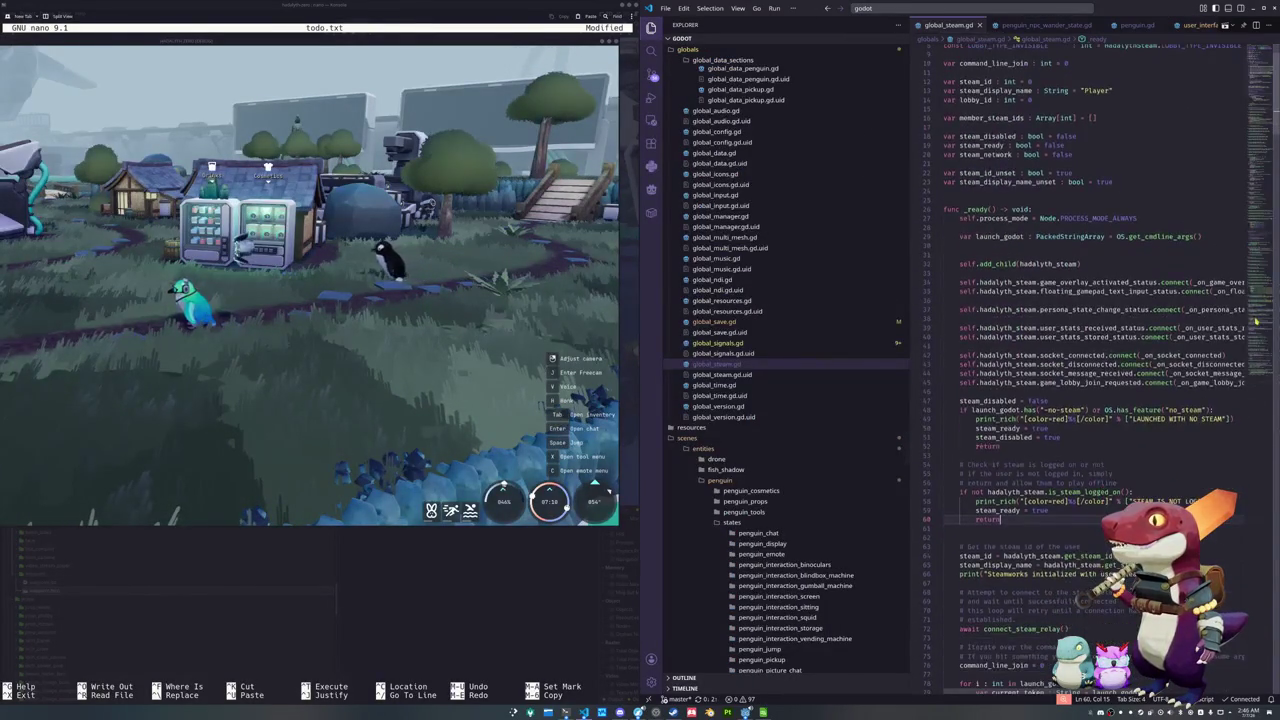
scroll(1258, 330, "down", 10)
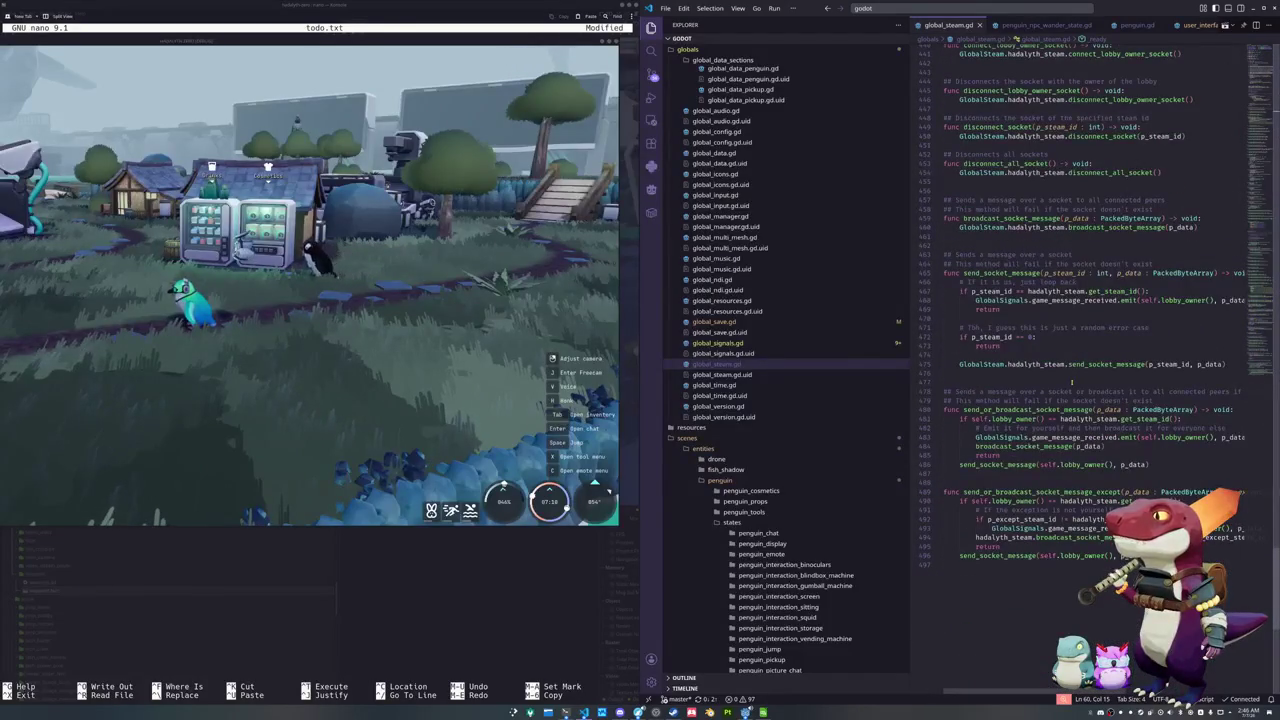
scroll(1071, 381, "up", 8)
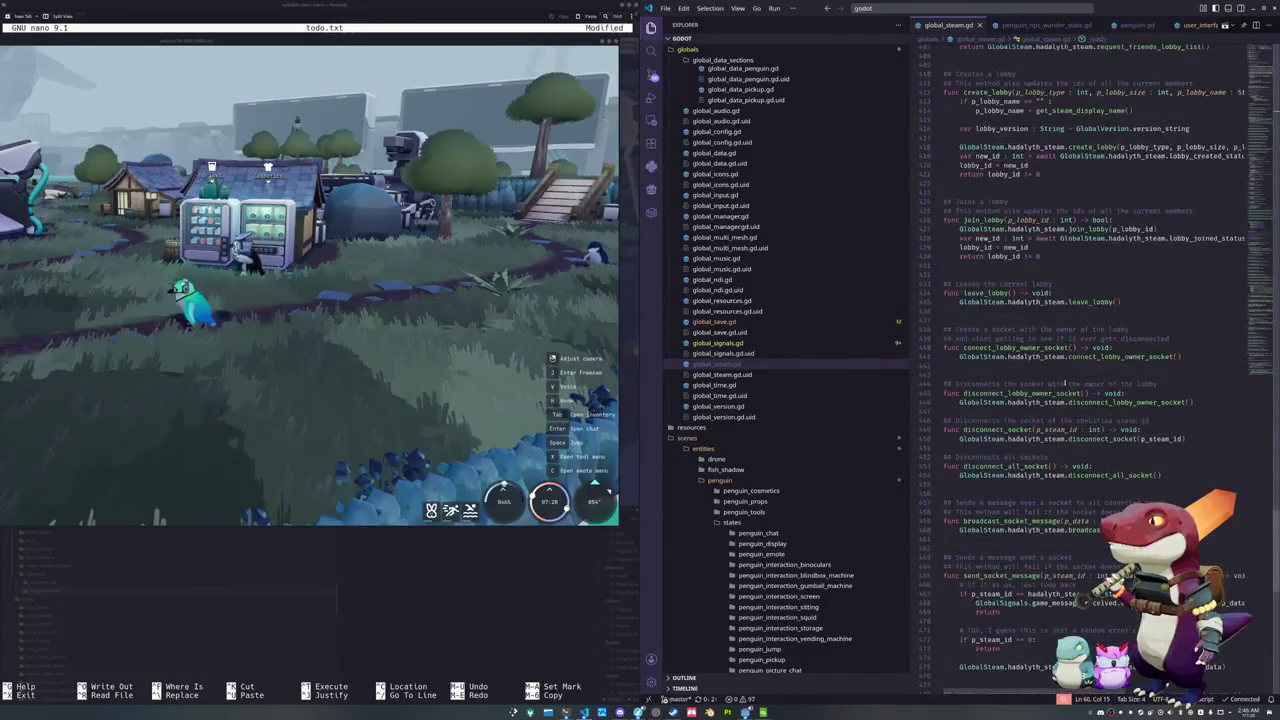
scroll(1064, 381, "up", 6)
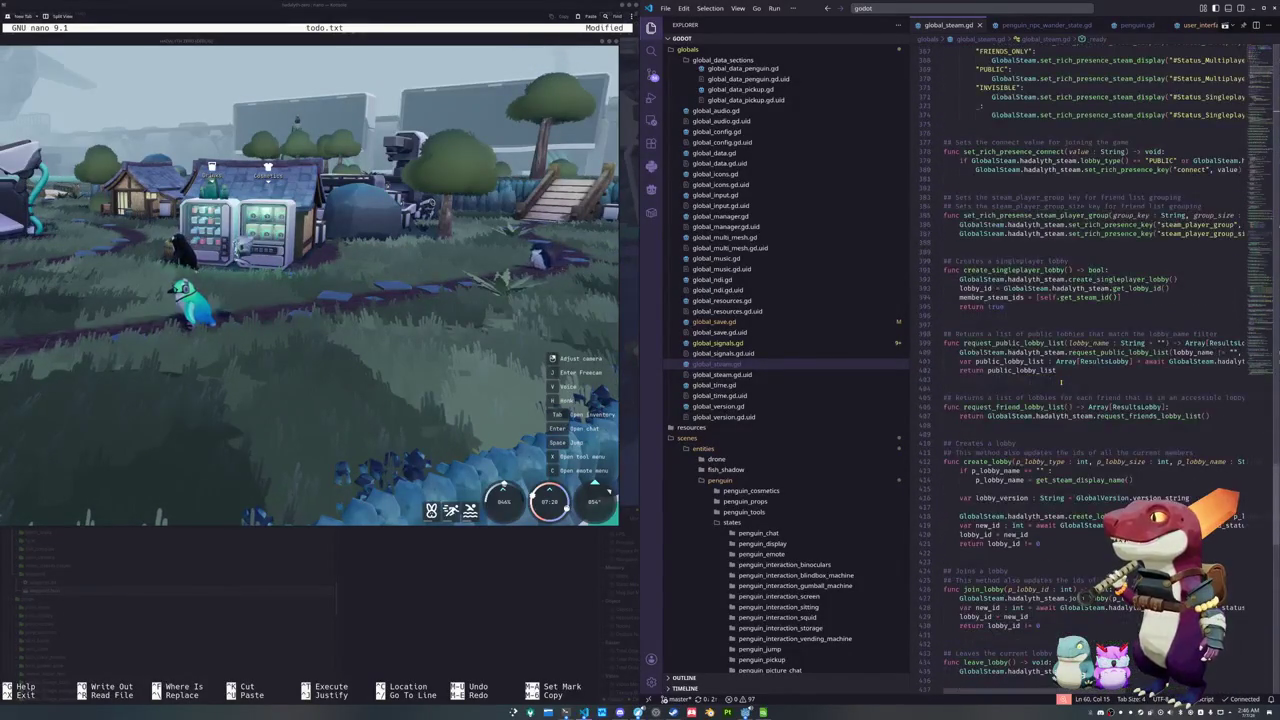
scroll(1061, 381, "up", 8)
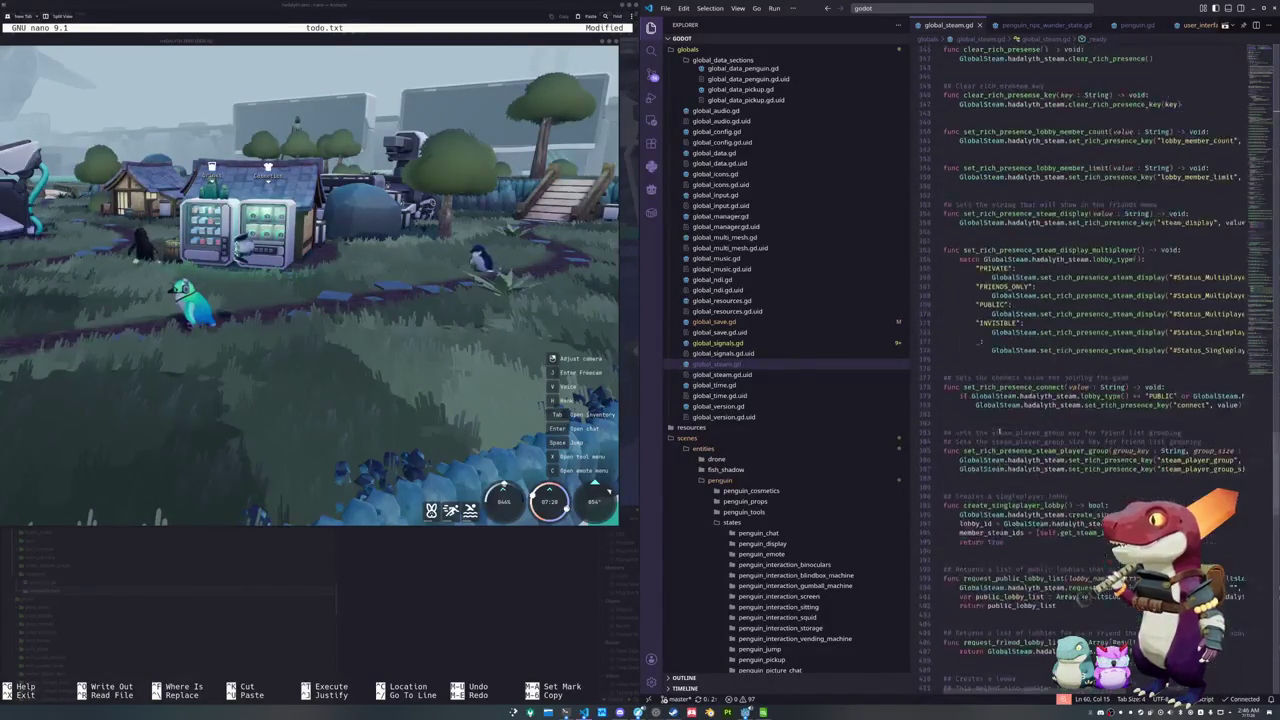
scroll(997, 428, "up", 12)
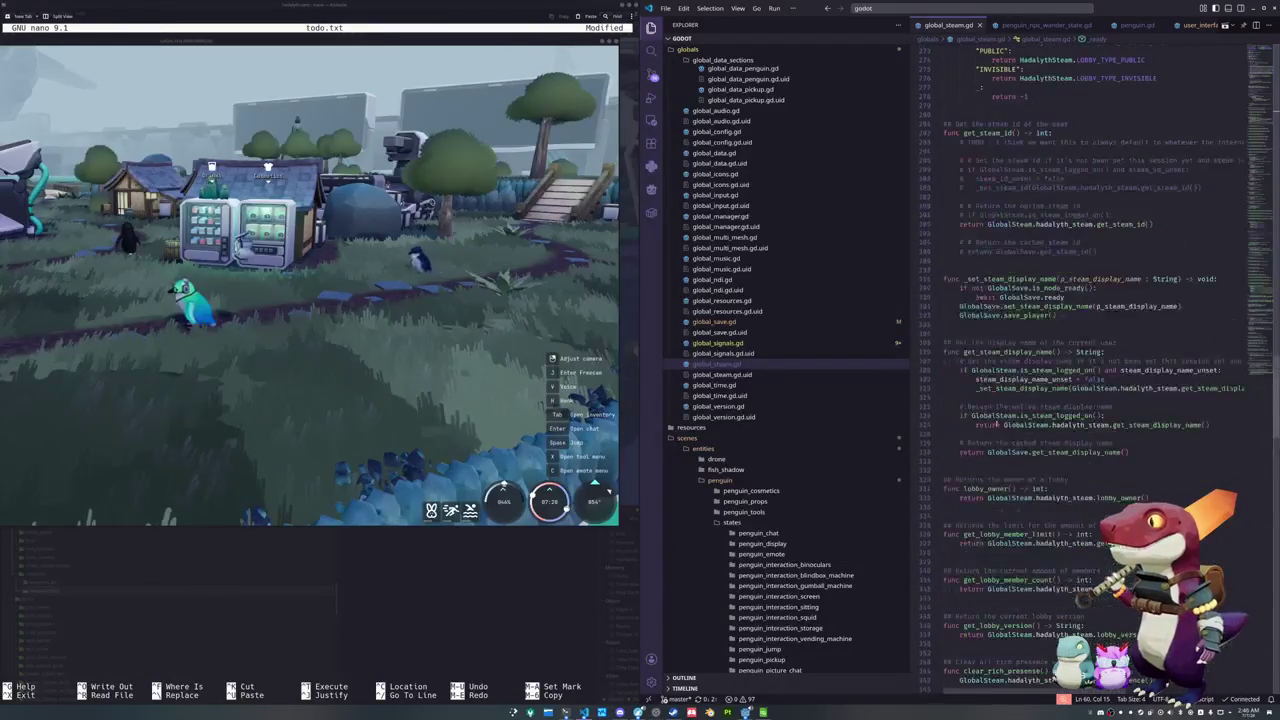
scroll(997, 421, "up", 11)
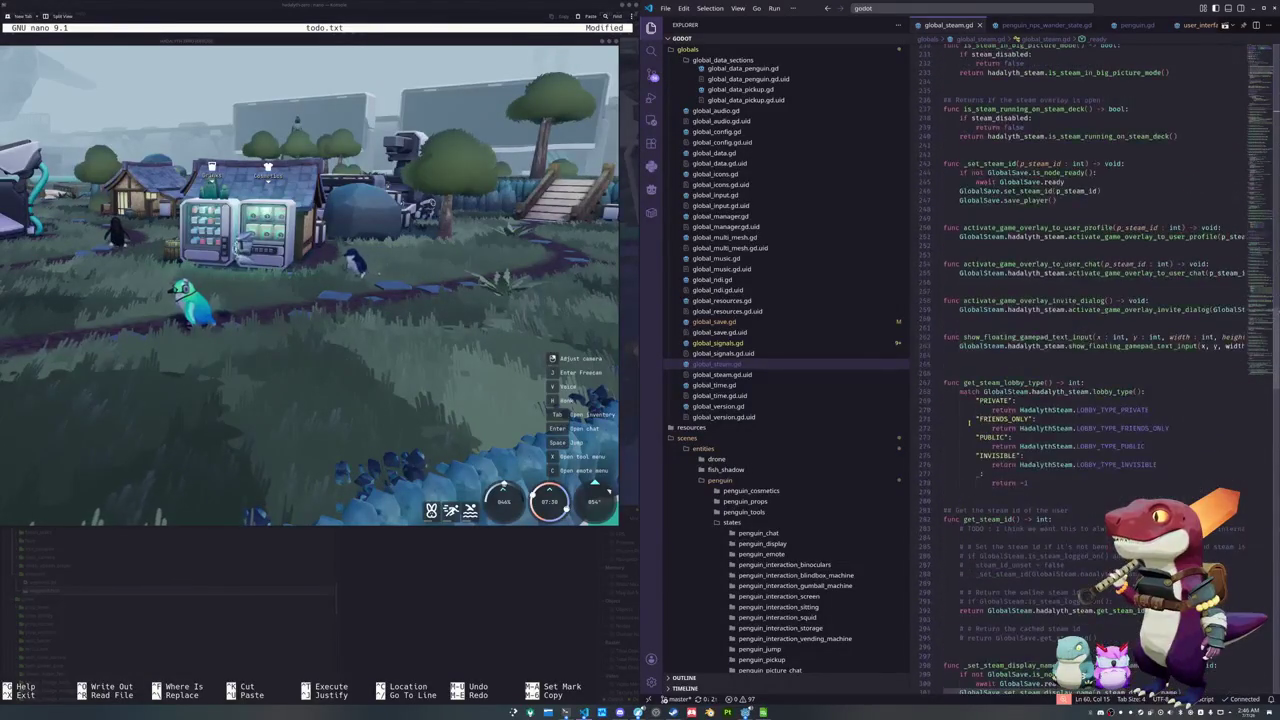
scroll(967, 423, "up", 10)
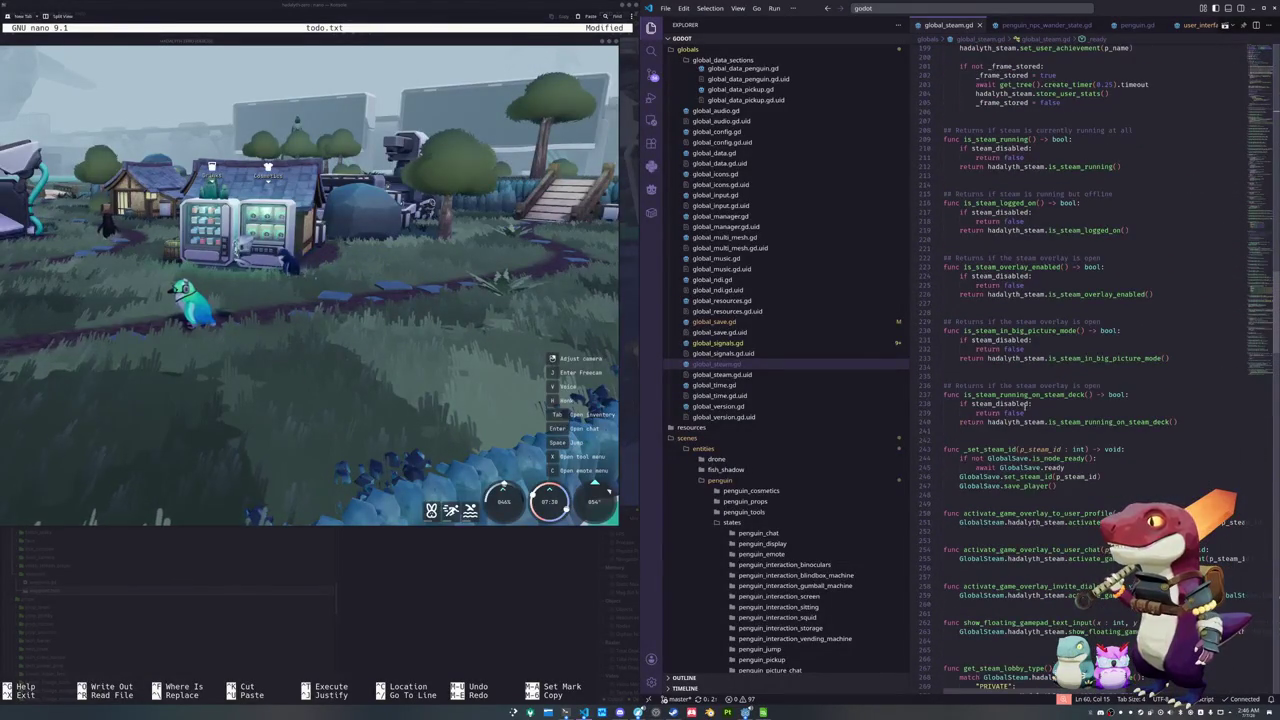
double_click(1020, 394)
Switch to user_interface_settings_menu_state.gd, then search files for 'directional'
scroll(1110, 25, "down", 3)
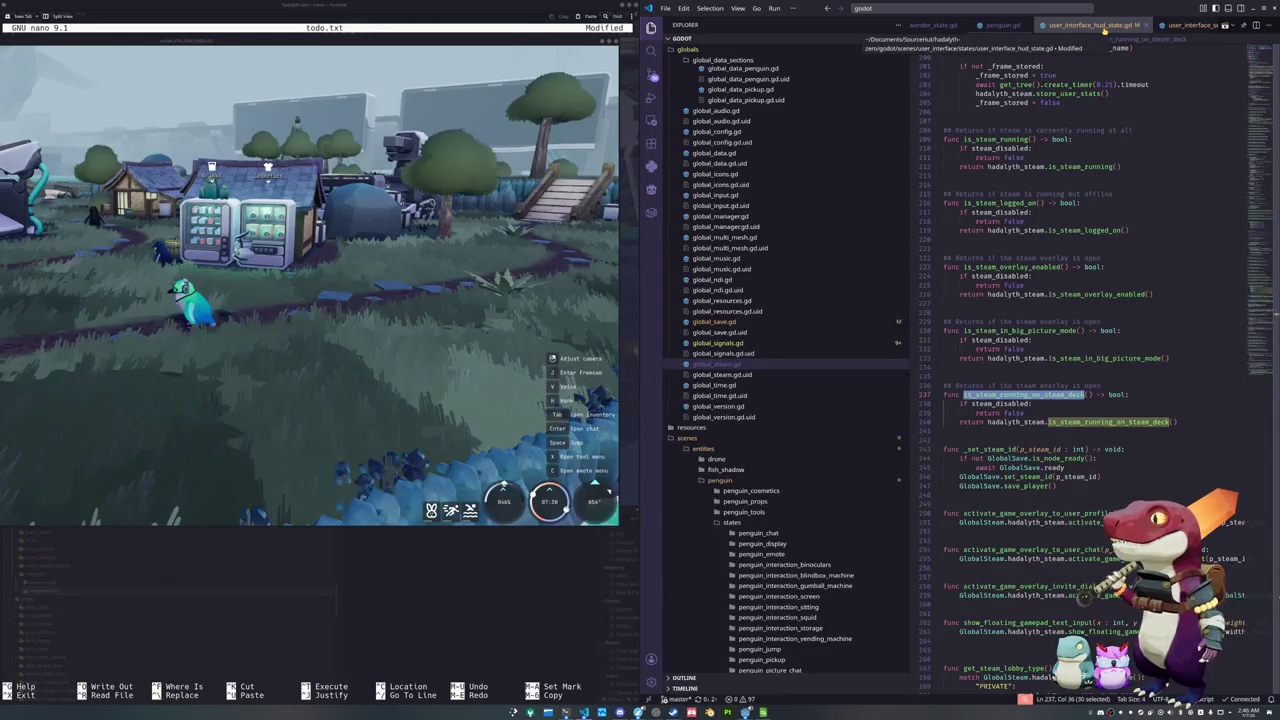
scroll(1094, 28, "down", 1)
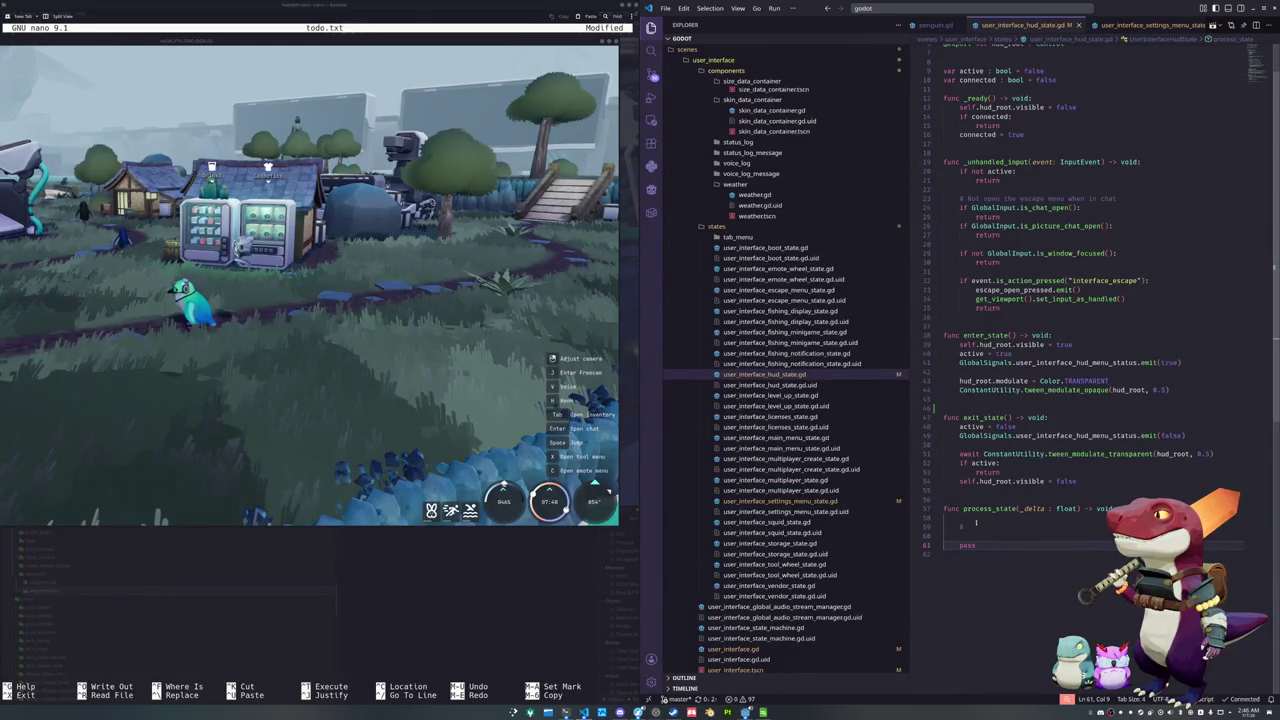
scroll(1066, 28, "down", 1)
left_click(1066, 28)
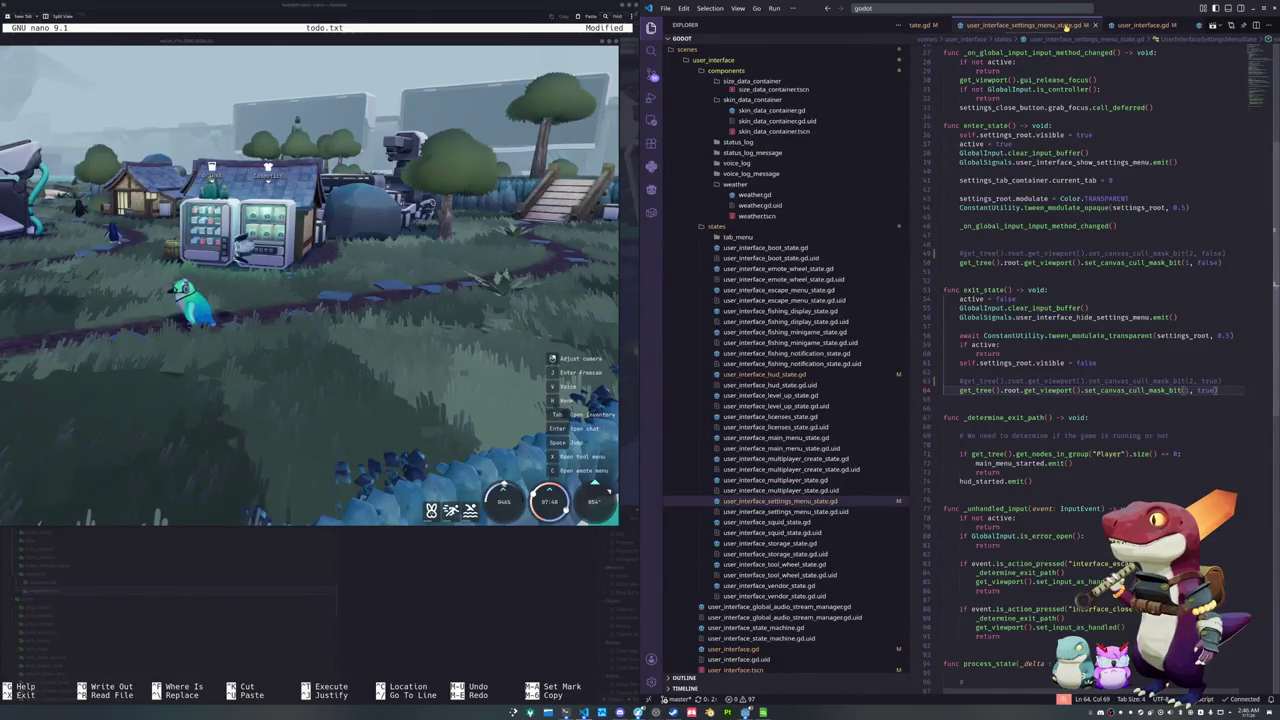
scroll(1044, 27, "down", 1)
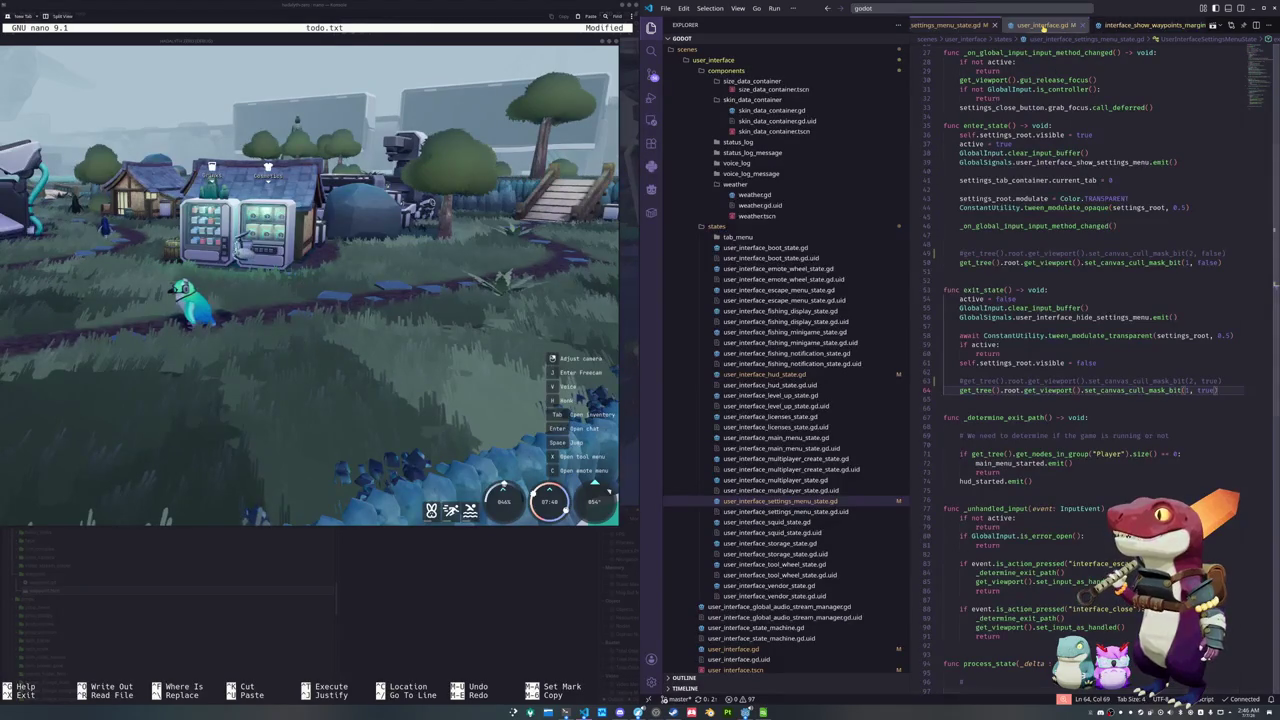
left_click(1023, 8)
type("directional")
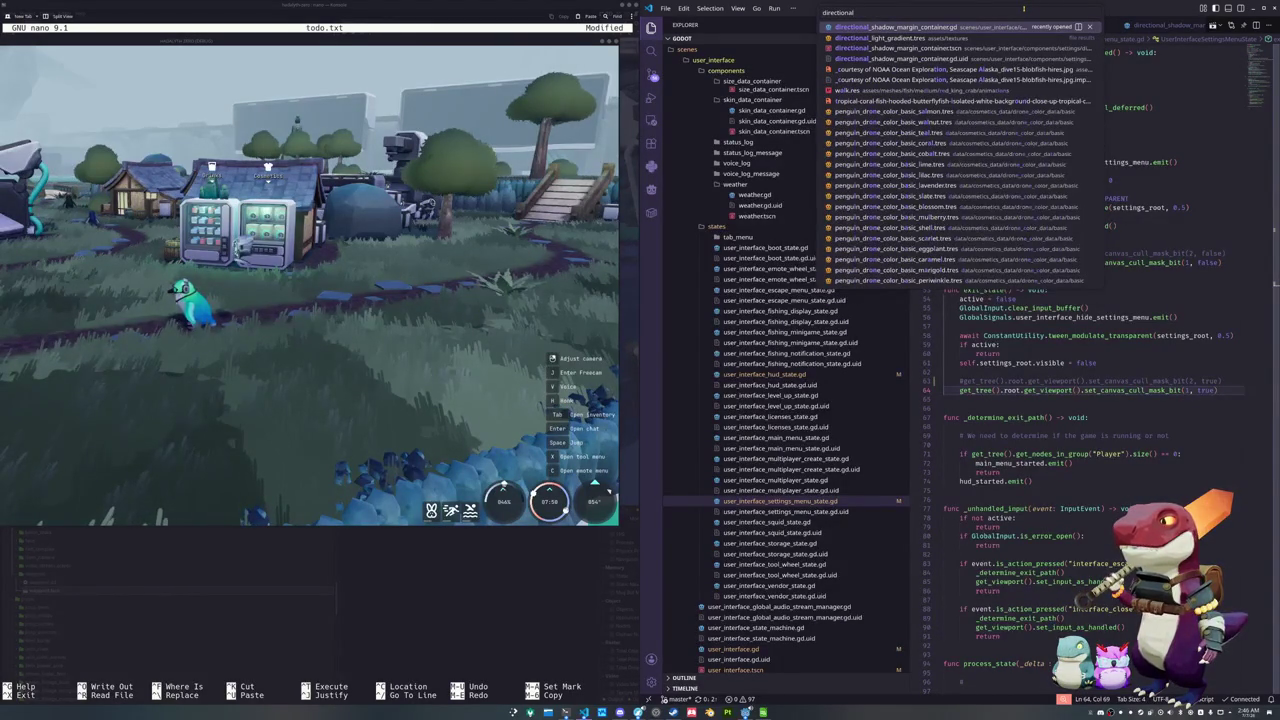
Open directional_shadow_margin_container.gd and wrap _ready's config loading in a GlobalSteam.is_steam_running_on_steam_deck() if/else
key("Return")
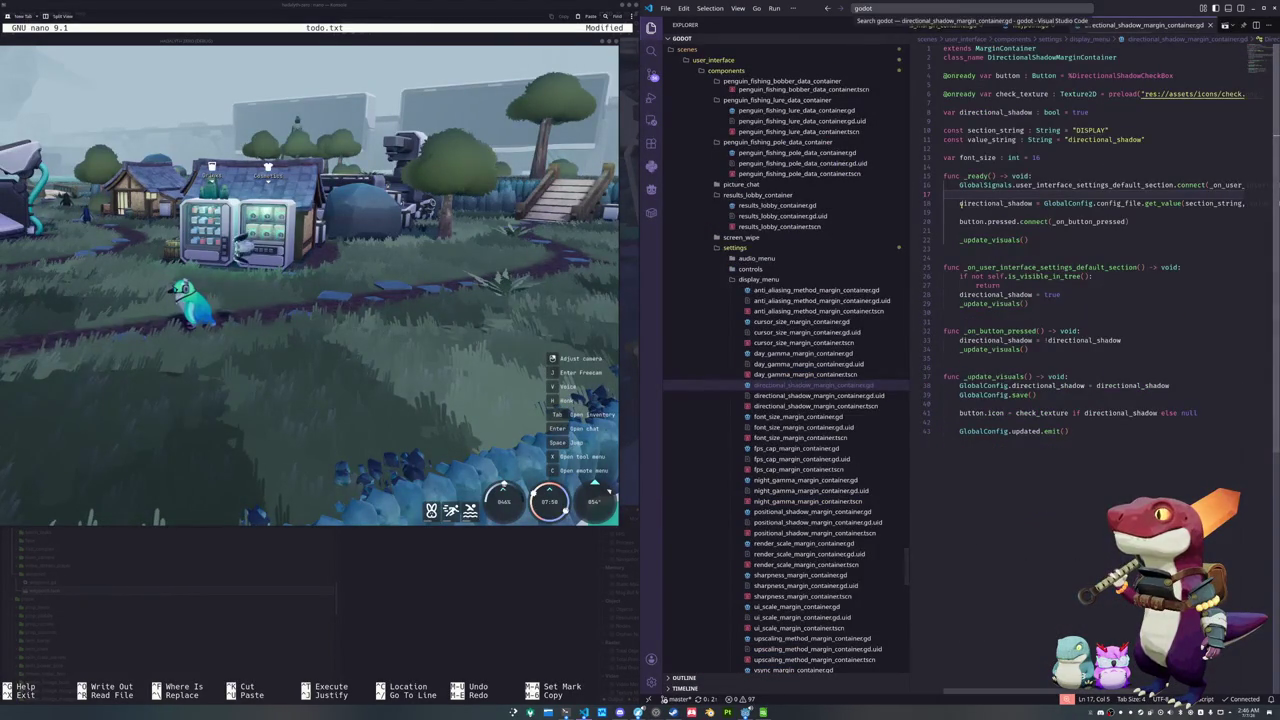
type("if GlobalSte")
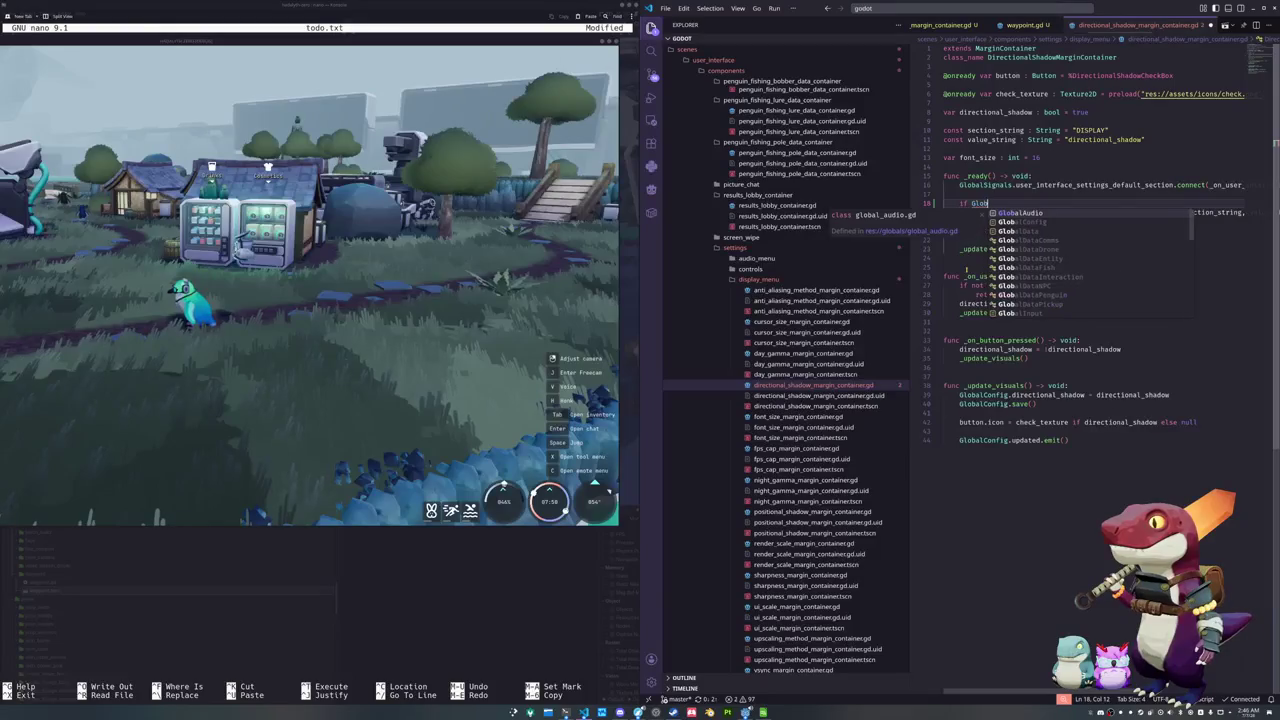
key("Tab")
type(".is_")
key("Tab")
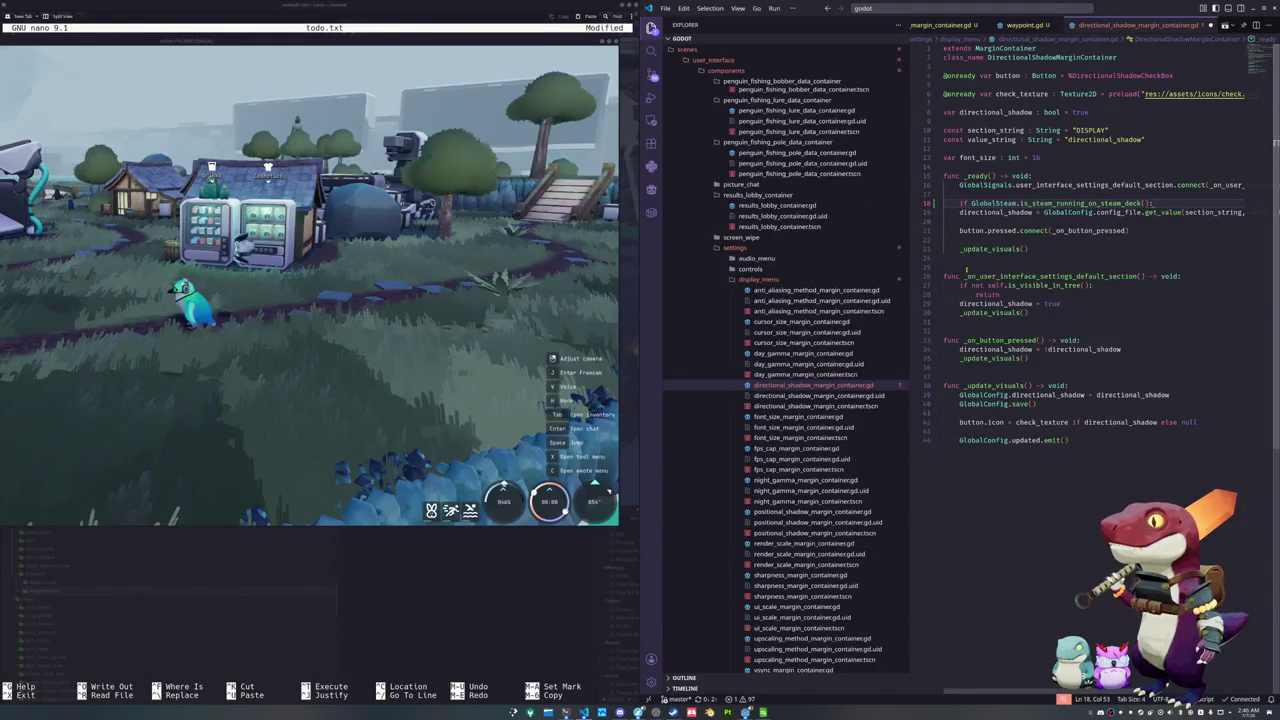
key("Return")
key("Down")
key("Tab")
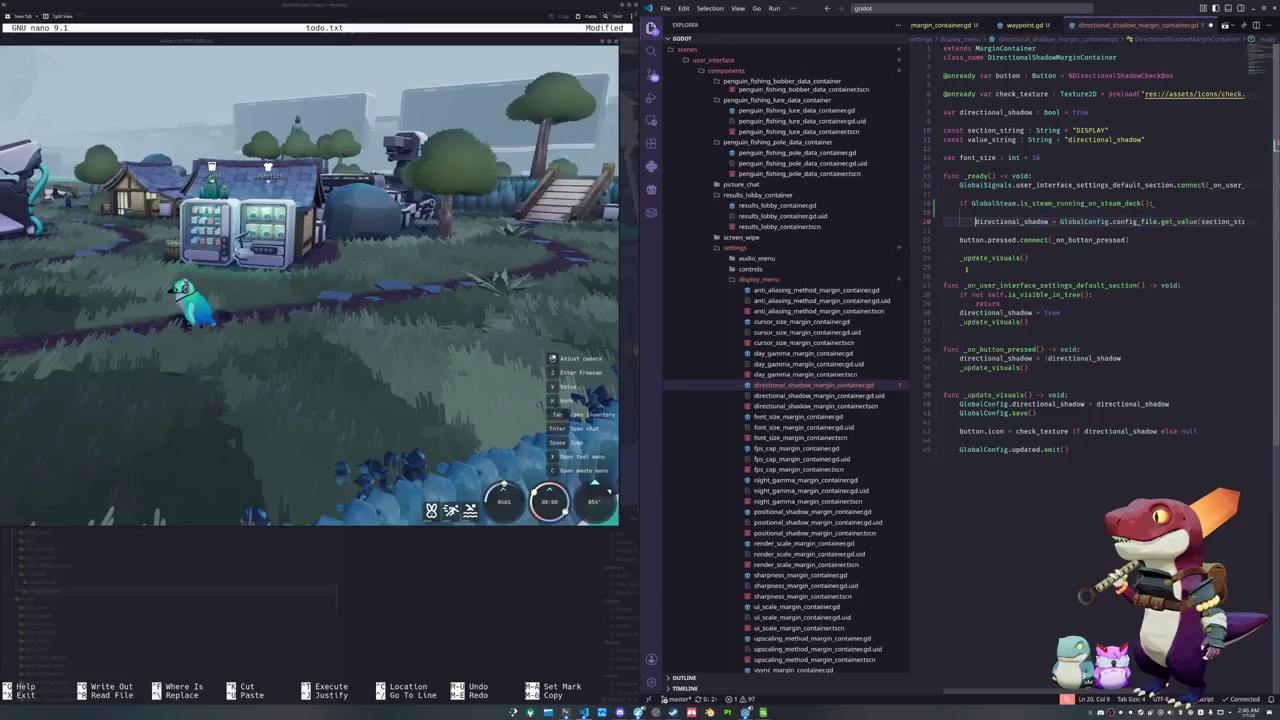
key("Up")
key("ctrl+v")
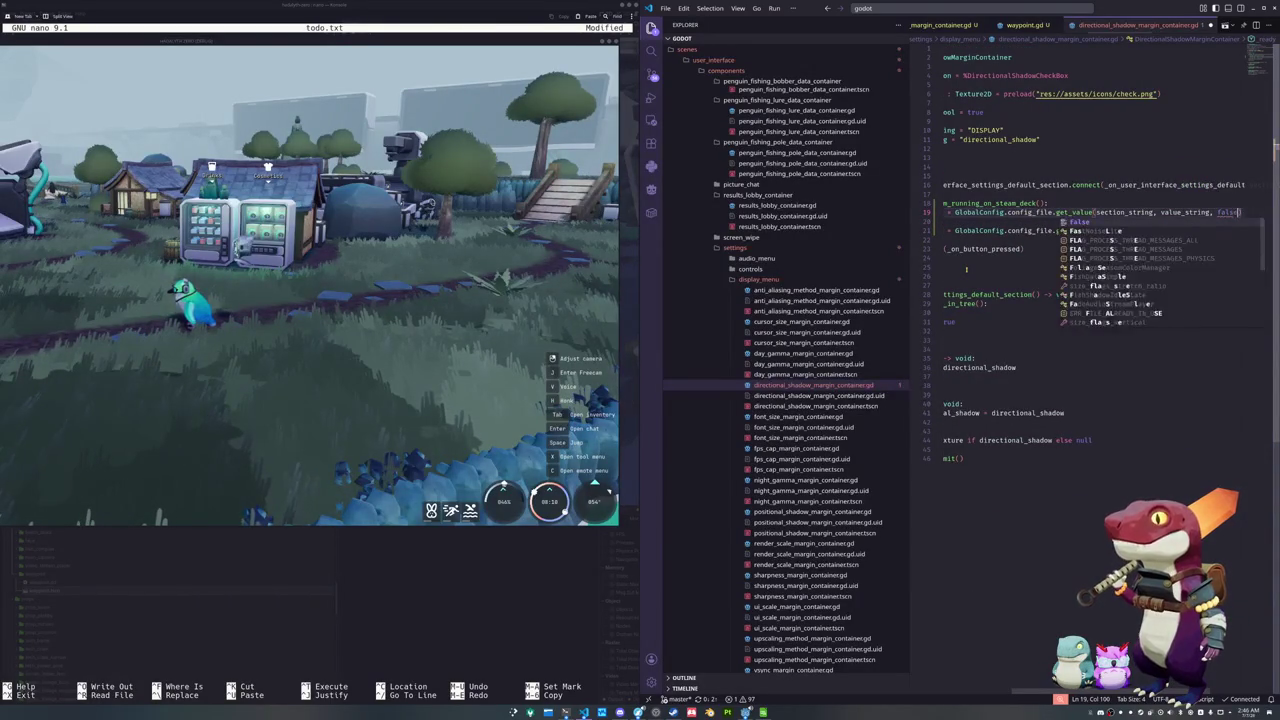
key("Down")
type("else:")
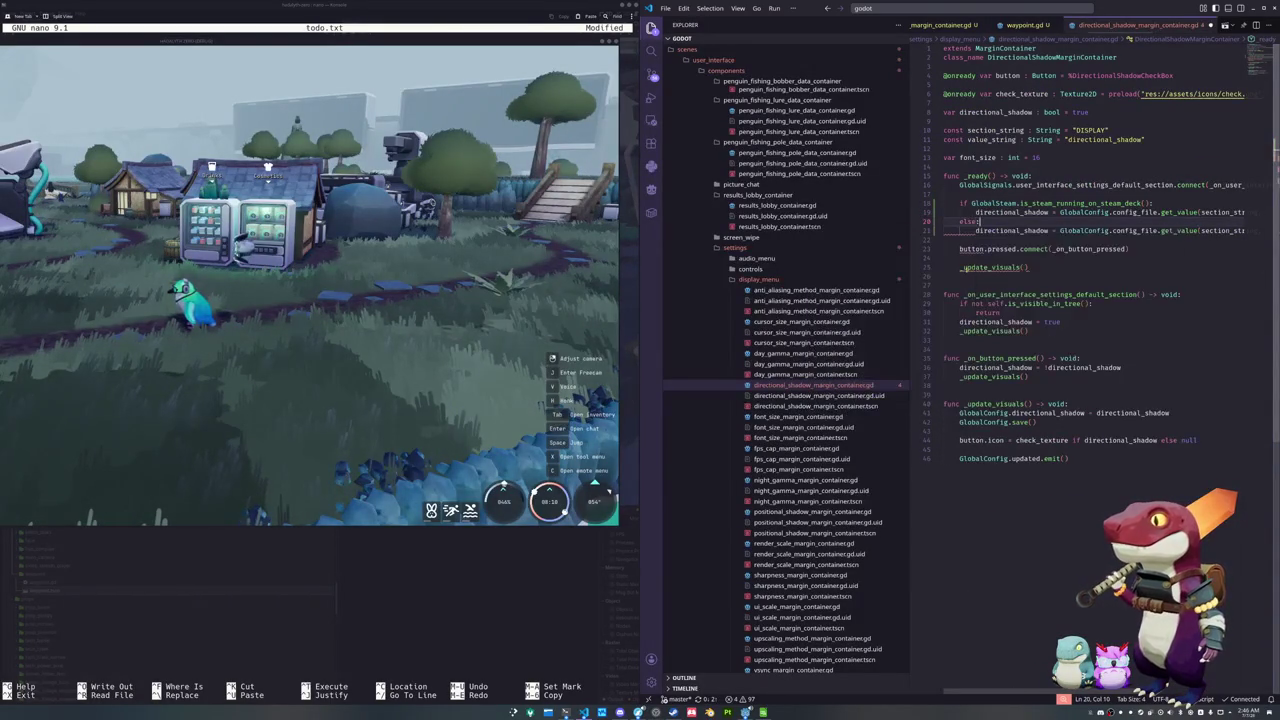
key("Down")
key("Down")
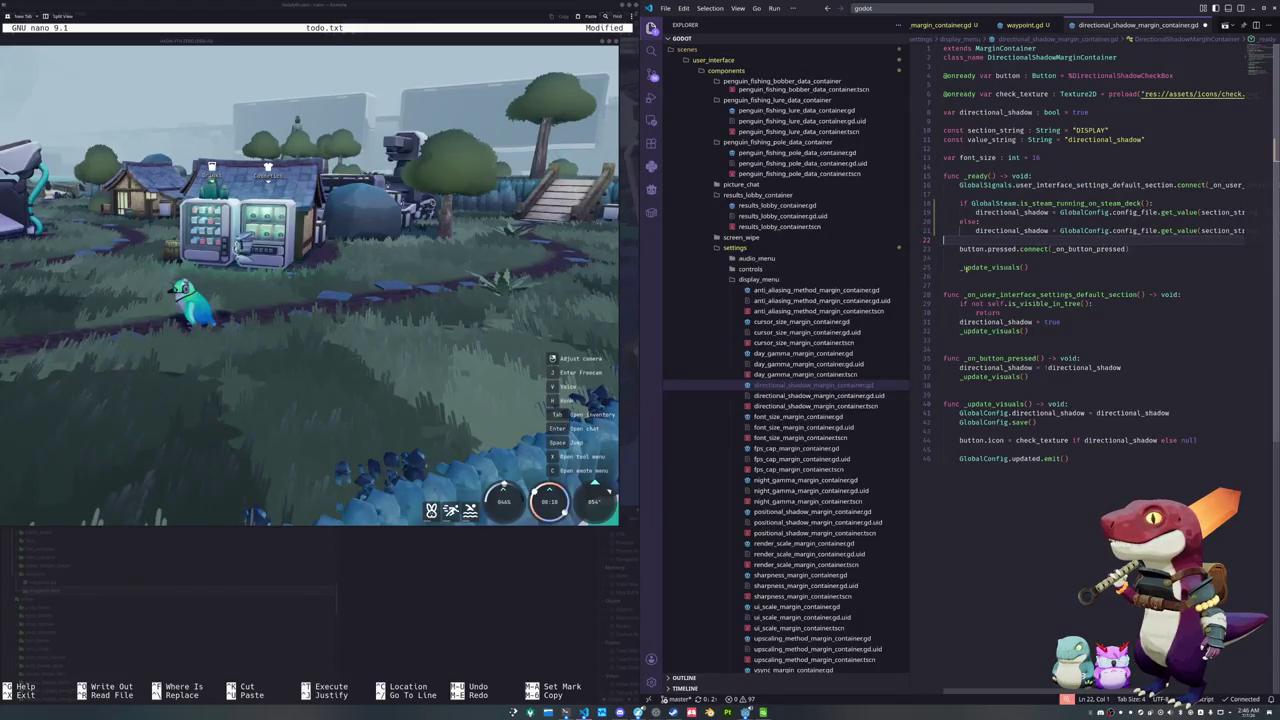
key("Down")
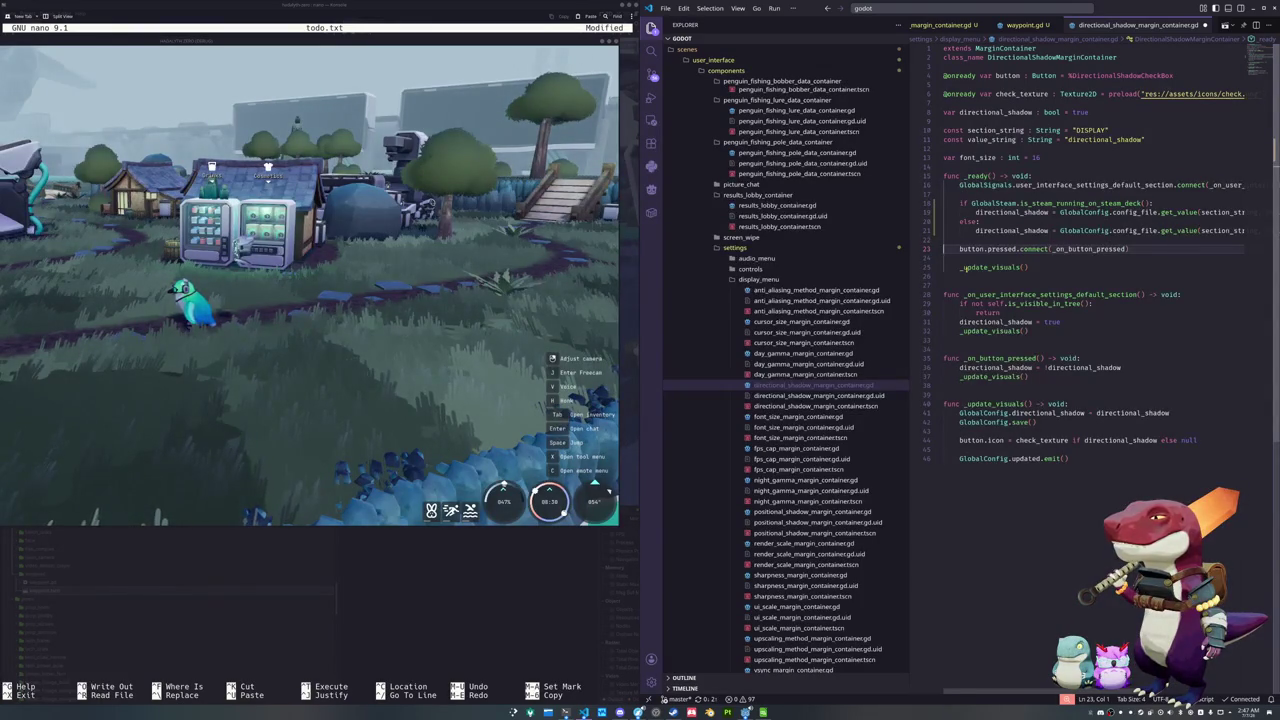
Add the same Steam Deck if/else around the directional_shadow assignment in the default handler
left_click(962, 267)
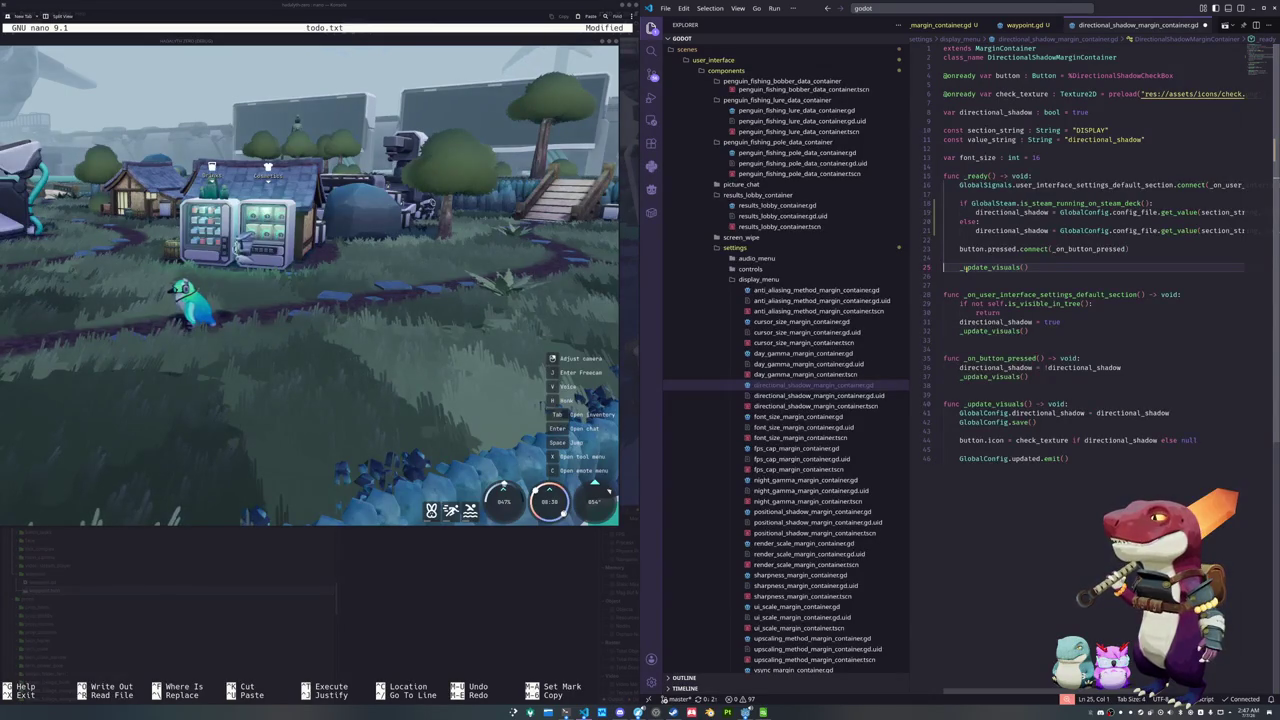
key("Up")
key("Up")
key("Up")
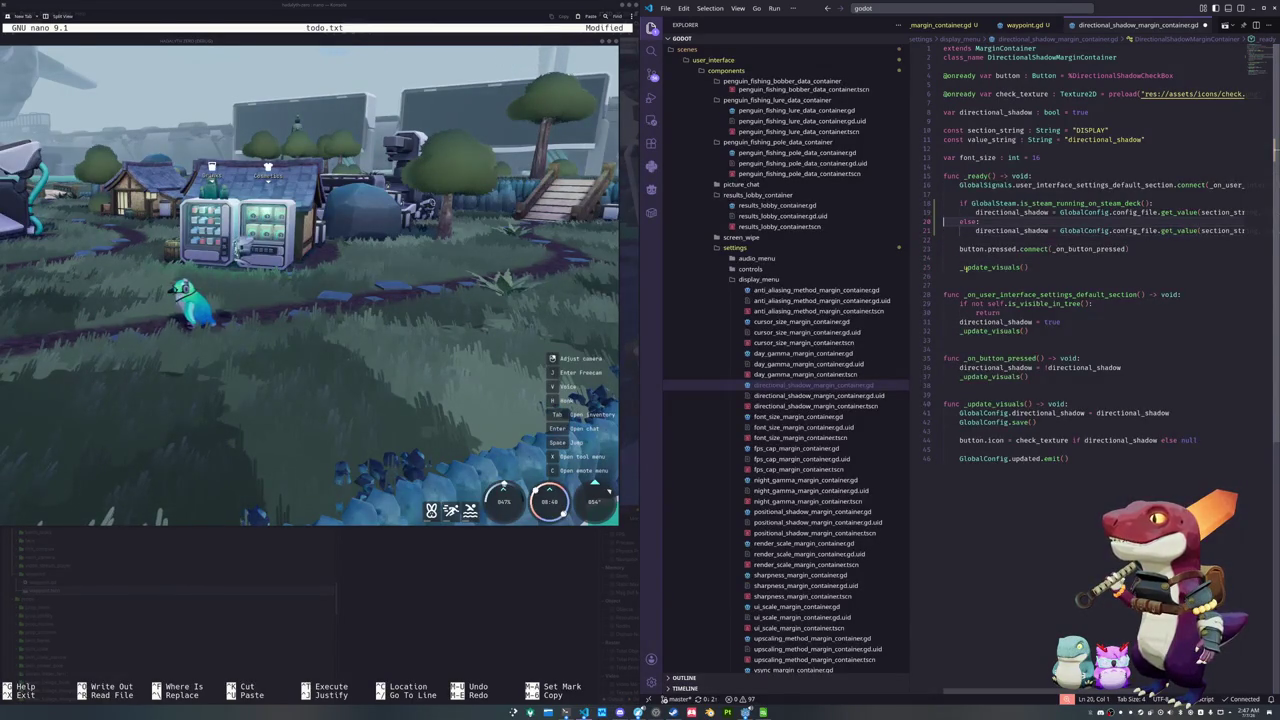
key("Down")
key("Down")
key("Down")
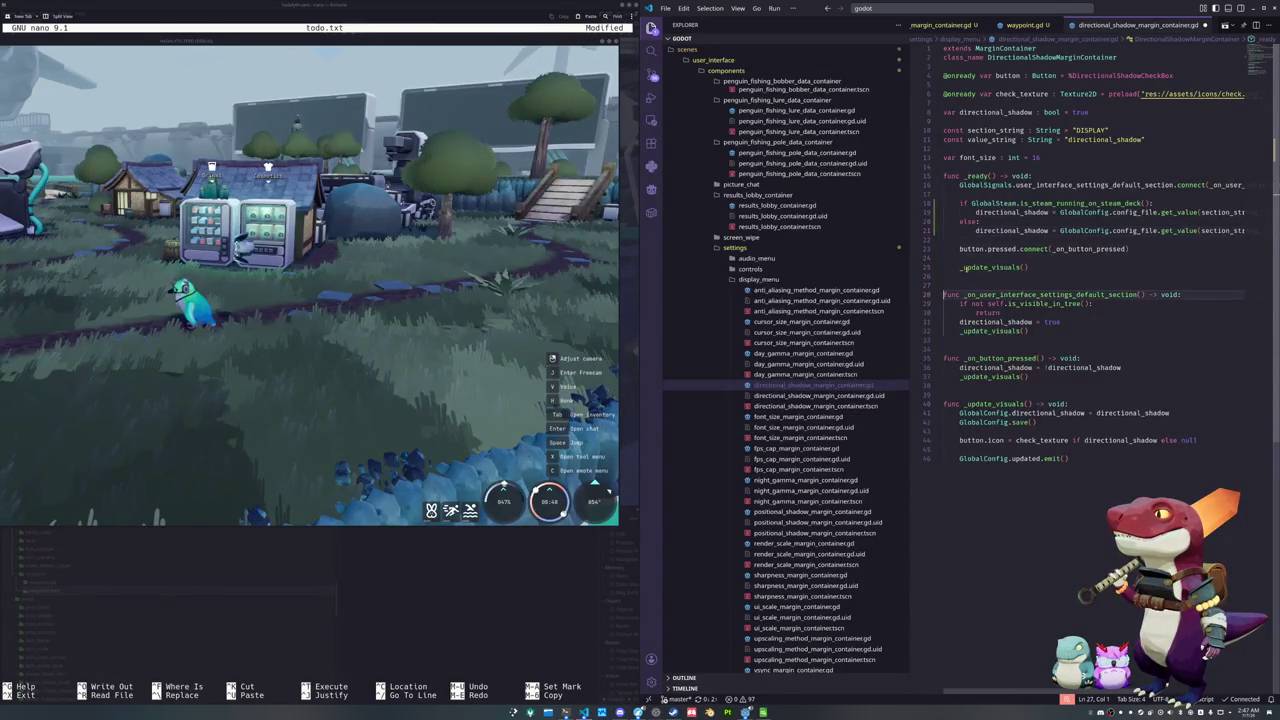
key("Return")
key("Up")
key("ctrl+v")
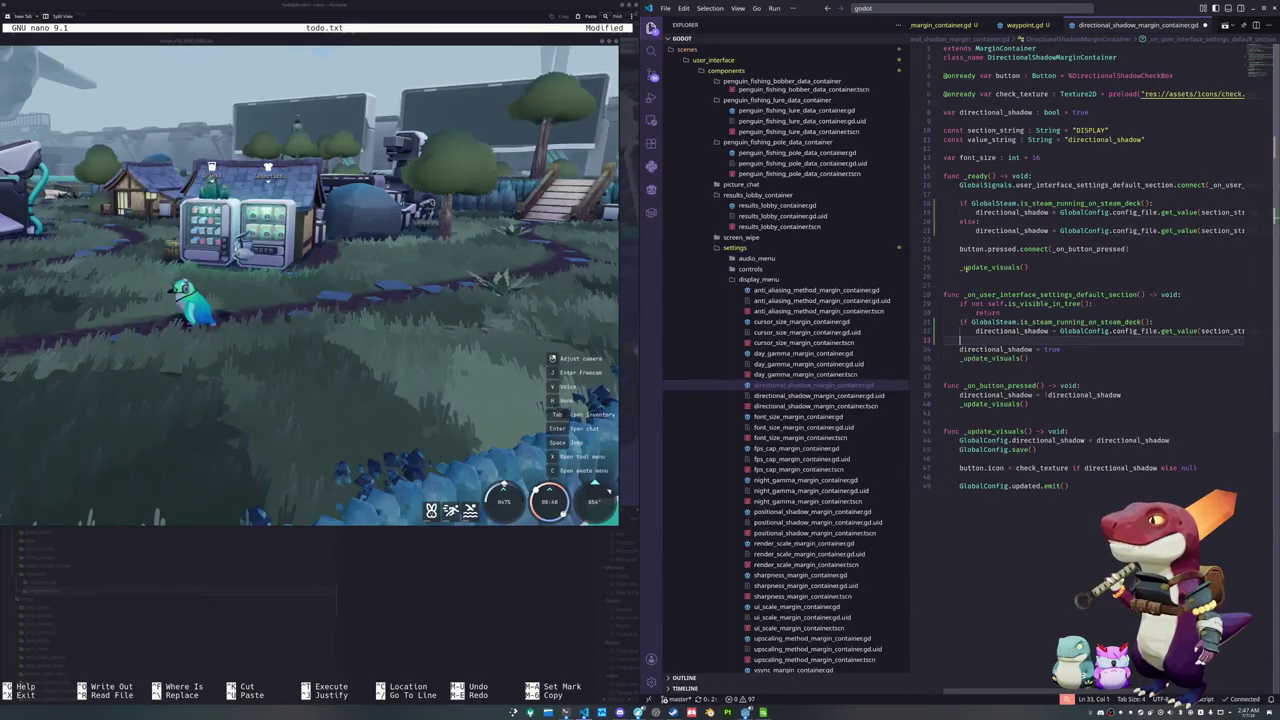
type("else:")
key("Down")
key("Tab")
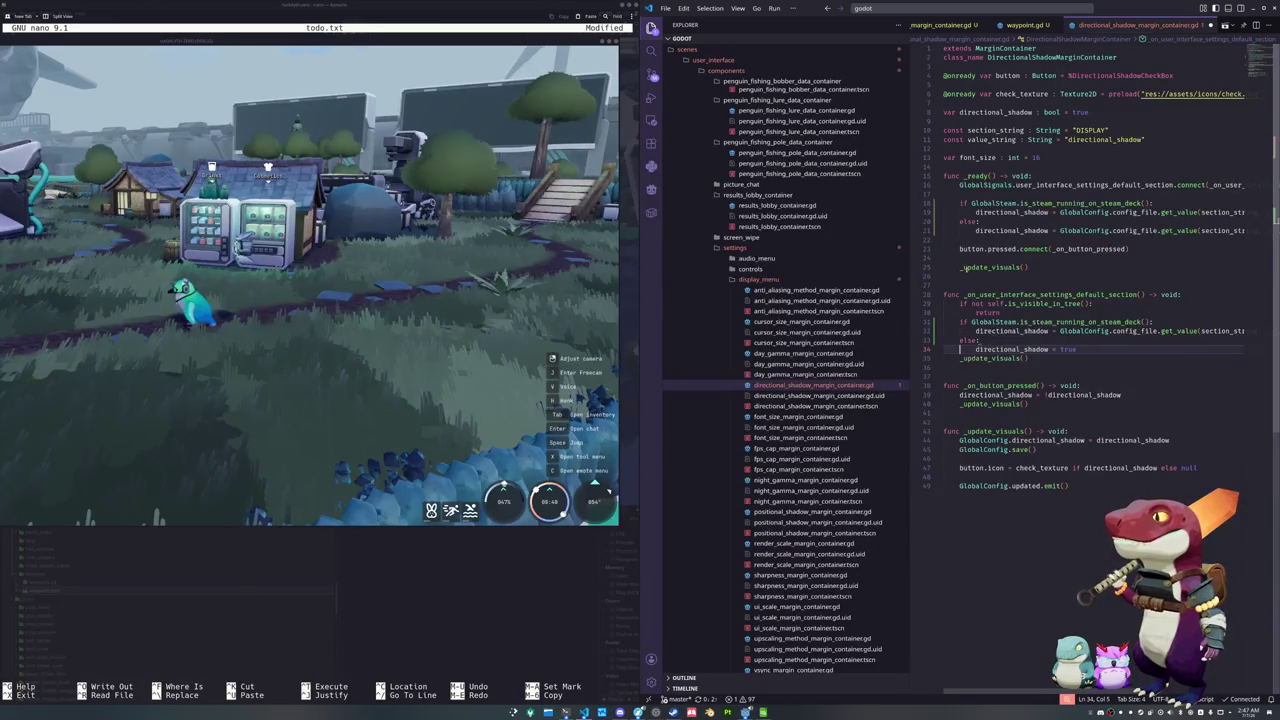
Make the handler's Deck branch set directional_shadow to false, then save the script
key("Up")
key("End")
key("ctrl+shift+Left")
key("ctrl+shift+Left")
key("ctrl+shift+Left")
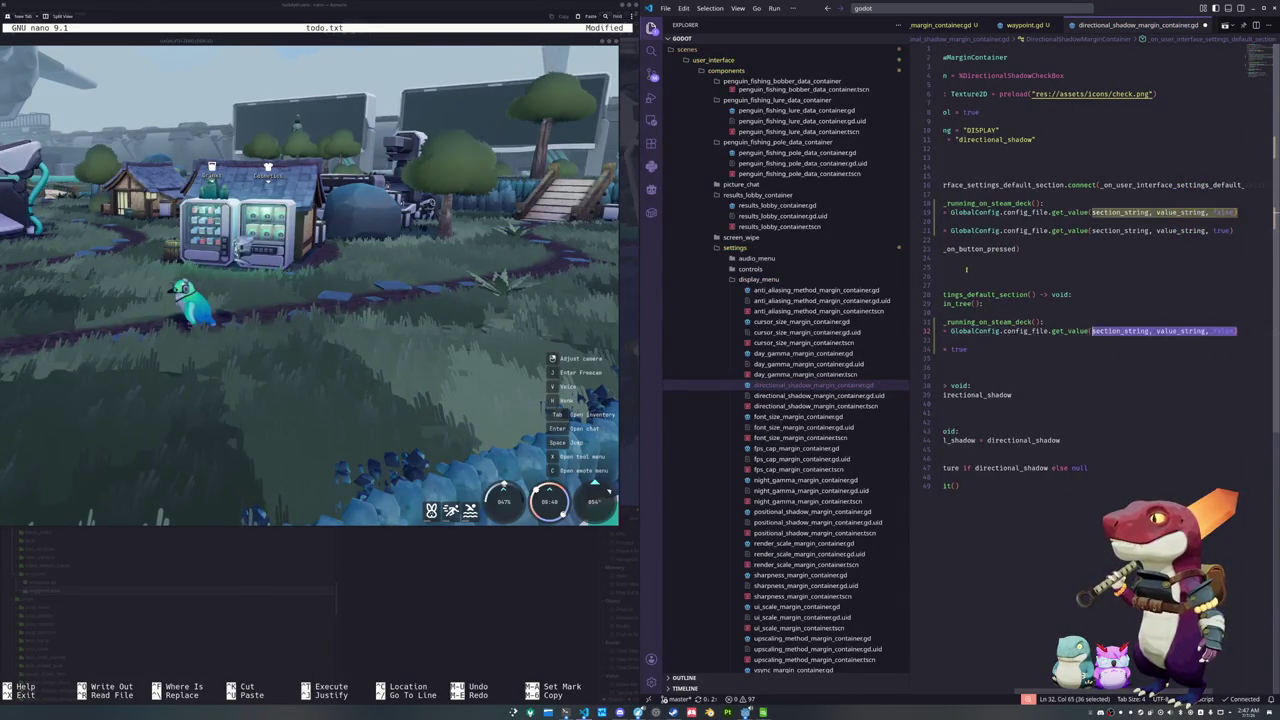
type("false")
key("Down")
key("Down")
key("Down")
key("Home")
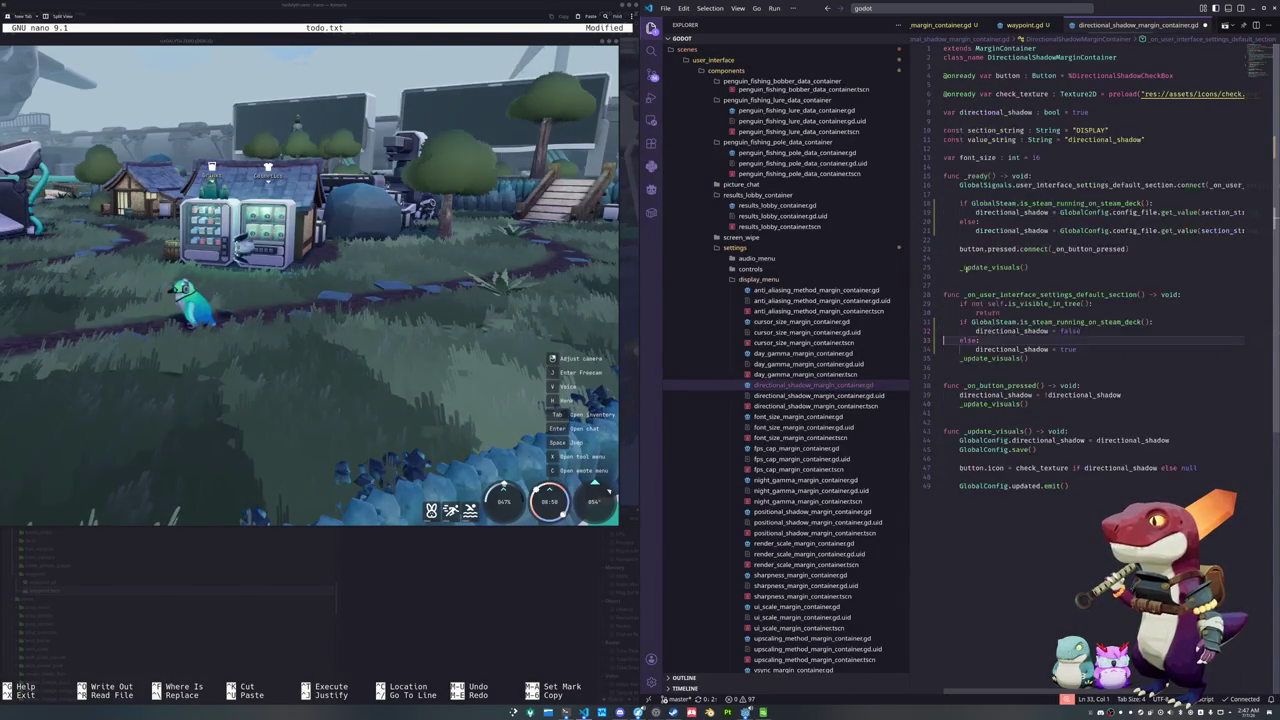
key("Down")
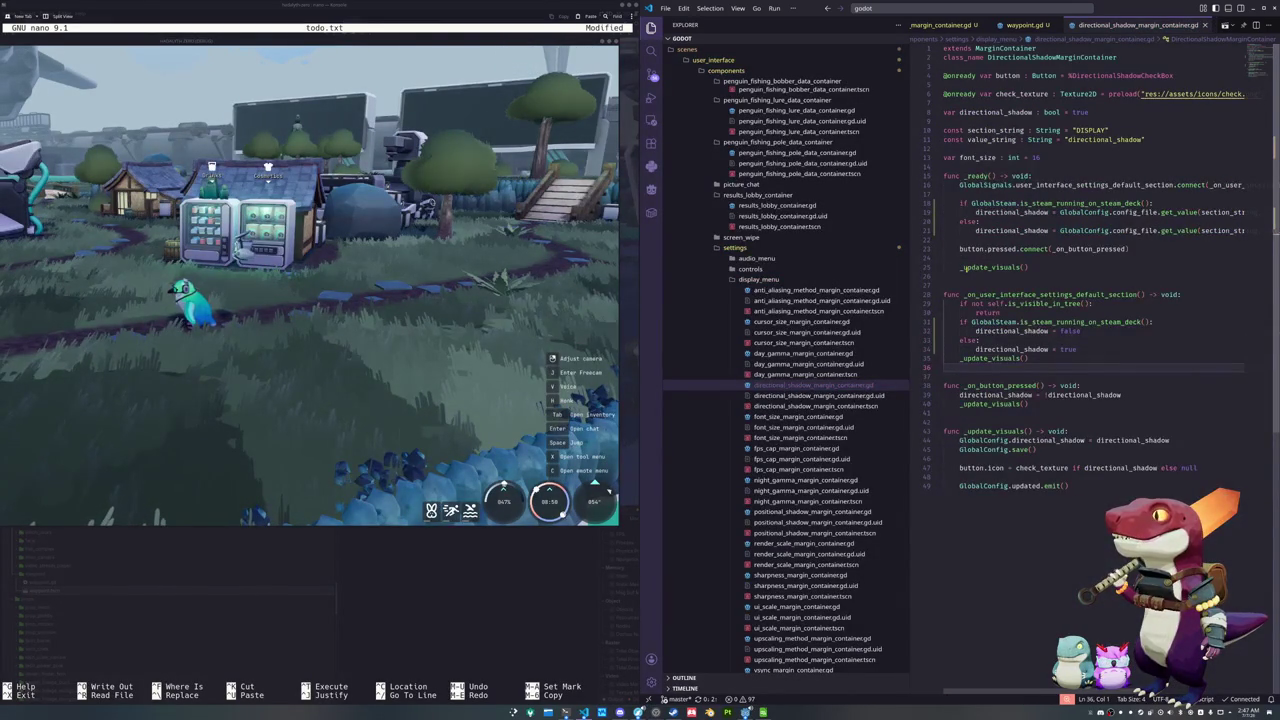
key("ctrl+s")
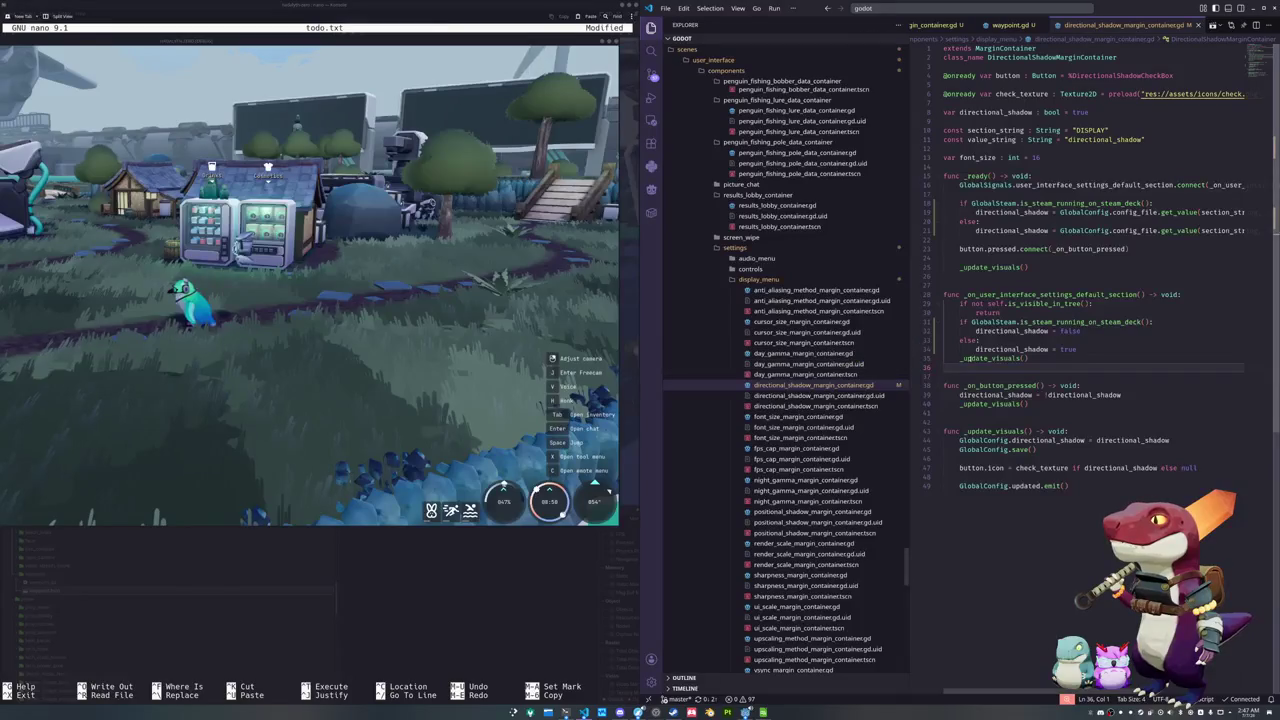
left_click_drag(1240, 232, 930, 203)
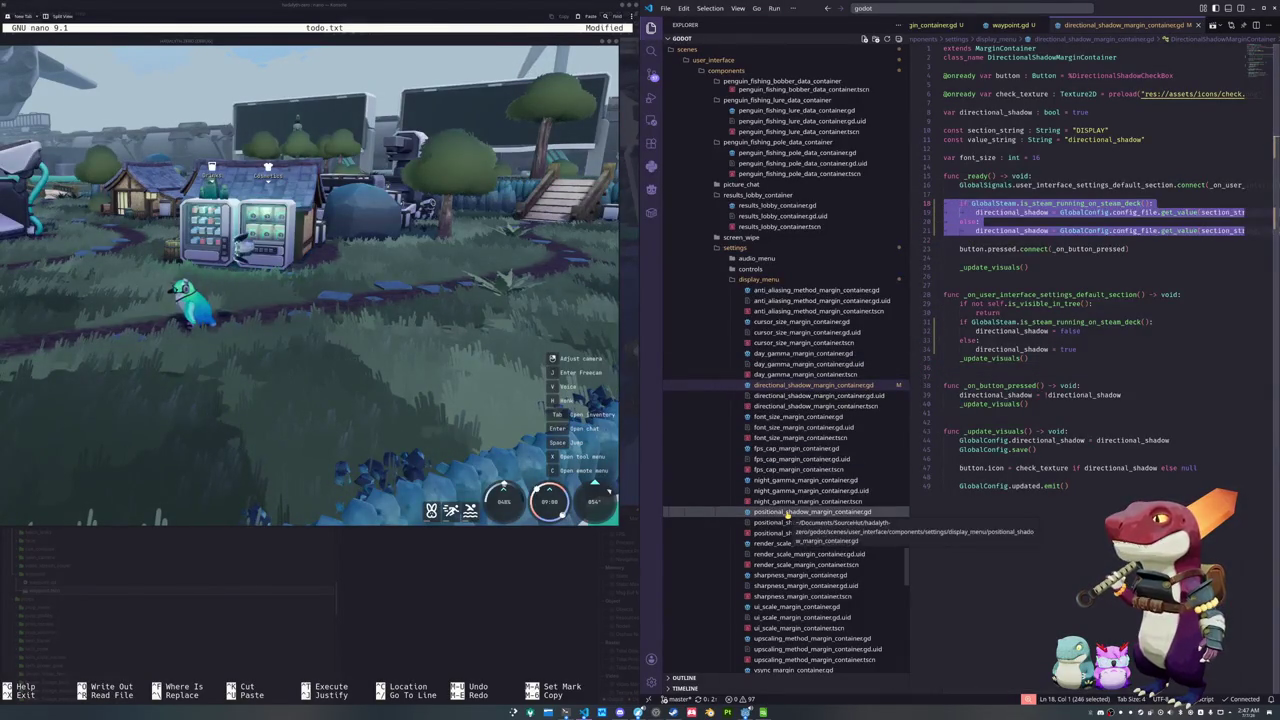
Paste the Steam Deck if/else into positional_shadow_margin_container.gd, making the else branch load positional_shadow
left_click(812, 511)
left_click(977, 213)
key("ctrl+v")
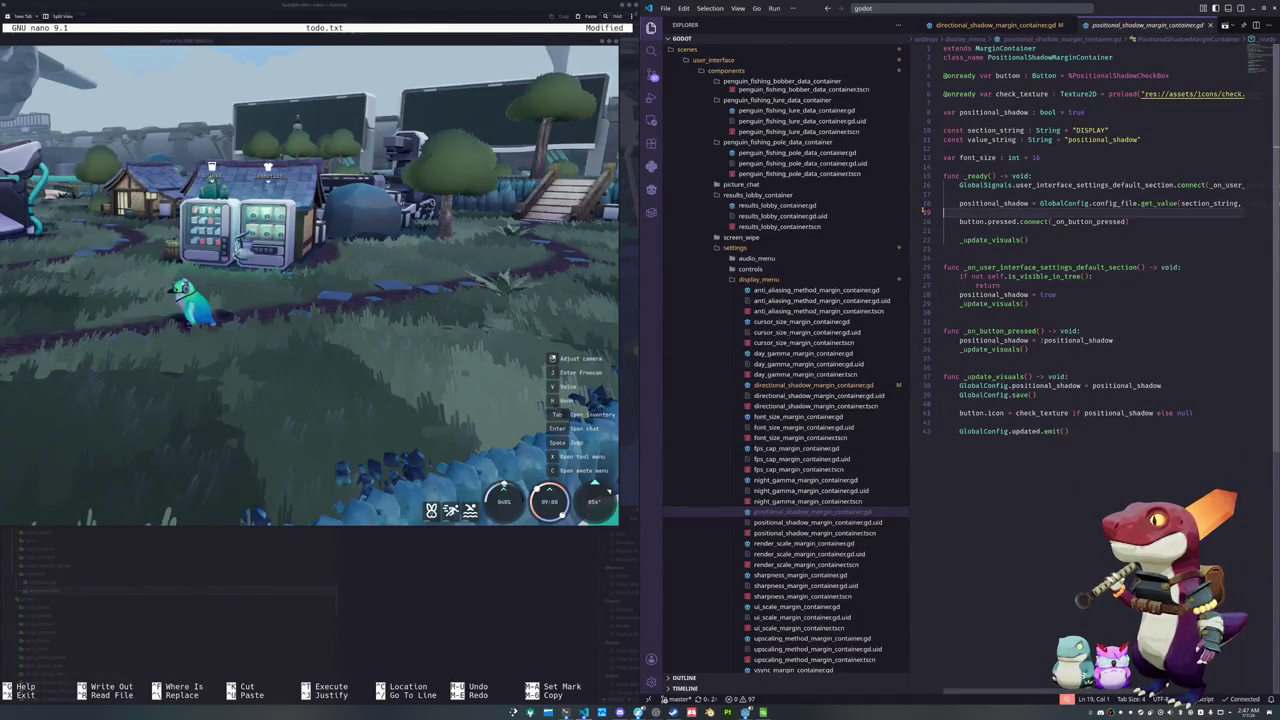
left_click(975, 203)
triple_click(975, 203)
key("ctrl+c")
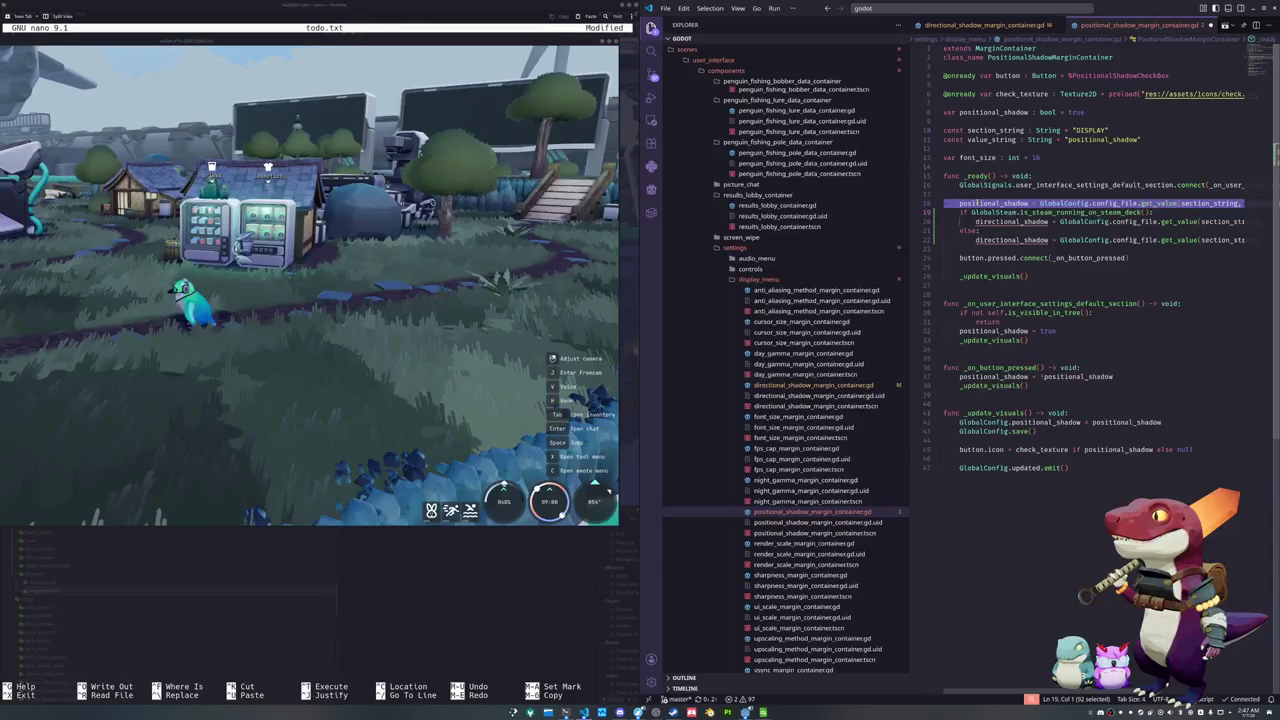
left_click(963, 212)
key("Down")
key("Down")
key("Down")
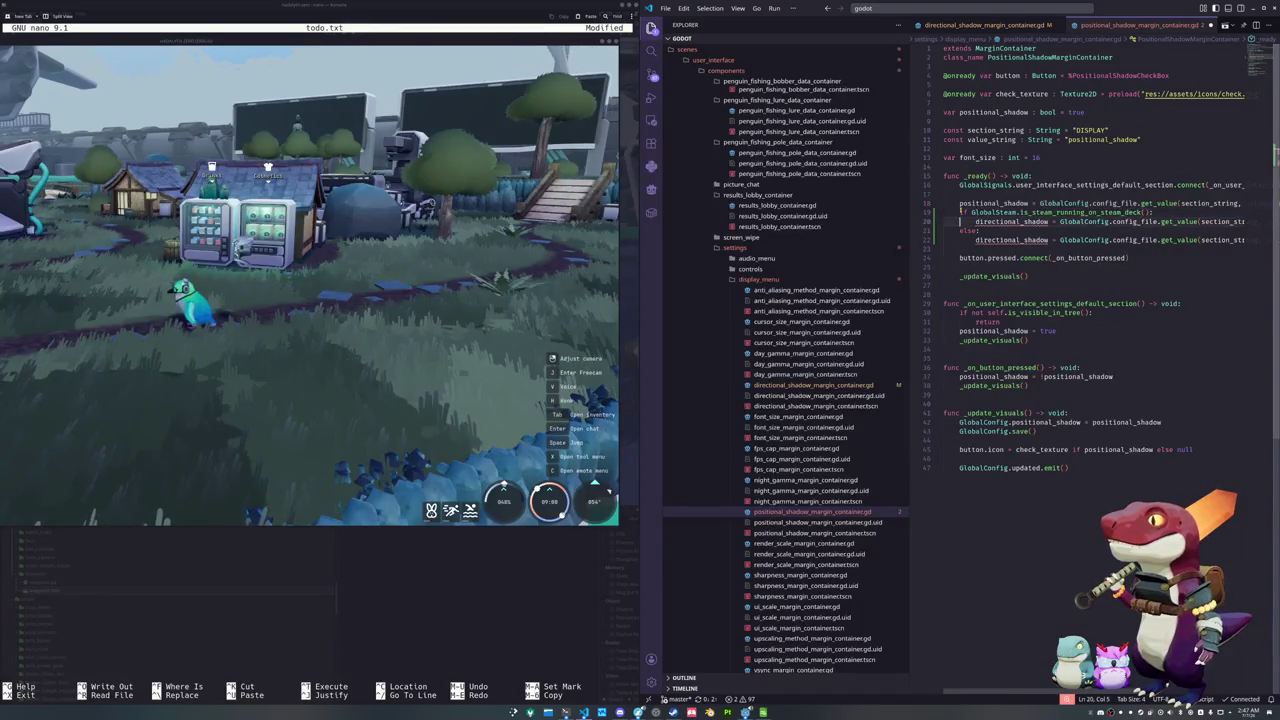
key("shift+End")
key("ctrl+v")
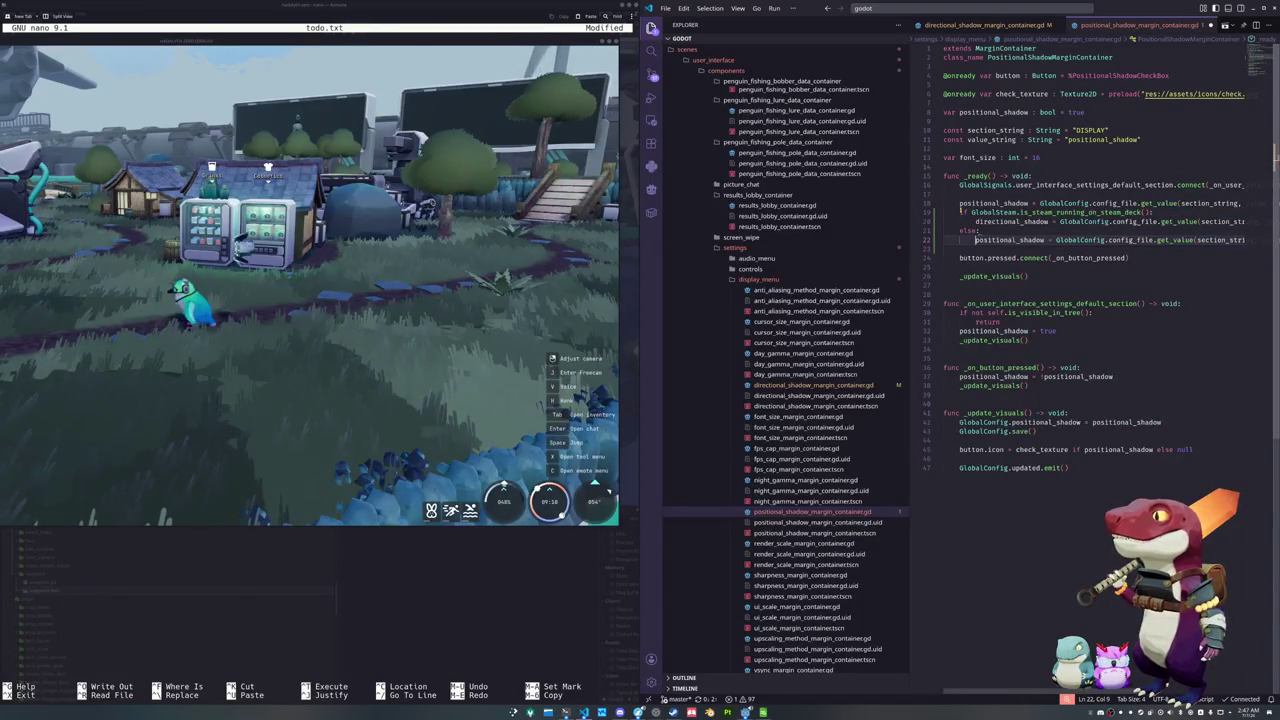
Make the Deck branch load positional_shadow with a false default
key("Up")
key("End")
key("Up")
key("shift+End")
key("ctrl+v")
type("value_string, fal")
key("Tab")
key("Down")
key("Down")
key("Down")
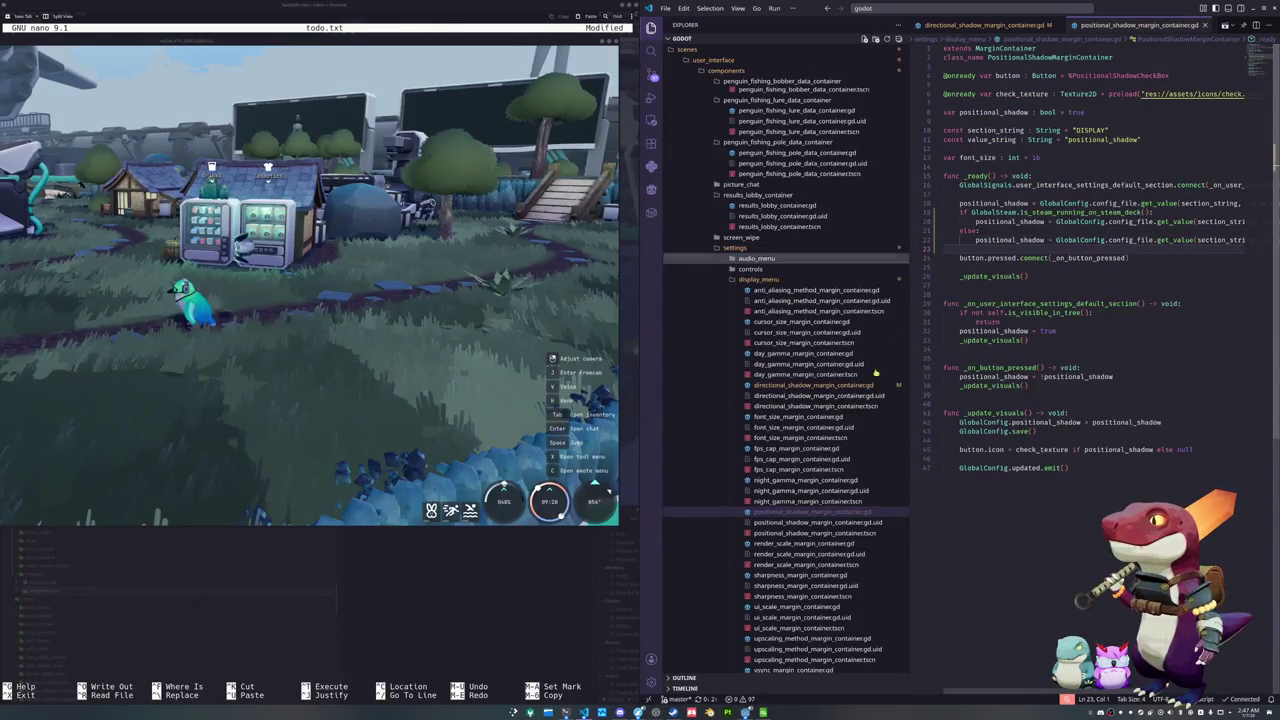
Compare with the directional shadow script's Deck-branch line, then return to the positional shadow script
left_click(812, 385)
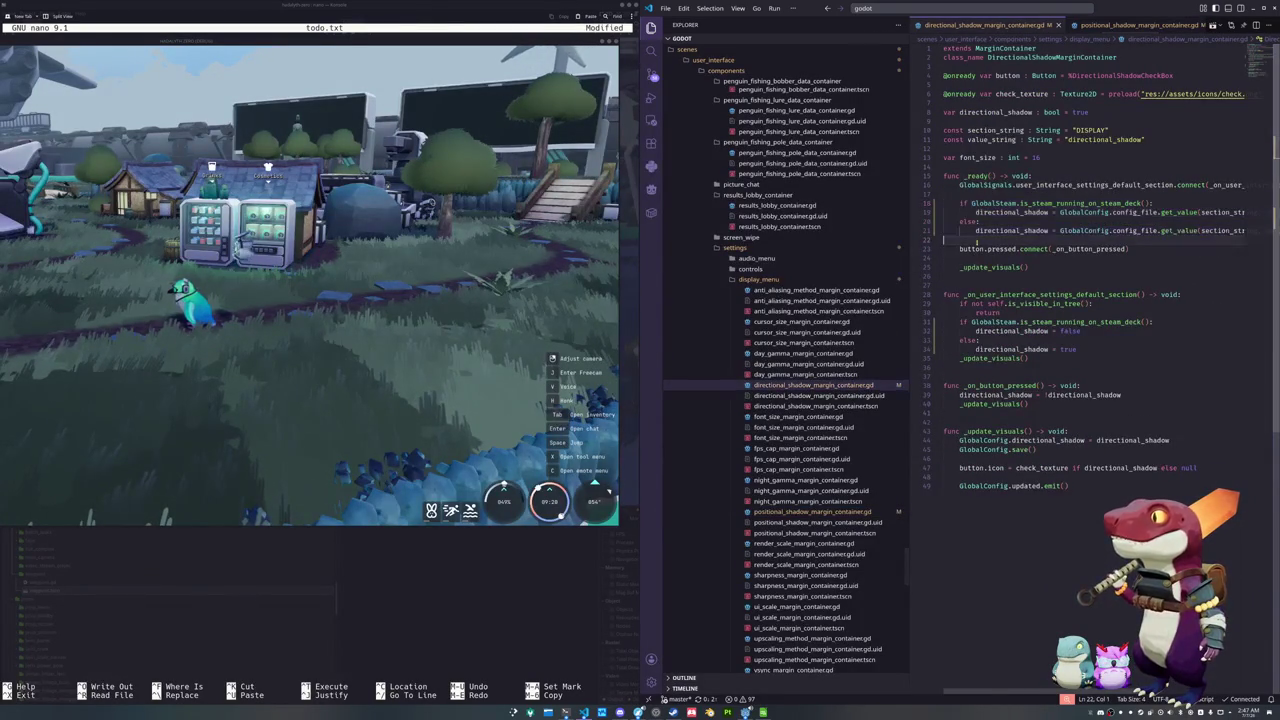
key("Up")
key("Up")
key("Up")
key("End")
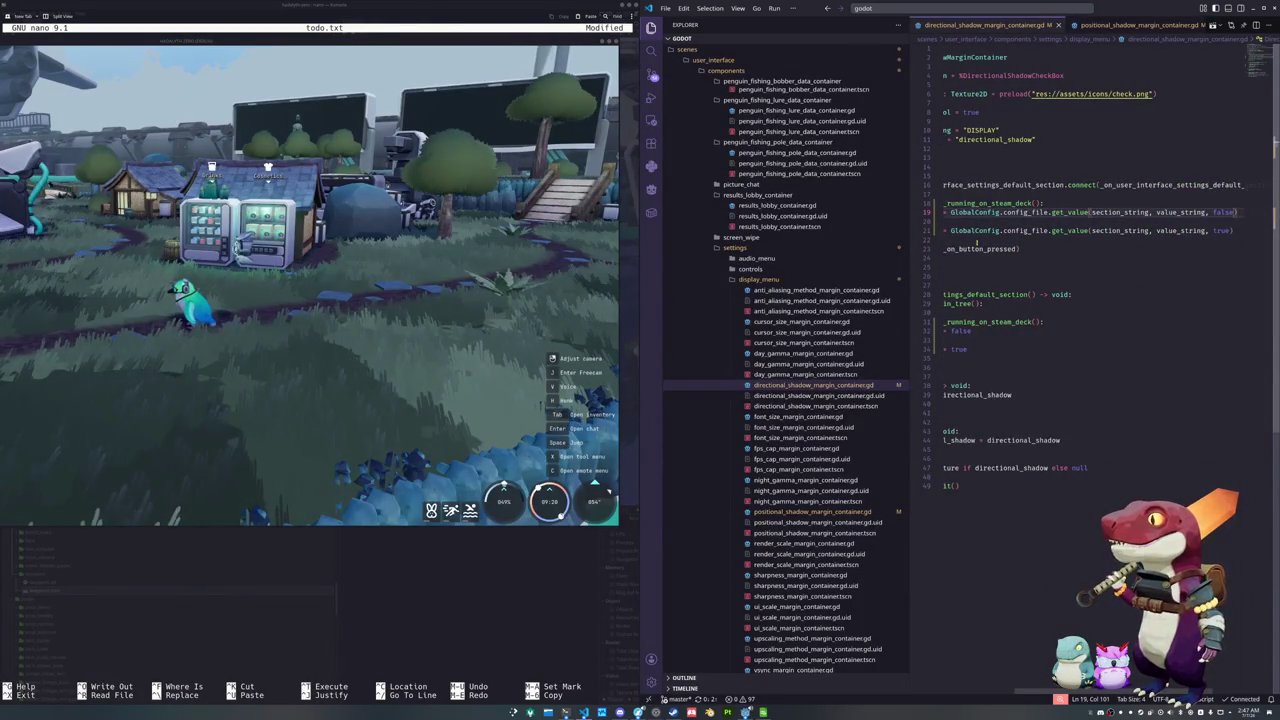
key("Down")
key("Down")
key("Down")
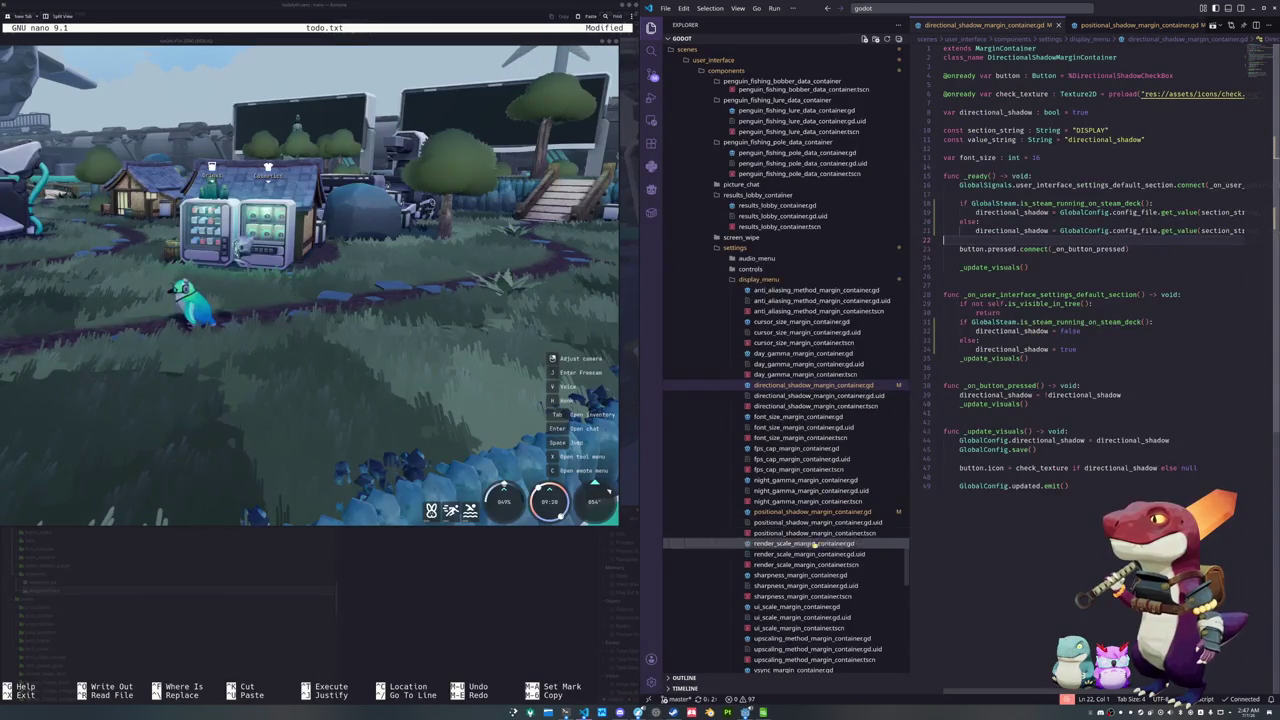
left_click(812, 511)
left_click(1062, 322)
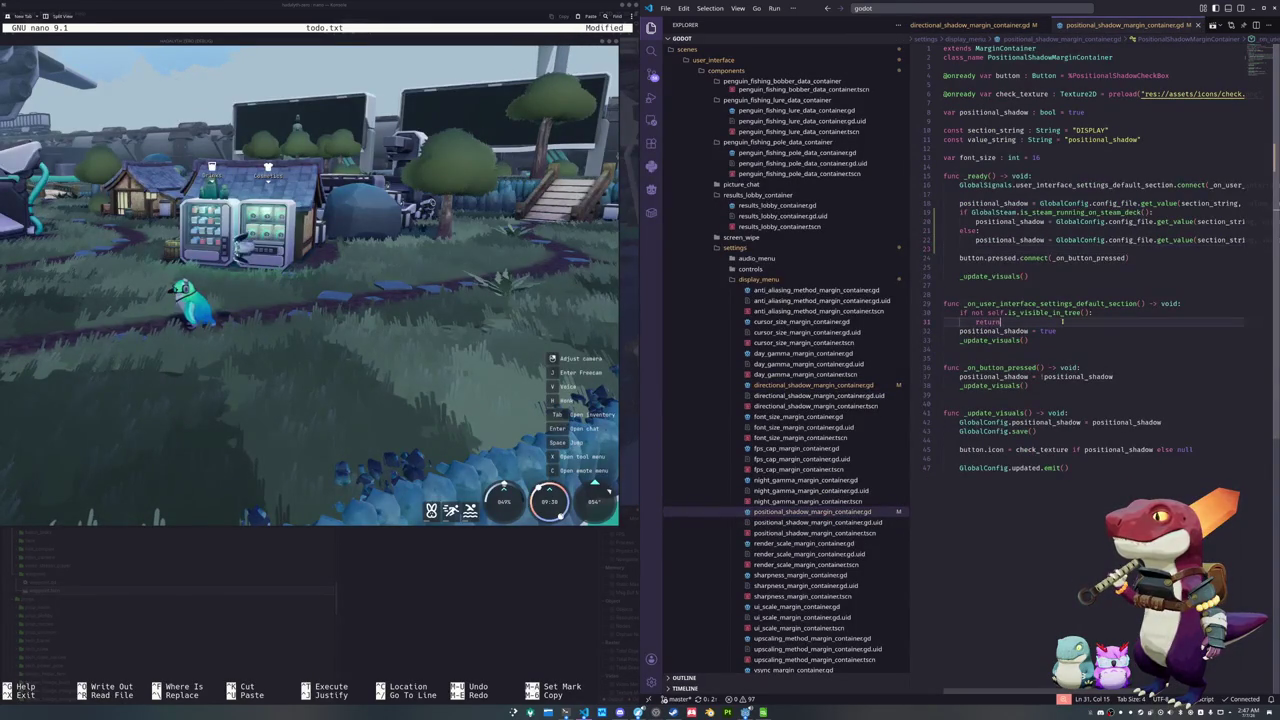
Start an if GlobalSteam.is_steam_running_on_steam_deck() branch that sets positional_shadow = false
key("Return")
type("GlobalSteam.is_steam_")
type("runn")
type("ing_on")
key("Return")
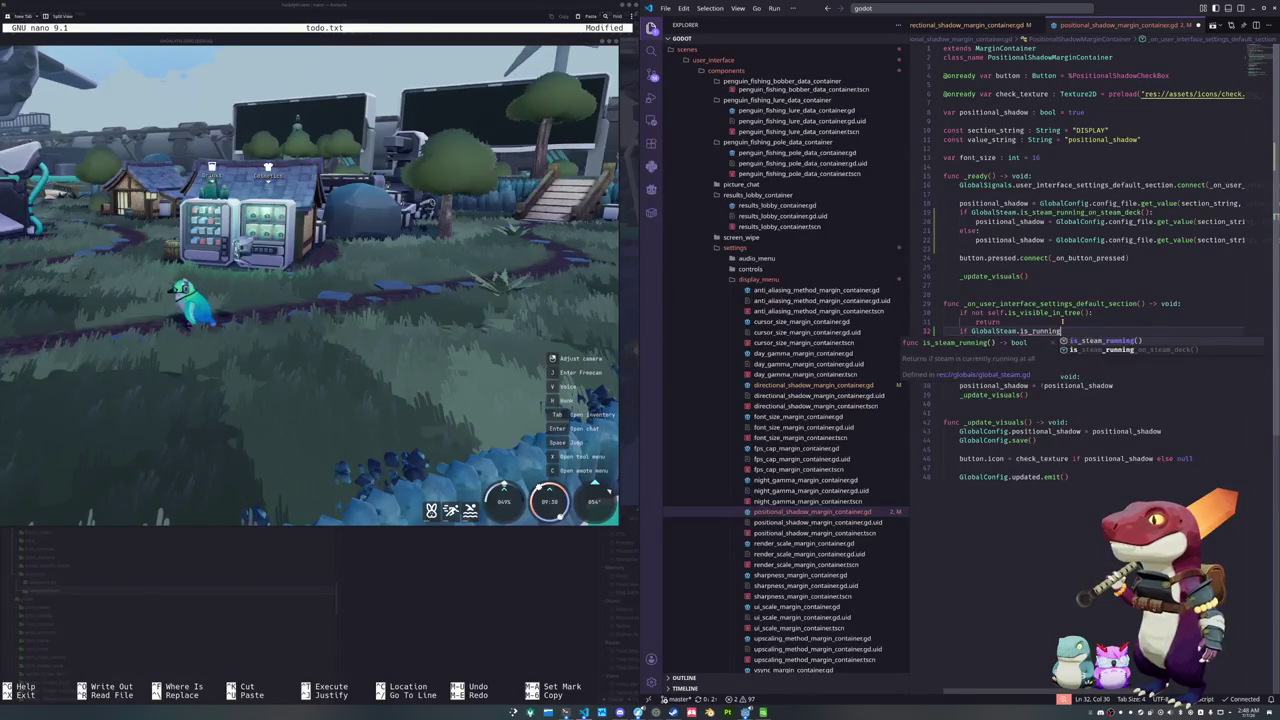
type("()")
key("Down")
key("Home")
key("Home")
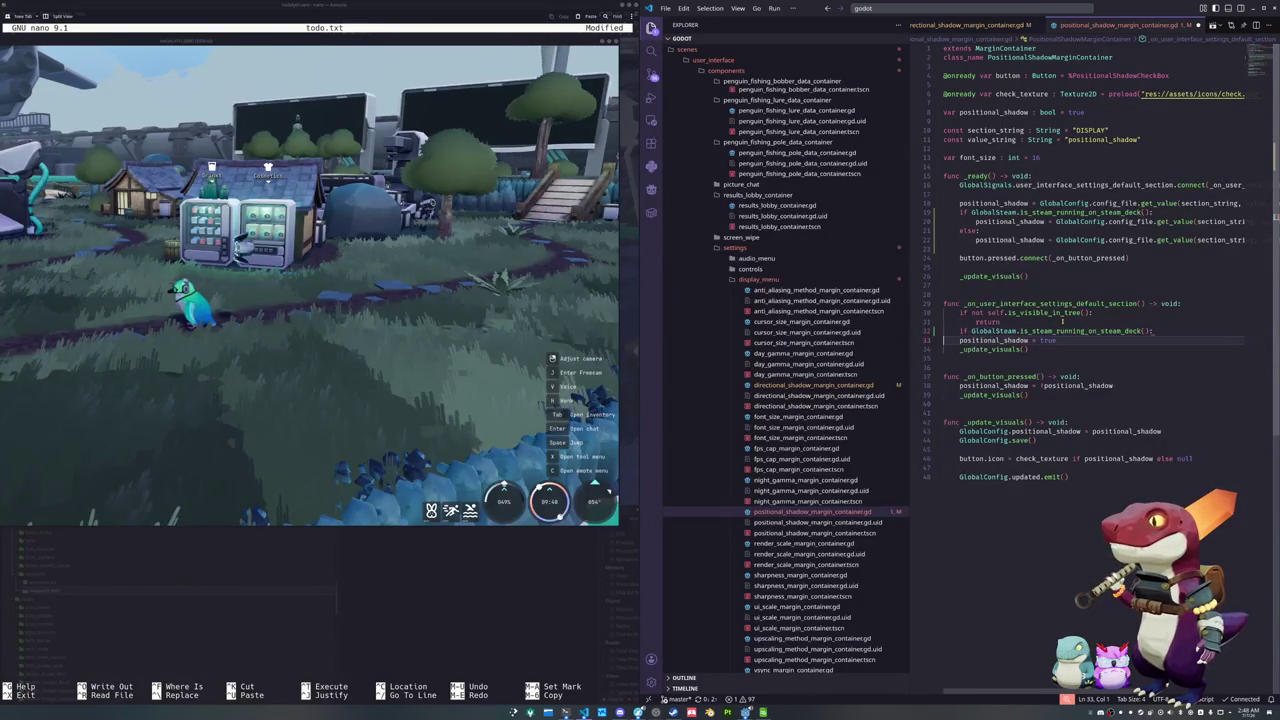
key("Up")
key("End")
key("Return")
type("po")
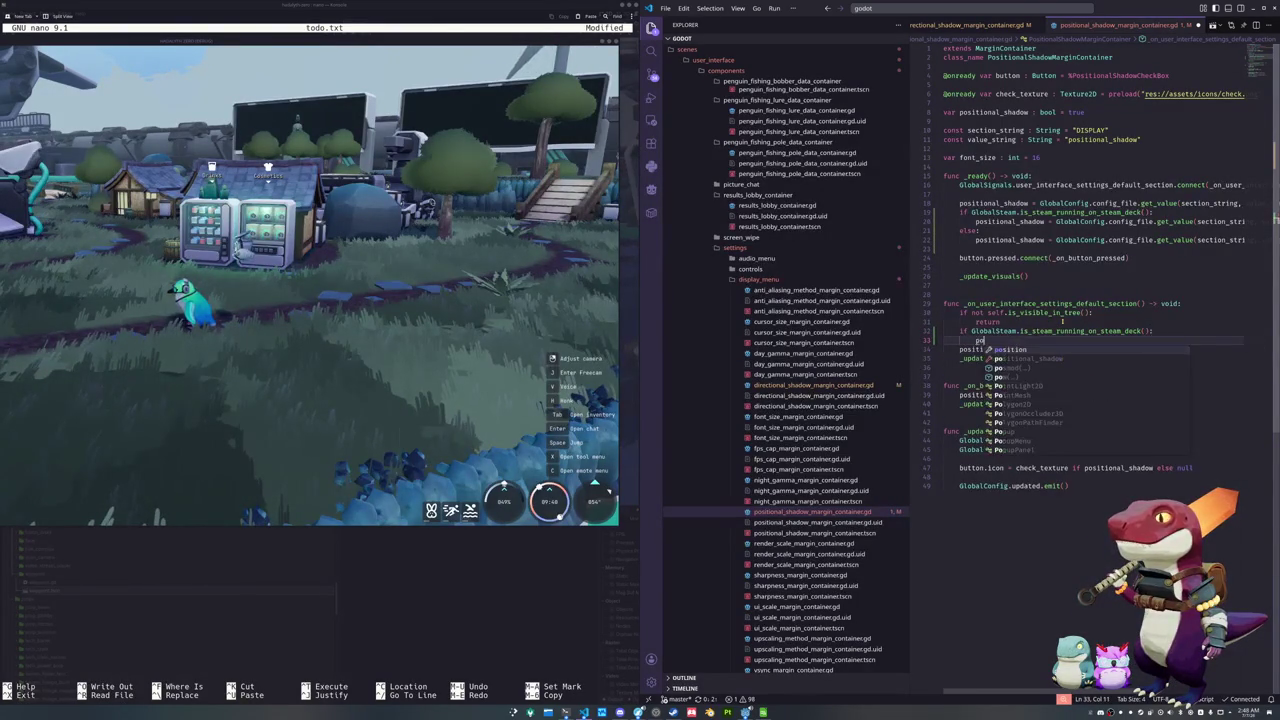
type("sition")
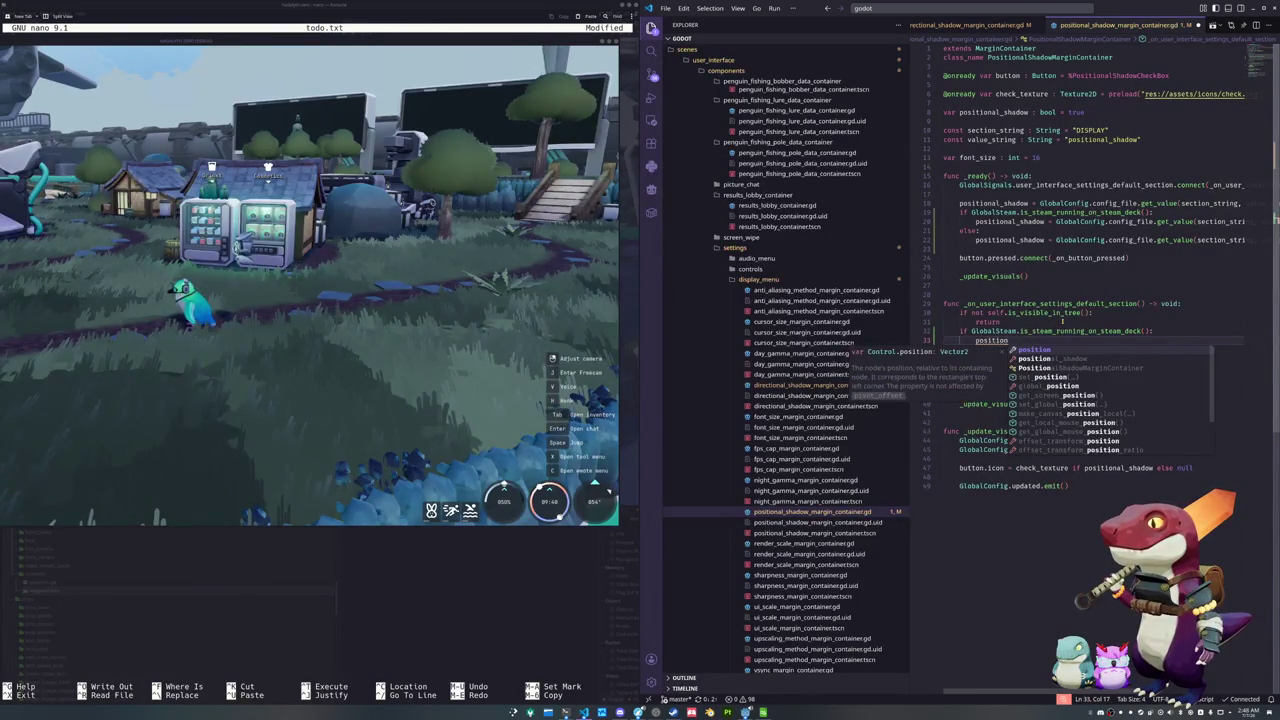
key("Down")
key("Tab")
type("= false")
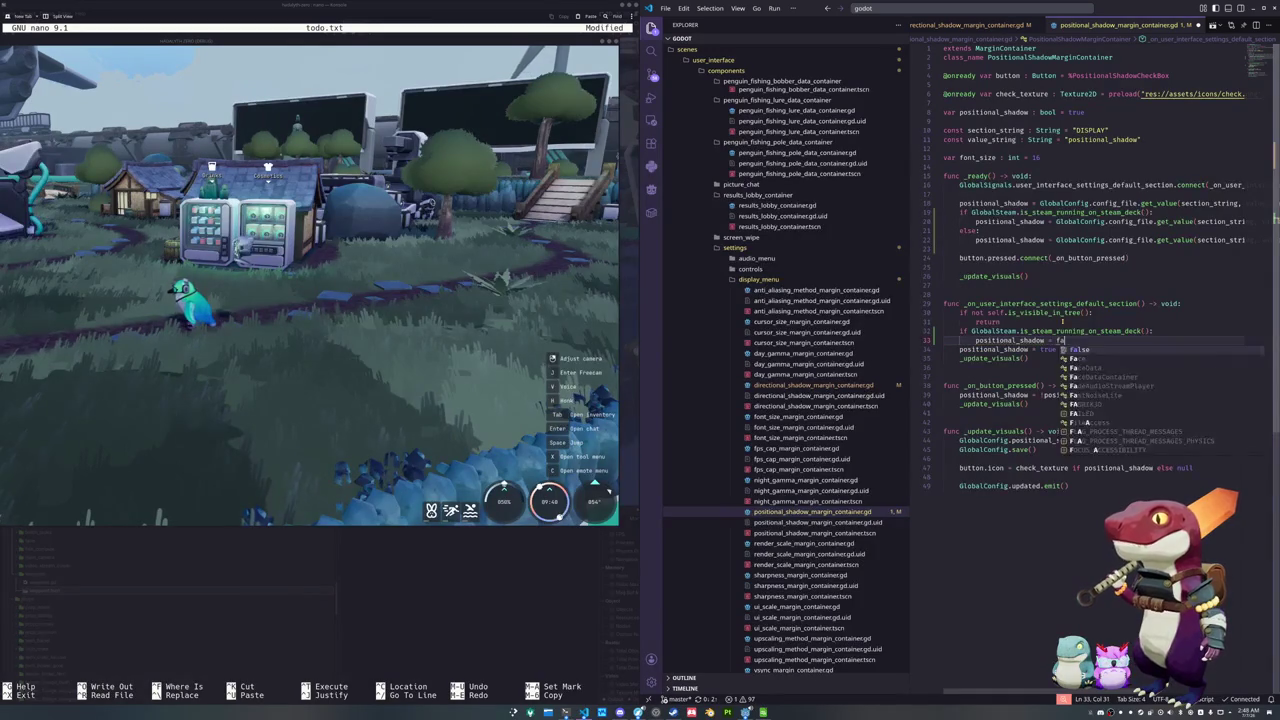
Add an else branch for the true assignment, then undo the if/else back to the original reset code
key("Down")
key("Home")
key("Return")
key("Up")
type("else:")
key("Down")
key("Tab")
key("Down")
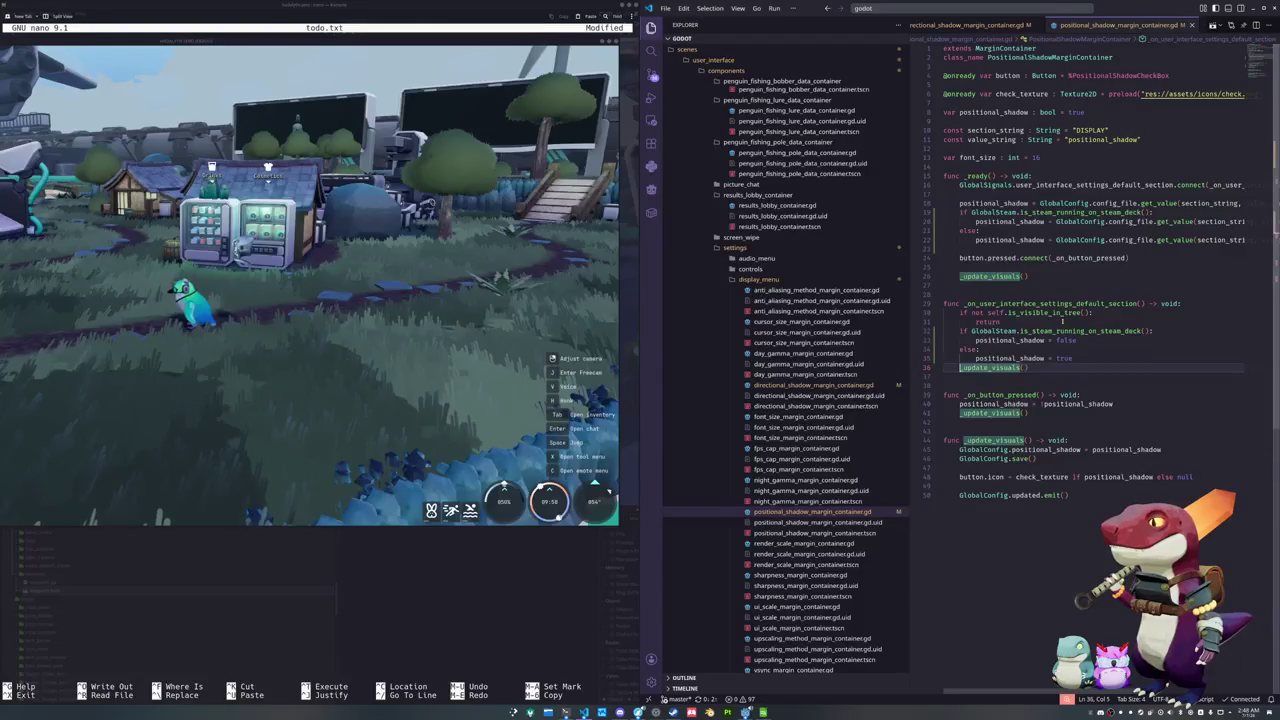
key("ctrl+z")
key("ctrl+z")
key("ctrl+z")
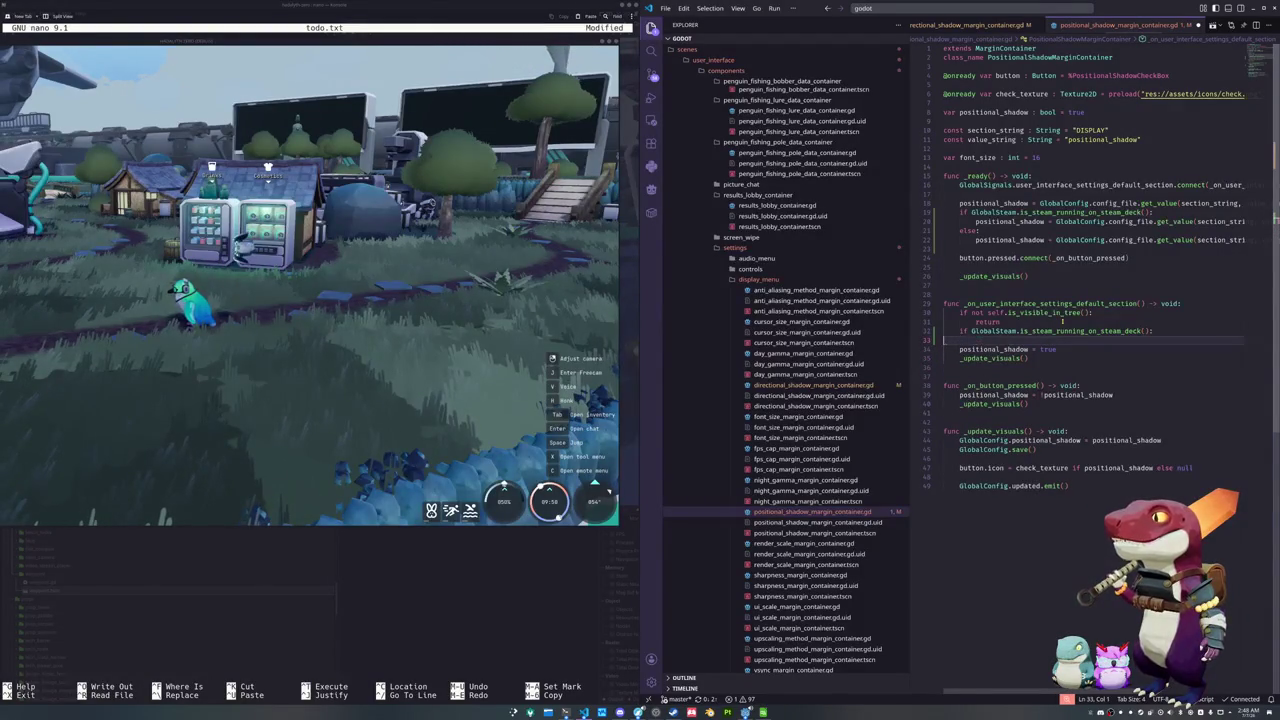
key("ctrl+z")
key("ctrl+z")
key("ctrl+z")
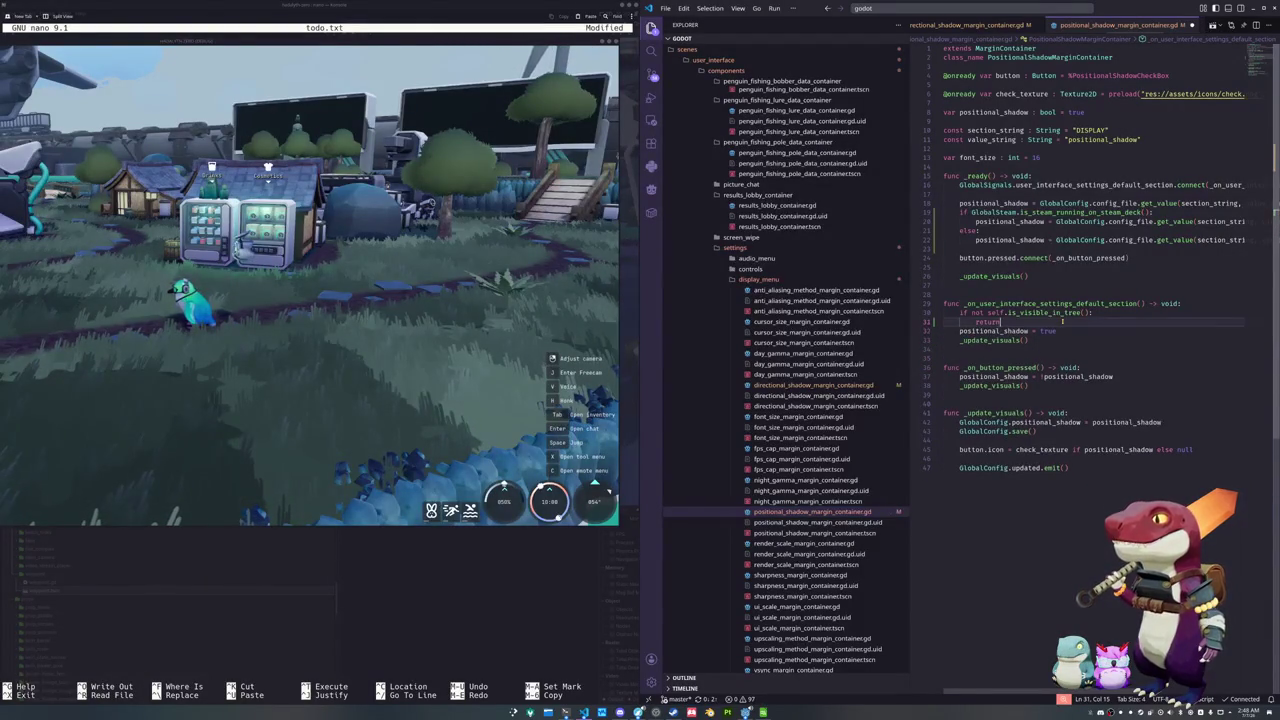
Replace the reset's true value with not GlobalSteam.is_steam_running_on_steam_deck()
key("Down")
key("End")
key("ctrl+shift+Left")
type("no")
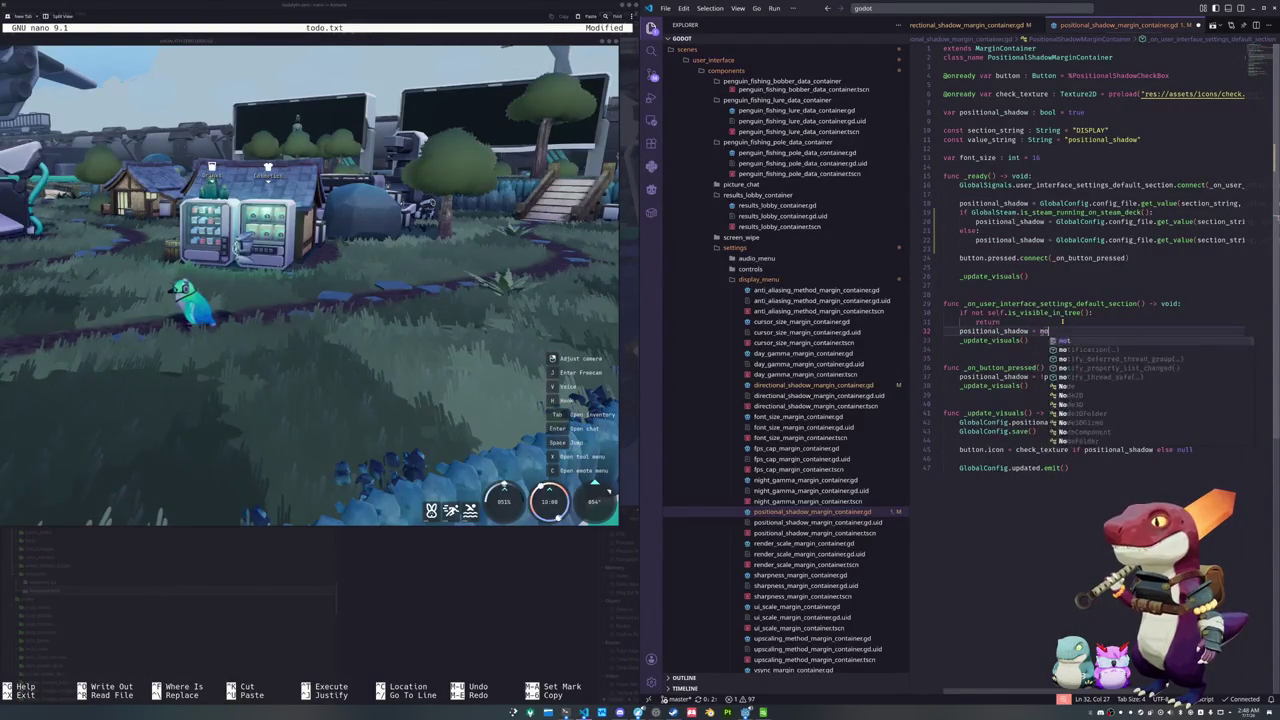
type("t GlobalSteam.is")
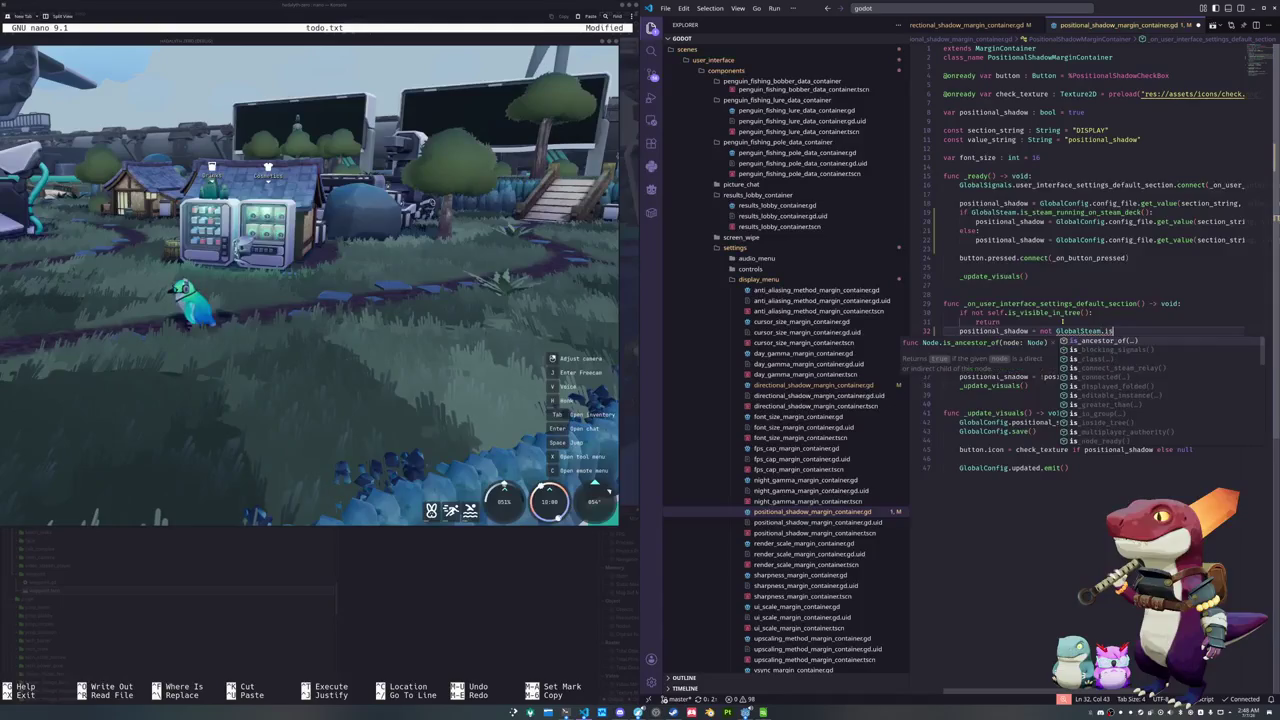
type("_steam_running_on")
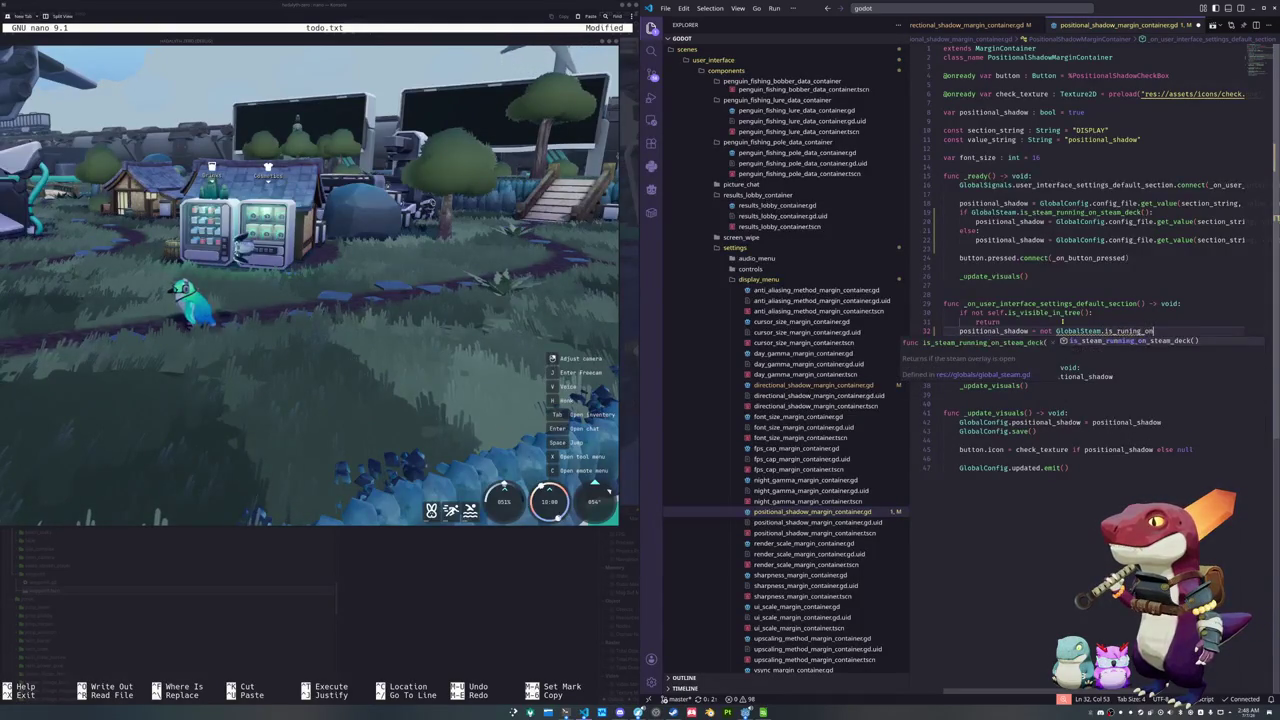
key("Tab")
Delete the Steam Deck if/else block and the leftover duplicate assignment in _ready
key("shift+Up")
key("shift+Up")
key("shift+Up")
key("shift+Home")
key("Left")
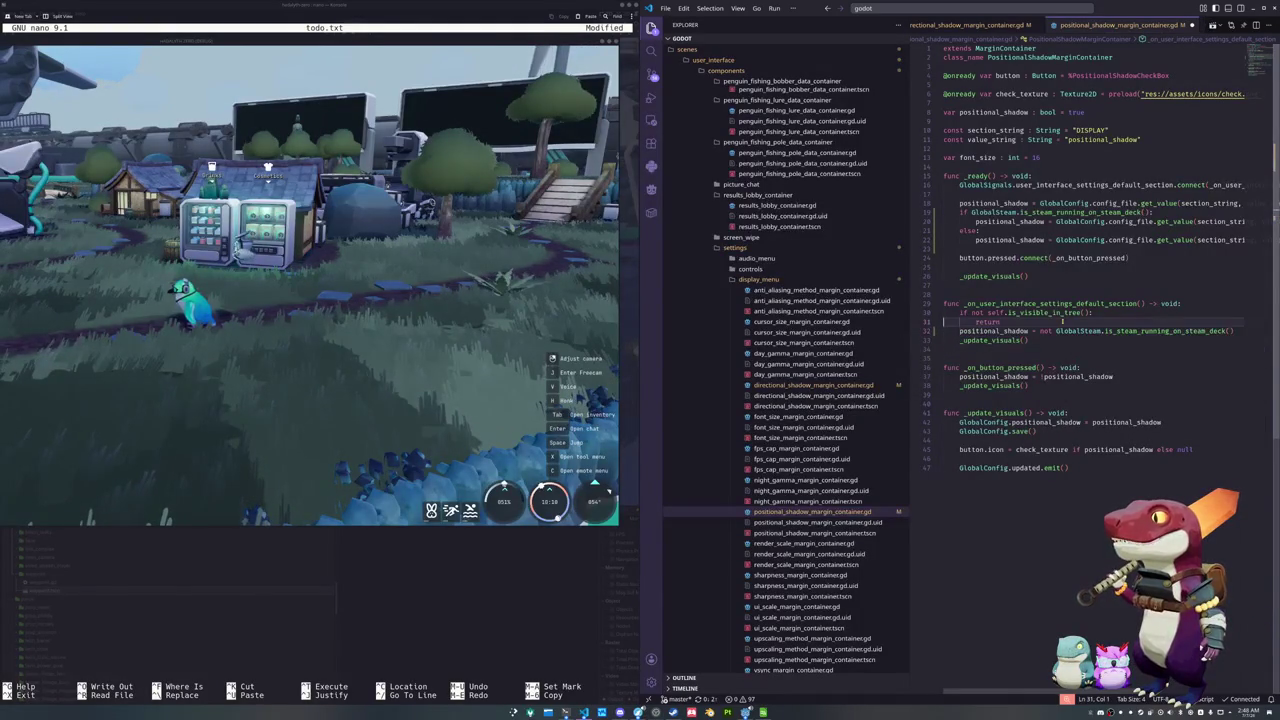
key("Up")
key("Up")
key("Up")
key("shift+Down")
key("shift+Down")
key("shift+Down")
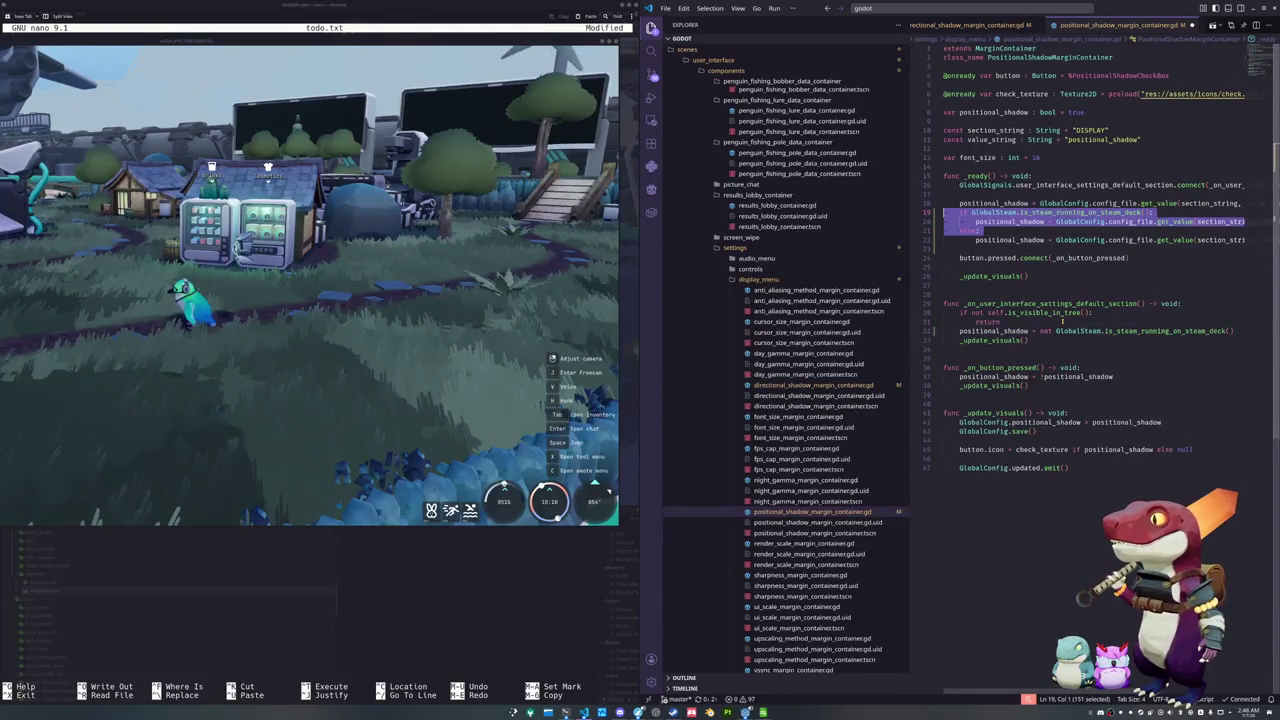
key("Delete")
key("shift+Tab")
key("shift+Down")
key("Delete")
Change the get_value default from true to not GlobalSteam.is_steam_running_on_steam_deck()
key("Up")
key("End")
key("Left")
key("ctrl+shift+Left")
type("not ")
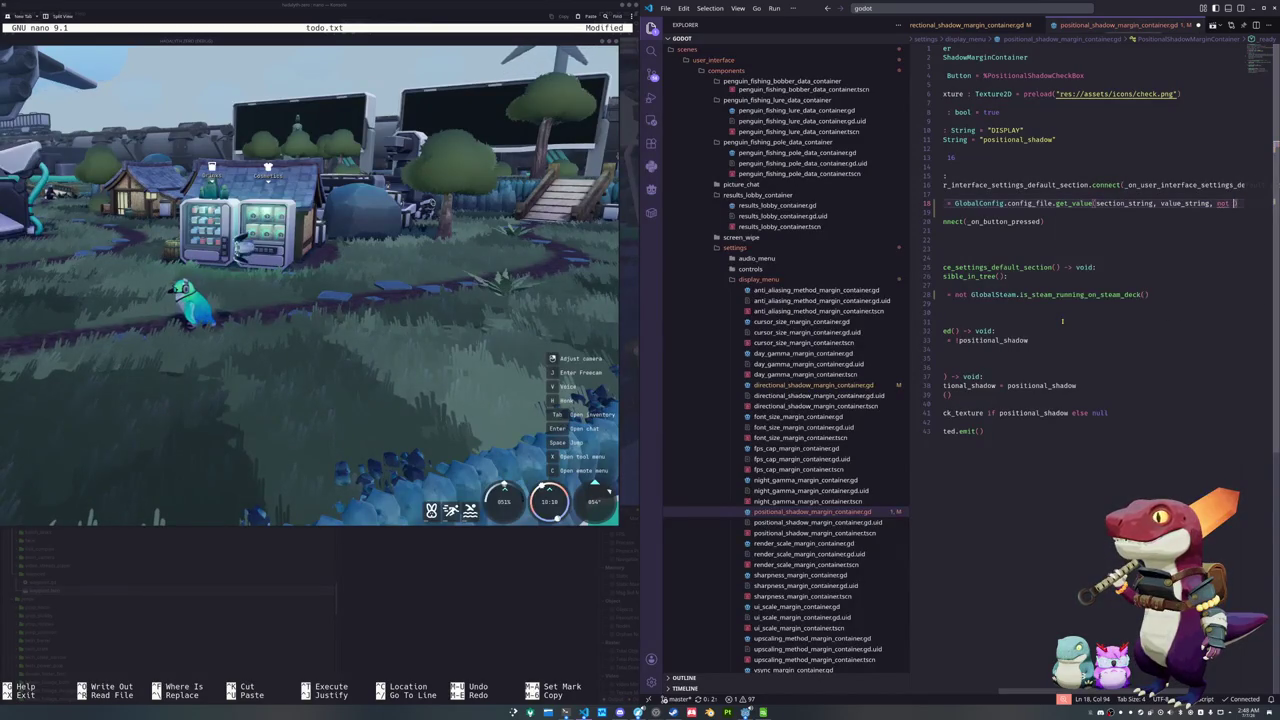
type("GlobalSteam.i")
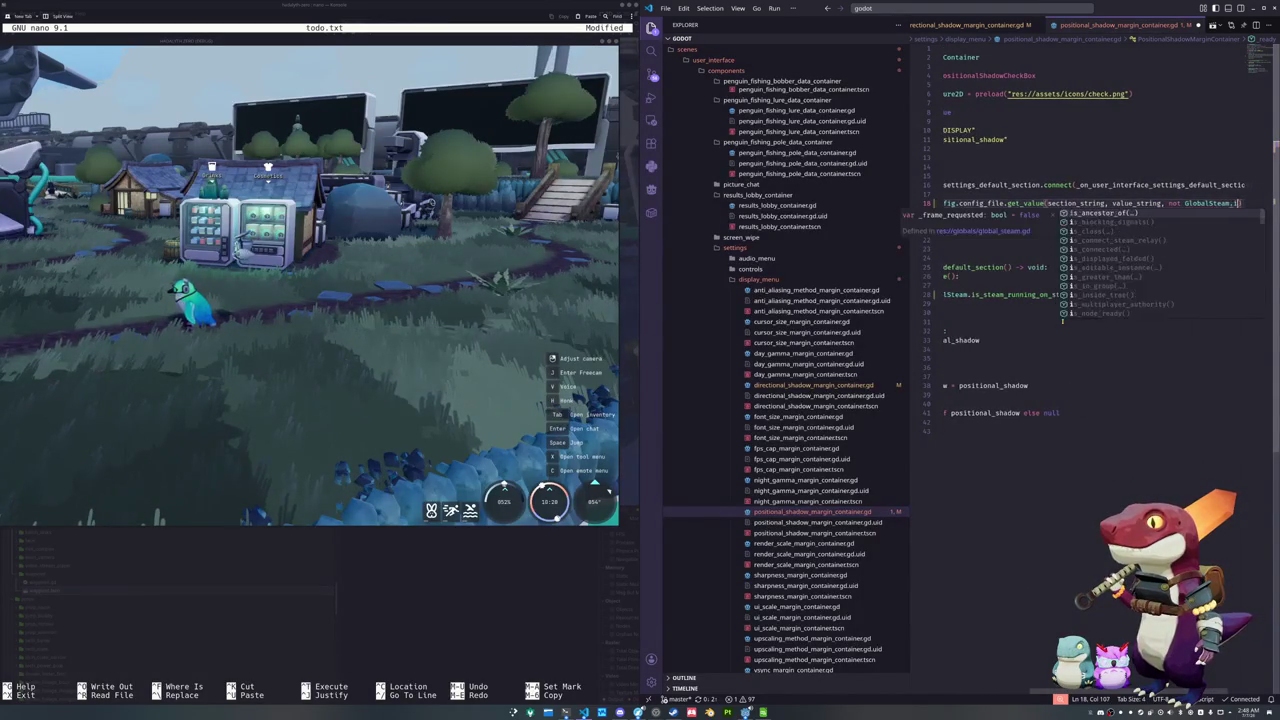
type("s_steam_running_o")
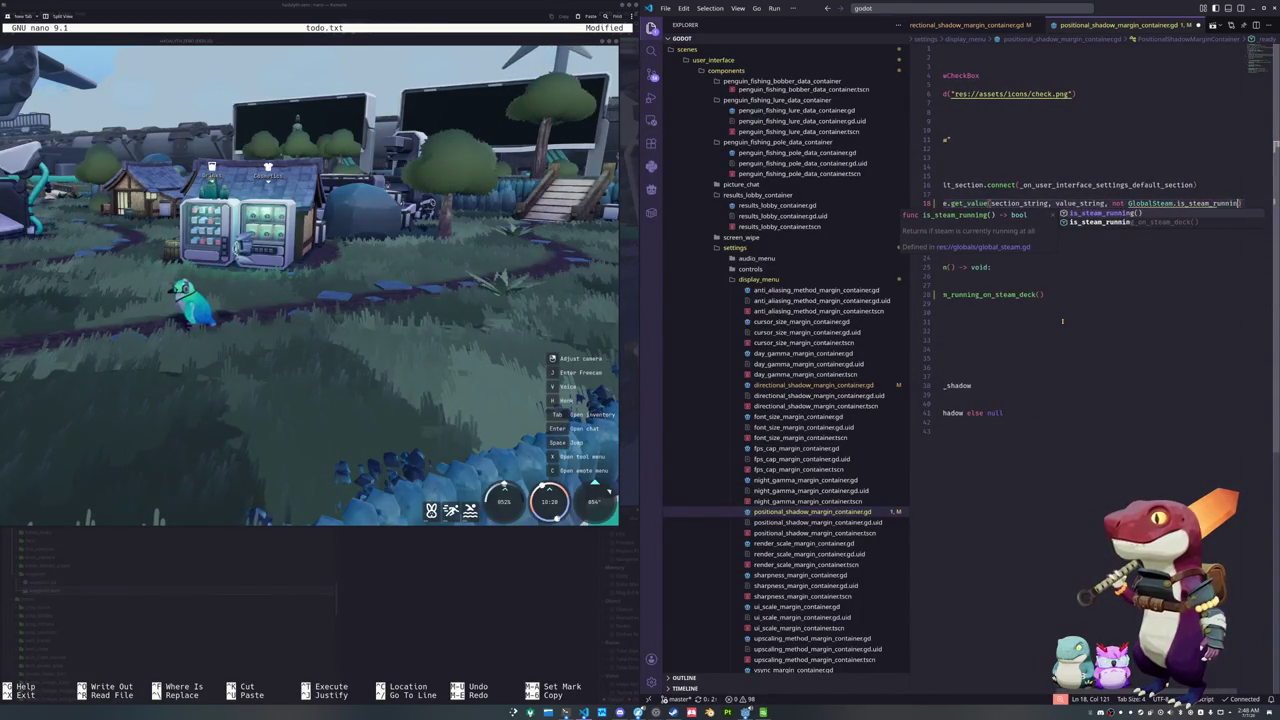
key("Return")
key("Down")
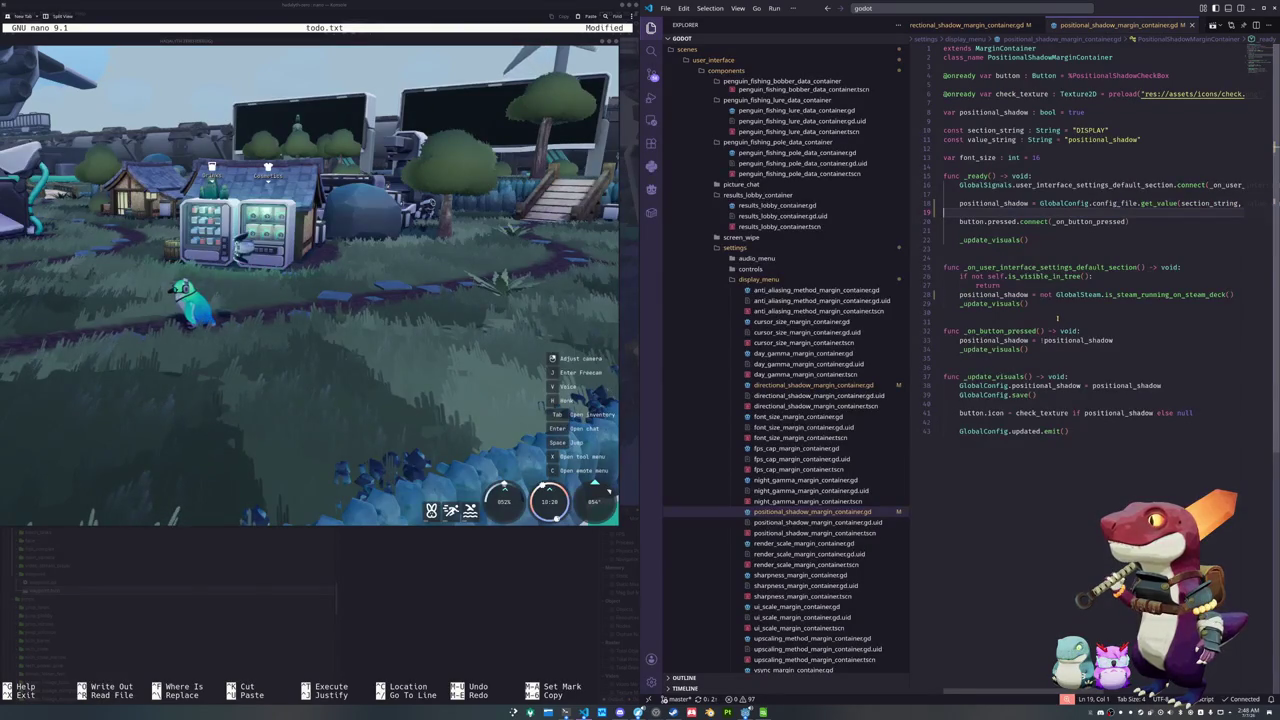
In the directional shadow script, drop the _ready if/else and default to the negated Steam Deck check
left_click(813, 385)
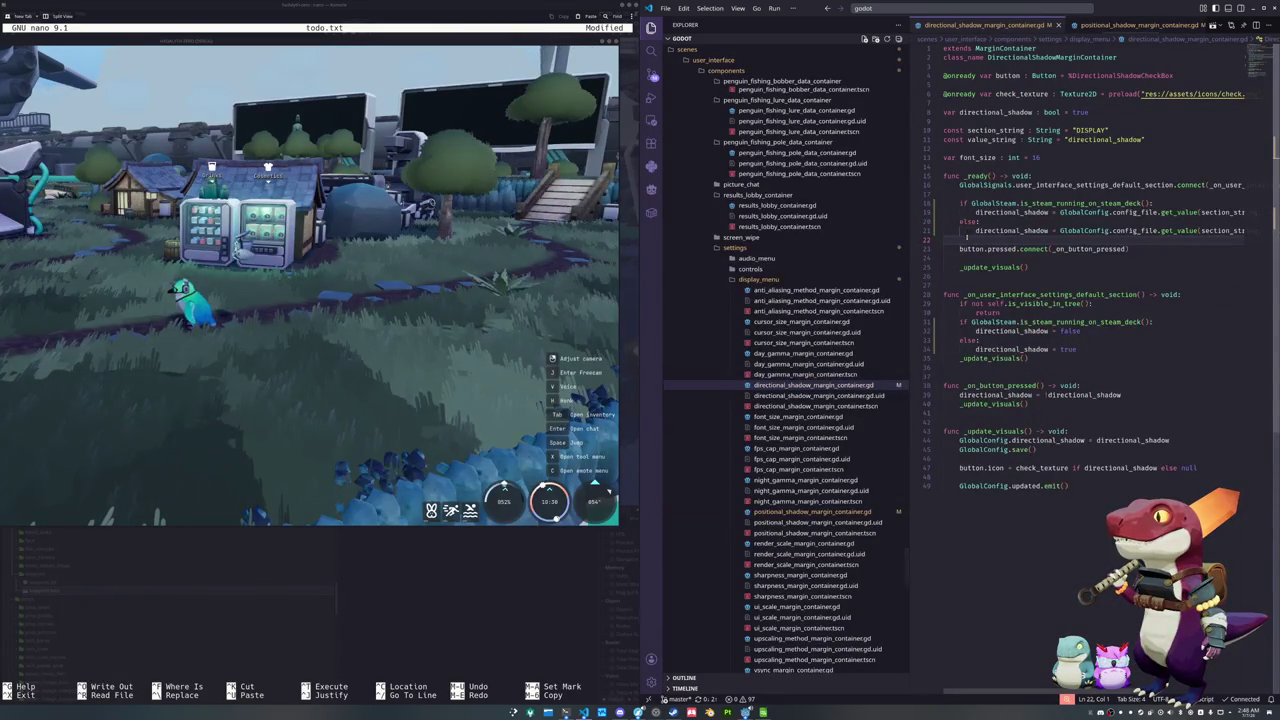
key("ctrl+shift+k")
key("ctrl+shift+k")
key("ctrl+shift+k")
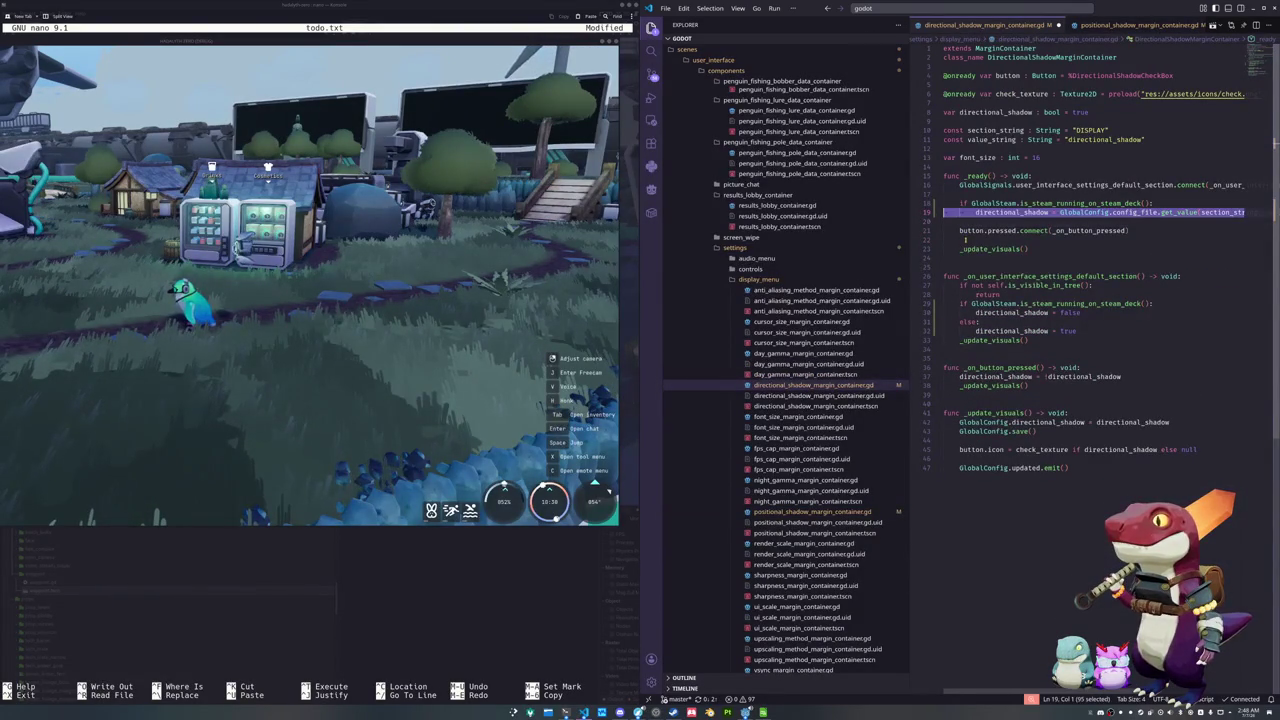
key("Left")
key("Left")
key("ctrl+shift+Left")
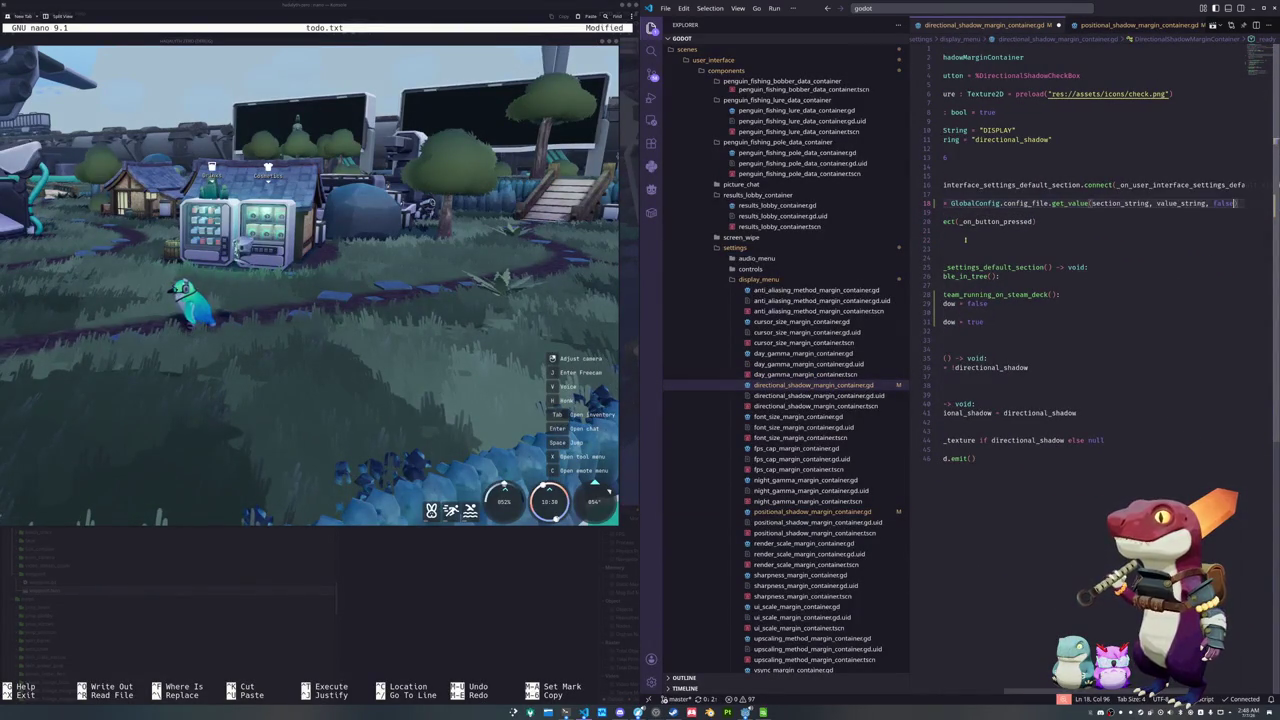
type("not Global")
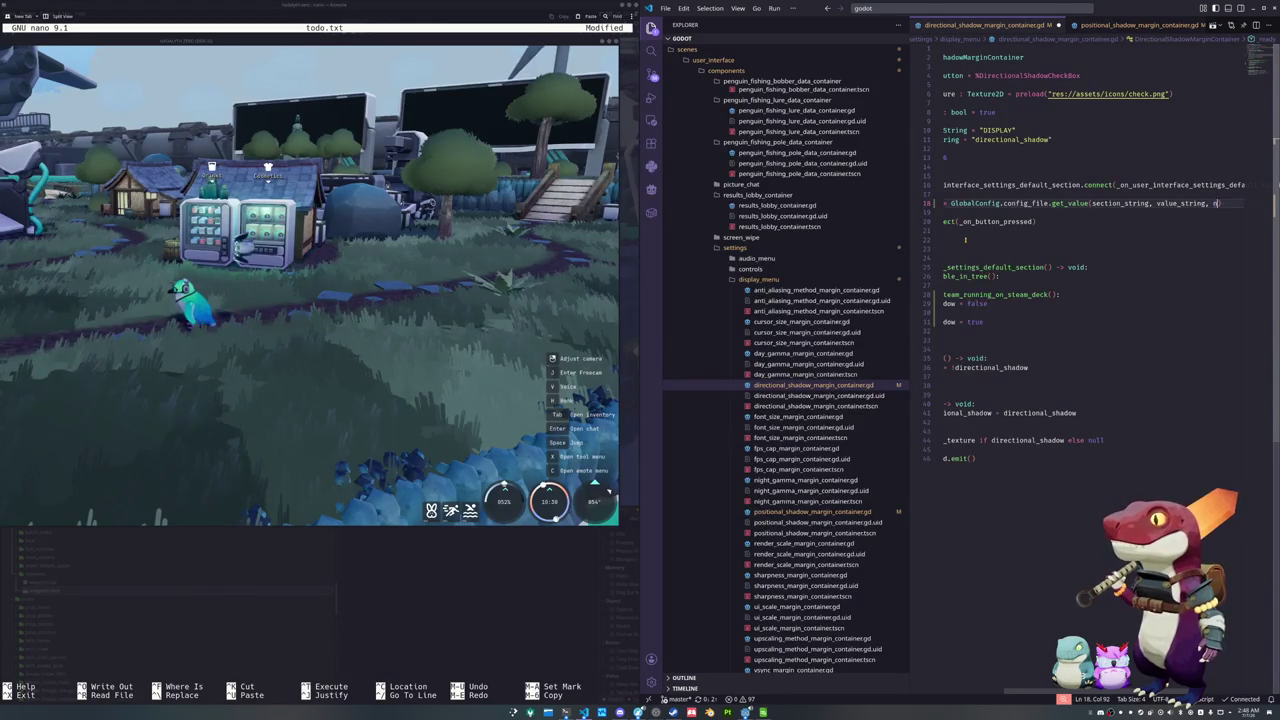
type("Ste")
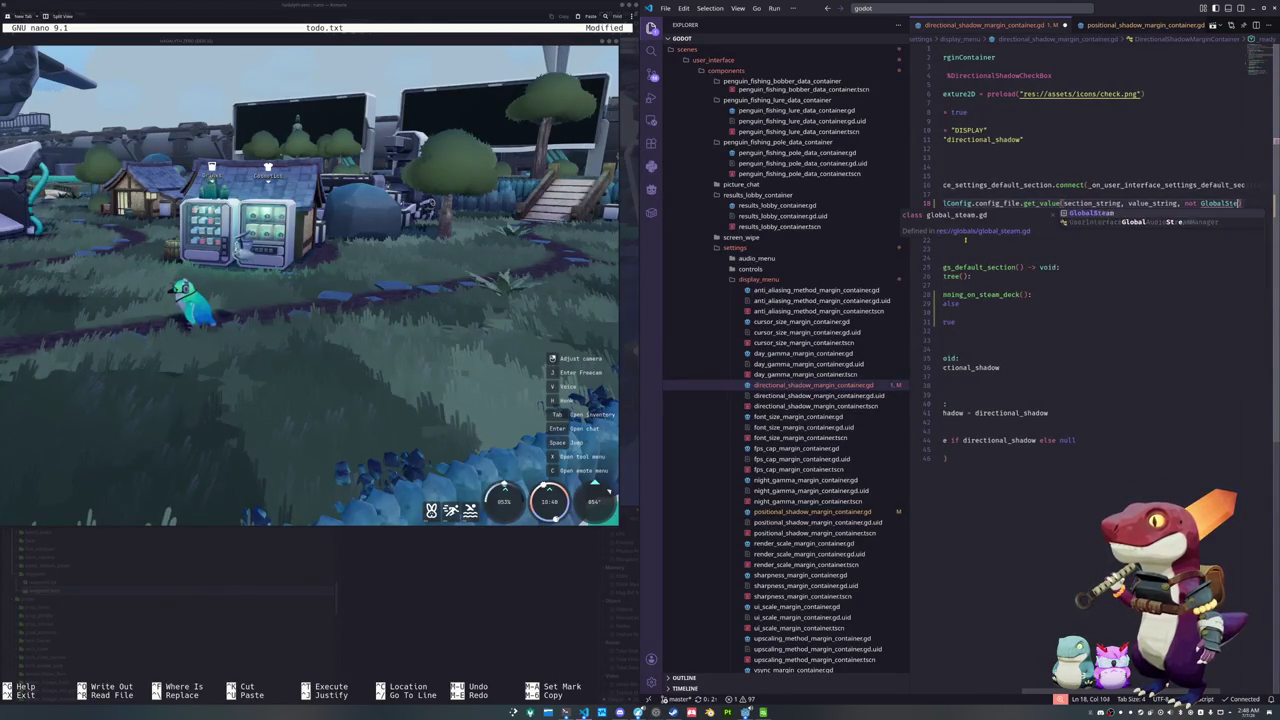
type("am.is_steam_running_on")
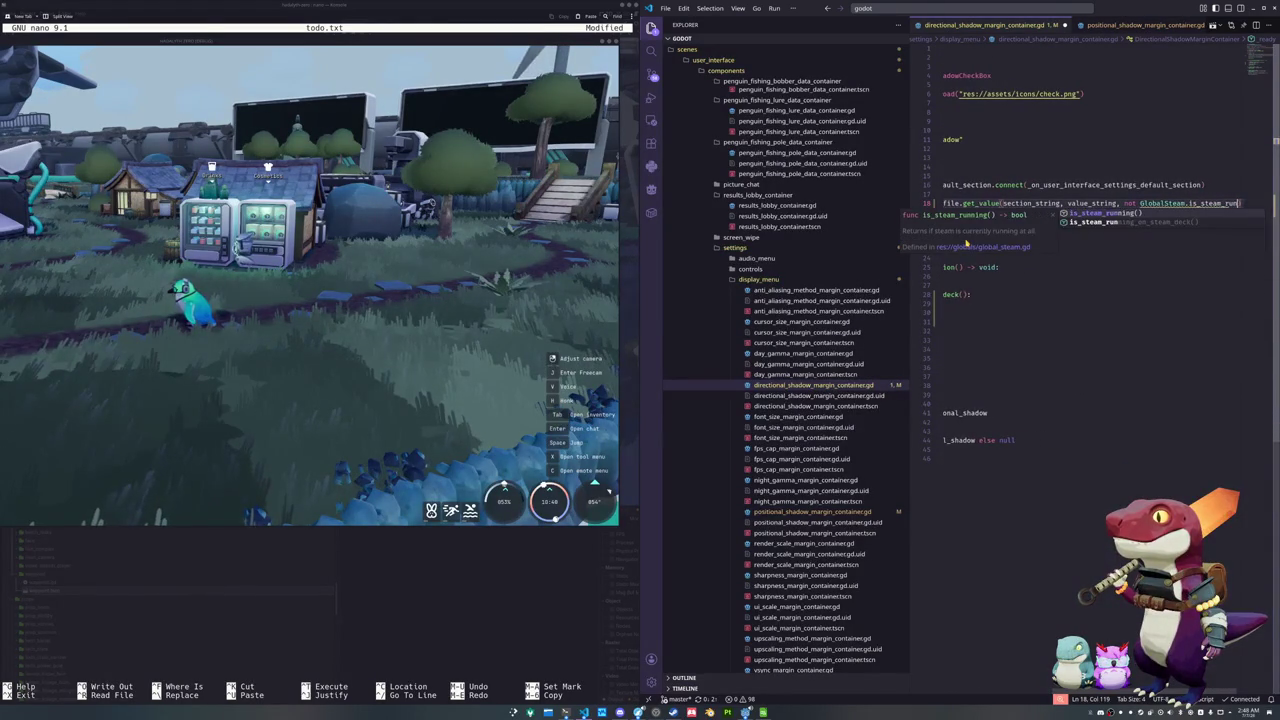
key("Tab")
Replace the reset's false/else/true assignments with not GlobalSteam.is_steam_running_on_steam_deck()
key("Down")
key("Down")
key("Down")
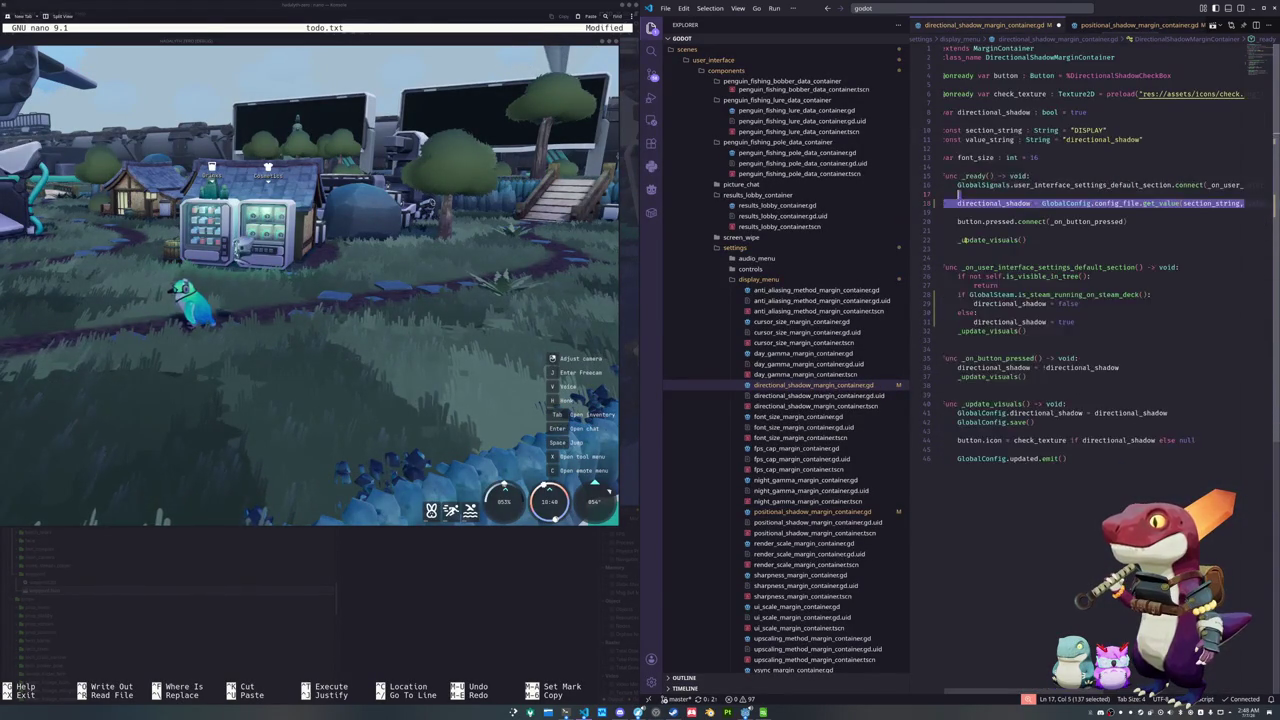
key("Down")
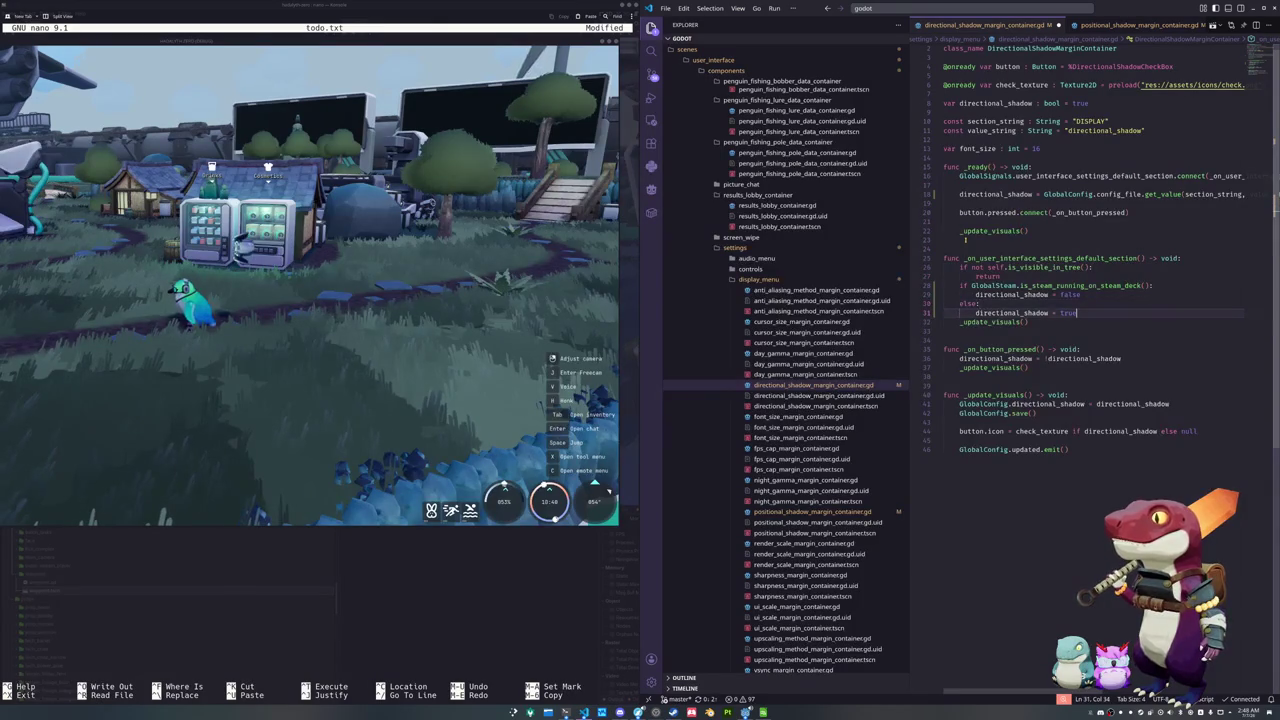
key("shift+Up")
key("shift+Home")
key("shift+Up")
key("shift+Right")
key("ctrl+shift+Right")
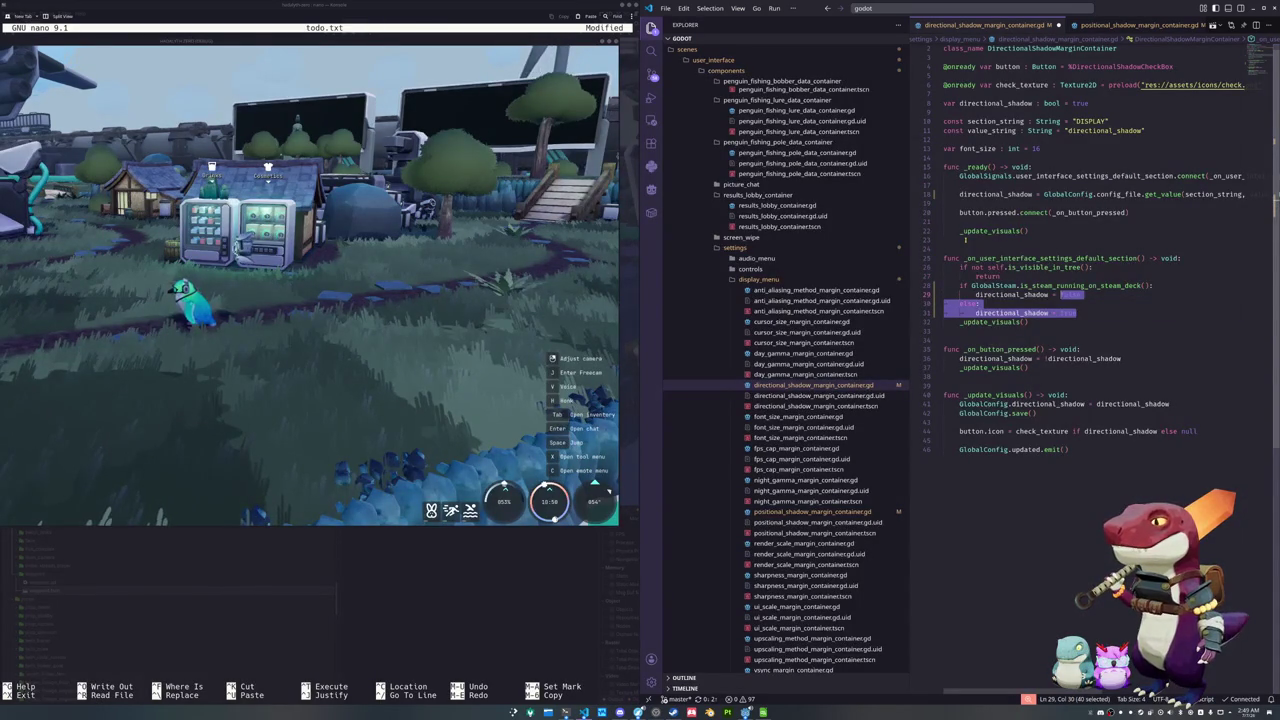
type("not GlobalSteam.is_steam_running")
key("Down")
Delete the redundant Steam Deck if line and remove the assignment's leftover indentation
key("Return")
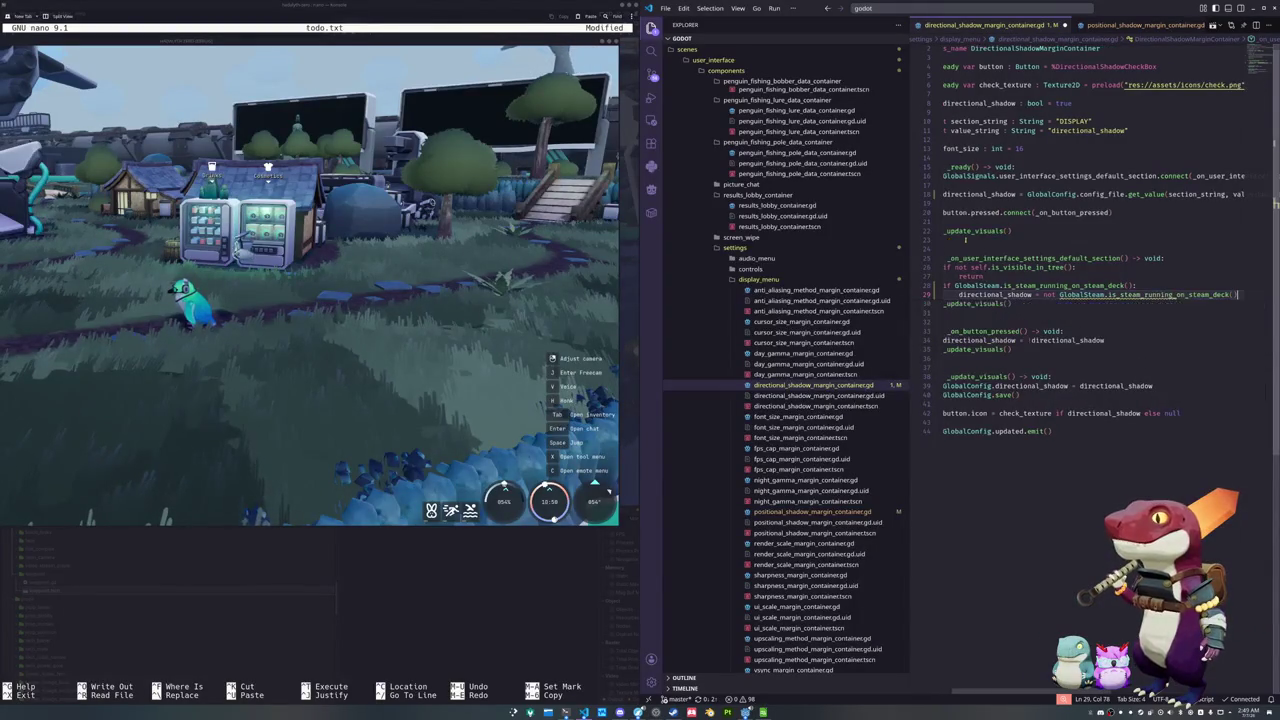
key("Up")
key("shift+Up")
key("BackSpace")
key("Down")
key("shift+Tab")
key("Down")
scroll(830, 416, "down", 3)
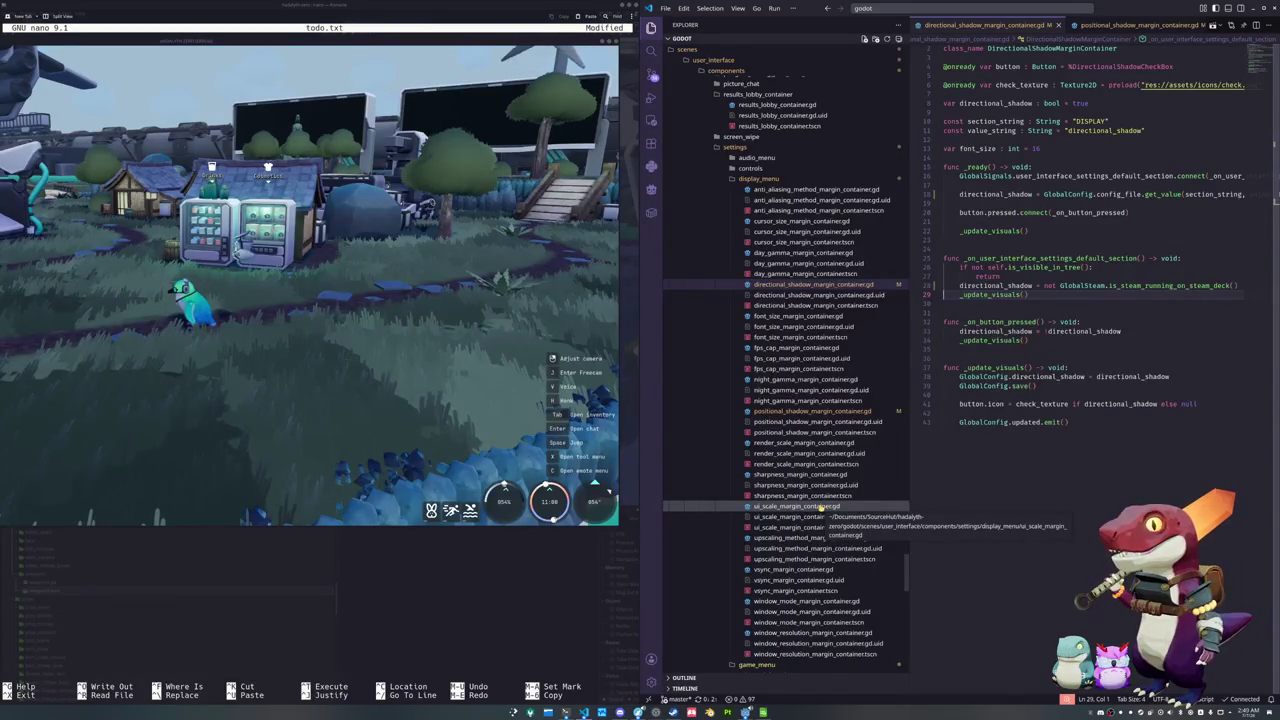
Open ui_scale_margin_container.gd, then raise the game's UI Scale setting from 1.0 to 1.25
left_click(820, 507)
left_click(986, 402)
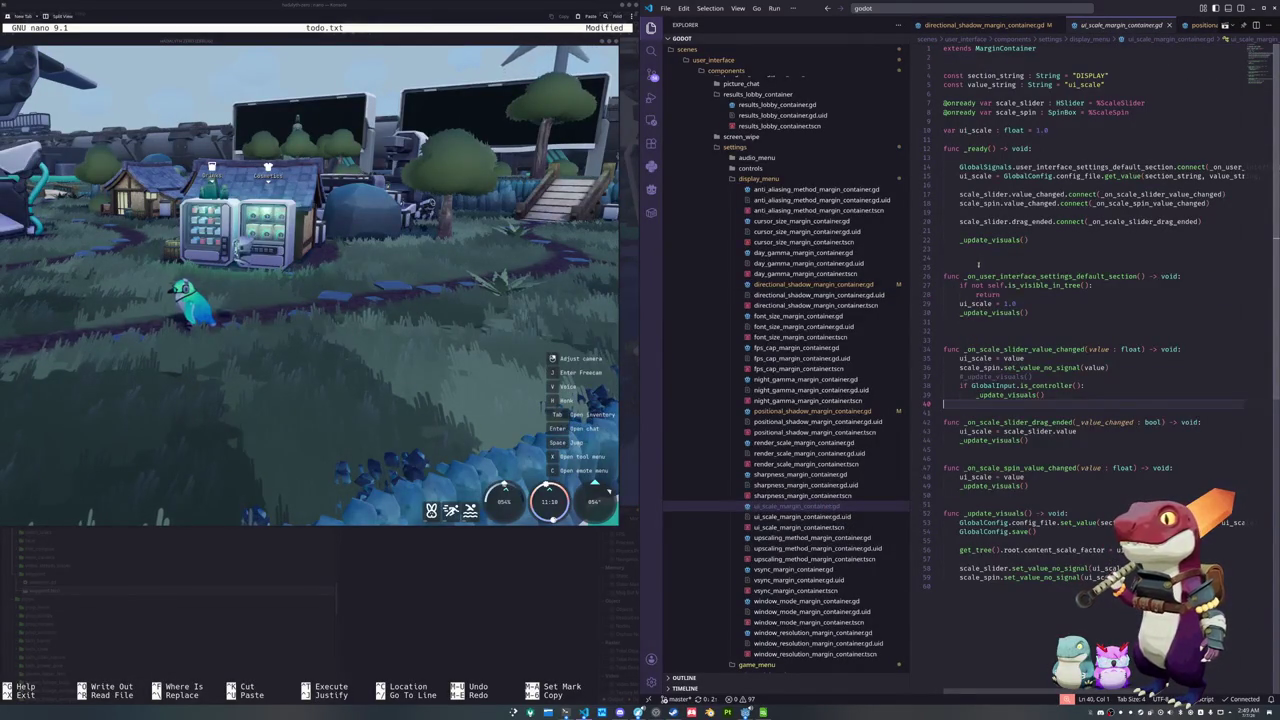
left_click(166, 516)
key("Escape")
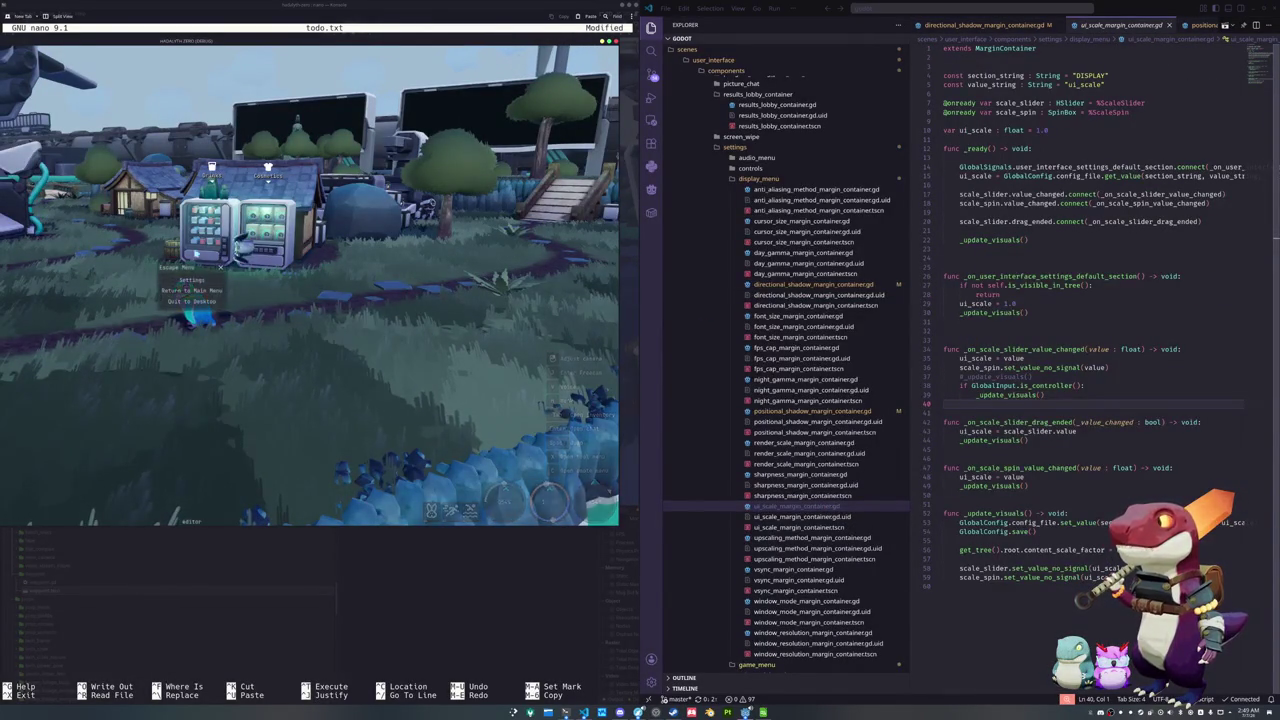
left_click(210, 283)
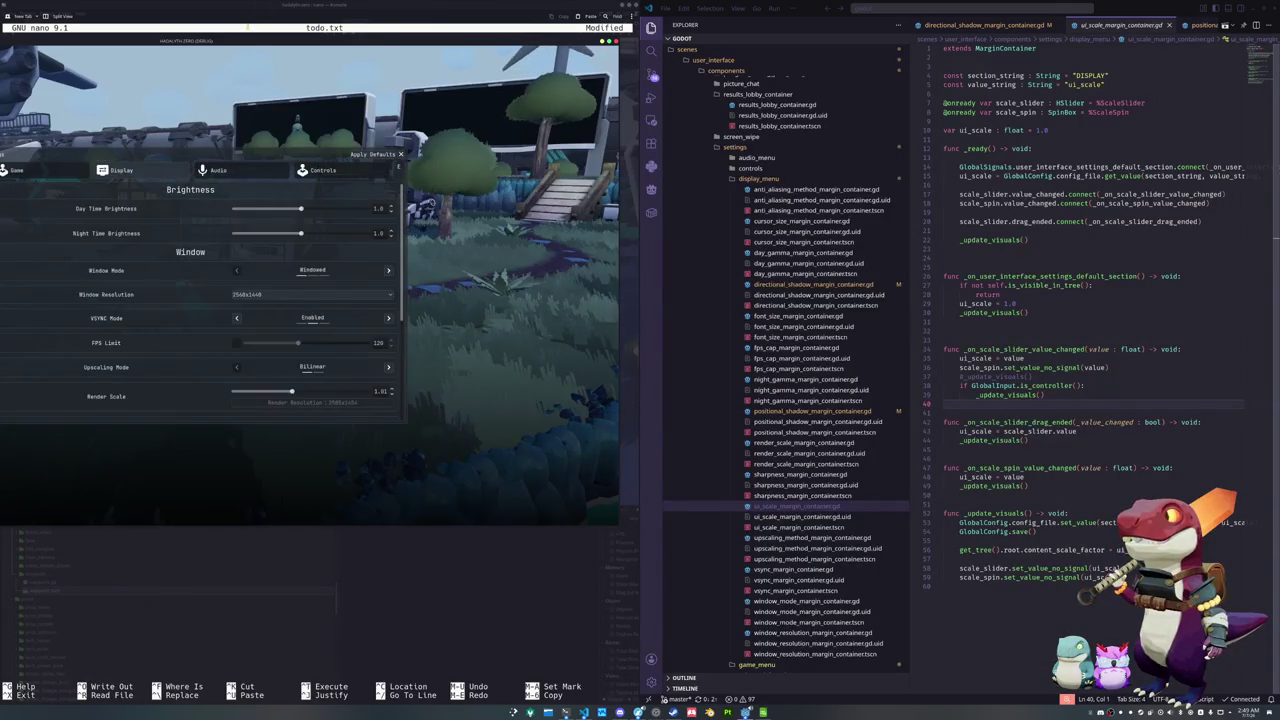
scroll(237, 360, "down", 5)
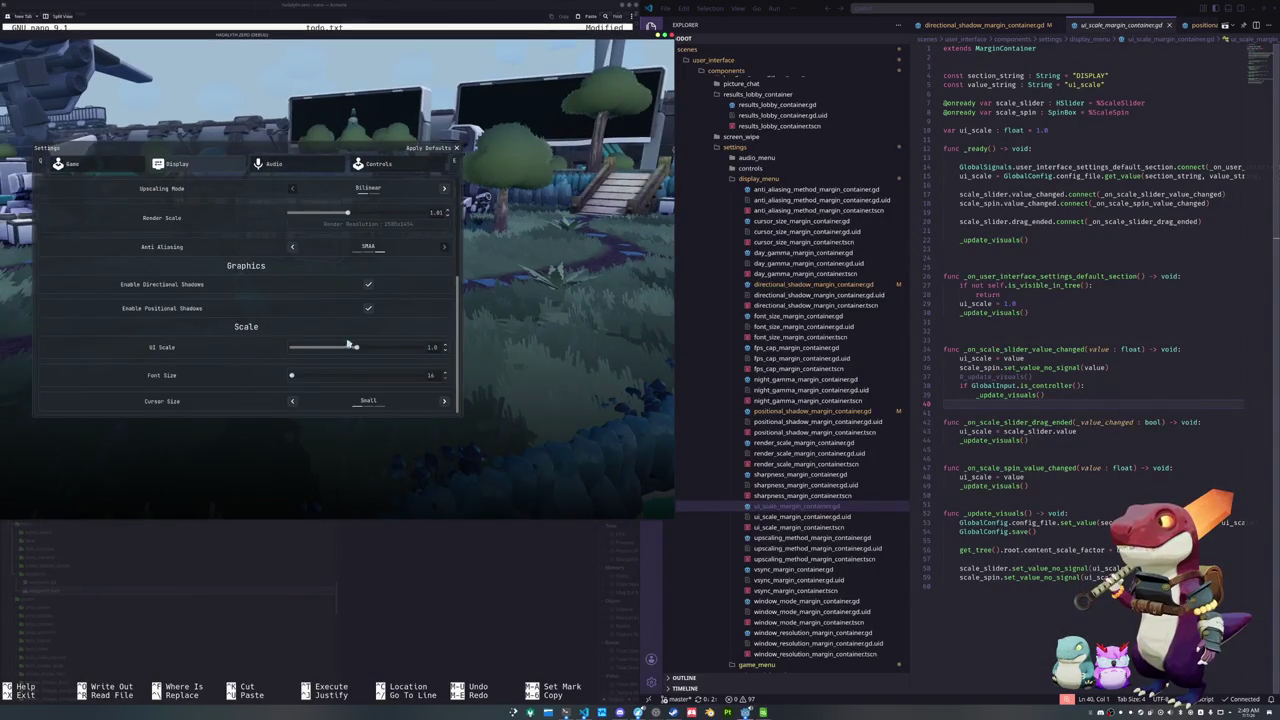
left_click_drag(361, 348, 505, 358)
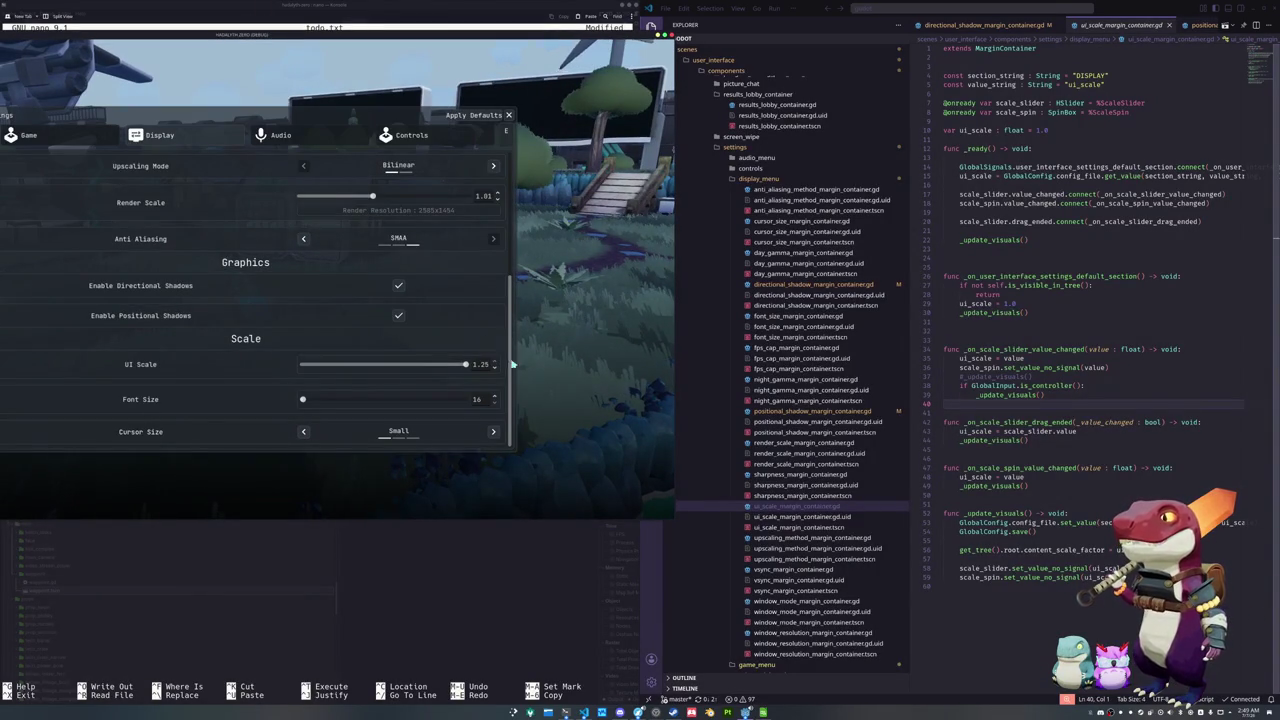
left_click(1024, 303)
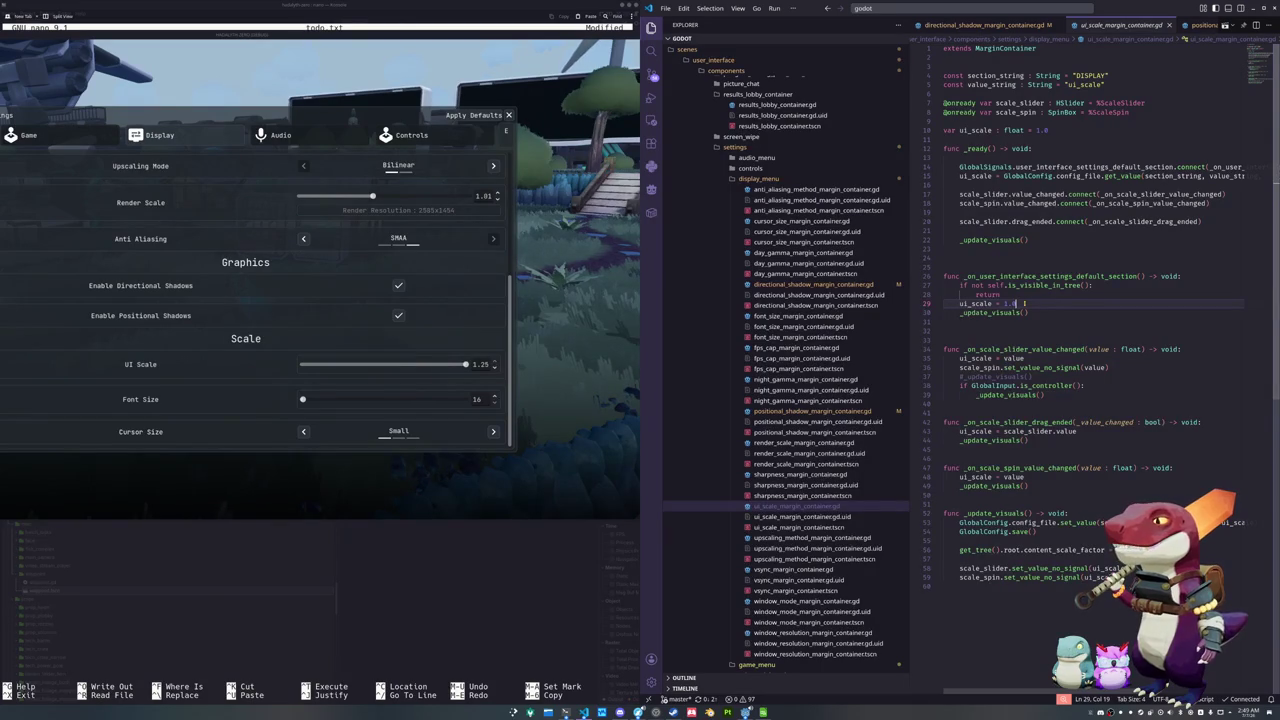
Append 'if not GlobalSteam.is_steam_running_on_steam_deck() else 1.25' to the ui_scale reset on line 29
type(" if no")
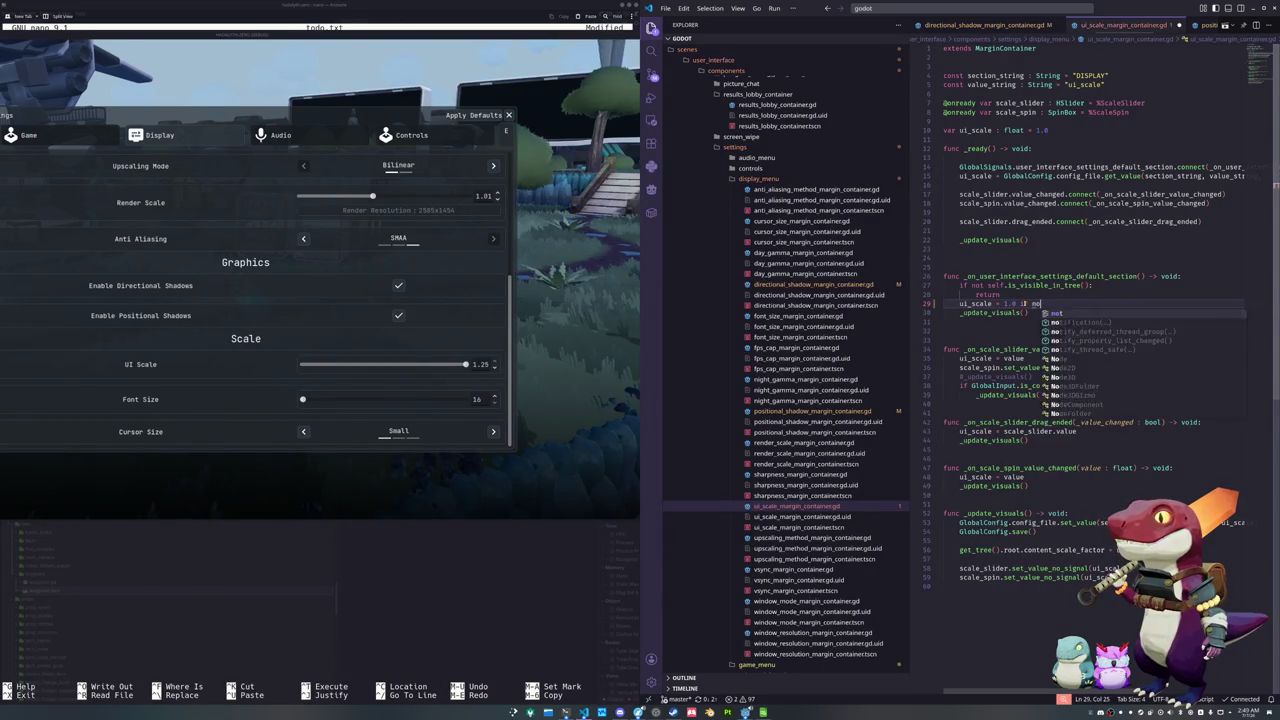
type("t GlobalSteam.")
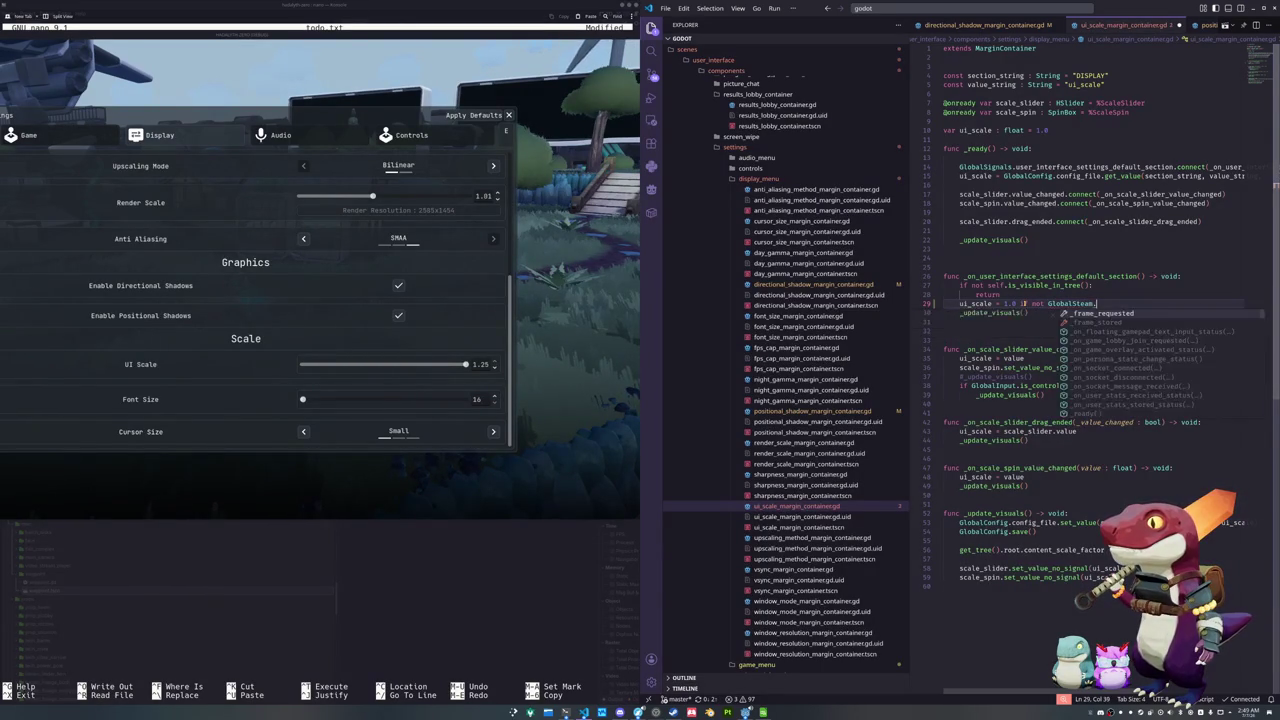
type("is_run")
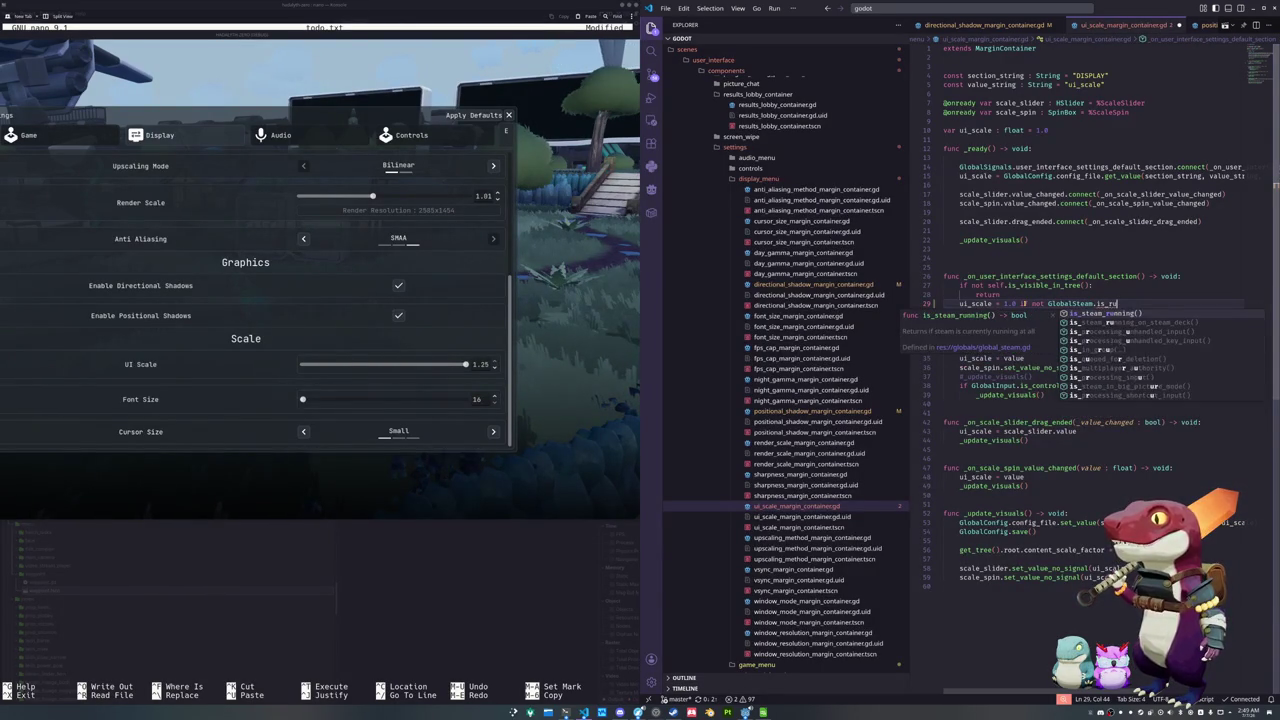
key("Return")
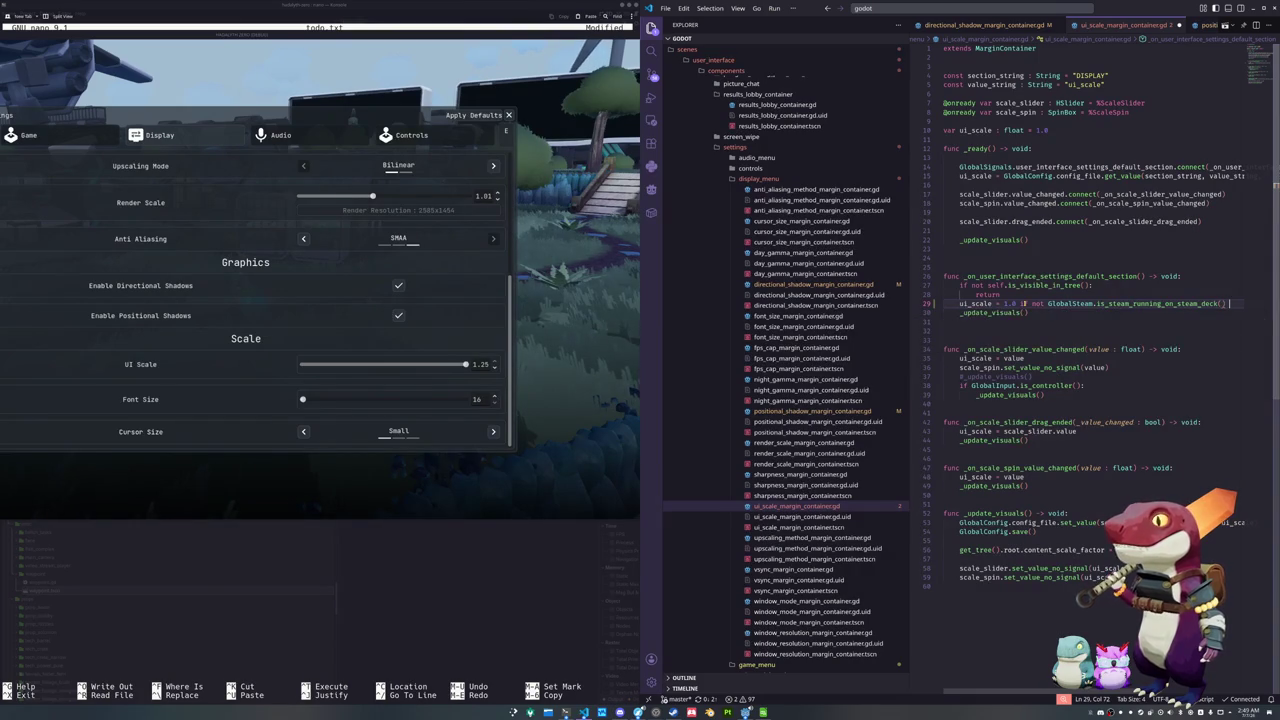
type("lse 1")
type(".25")
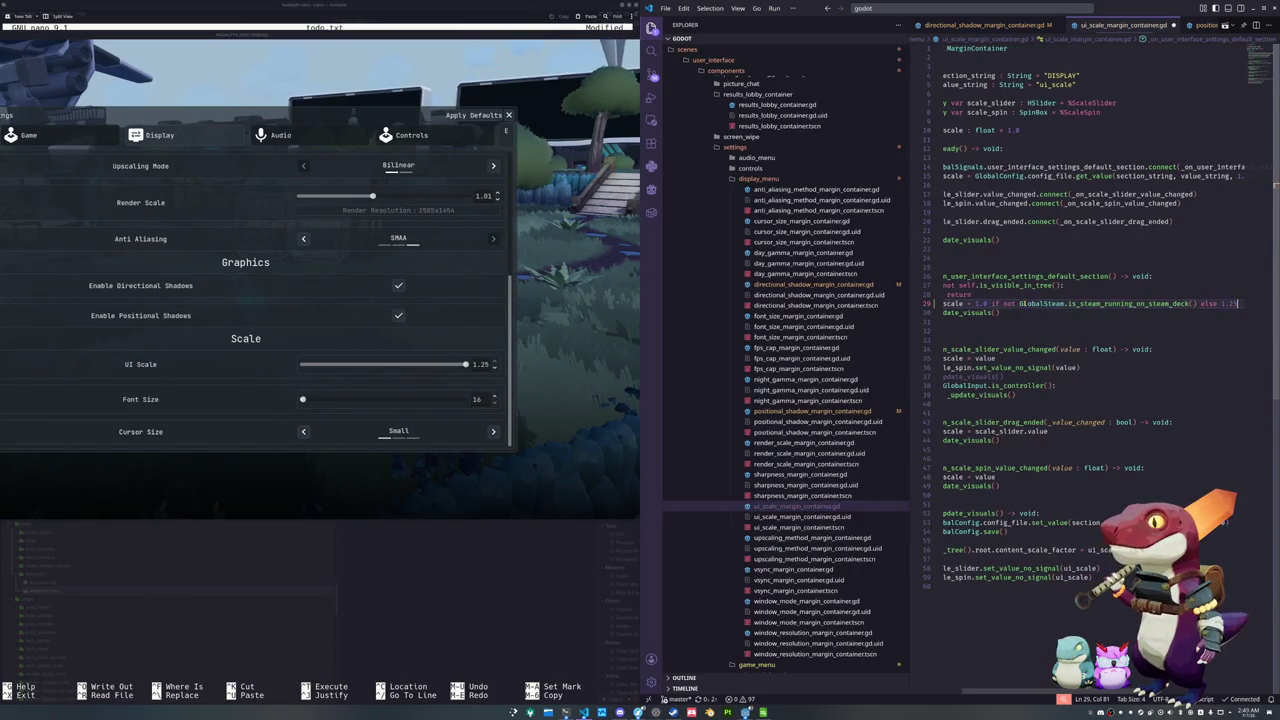
key("Home")
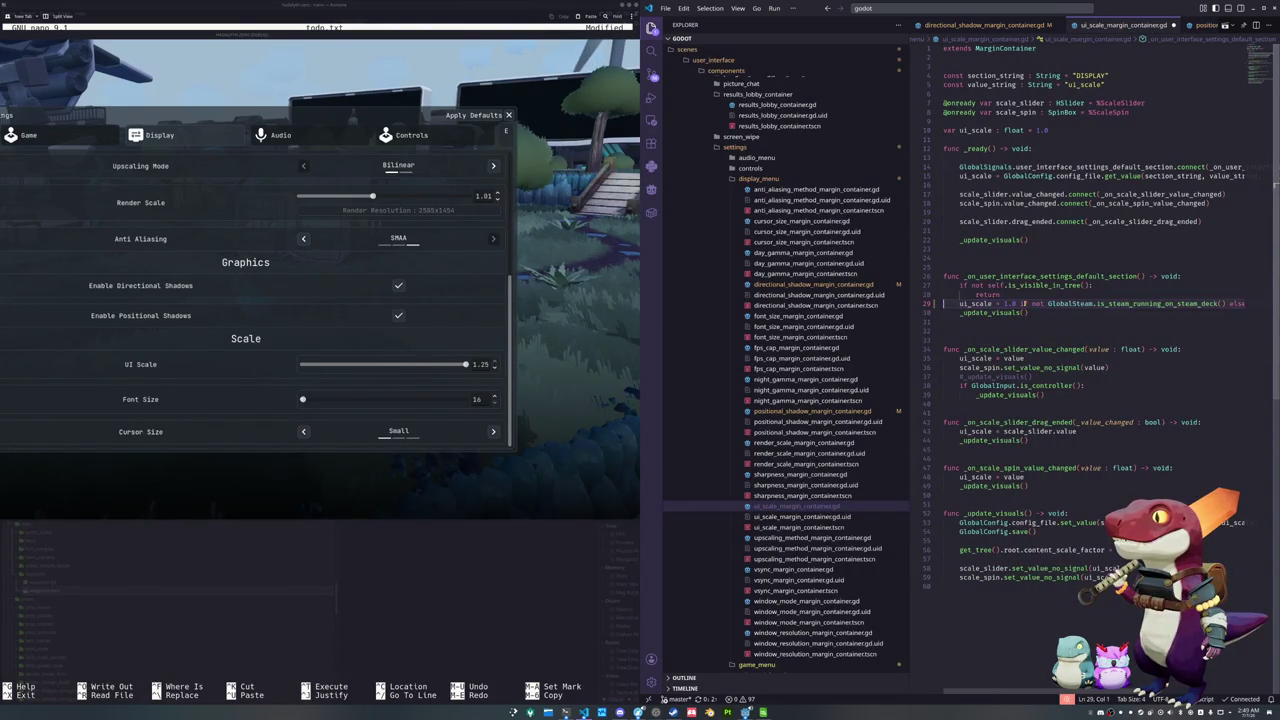
key("End")
key("ctrl+shift+Left")
key("ctrl+shift+Left")
key("ctrl+shift+Left")
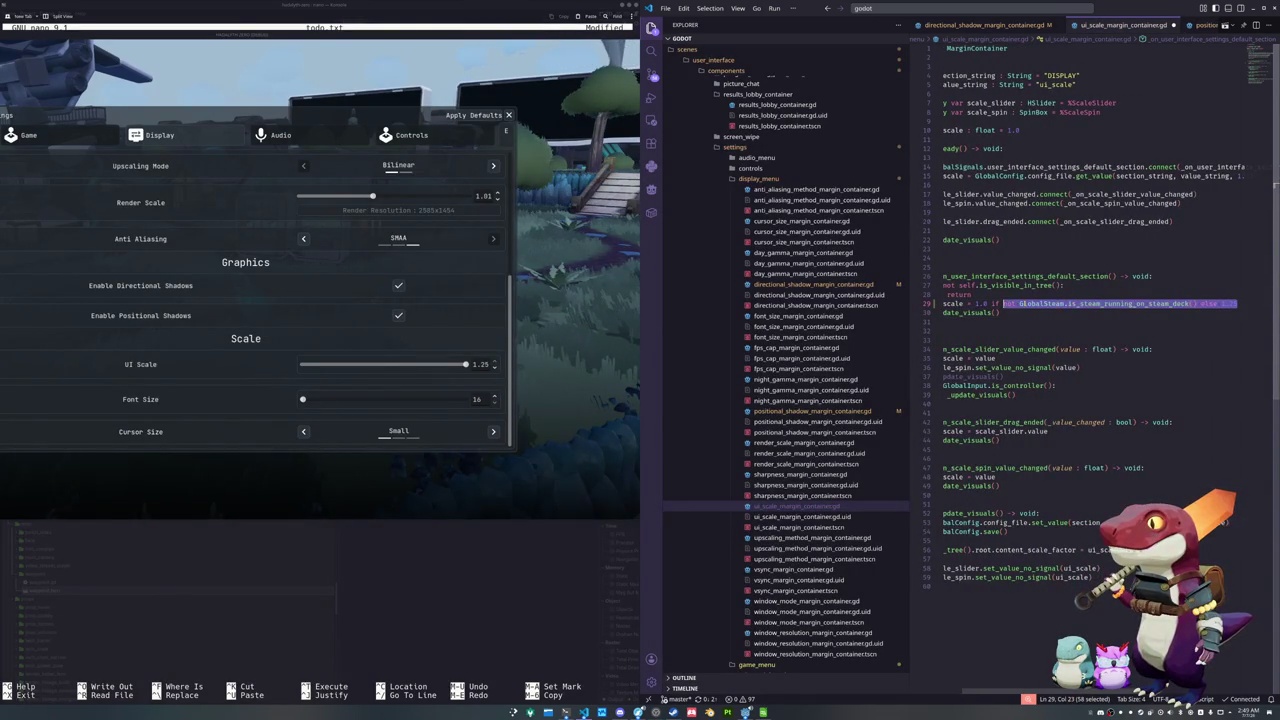
key("Up")
key("Up")
key("Up")
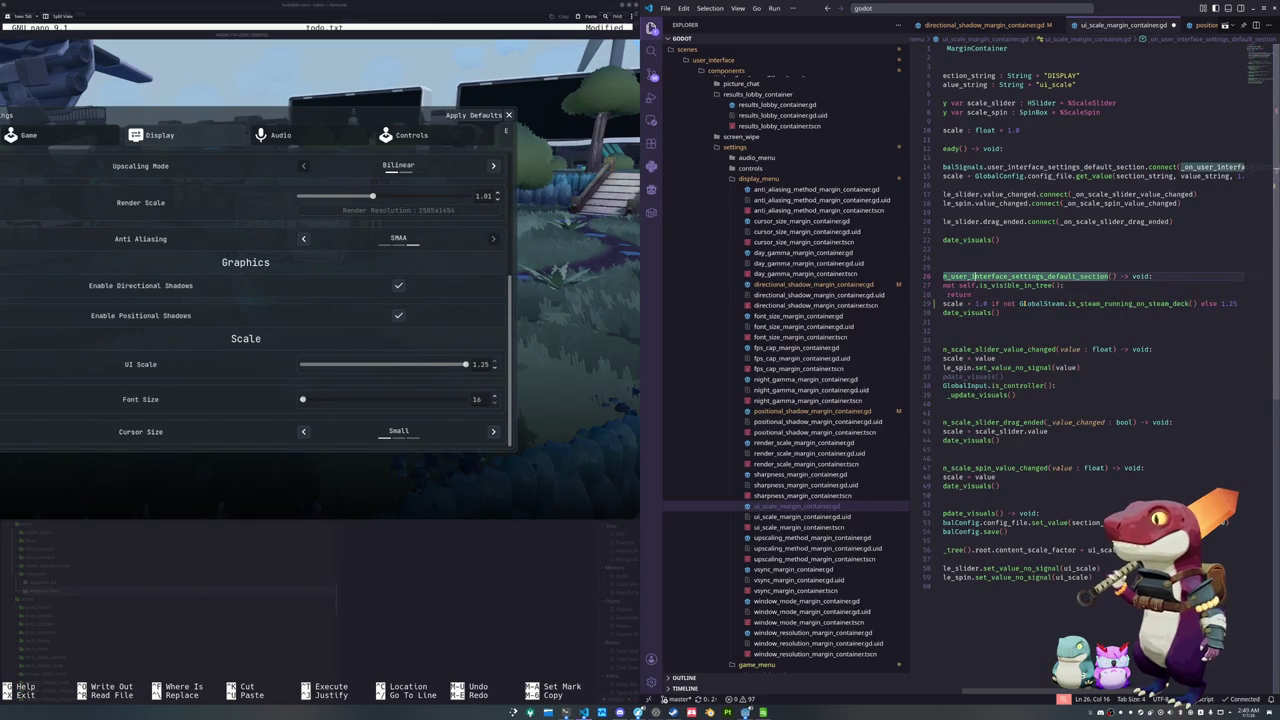
key("Up")
key("End")
key("Home")
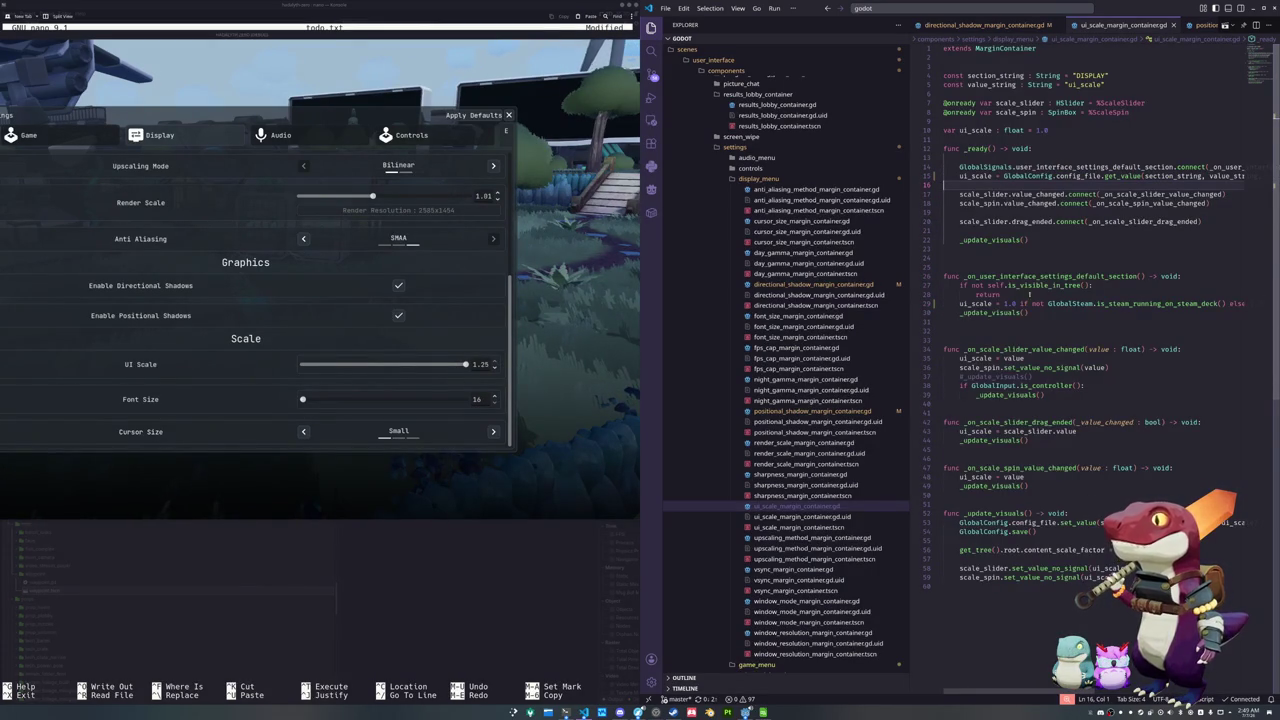
Raise the game's Font Size setting from 16 to 20
scroll(780, 470, "down", 3)
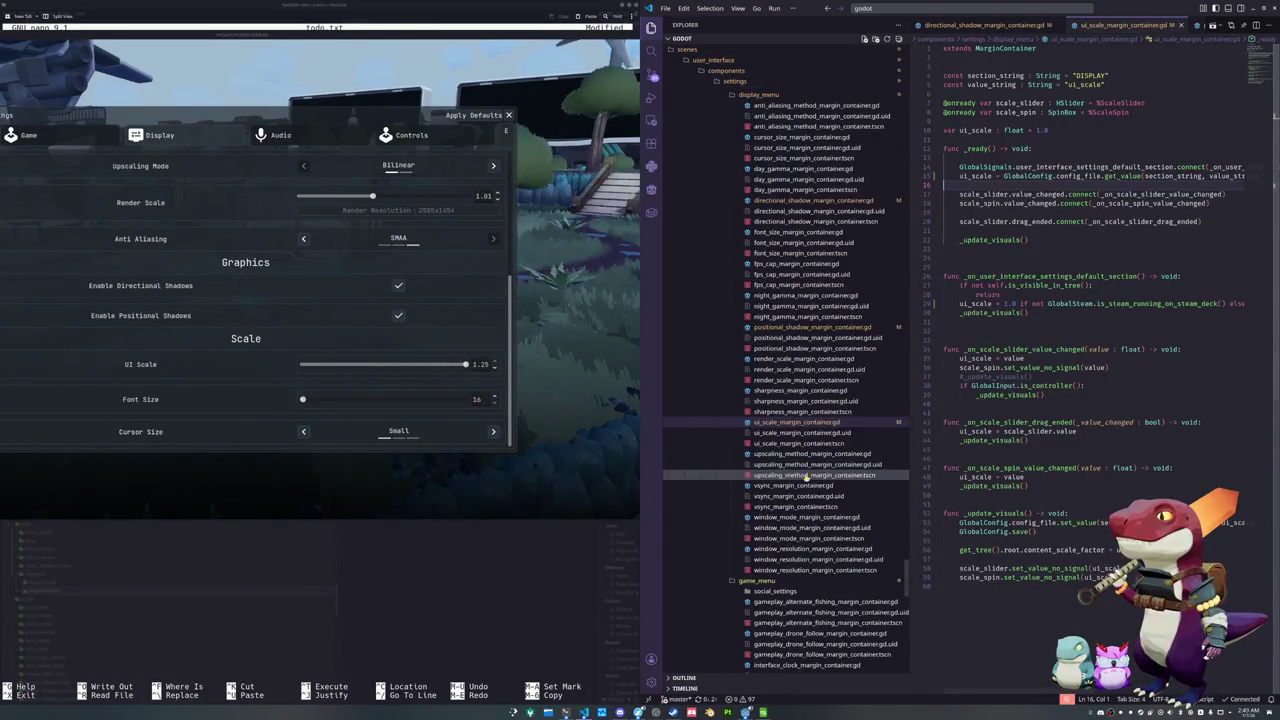
left_click(261, 382)
left_click_drag(295, 403, 550, 397)
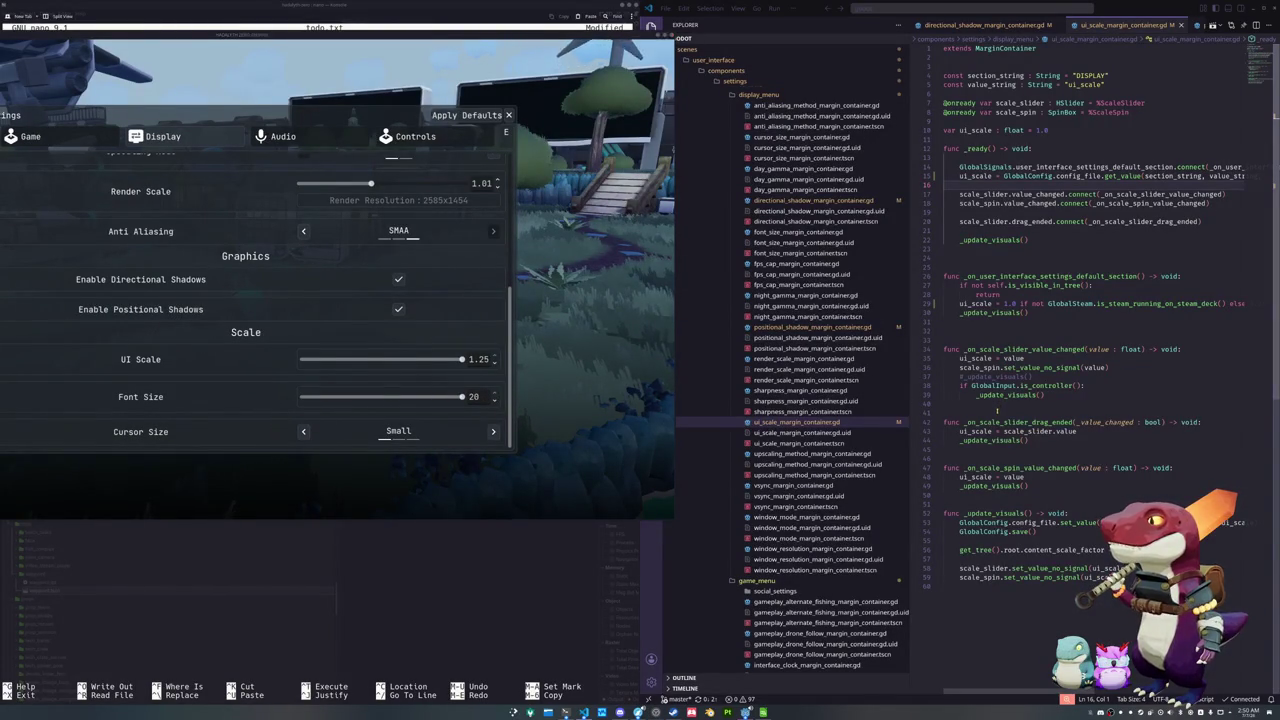
Review the ui_scale script's content_scale_factor usage, then open font_size_margin_container.gd
left_click(973, 412)
scroll(973, 487, "down", 2)
left_click(982, 452)
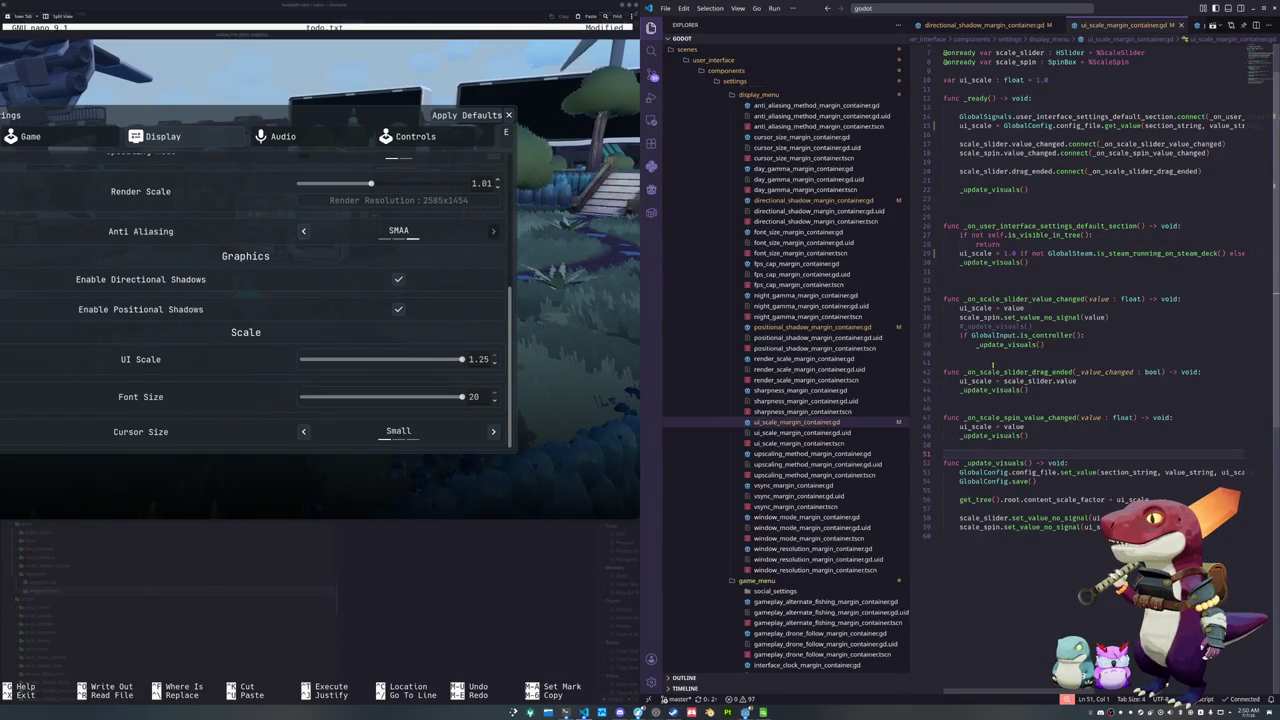
left_click(993, 365)
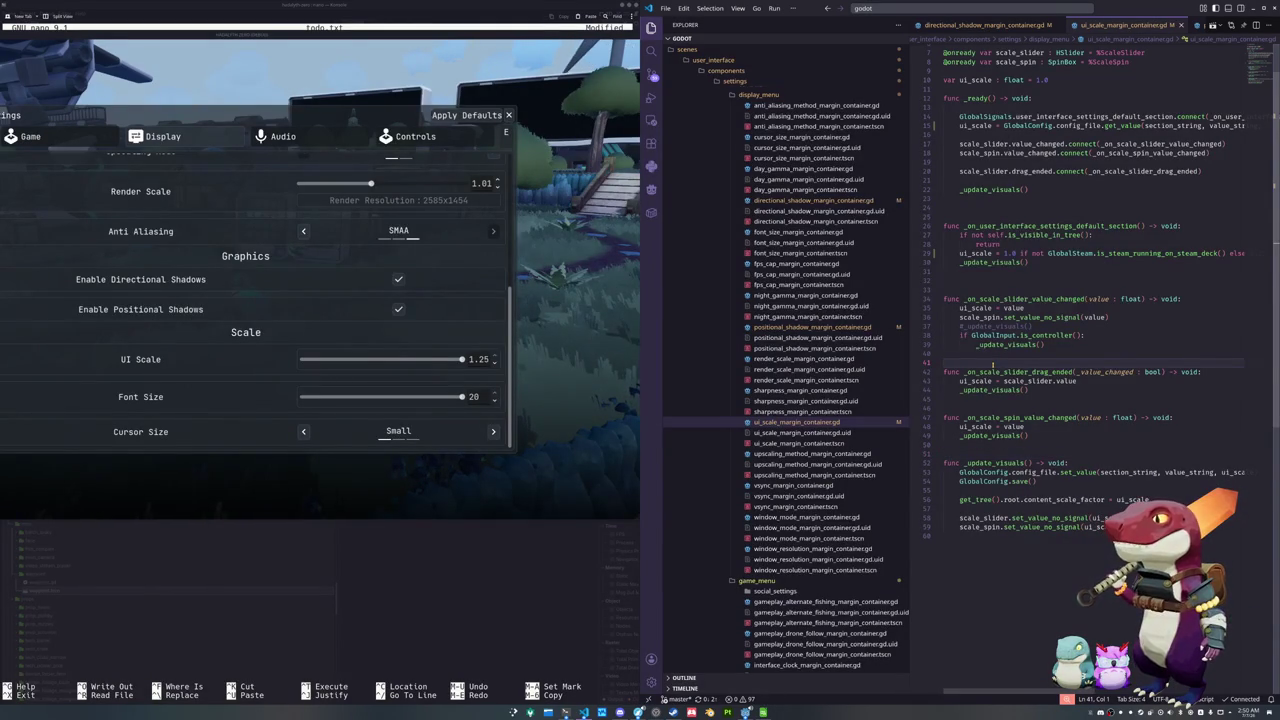
scroll(993, 365, "down", 1)
left_click(969, 474)
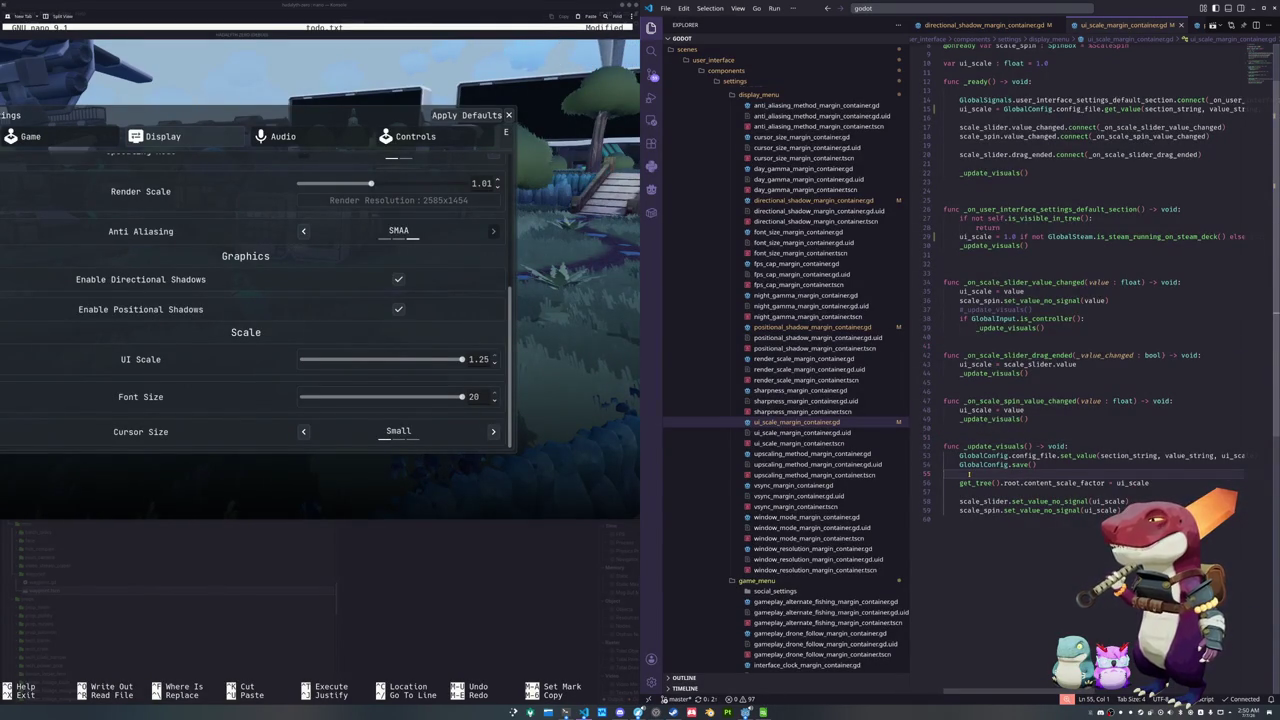
scroll(969, 474, "down", 1)
left_click(969, 474)
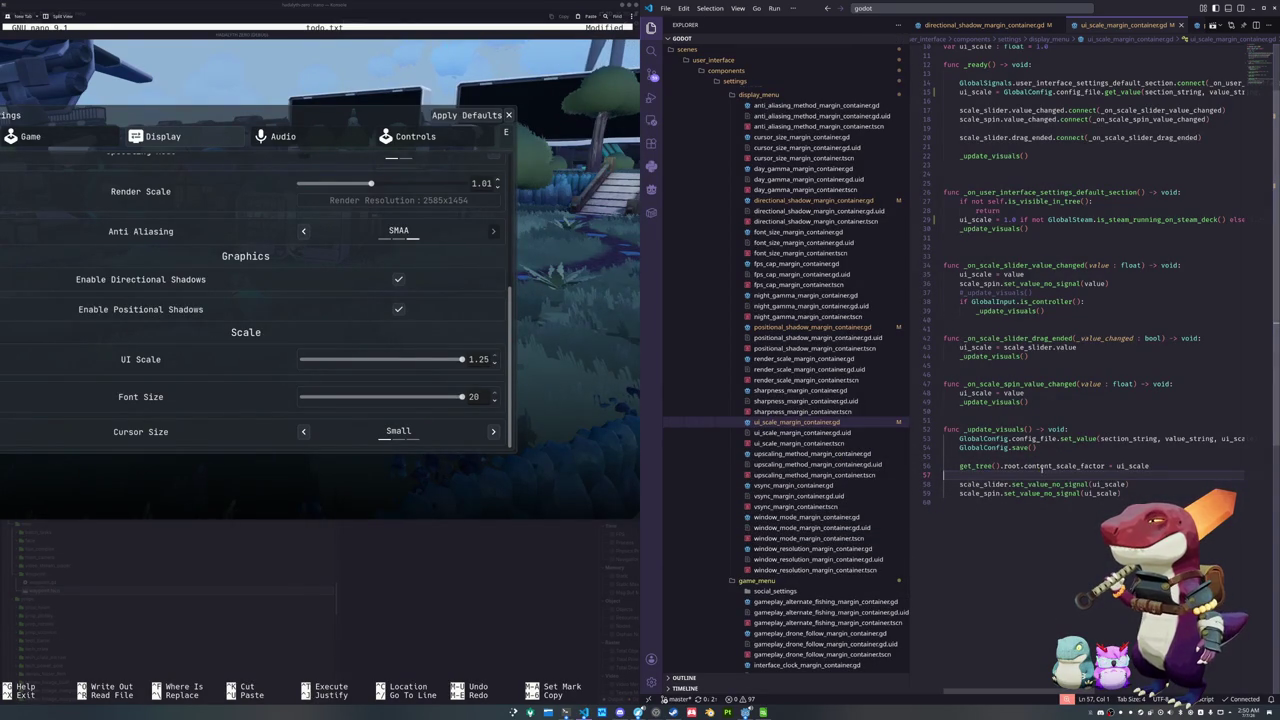
left_click(1051, 466)
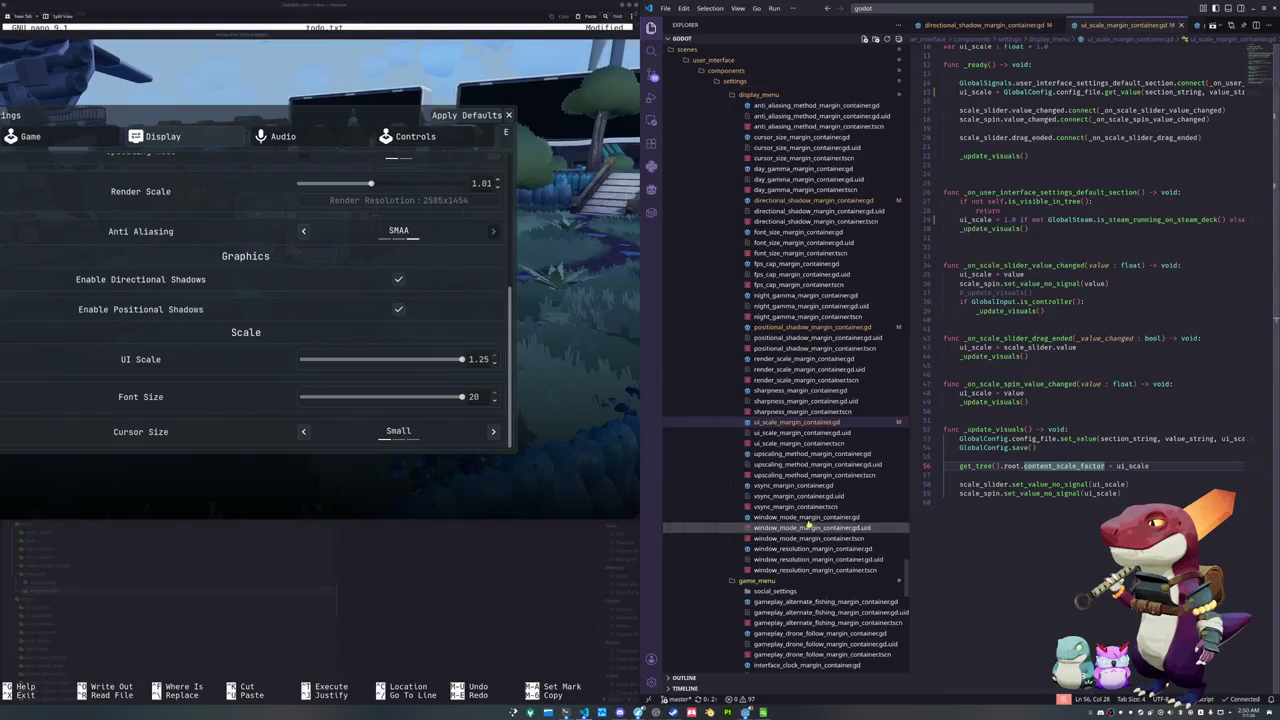
left_click(800, 231)
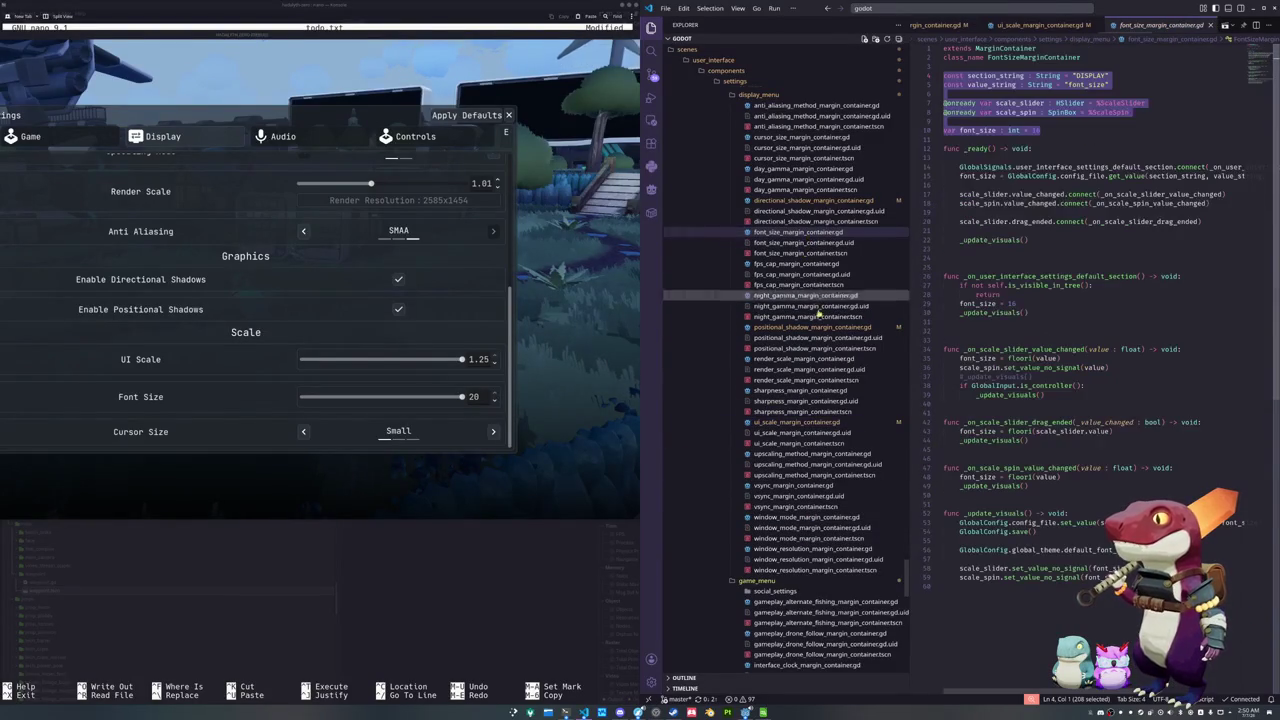
Paste the Steam Deck conditional onto line 29 so font_size is 16, or 20 on Steam Deck
left_click(1025, 305)
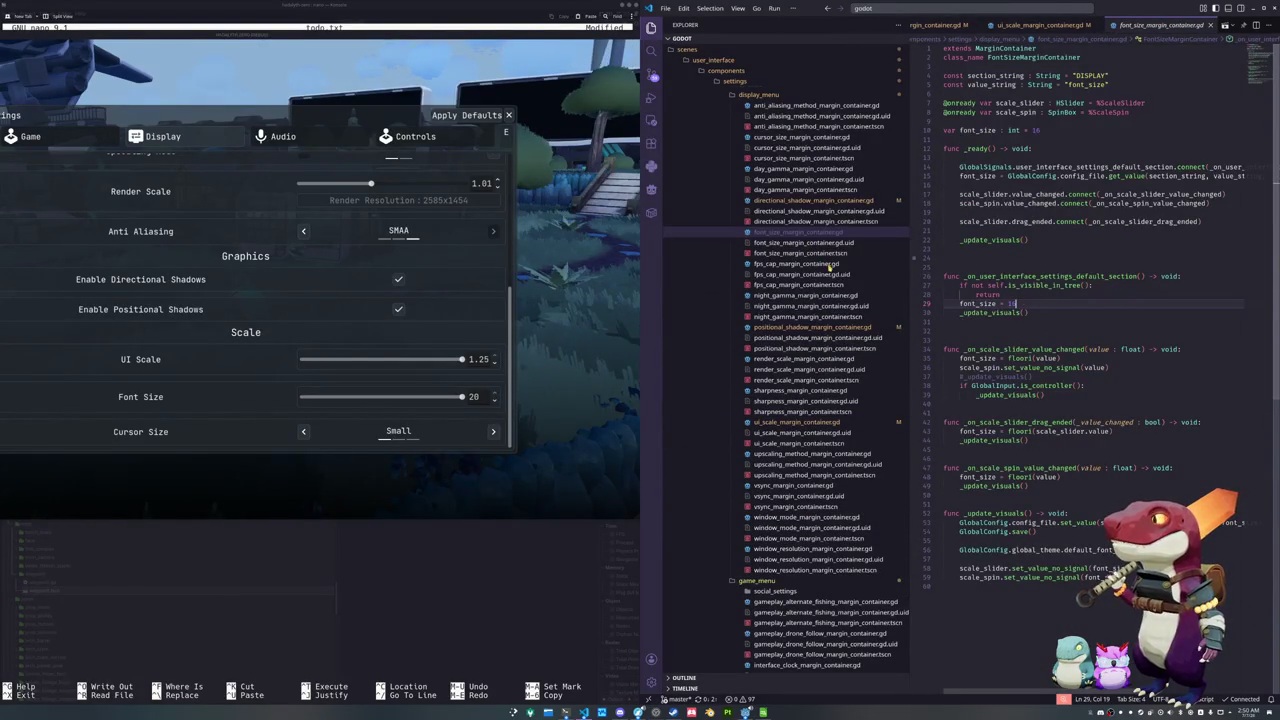
left_click(443, 400)
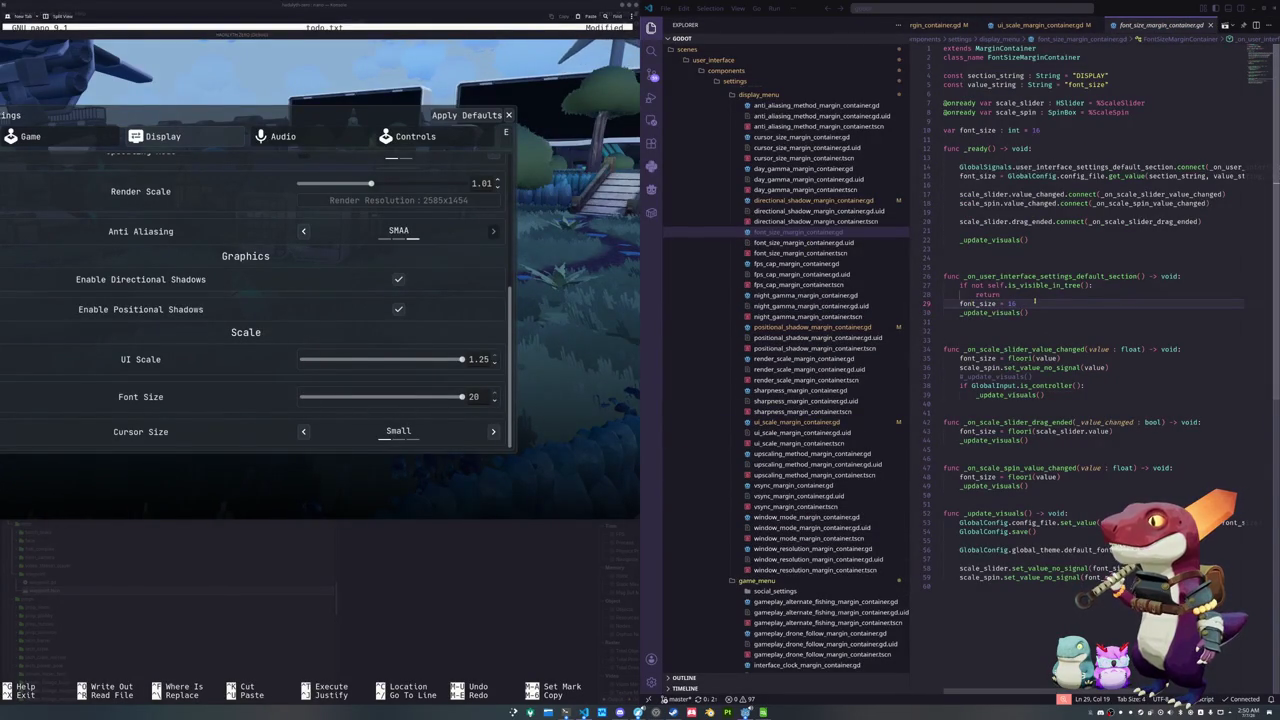
left_click(1033, 302)
type("1.0 if not GlobalSteam.is_steam_running_on_steam_deck() else 1.25")
key("Left")
key("Left")
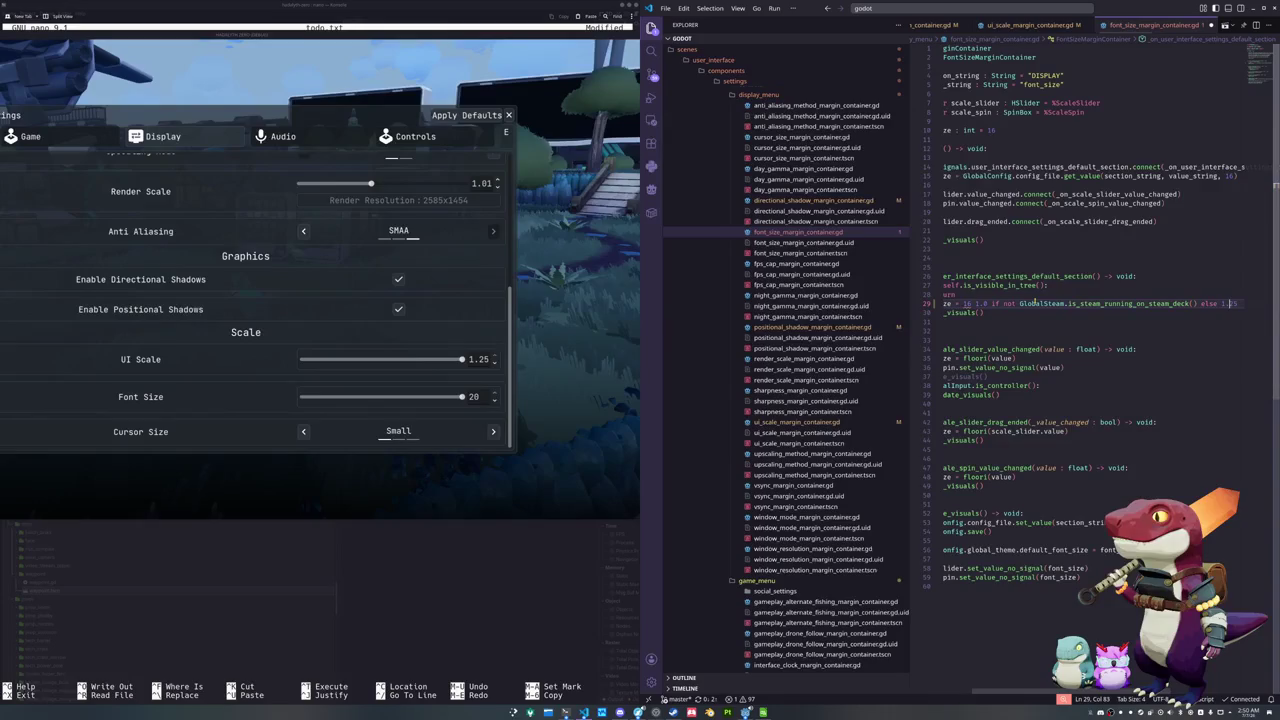
key("Left")
key("Left")
key("Left")
key("BackSpace")
key("BackSpace")
key("BackSpace")
key("ctrl+Right")
key("ctrl+Right")
key("ctrl+Right")
key("shift+End")
key("ctrl+shift+Left")
key("ctrl+shift+Left")
key("ctrl+shift+Left")
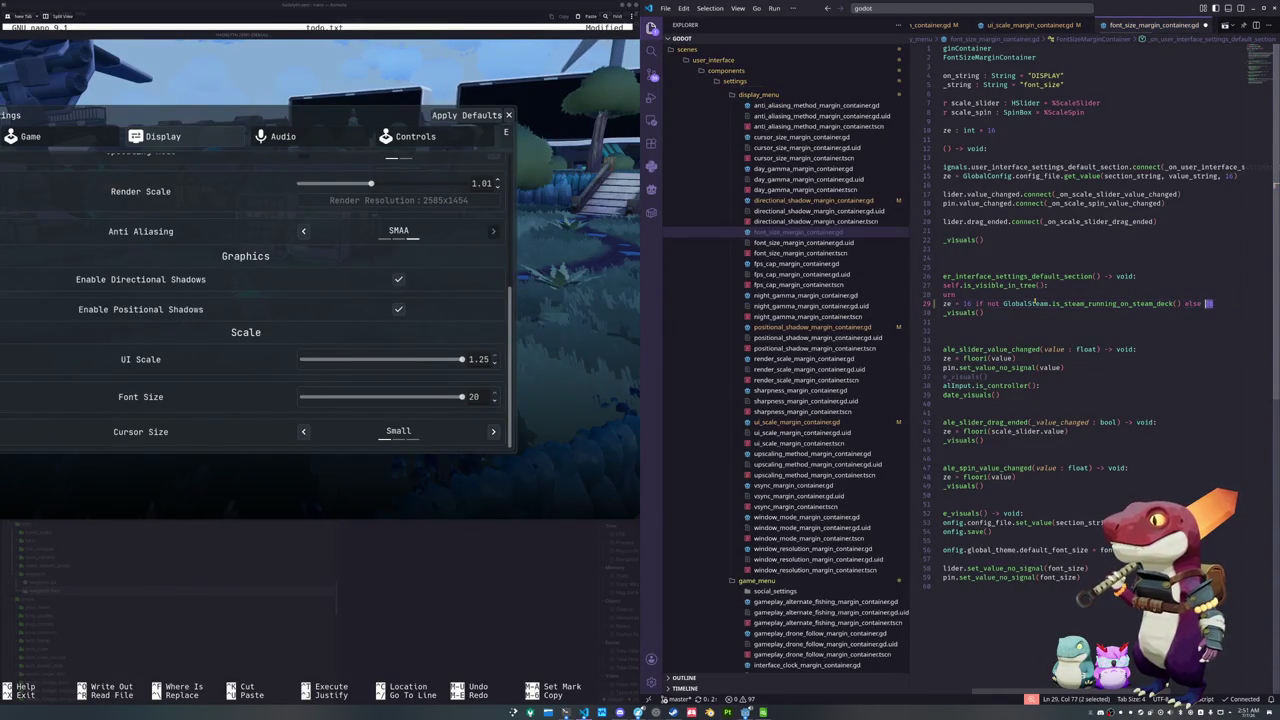
Save the font size script and bring the todo list terminal forward
key("Up")
key("Up")
key("Up")
key("End")
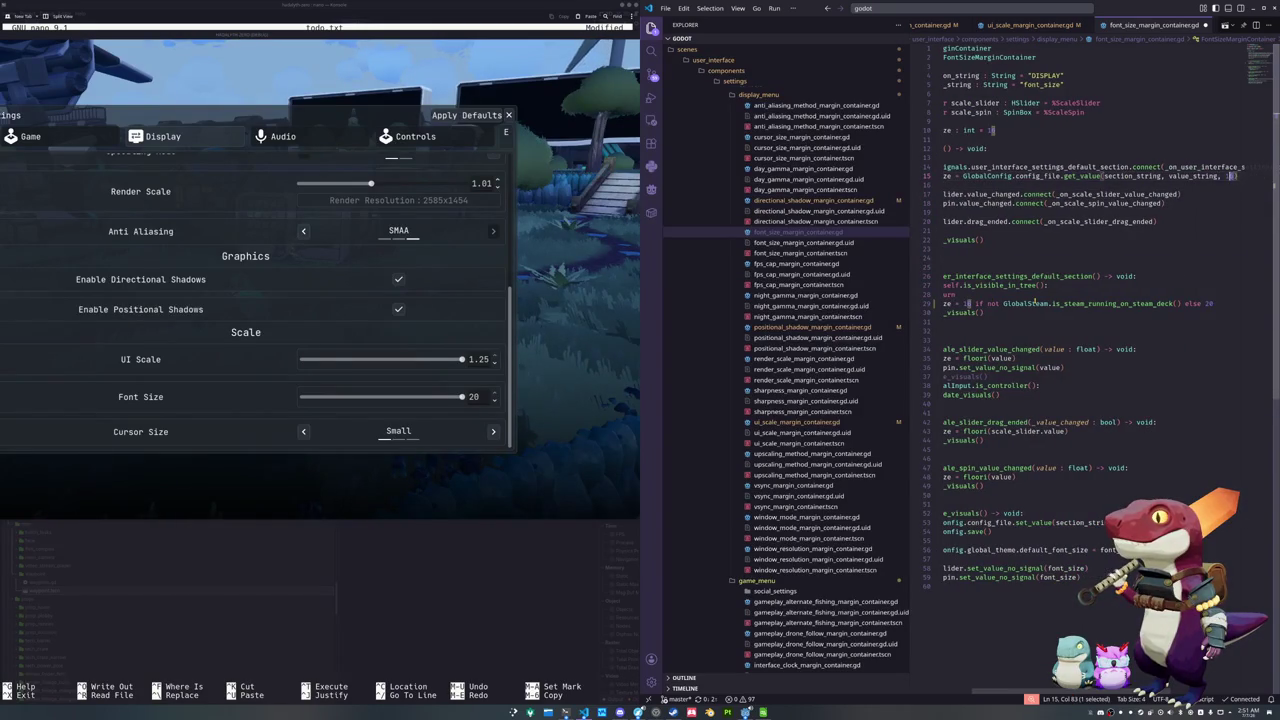
key("Down")
key("Down")
key("Home")
key("Home")
key("Down")
key("Down")
key("Down")
key("ctrl+s")
key("Down")
key("Down")
key("Down")
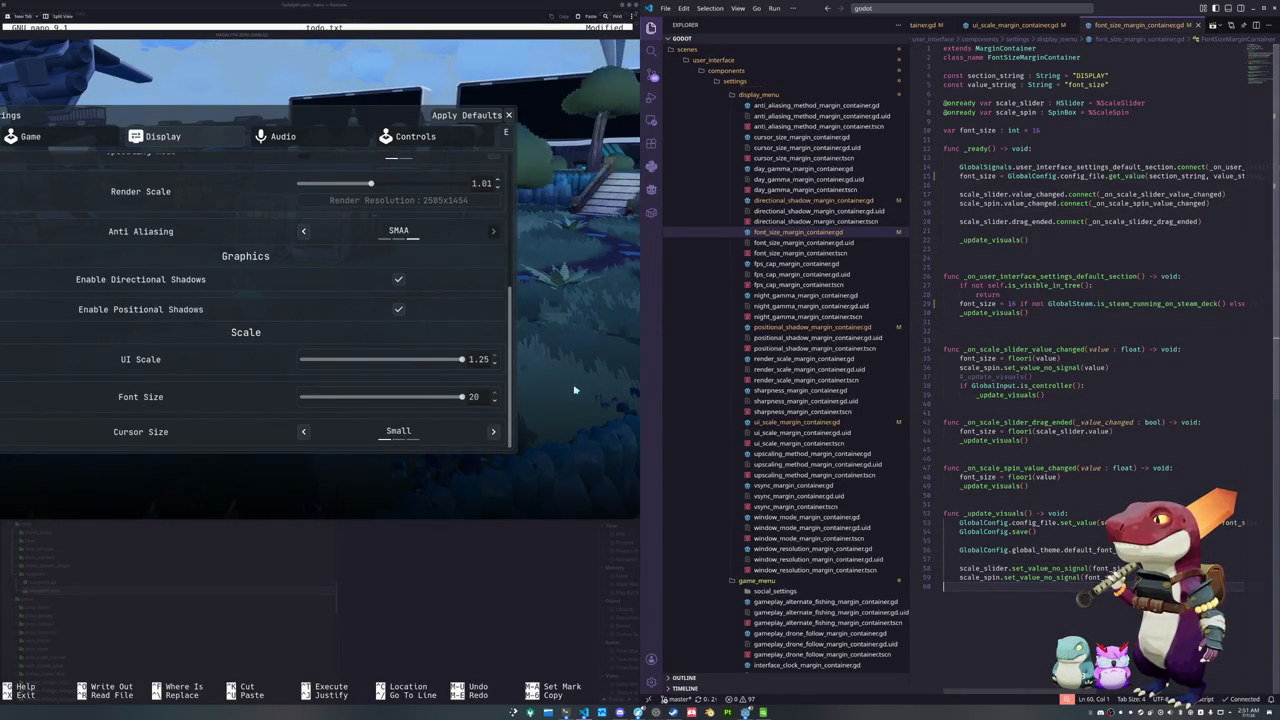
key("alt+Tab")
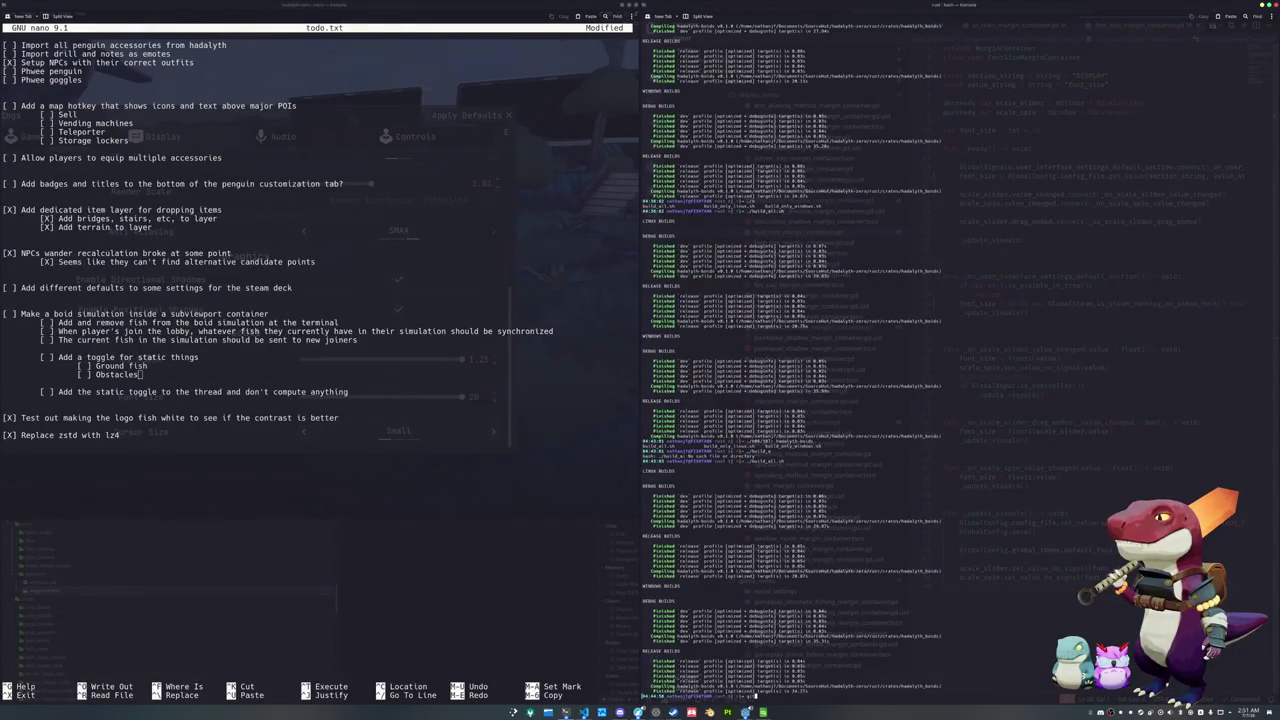
Mark the Steam Deck defaults task done and cut the finished item layer, NPC and Steam Deck tasks
key("Return")
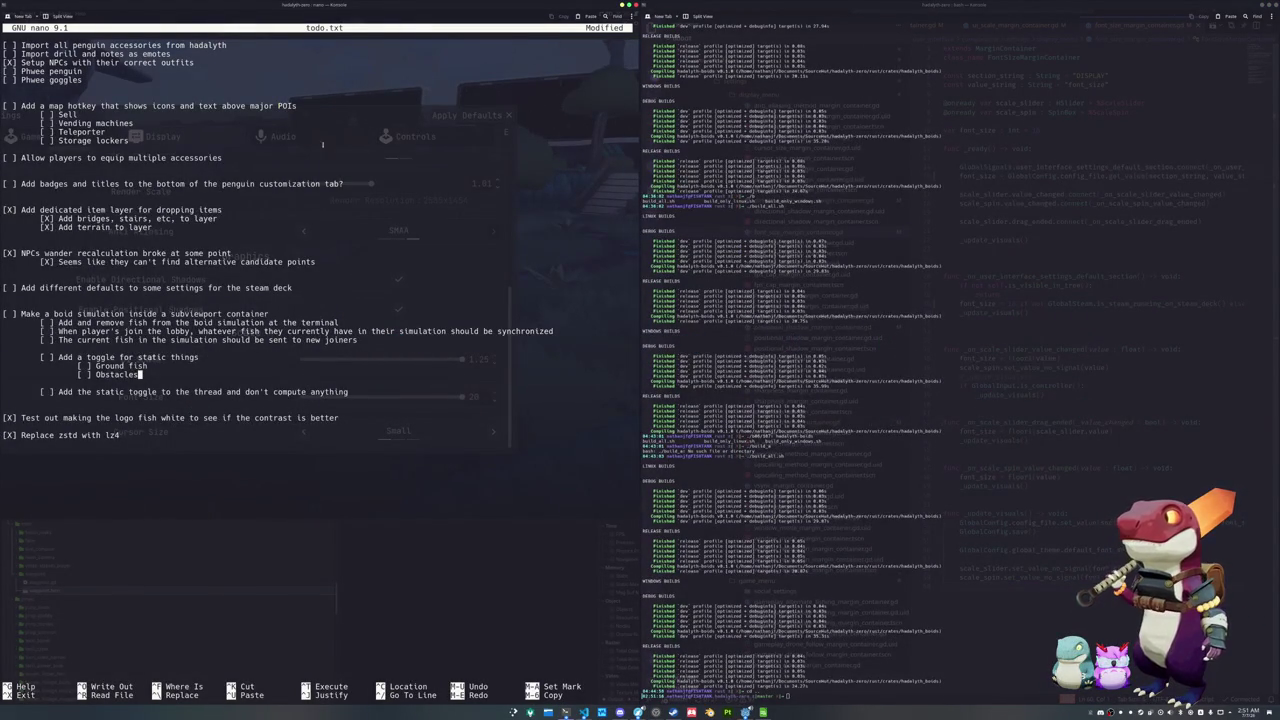
left_click(141, 287)
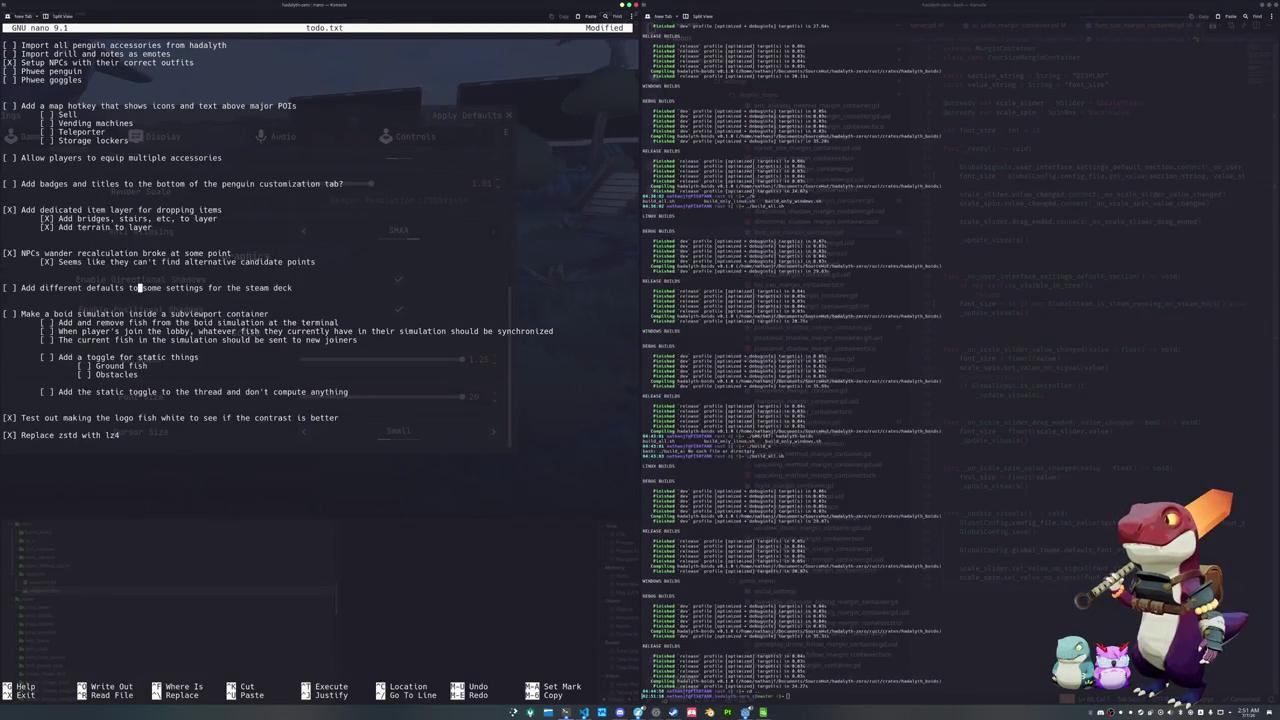
type("X")
key("Delete")
mouse_move(292, 287)
left_mouse_down()
mouse_move(14, 287)
mouse_move(3, 245)
mouse_move(20, 218)
mouse_move(4, 209)
left_mouse_up()
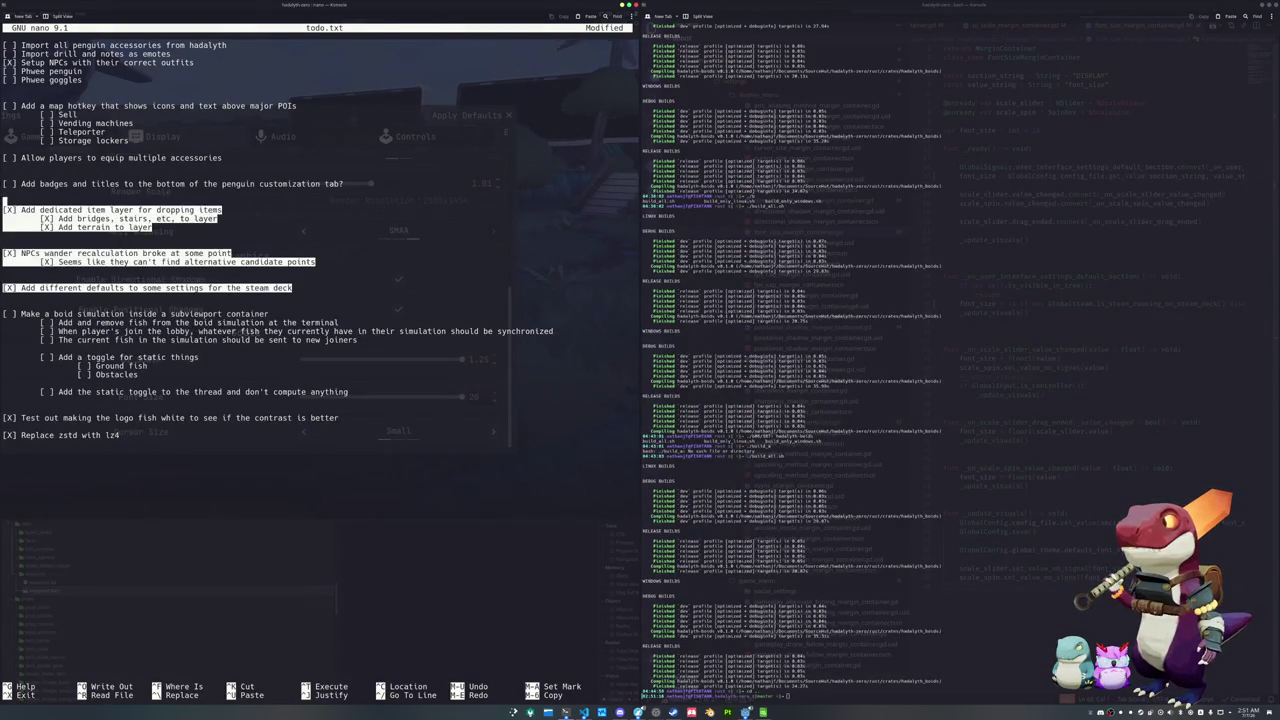
key("ctrl+k")
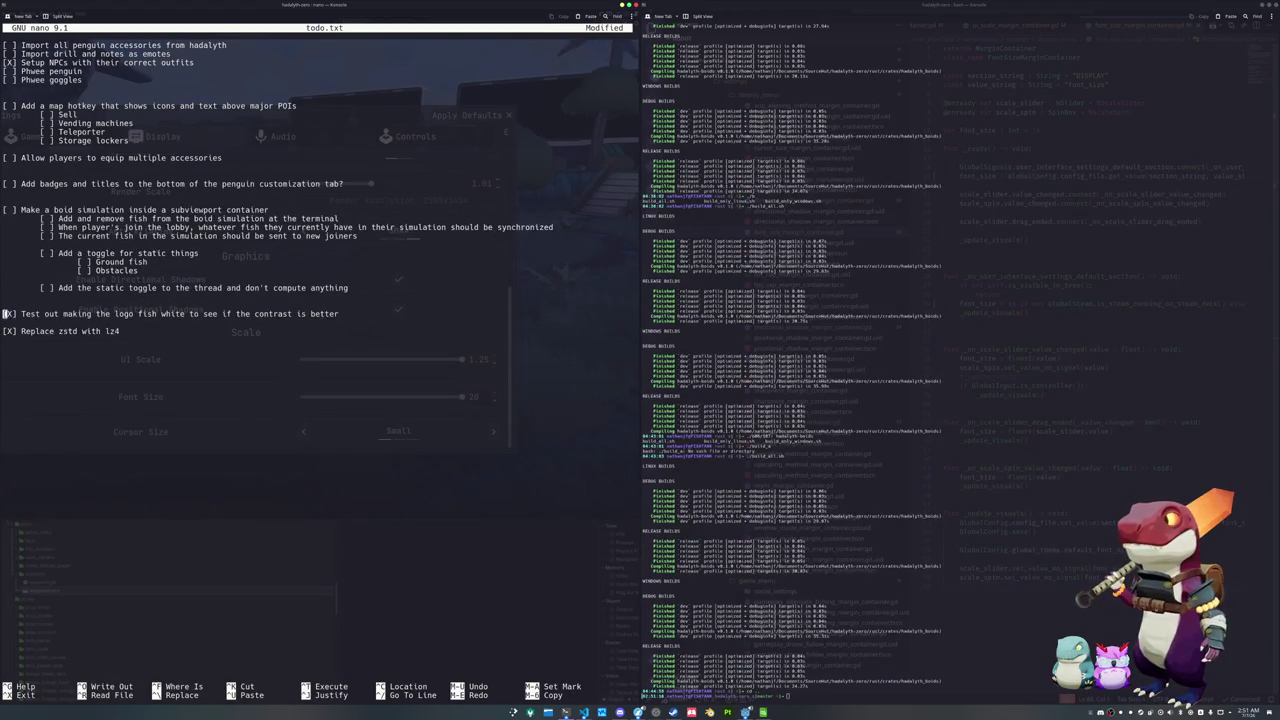
Cut the logo fish and lz4 tasks, and mark the static toggle thread and Ground fish items done
left_click_drag(4, 313, 4, 340)
key("ctrl+k")
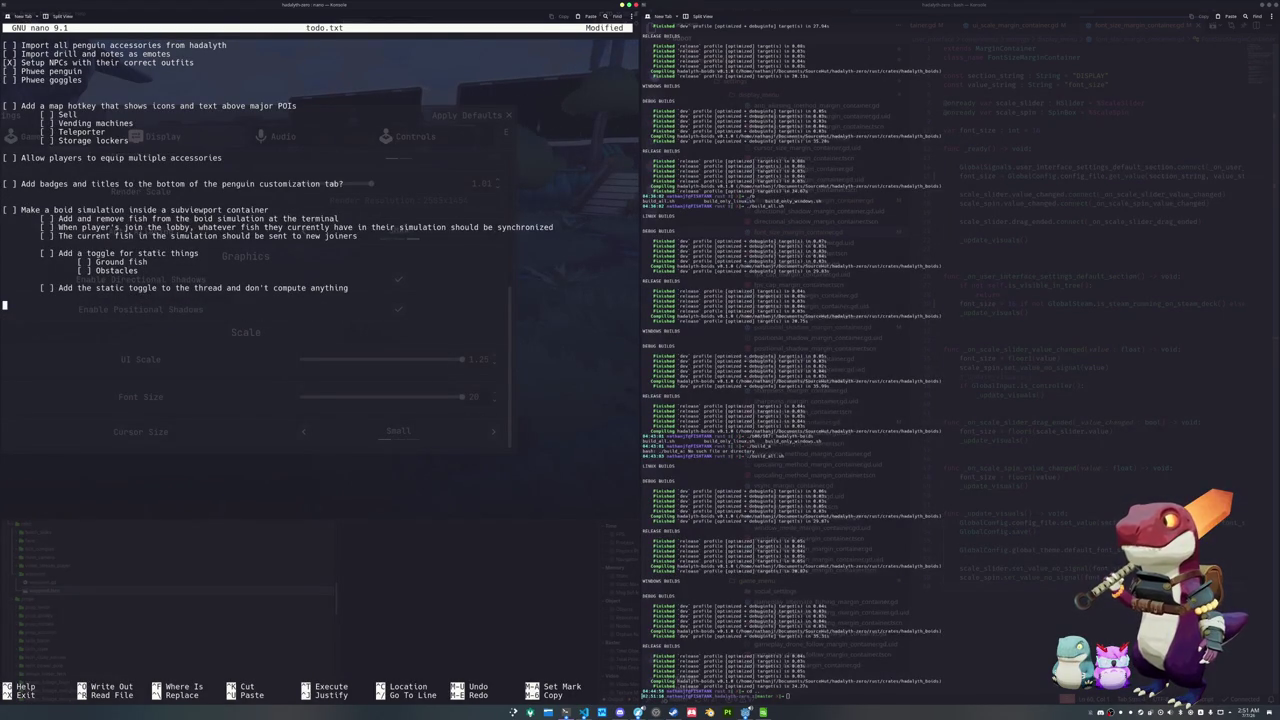
key("Up")
key("Up")
key("Up")
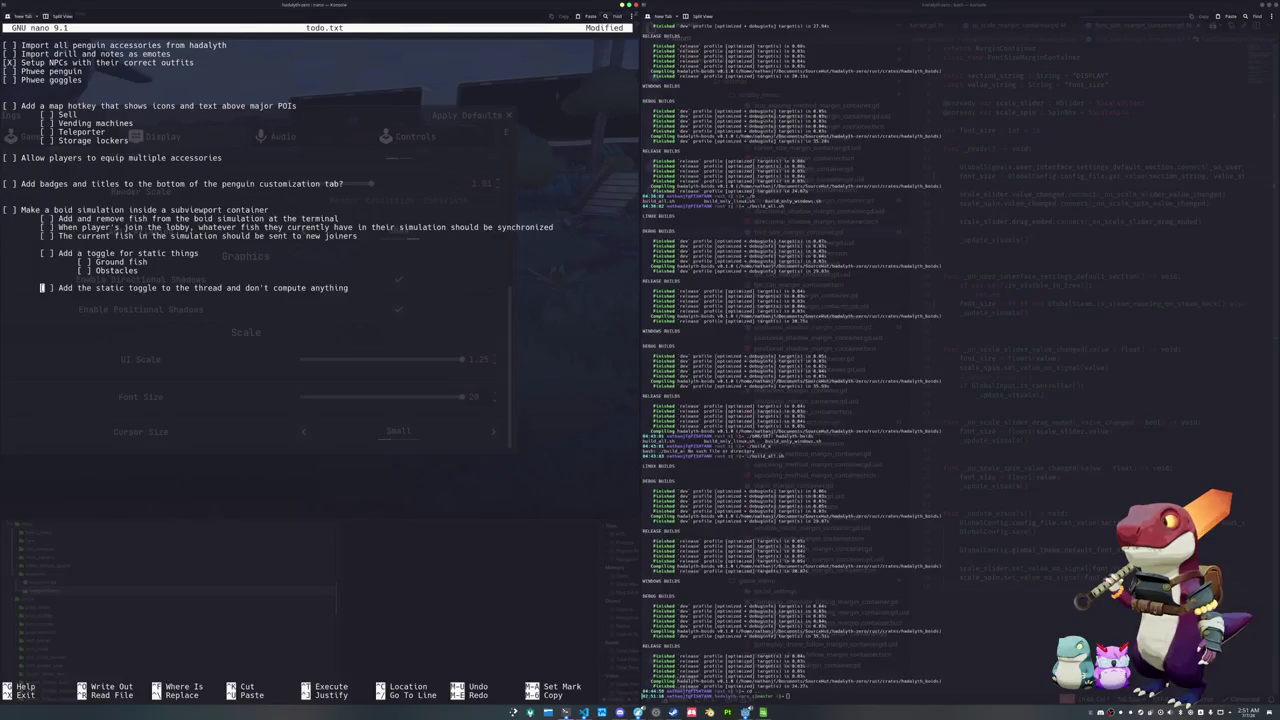
type("X")
key("Delete")
key("Up")
key("Up")
key("Up")
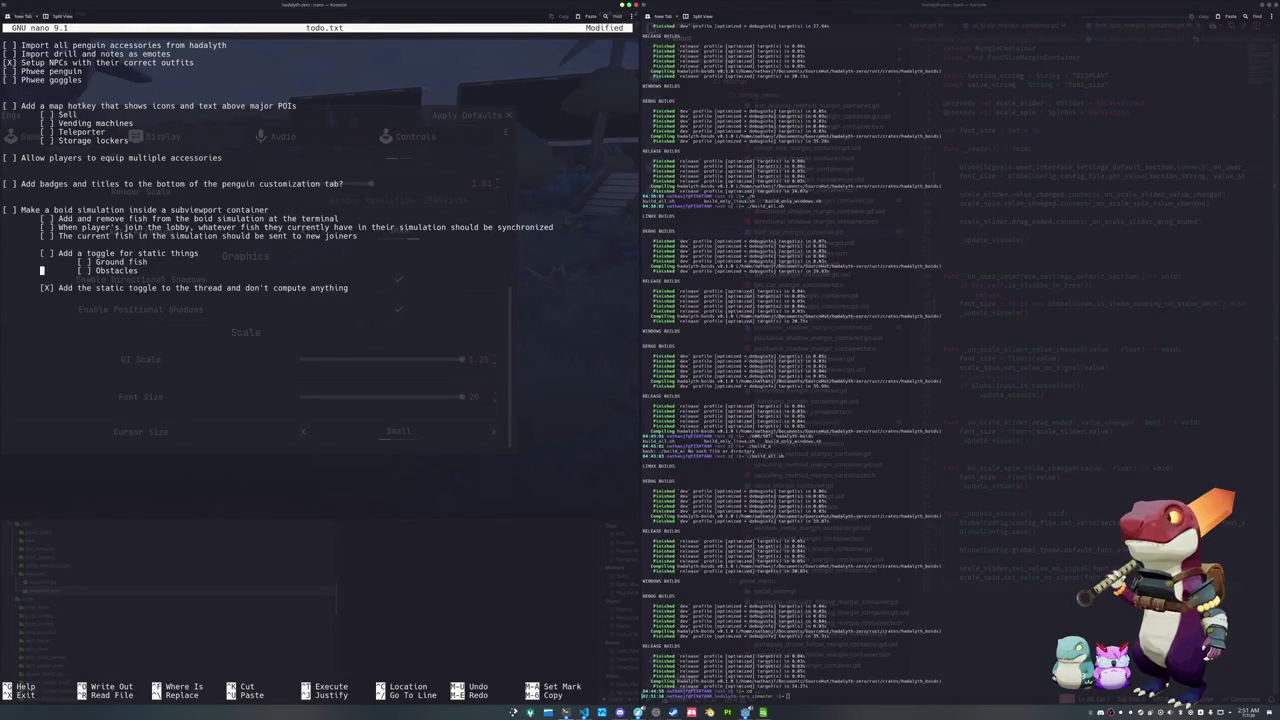
type("X")
key("Delete")
Add a new task to update the boid transforms using the steering vectors produced
key("Up")
key("Up")
key("Up")
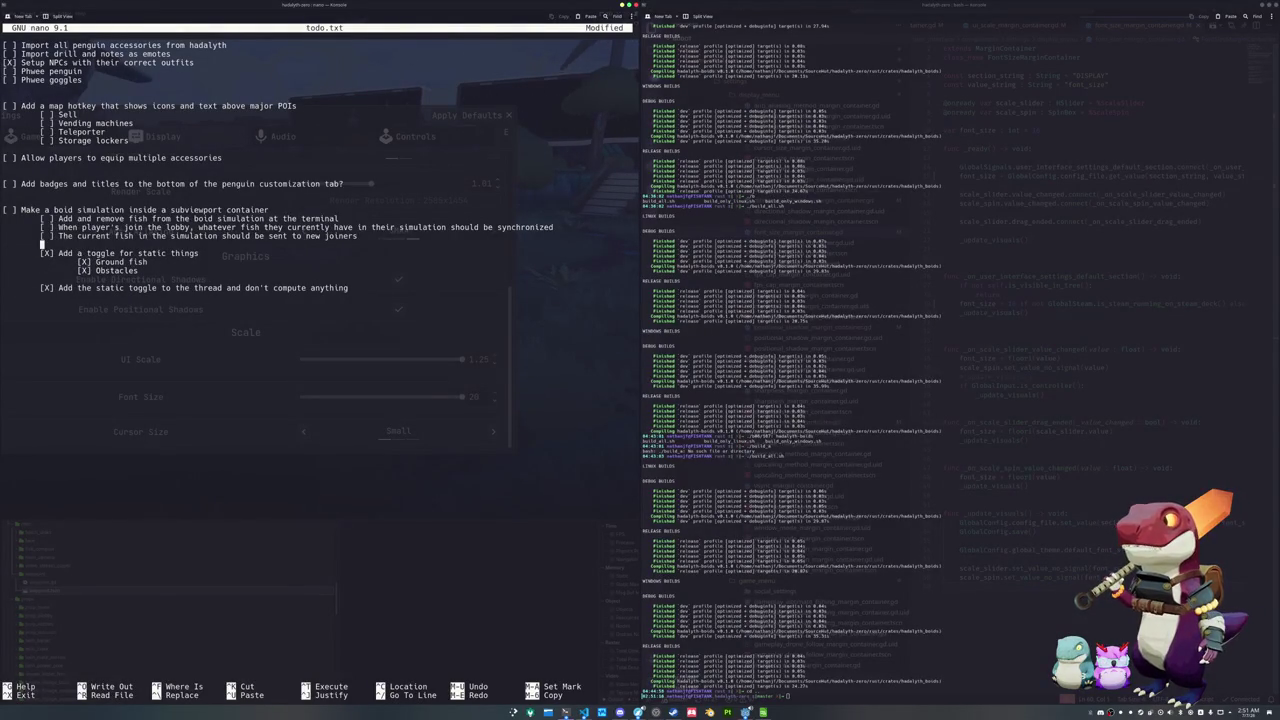
key("Return")
key("Return")
key("Up")
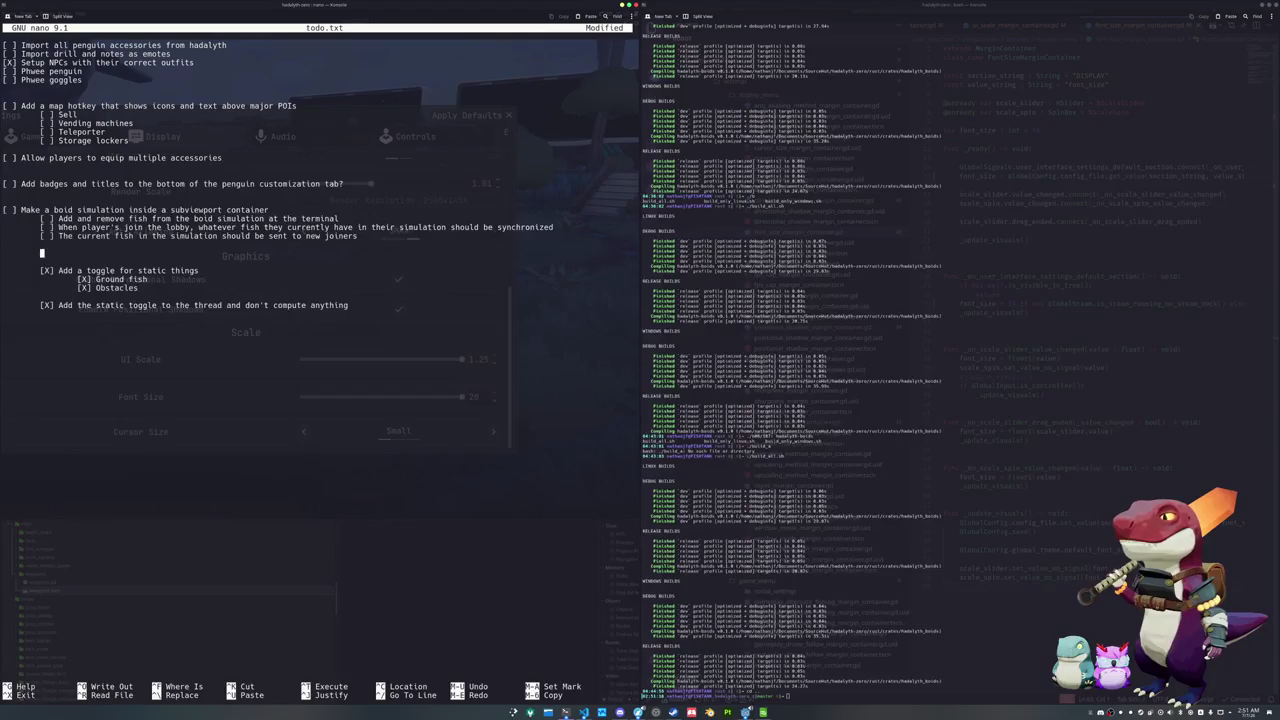
type("te the transforms")
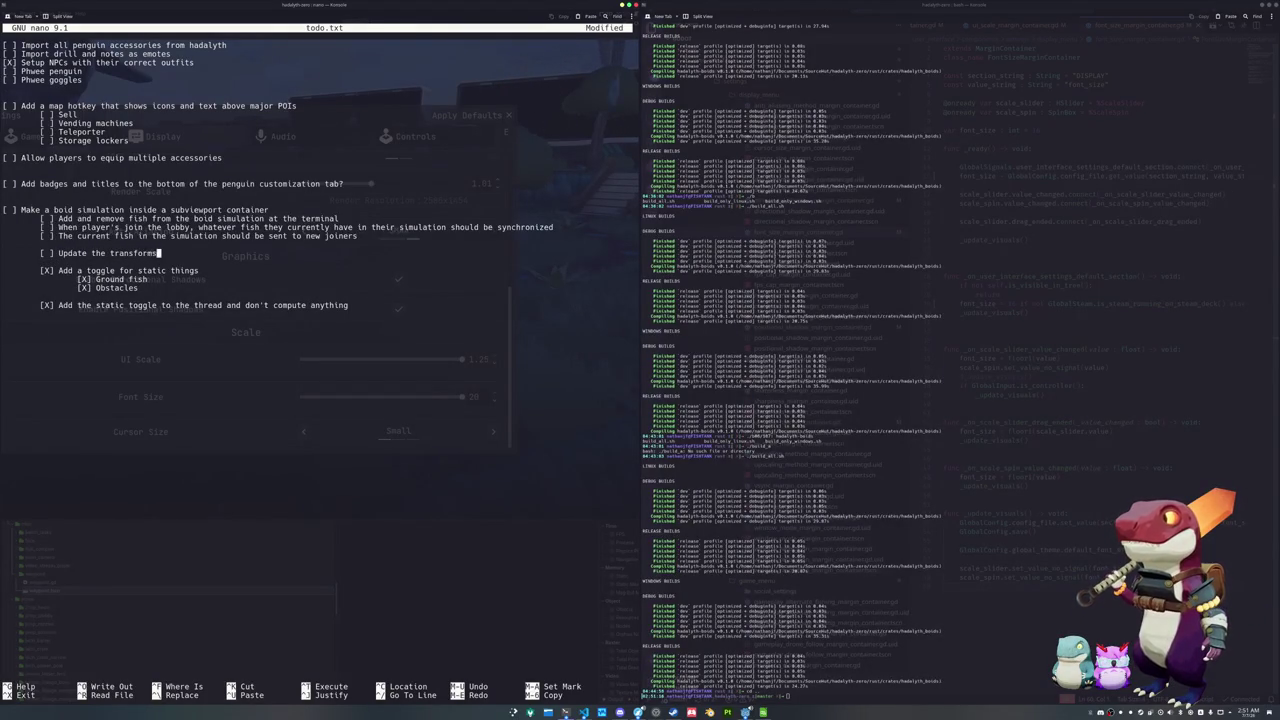
key("BackSpace")
key("BackSpace")
key("BackSpace")
type("boids using ")
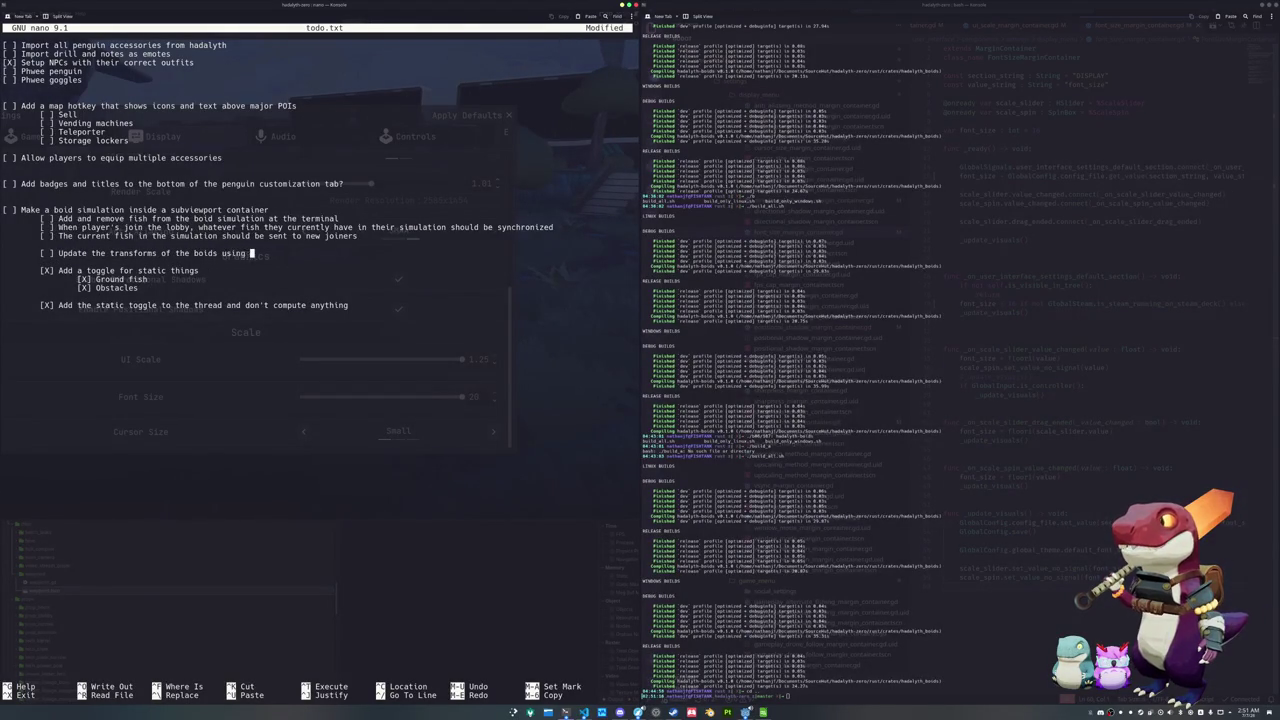
type("the steering vectors pro")
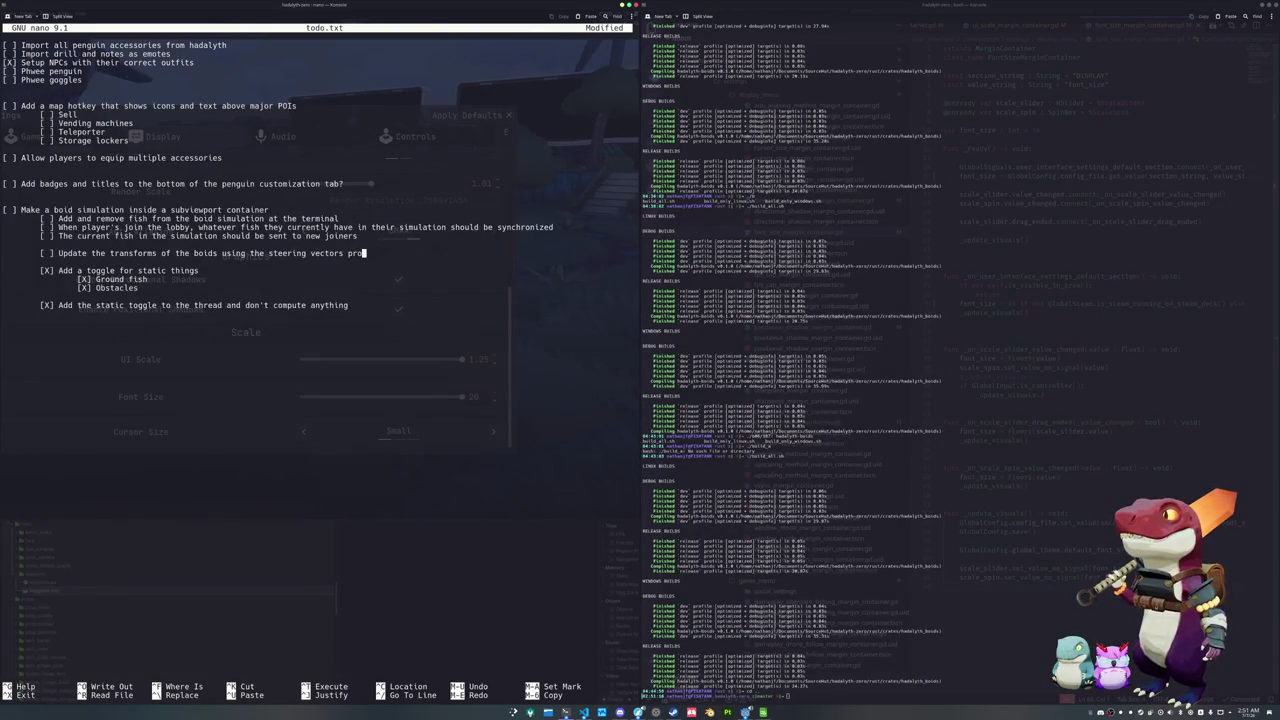
type("duced by the background thread")
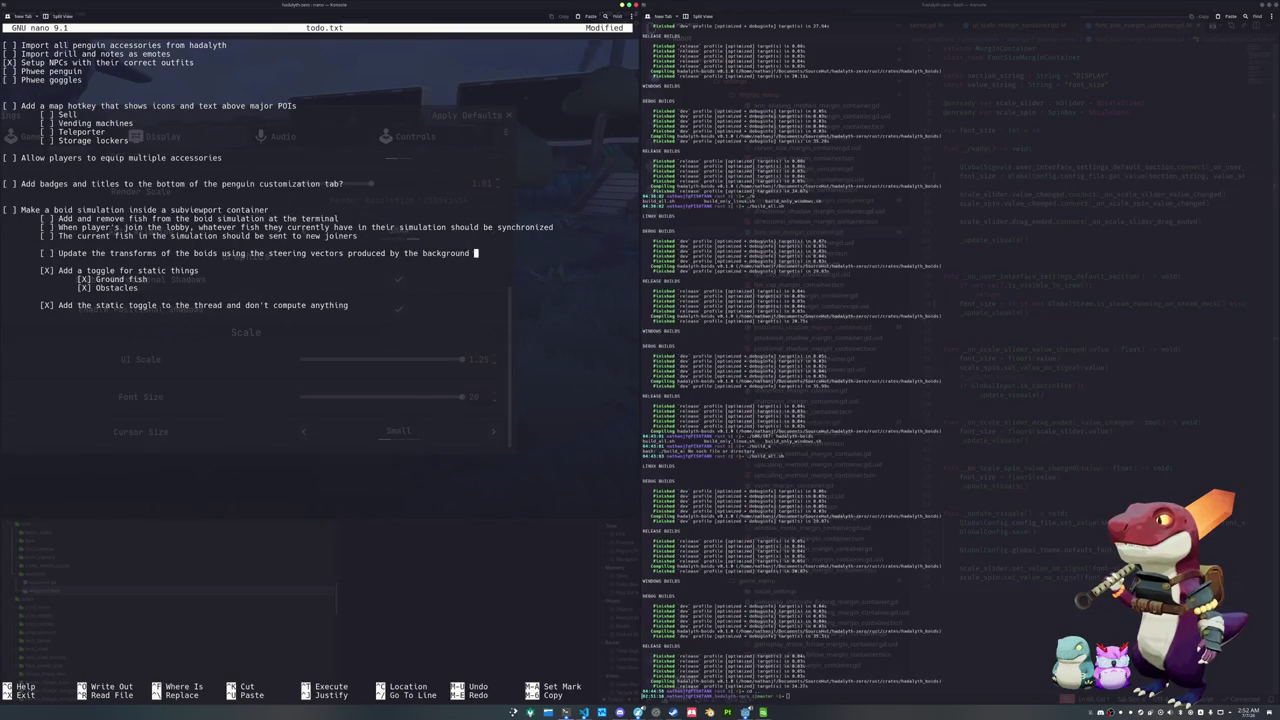
key("Down")
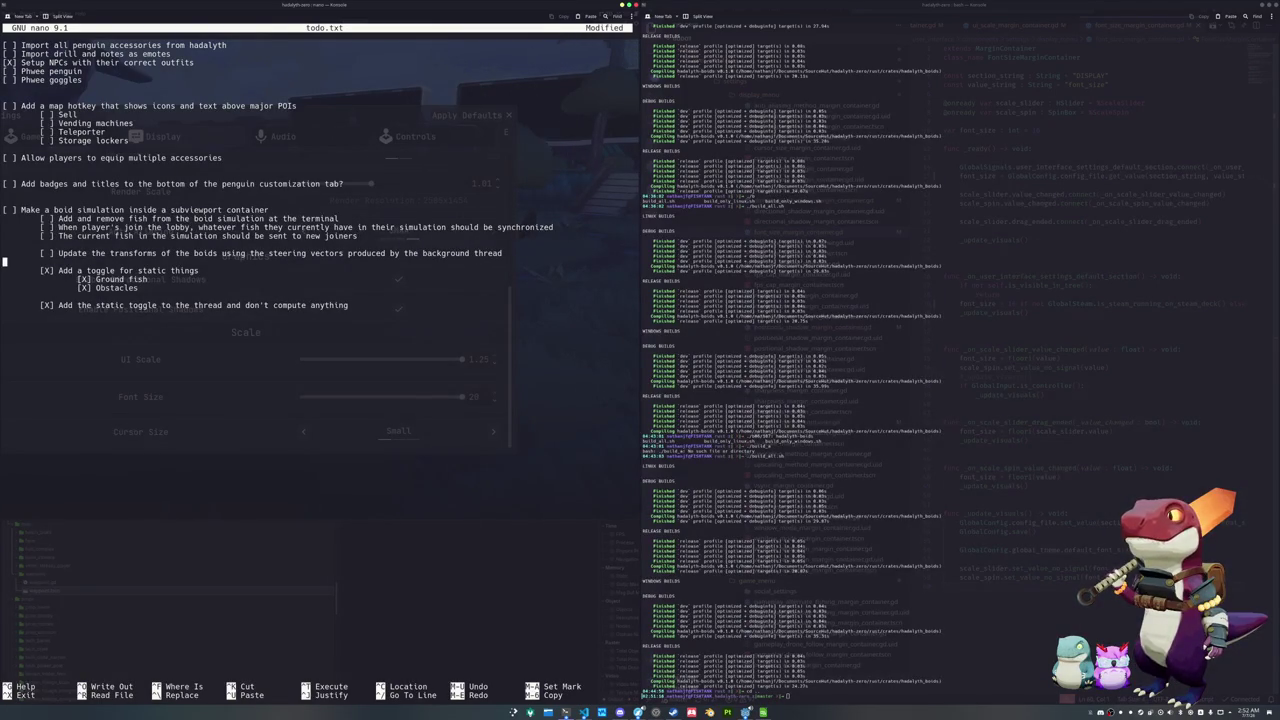
Cut the finished static toggle block, the map hotkey block and leftover blank lines
key("alt+a")
key("Down")
key("Down")
key("Down")
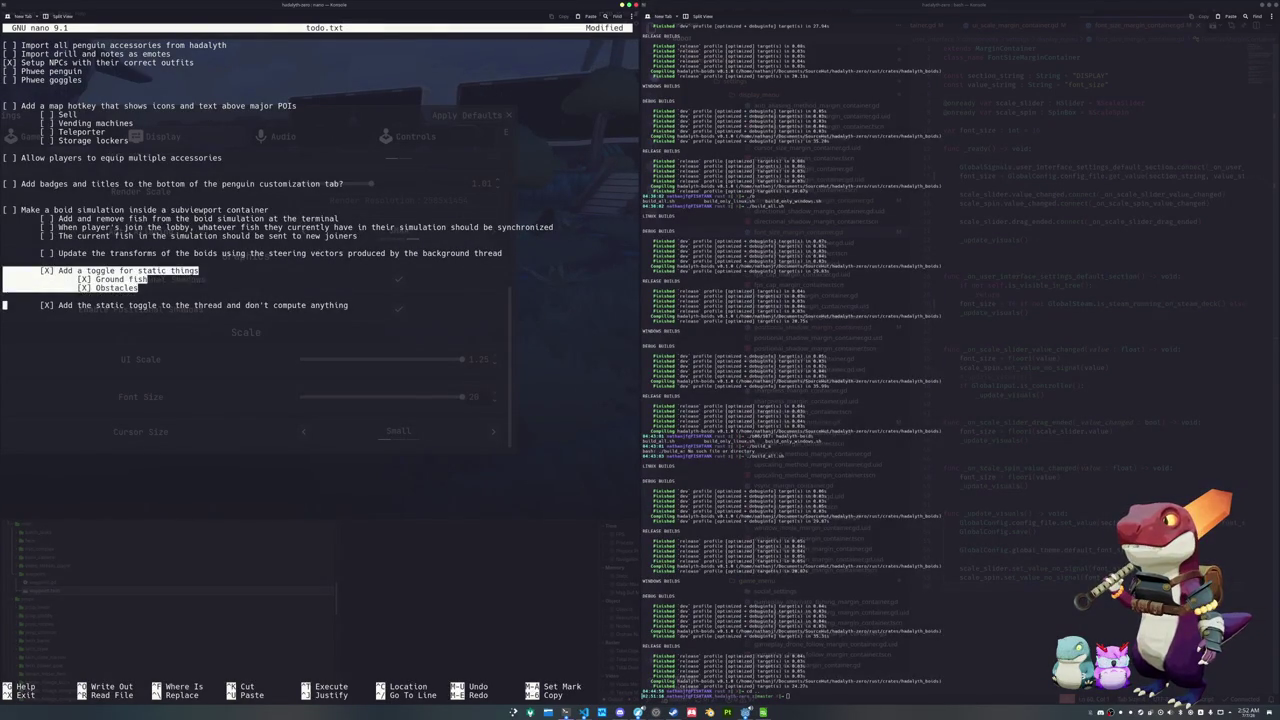
key("ctrl+k")
key("Up")
key("Up")
key("Up")
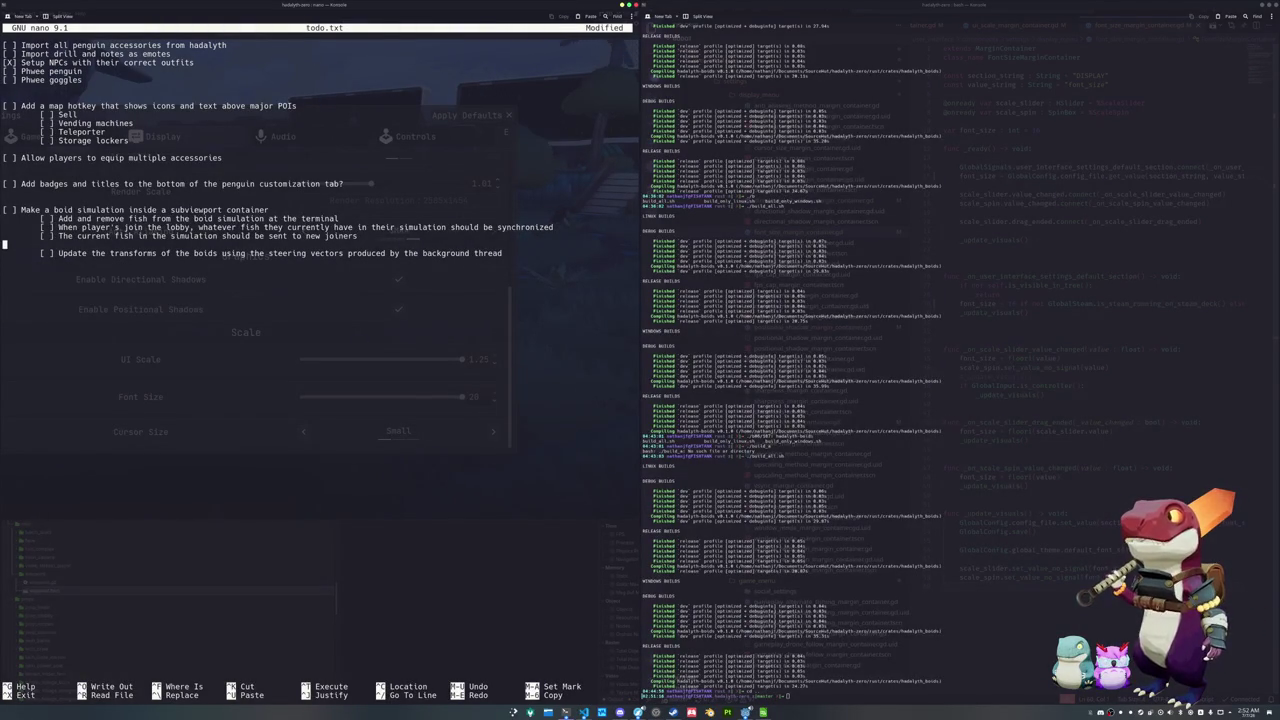
key("ctrl+k")
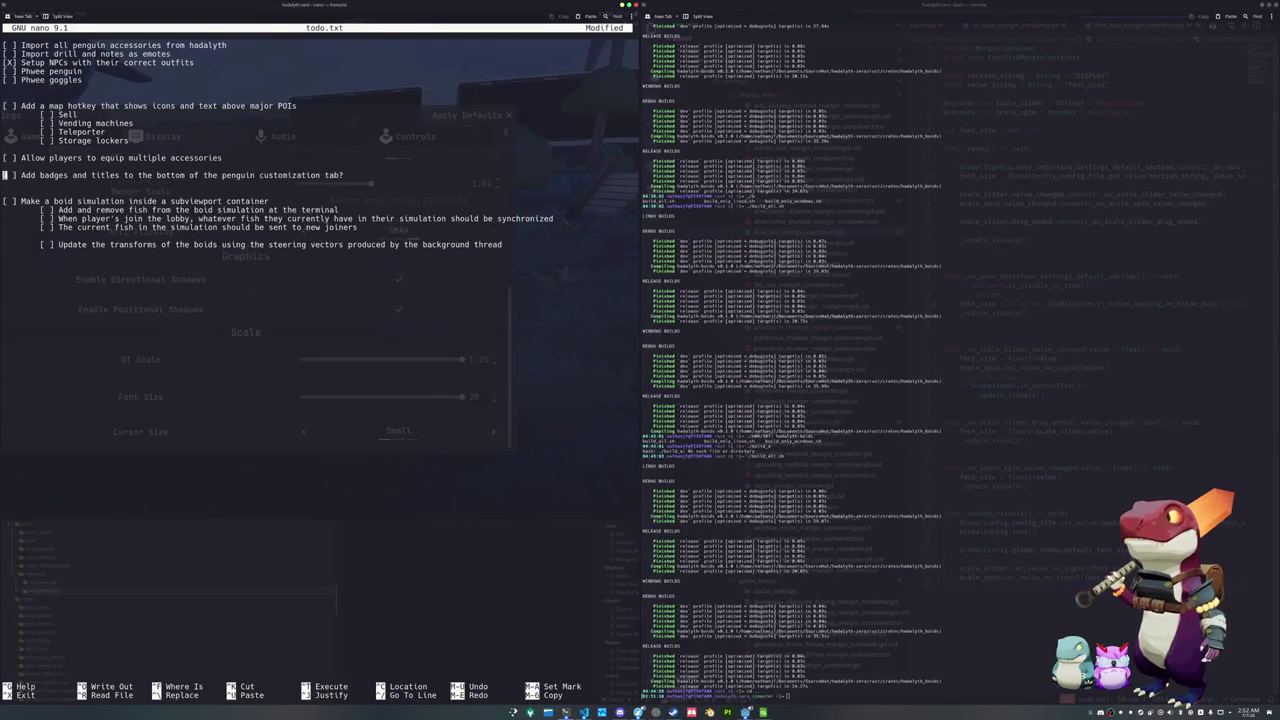
key("alt+a")
key("Up")
key("Up")
key("Up")
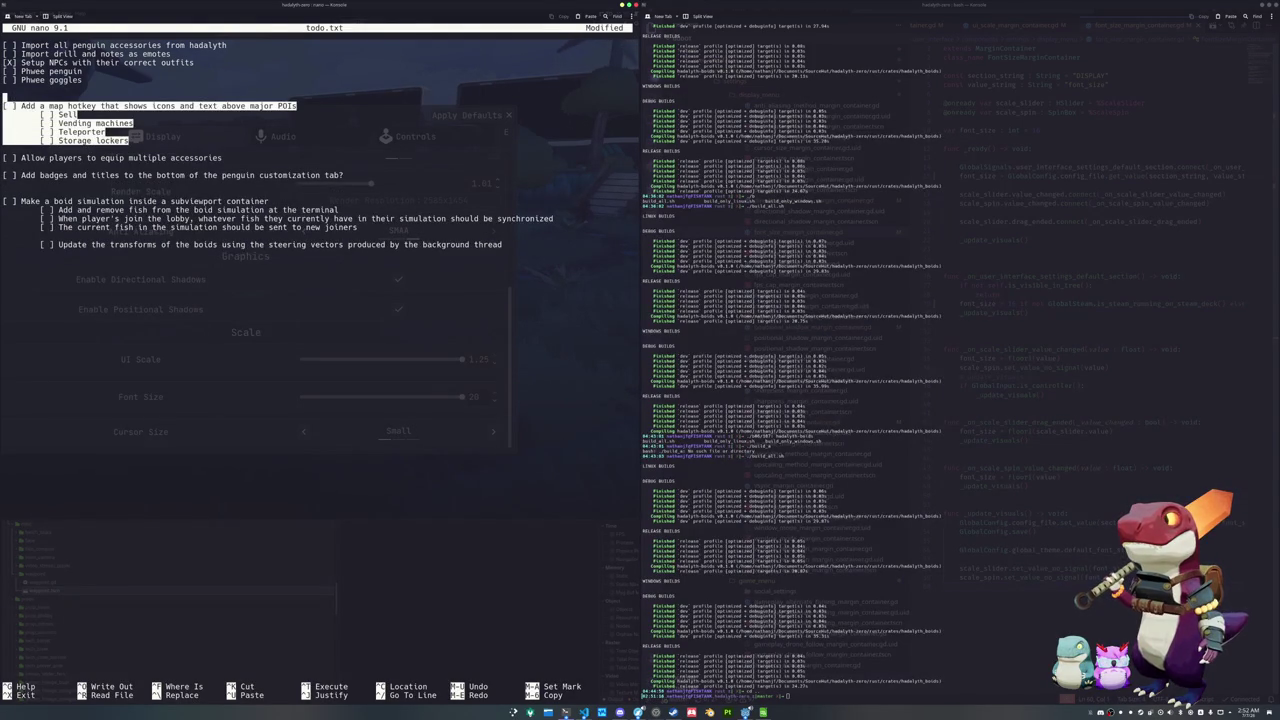
key("ctrl+k")
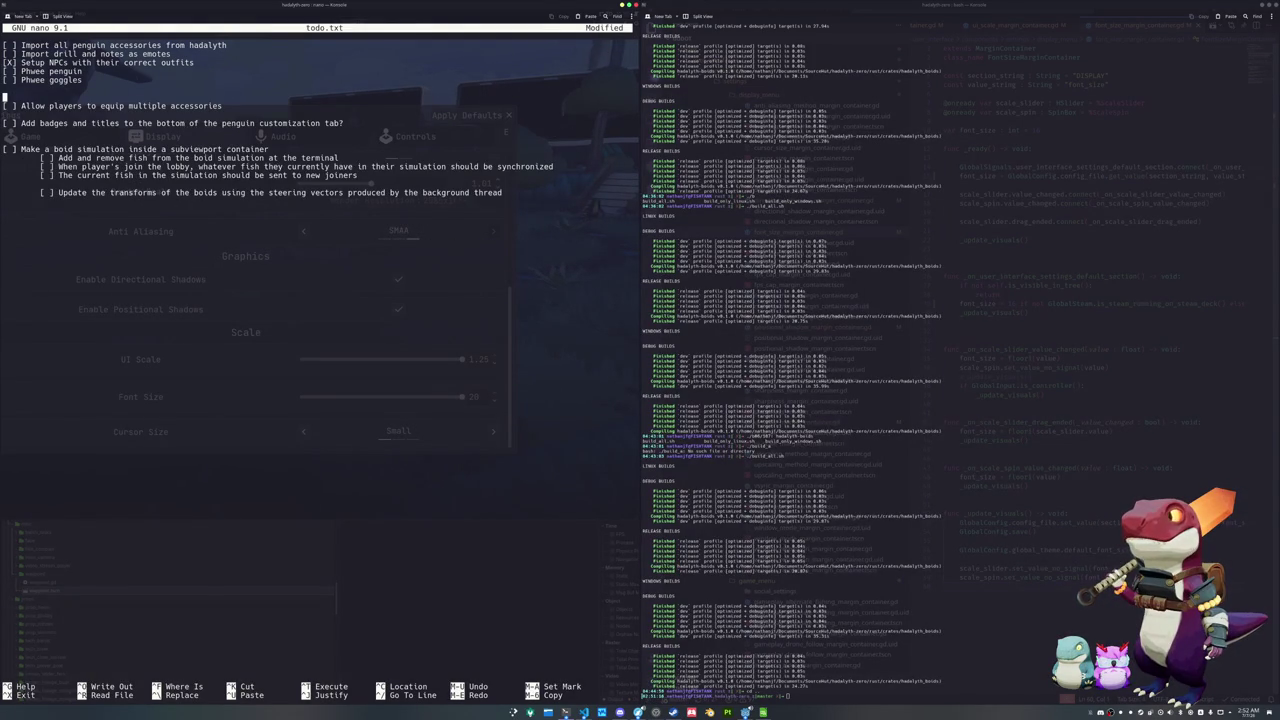
key("ctrl+k")
key("Down")
key("Down")
key("Down")
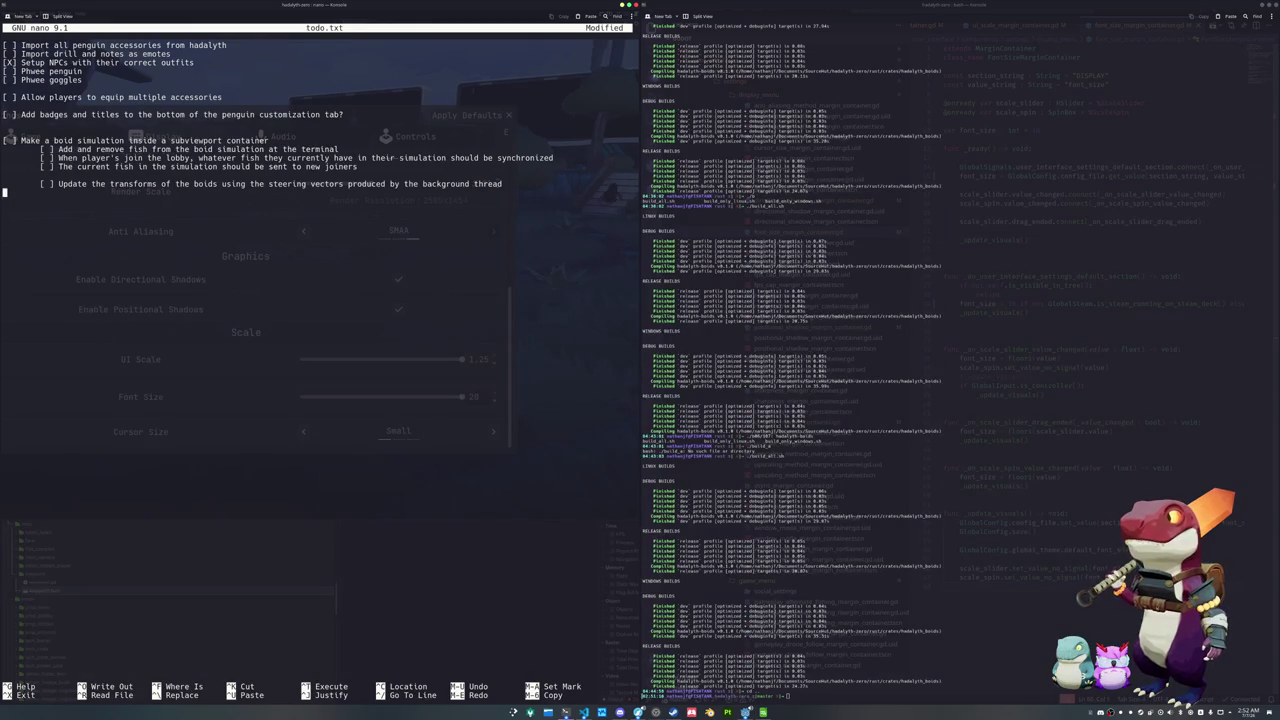
Save todo.txt and exit nano
key("ctrl+x")
key("y")
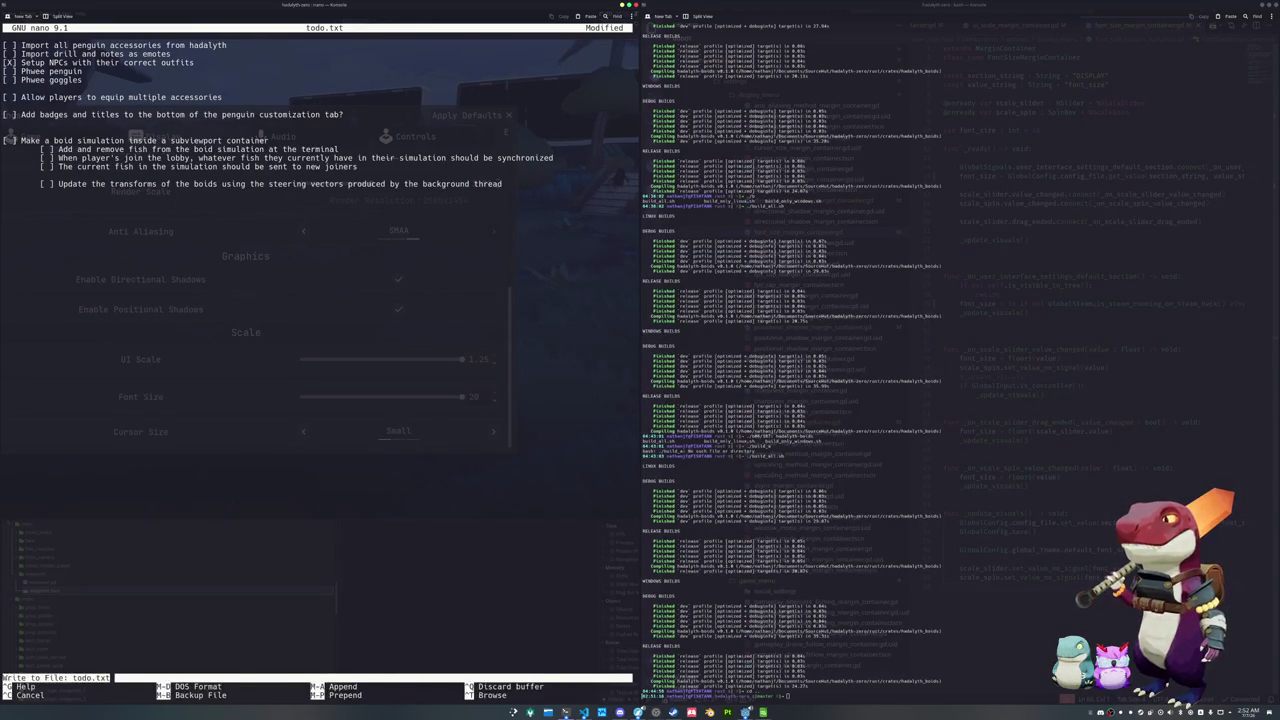
key("Return")
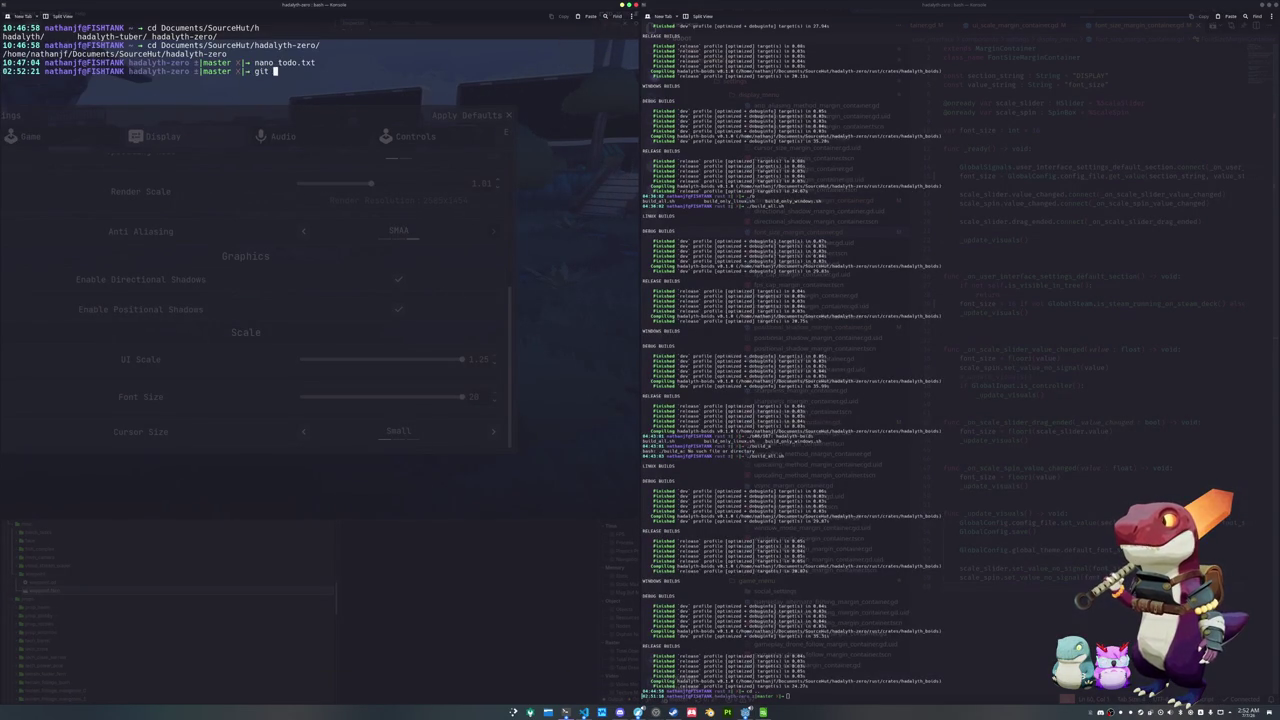
Run git status via the s alias, then bring the game window to the front
type("statu")
key("Return")
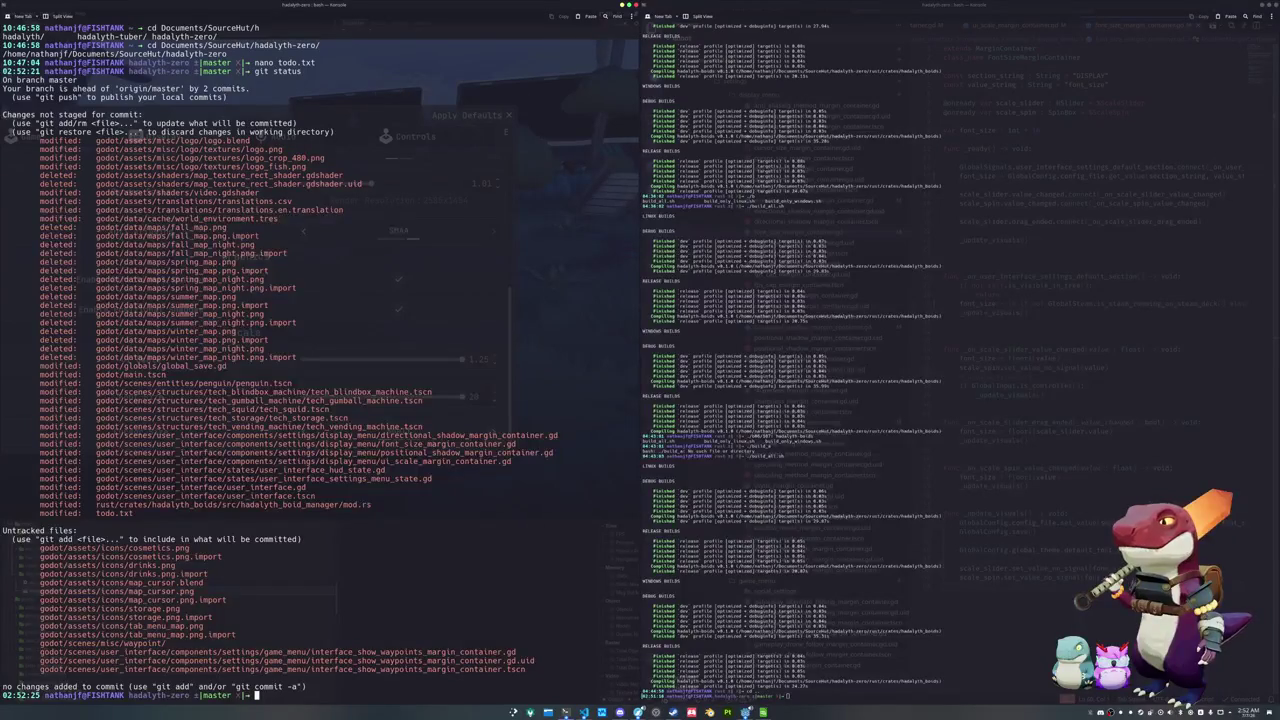
left_click(745, 712)
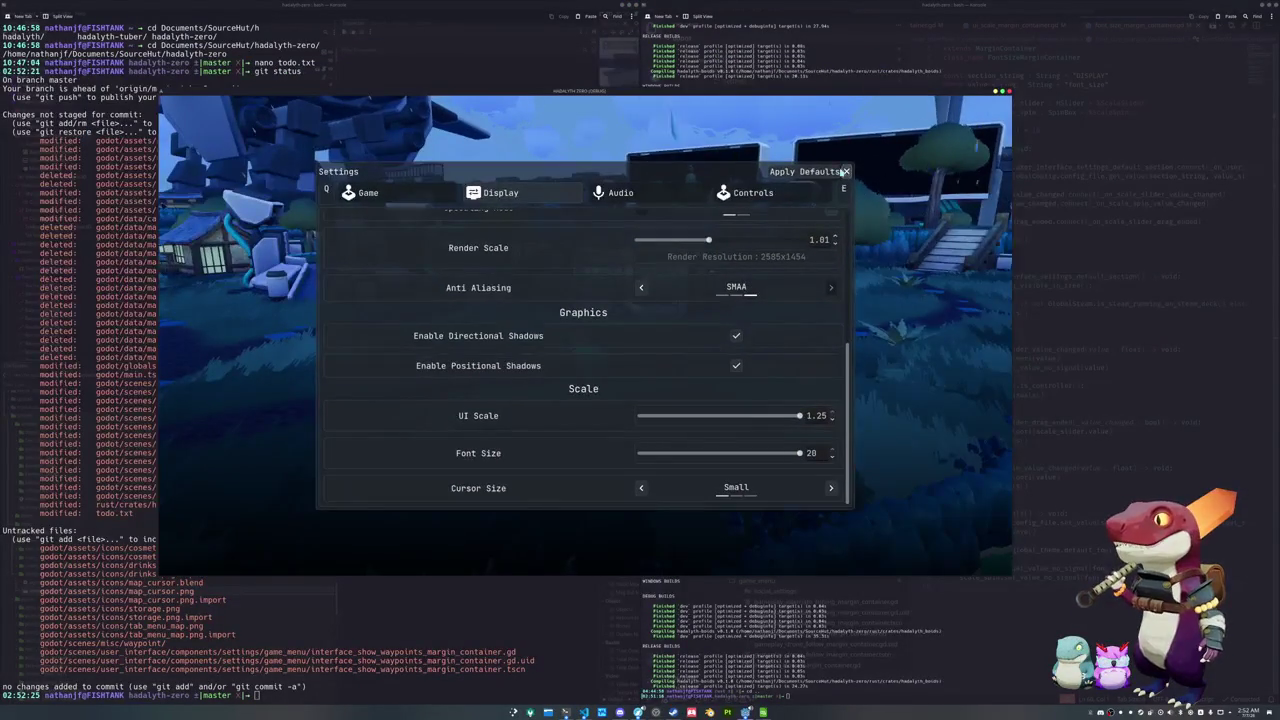
Apply default settings, switch to Windowed mode at 2560x1440, and close the settings menu
left_click(810, 171)
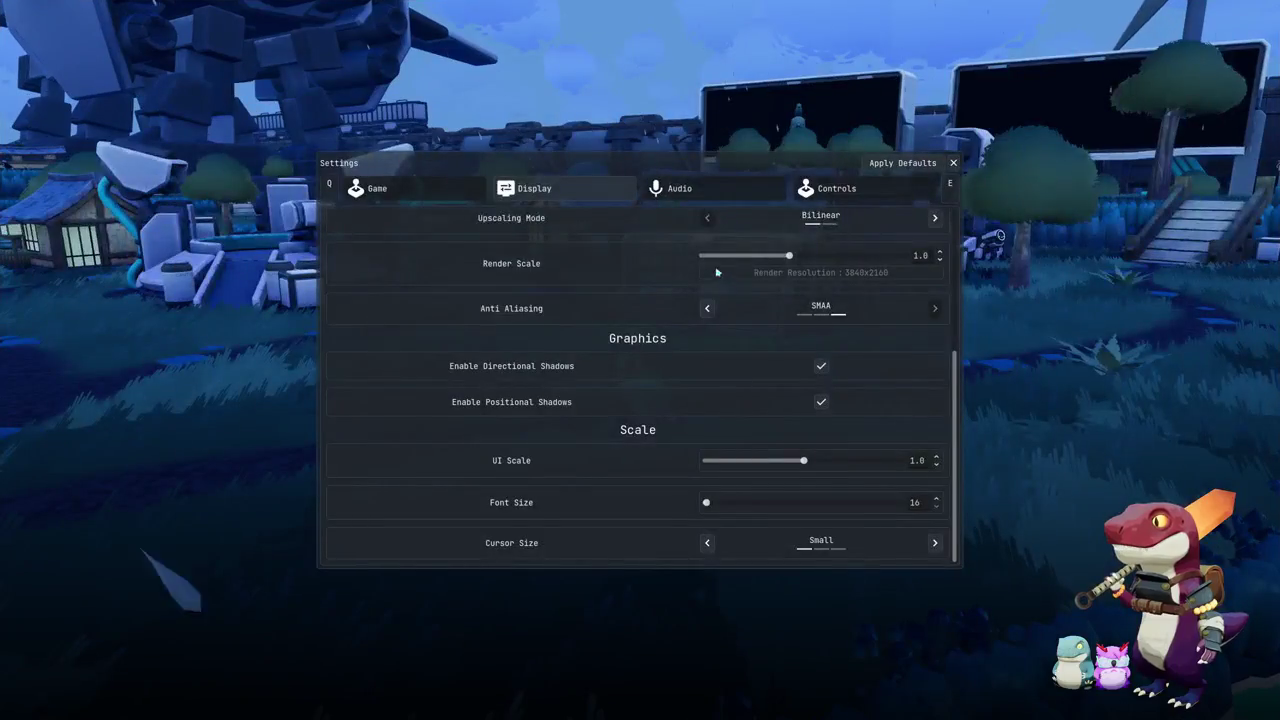
scroll(730, 264, "up", 5)
left_click(712, 337)
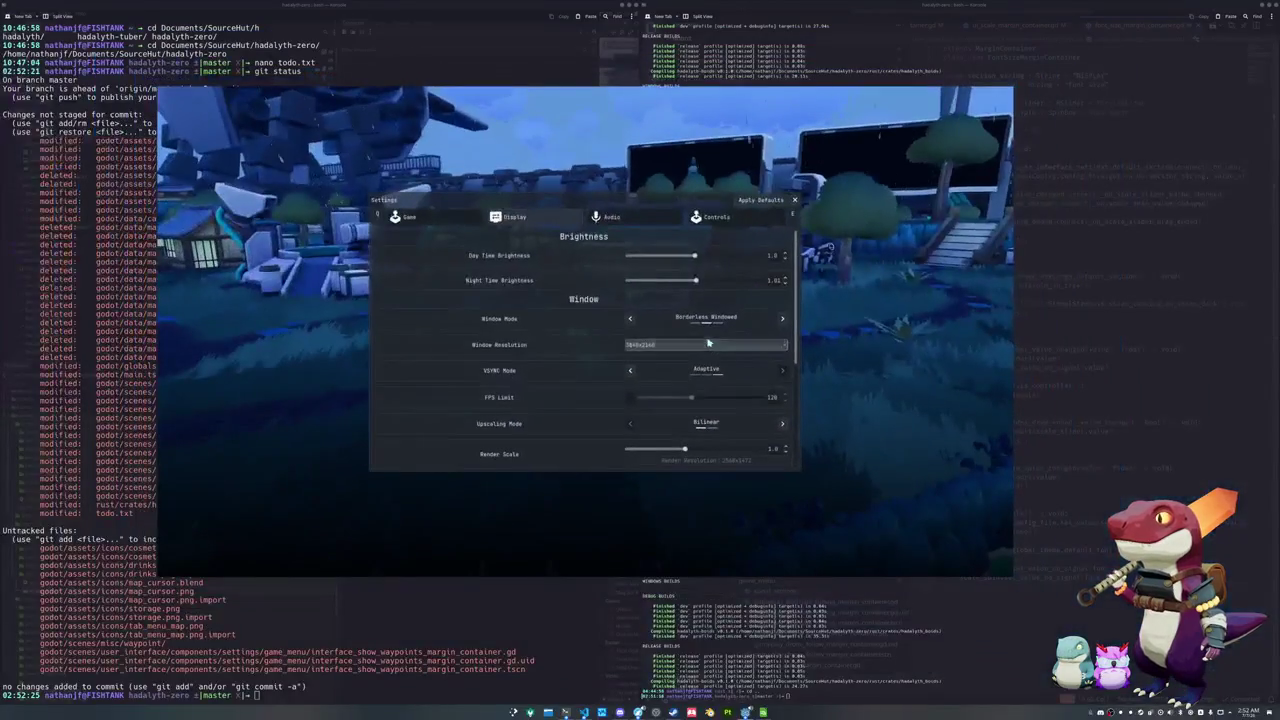
left_click(446, 219)
left_click(515, 217)
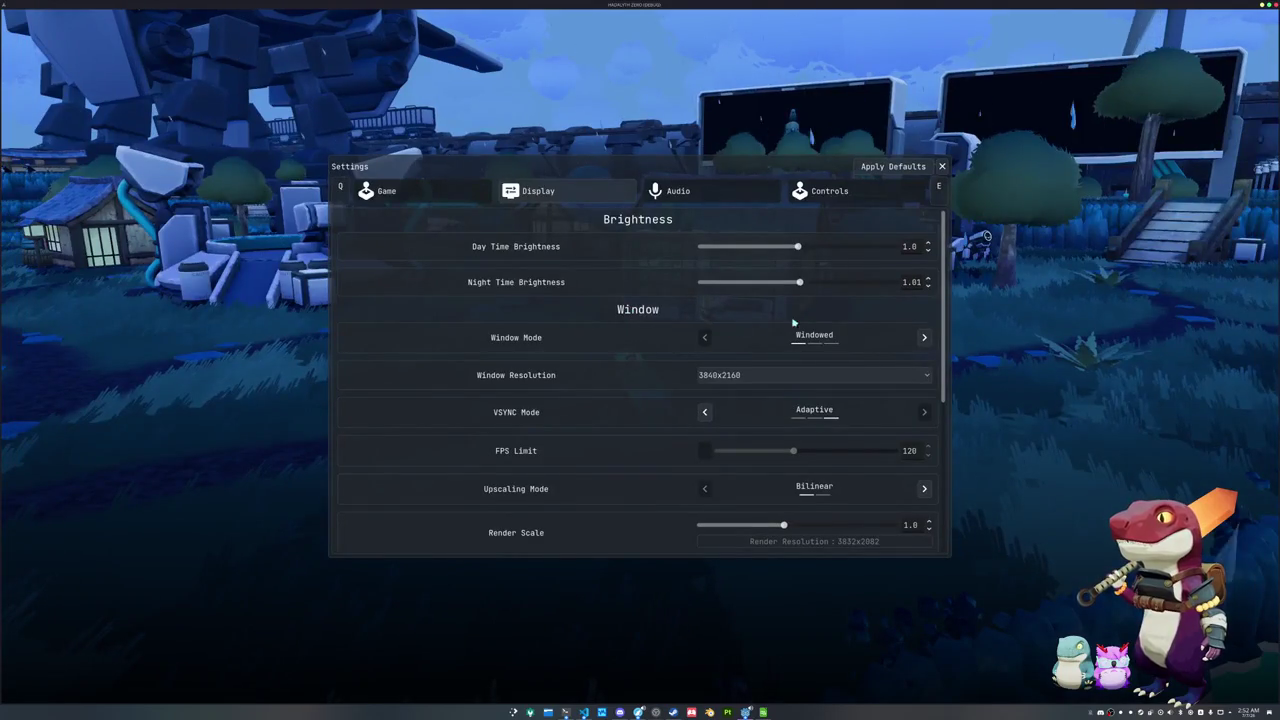
left_click(777, 375)
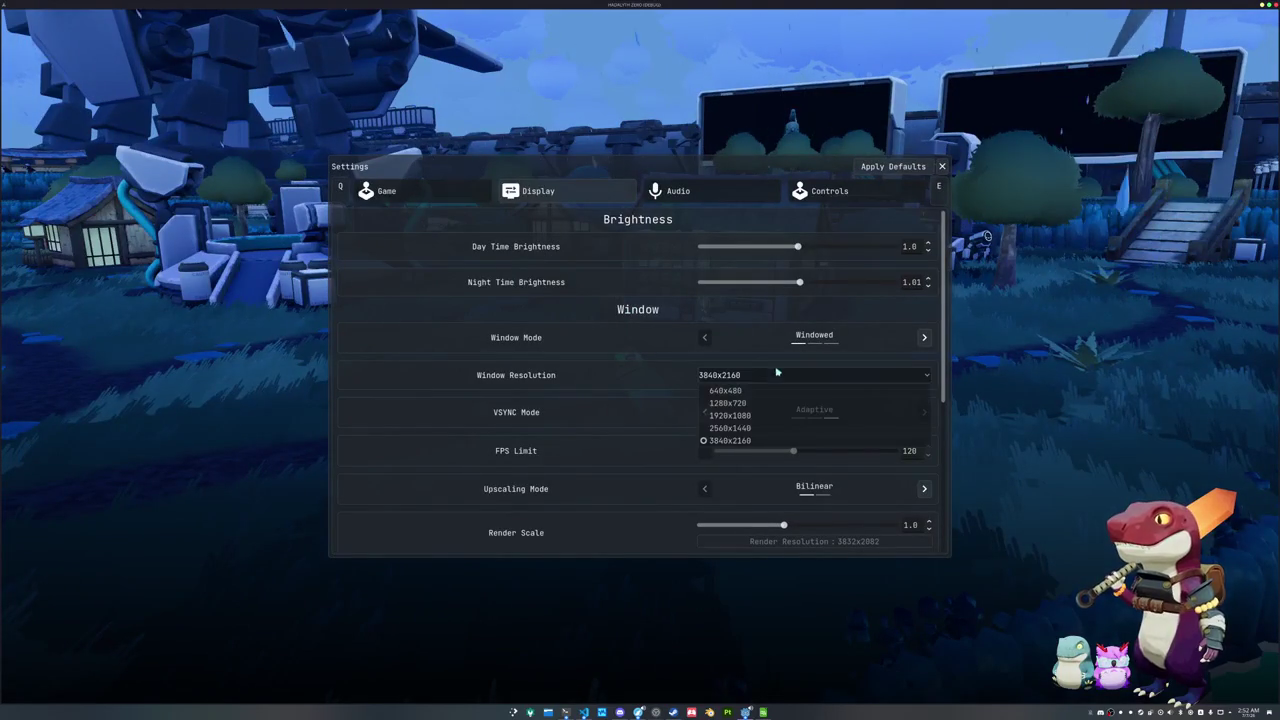
left_click(738, 428)
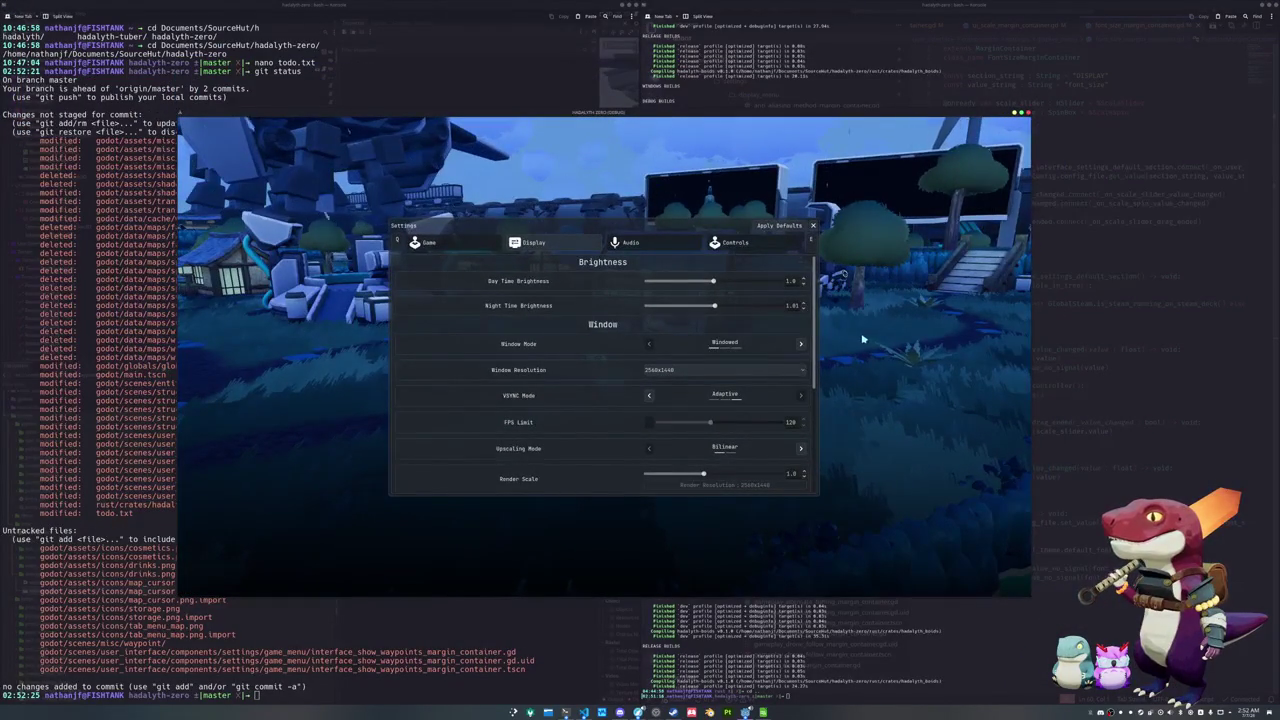
key("Escape")
key("Escape")
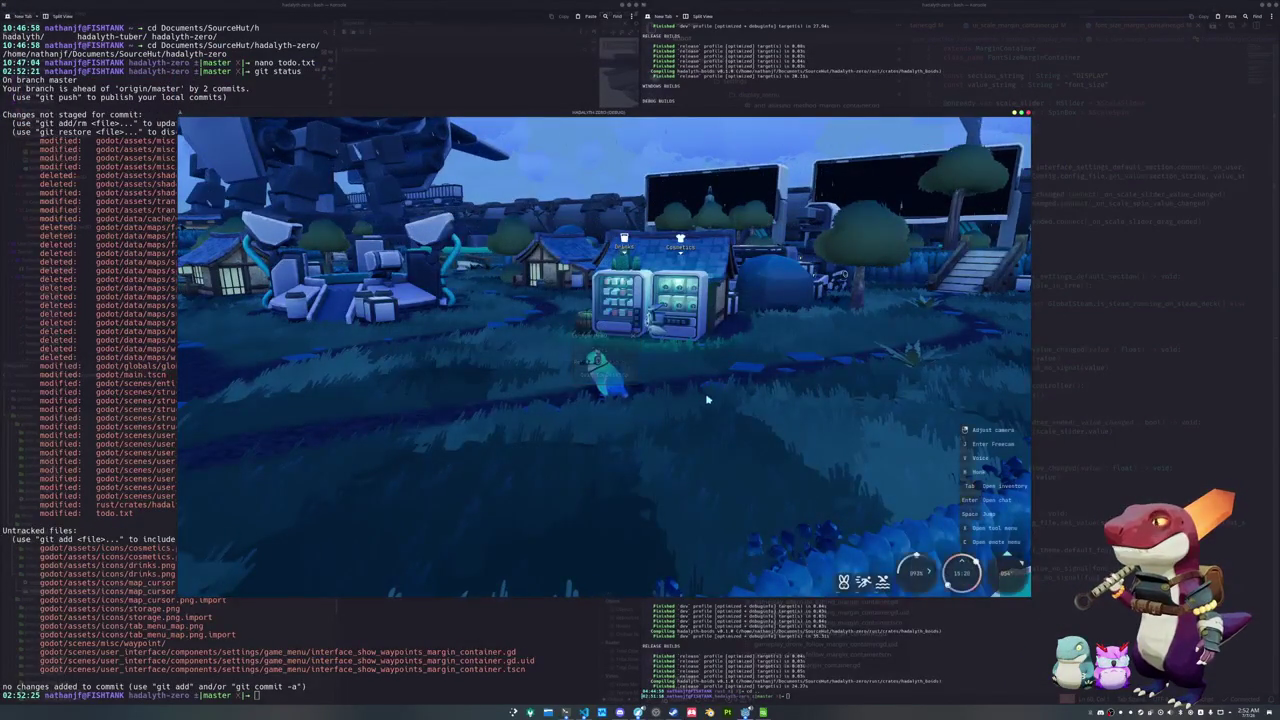
Walk to the water, cast the fishing line and hook a fish
key("d")
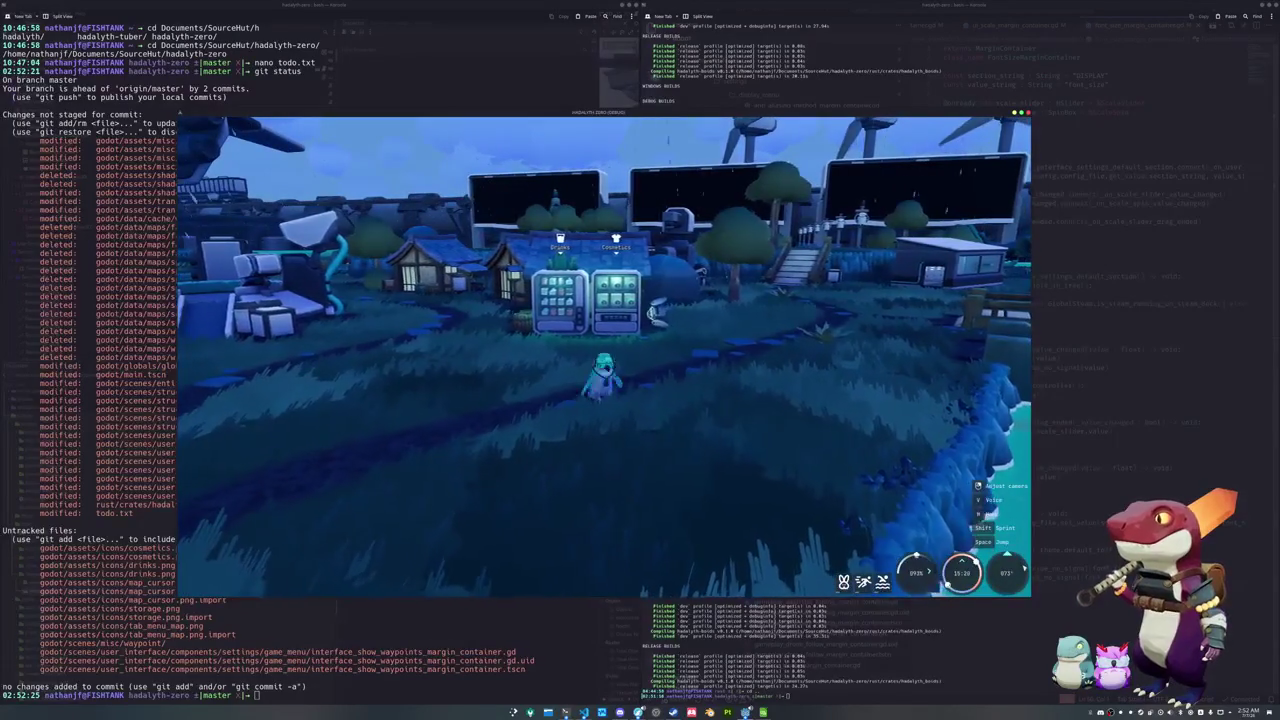
key("d")
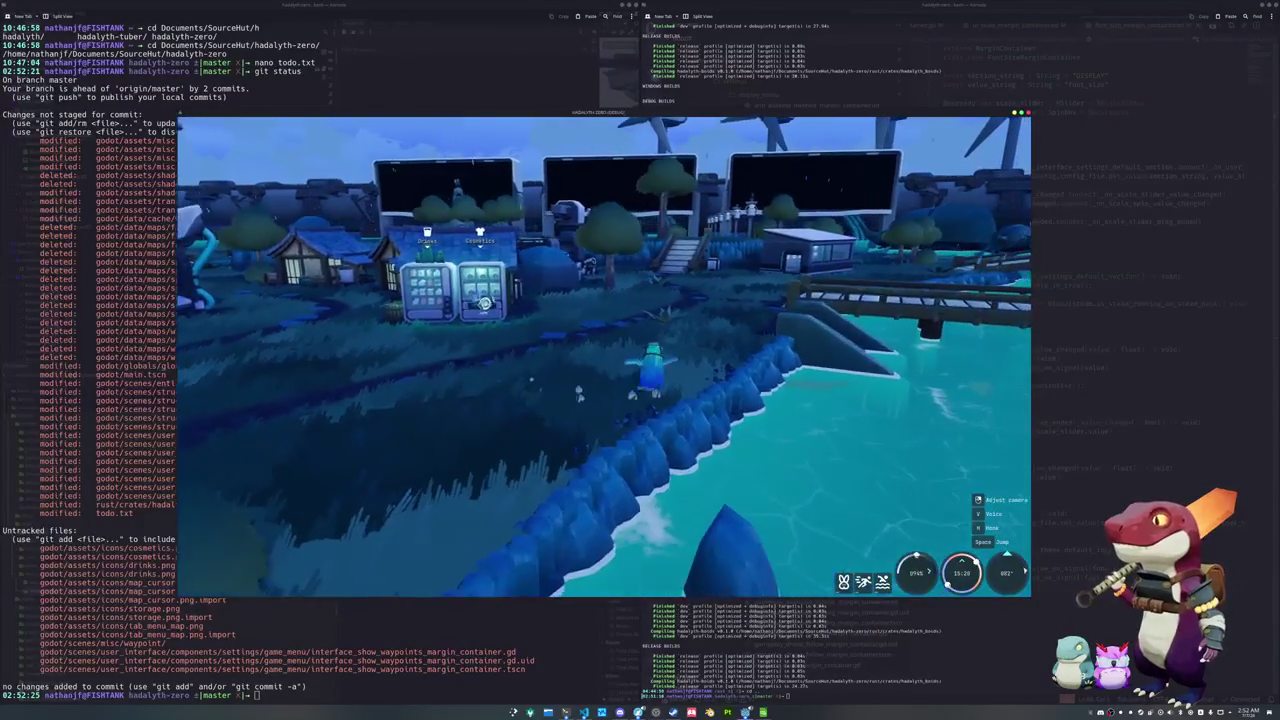
key("w")
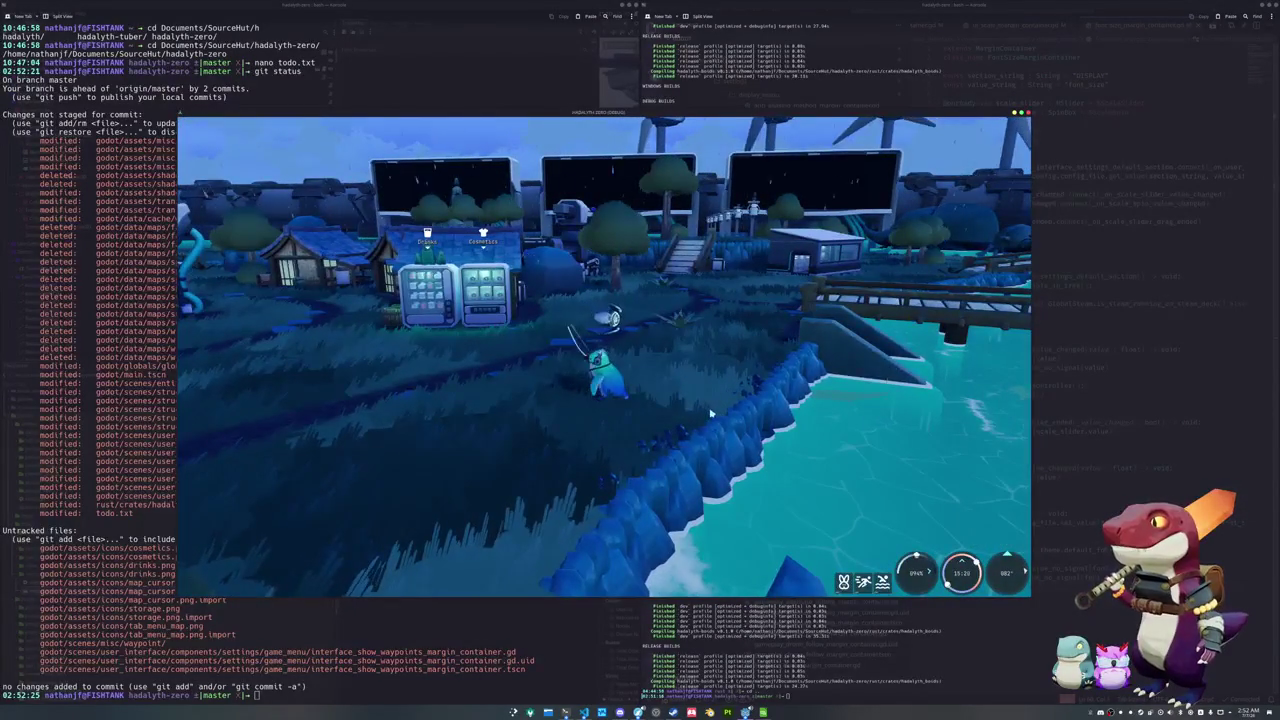
key("d")
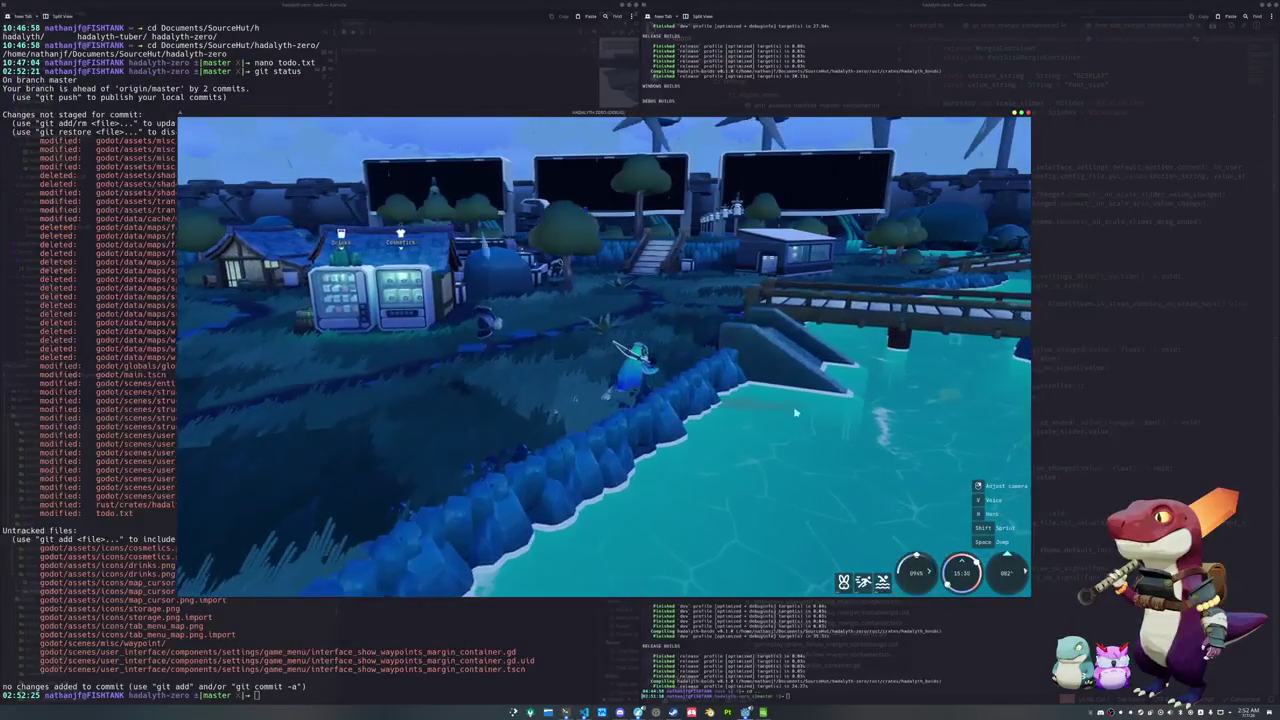
right_click(799, 440)
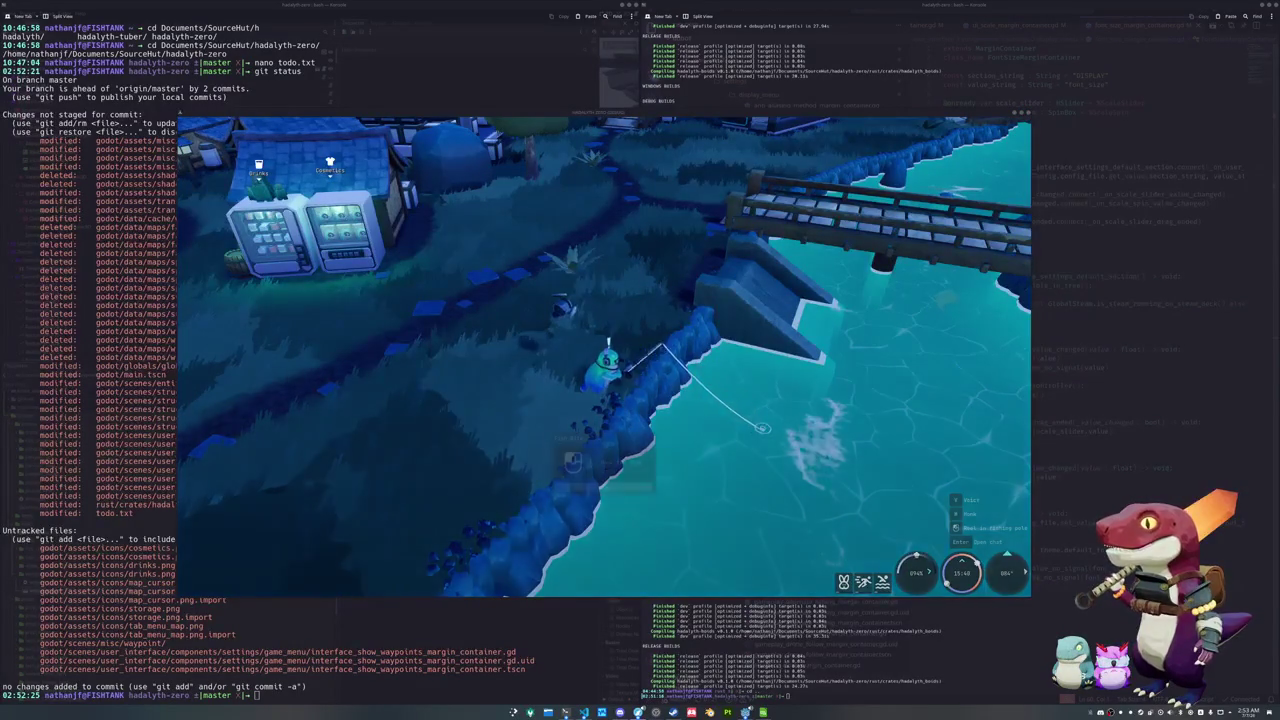
left_click(880, 463)
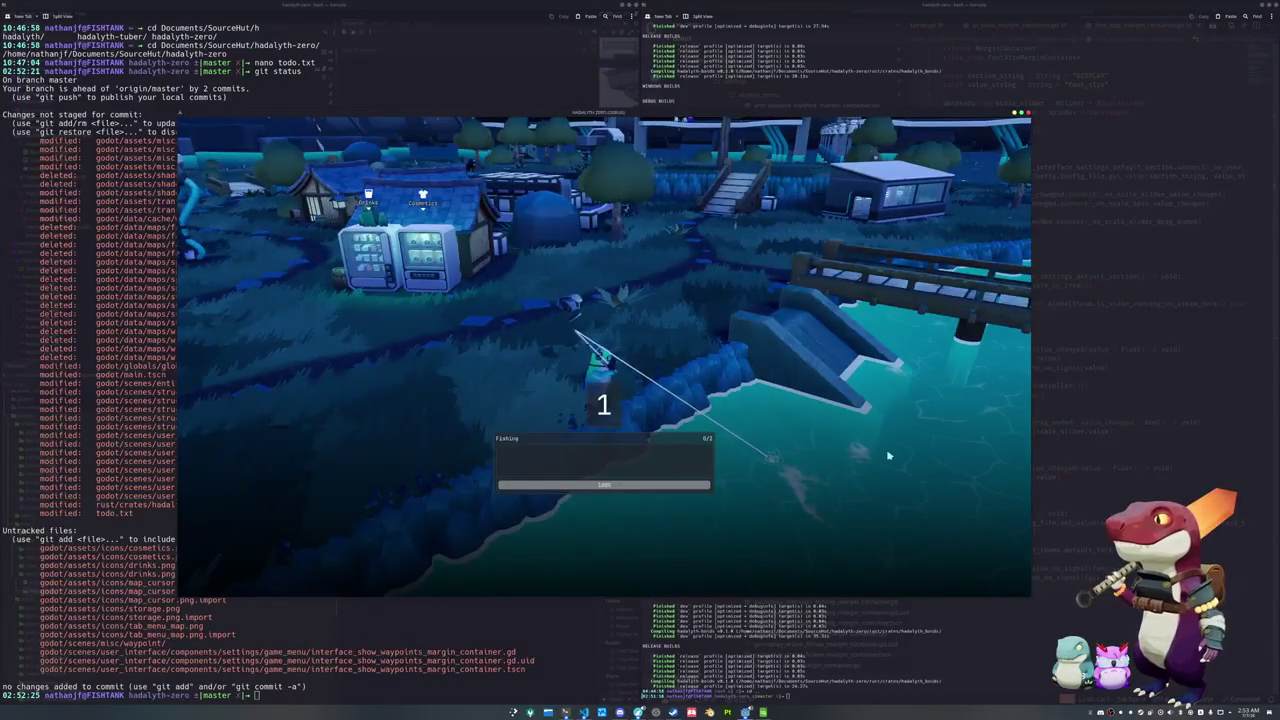
Complete the arrow sequences to land a Spotted Moray Eel, then walk toward the storage hut
key("Right")
key("Right")
key("Down")
key("Up")
key("Right")
key("Up")
key("Up")
key("Up")
key("Down")
key("Down")
key("Down")
key("Down")
key("Up")
key("Left")
key("Down")
key("Right")
key("Left")
key("Down")
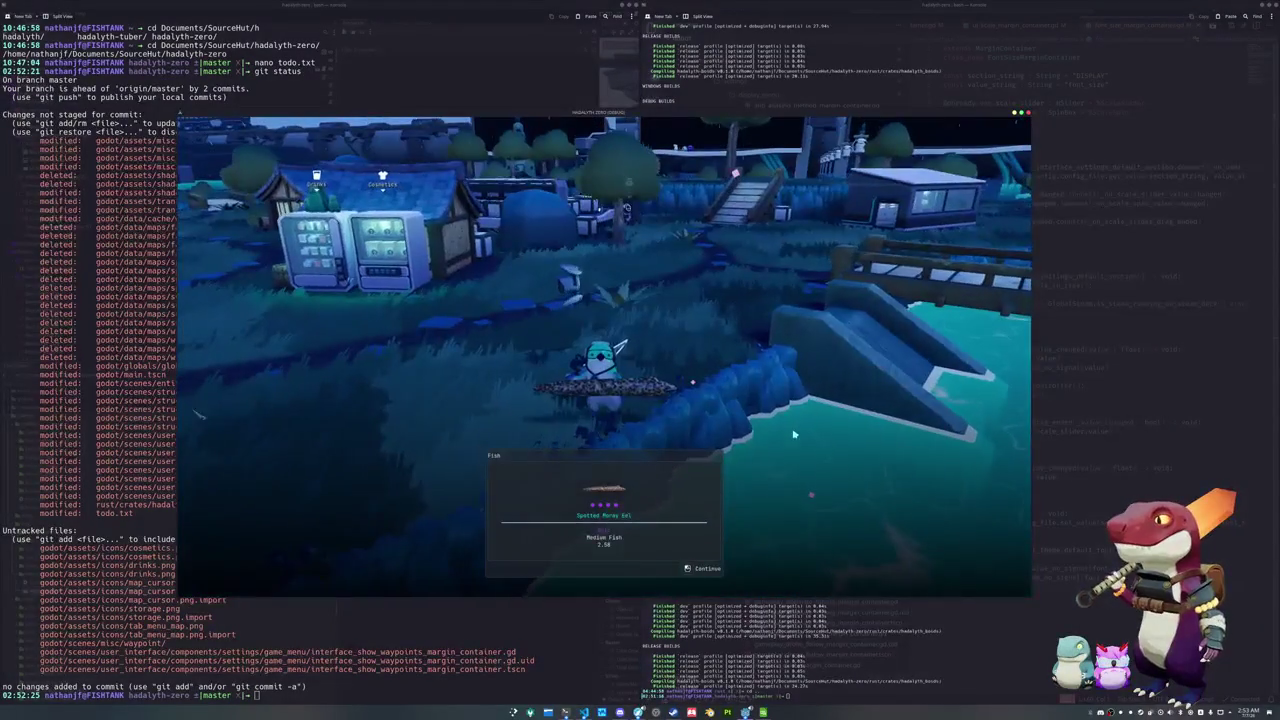
key("e")
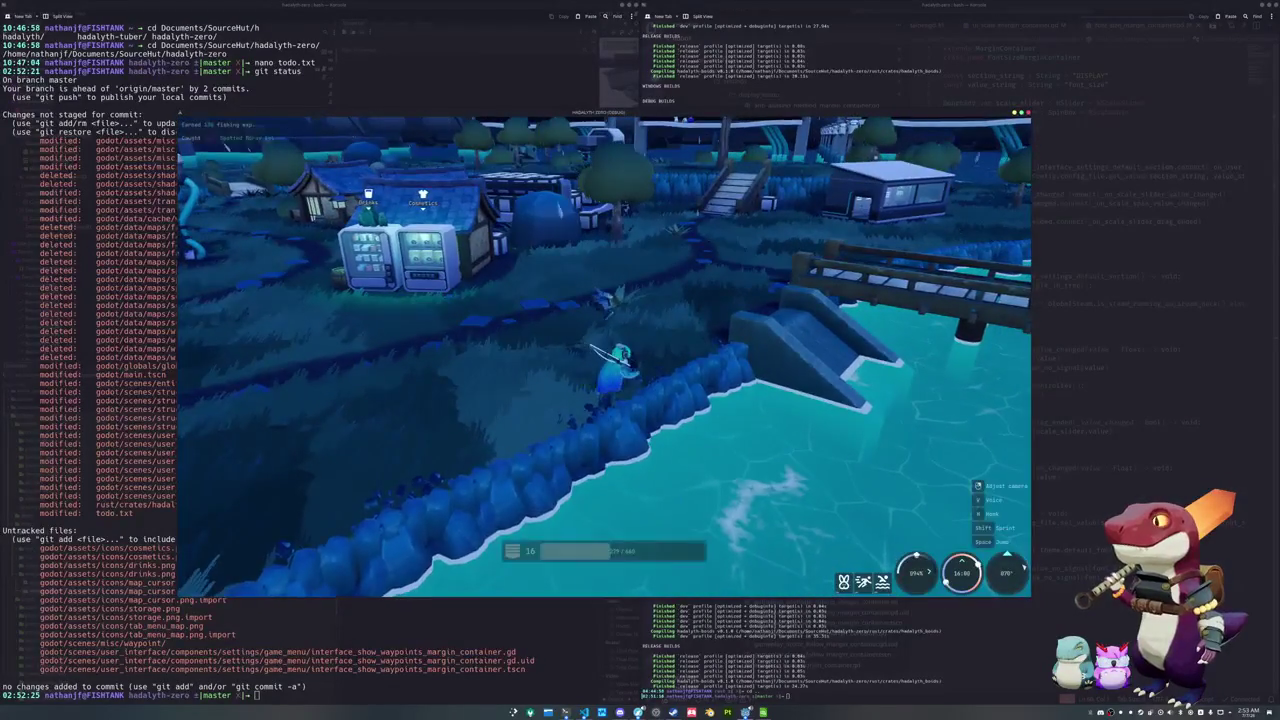
key("w")
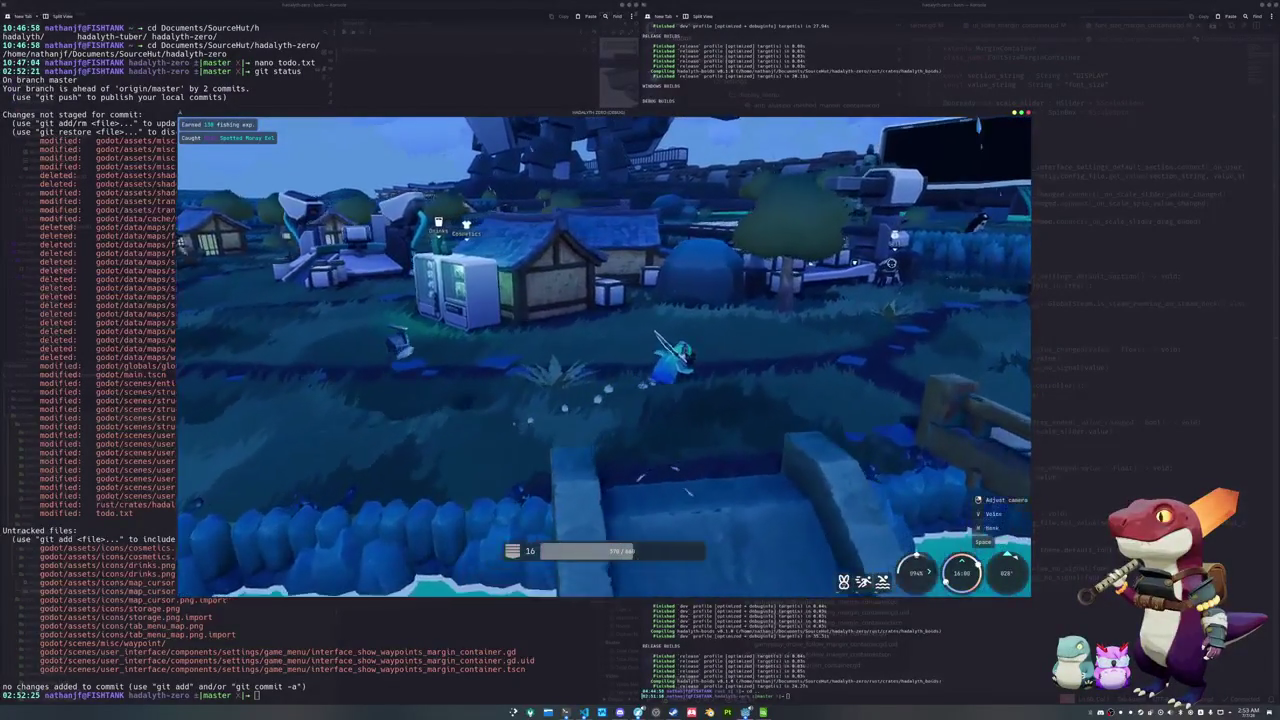
key("w")
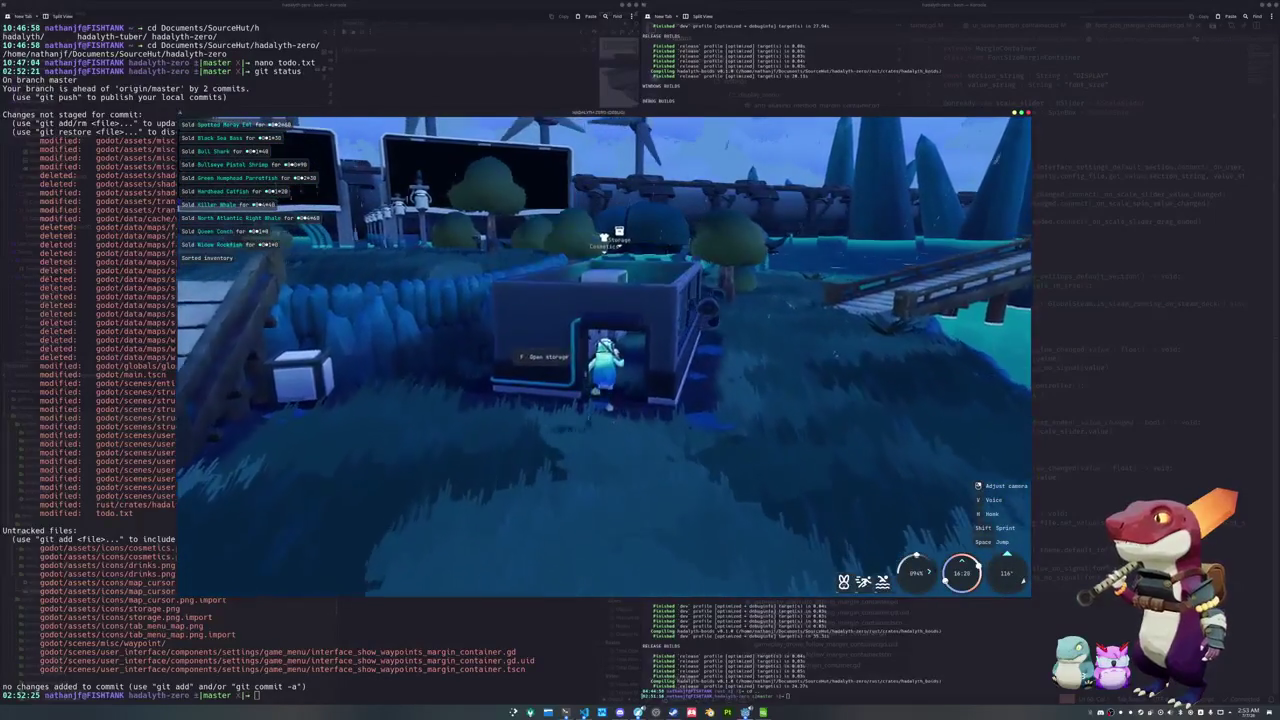
Check the storage, then buy Cosmetics Blindboxes from the vendor
key("f")
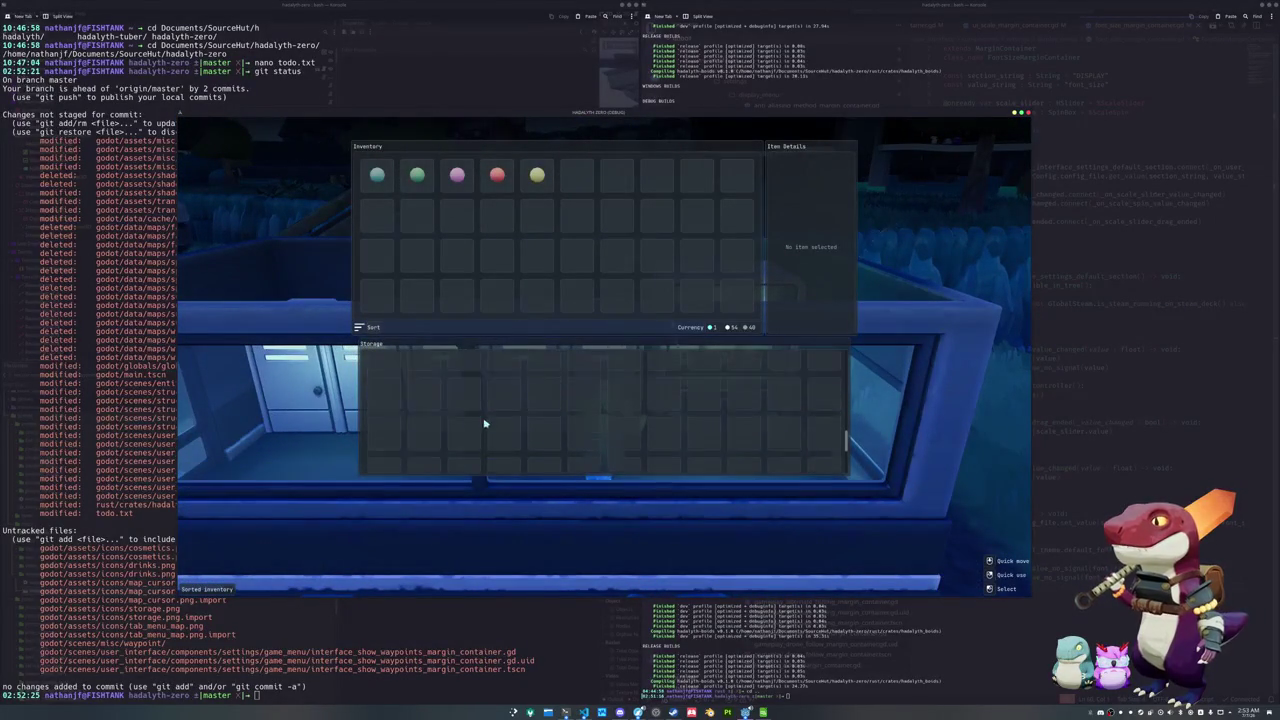
key("Escape")
key("d")
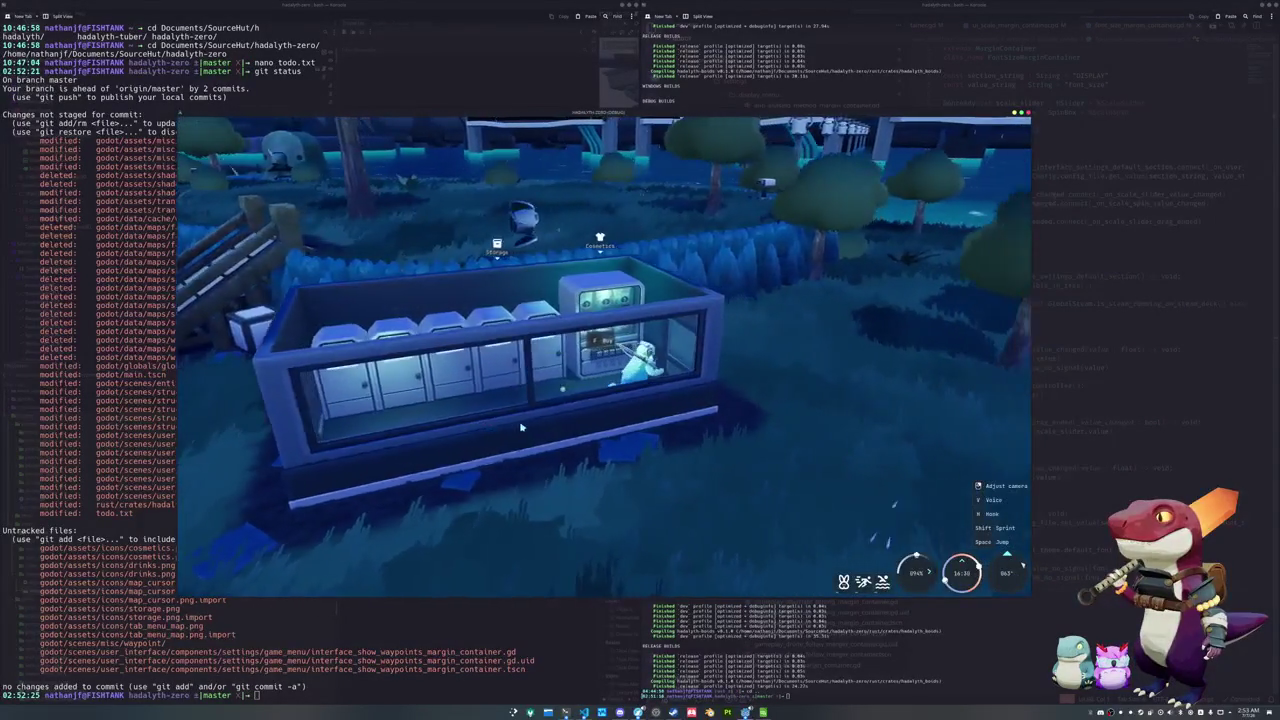
key("f")
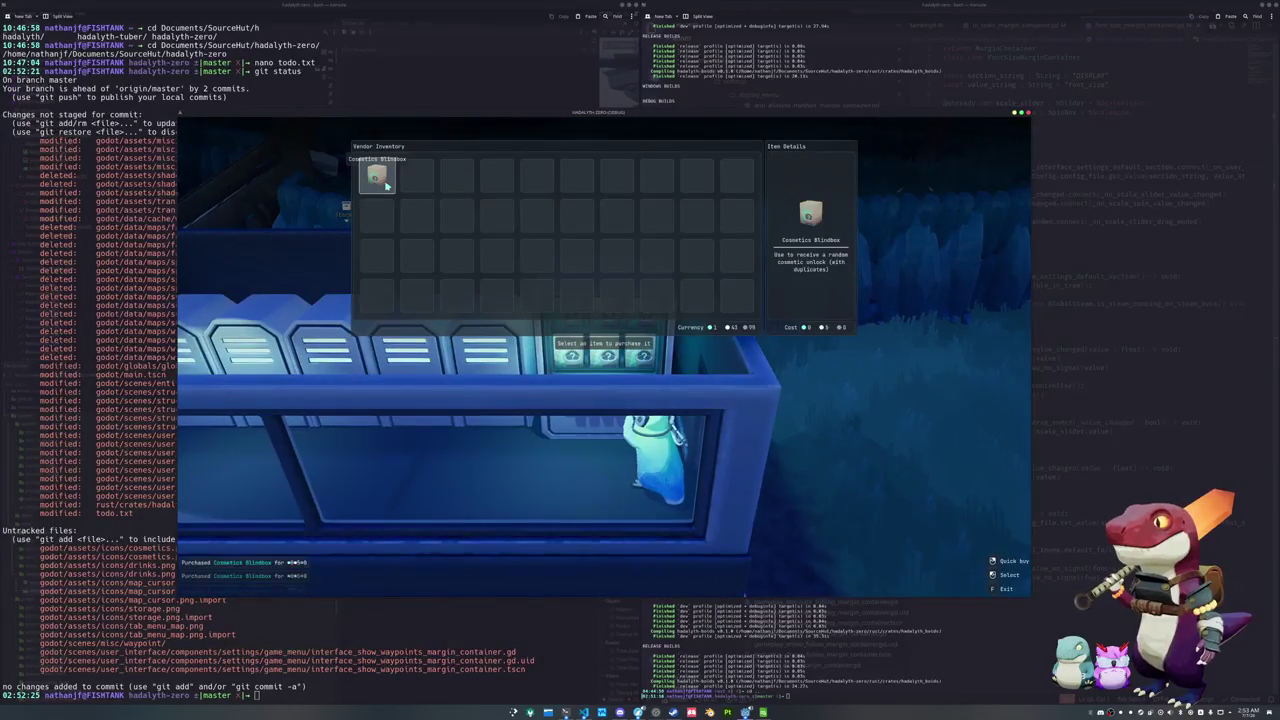
right_click(386, 185)
key("Escape")
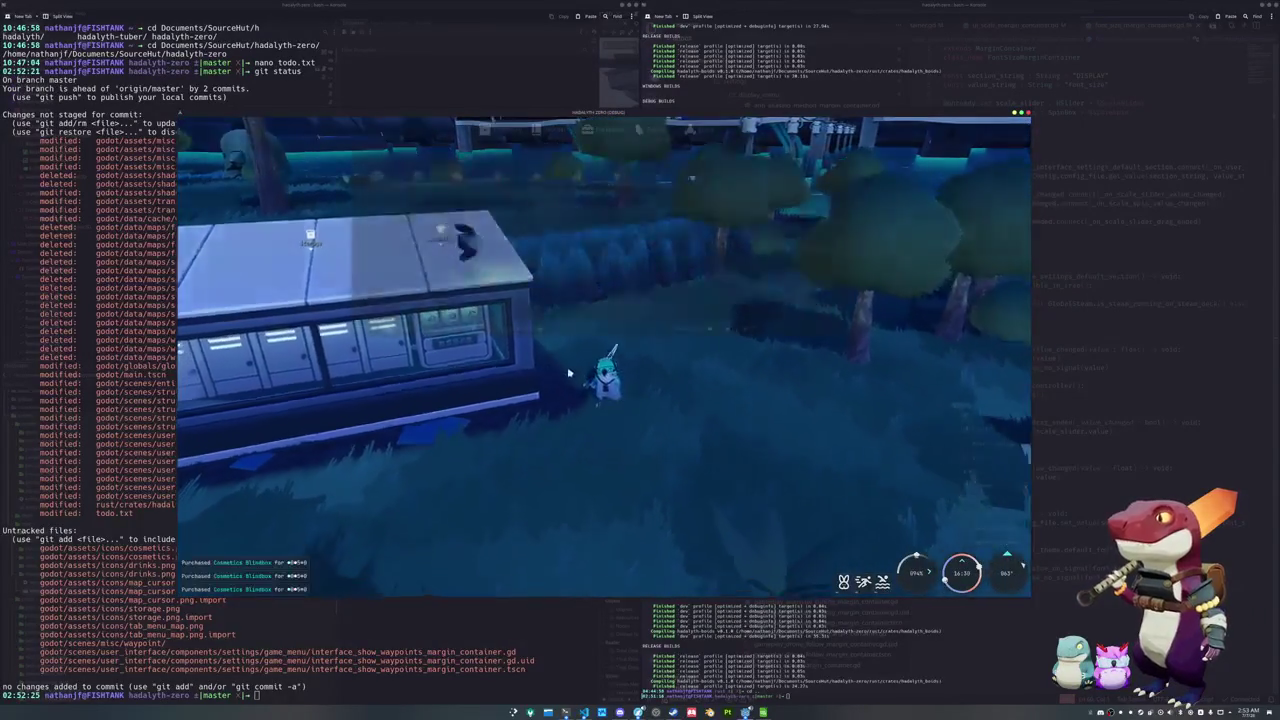
Check the new cosmetics in the inventory, then walk down to the riverbank
key("i")
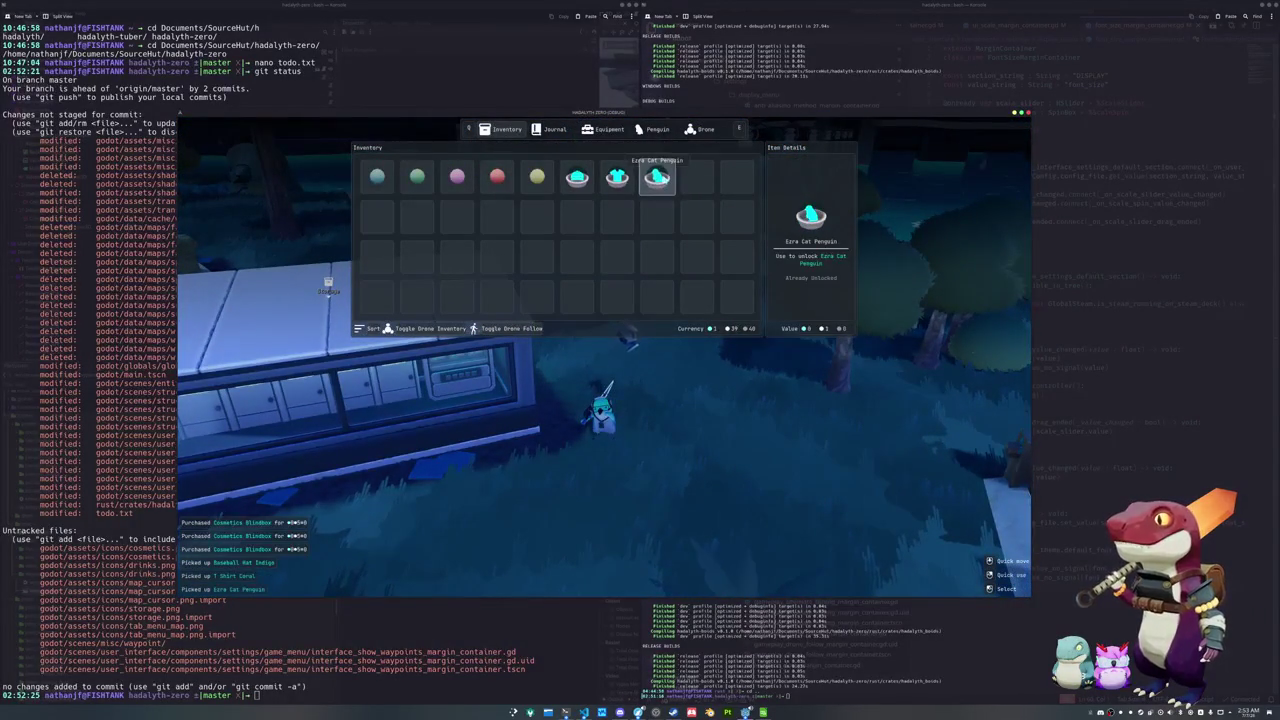
key("i")
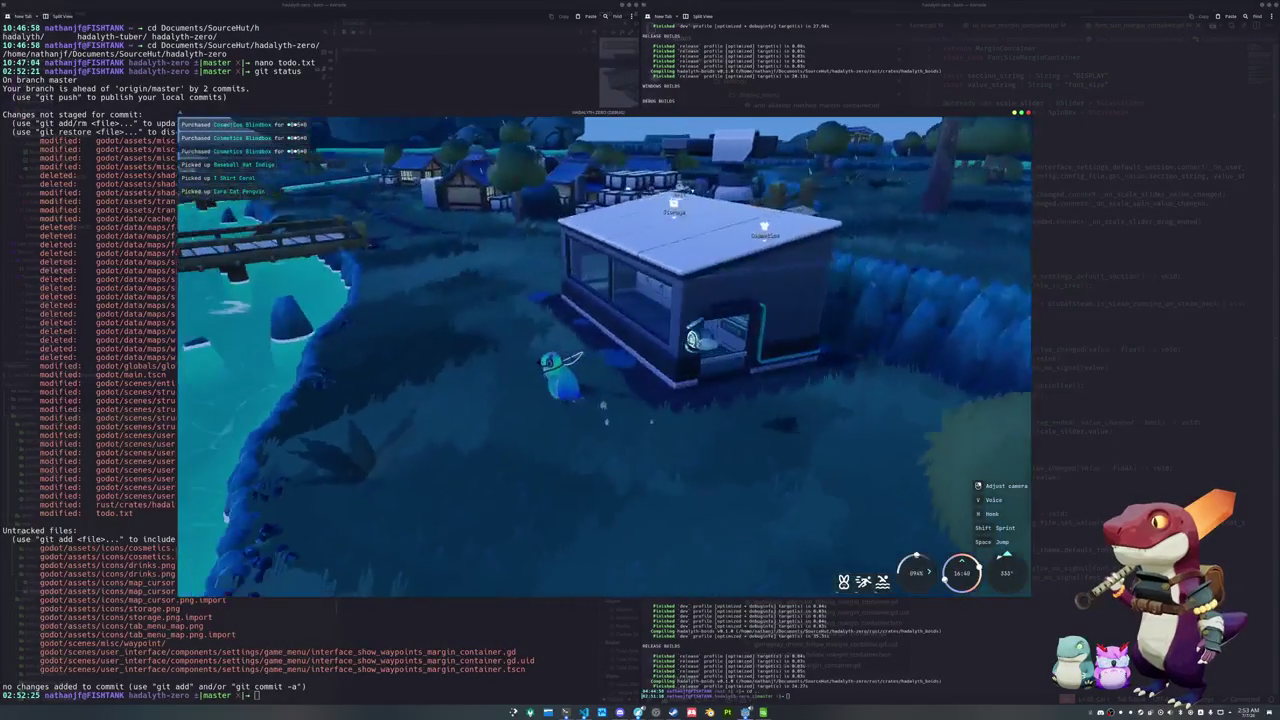
key("w")
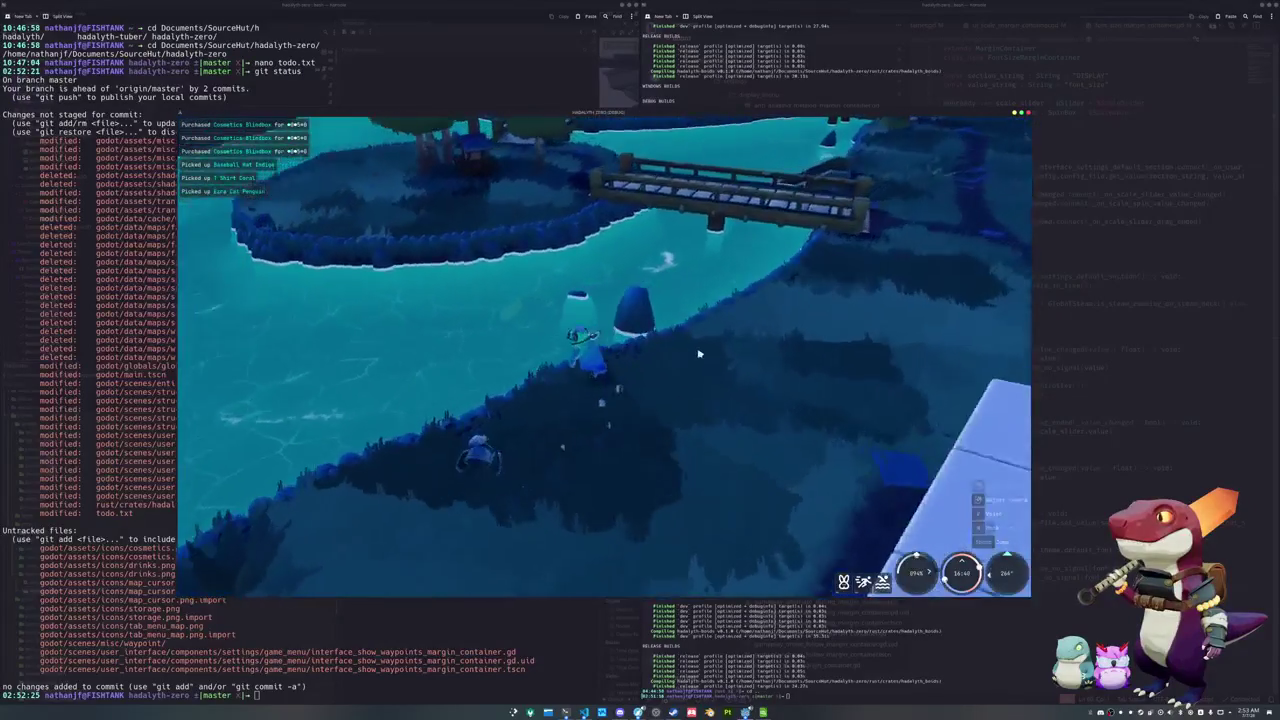
key("s")
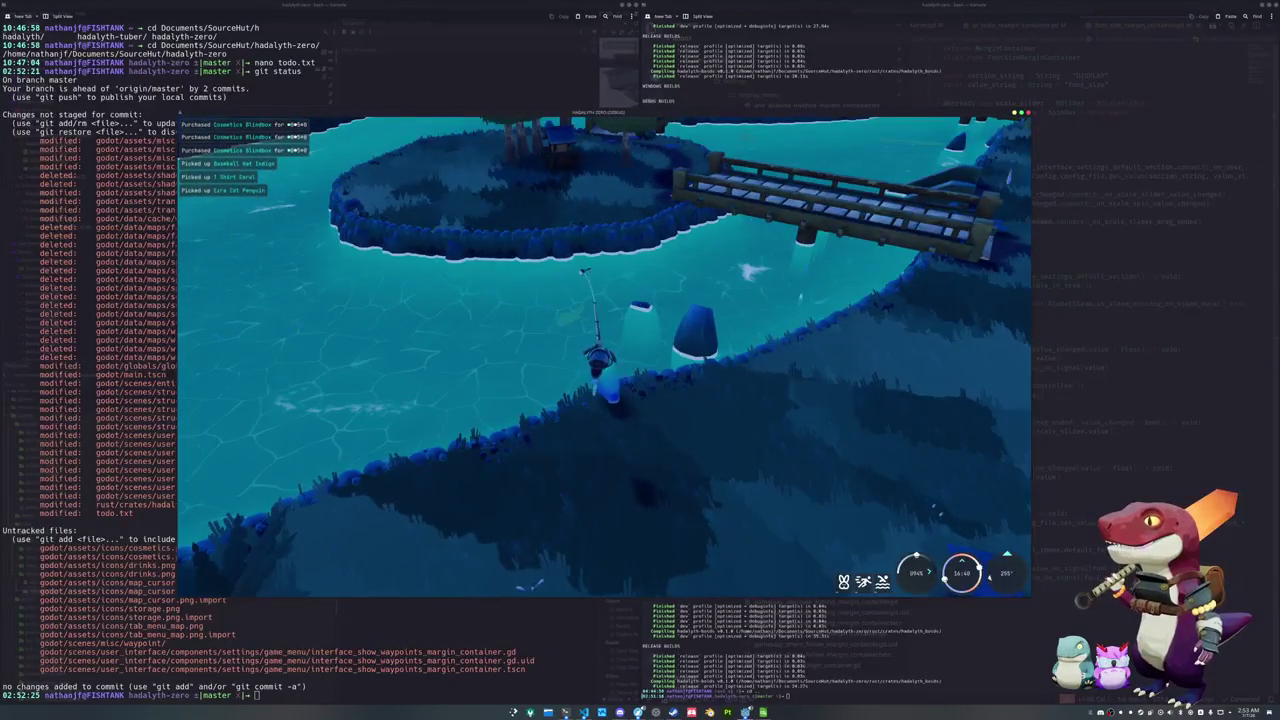